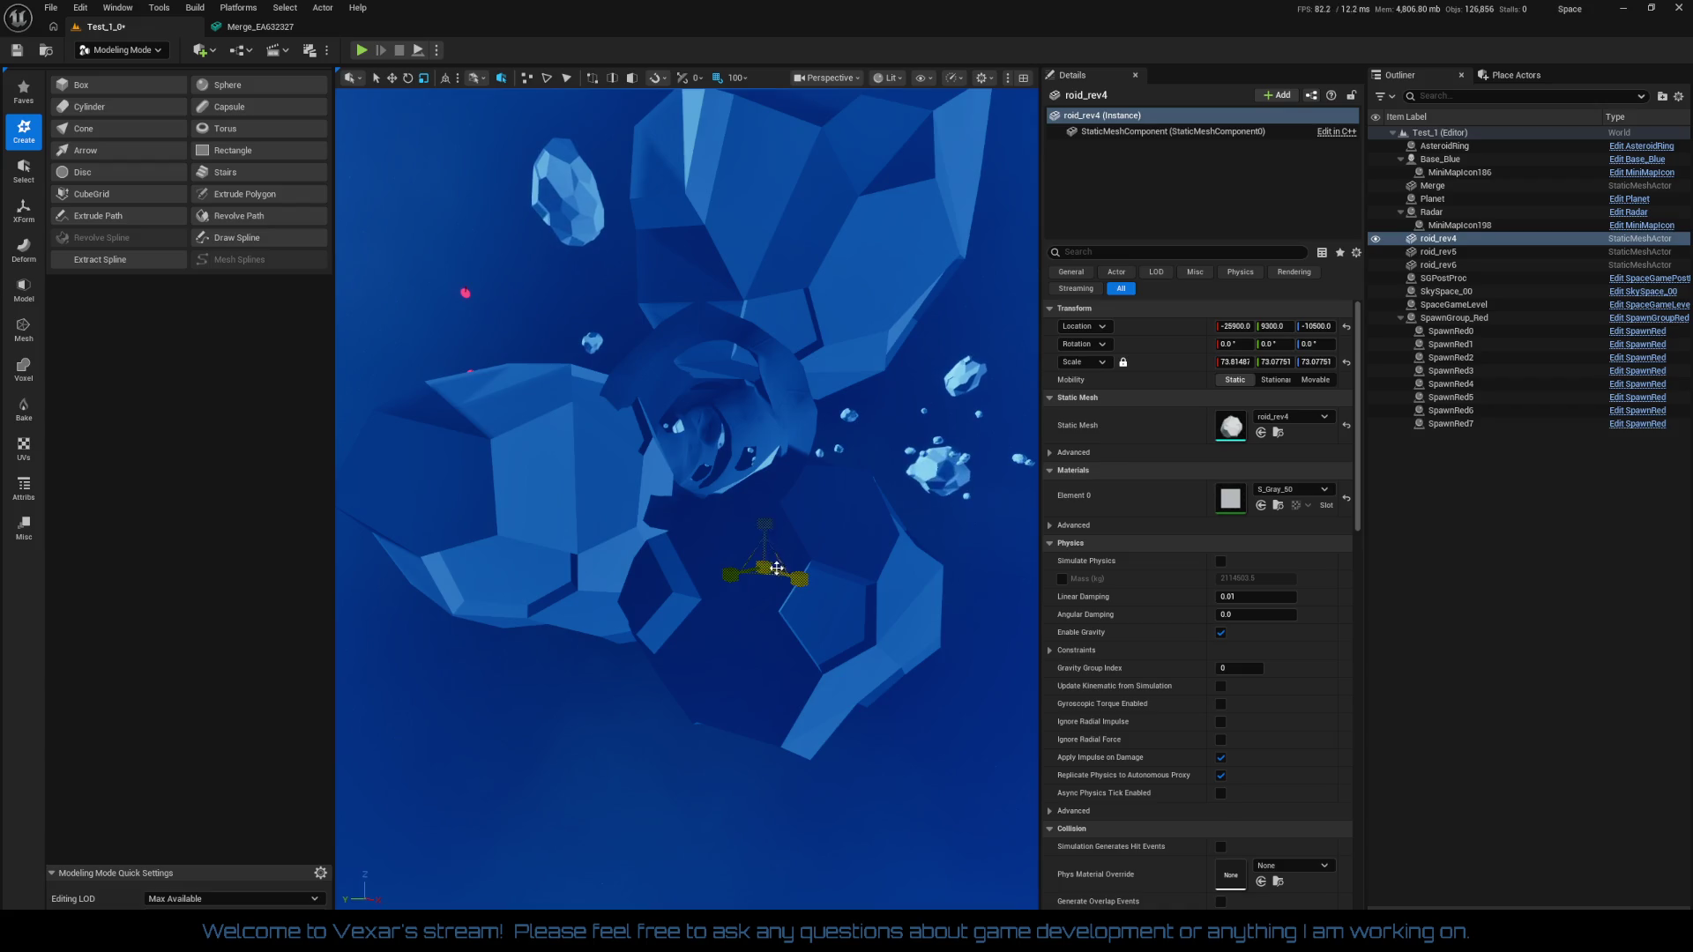
Scale roid_rev4 down to about two thirds of its size, roughly 43 scale
{"action": "left_click_drag", "start_coordinate": [1234, 361], "coordinate": [1242, 362]}
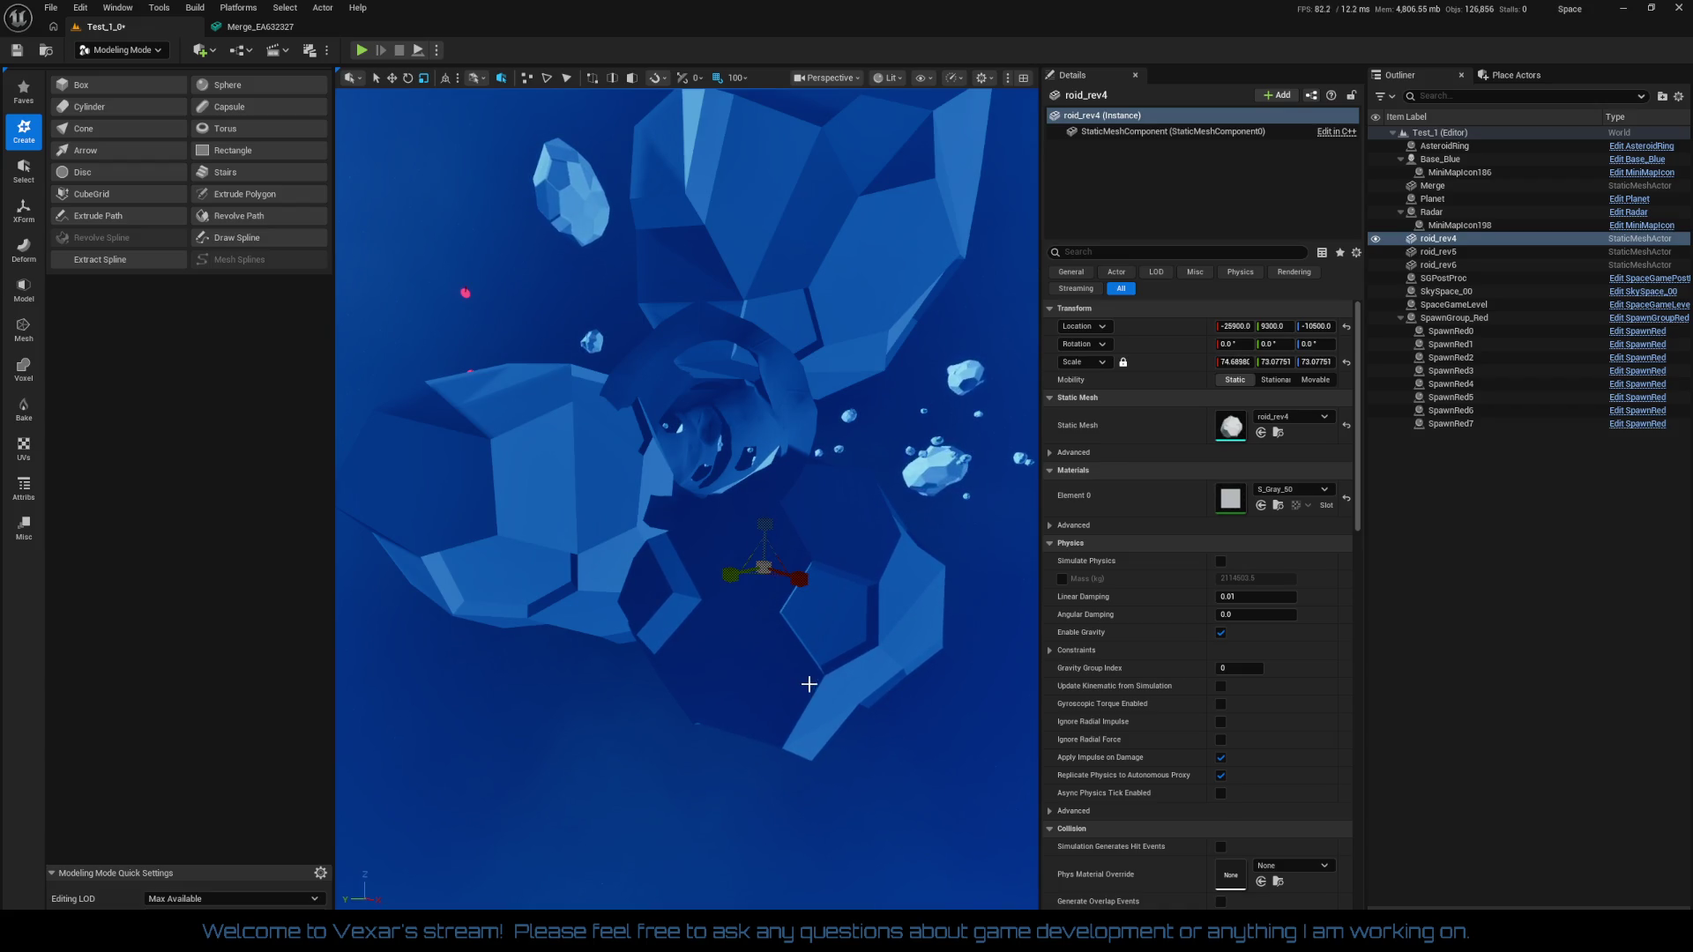
{"action": "left_click_drag", "start_coordinate": [803, 670], "coordinate": [795, 642]}
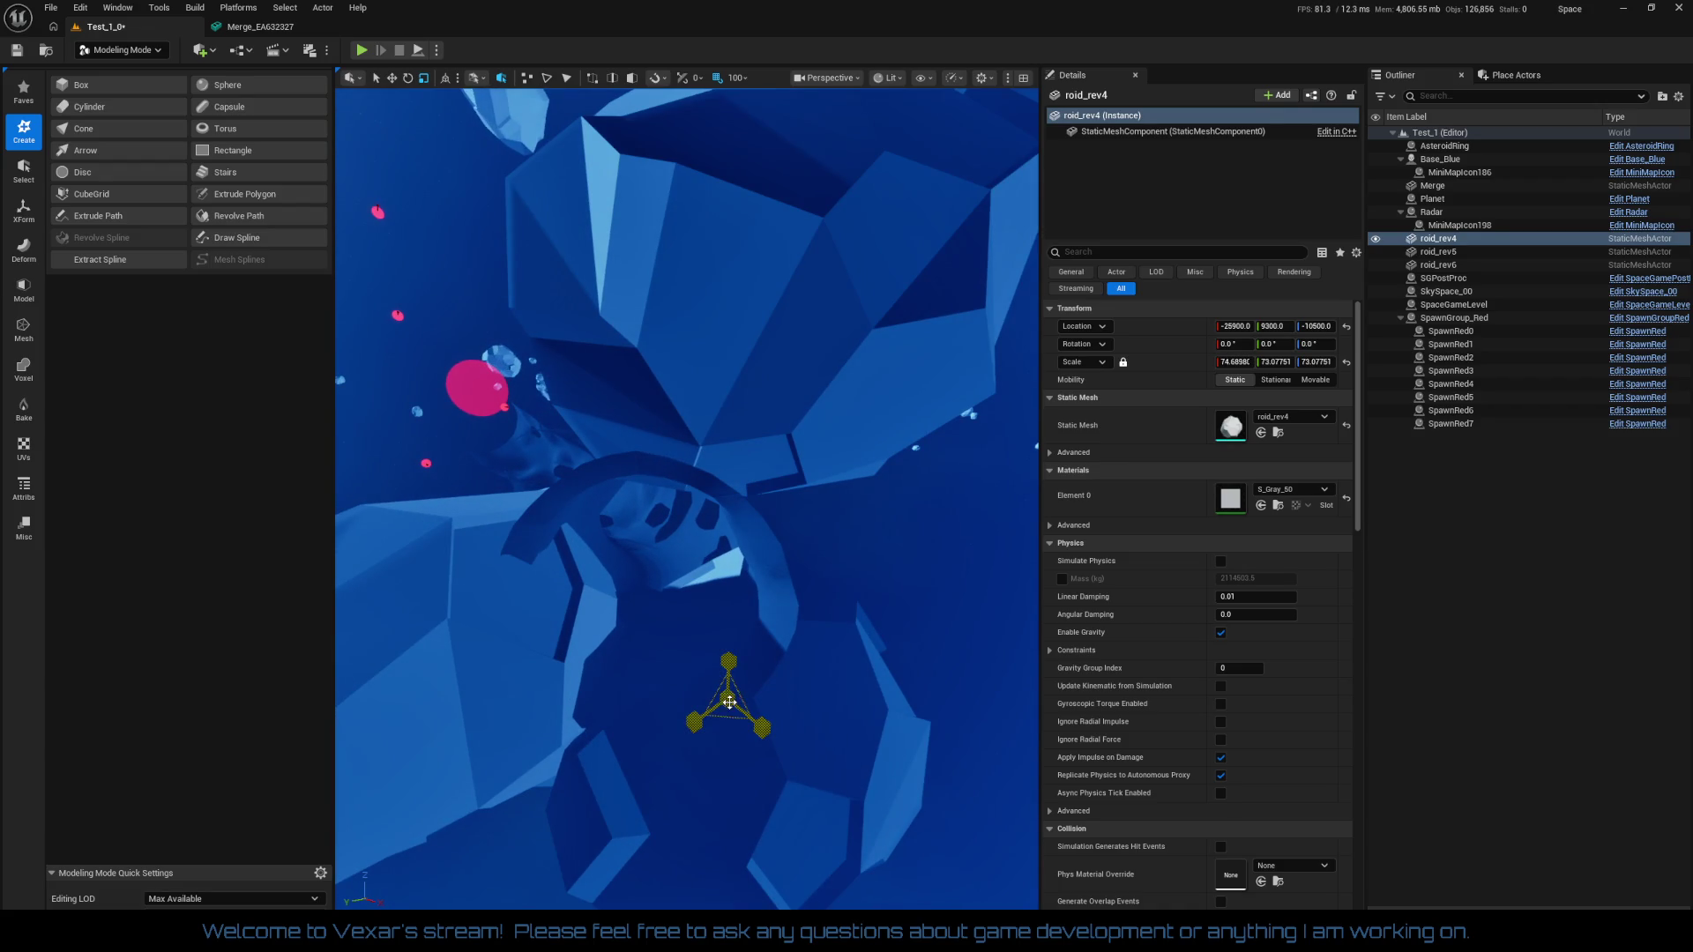
{"action": "left_click_drag", "start_coordinate": [729, 701], "coordinate": [729, 755]}
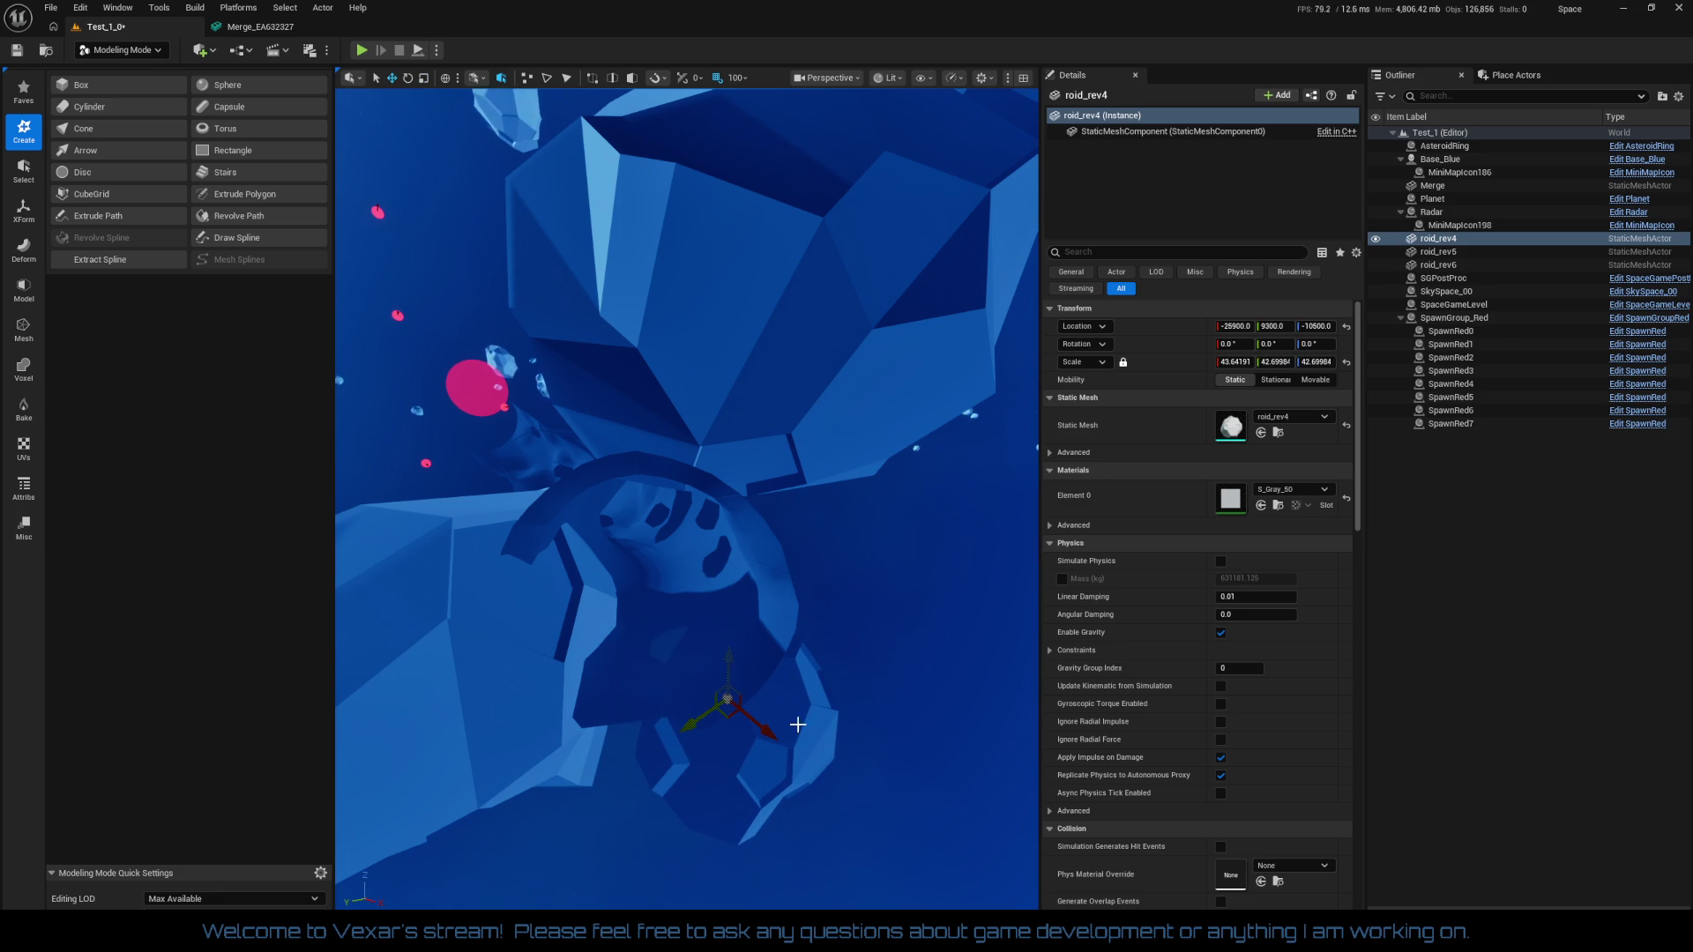
Reposition roid_rev4 by raising it, shifting it along X and lowering it slightly
{"action": "mouse_move", "coordinate": [733, 663]}
{"action": "left_mouse_down"}
{"action": "mouse_move", "coordinate": [730, 619]}
{"action": "mouse_move", "coordinate": [648, 698]}
{"action": "mouse_move", "coordinate": [748, 717]}
{"action": "left_mouse_up"}
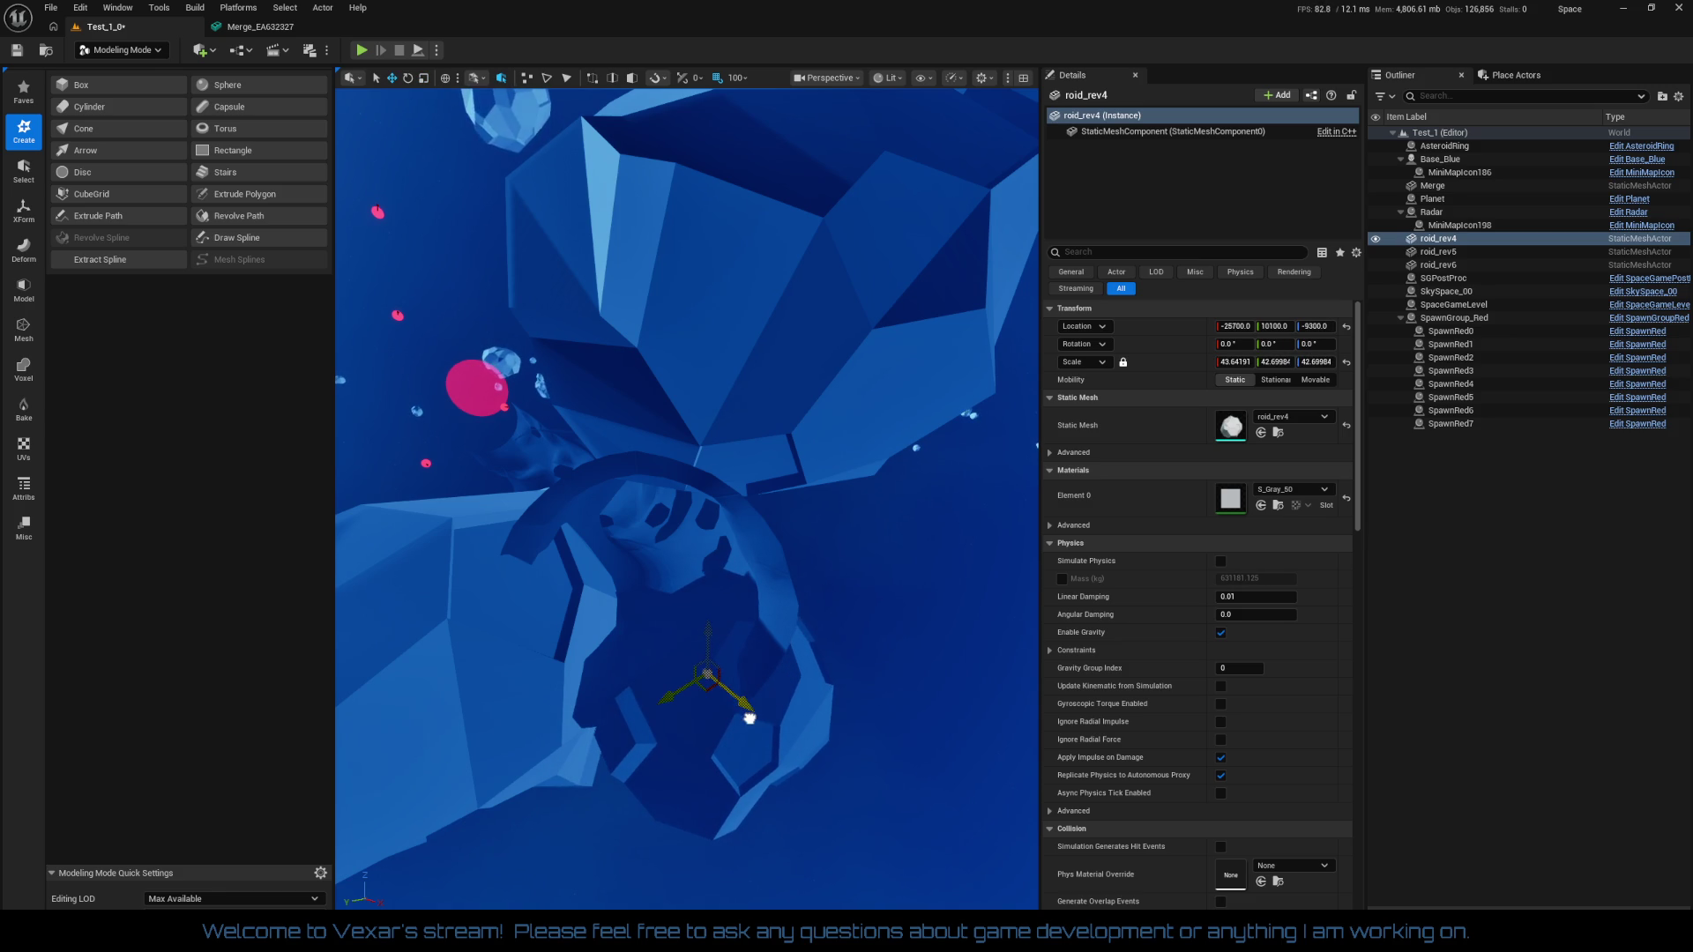
{"action": "mouse_move", "coordinate": [861, 830]}
{"action": "left_mouse_down"}
{"action": "mouse_move", "coordinate": [873, 842]}
{"action": "mouse_move", "coordinate": [820, 730]}
{"action": "left_mouse_up"}
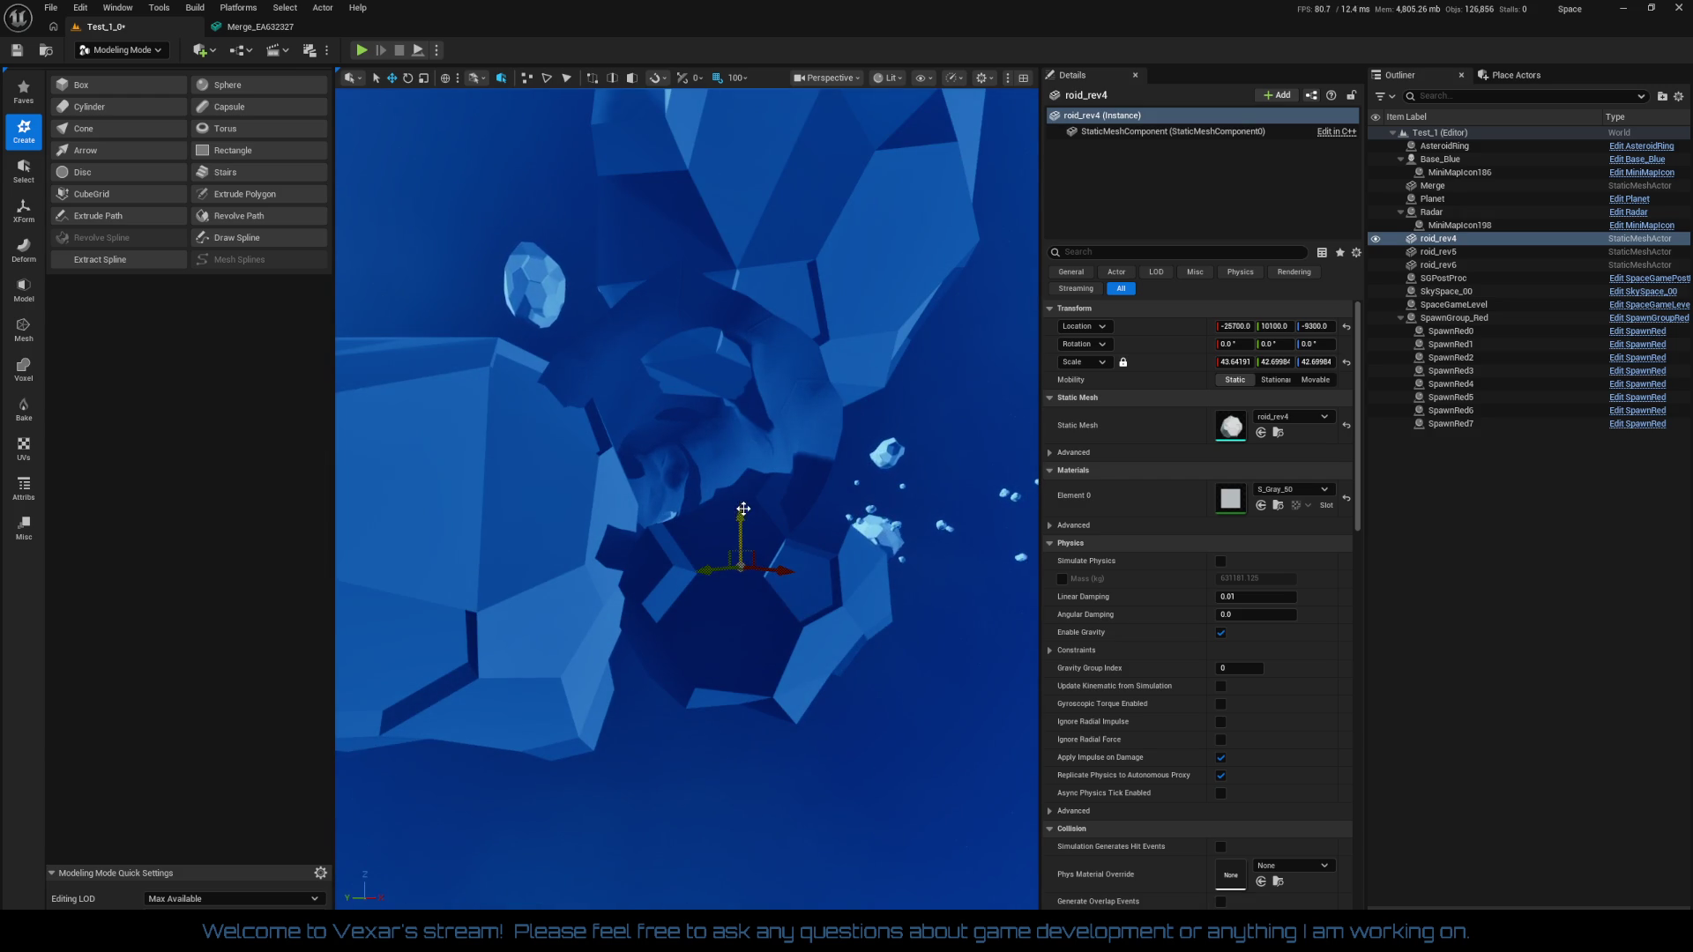
{"action": "left_click_drag", "start_coordinate": [744, 509], "coordinate": [740, 516]}
{"action": "left_click_drag", "start_coordinate": [784, 577], "coordinate": [750, 564]}
{"action": "mouse_move", "coordinate": [789, 753]}
{"action": "left_mouse_down"}
{"action": "mouse_move", "coordinate": [767, 715]}
{"action": "mouse_move", "coordinate": [789, 754]}
{"action": "mouse_move", "coordinate": [775, 720]}
{"action": "mouse_move", "coordinate": [767, 741]}
{"action": "mouse_move", "coordinate": [791, 745]}
{"action": "mouse_move", "coordinate": [670, 732]}
{"action": "mouse_move", "coordinate": [661, 758]}
{"action": "mouse_move", "coordinate": [677, 709]}
{"action": "mouse_move", "coordinate": [767, 816]}
{"action": "left_mouse_up"}
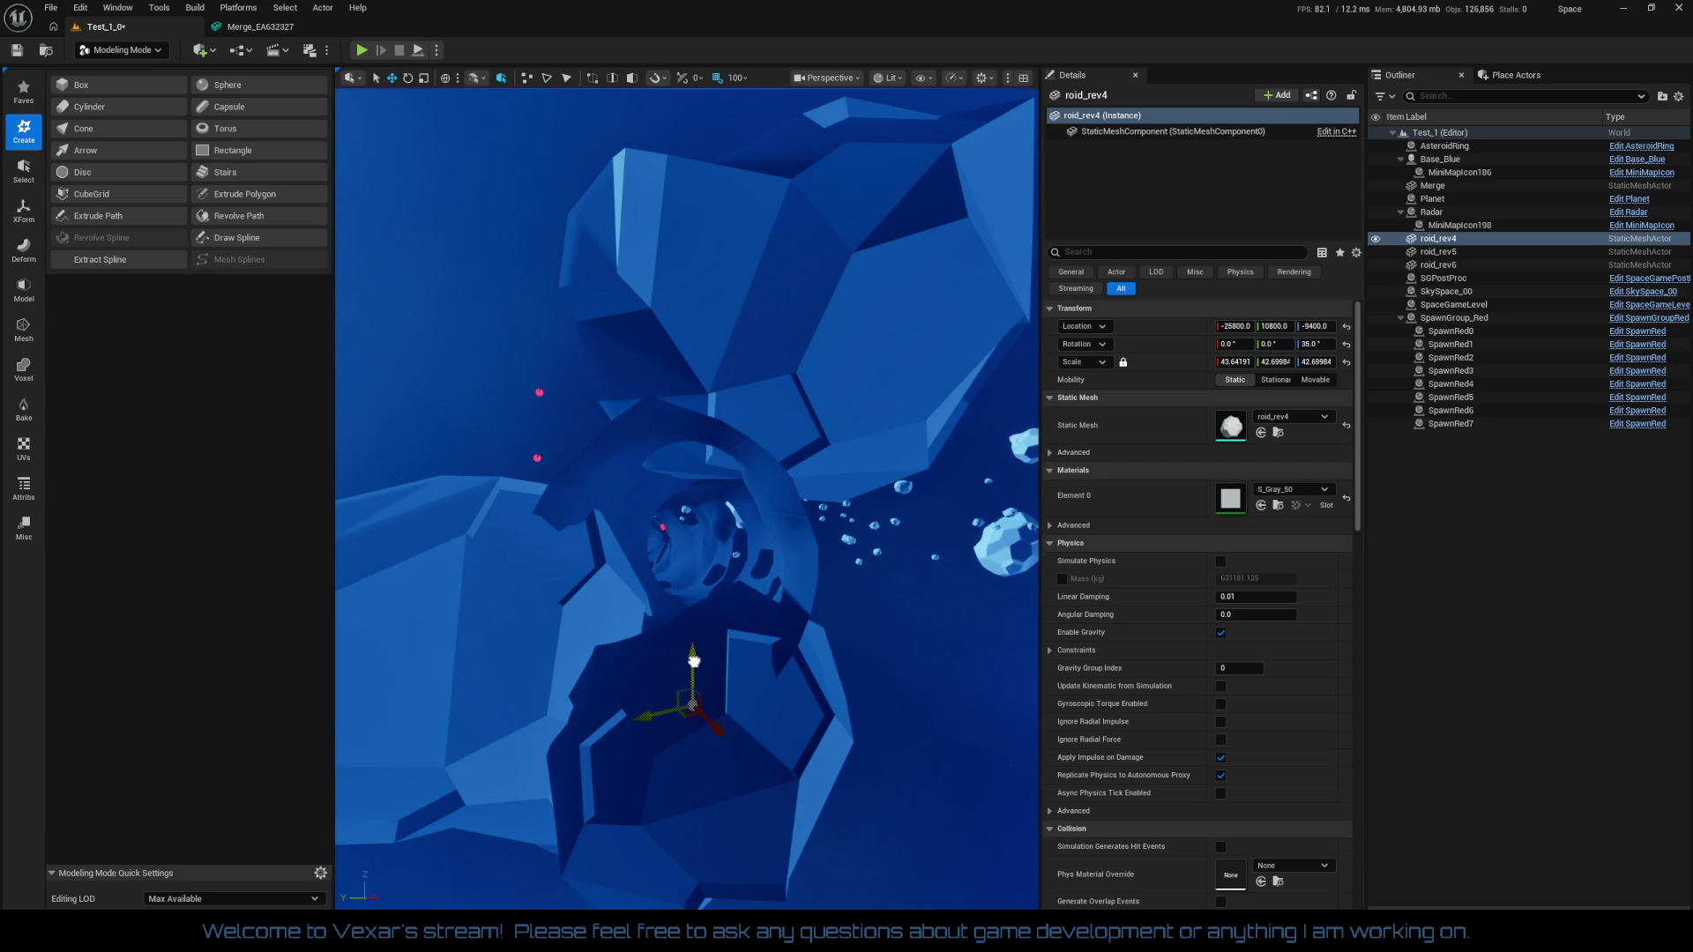
{"action": "left_click_drag", "start_coordinate": [694, 660], "coordinate": [691, 671]}
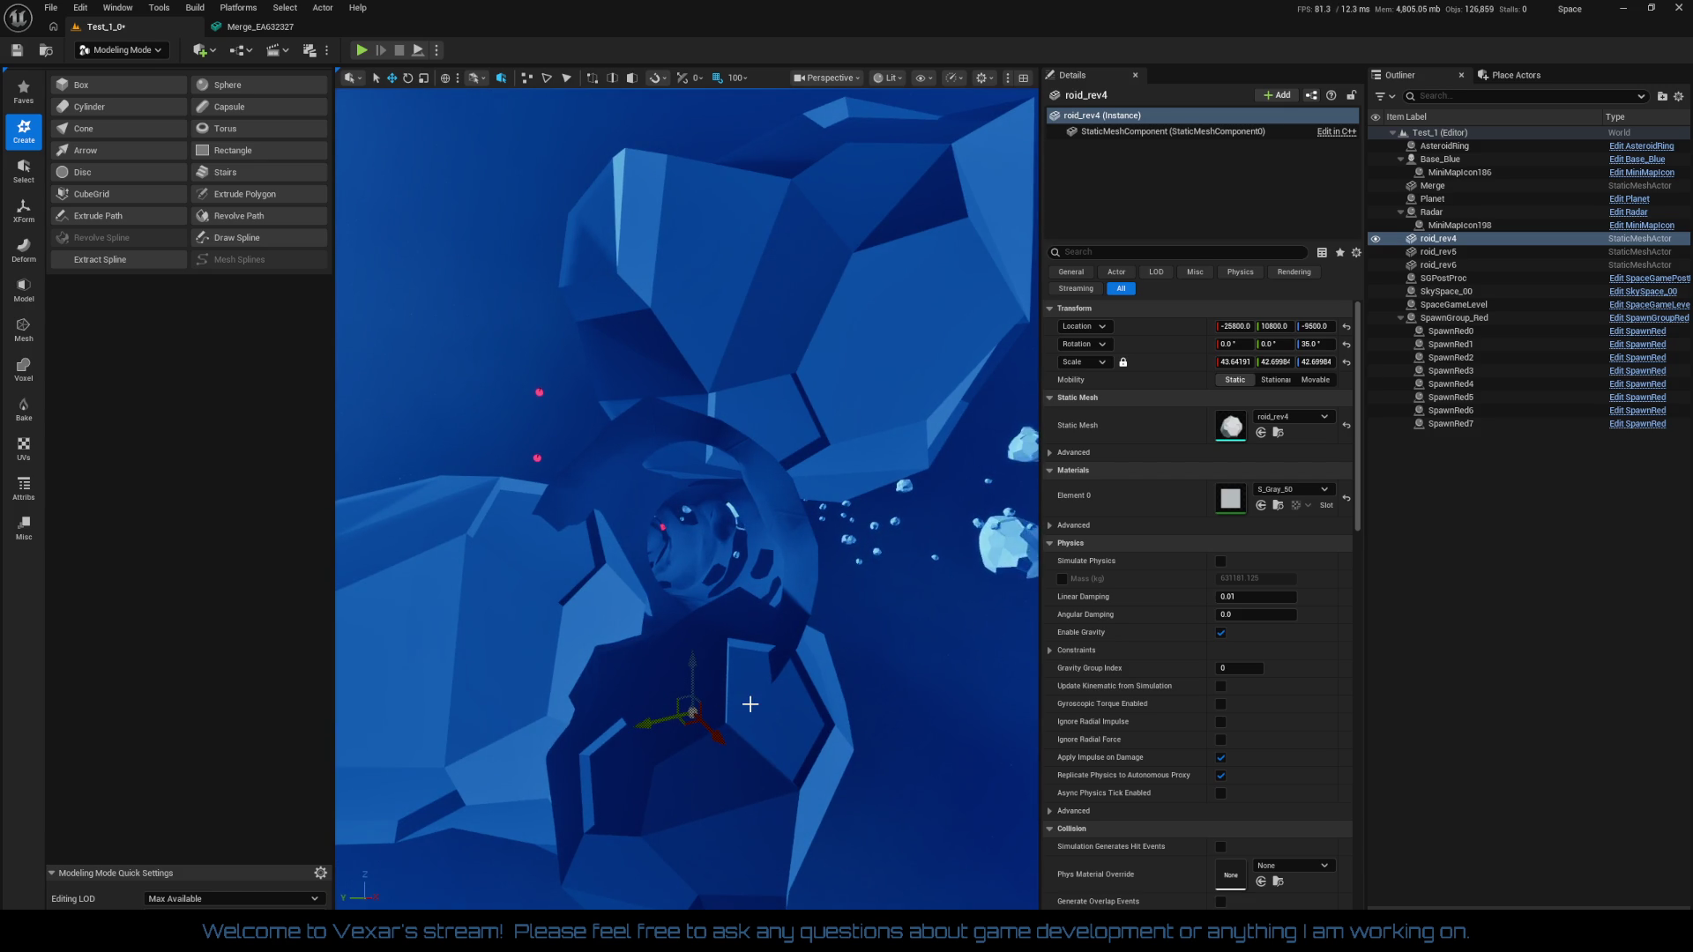
Duplicate the asteroid as roid_rev7, then slide it along Y and raise it
{"action": "key", "text": "ctrl+d"}
{"action": "left_click_drag", "start_coordinate": [653, 726], "coordinate": [756, 716]}
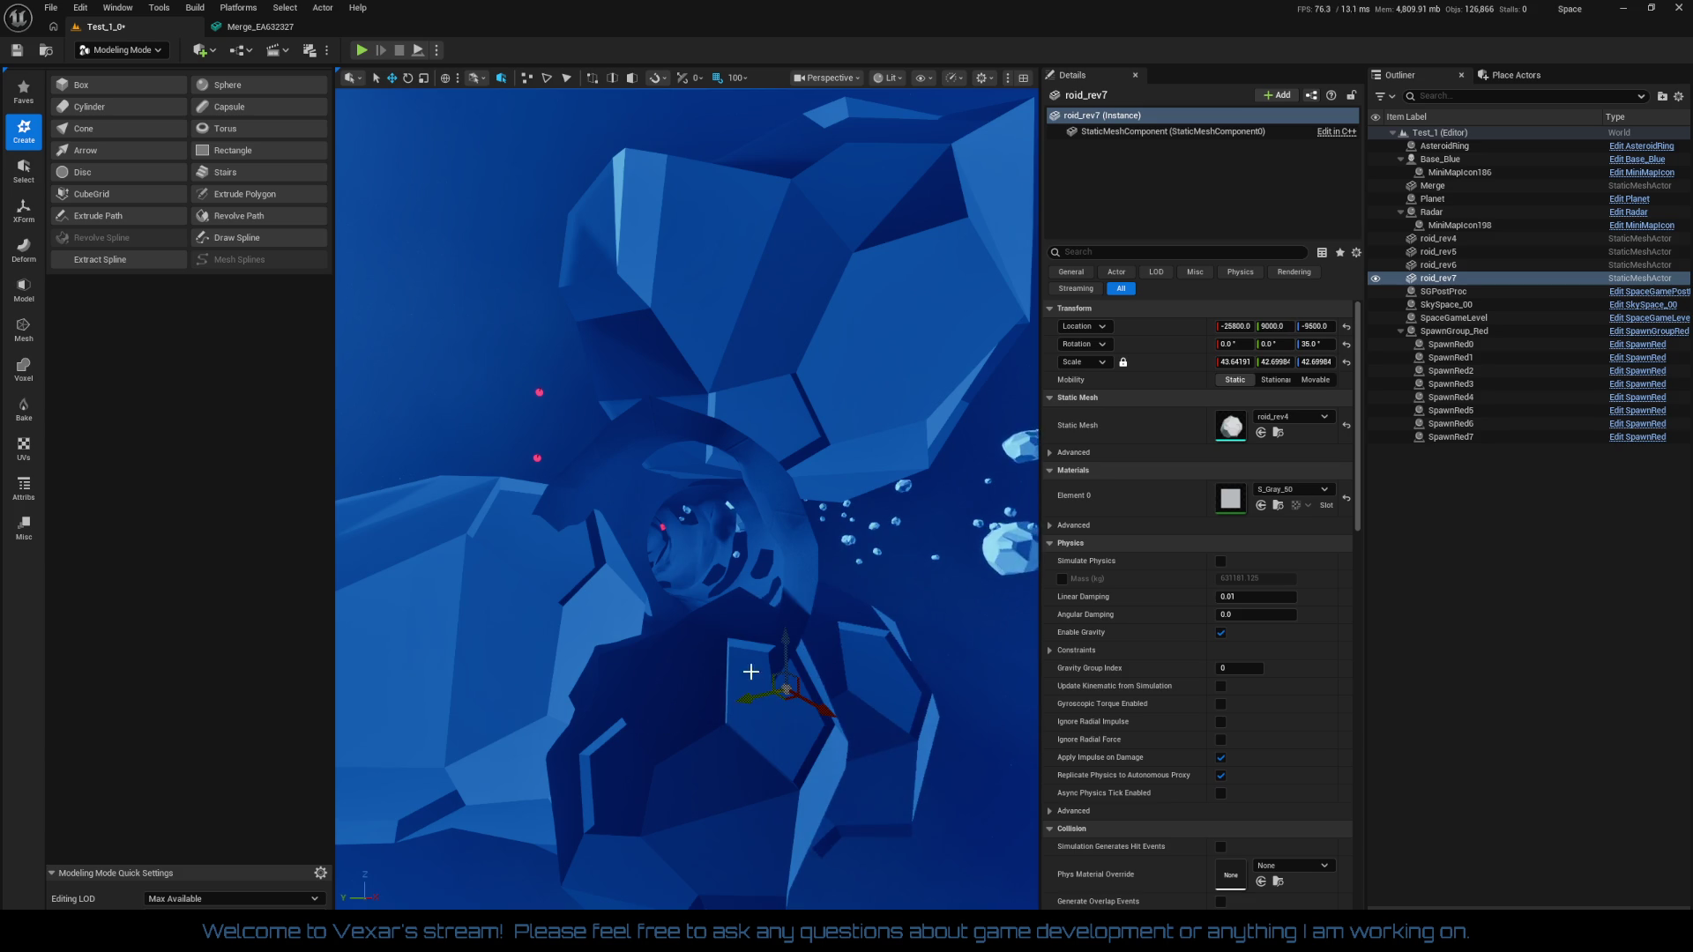
{"action": "mouse_move", "coordinate": [782, 640]}
{"action": "left_mouse_down"}
{"action": "mouse_move", "coordinate": [796, 614]}
{"action": "mouse_move", "coordinate": [861, 654]}
{"action": "mouse_move", "coordinate": [917, 731]}
{"action": "left_mouse_up"}
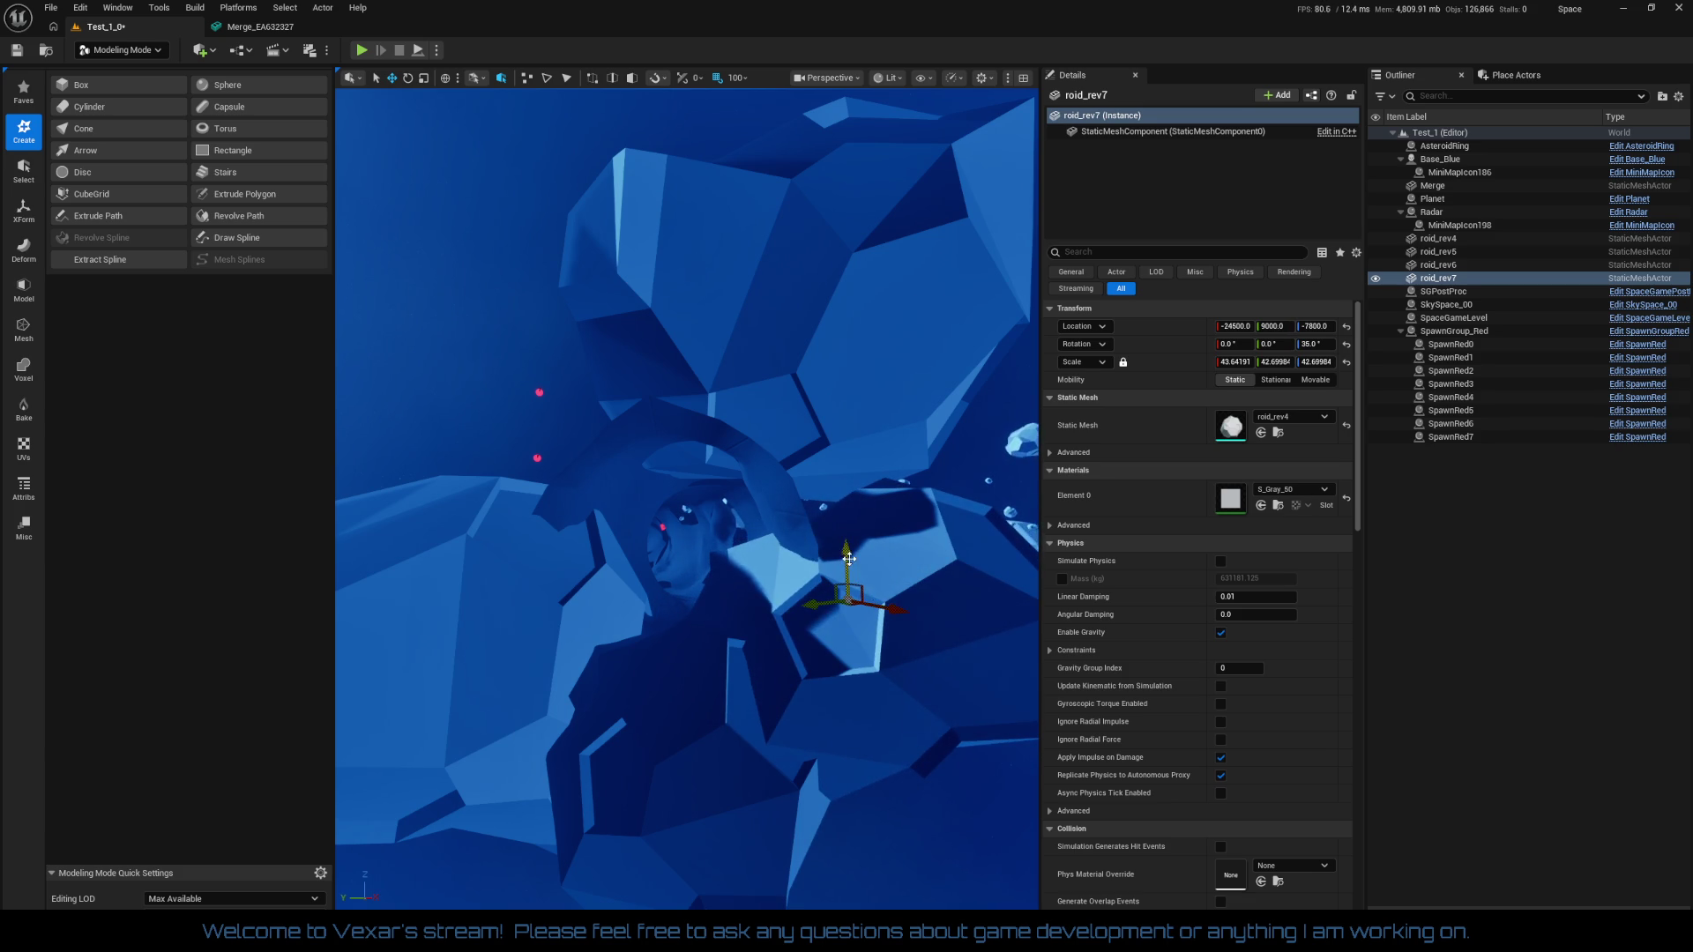
{"action": "mouse_move", "coordinate": [848, 558]}
{"action": "left_mouse_down"}
{"action": "mouse_move", "coordinate": [853, 497]}
{"action": "mouse_move", "coordinate": [831, 536]}
{"action": "mouse_move", "coordinate": [864, 467]}
{"action": "mouse_move", "coordinate": [833, 471]}
{"action": "left_mouse_up"}
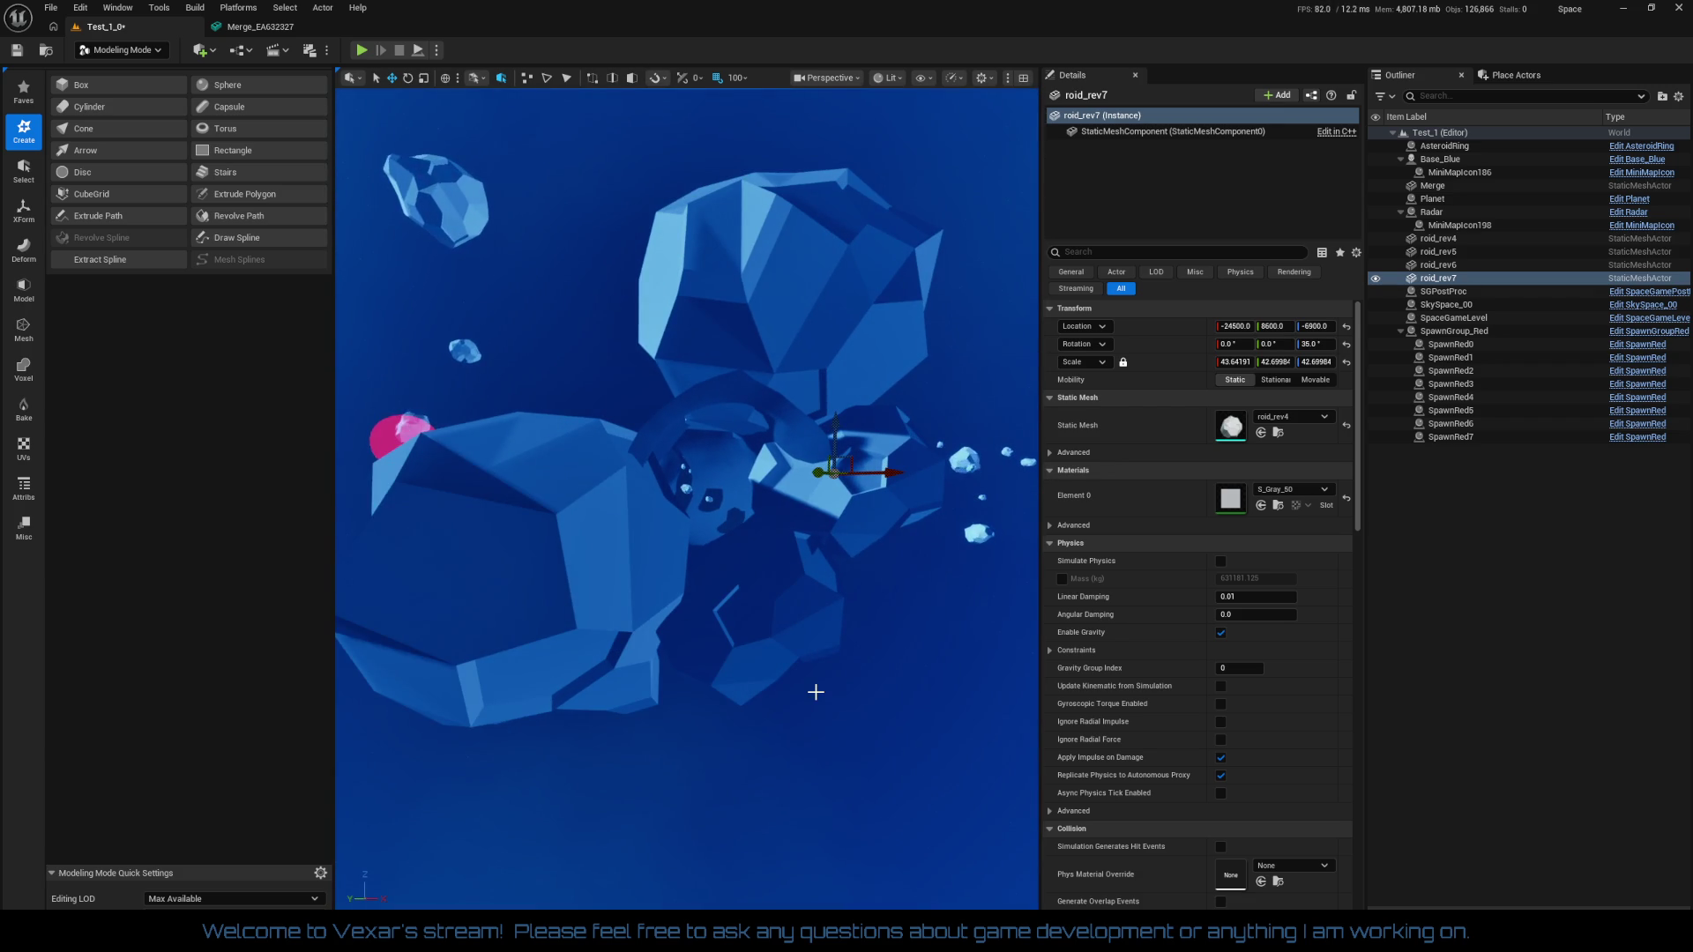
Duplicate the asteroid again as roid_rev8, then select roid_rev5 and frame it
{"action": "key", "text": "ctrl+d"}
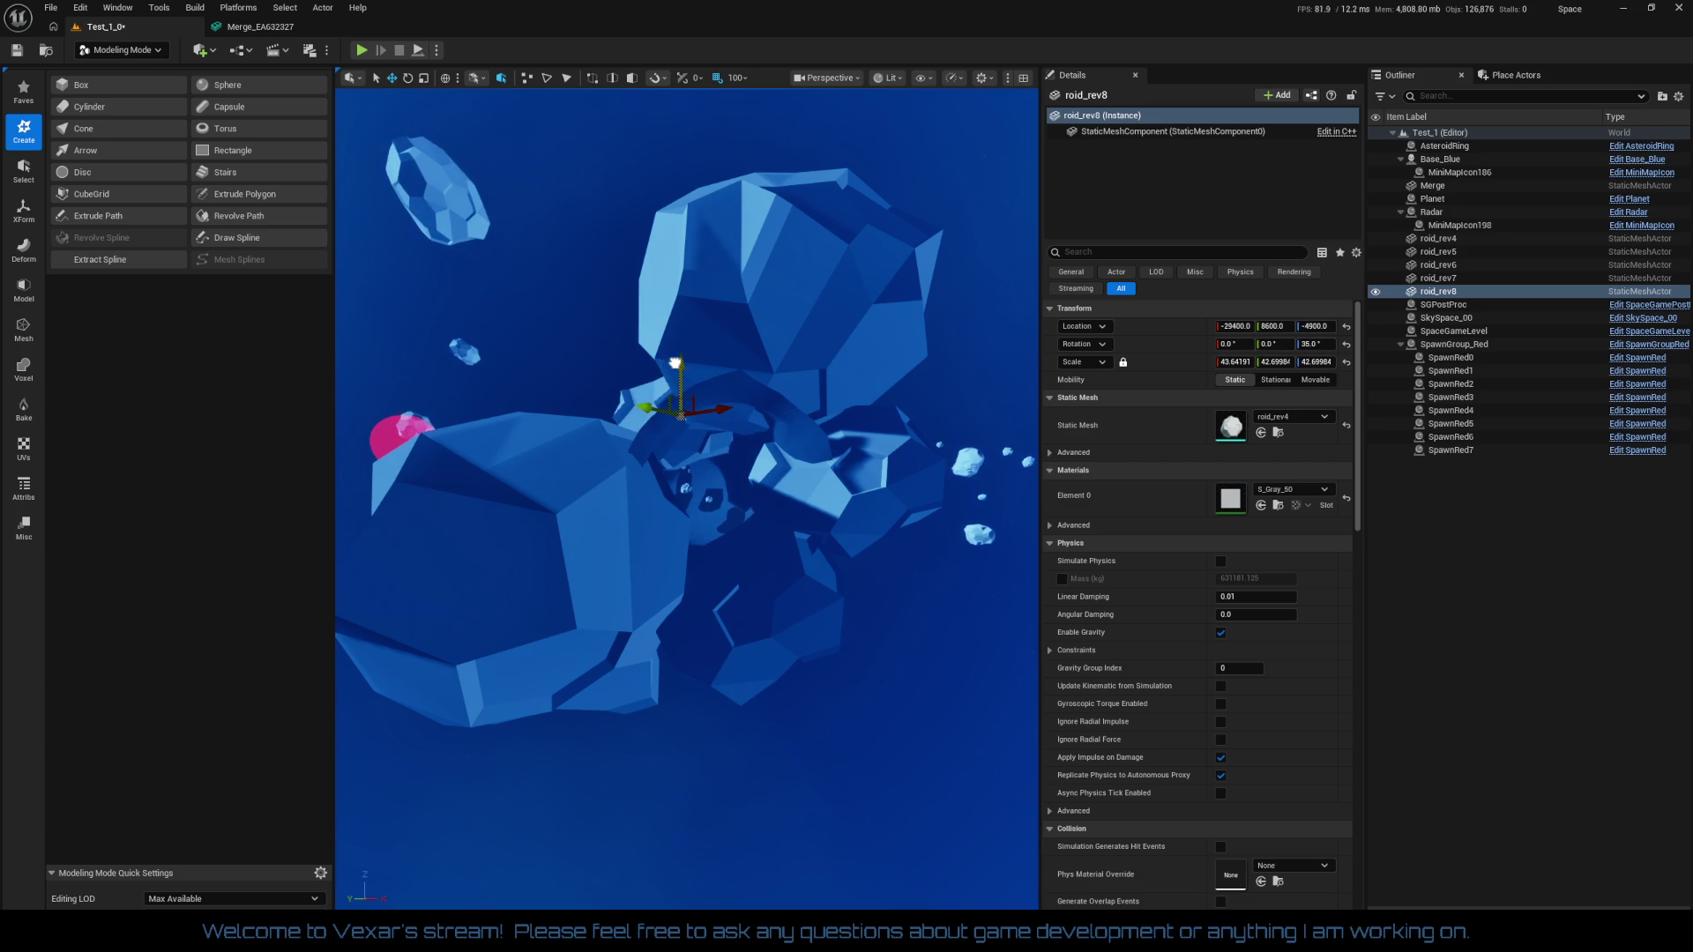
{"action": "left_click_drag", "start_coordinate": [670, 617], "coordinate": [664, 628]}
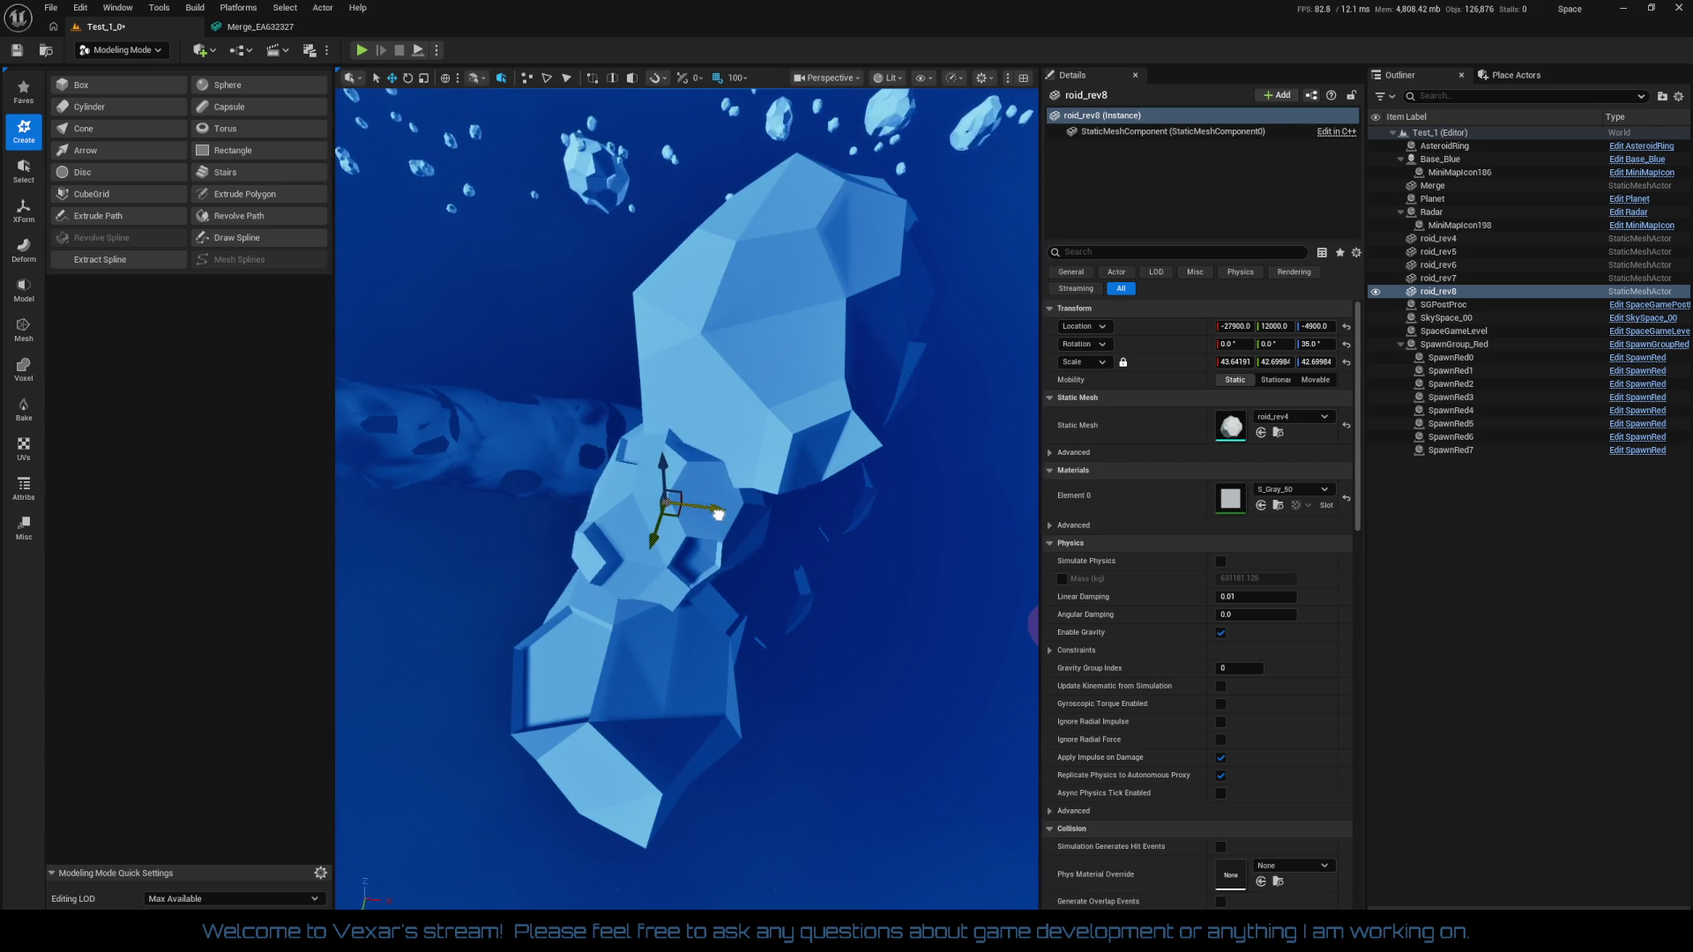
{"action": "left_click_drag", "start_coordinate": [753, 572], "coordinate": [937, 628]}
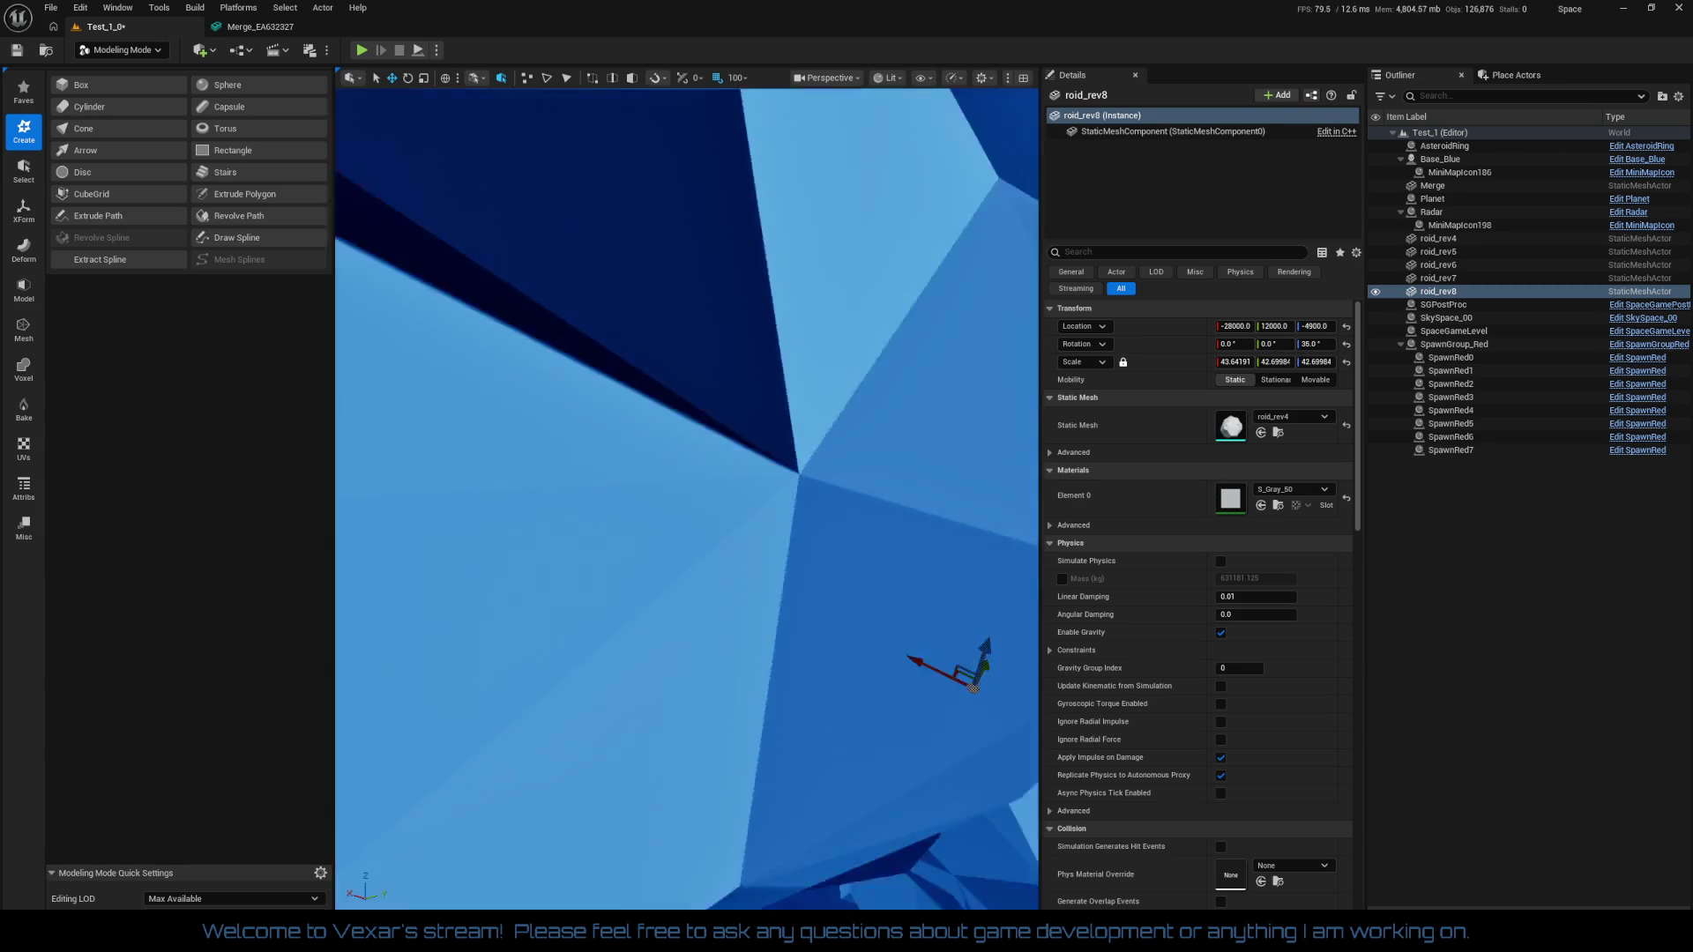
{"action": "left_click_drag", "start_coordinate": [833, 634], "coordinate": [833, 634]}
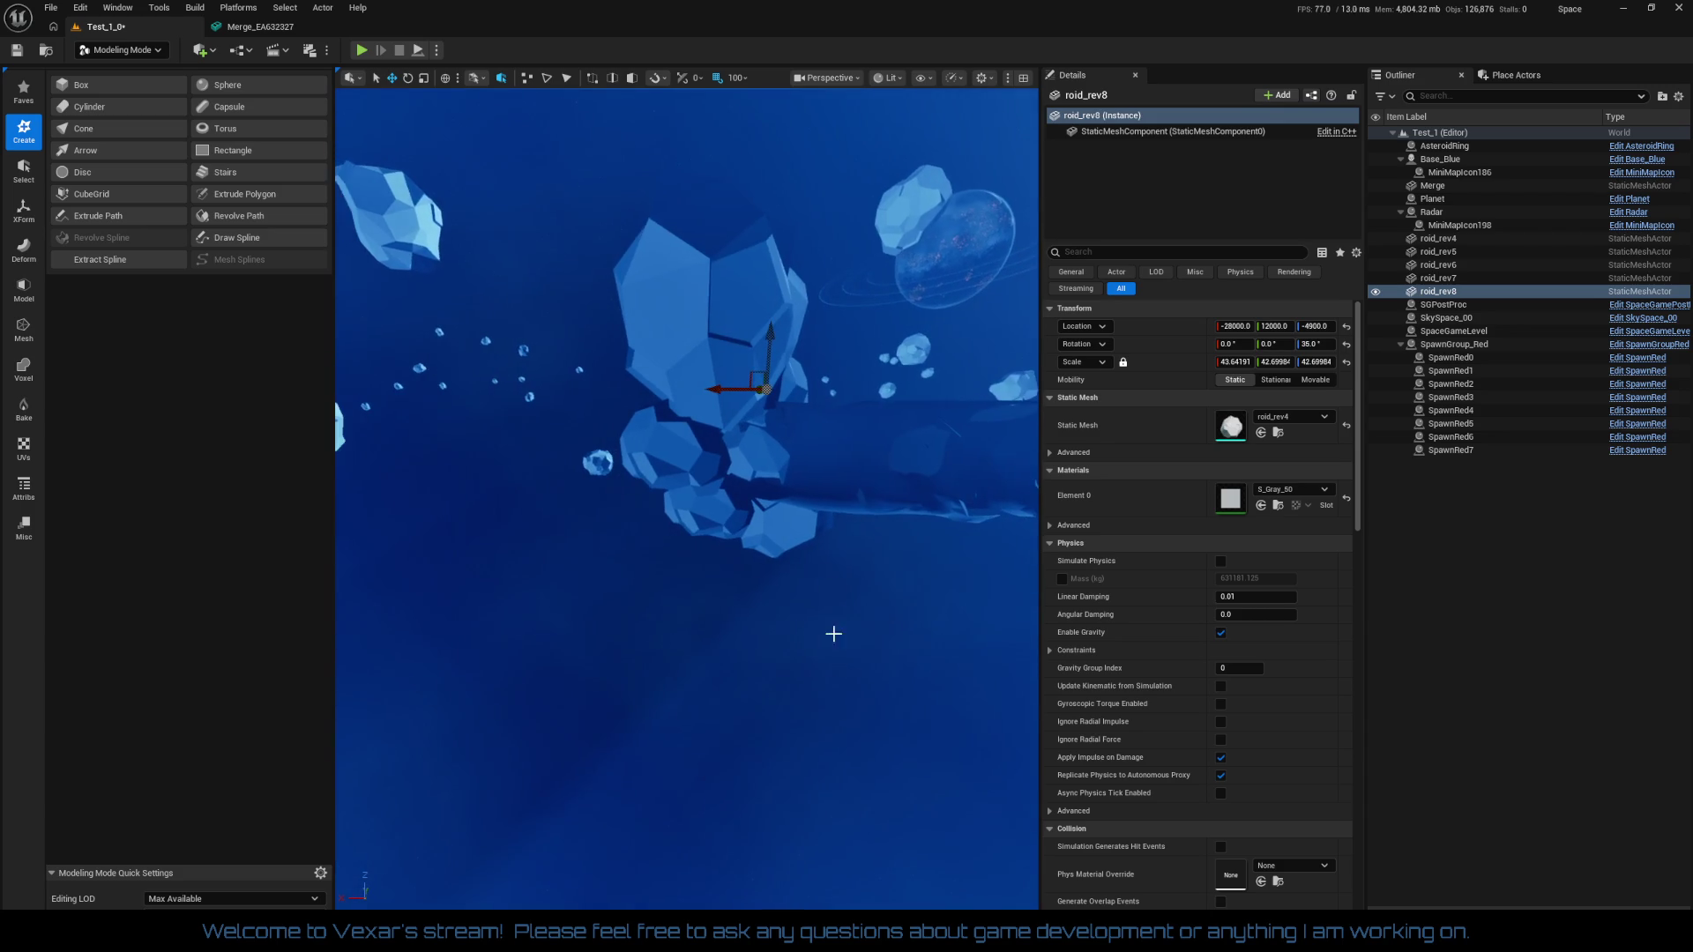
{"action": "left_click", "coordinate": [686, 348]}
{"action": "key", "text": "f"}
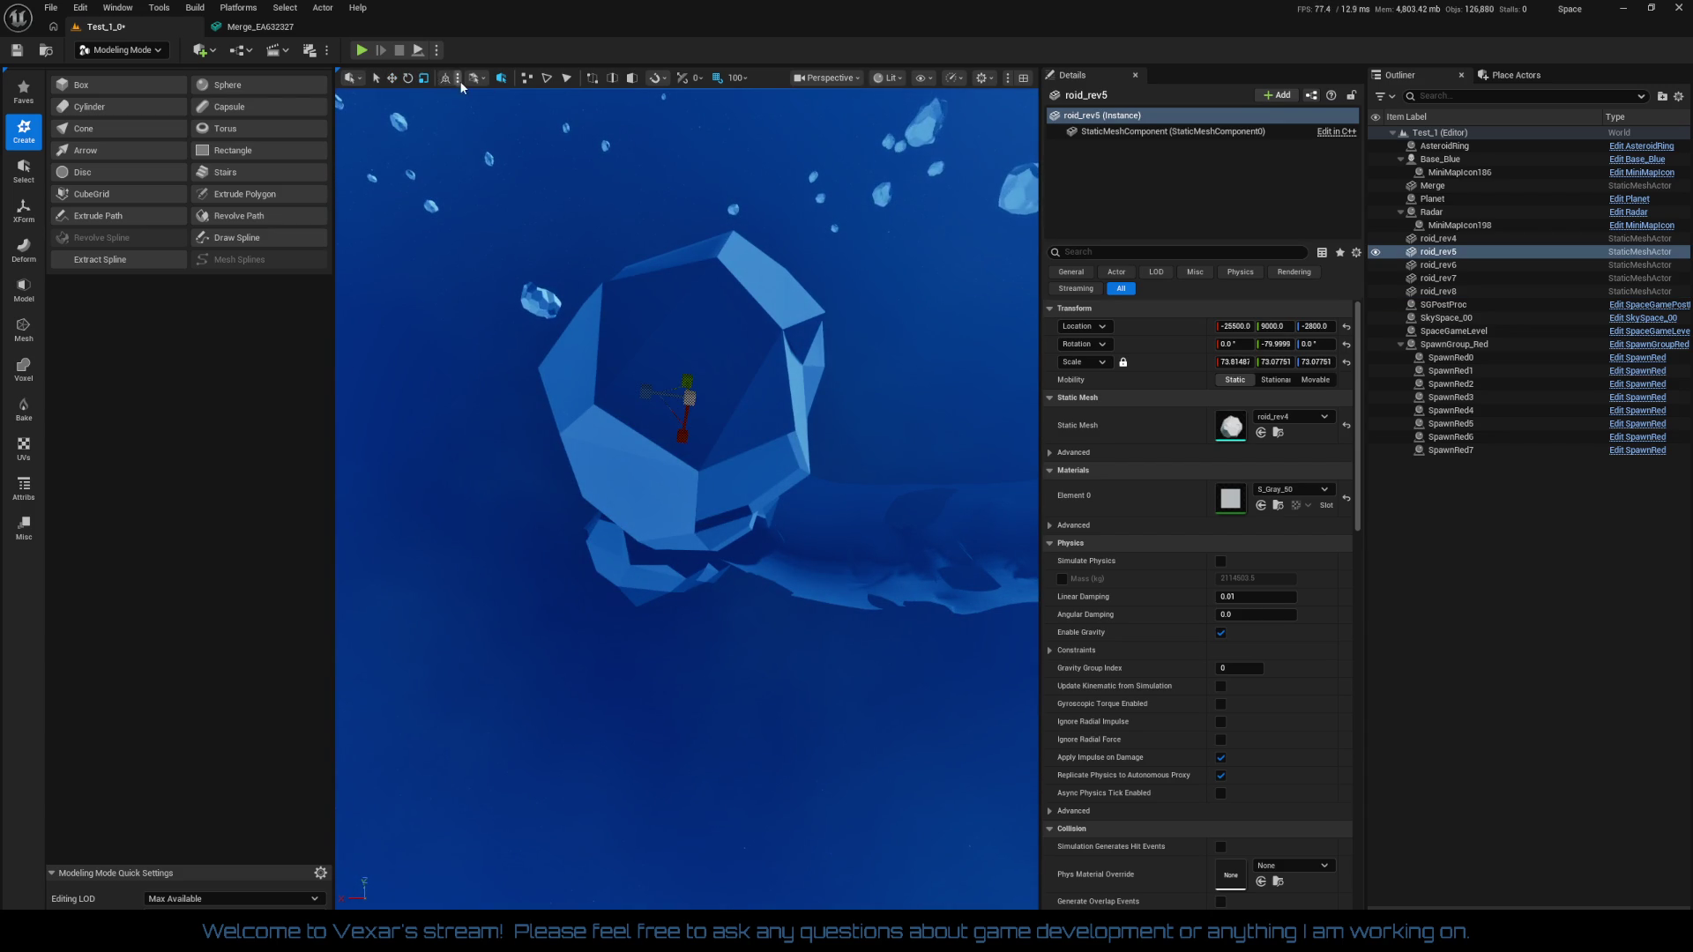
Switch to Selection Mode and set the scale snapping increment to 1
{"action": "left_click", "coordinate": [162, 51]}
{"action": "left_click", "coordinate": [141, 77]}
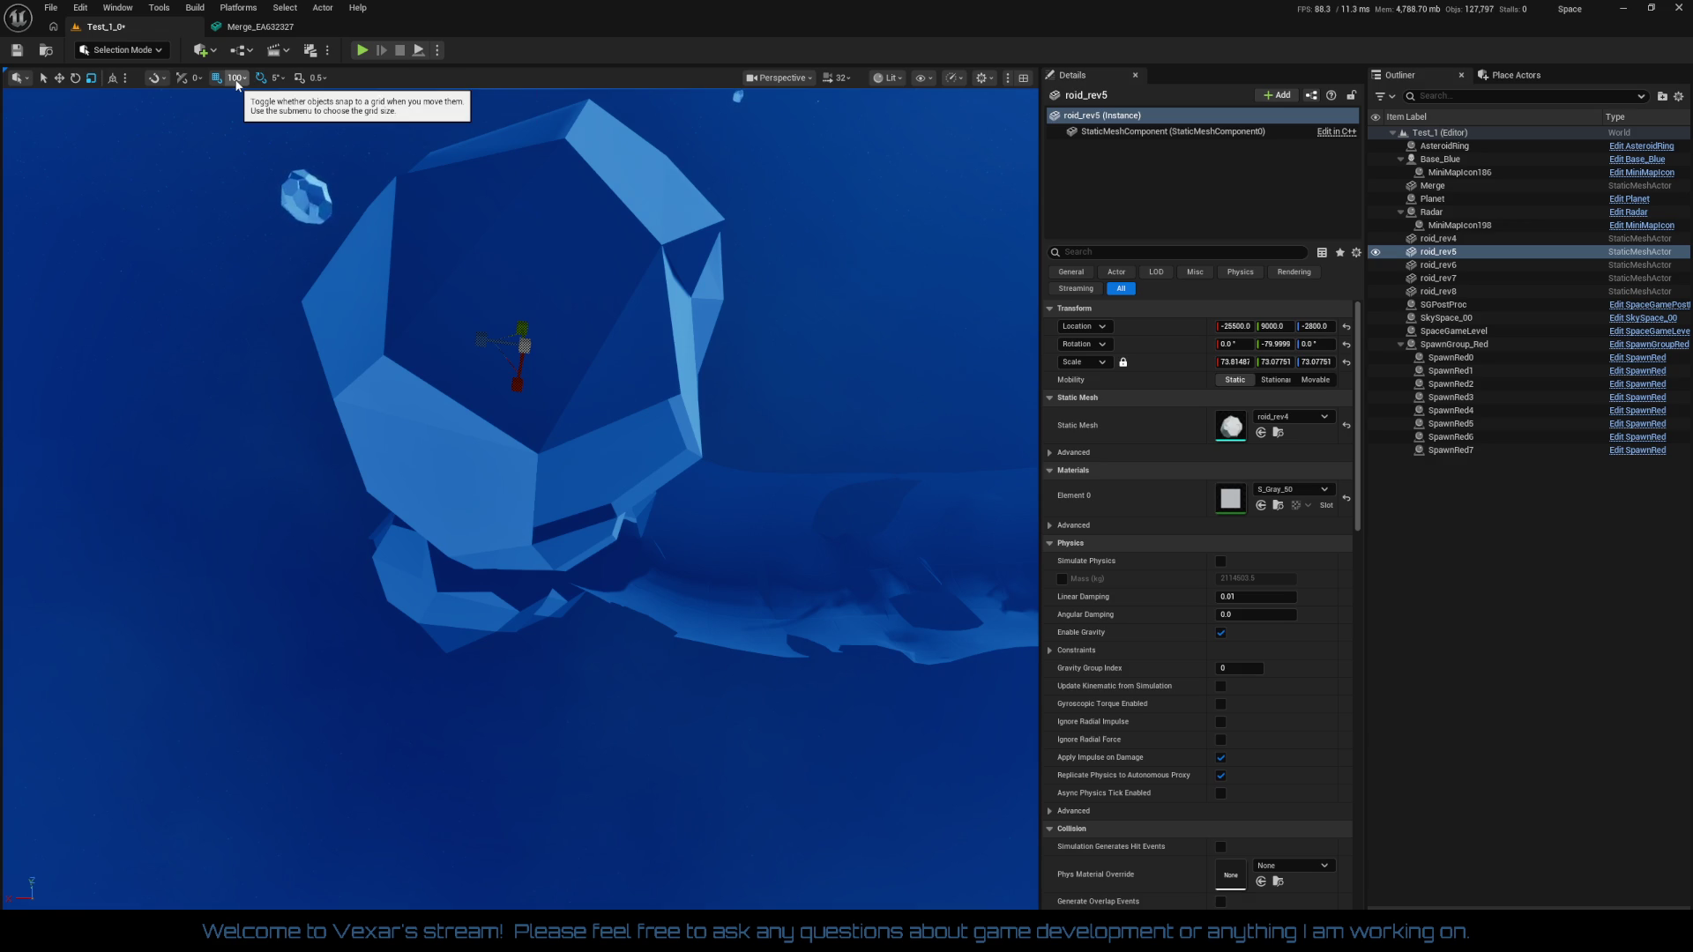
{"action": "left_click", "coordinate": [321, 78]}
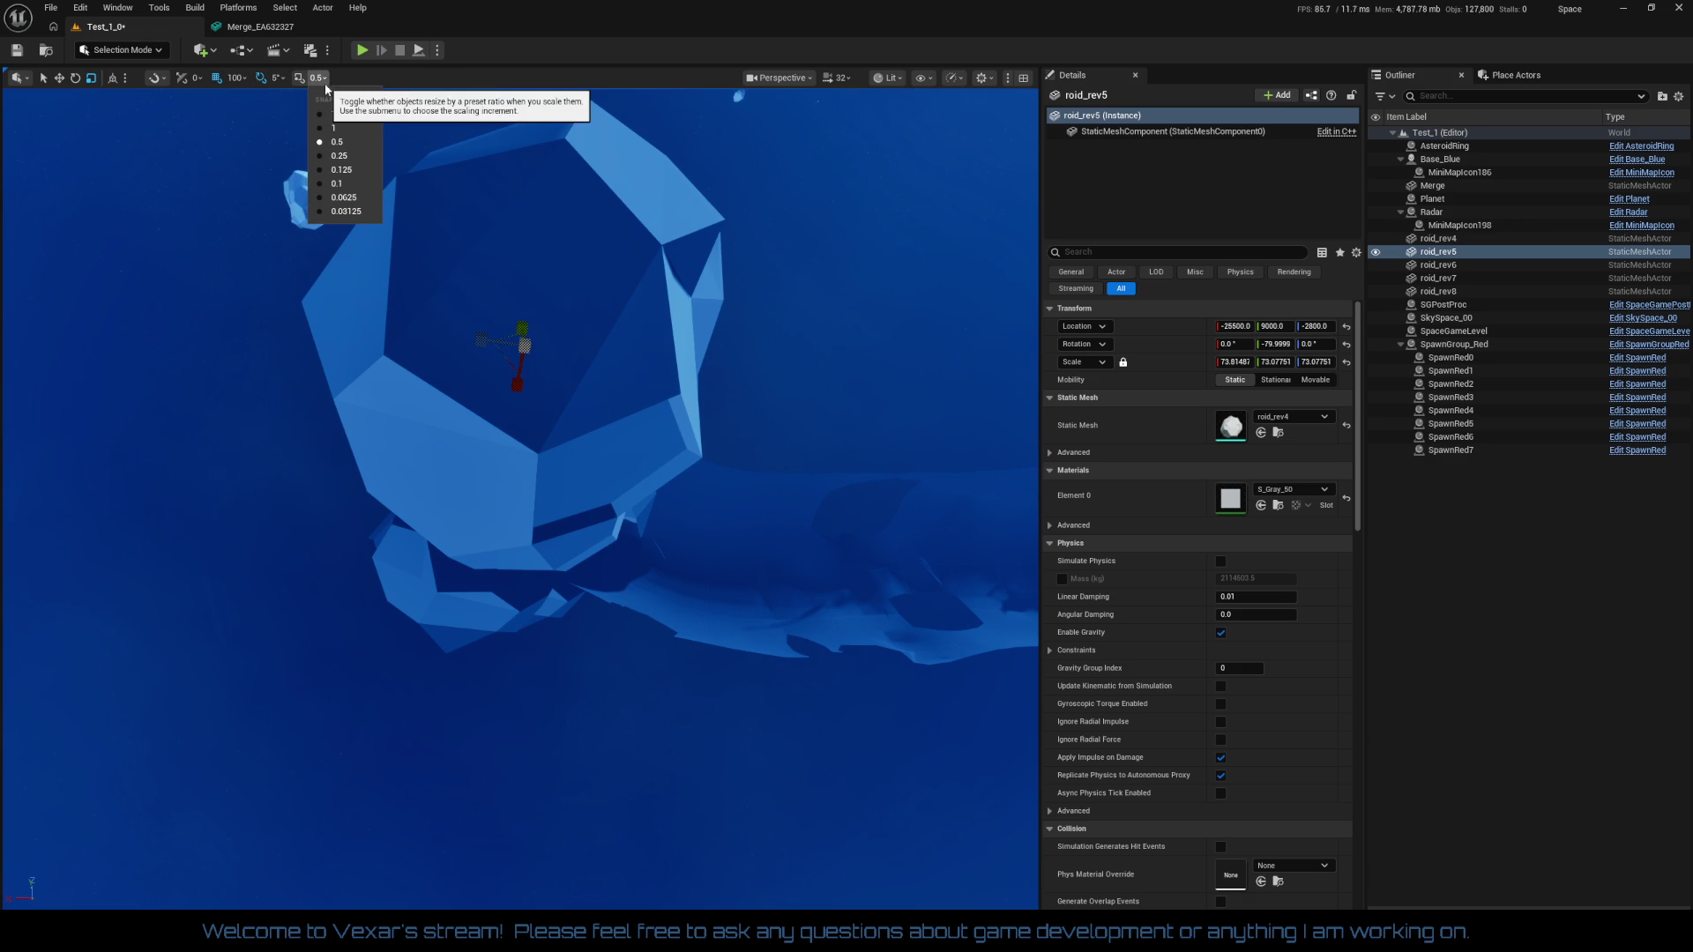
{"action": "left_click", "coordinate": [340, 118]}
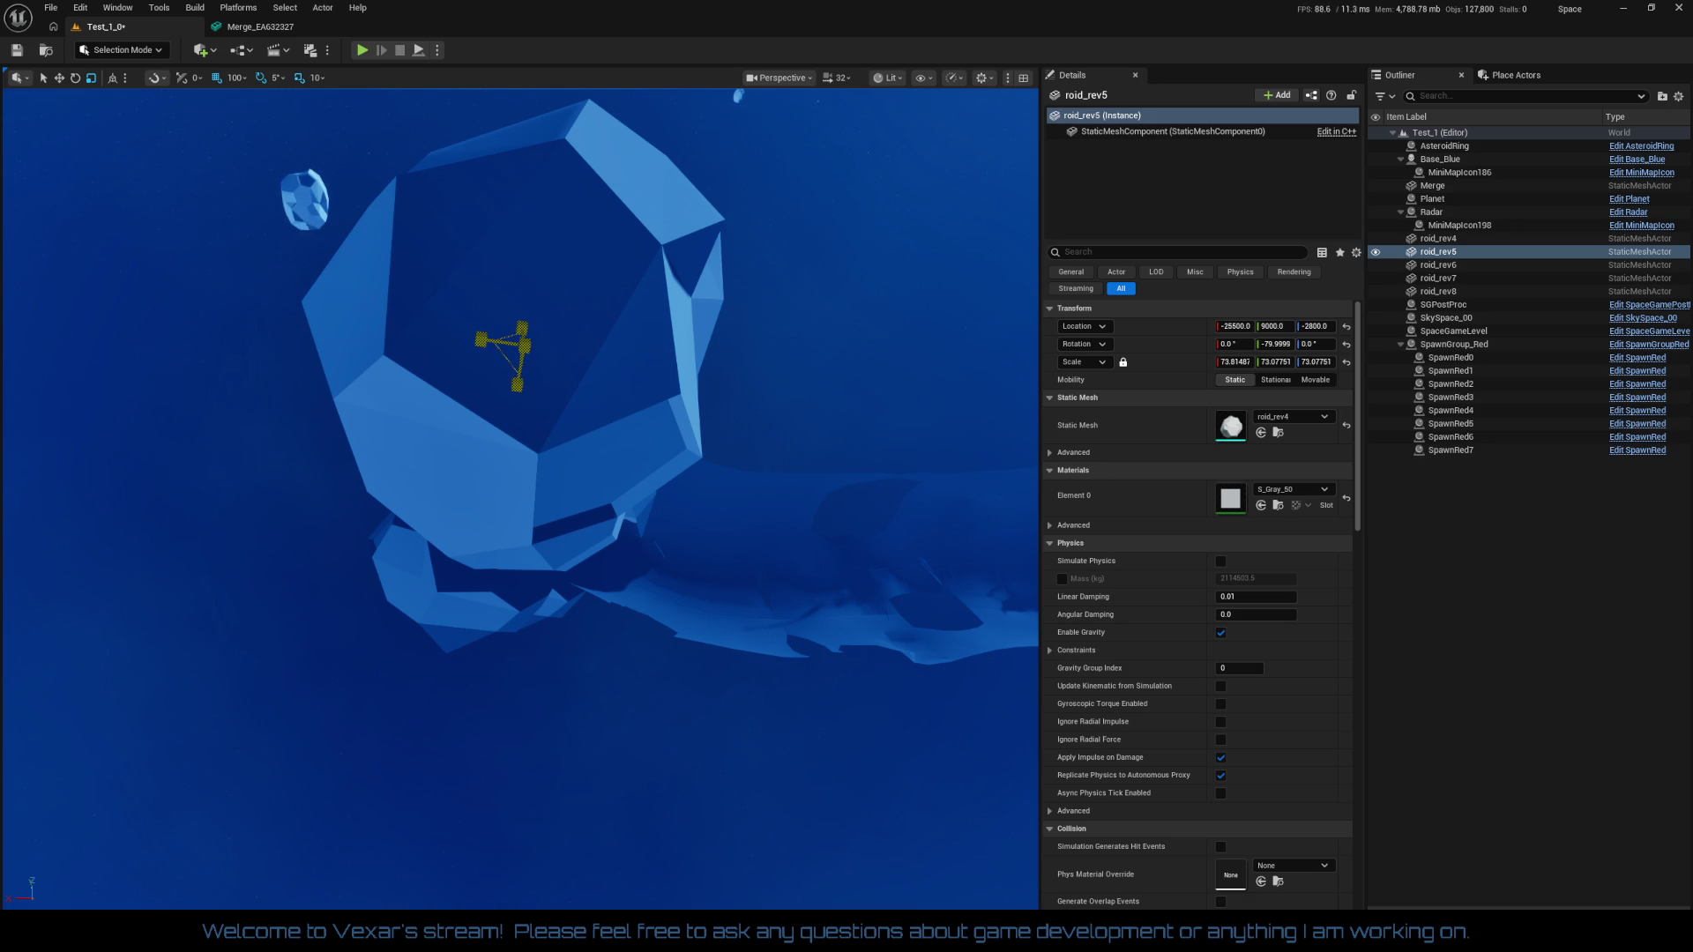
{"action": "left_click", "coordinate": [317, 78]}
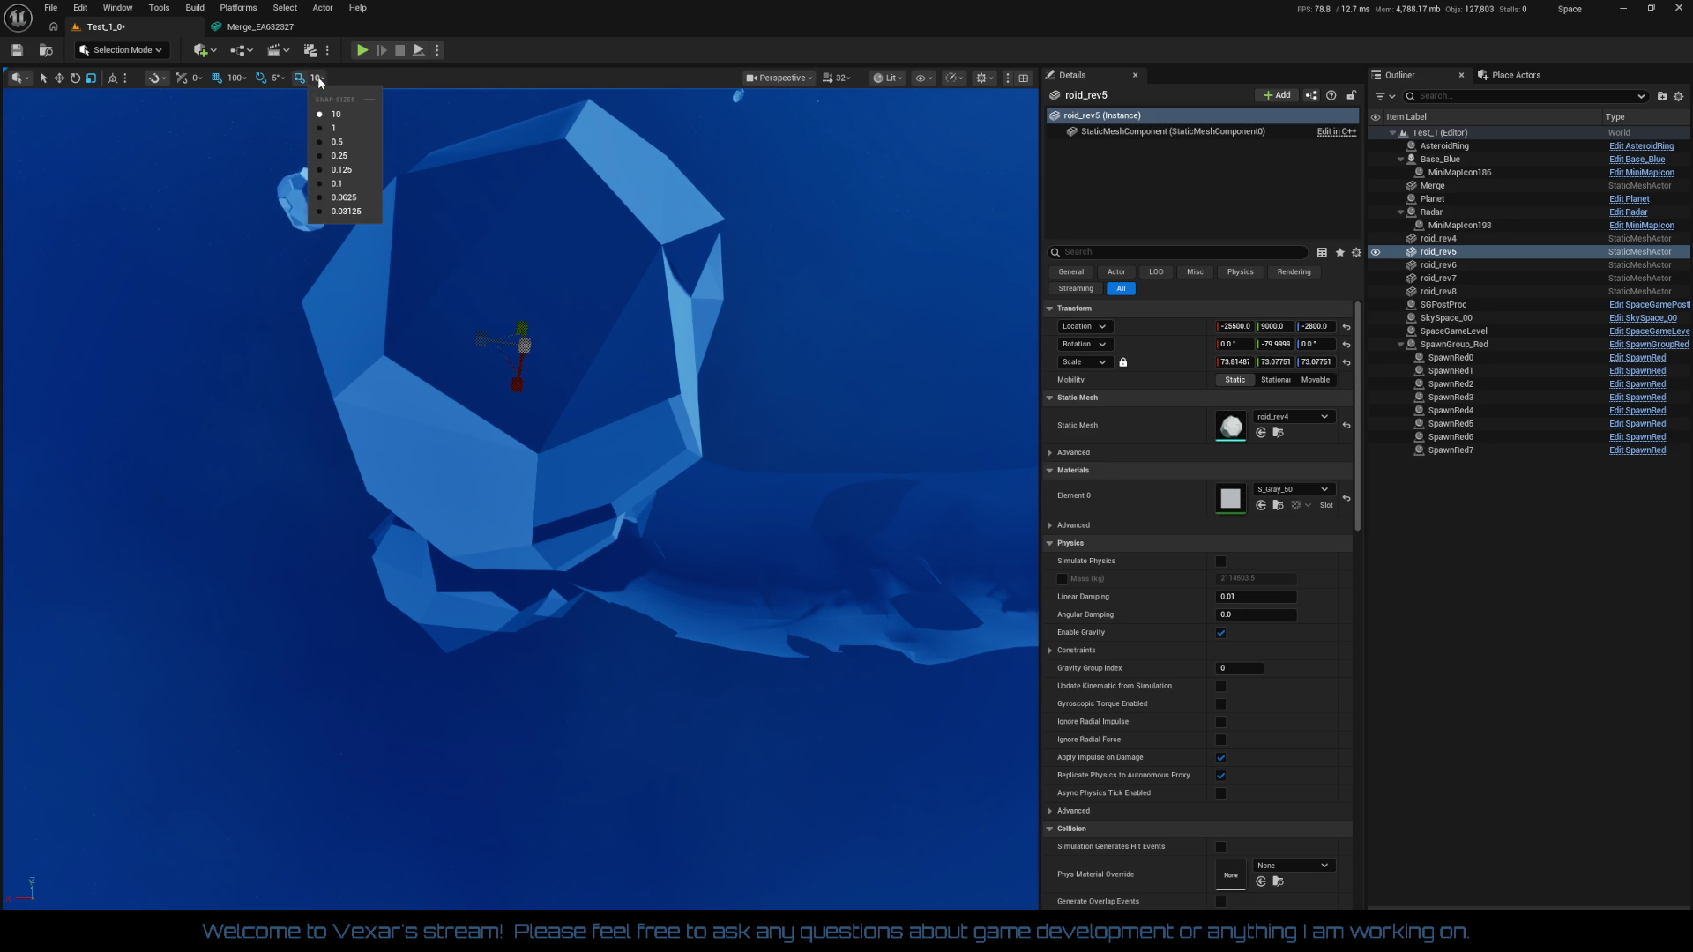
{"action": "left_click", "coordinate": [343, 133]}
Shrink roid_rev5 to about 30.6 scale and lower it toward the cluster
{"action": "mouse_move", "coordinate": [528, 350]}
{"action": "left_mouse_down"}
{"action": "mouse_move", "coordinate": [480, 377]}
{"action": "mouse_move", "coordinate": [487, 339]}
{"action": "mouse_move", "coordinate": [487, 388]}
{"action": "mouse_move", "coordinate": [458, 397]}
{"action": "mouse_move", "coordinate": [468, 352]}
{"action": "mouse_move", "coordinate": [458, 424]}
{"action": "left_mouse_up"}
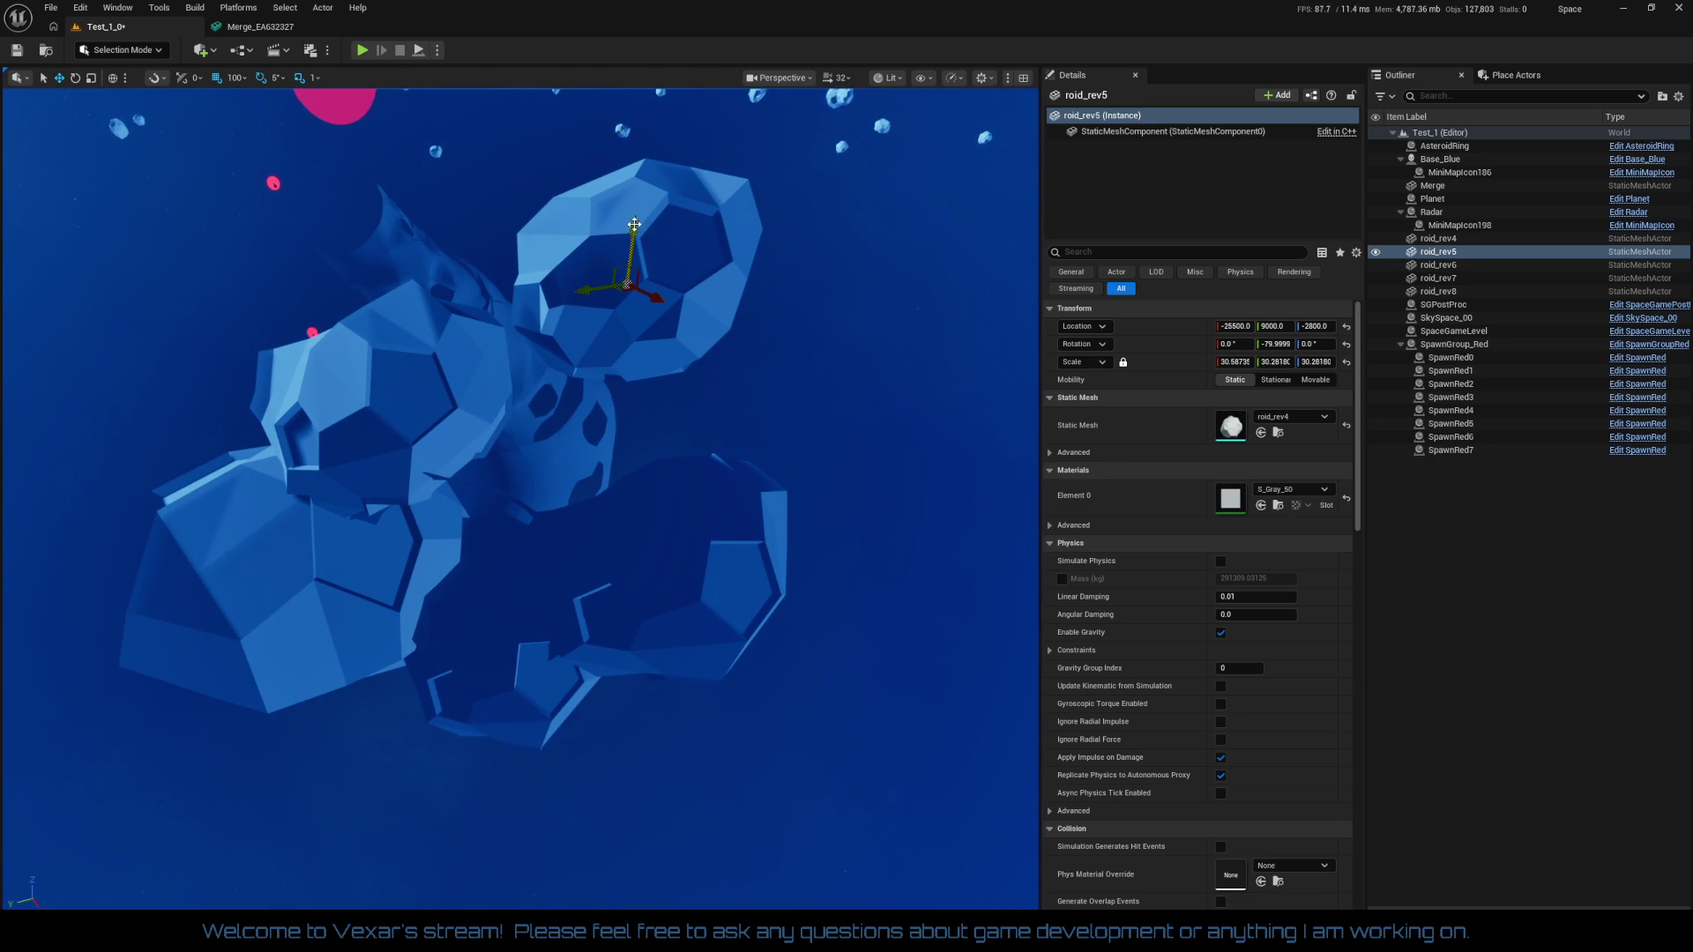
{"action": "left_click_drag", "start_coordinate": [634, 224], "coordinate": [621, 379]}
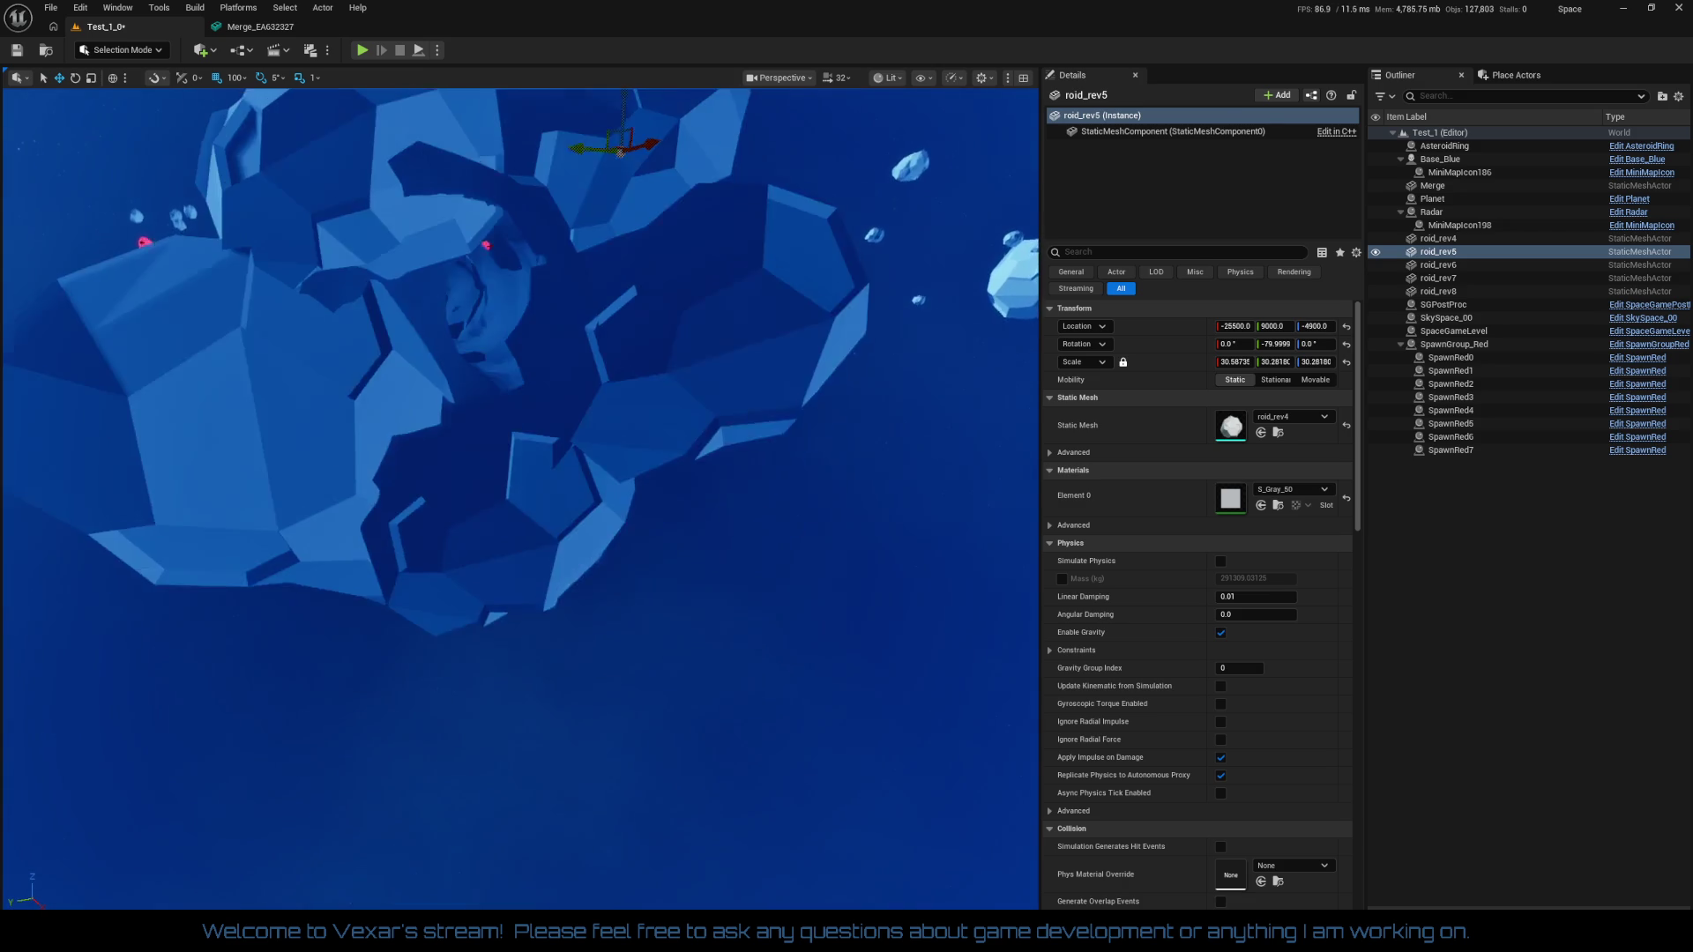
Shift roid_rev5 sideways into the cluster and raise it, to -24700, 9900, -4600
{"action": "mouse_move", "coordinate": [613, 576]}
{"action": "left_mouse_down"}
{"action": "mouse_move", "coordinate": [613, 547]}
{"action": "mouse_move", "coordinate": [613, 577]}
{"action": "left_mouse_up"}
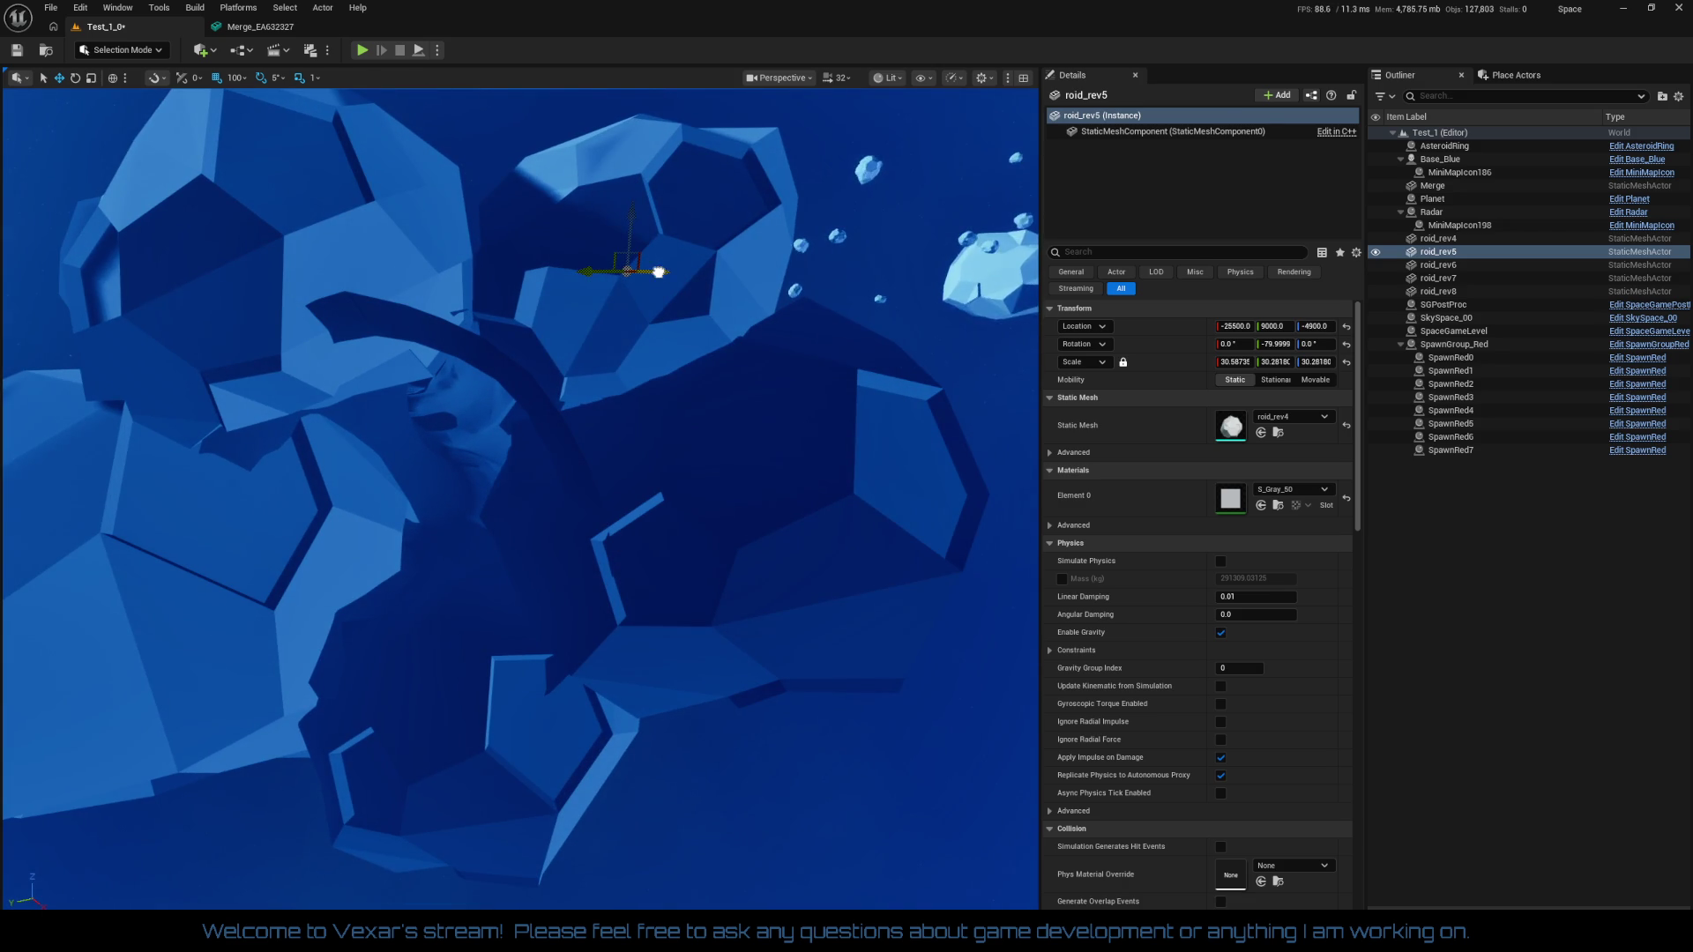
{"action": "left_click_drag", "start_coordinate": [659, 271], "coordinate": [557, 296]}
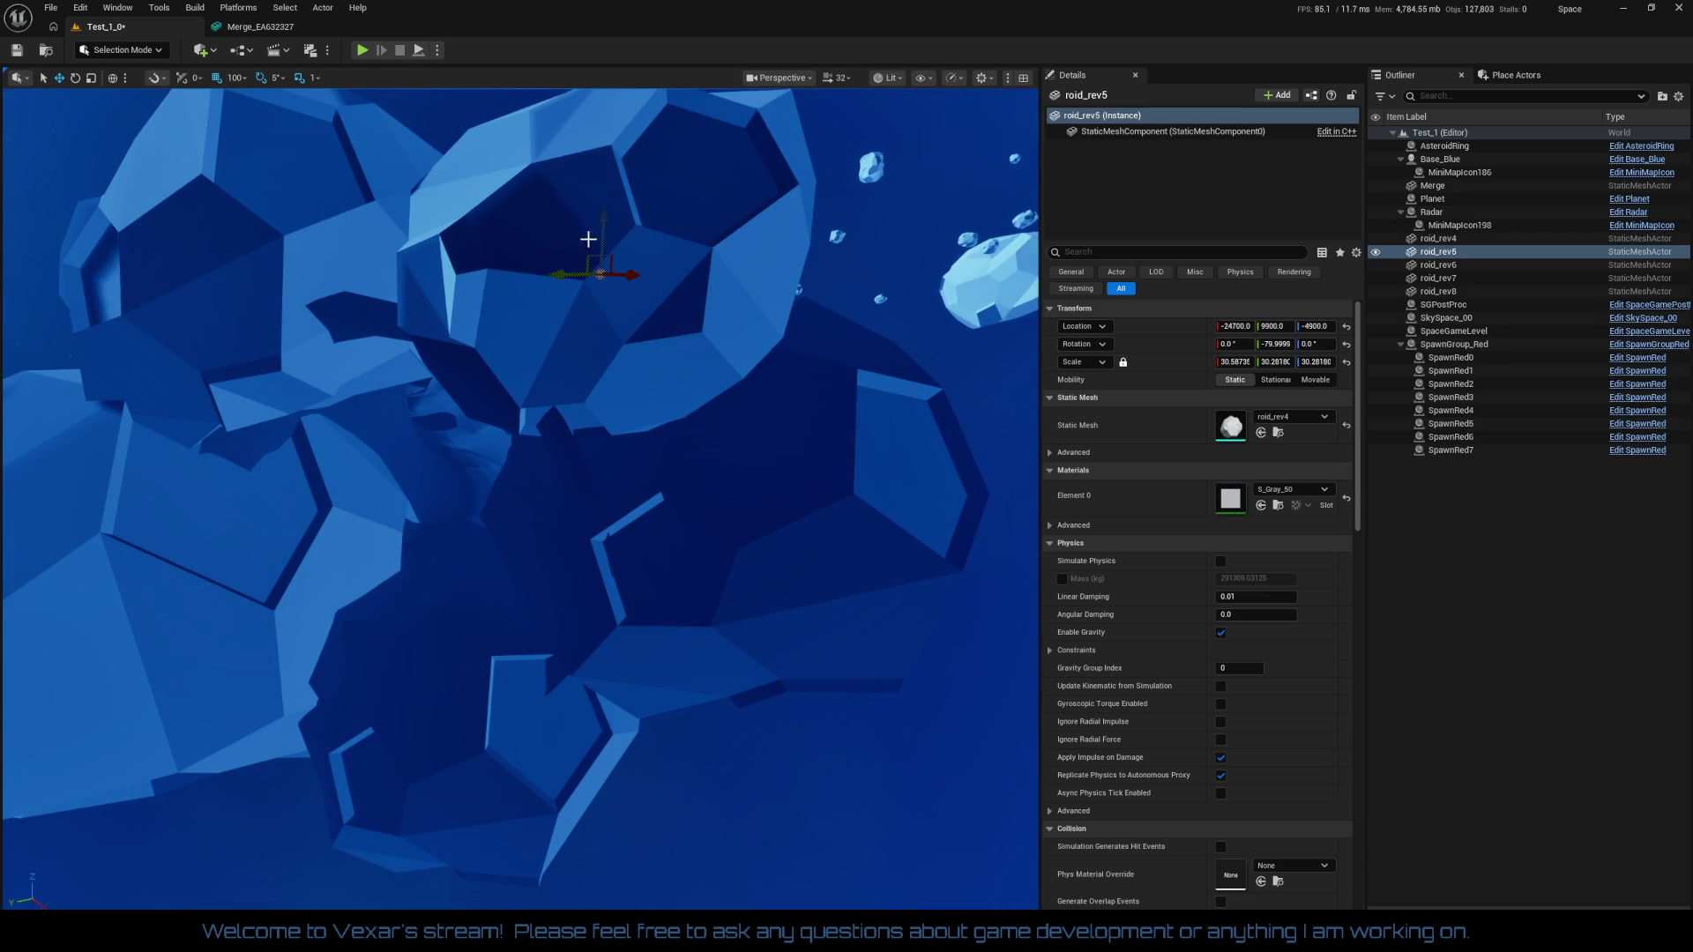
{"action": "left_click_drag", "start_coordinate": [612, 220], "coordinate": [615, 180]}
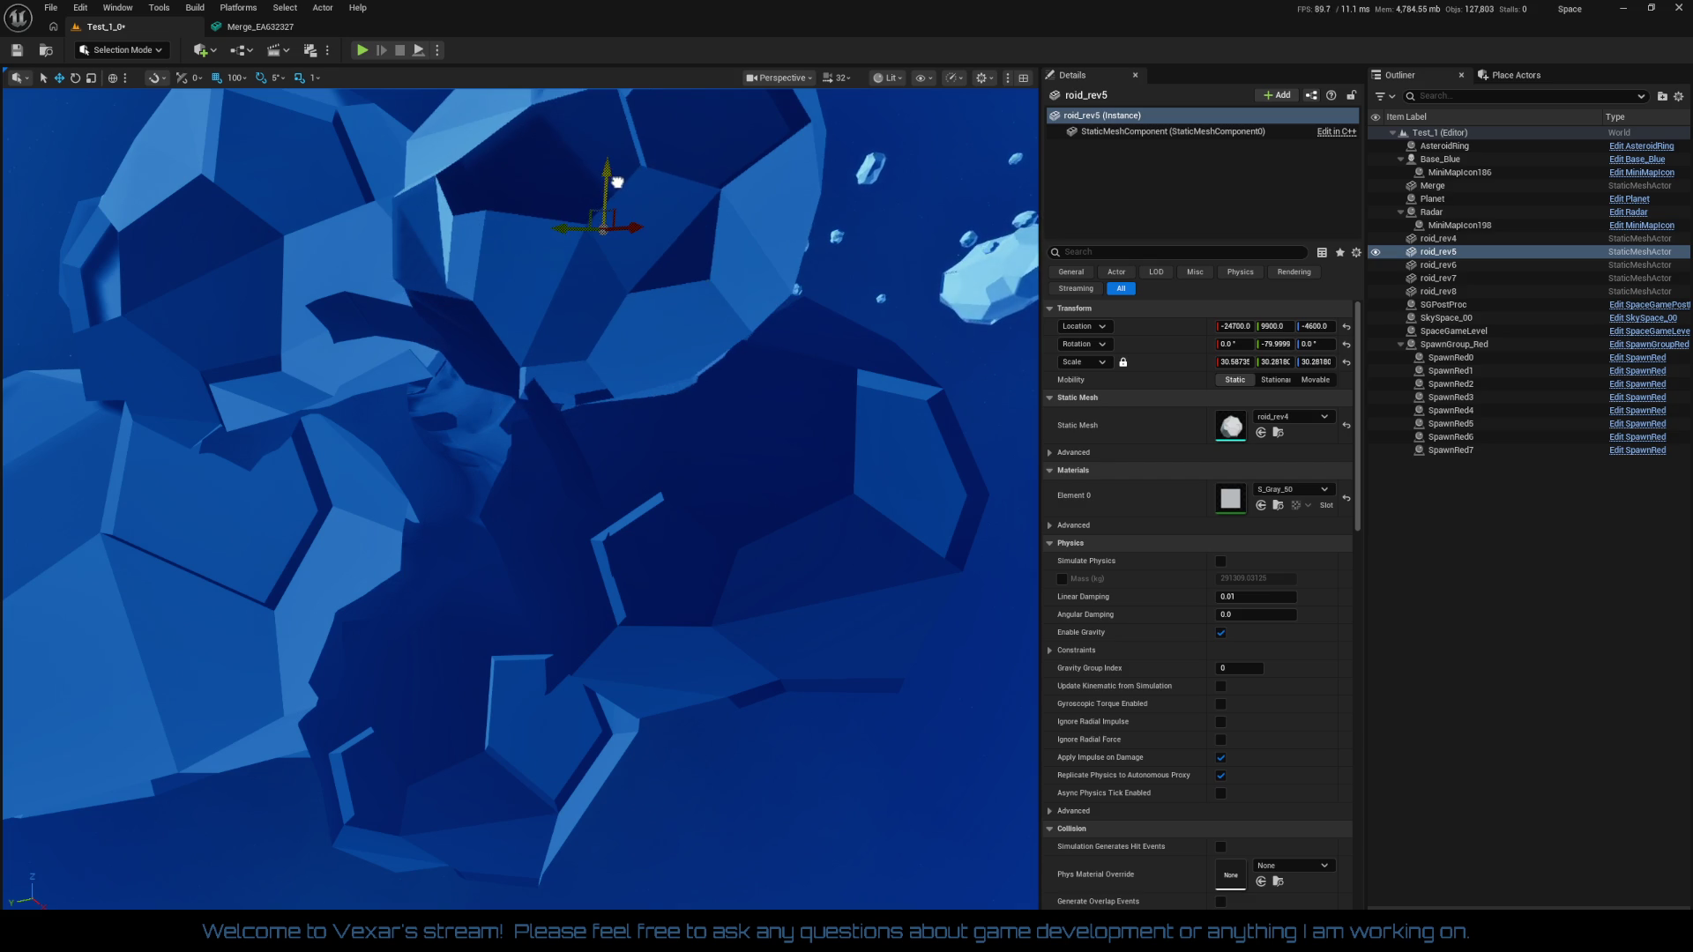
{"action": "scroll", "coordinate": [614, 193], "scroll_direction": "down", "scroll_amount": 5}
{"action": "scroll", "coordinate": [613, 193], "scroll_direction": "up", "scroll_amount": 3}
{"action": "scroll", "coordinate": [613, 189], "scroll_direction": "down", "scroll_amount": 3}
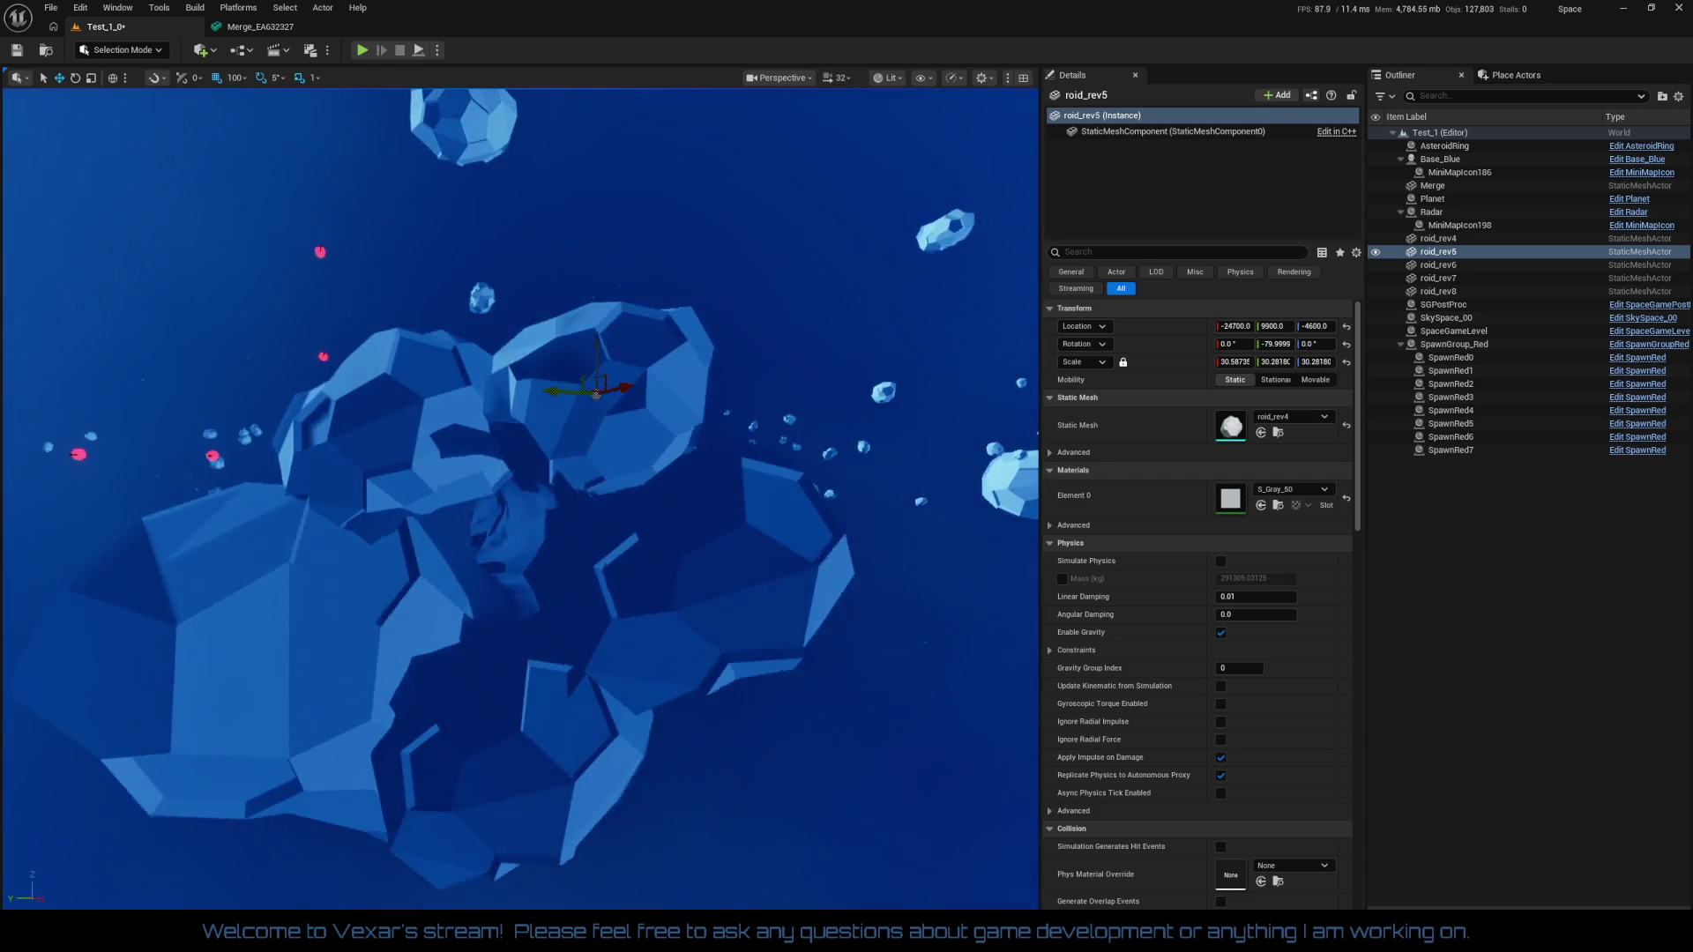
{"action": "scroll", "coordinate": [613, 190], "scroll_direction": "up", "scroll_amount": 3}
{"action": "scroll", "coordinate": [613, 190], "scroll_direction": "down", "scroll_amount": 3}
{"action": "scroll", "coordinate": [613, 190], "scroll_direction": "up", "scroll_amount": 5}
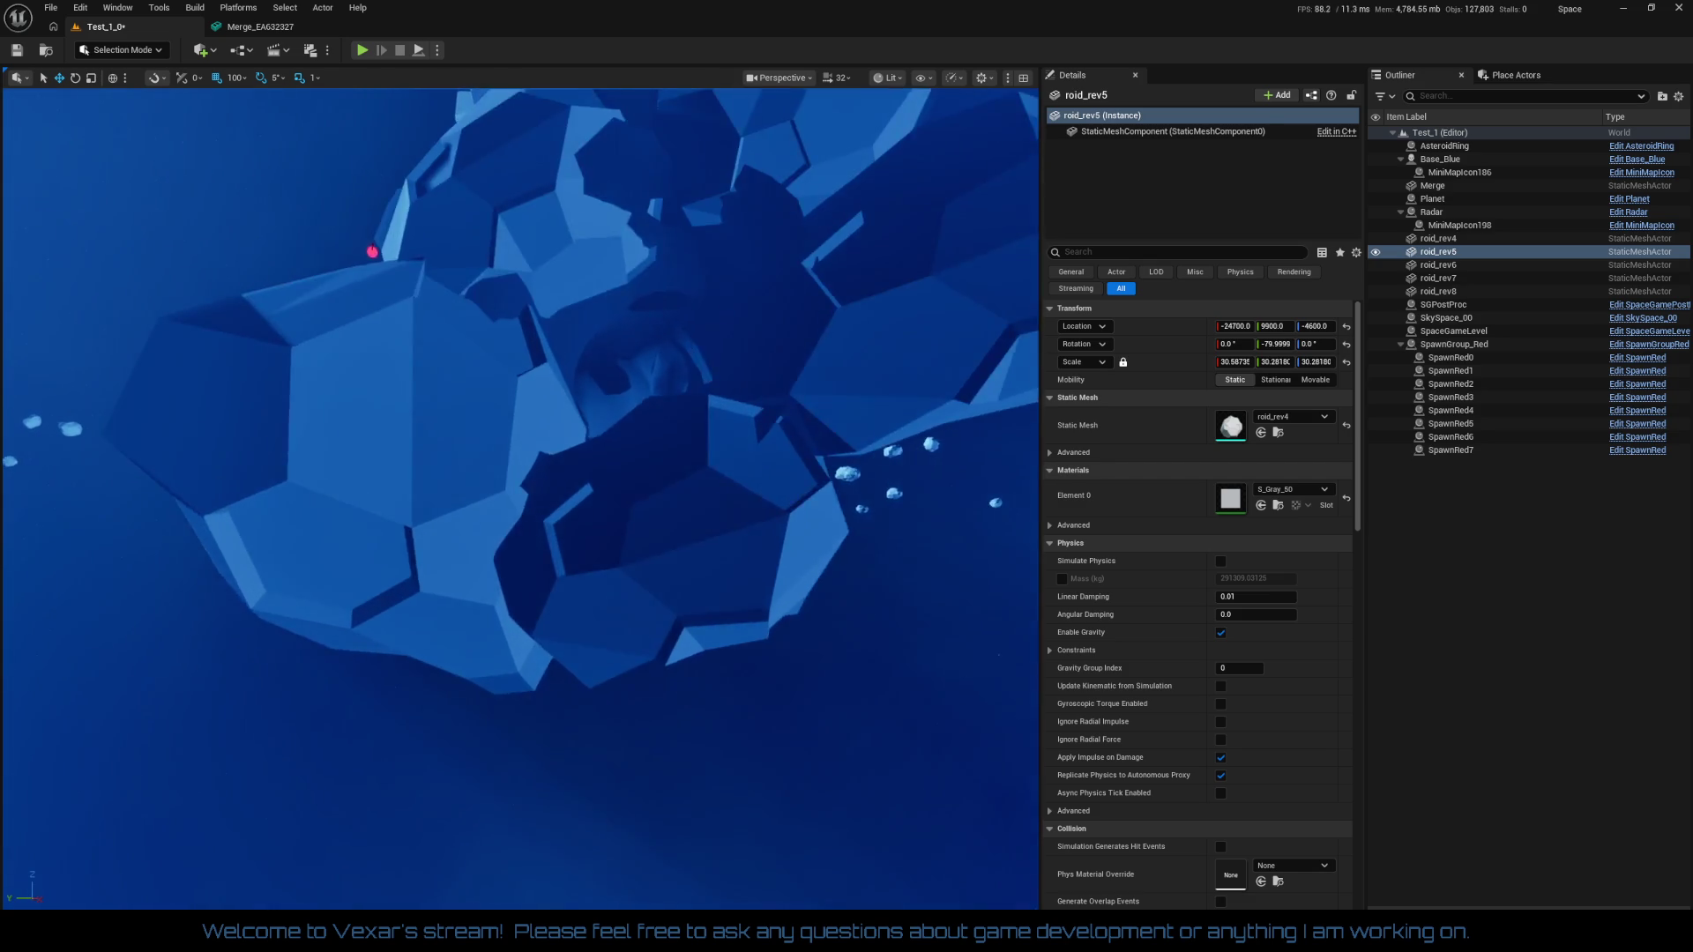
{"action": "scroll", "coordinate": [613, 190], "scroll_direction": "up", "scroll_amount": 10}
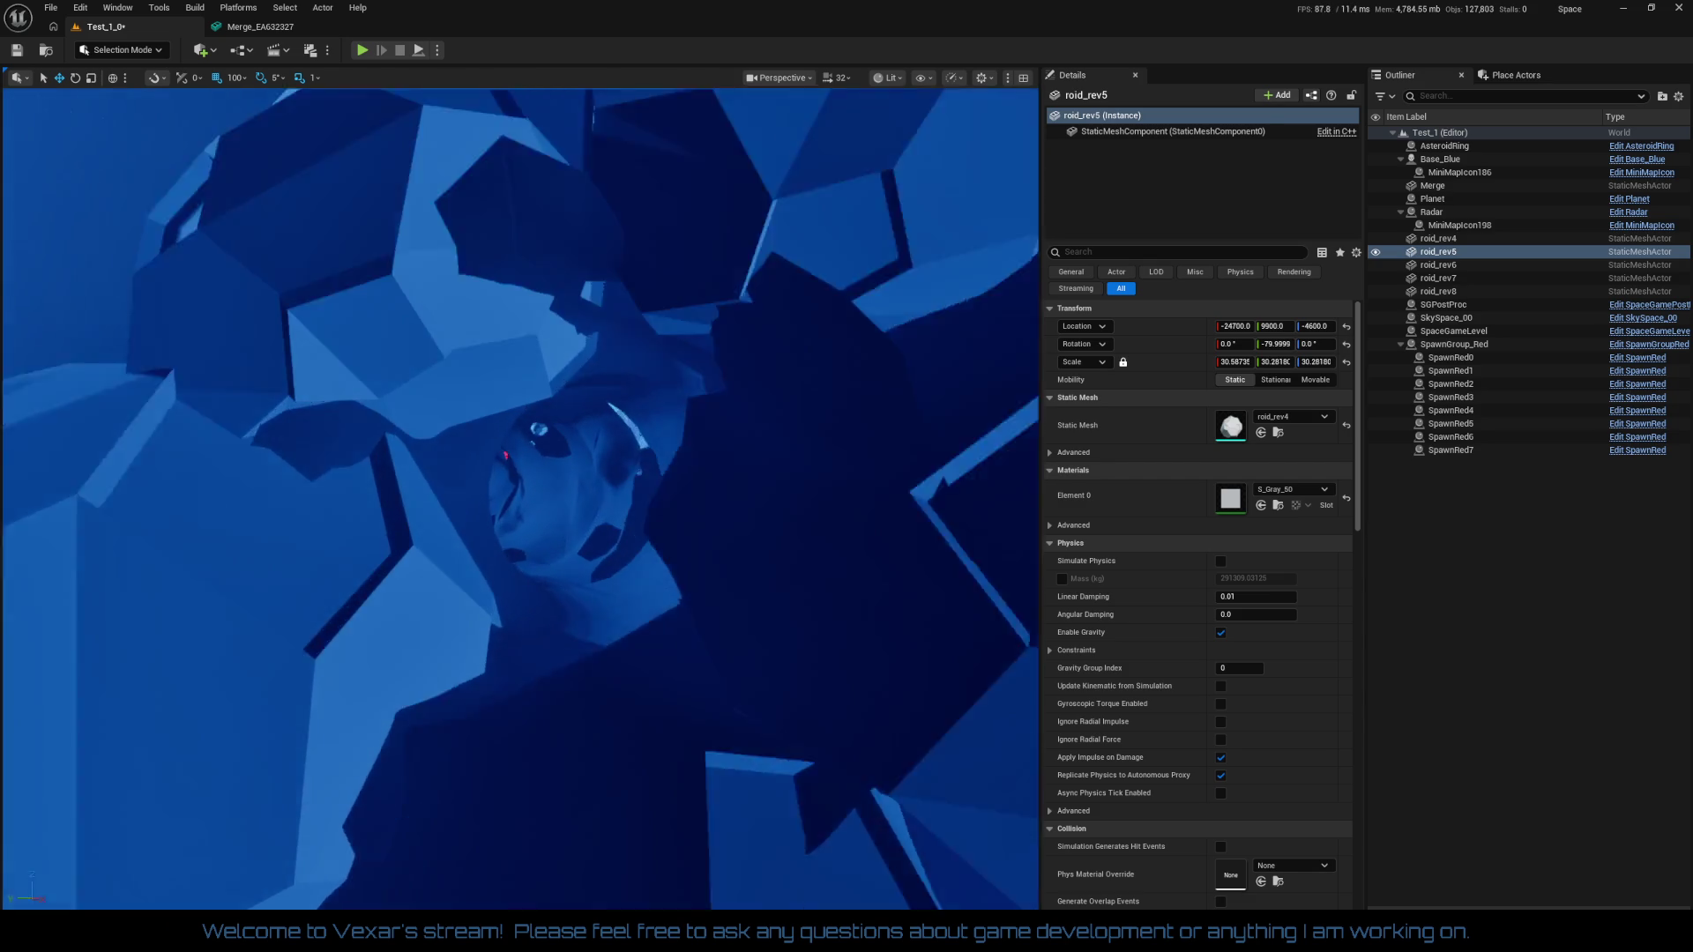
{"action": "scroll", "coordinate": [685, 500], "scroll_direction": "down", "scroll_amount": 10}
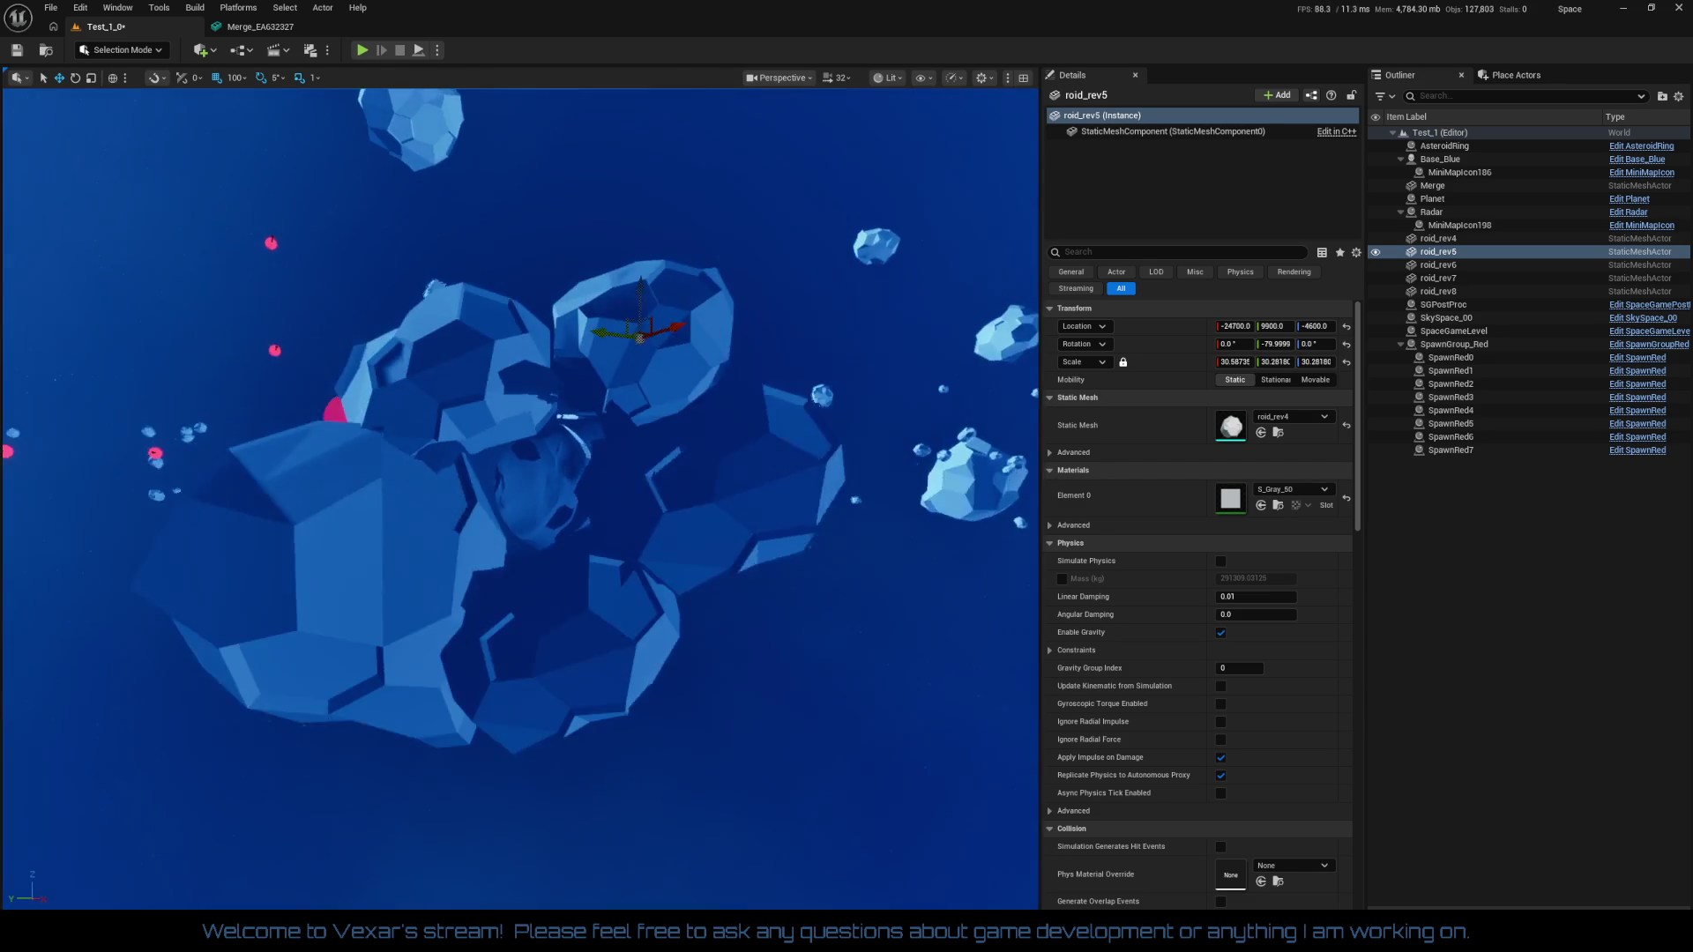
Move roid_rev7 to -24300, 8700, -6800 and tilt it to about -34.6, -39.0, 47.4 degrees
{"action": "left_click", "coordinate": [702, 504]}
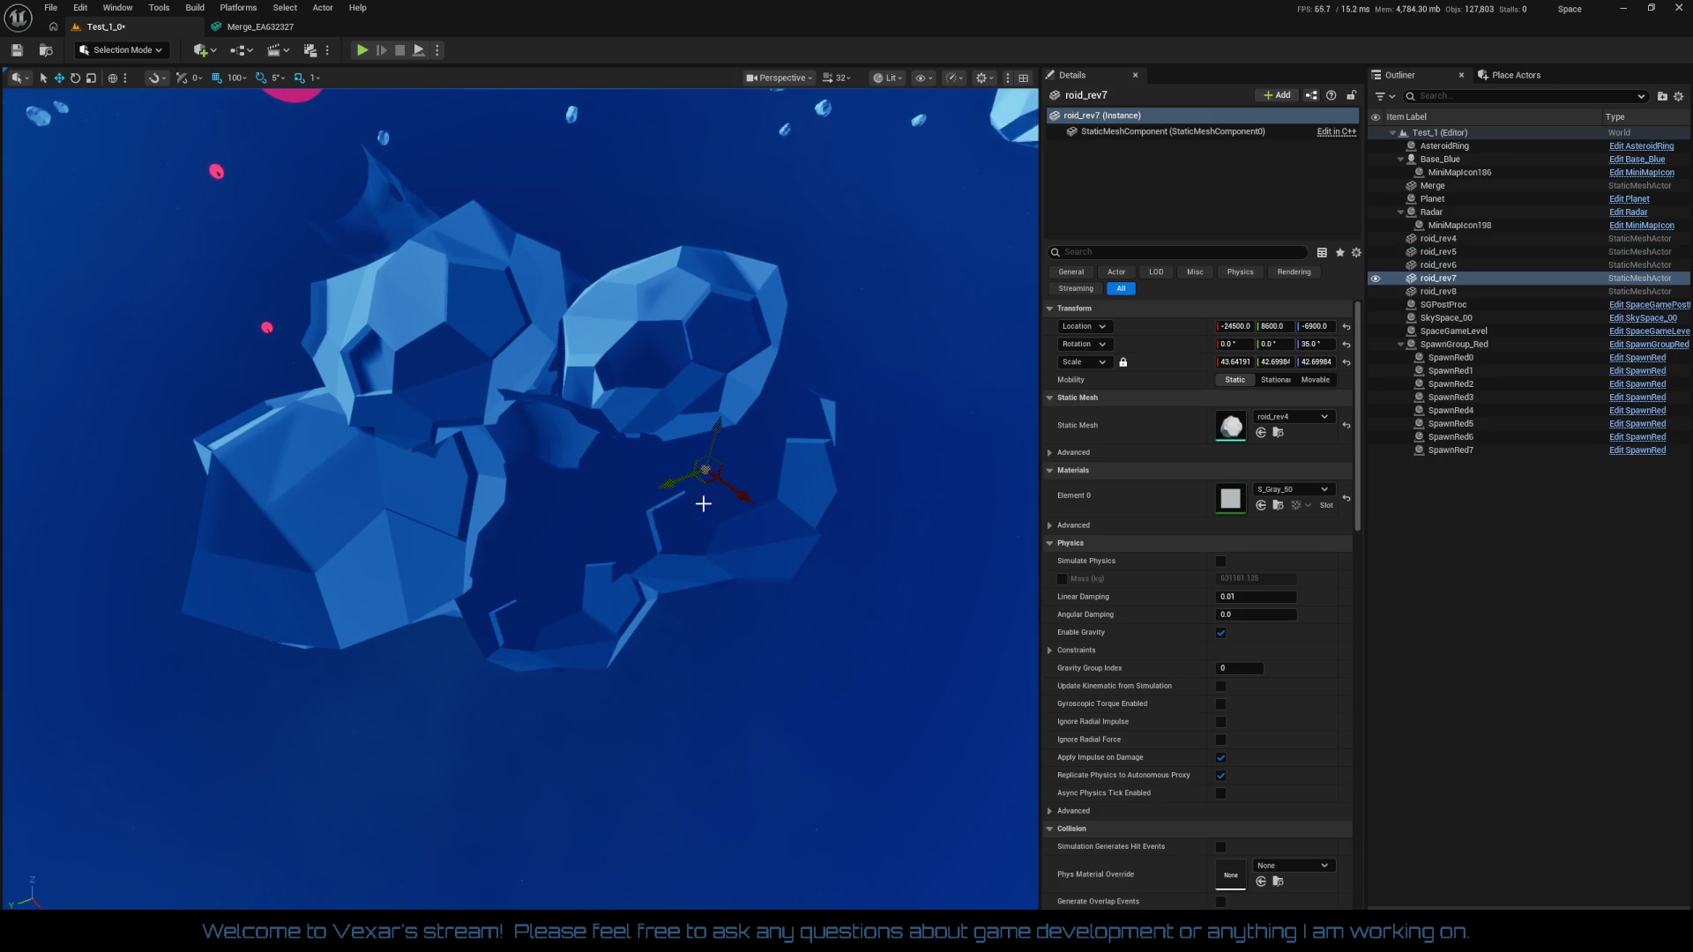
{"action": "left_click_drag", "start_coordinate": [716, 437], "coordinate": [714, 457]}
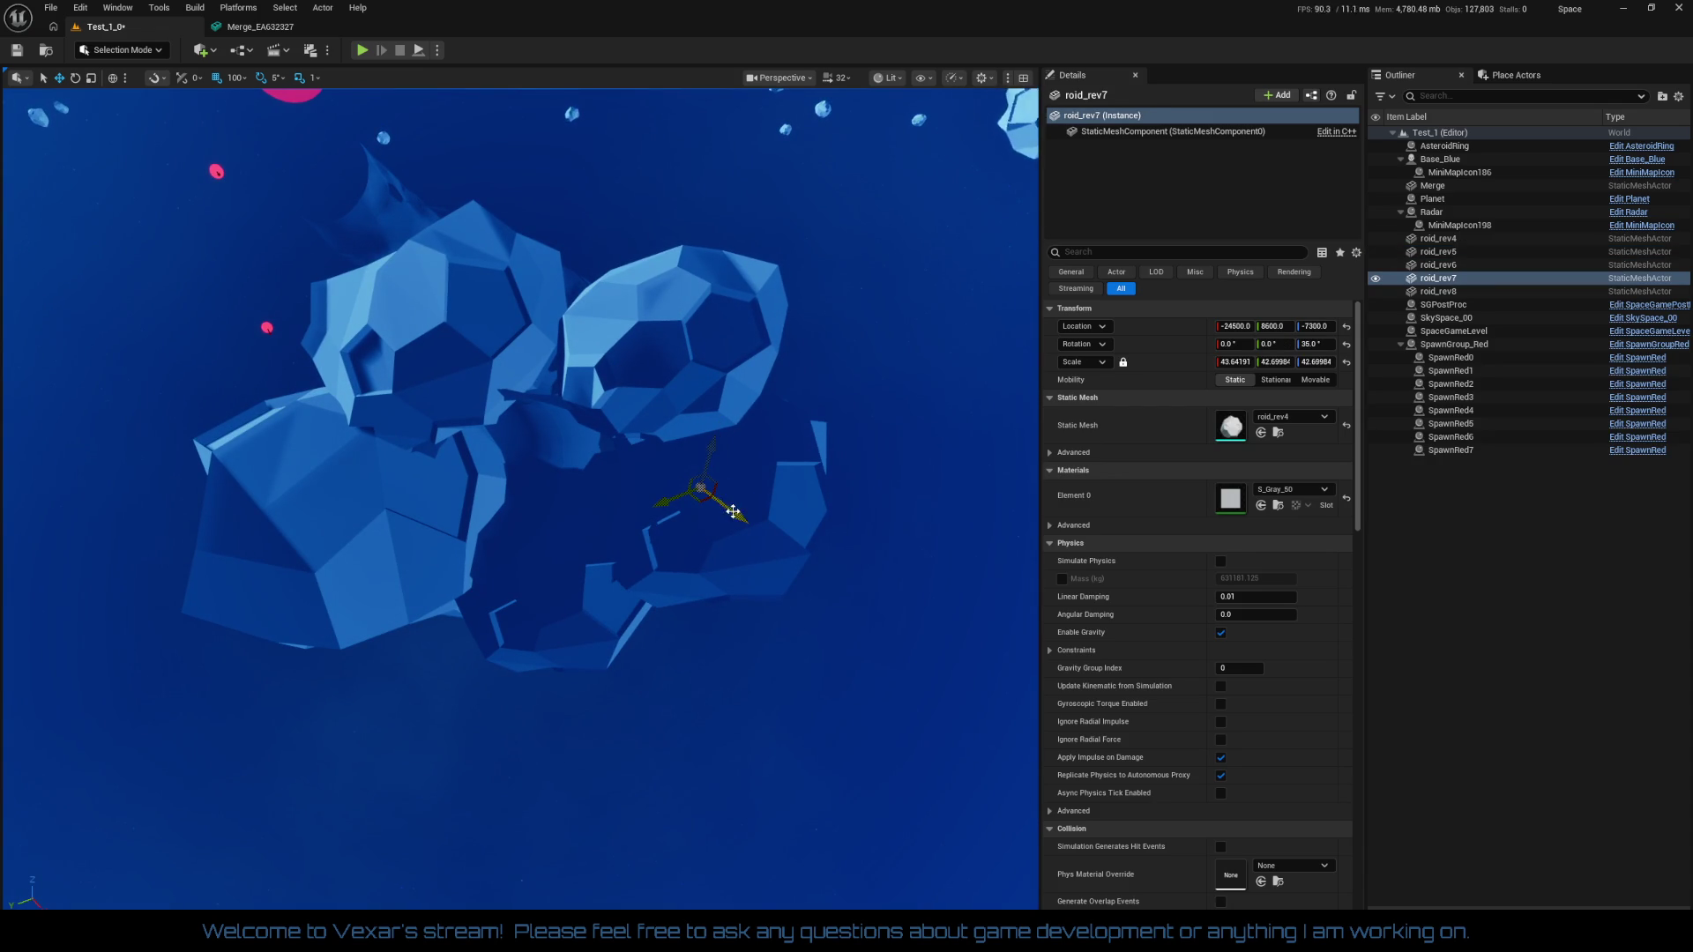
{"action": "left_click_drag", "start_coordinate": [674, 509], "coordinate": [690, 494]}
{"action": "scroll", "coordinate": [690, 495], "scroll_direction": "up", "scroll_amount": 8}
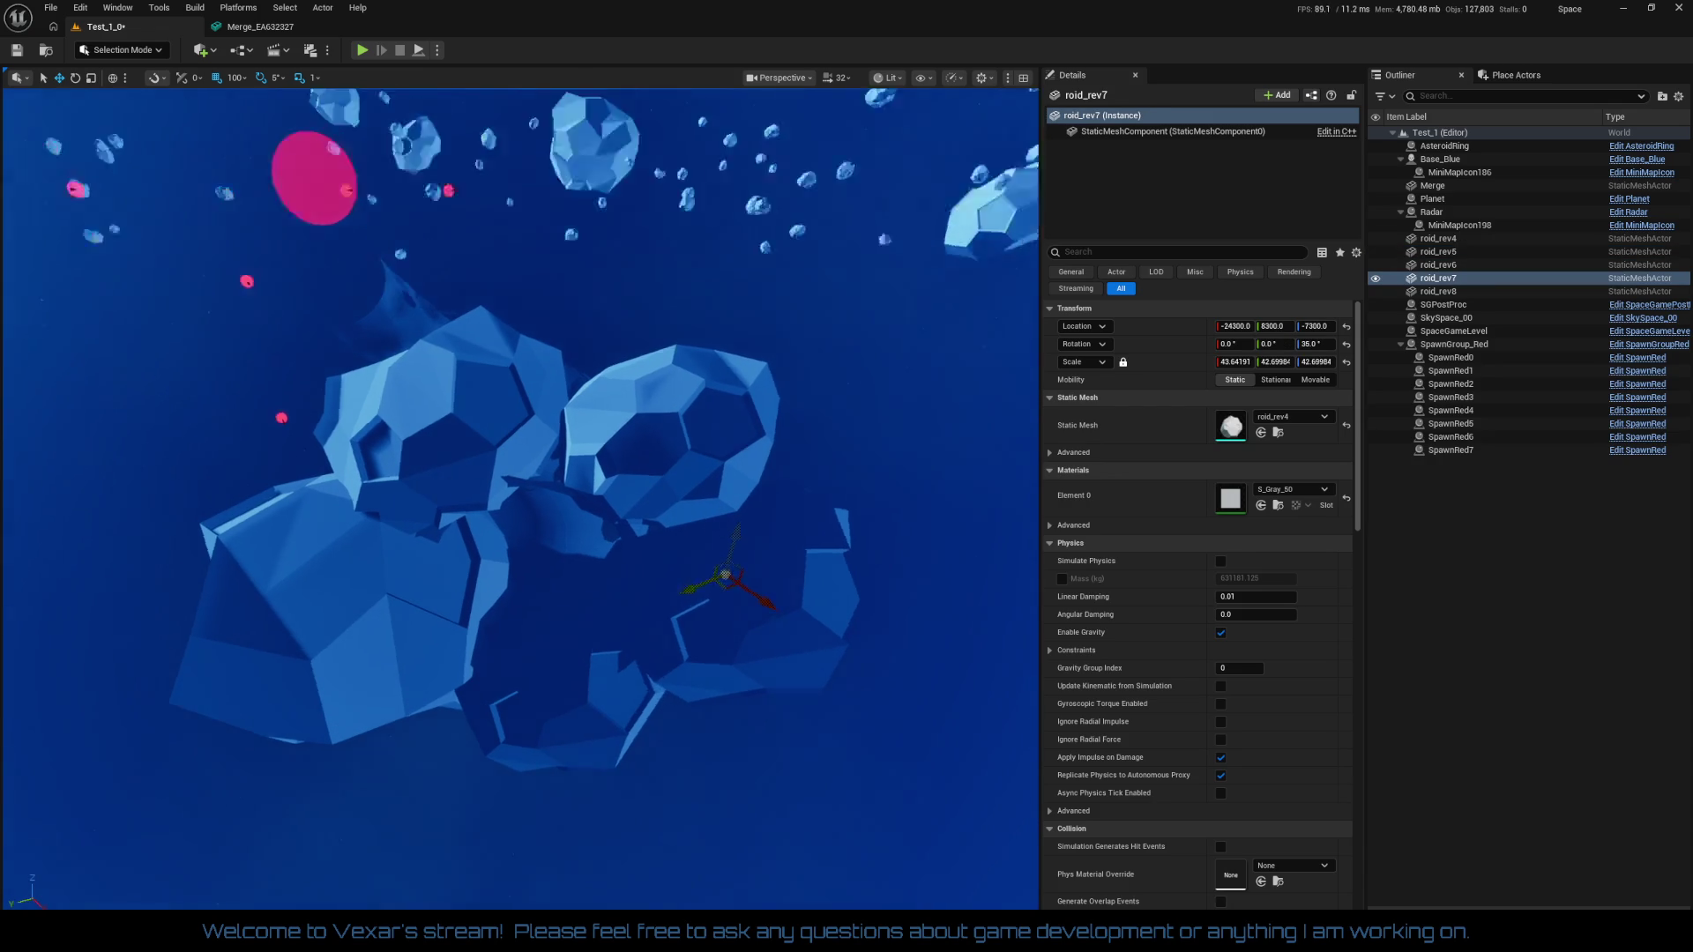
{"action": "scroll", "coordinate": [831, 368], "scroll_direction": "up", "scroll_amount": 2}
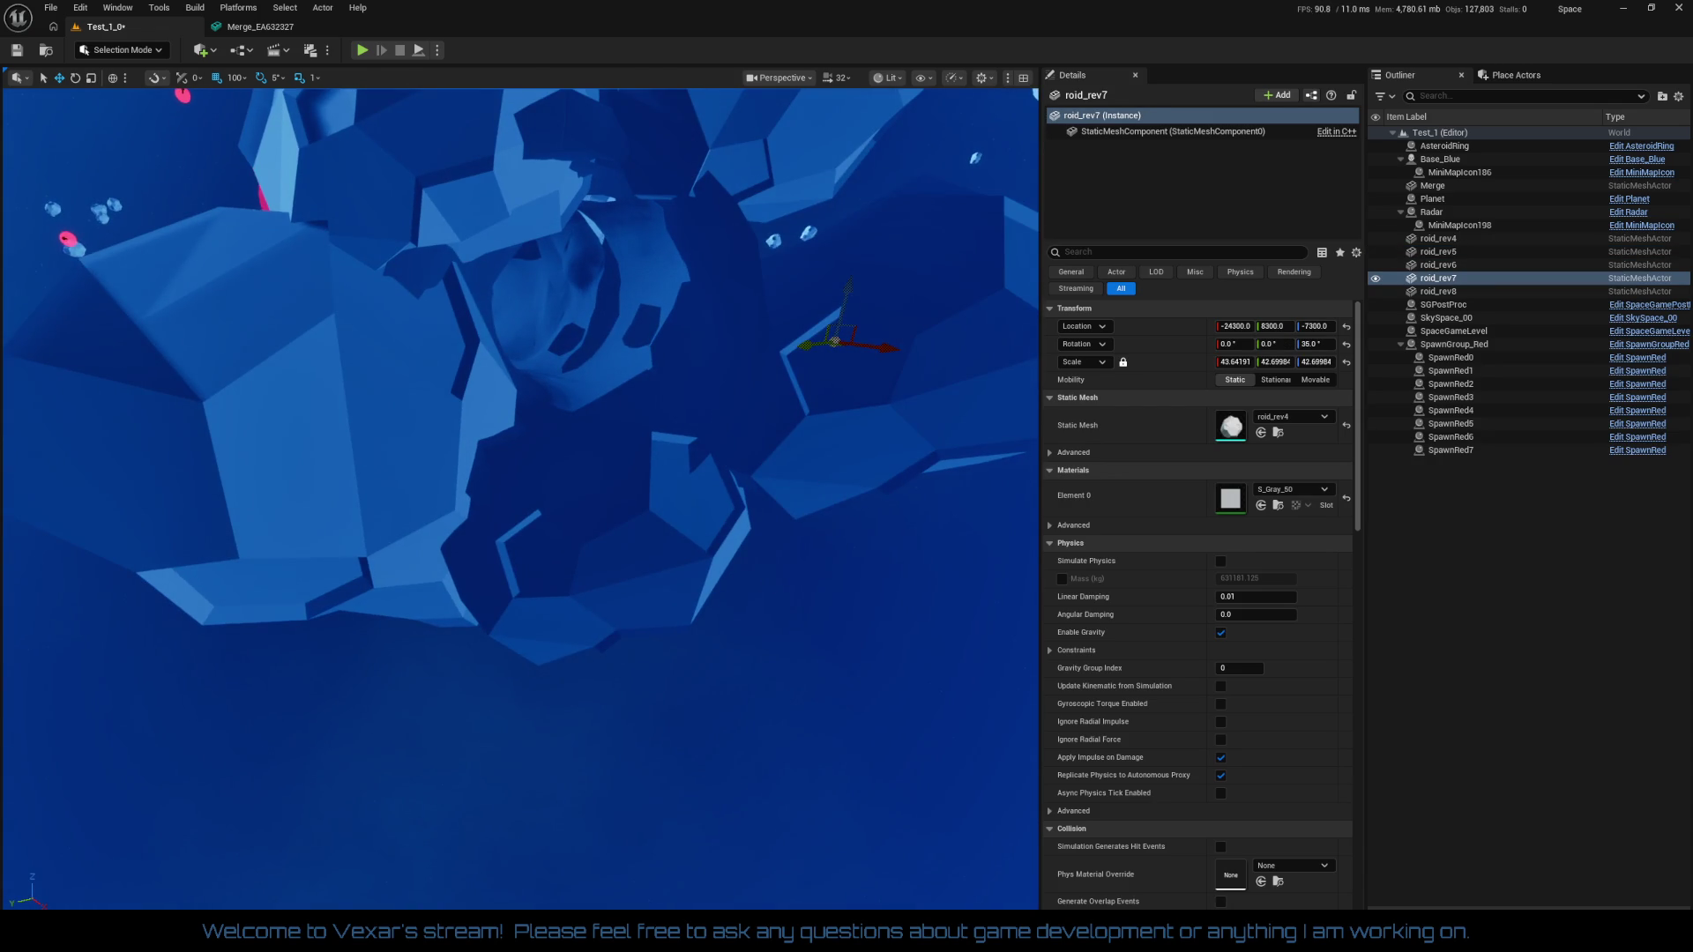
{"action": "scroll", "coordinate": [825, 263], "scroll_direction": "down", "scroll_amount": 4}
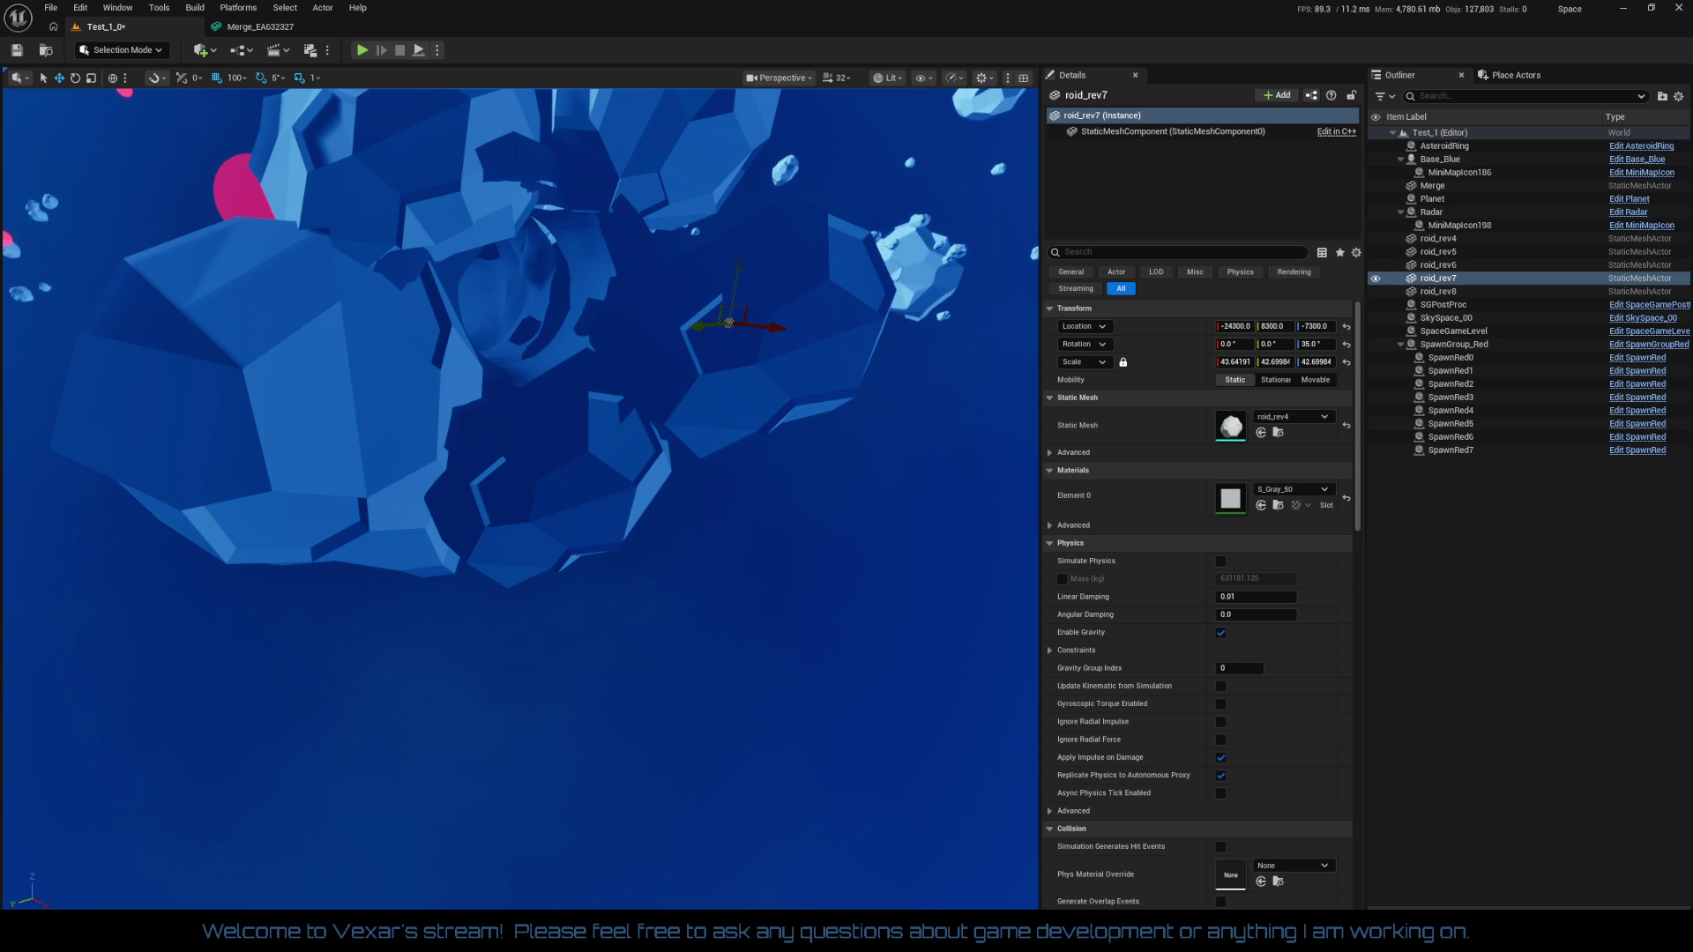
{"action": "scroll", "coordinate": [520, 498], "scroll_direction": "up", "scroll_amount": 1}
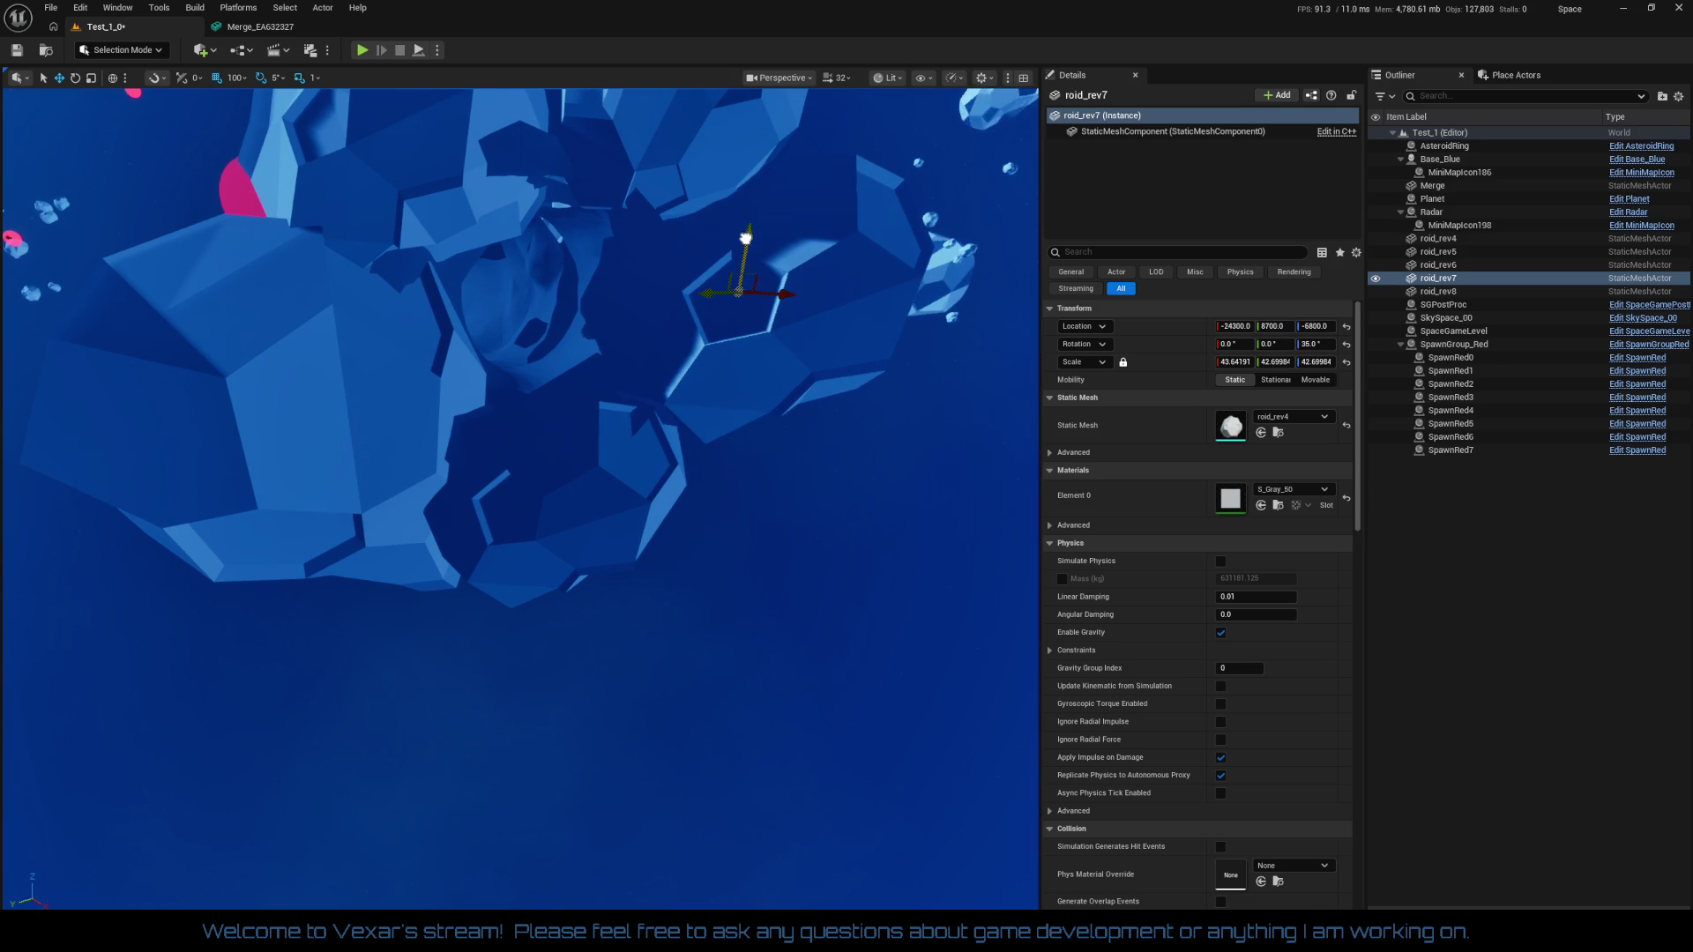
{"action": "left_click_drag", "start_coordinate": [811, 257], "coordinate": [815, 296]}
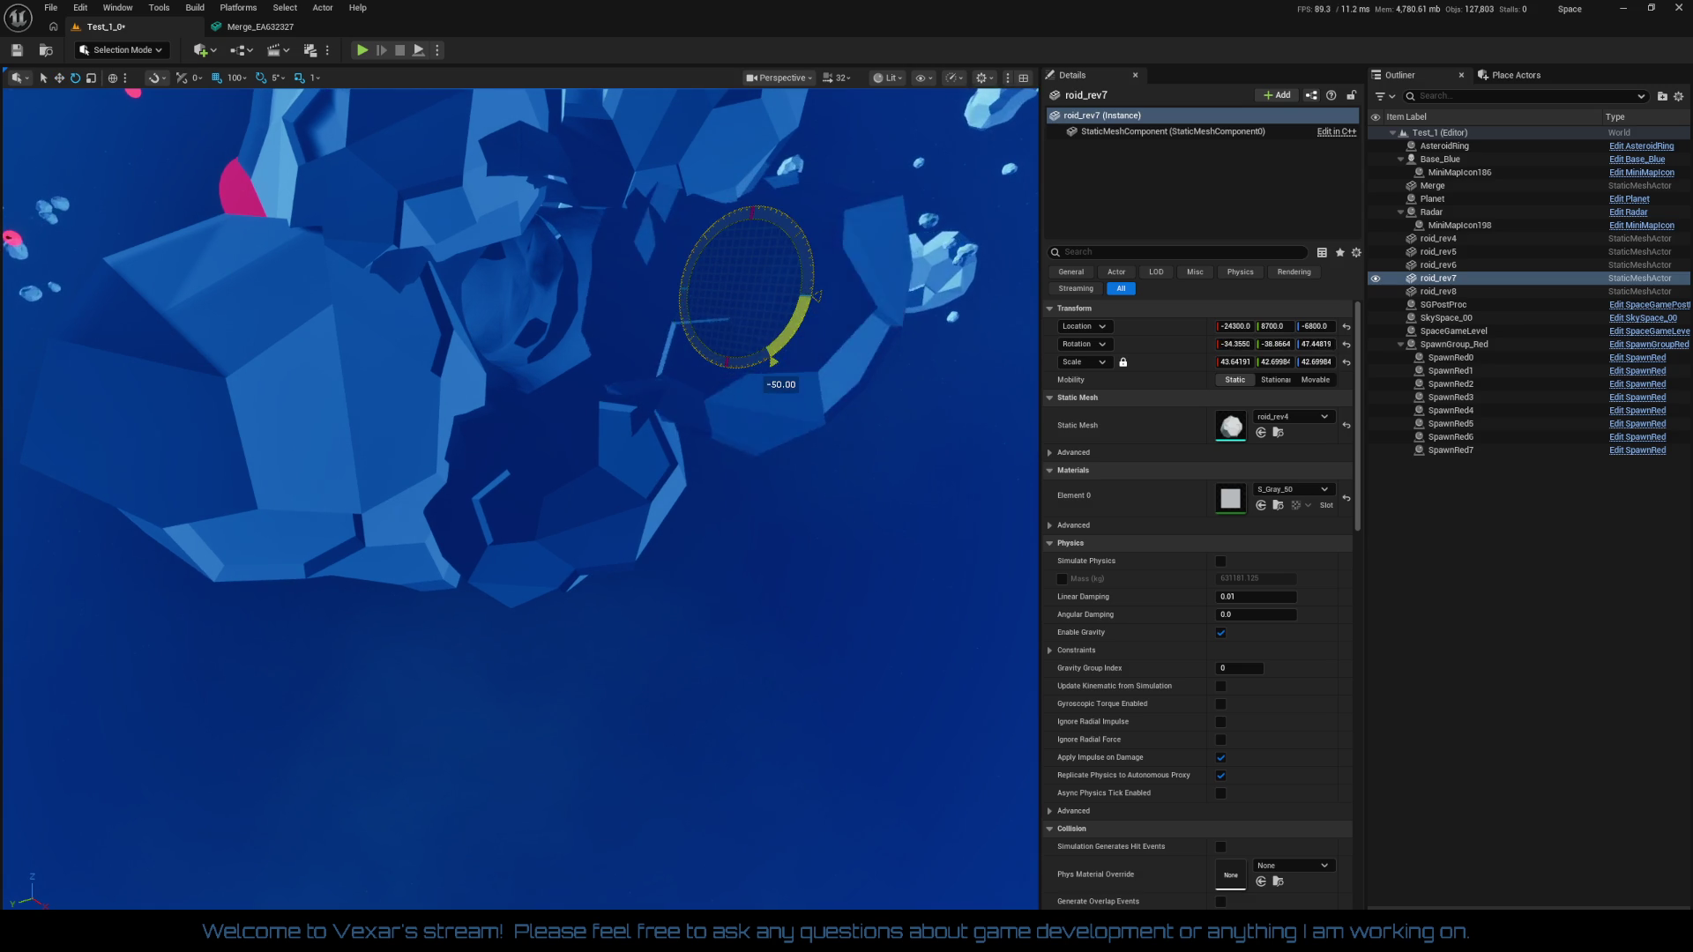
{"action": "left_click_drag", "start_coordinate": [841, 457], "coordinate": [811, 441]}
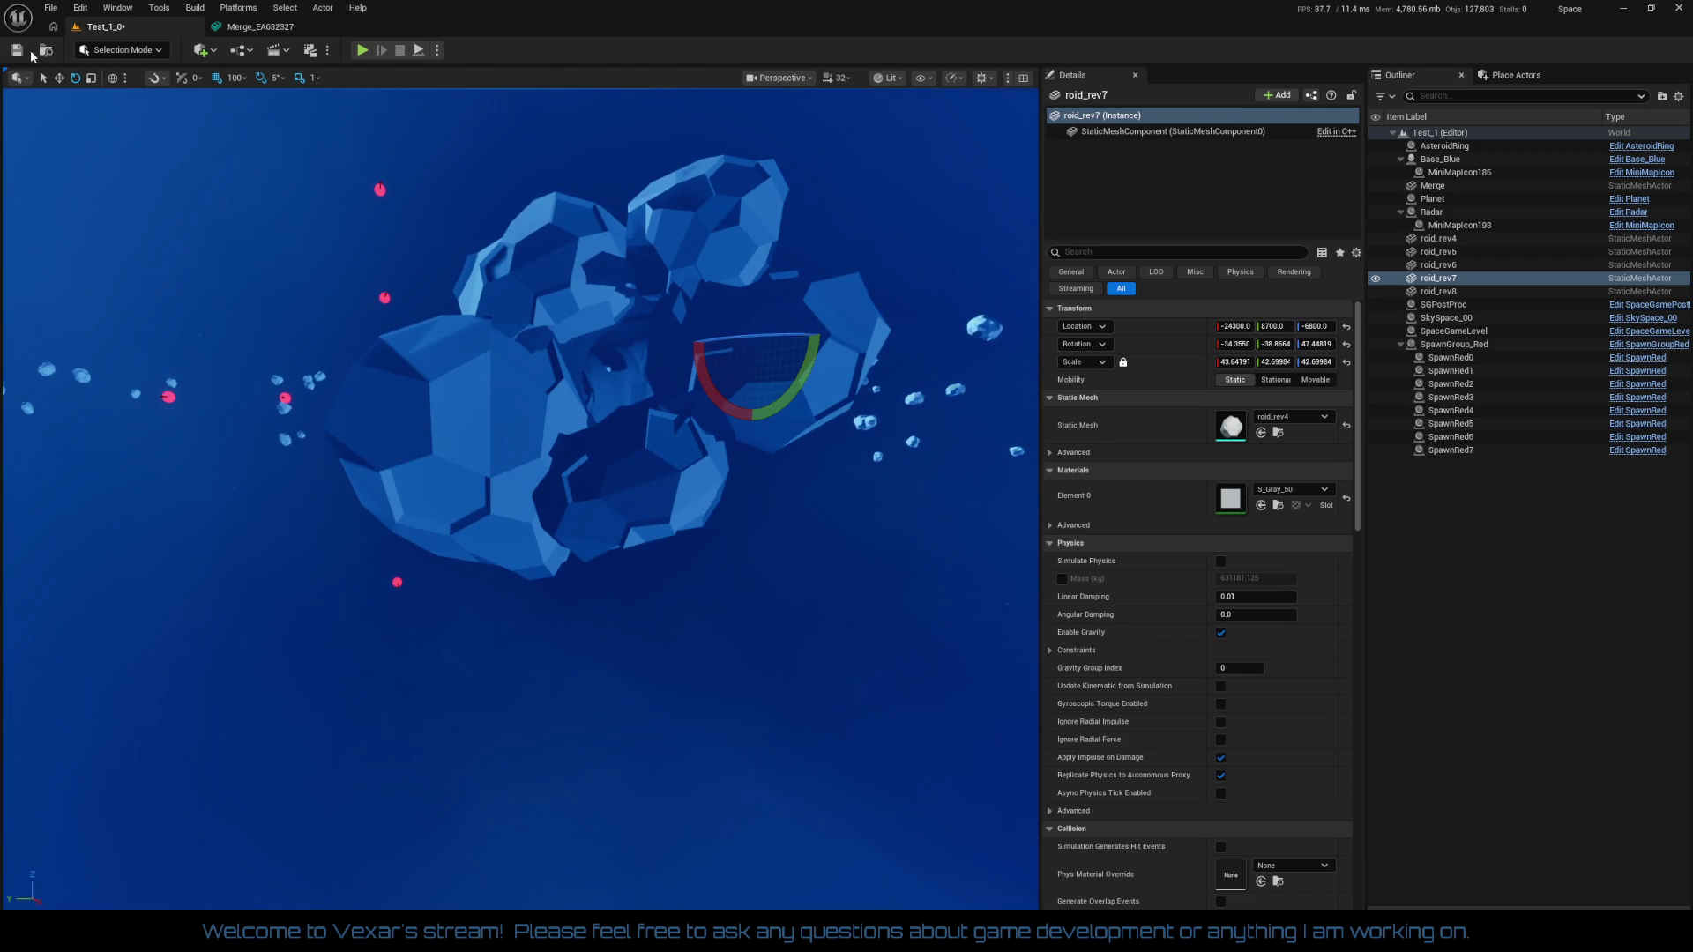
{"action": "left_click", "coordinate": [361, 50]}
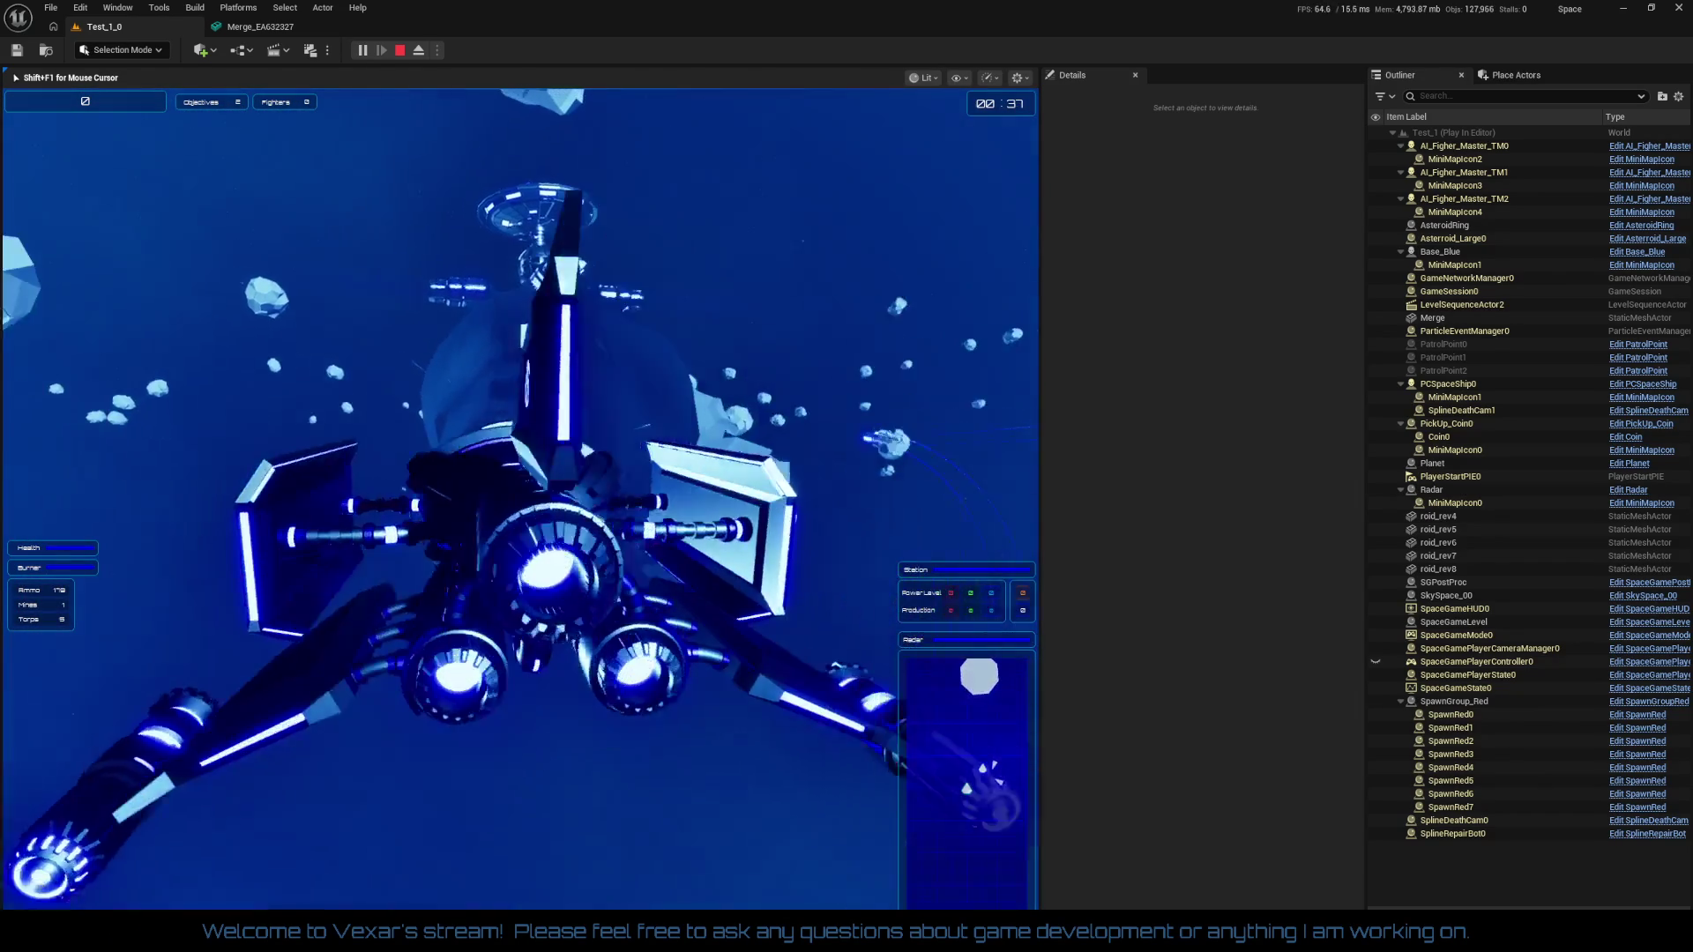
{"action": "key", "text": "Escape"}
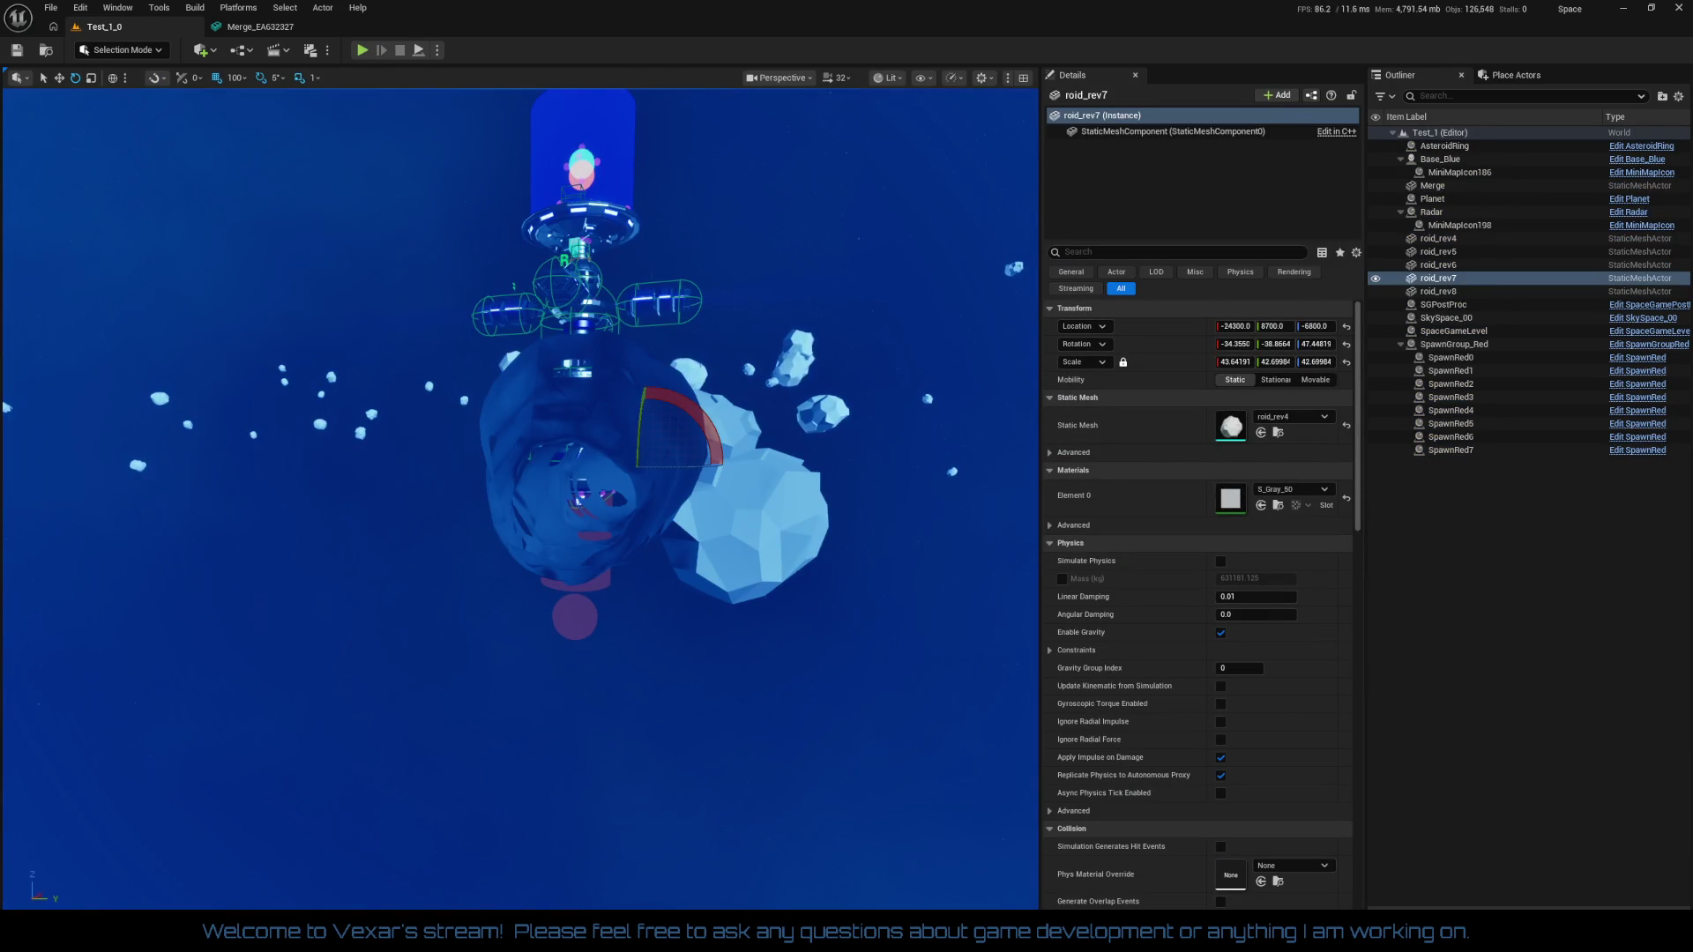
Set roid_rev4's sphere Index [0] to Collision Enabled (Query and Physics), then return to Test_1_0
{"action": "key", "text": "ctrl+e"}
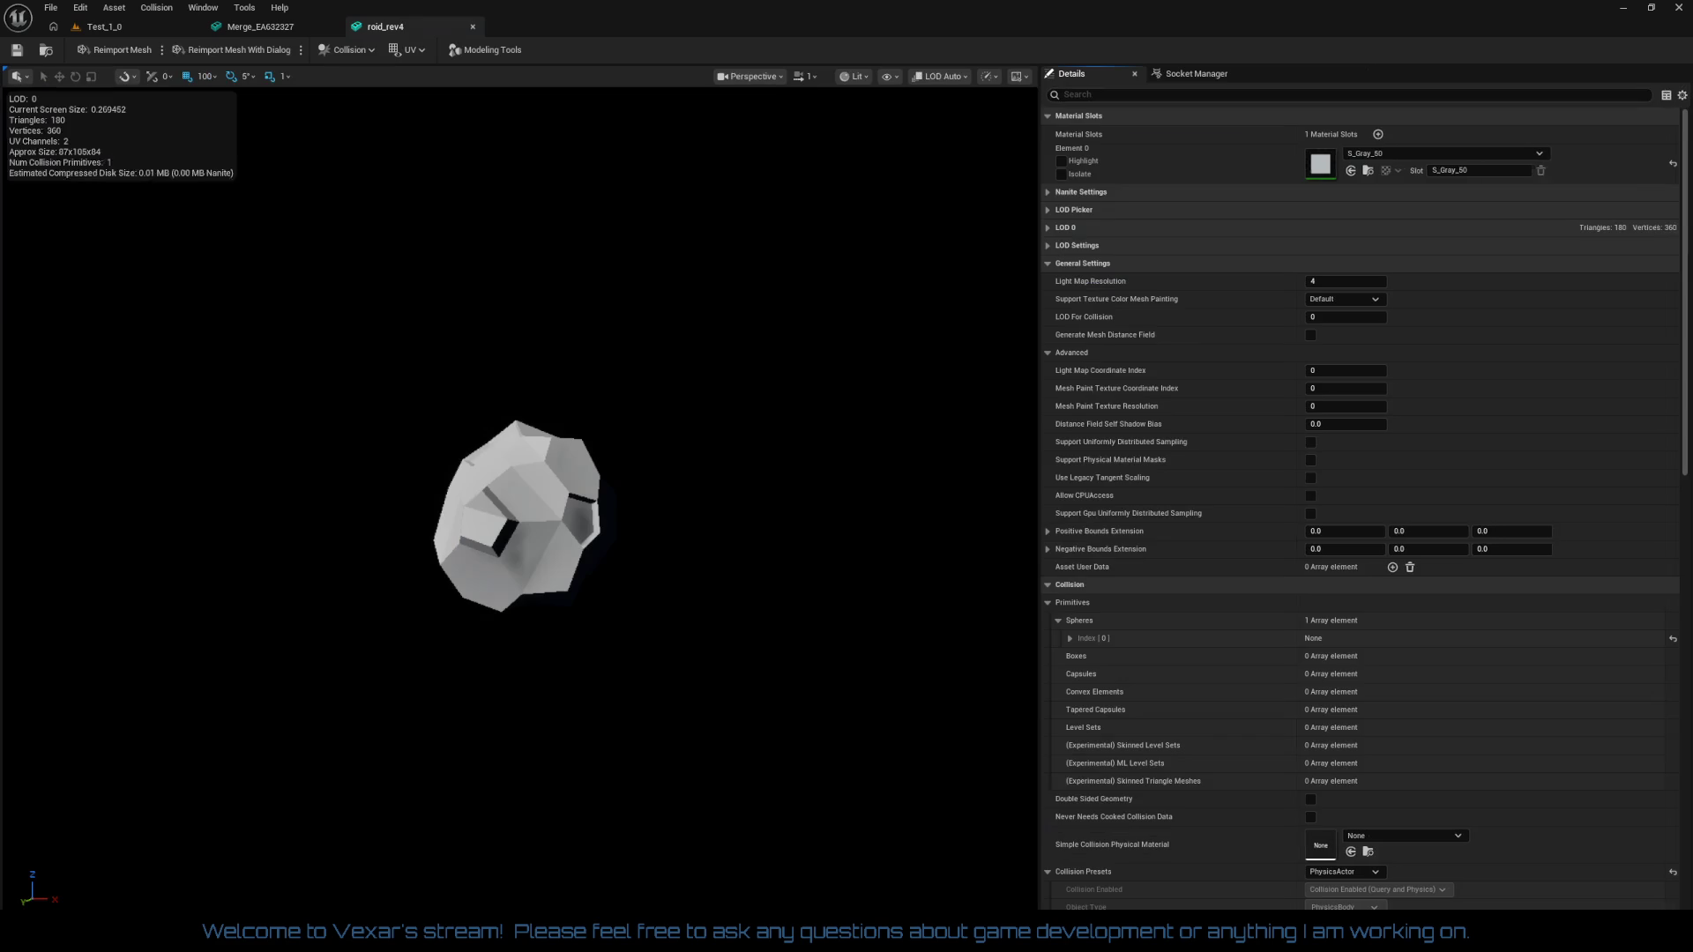
{"action": "left_click", "coordinate": [1069, 638]}
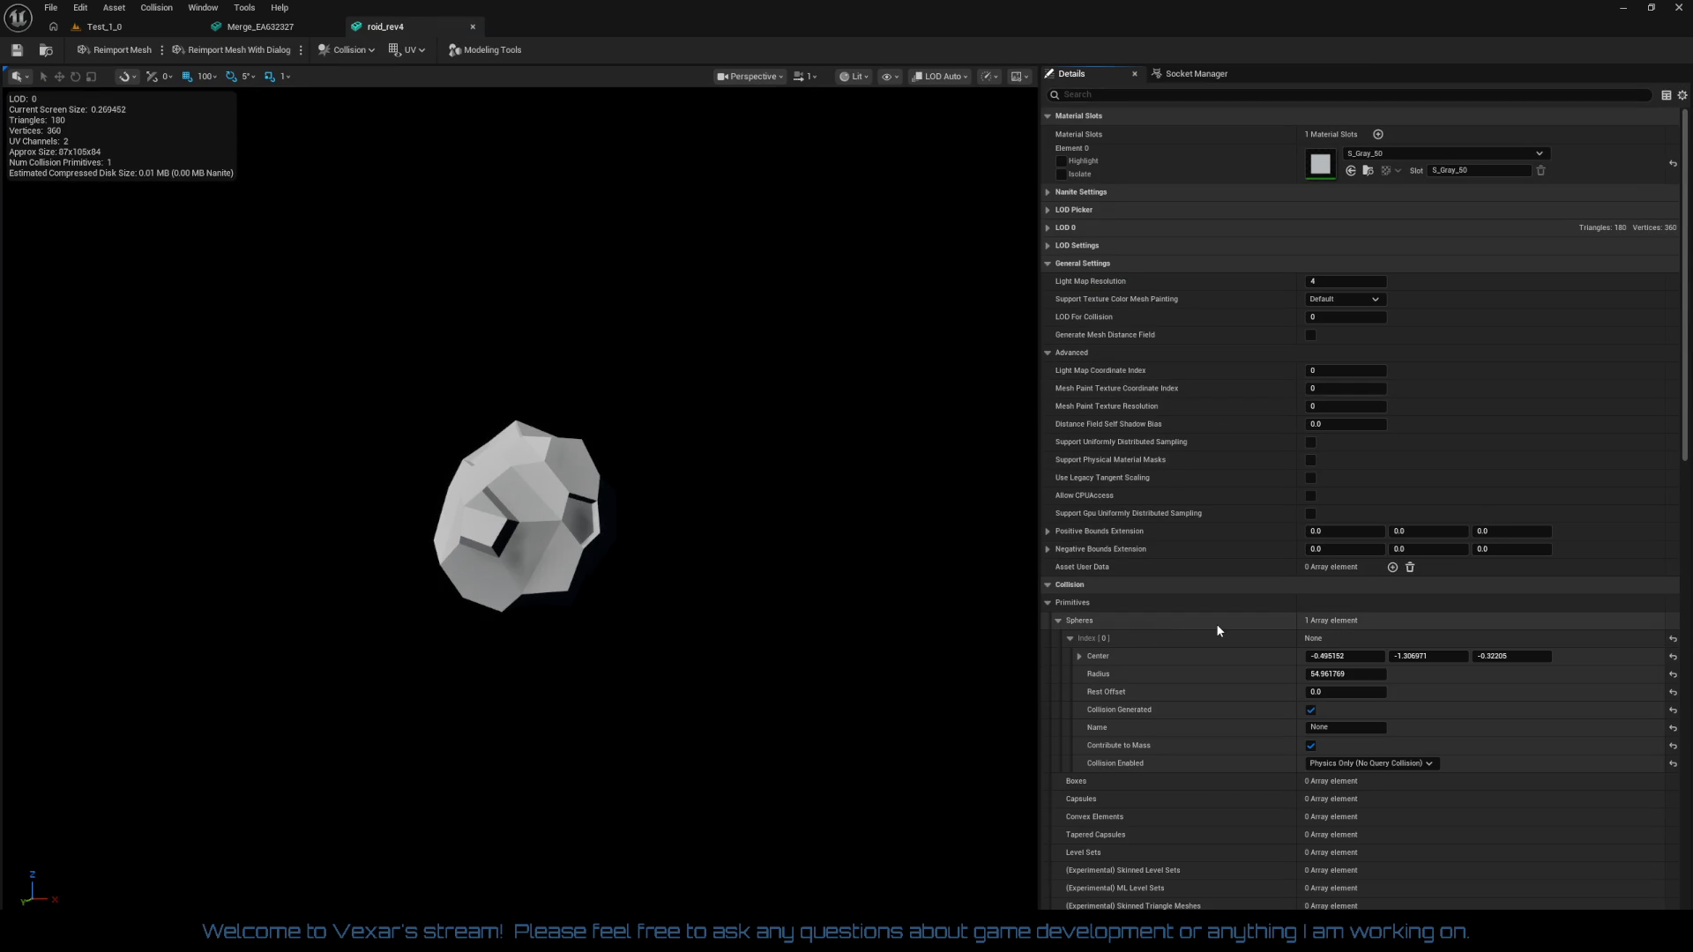
{"action": "scroll", "coordinate": [1532, 685], "scroll_direction": "down", "scroll_amount": 2}
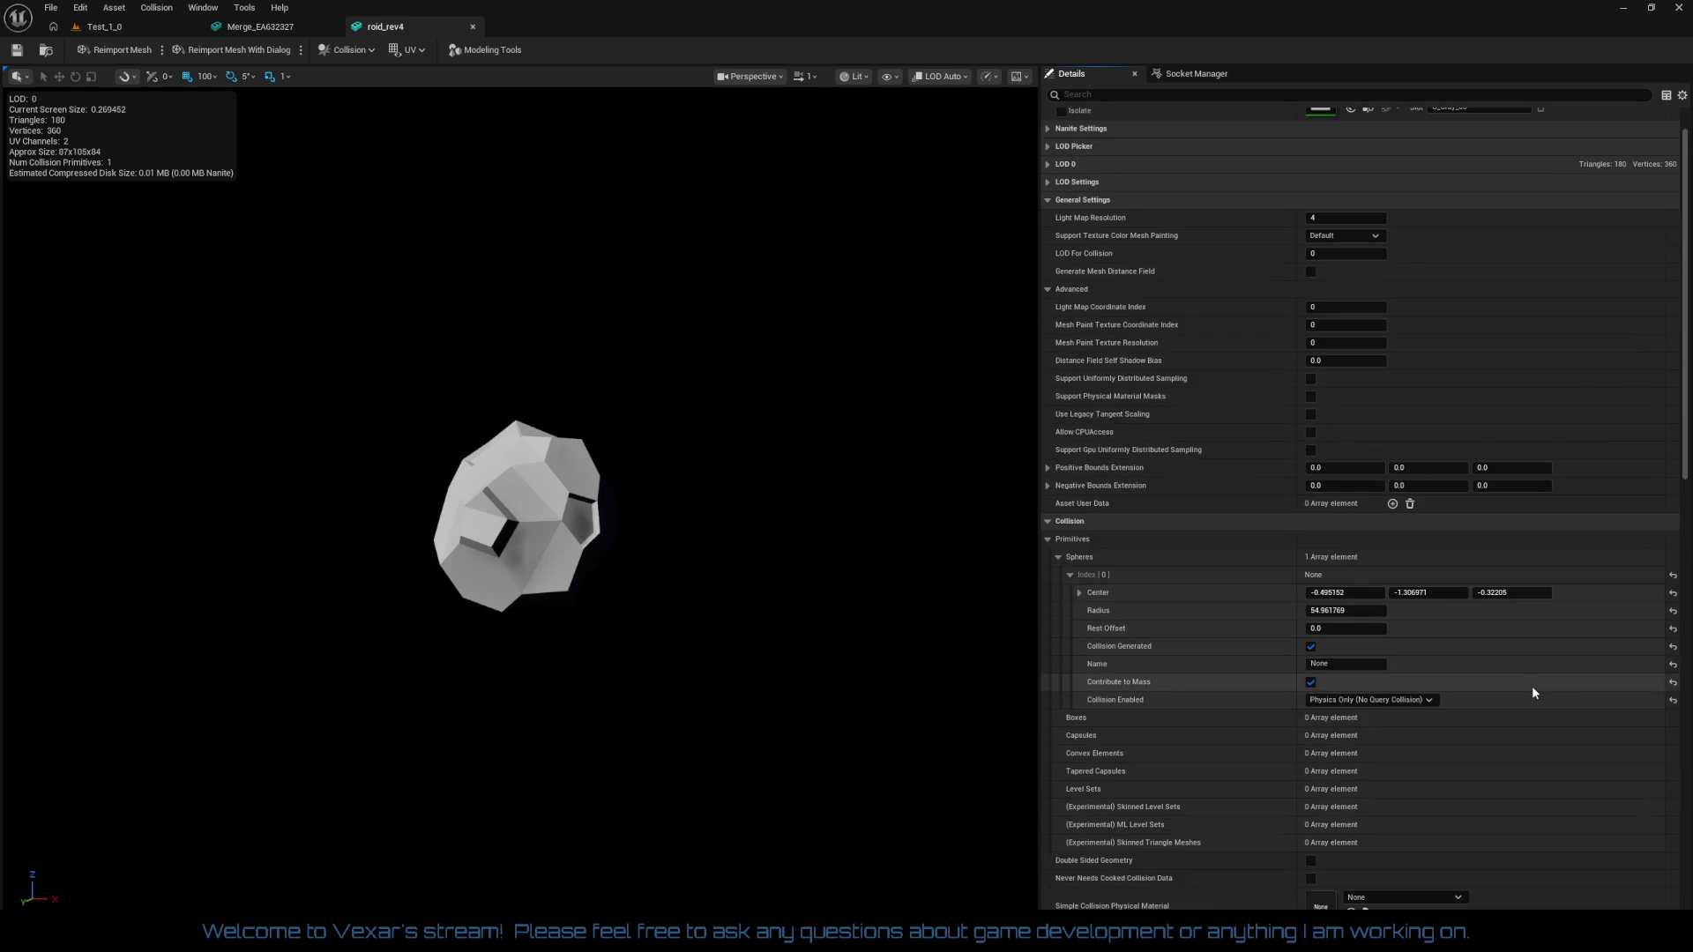
{"action": "scroll", "coordinate": [1538, 701], "scroll_direction": "down", "scroll_amount": 6}
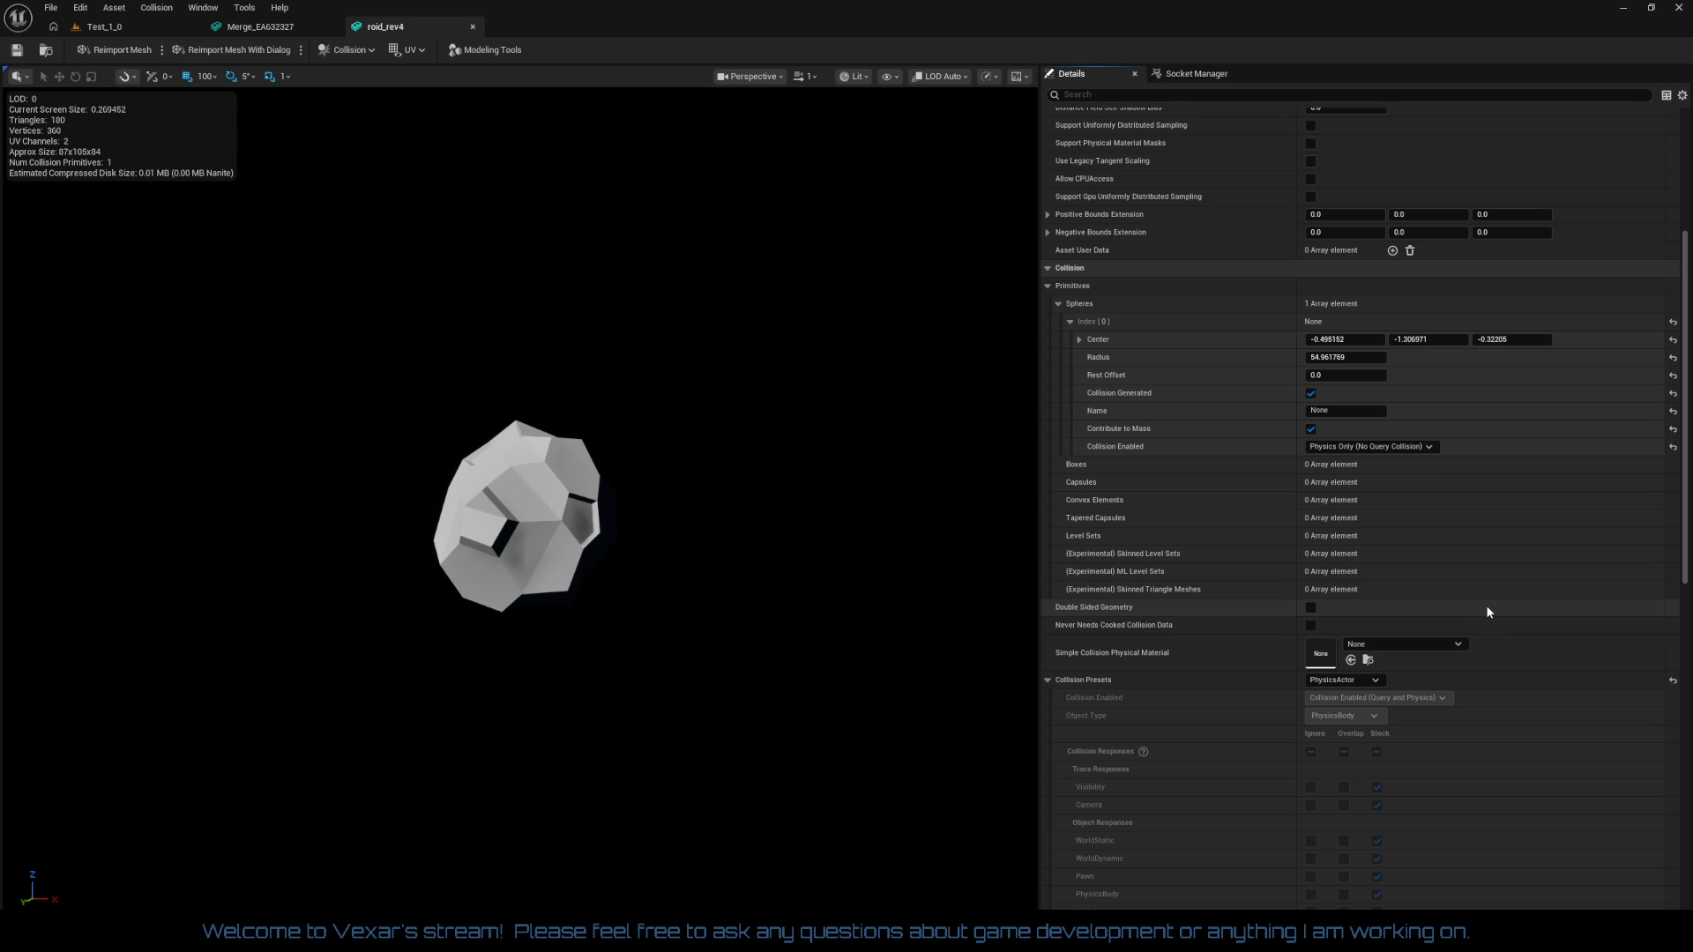
{"action": "left_click", "coordinate": [1405, 448]}
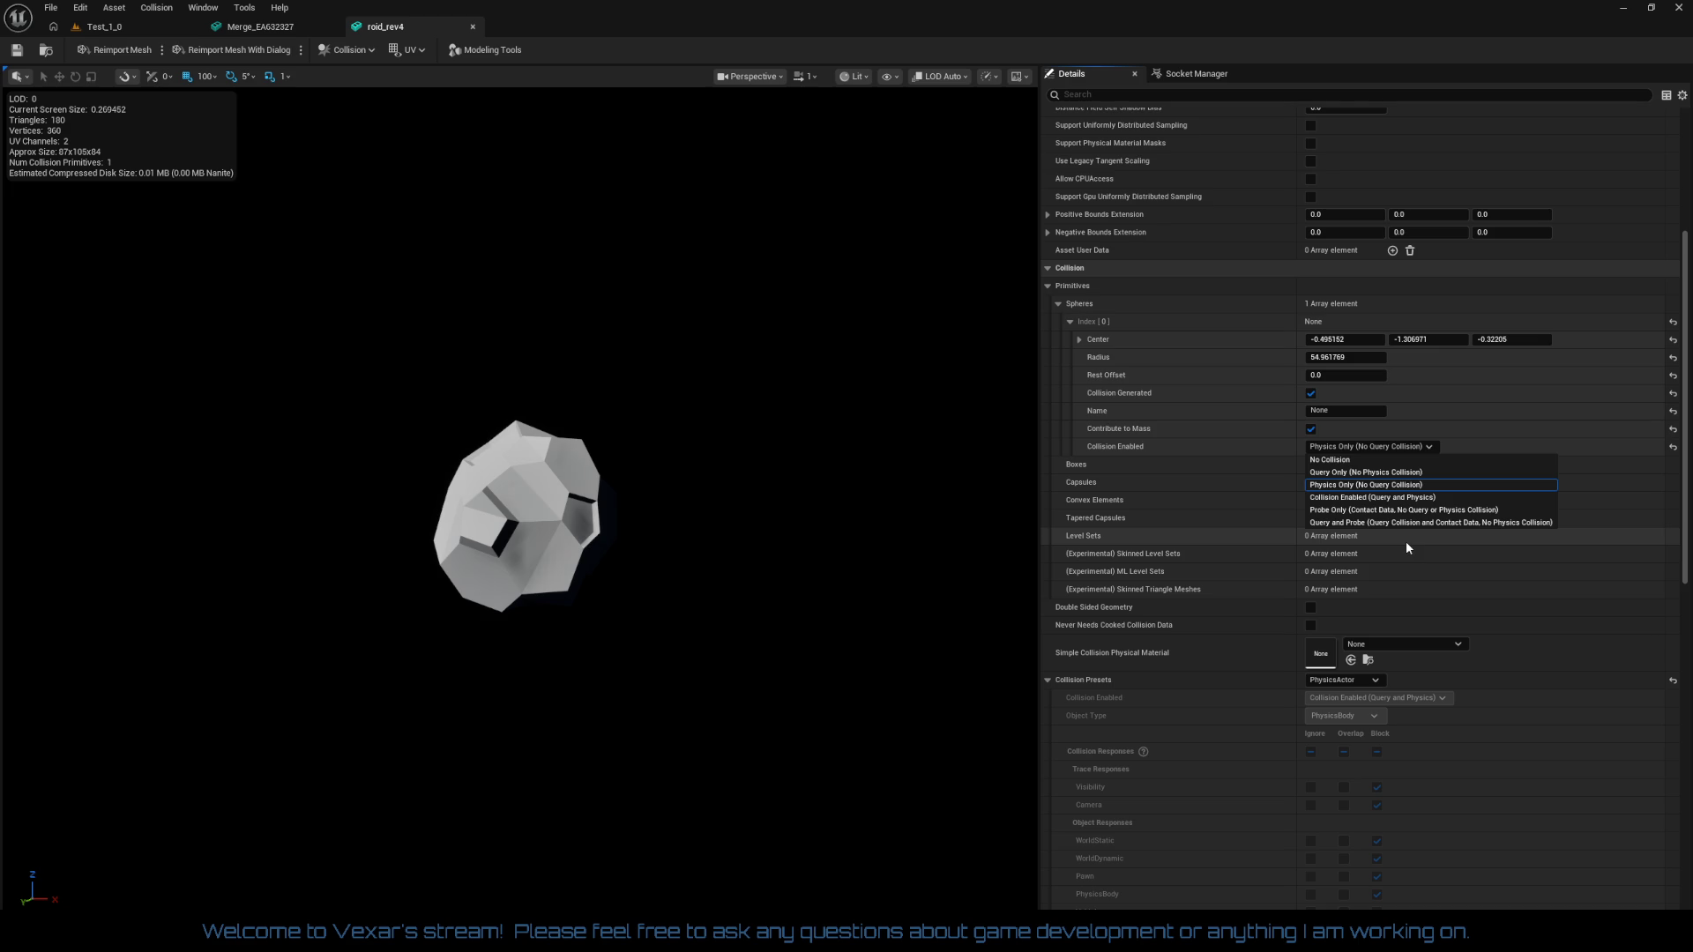
{"action": "left_click", "coordinate": [1397, 498]}
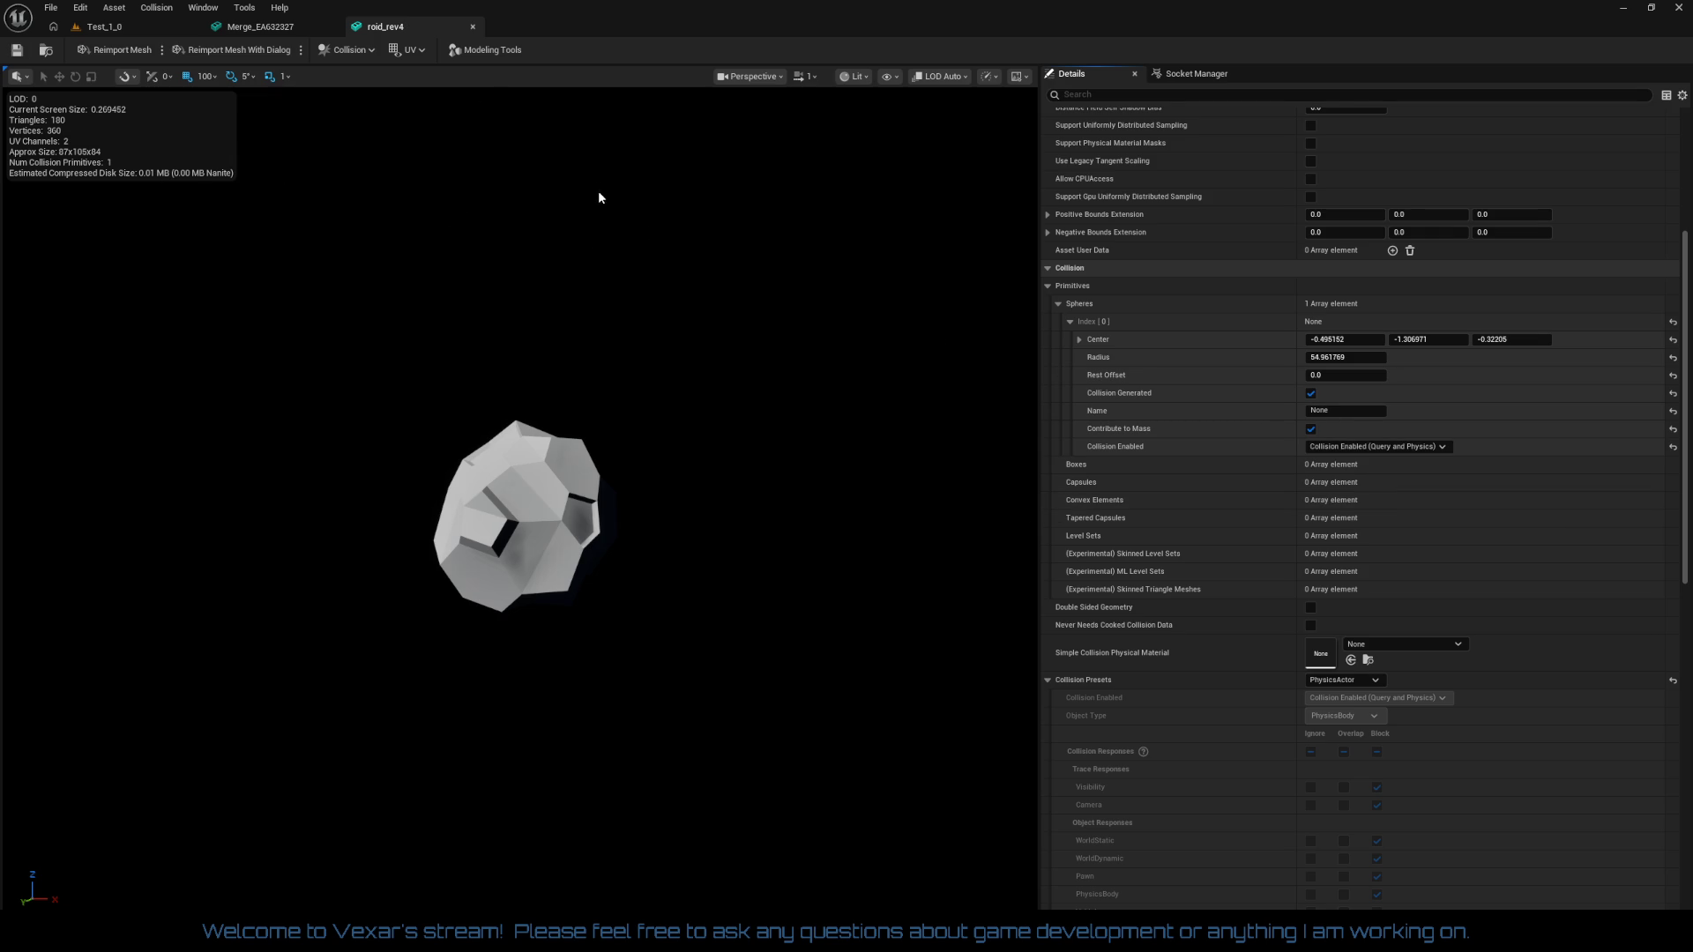
{"action": "left_click", "coordinate": [150, 27]}
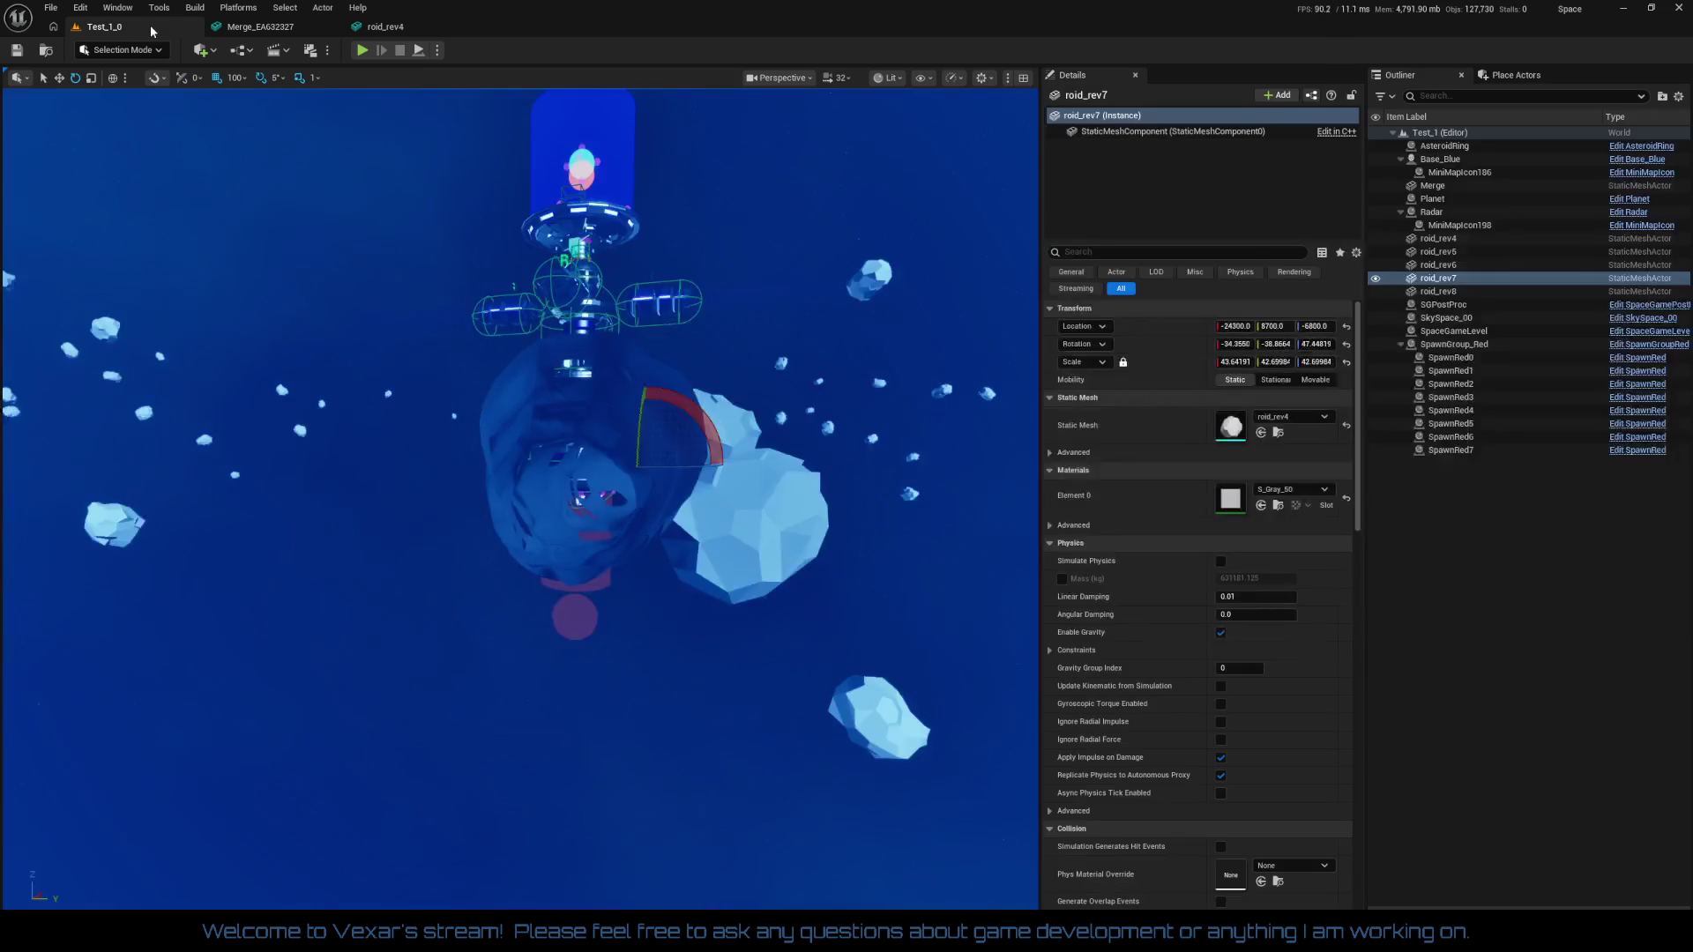
{"action": "left_click", "coordinate": [362, 51]}
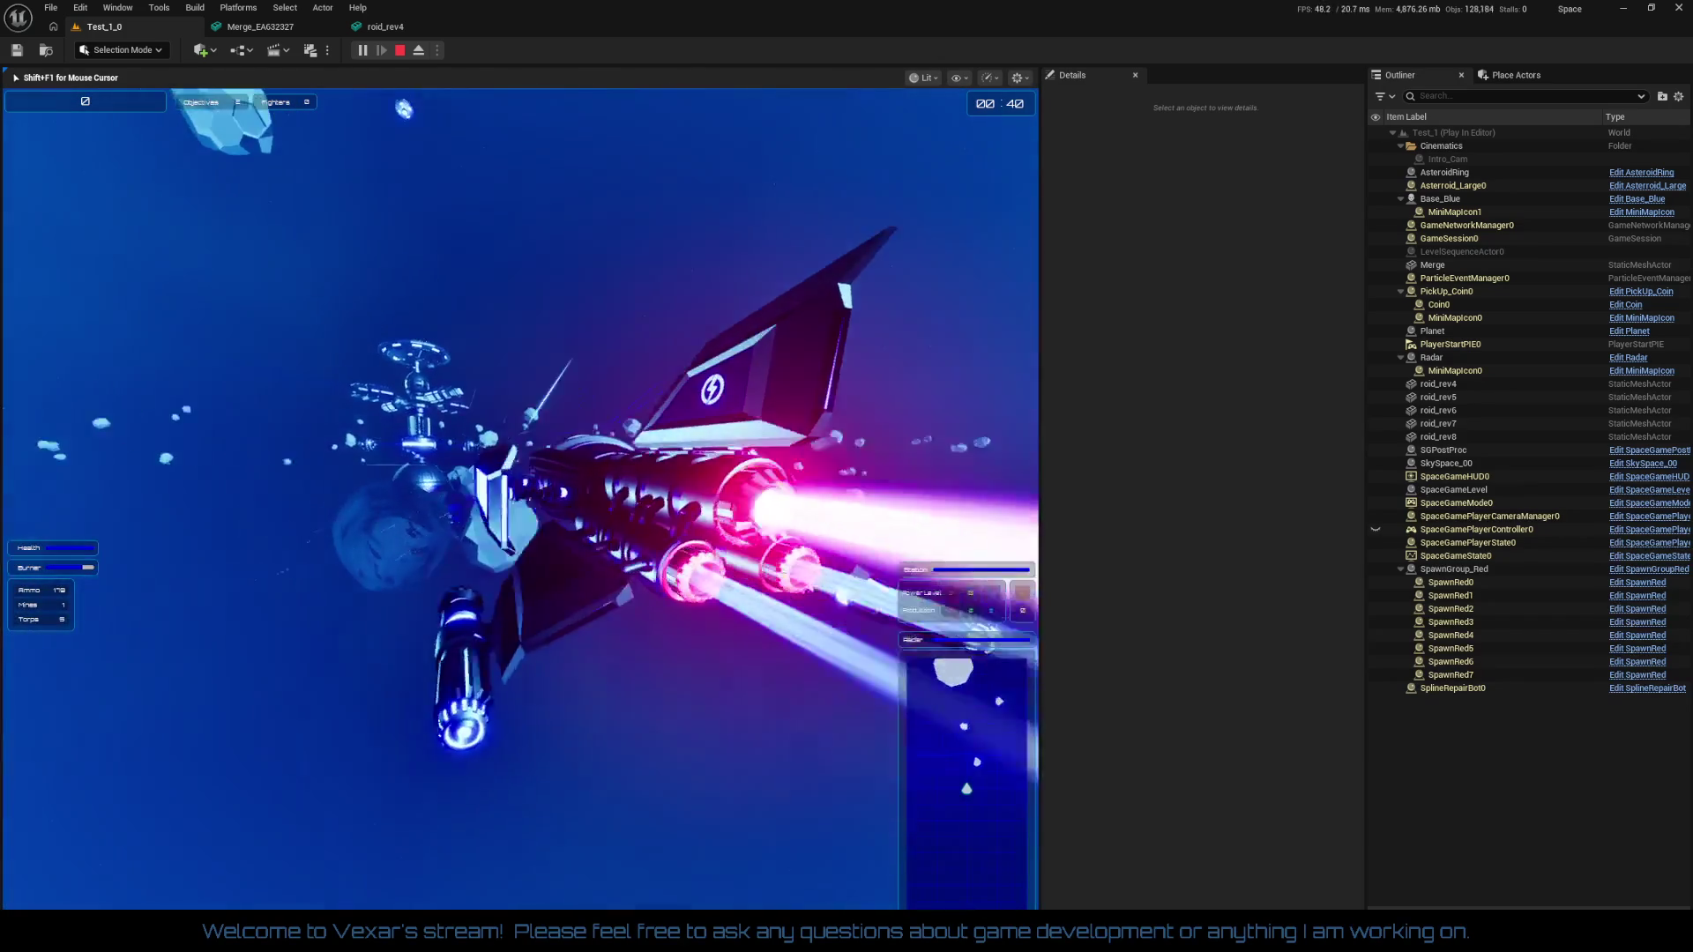
{"action": "key", "text": "Escape"}
{"action": "left_click", "coordinate": [1438, 277]}
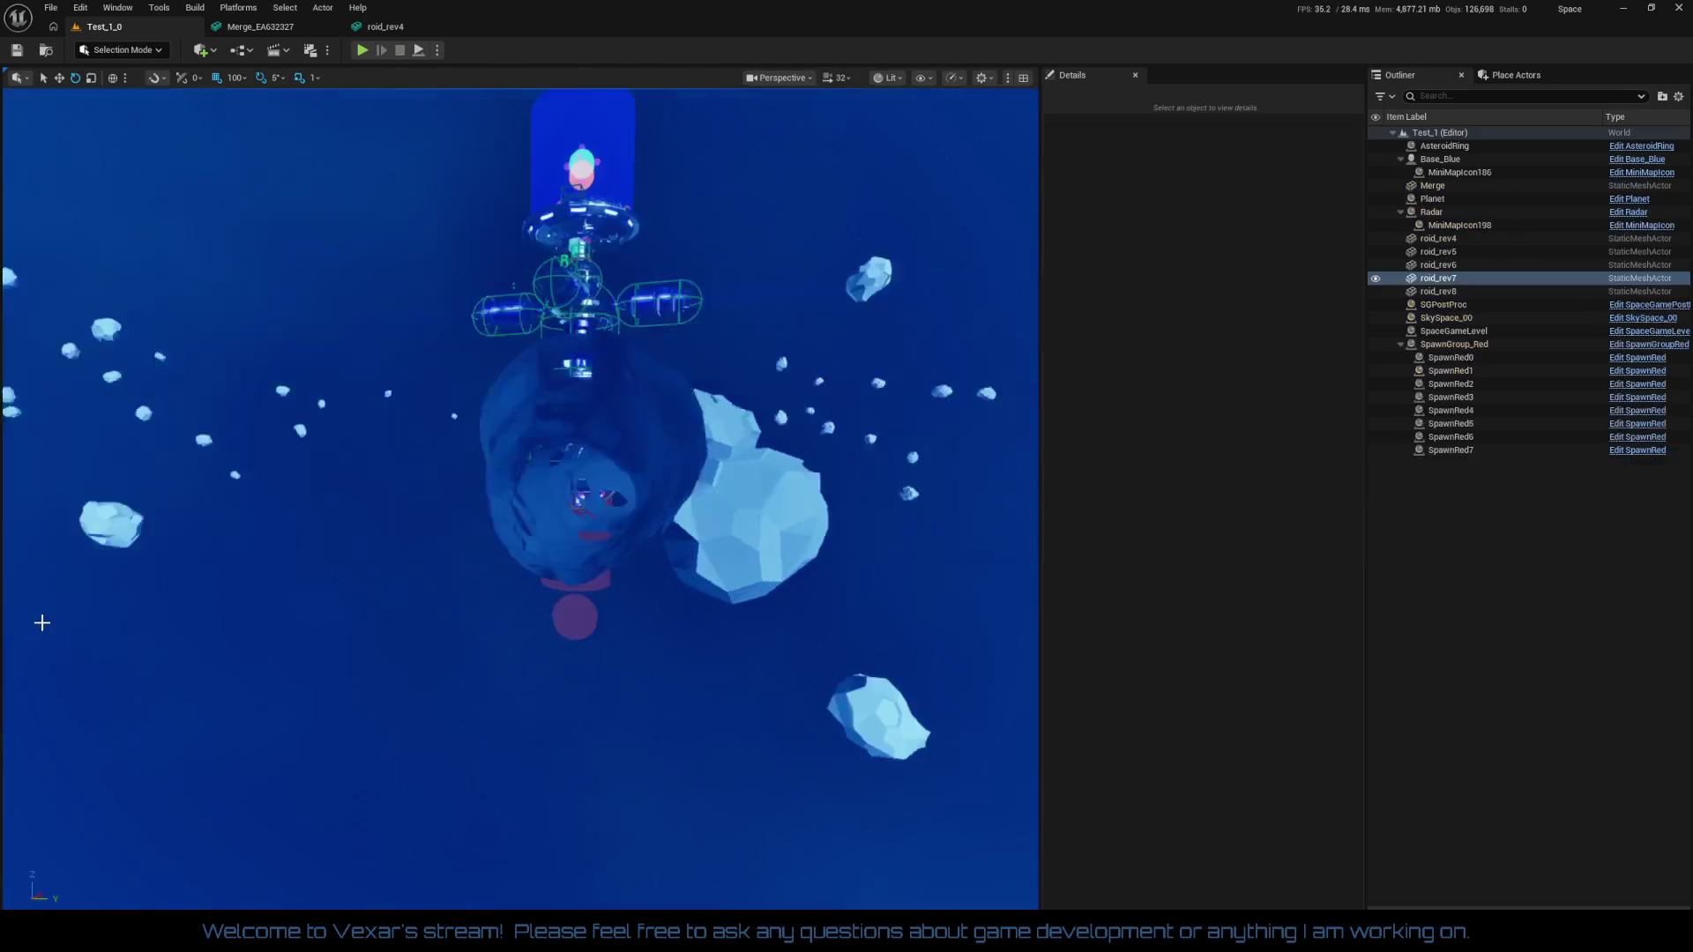
Duplicate roid_rev5 as roid_rev9, then lower it along Z and move it along Y
{"action": "key", "text": "f"}
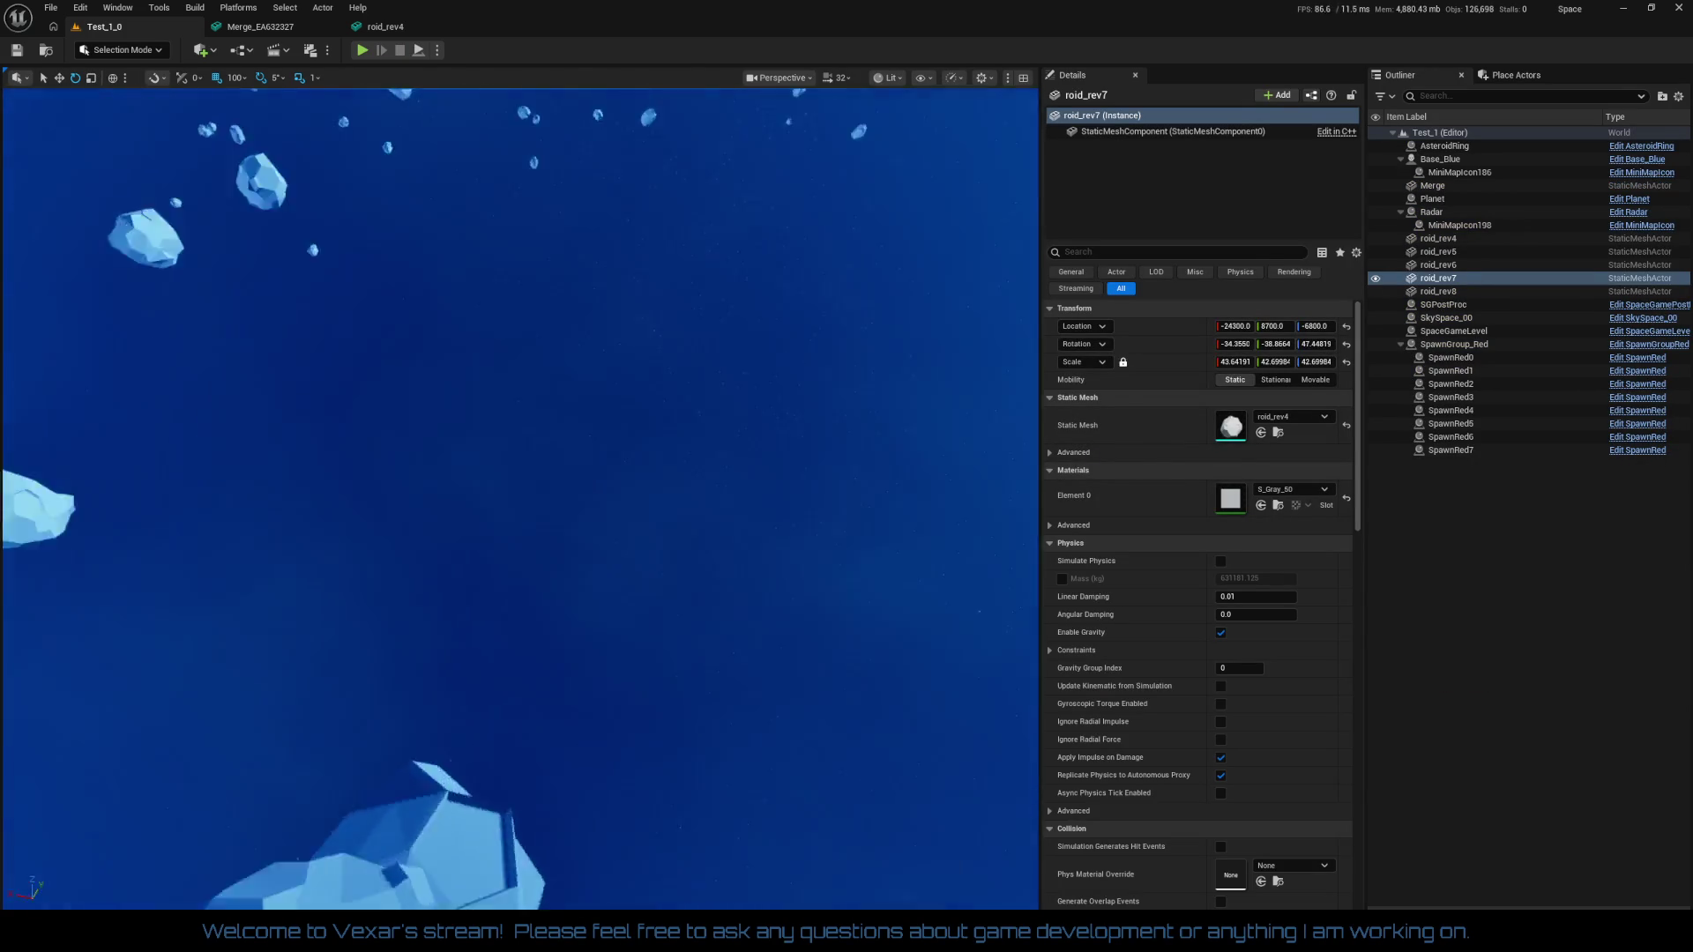
{"action": "scroll", "coordinate": [468, 702], "scroll_direction": "up", "scroll_amount": 3}
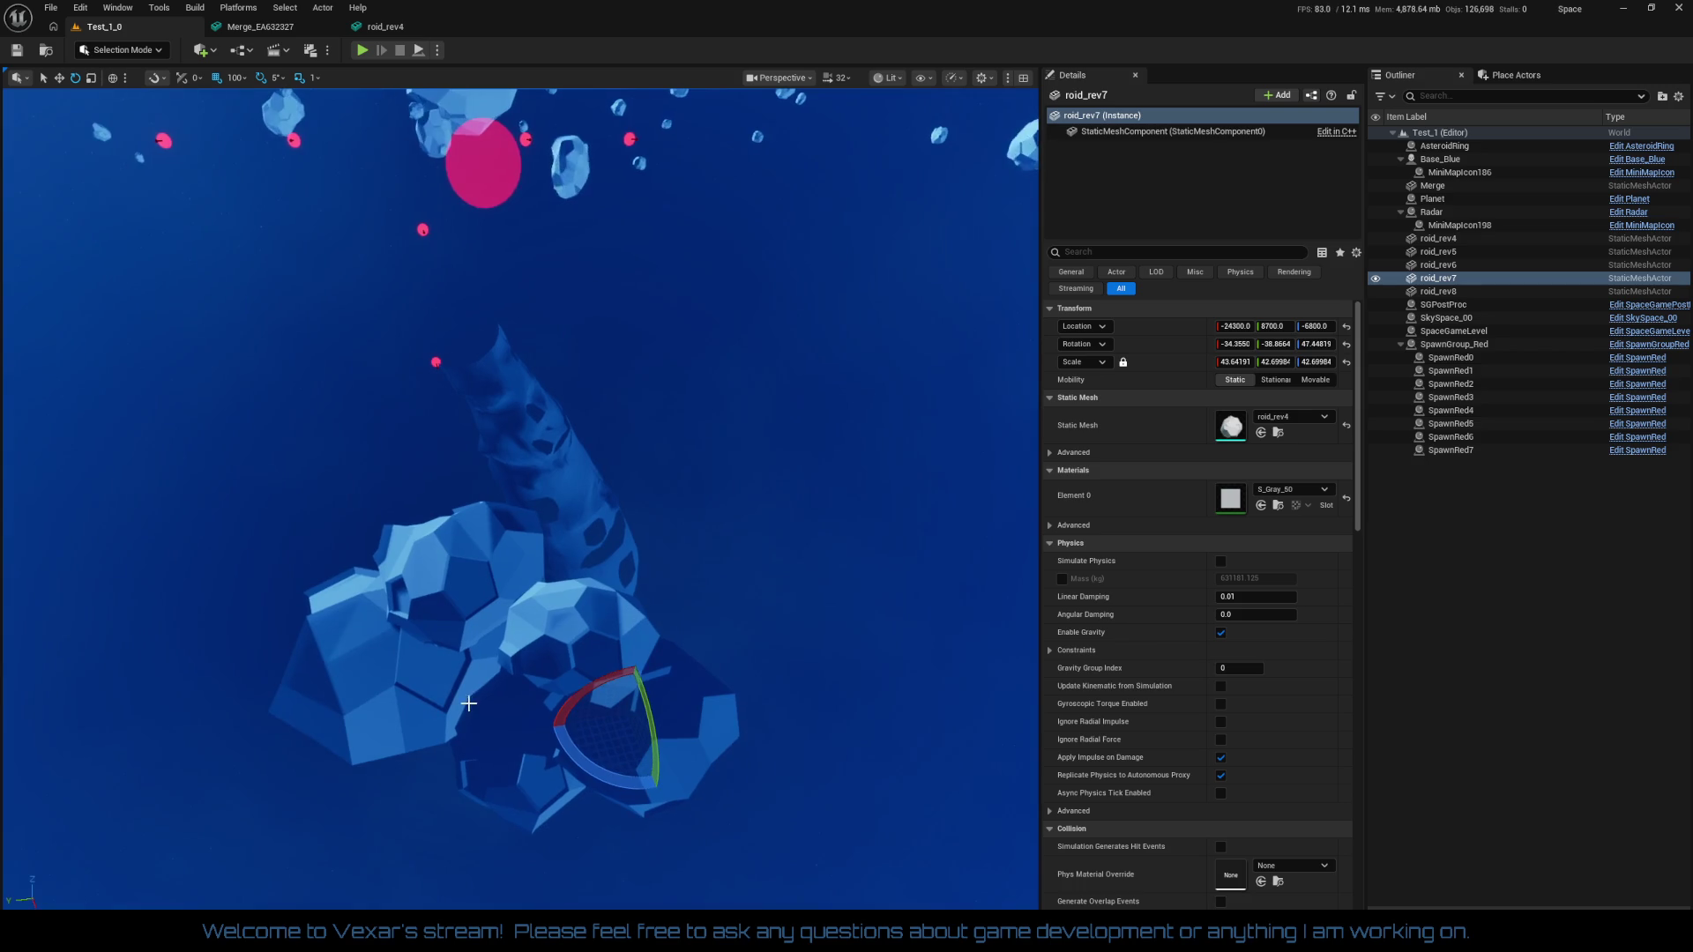
{"action": "left_click", "coordinate": [1438, 251]}
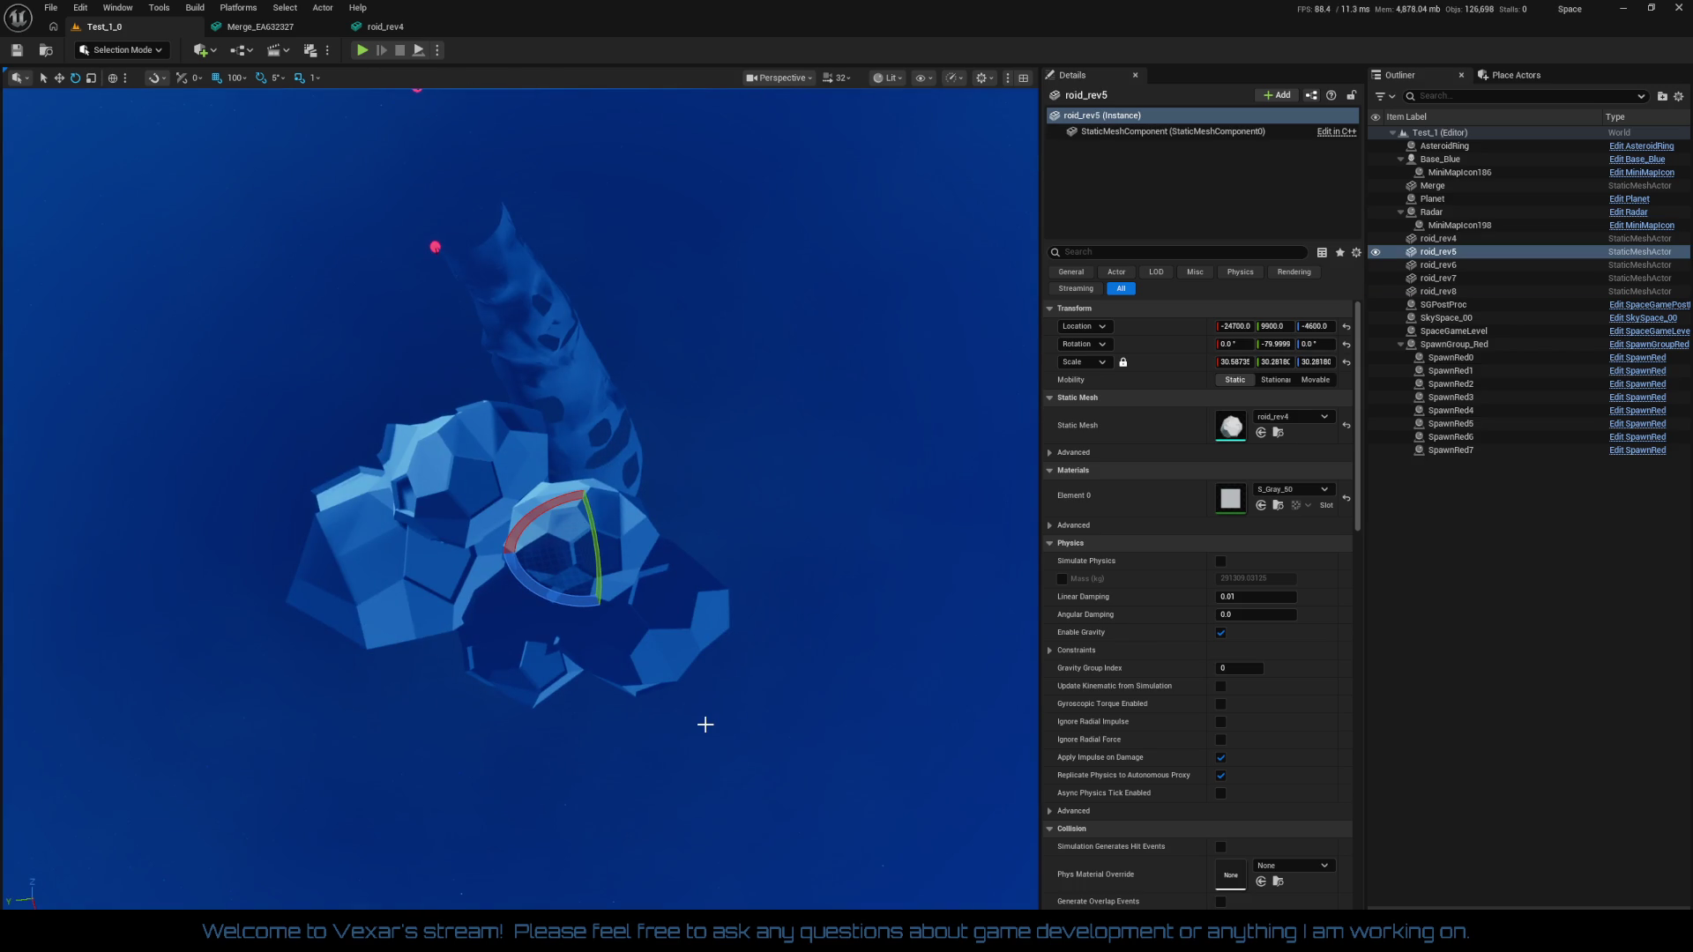
{"action": "key", "text": "ctrl+d"}
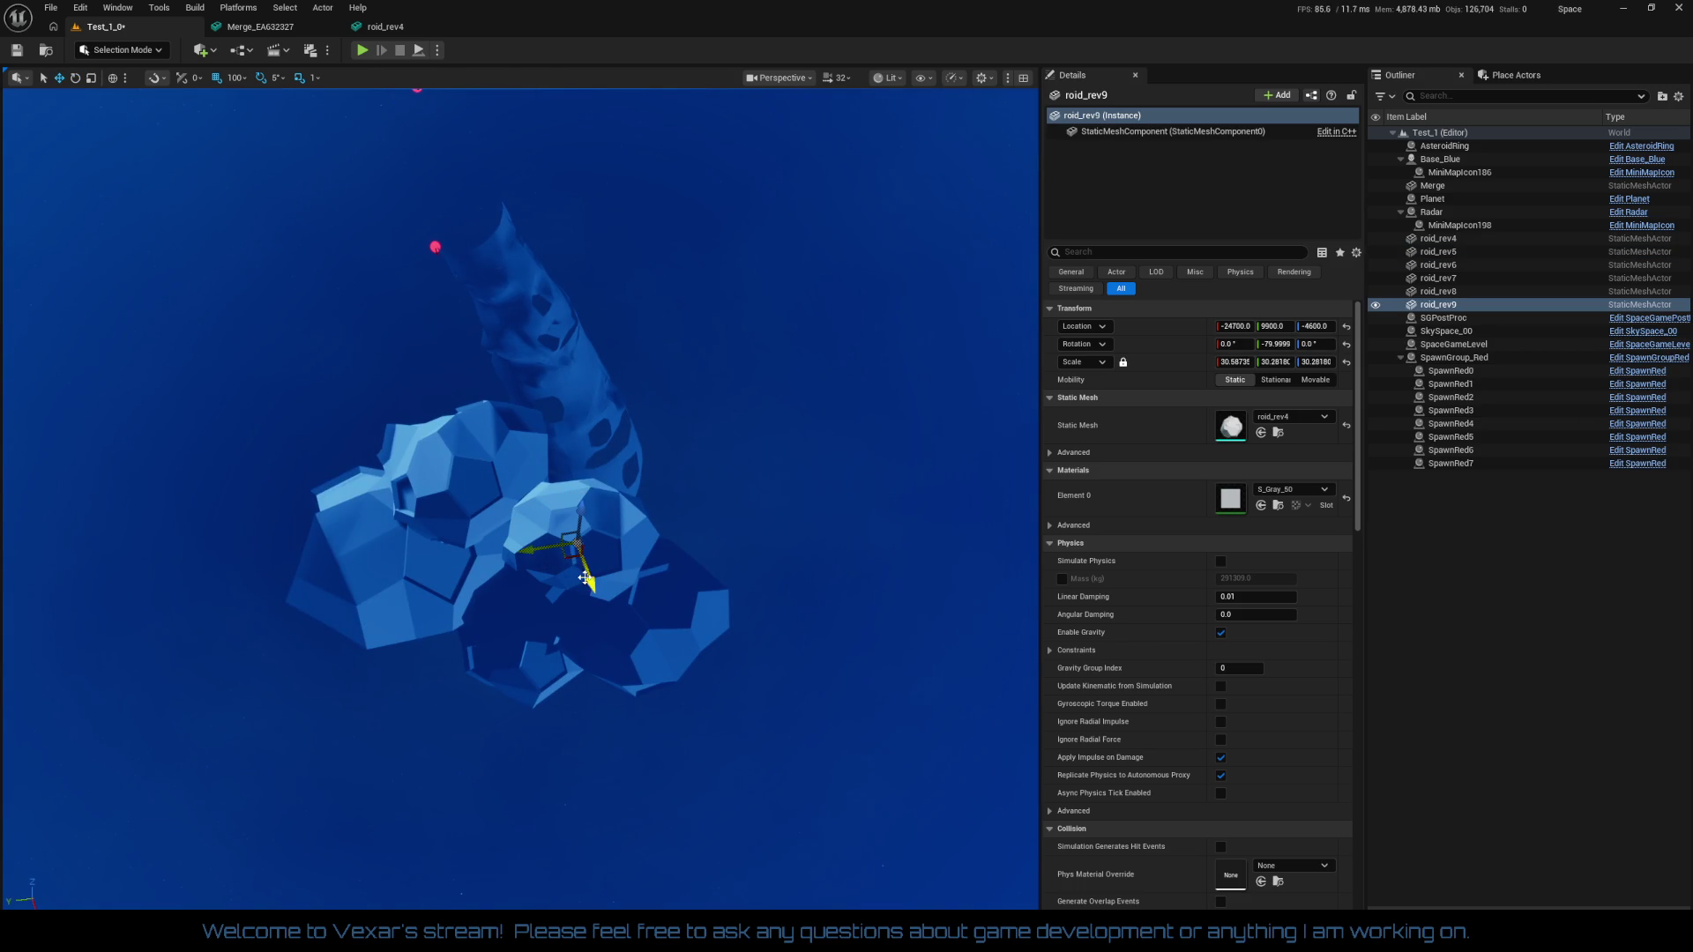
{"action": "left_click_drag", "start_coordinate": [556, 504], "coordinate": [604, 499]}
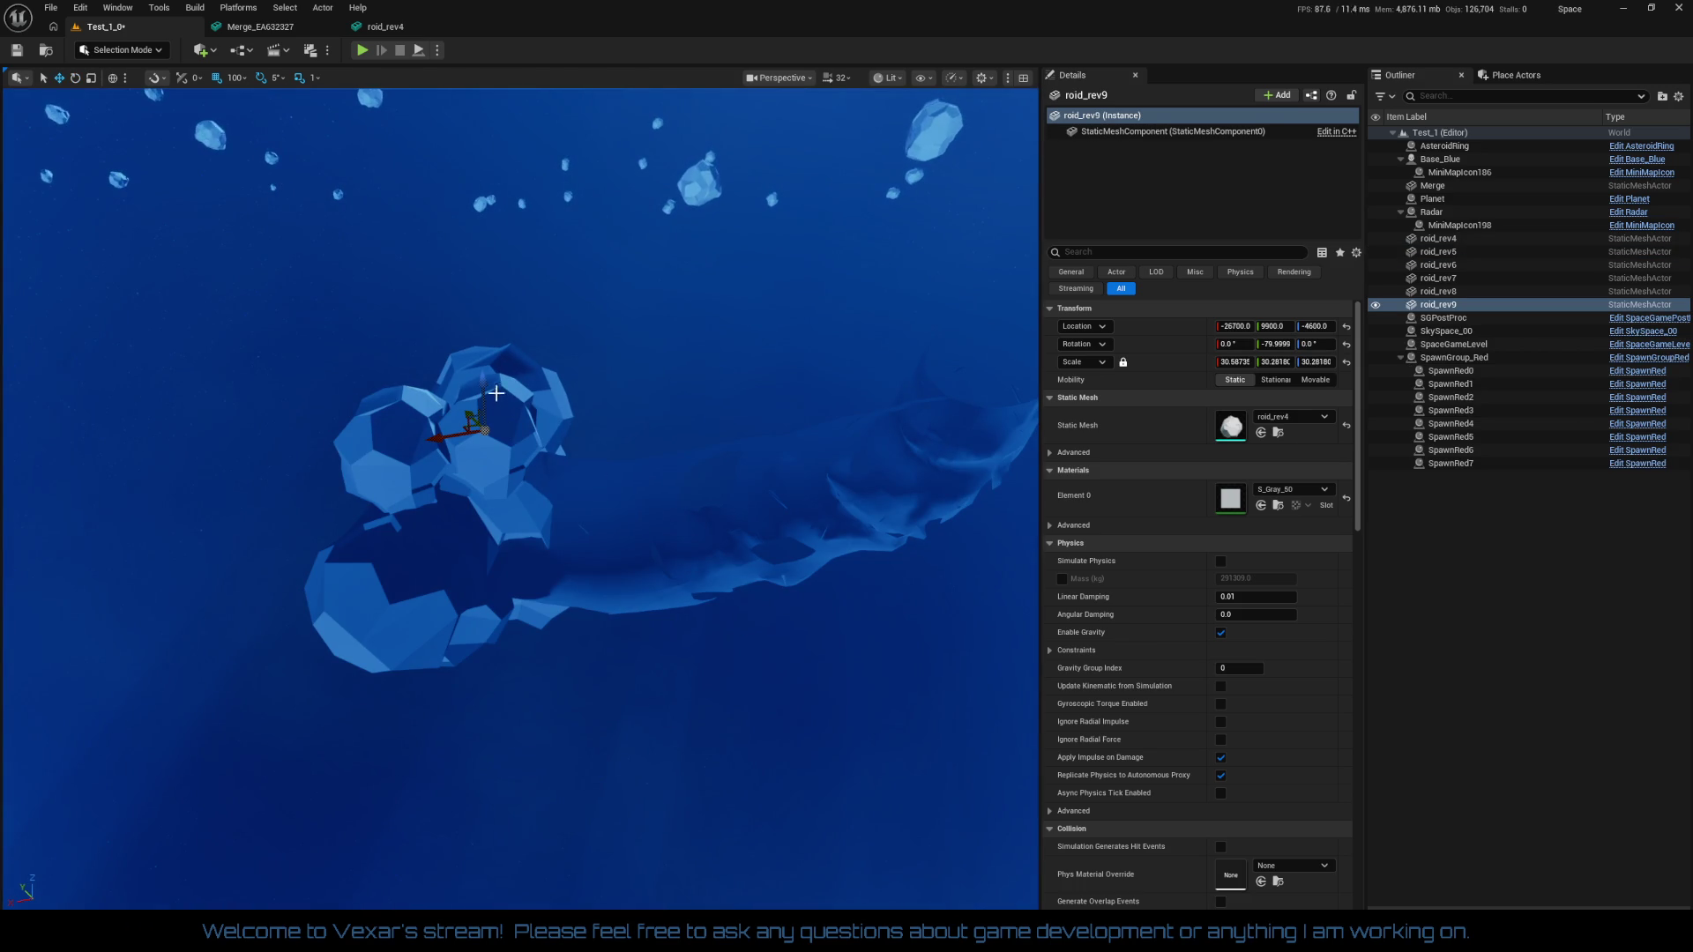
{"action": "left_click_drag", "start_coordinate": [484, 383], "coordinate": [485, 524]}
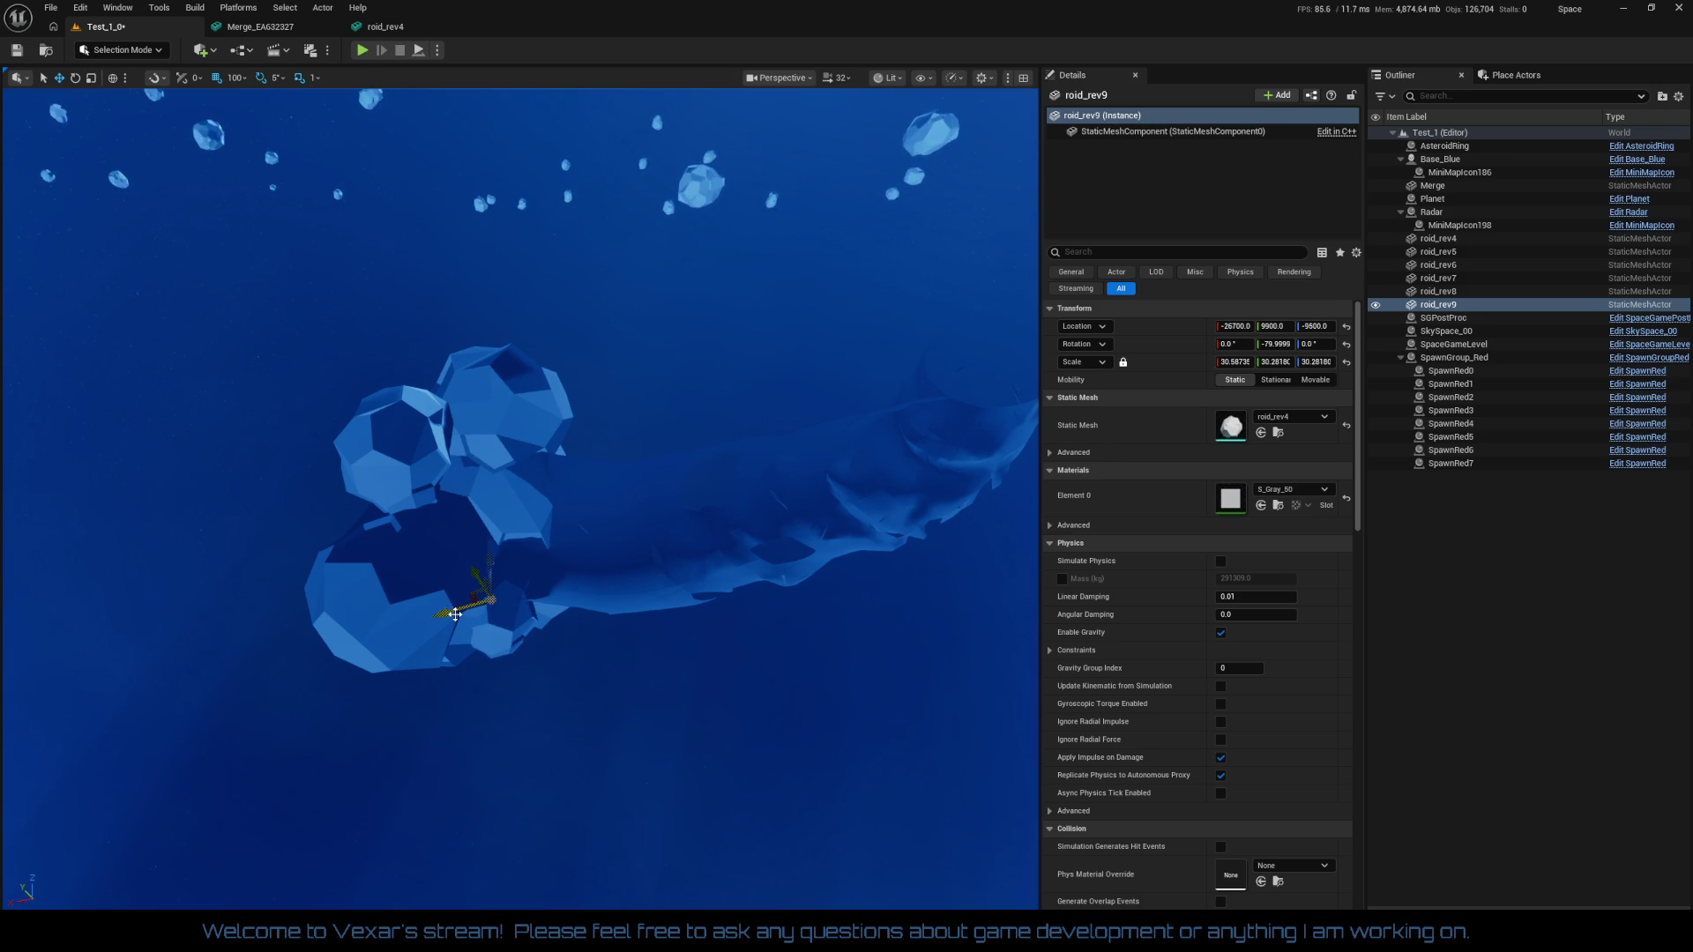
{"action": "mouse_move", "coordinate": [616, 667]}
{"action": "left_mouse_down"}
{"action": "mouse_move", "coordinate": [606, 599]}
{"action": "mouse_move", "coordinate": [691, 686]}
{"action": "left_mouse_up"}
{"action": "mouse_move", "coordinate": [746, 606]}
{"action": "left_mouse_down"}
{"action": "mouse_move", "coordinate": [617, 657]}
{"action": "mouse_move", "coordinate": [574, 645]}
{"action": "mouse_move", "coordinate": [564, 798]}
{"action": "mouse_move", "coordinate": [483, 578]}
{"action": "mouse_move", "coordinate": [493, 607]}
{"action": "left_mouse_up"}
Nudge roid_rev9 further along Y, then duplicate it as roid_rev10 and shift it along X
{"action": "left_click_drag", "start_coordinate": [617, 670], "coordinate": [688, 680]}
{"action": "key", "text": "ctrl+d"}
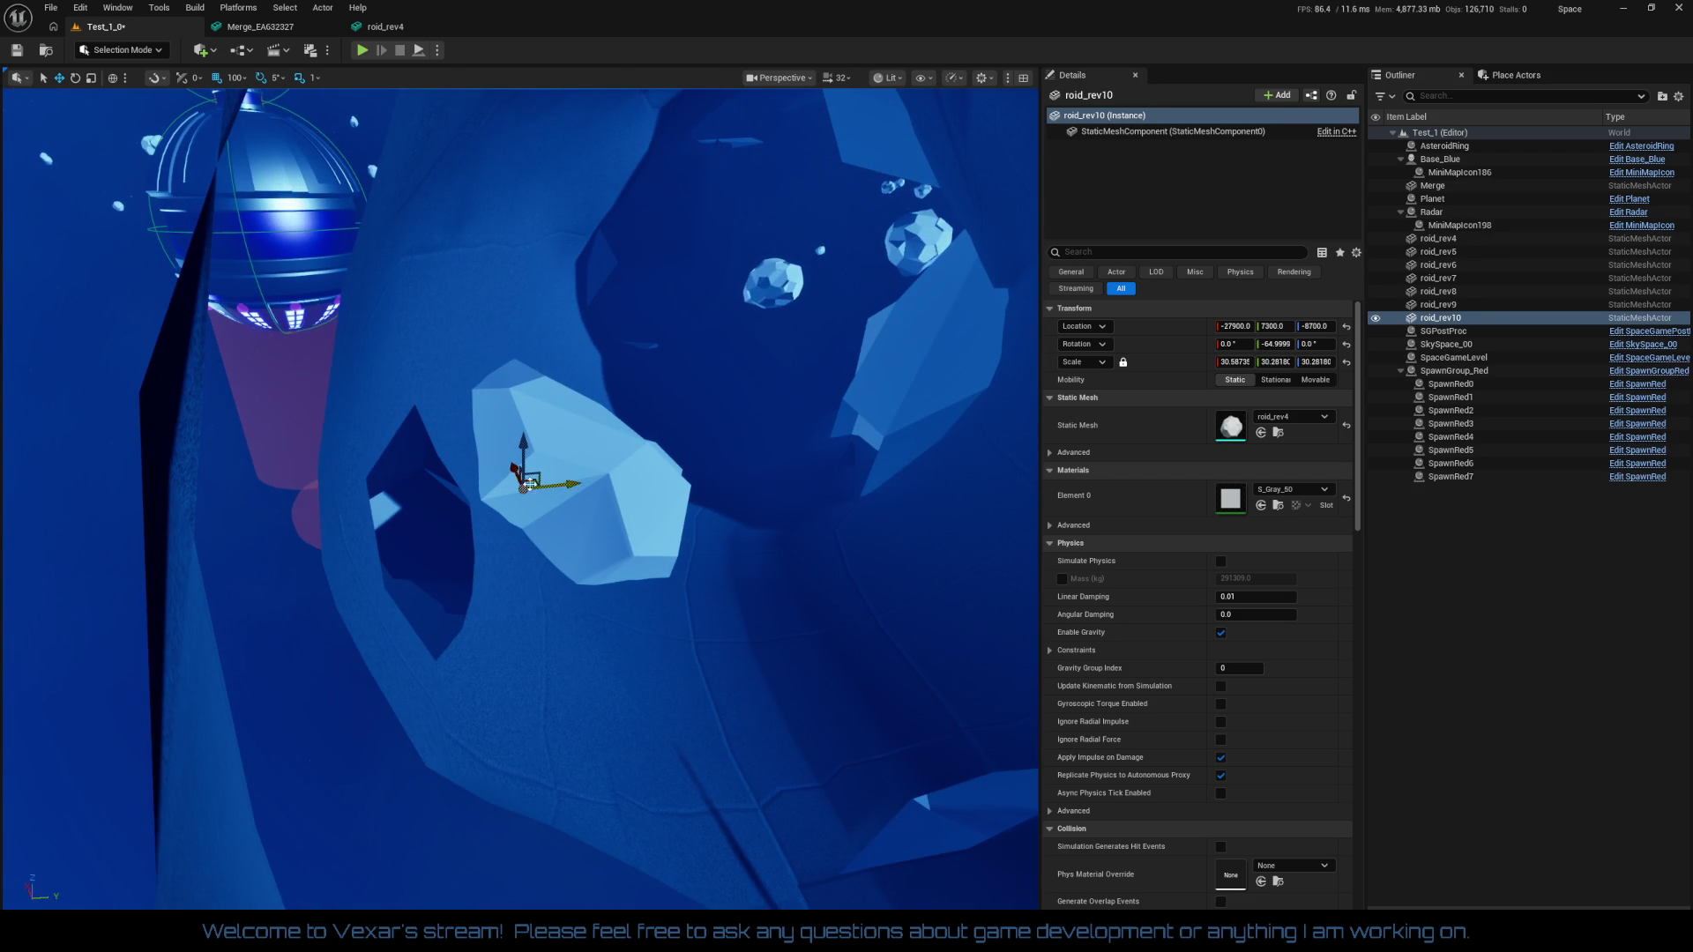
{"action": "mouse_move", "coordinate": [519, 473]}
{"action": "left_mouse_down"}
{"action": "mouse_move", "coordinate": [525, 567]}
{"action": "mouse_move", "coordinate": [481, 583]}
{"action": "mouse_move", "coordinate": [431, 498]}
{"action": "mouse_move", "coordinate": [428, 559]}
{"action": "left_mouse_up"}
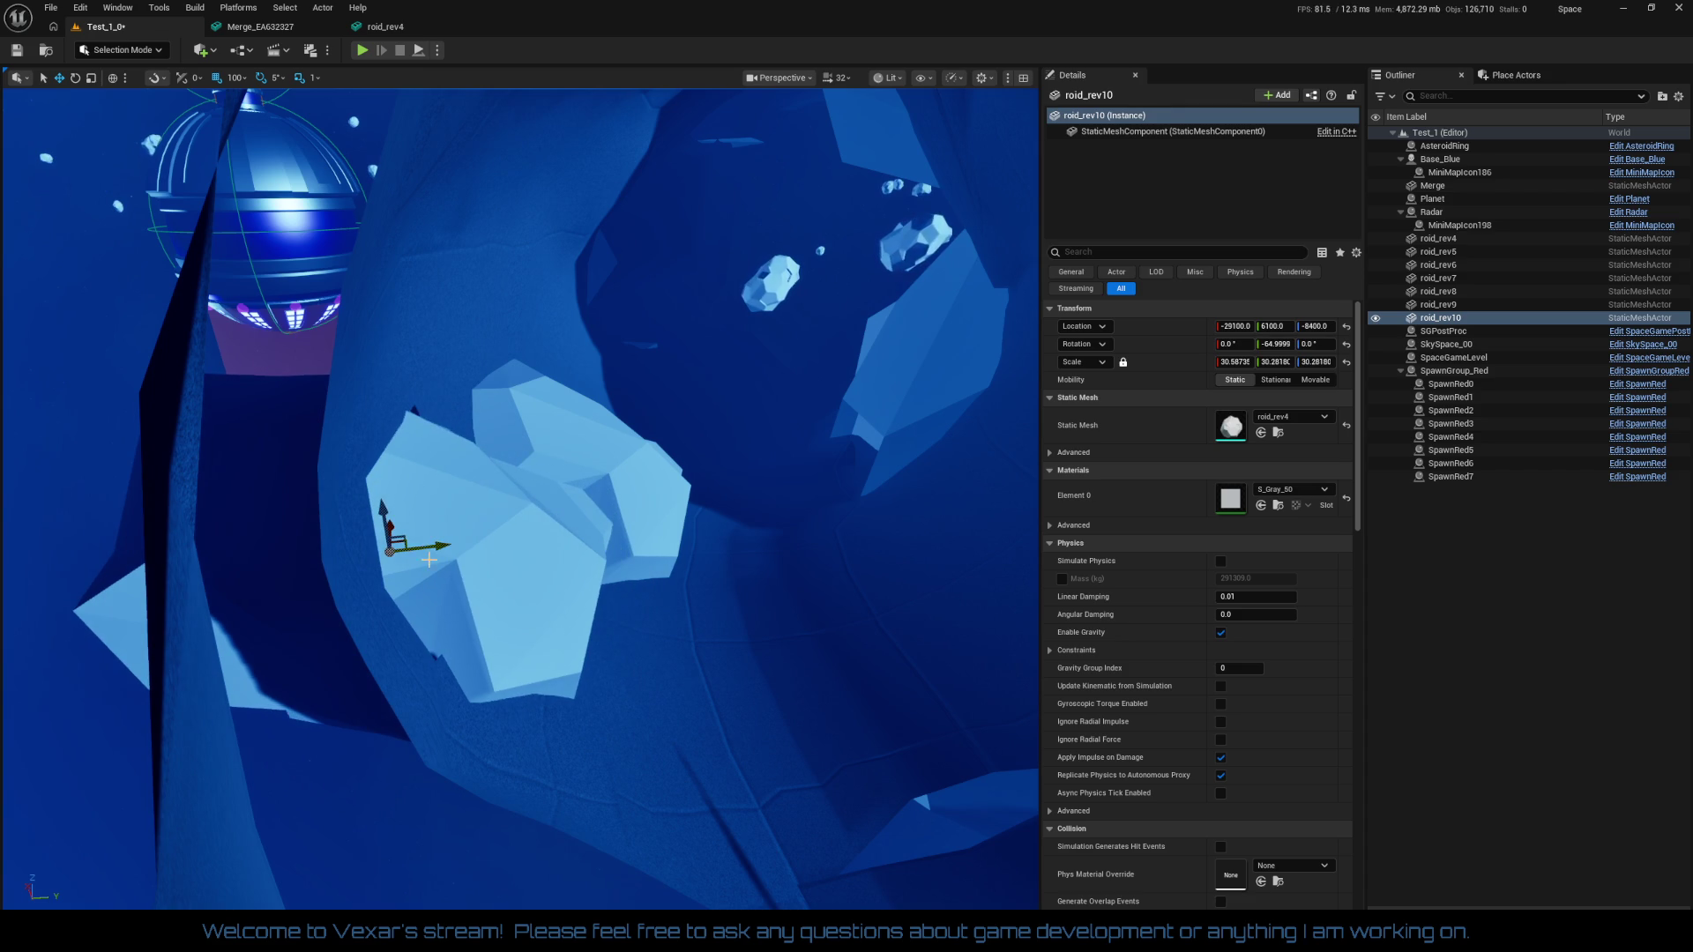
{"action": "key", "text": "f"}
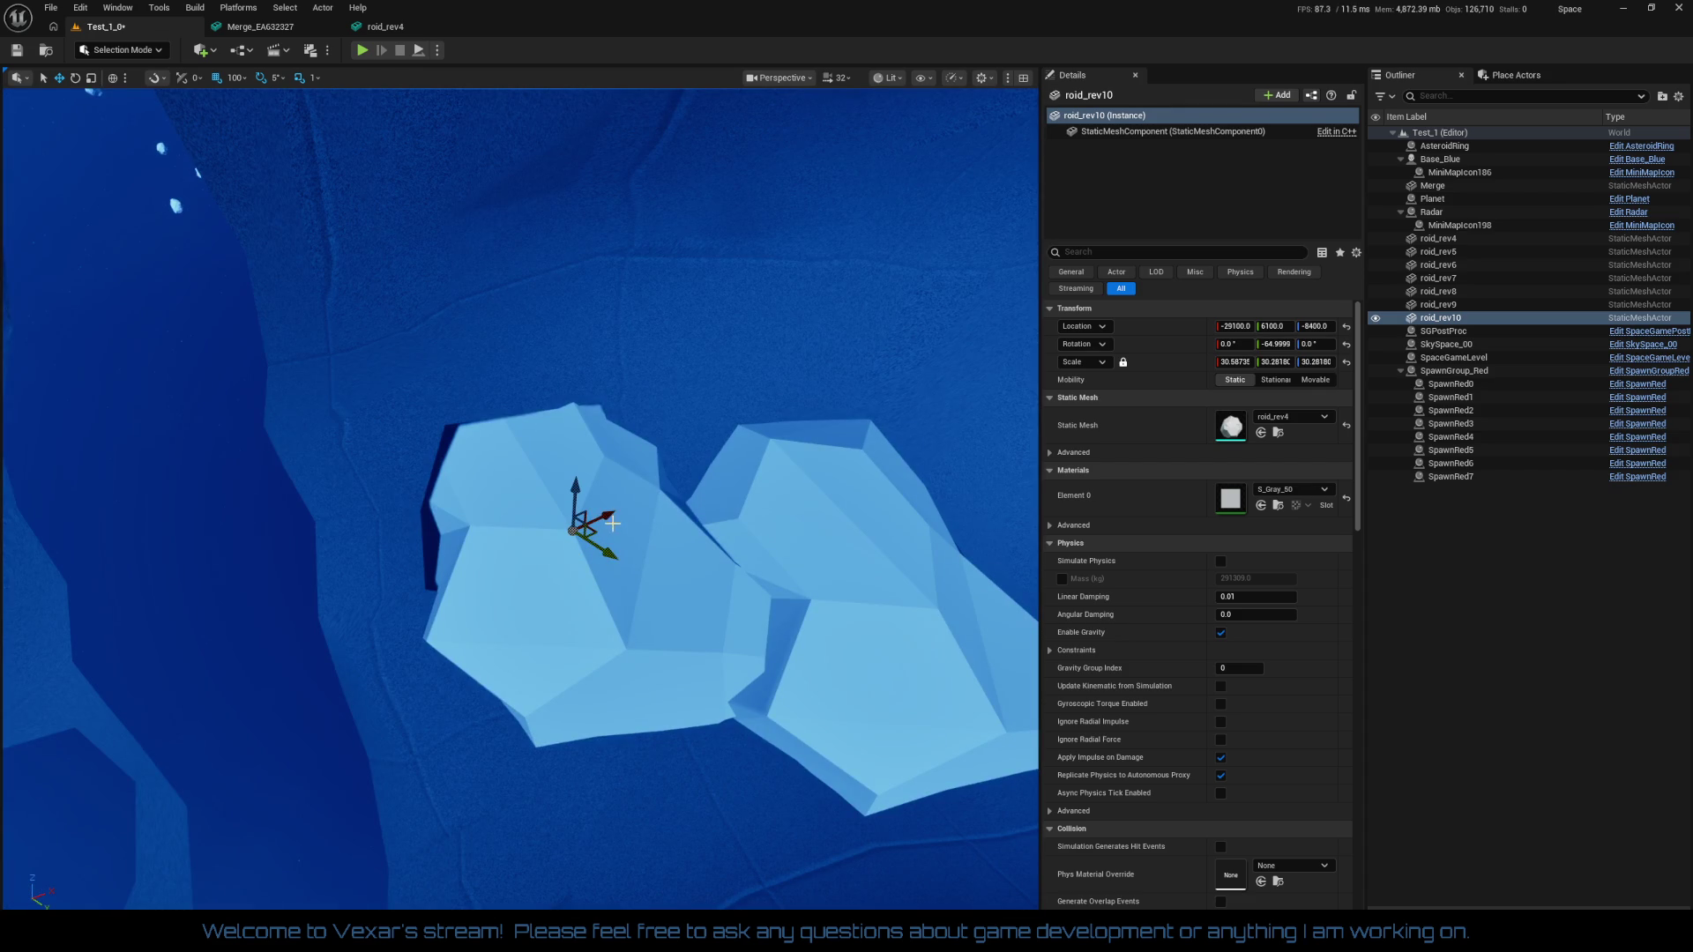
{"action": "mouse_move", "coordinate": [610, 516]}
{"action": "left_mouse_down"}
{"action": "mouse_move", "coordinate": [575, 535]}
{"action": "mouse_move", "coordinate": [529, 488]}
{"action": "mouse_move", "coordinate": [585, 503]}
{"action": "left_mouse_up"}
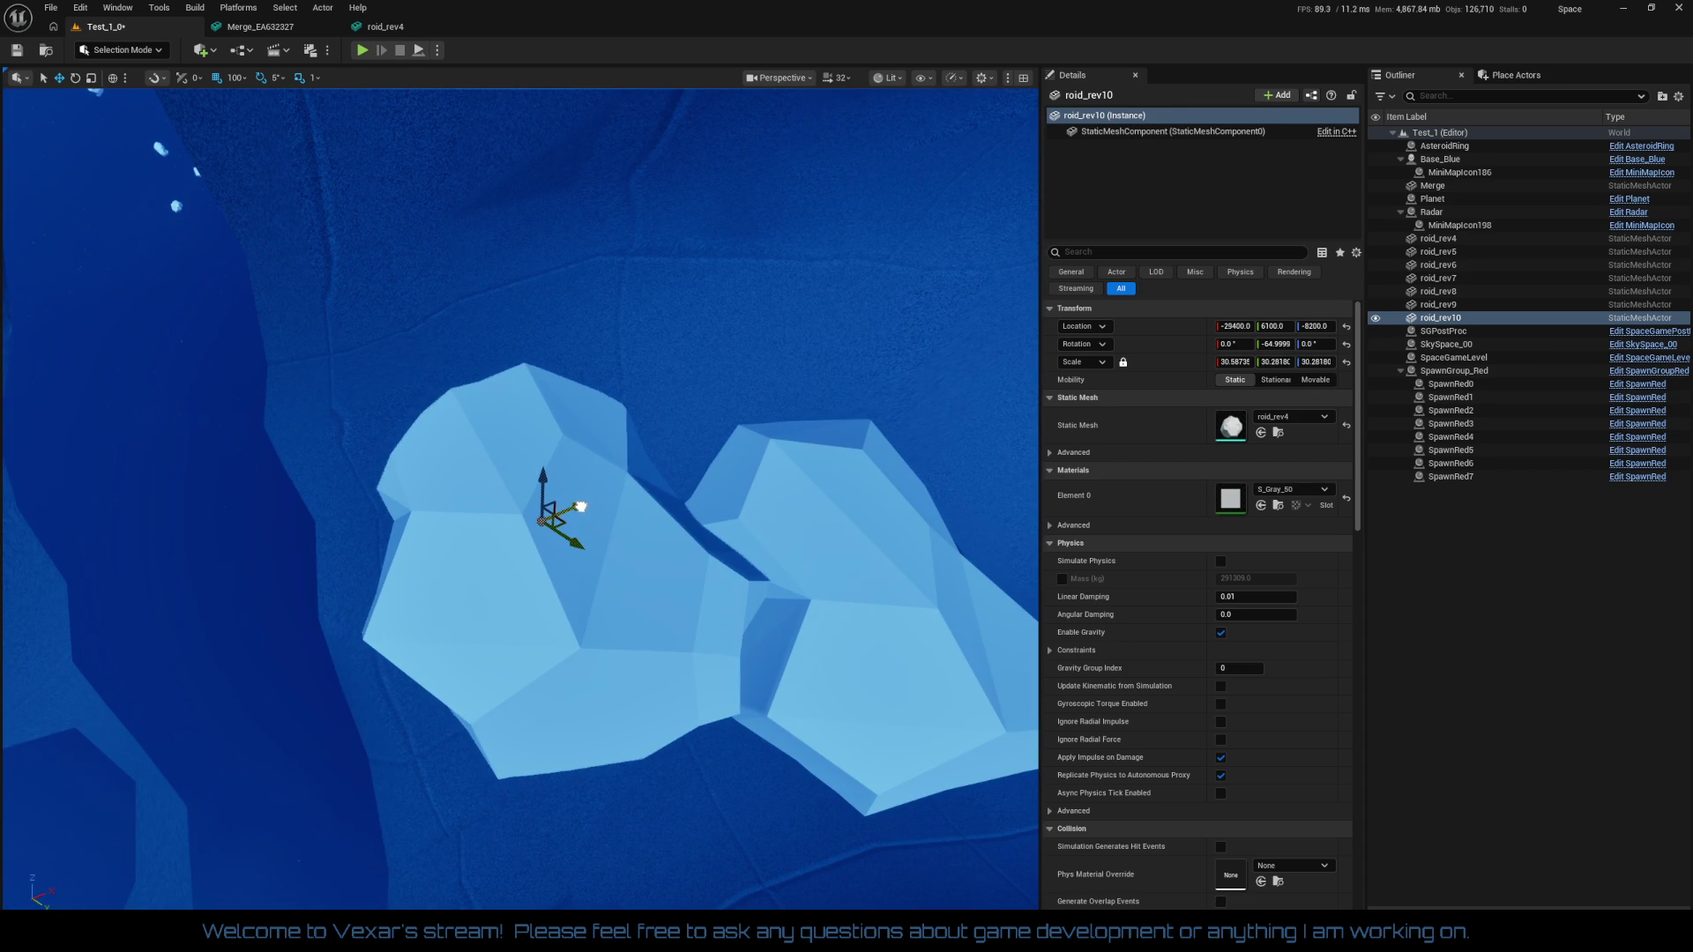
{"action": "key", "text": "s"}
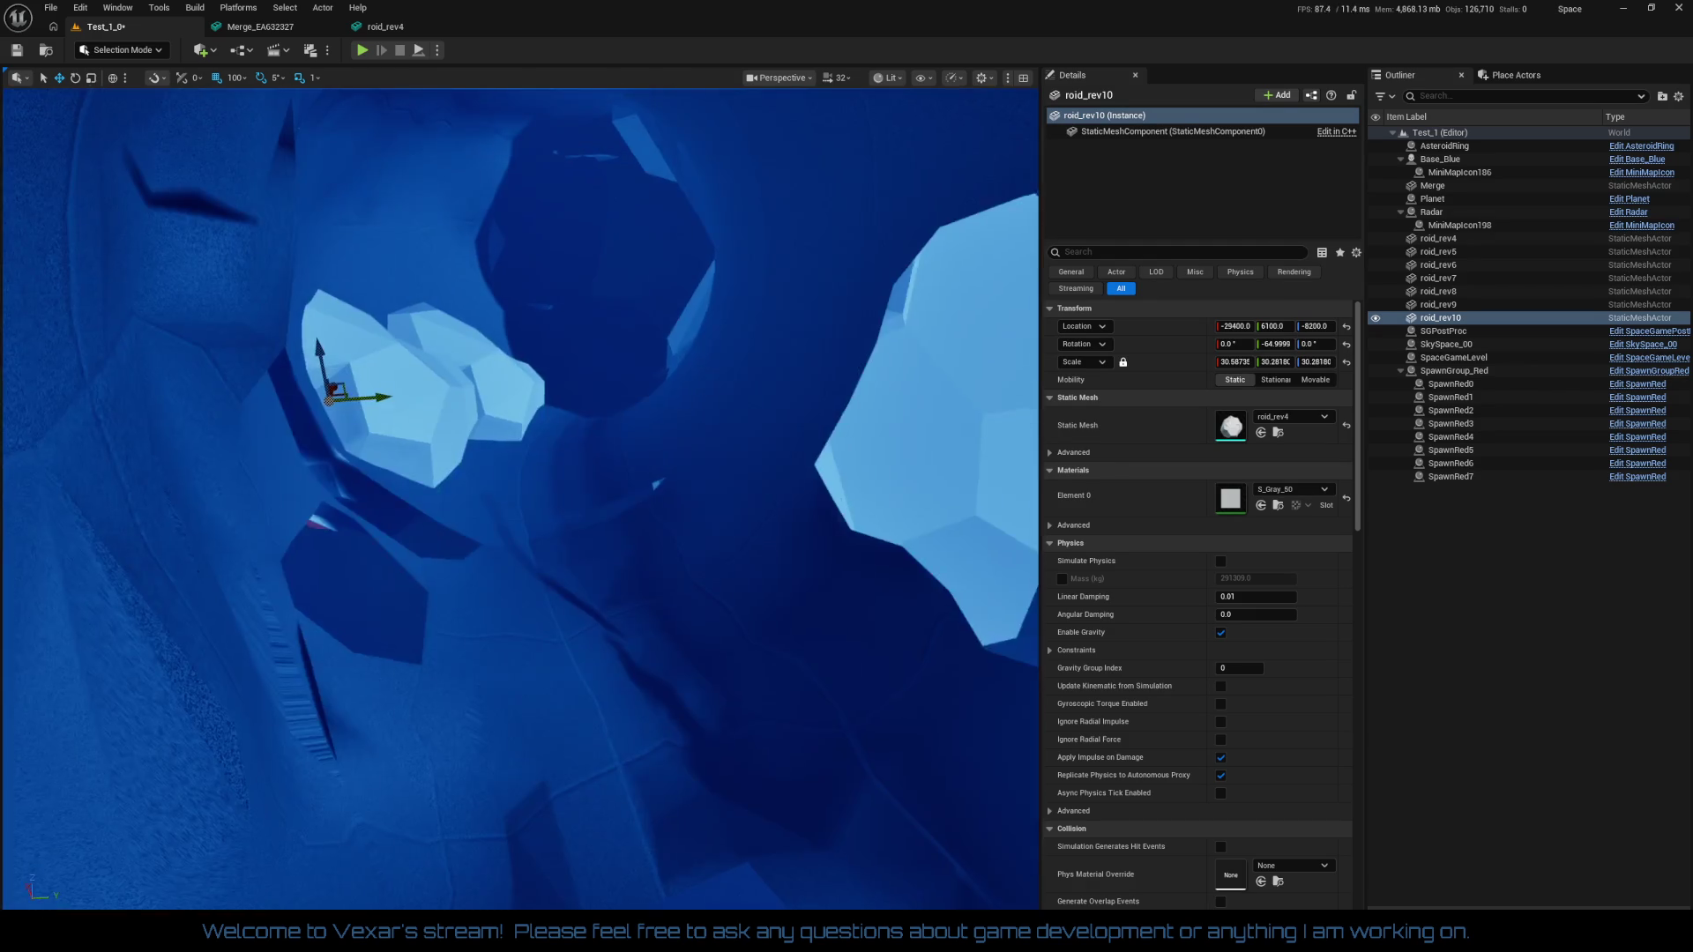
Duplicate roid_rev10 as roid_rev11, move it along X, then duplicate again as roid_rev12
{"action": "key", "text": "ctrl+d"}
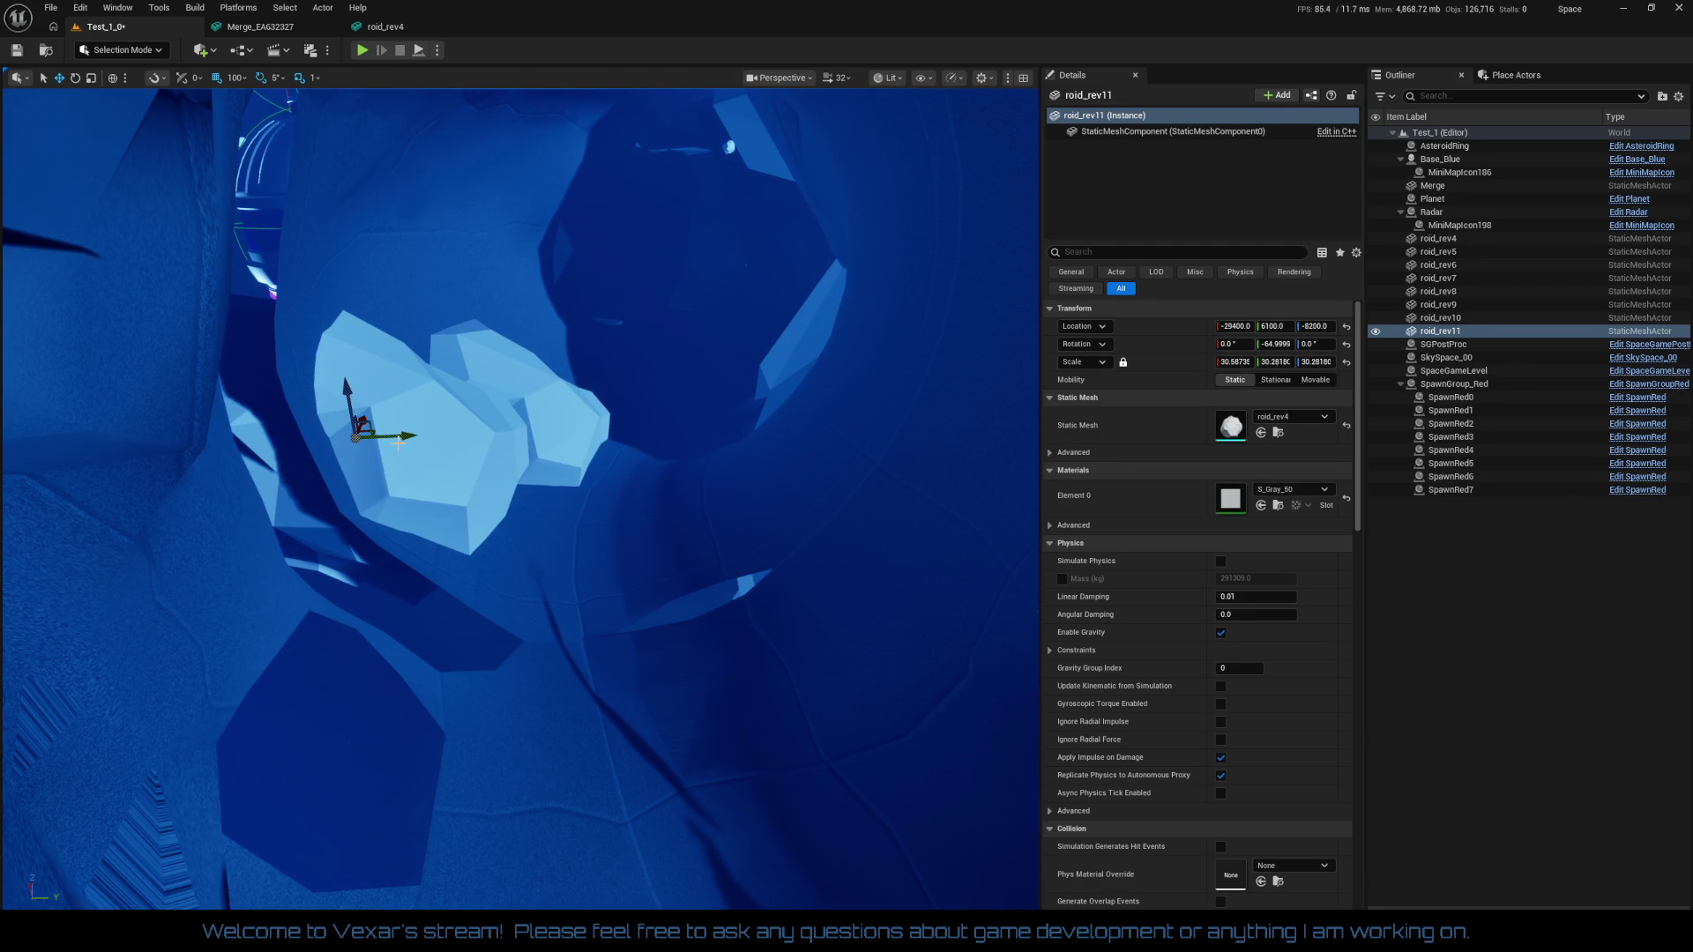
{"action": "mouse_move", "coordinate": [372, 421]}
{"action": "left_mouse_down"}
{"action": "mouse_move", "coordinate": [329, 494]}
{"action": "mouse_move", "coordinate": [333, 445]}
{"action": "mouse_move", "coordinate": [375, 476]}
{"action": "mouse_move", "coordinate": [309, 534]}
{"action": "left_mouse_up"}
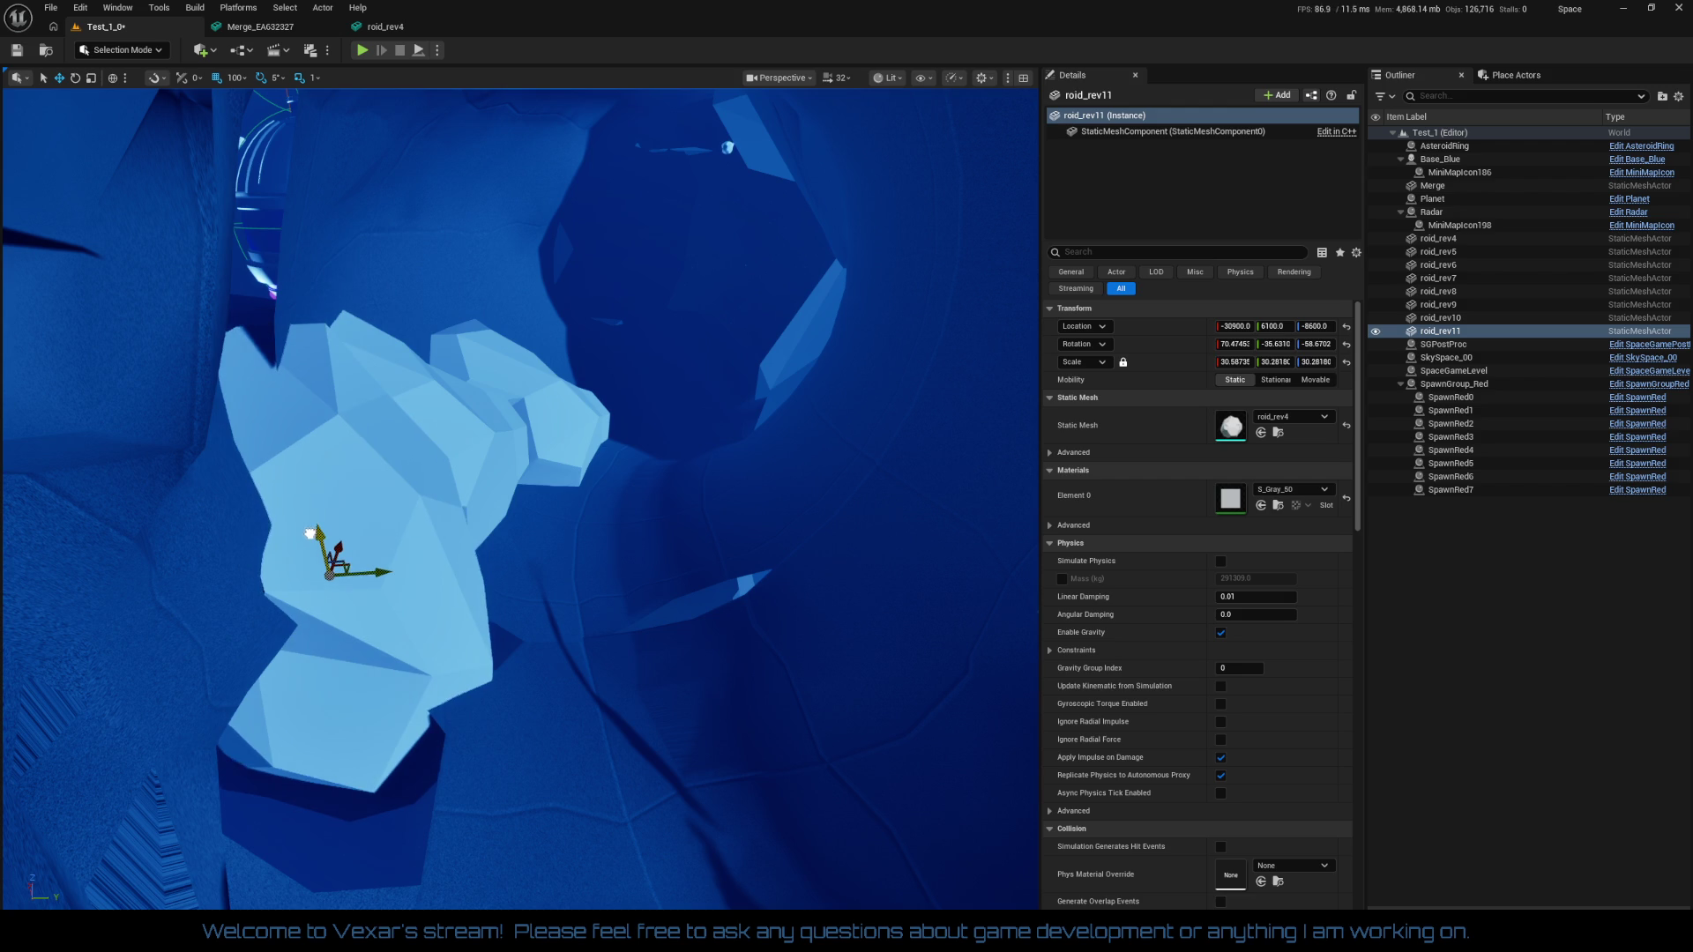
{"action": "mouse_move", "coordinate": [448, 599]}
{"action": "left_mouse_down"}
{"action": "mouse_move", "coordinate": [440, 617]}
{"action": "mouse_move", "coordinate": [459, 582]}
{"action": "mouse_move", "coordinate": [432, 573]}
{"action": "mouse_move", "coordinate": [448, 564]}
{"action": "left_mouse_up"}
{"action": "key", "text": "ctrl+d"}
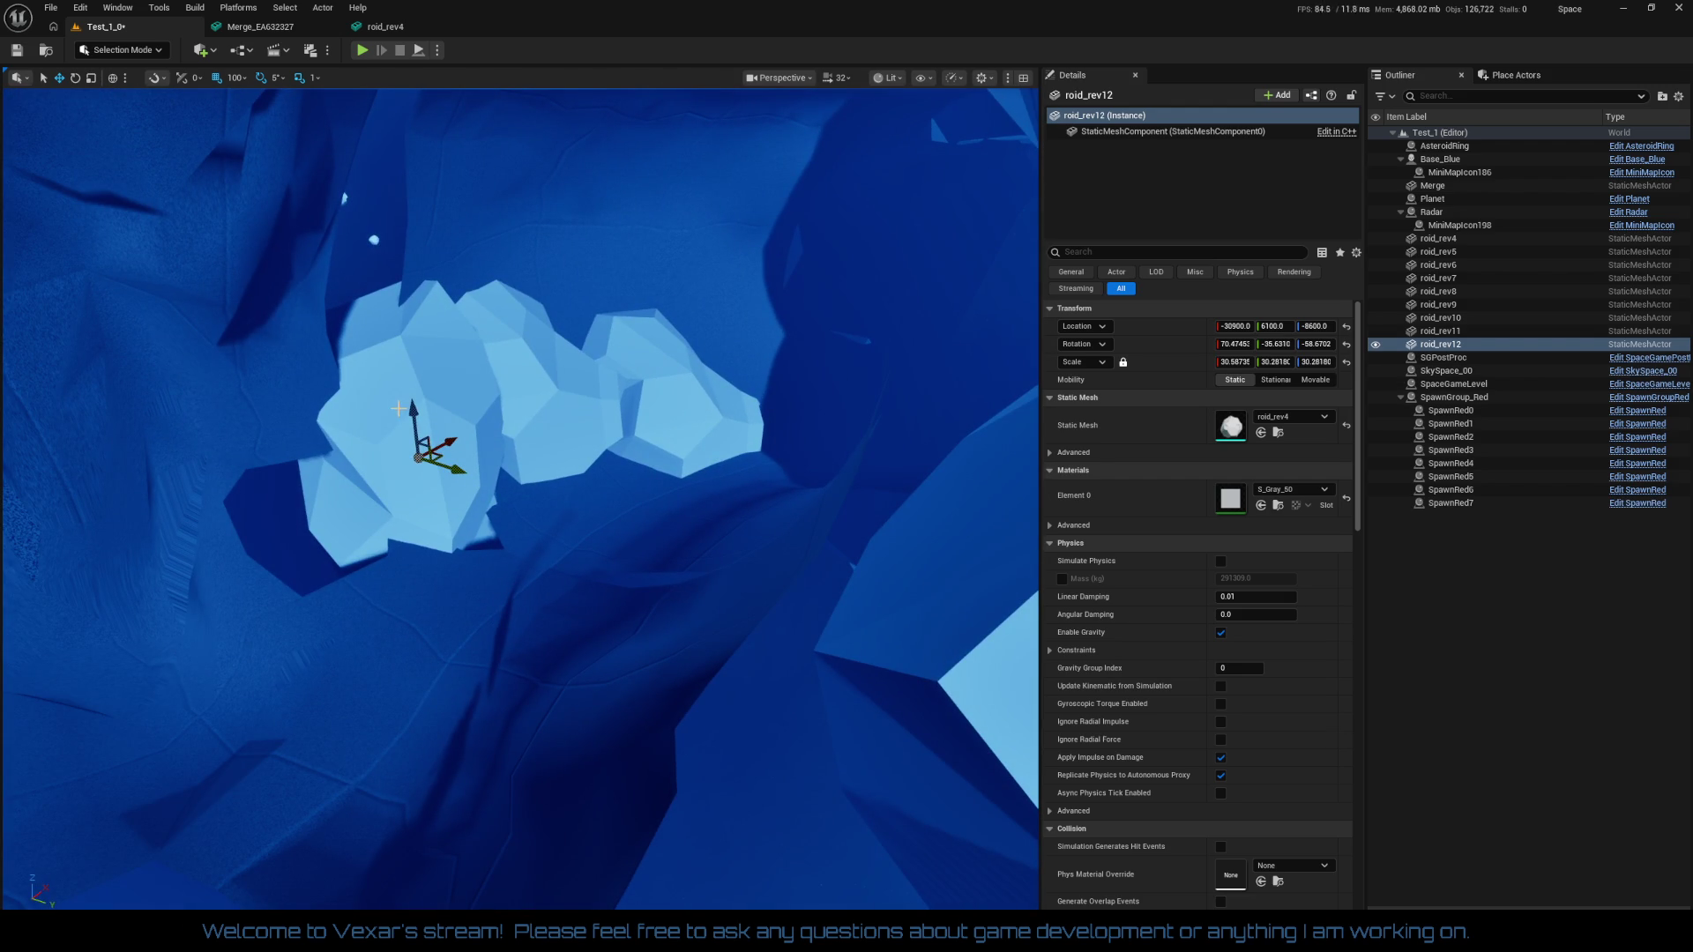
{"action": "mouse_move", "coordinate": [450, 341]}
{"action": "left_mouse_down"}
{"action": "mouse_move", "coordinate": [432, 345]}
{"action": "mouse_move", "coordinate": [439, 168]}
{"action": "mouse_move", "coordinate": [474, 172]}
{"action": "mouse_move", "coordinate": [447, 146]}
{"action": "mouse_move", "coordinate": [446, 97]}
{"action": "left_mouse_up"}
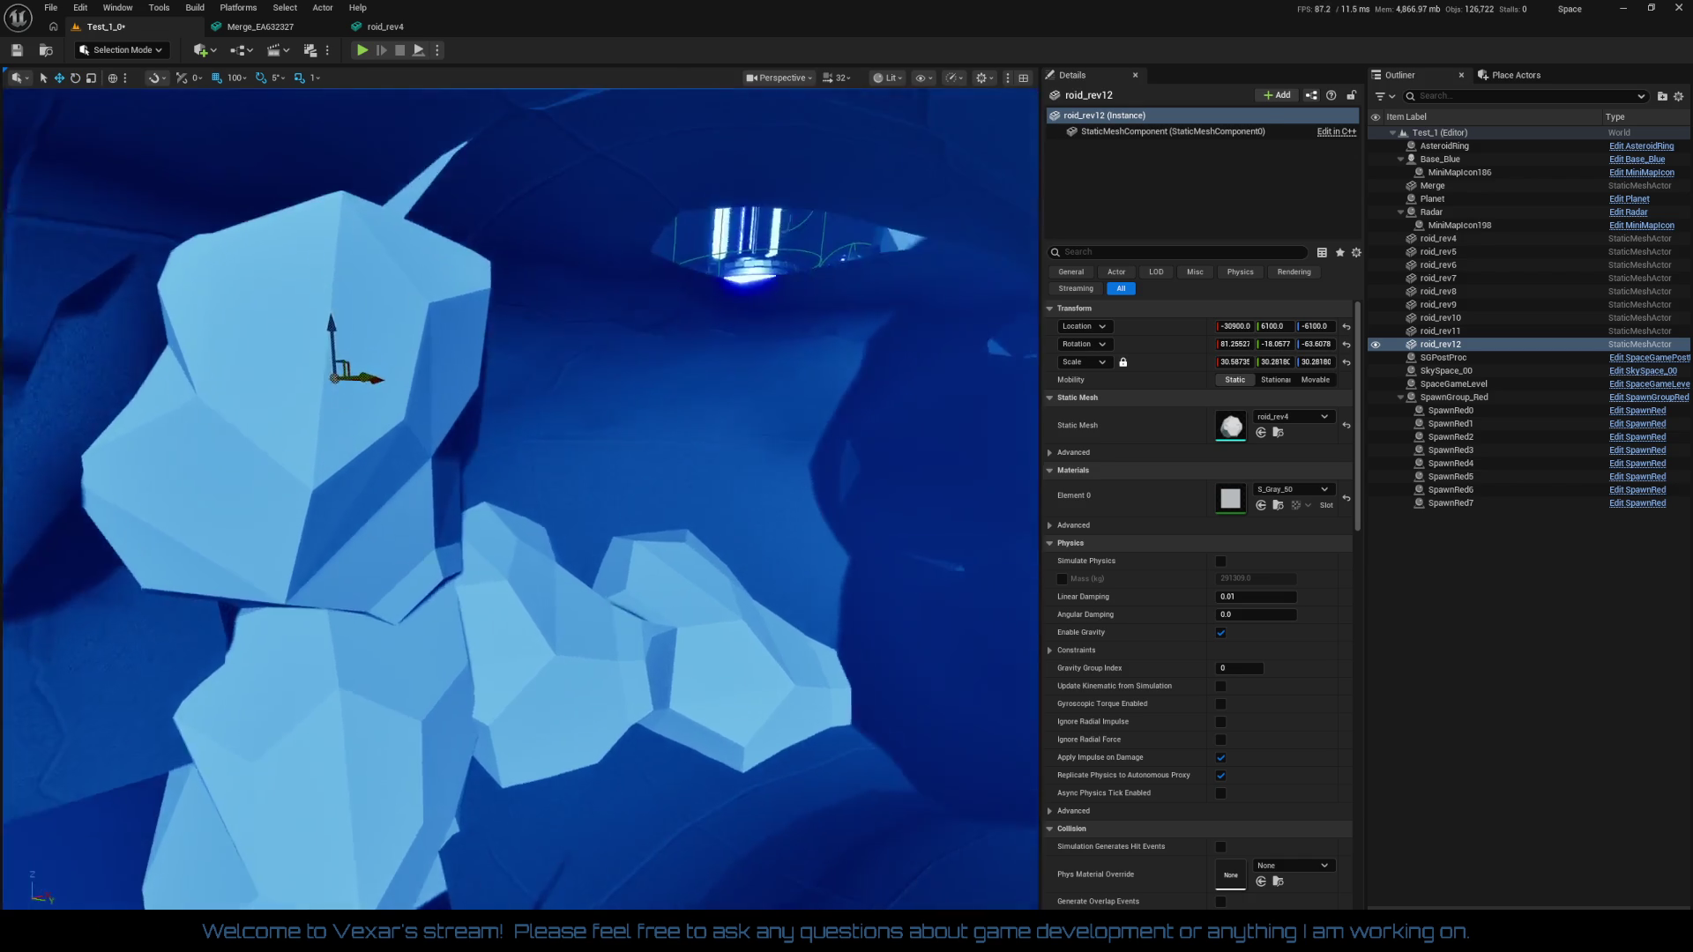
Duplicate roid_rev12 as roid_rev13 and slide it along X and Y
{"action": "left_click_drag", "start_coordinate": [507, 387], "coordinate": [507, 387]}
{"action": "key", "text": "ctrl+d"}
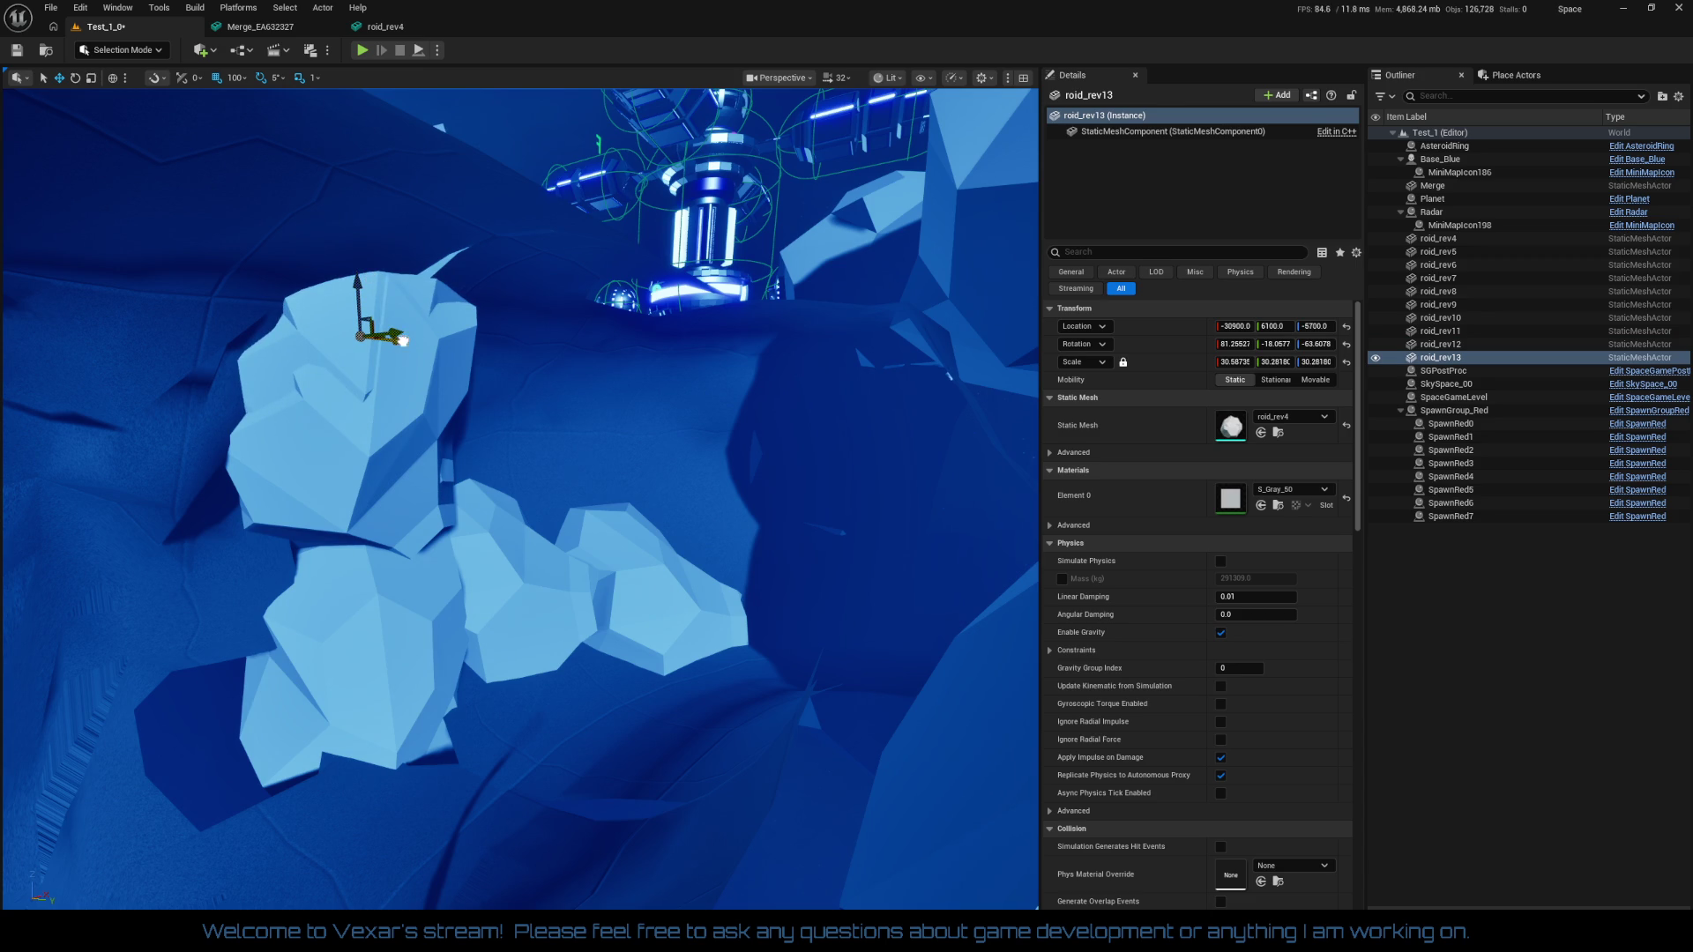
{"action": "mouse_move", "coordinate": [402, 340]}
{"action": "left_mouse_down"}
{"action": "mouse_move", "coordinate": [573, 394]}
{"action": "mouse_move", "coordinate": [583, 352]}
{"action": "mouse_move", "coordinate": [642, 370]}
{"action": "left_mouse_up"}
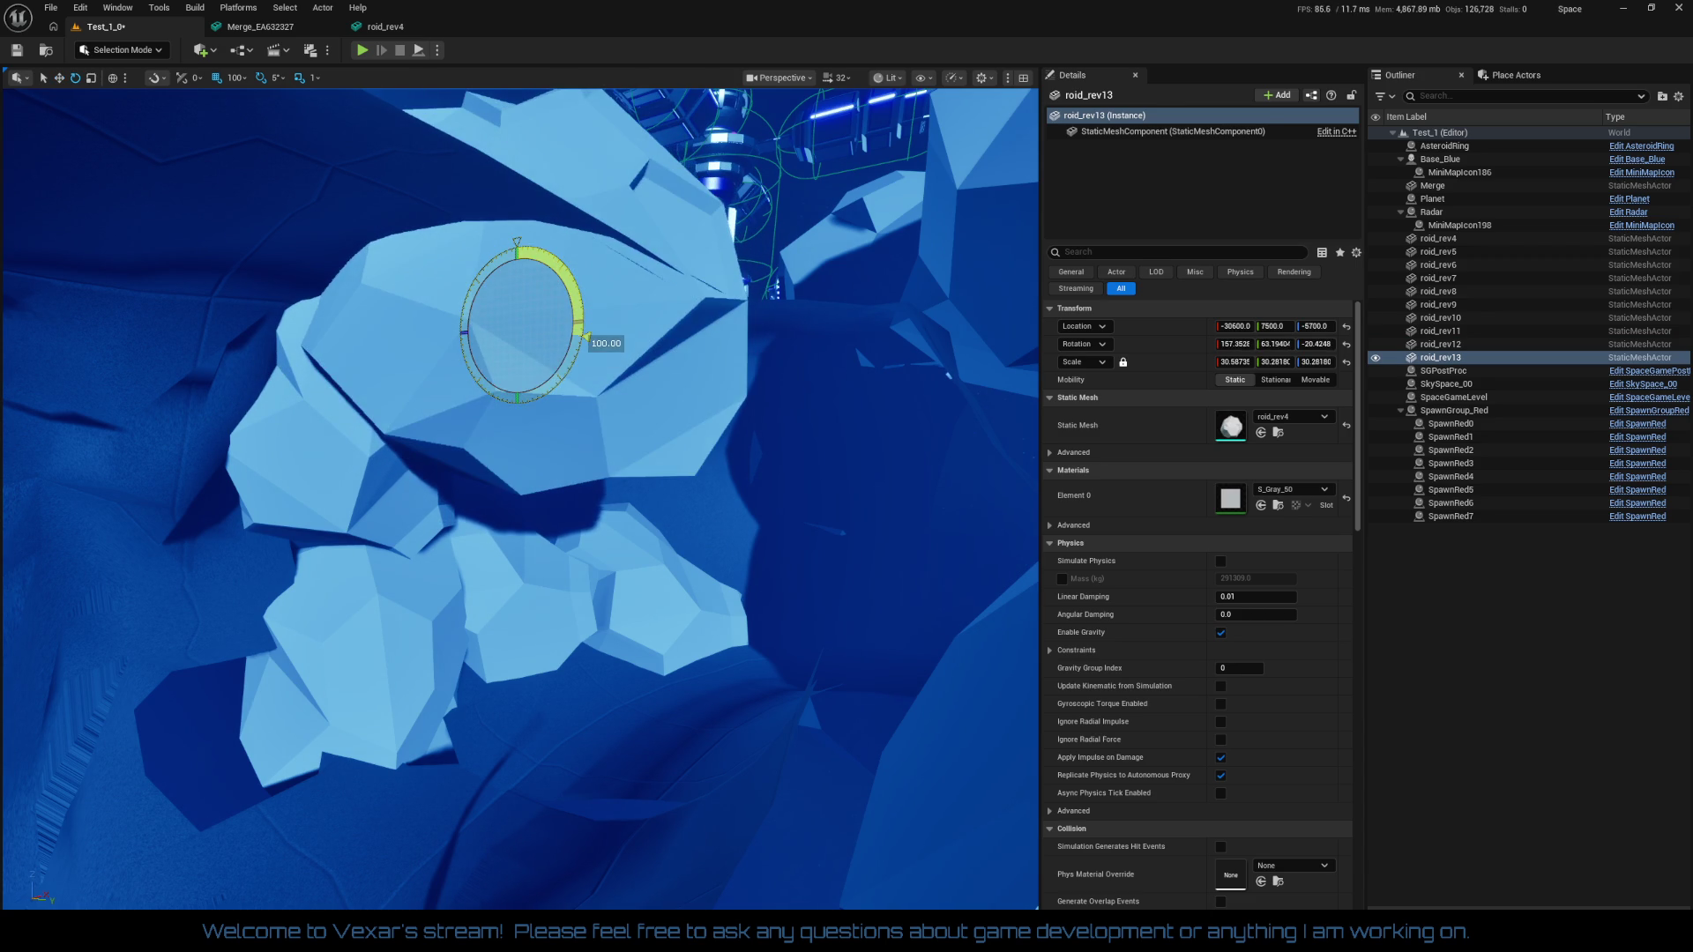
{"action": "left_click_drag", "start_coordinate": [554, 319], "coordinate": [665, 350]}
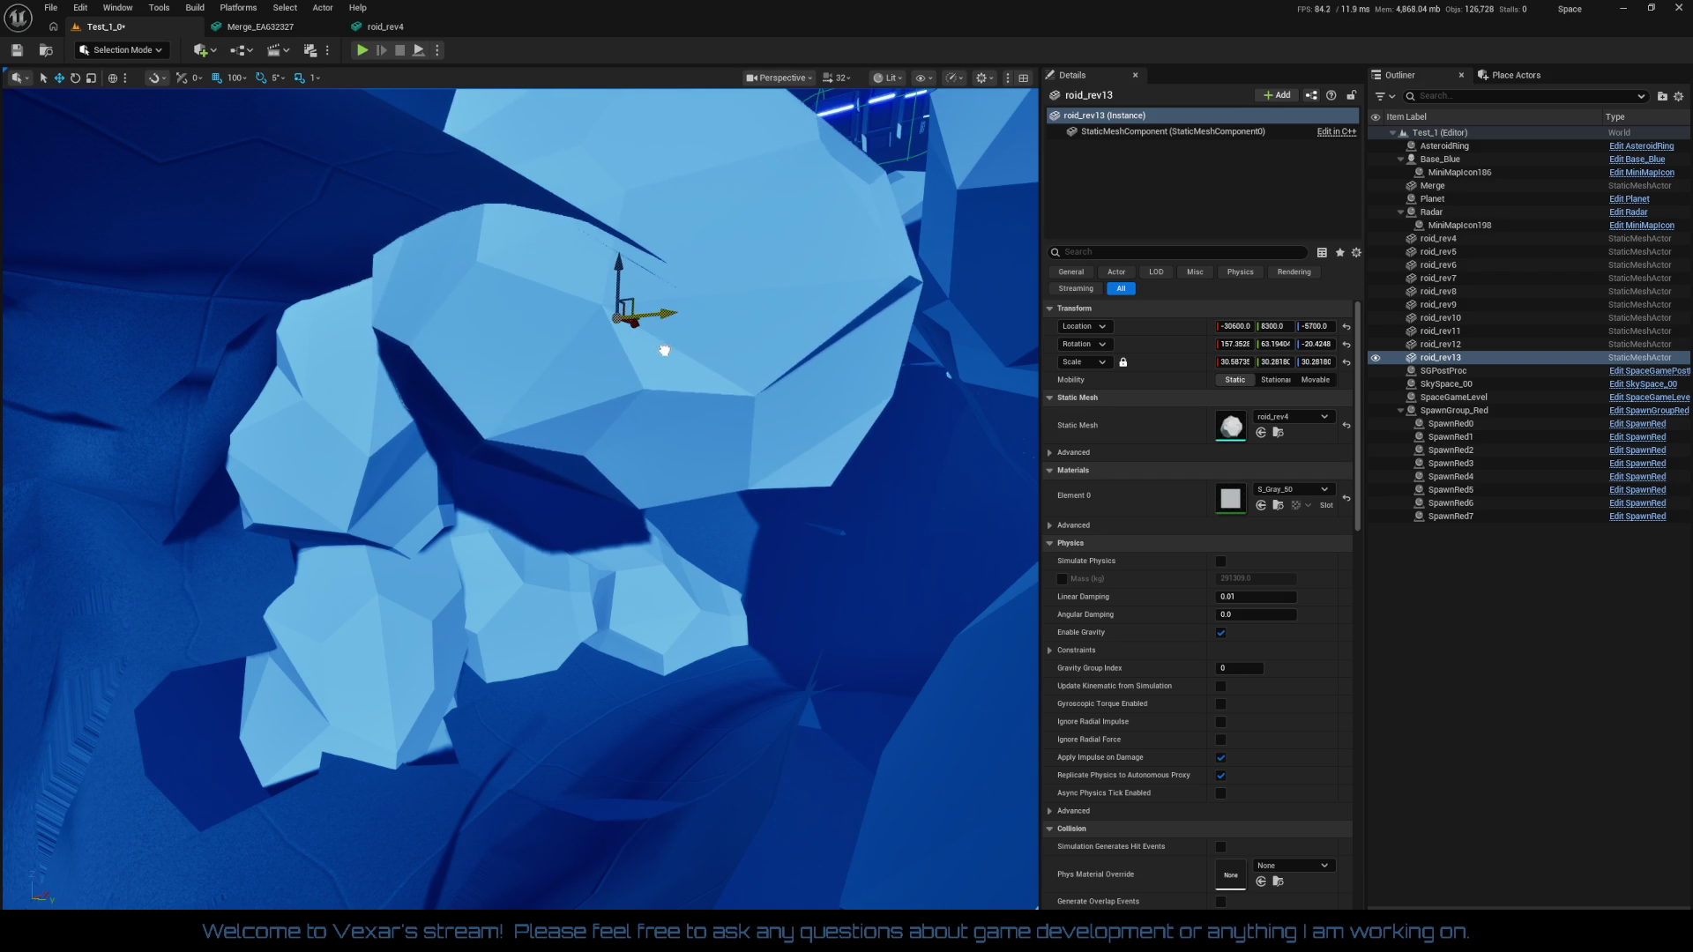
{"action": "left_click_drag", "start_coordinate": [604, 421], "coordinate": [604, 421]}
{"action": "left_click_drag", "start_coordinate": [492, 225], "coordinate": [495, 150]}
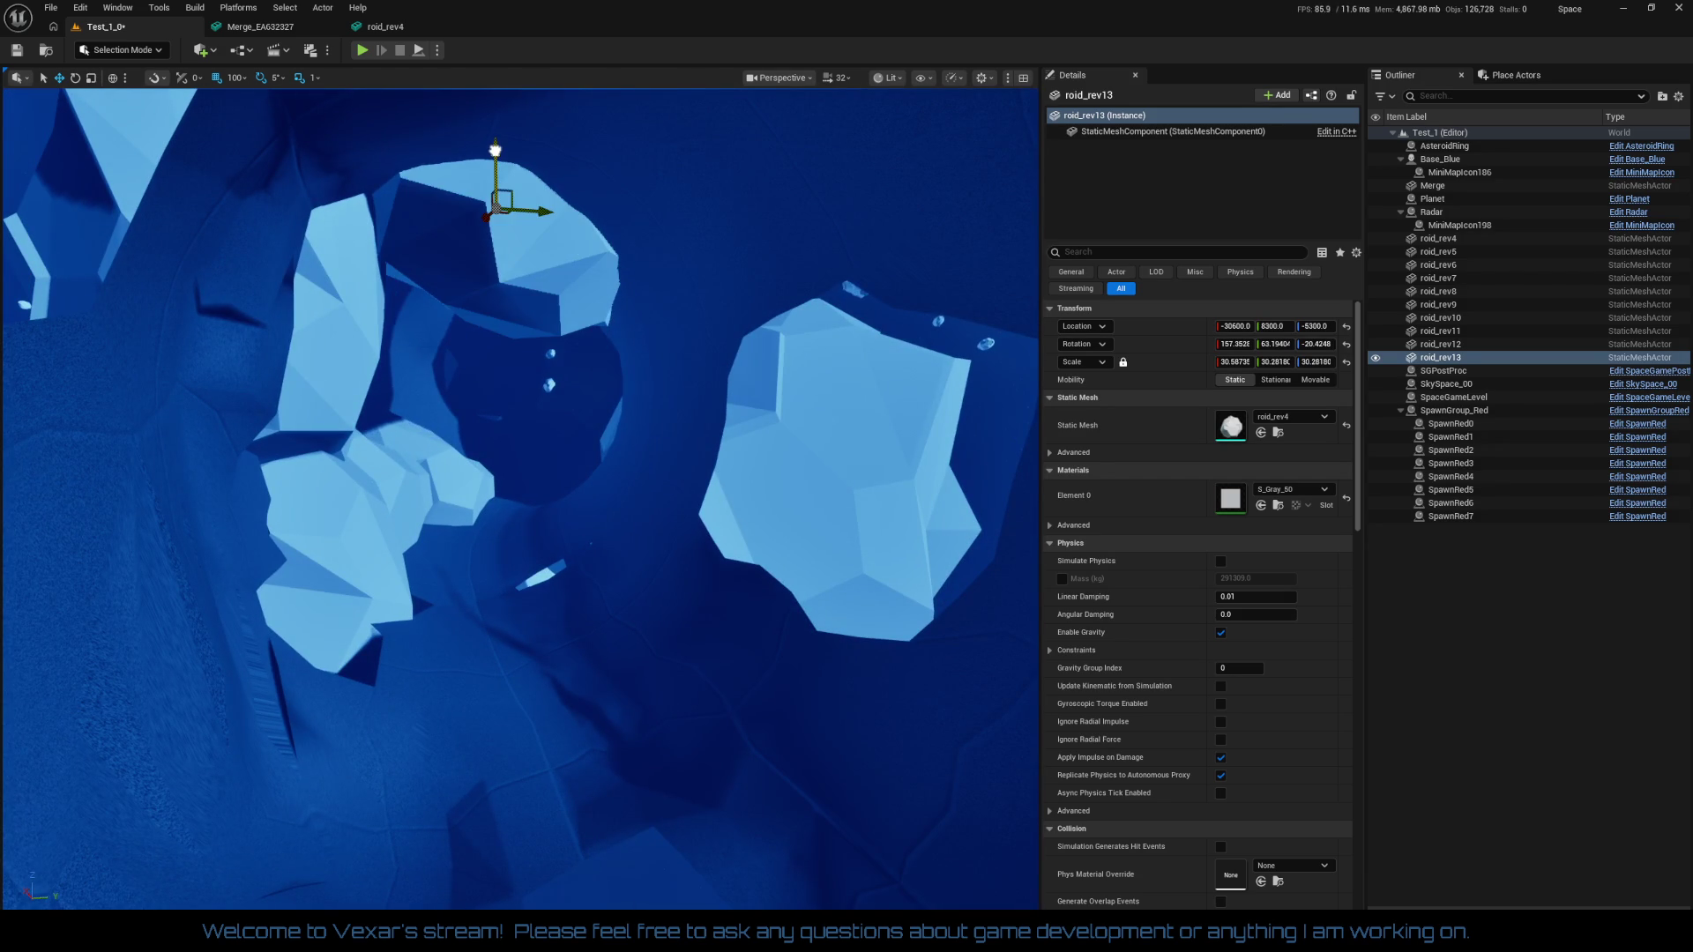
{"action": "left_click_drag", "start_coordinate": [516, 362], "coordinate": [517, 361]}
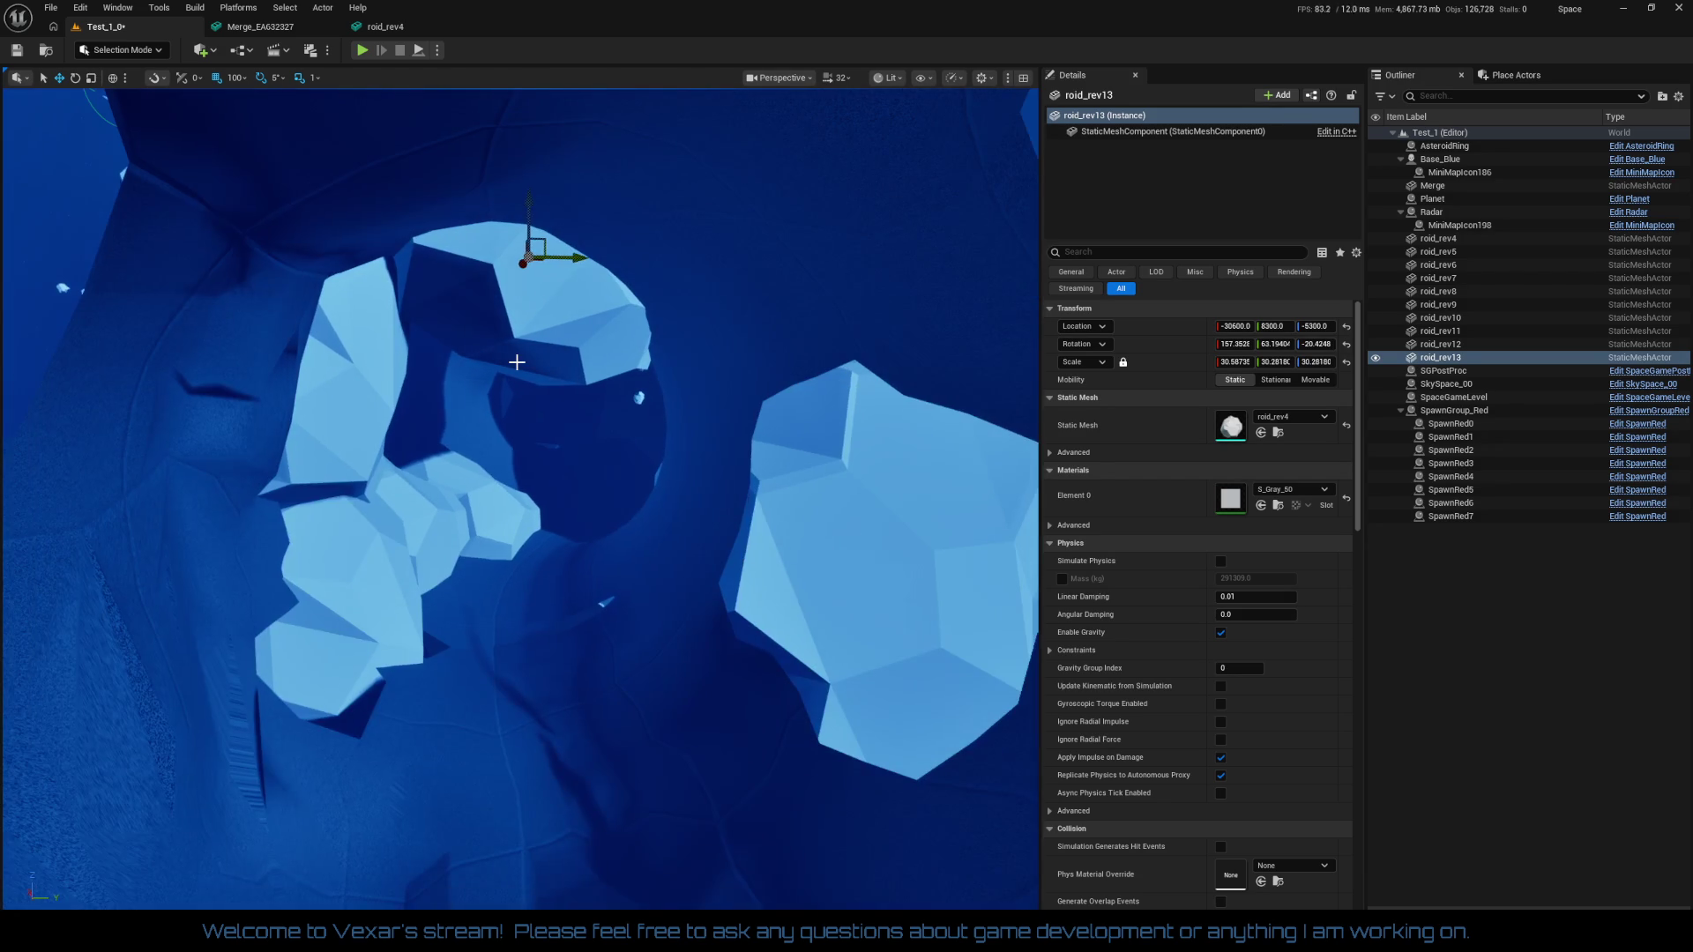
Duplicate roid_rev13 as roid_rev14, lower it, slide it along Y and rotate it -15 degrees
{"action": "key", "text": "ctrl+d"}
{"action": "left_click_drag", "start_coordinate": [526, 200], "coordinate": [516, 415]}
{"action": "left_click_drag", "start_coordinate": [578, 454], "coordinate": [733, 466]}
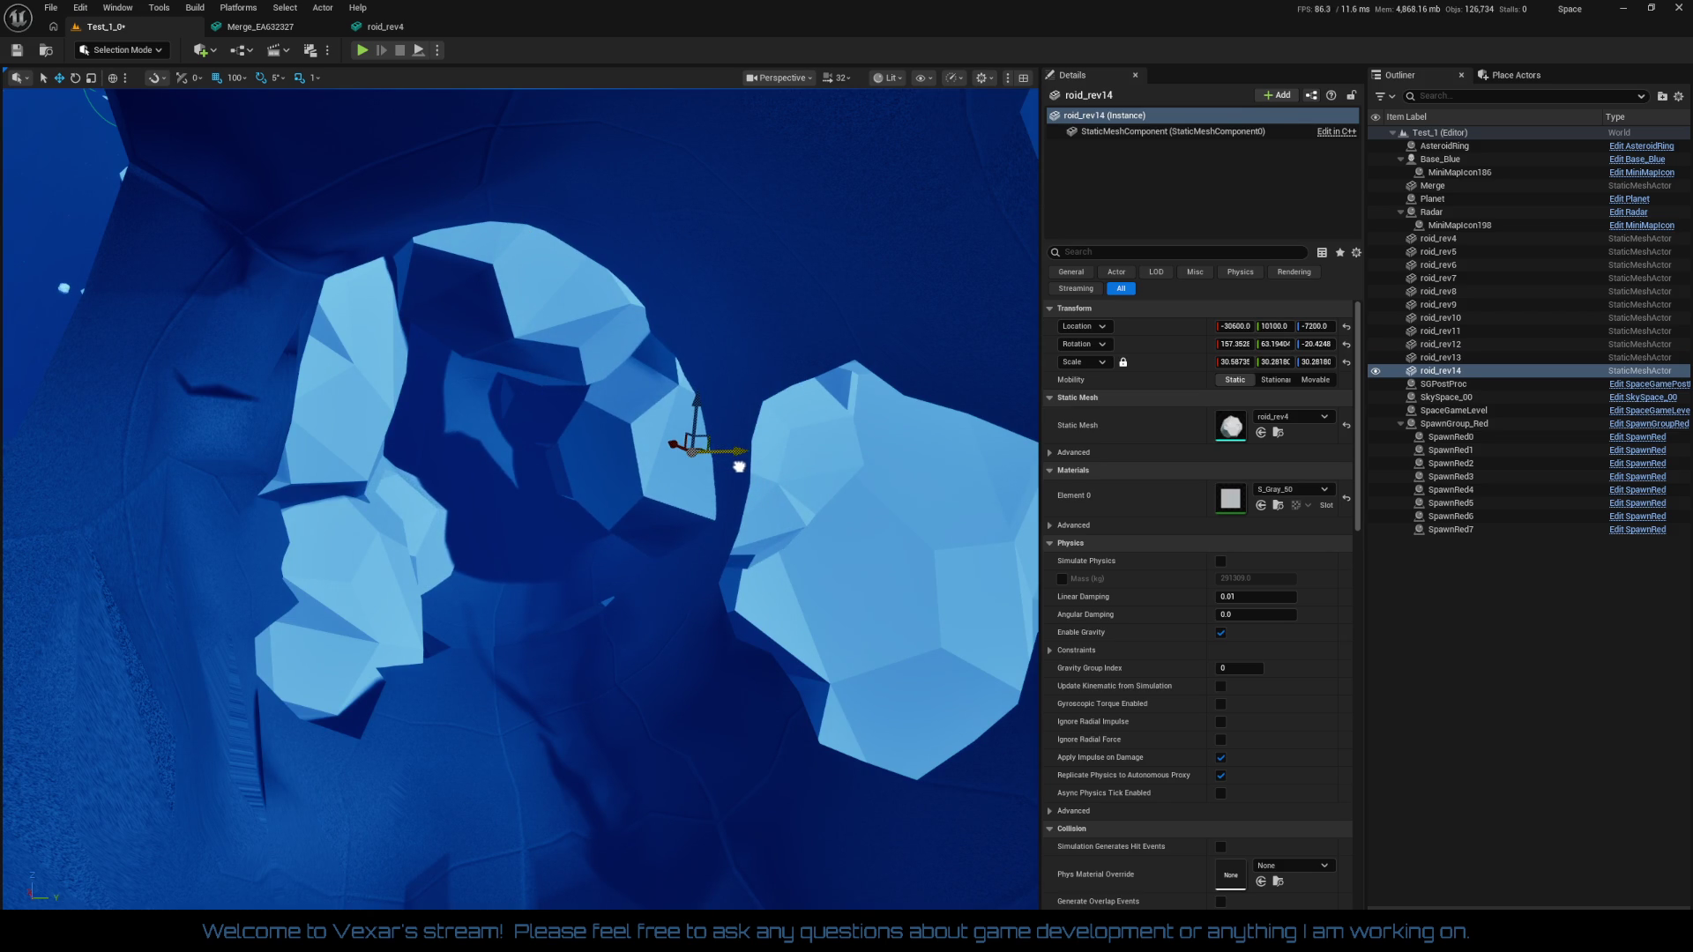
{"action": "mouse_move", "coordinate": [706, 402]}
{"action": "left_mouse_down"}
{"action": "mouse_move", "coordinate": [701, 422]}
{"action": "mouse_move", "coordinate": [696, 386]}
{"action": "left_mouse_up"}
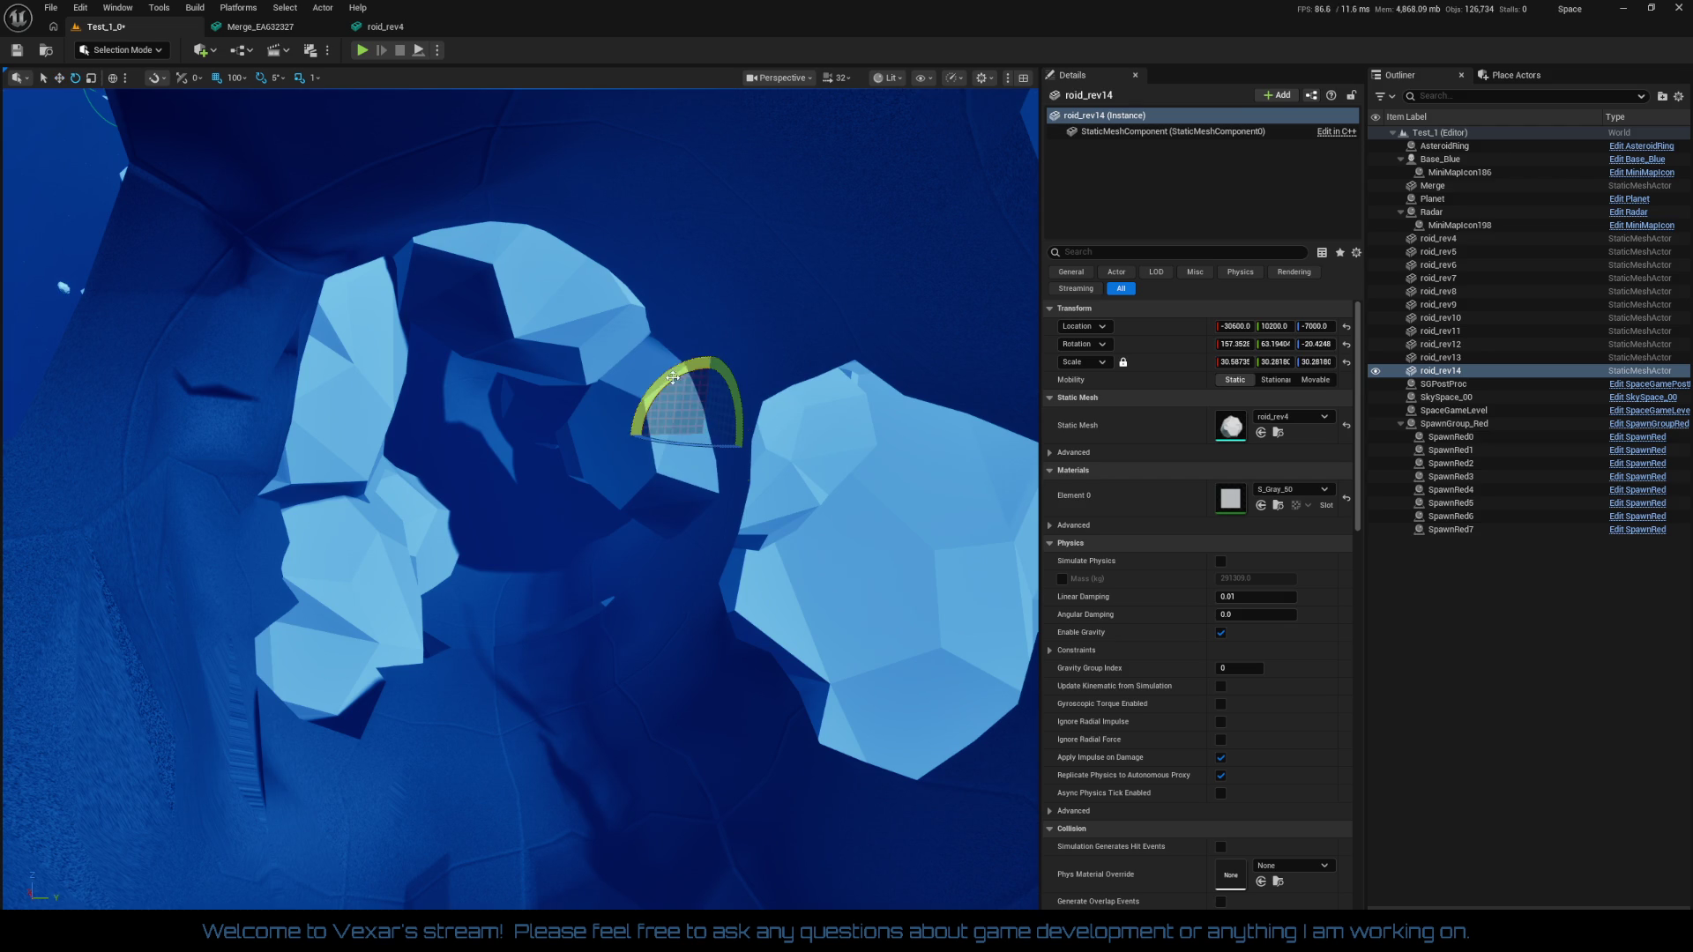
{"action": "left_click_drag", "start_coordinate": [672, 377], "coordinate": [696, 387]}
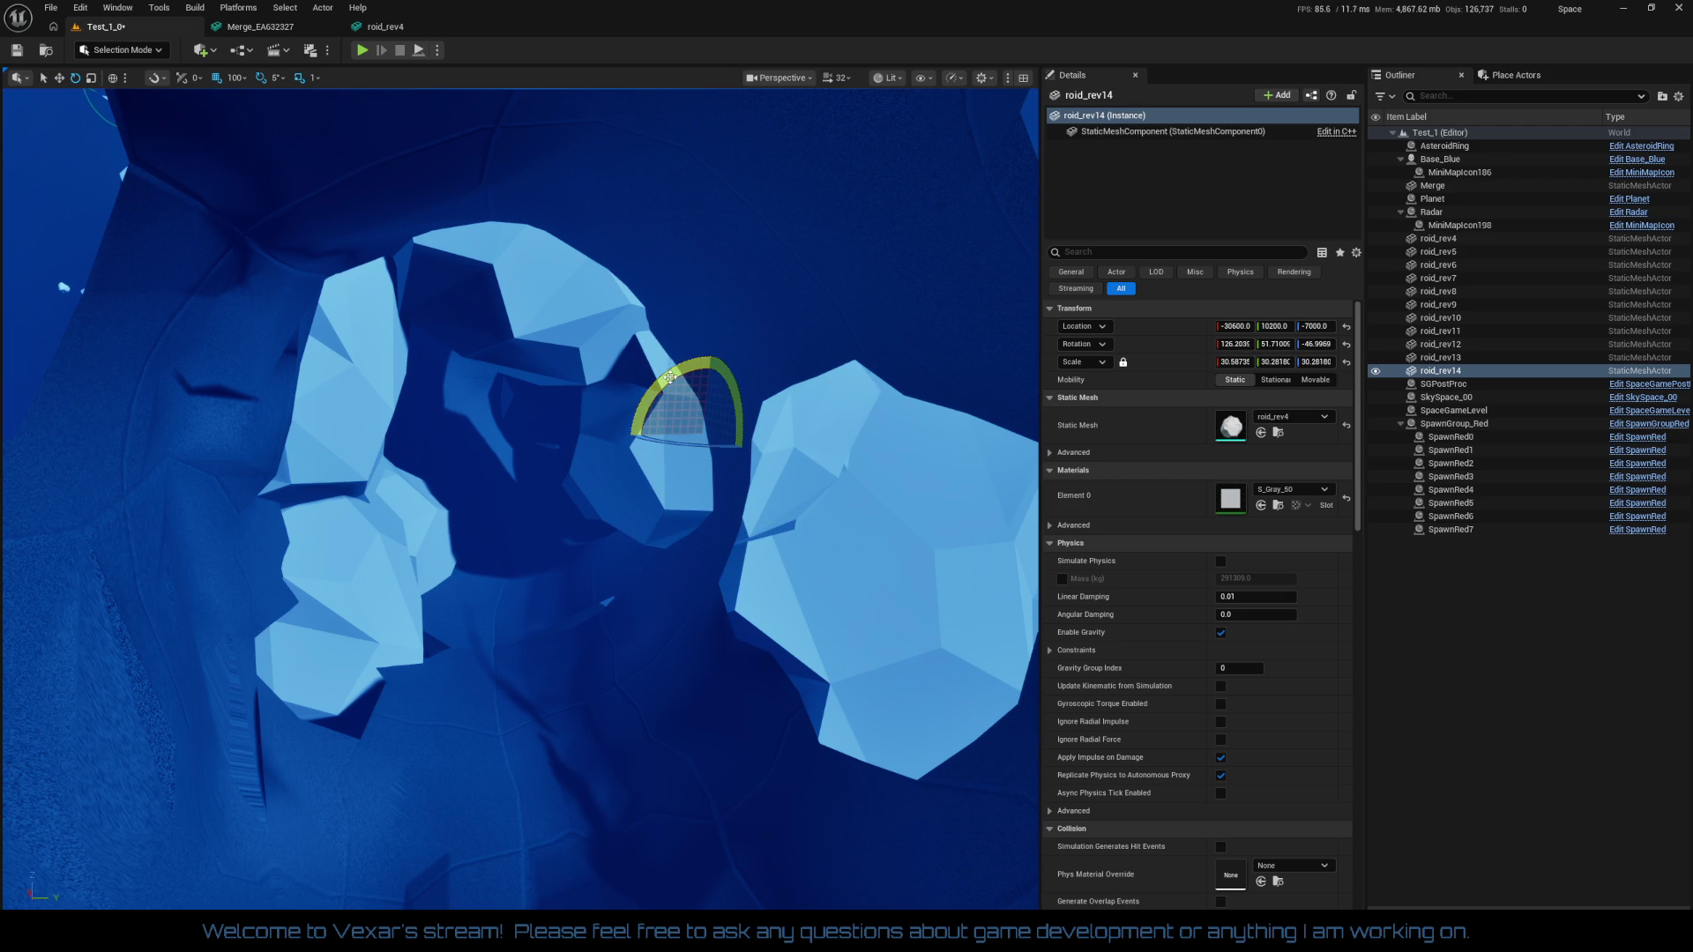
Duplicate roid_rev14 as roid_rev15 and lower it, moving it back to -30800, 8700, -9400
{"action": "key", "text": "ctrl+d"}
{"action": "left_click_drag", "start_coordinate": [705, 384], "coordinate": [690, 465]}
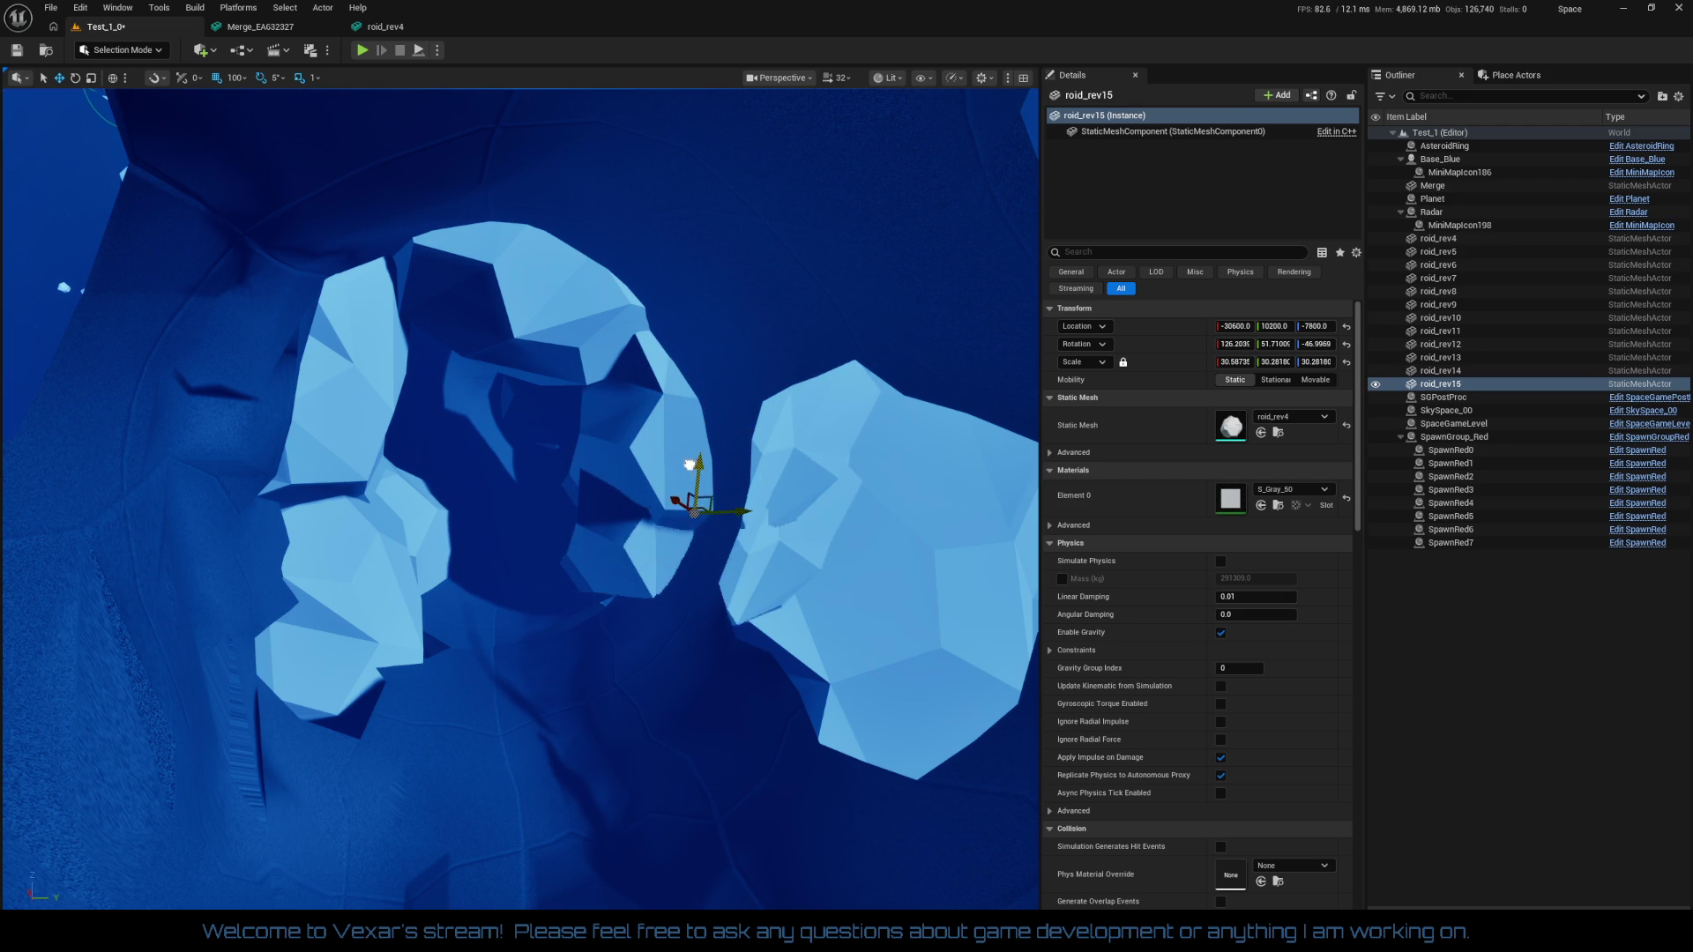
{"action": "mouse_move", "coordinate": [736, 525]}
{"action": "left_mouse_down"}
{"action": "mouse_move", "coordinate": [516, 504]}
{"action": "mouse_move", "coordinate": [511, 638]}
{"action": "mouse_move", "coordinate": [503, 626]}
{"action": "mouse_move", "coordinate": [565, 635]}
{"action": "mouse_move", "coordinate": [569, 653]}
{"action": "mouse_move", "coordinate": [577, 617]}
{"action": "mouse_move", "coordinate": [494, 689]}
{"action": "mouse_move", "coordinate": [522, 689]}
{"action": "mouse_move", "coordinate": [540, 740]}
{"action": "mouse_move", "coordinate": [533, 703]}
{"action": "mouse_move", "coordinate": [602, 733]}
{"action": "left_mouse_up"}
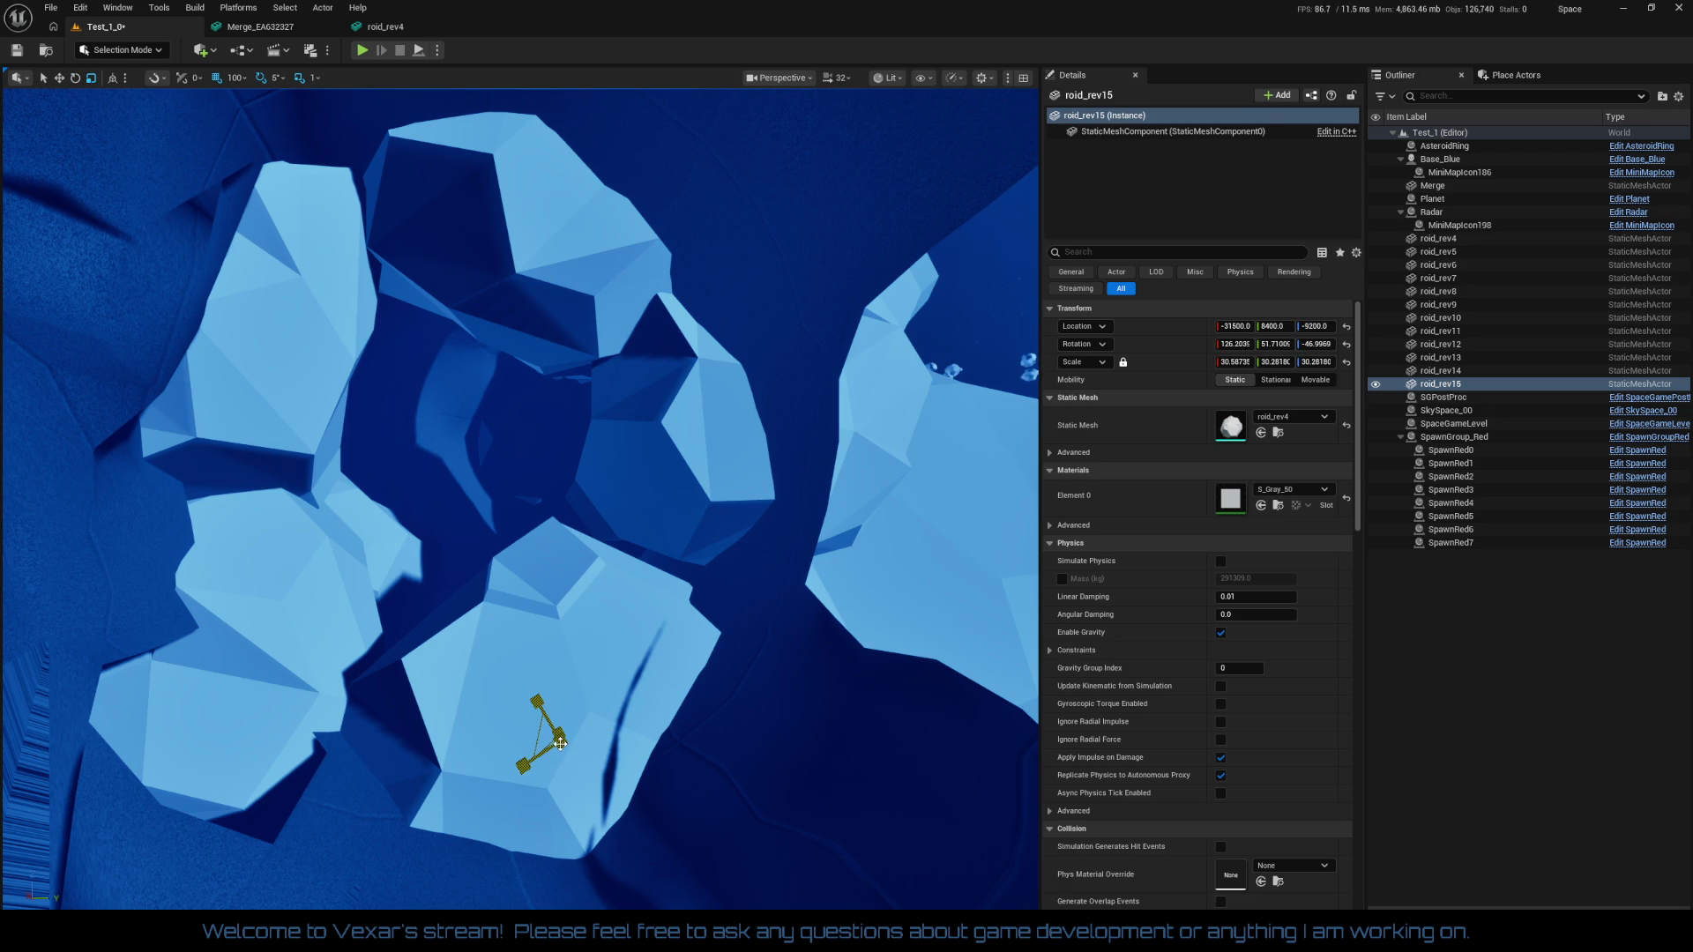
{"action": "mouse_move", "coordinate": [561, 733]}
{"action": "left_mouse_down"}
{"action": "mouse_move", "coordinate": [643, 724]}
{"action": "mouse_move", "coordinate": [568, 686]}
{"action": "mouse_move", "coordinate": [561, 628]}
{"action": "mouse_move", "coordinate": [637, 672]}
{"action": "mouse_move", "coordinate": [569, 657]}
{"action": "mouse_move", "coordinate": [561, 685]}
{"action": "mouse_move", "coordinate": [636, 696]}
{"action": "mouse_move", "coordinate": [593, 529]}
{"action": "mouse_move", "coordinate": [605, 643]}
{"action": "left_mouse_up"}
{"action": "left_click_drag", "start_coordinate": [520, 498], "coordinate": [661, 493]}
{"action": "left_click_drag", "start_coordinate": [549, 742], "coordinate": [548, 741]}
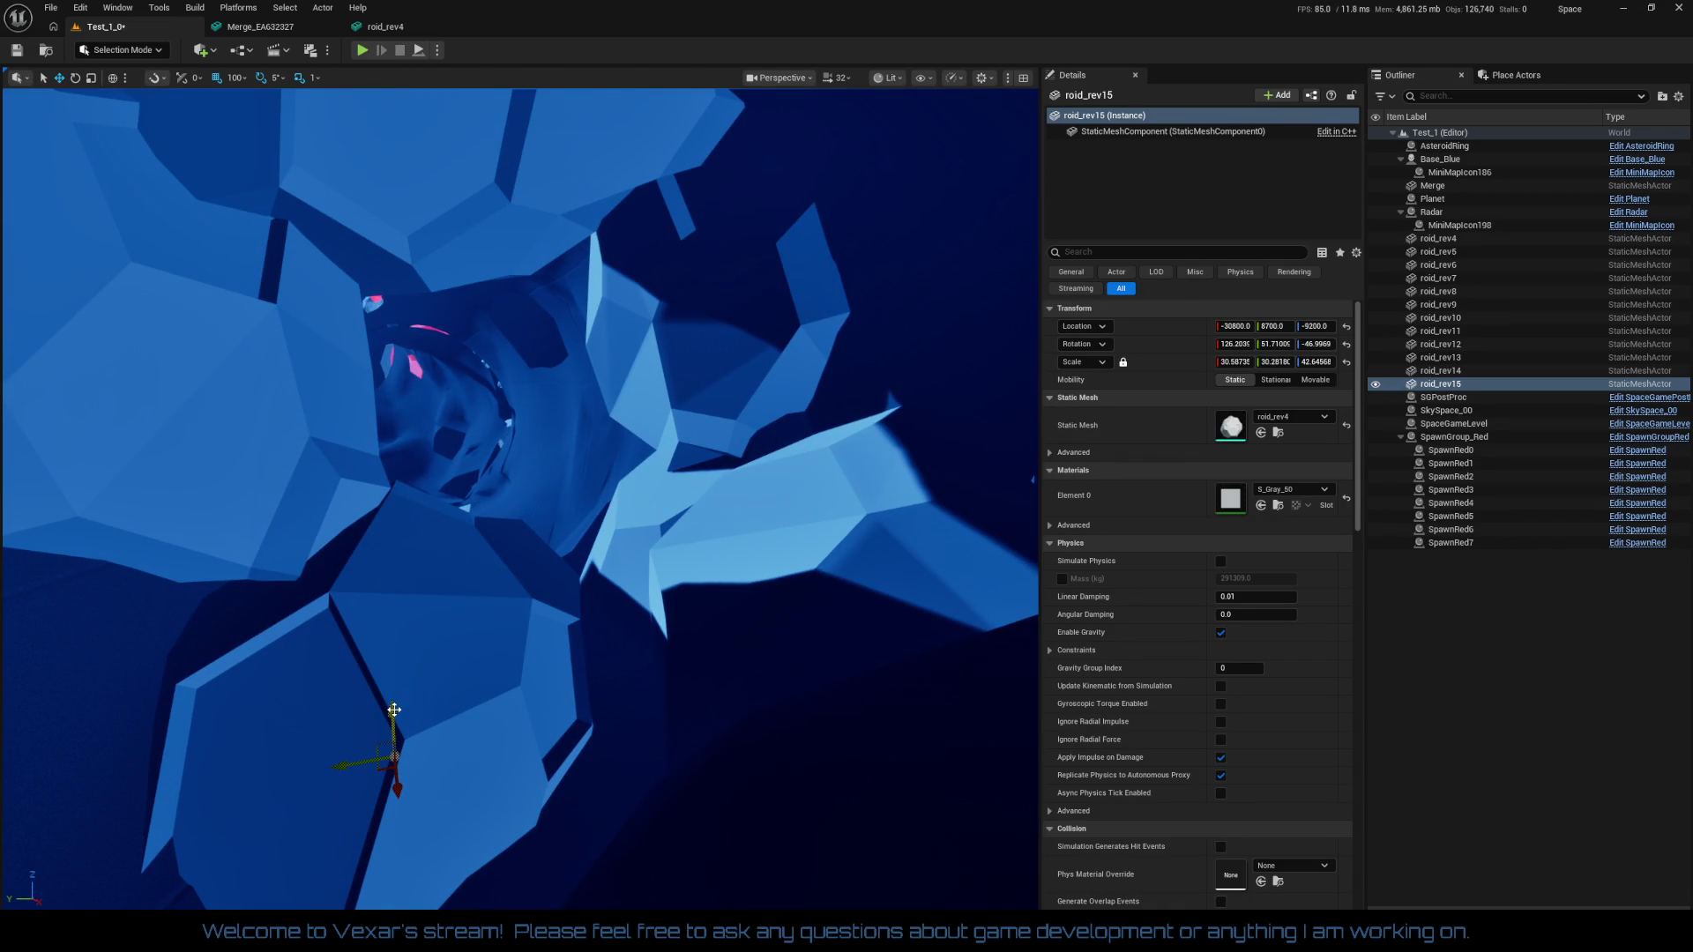
{"action": "left_click_drag", "start_coordinate": [394, 714], "coordinate": [389, 736]}
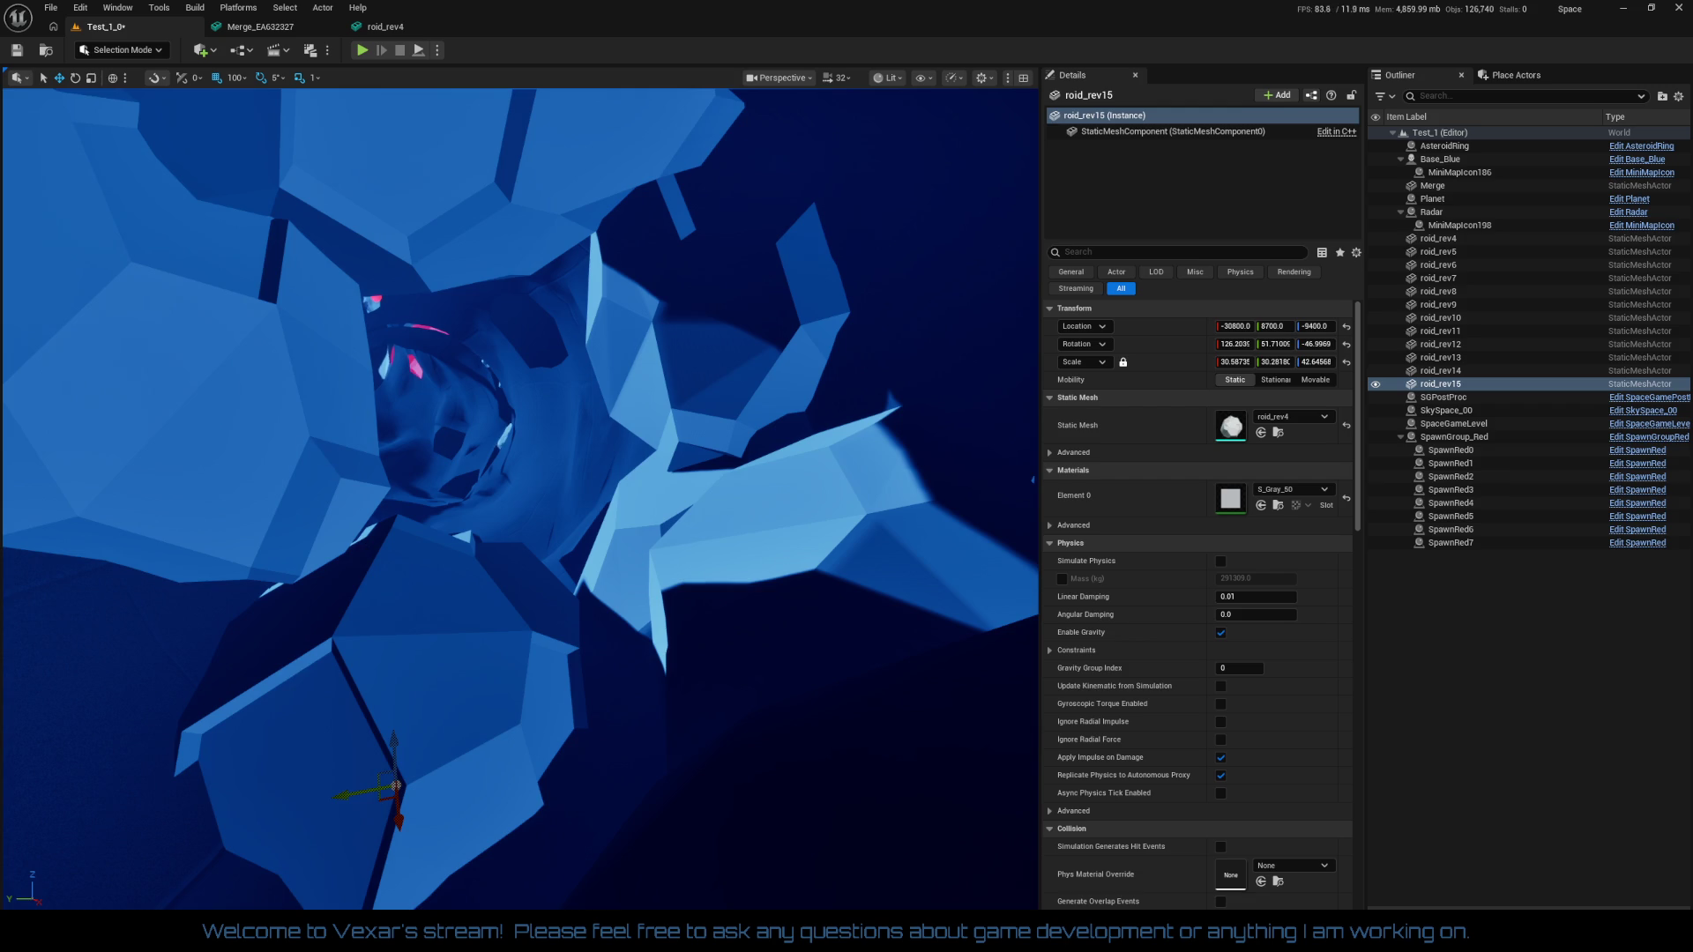
Shift roid_rev14 slightly along Y
{"action": "left_click", "coordinate": [285, 449]}
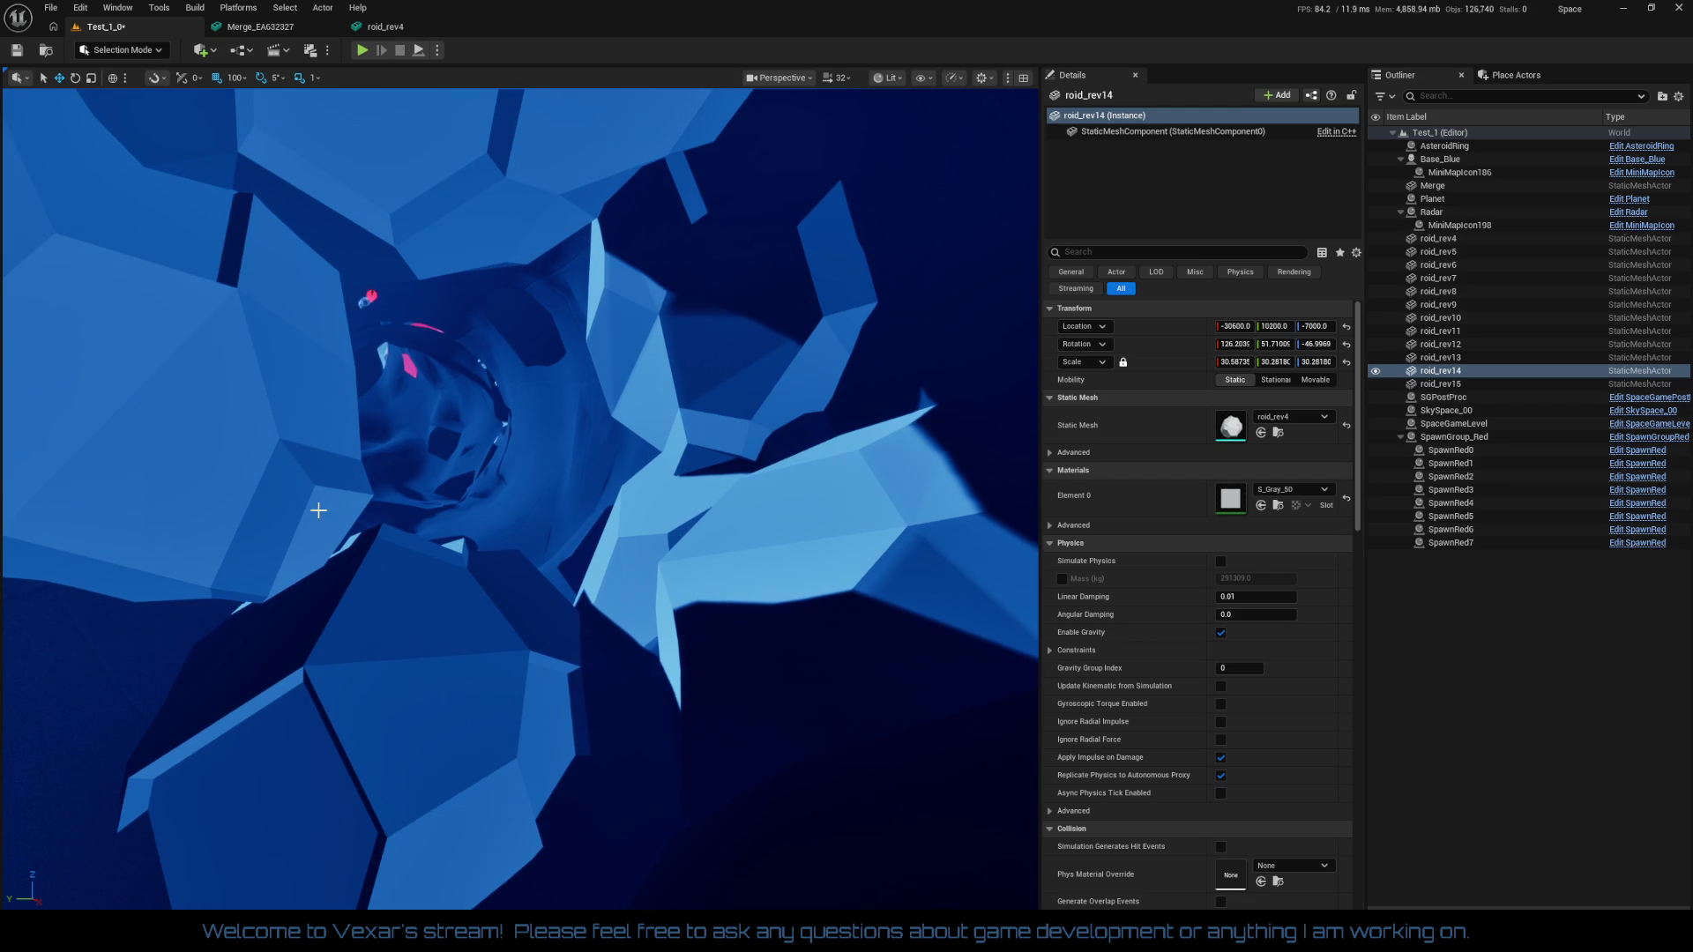
{"action": "scroll", "coordinate": [318, 509], "scroll_direction": "down", "scroll_amount": 5}
{"action": "scroll", "coordinate": [255, 487], "scroll_direction": "up", "scroll_amount": 4}
{"action": "left_click_drag", "start_coordinate": [285, 400], "coordinate": [256, 399]}
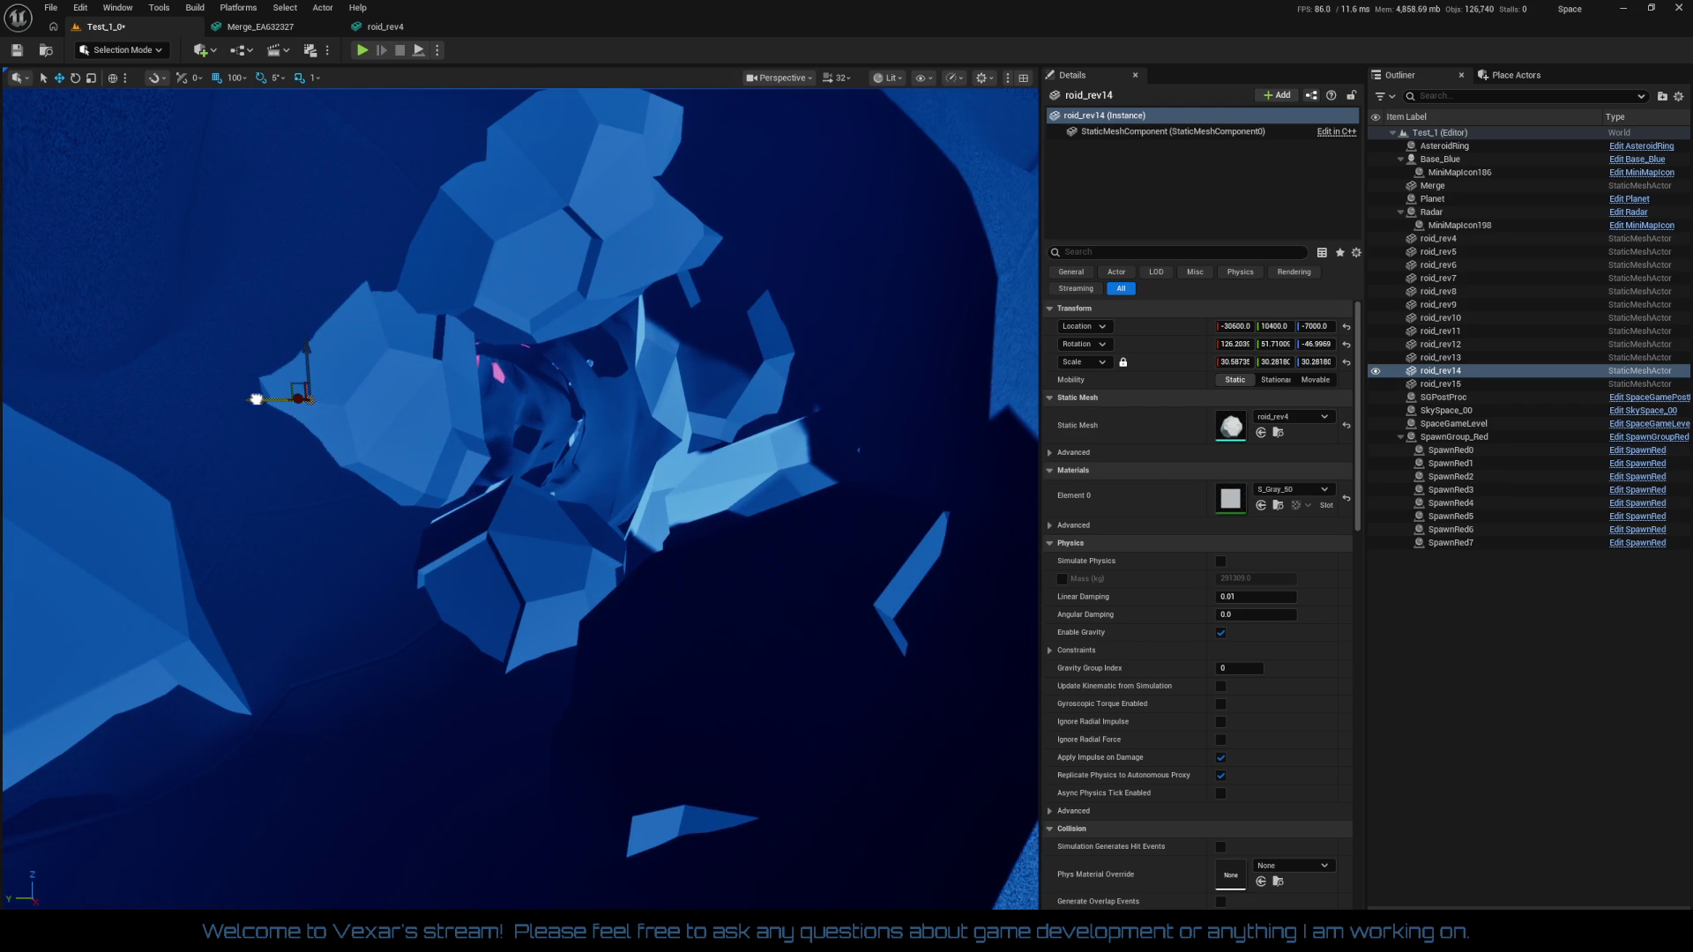
Raise roid_rev13 slightly along Z
{"action": "left_click", "coordinate": [530, 265]}
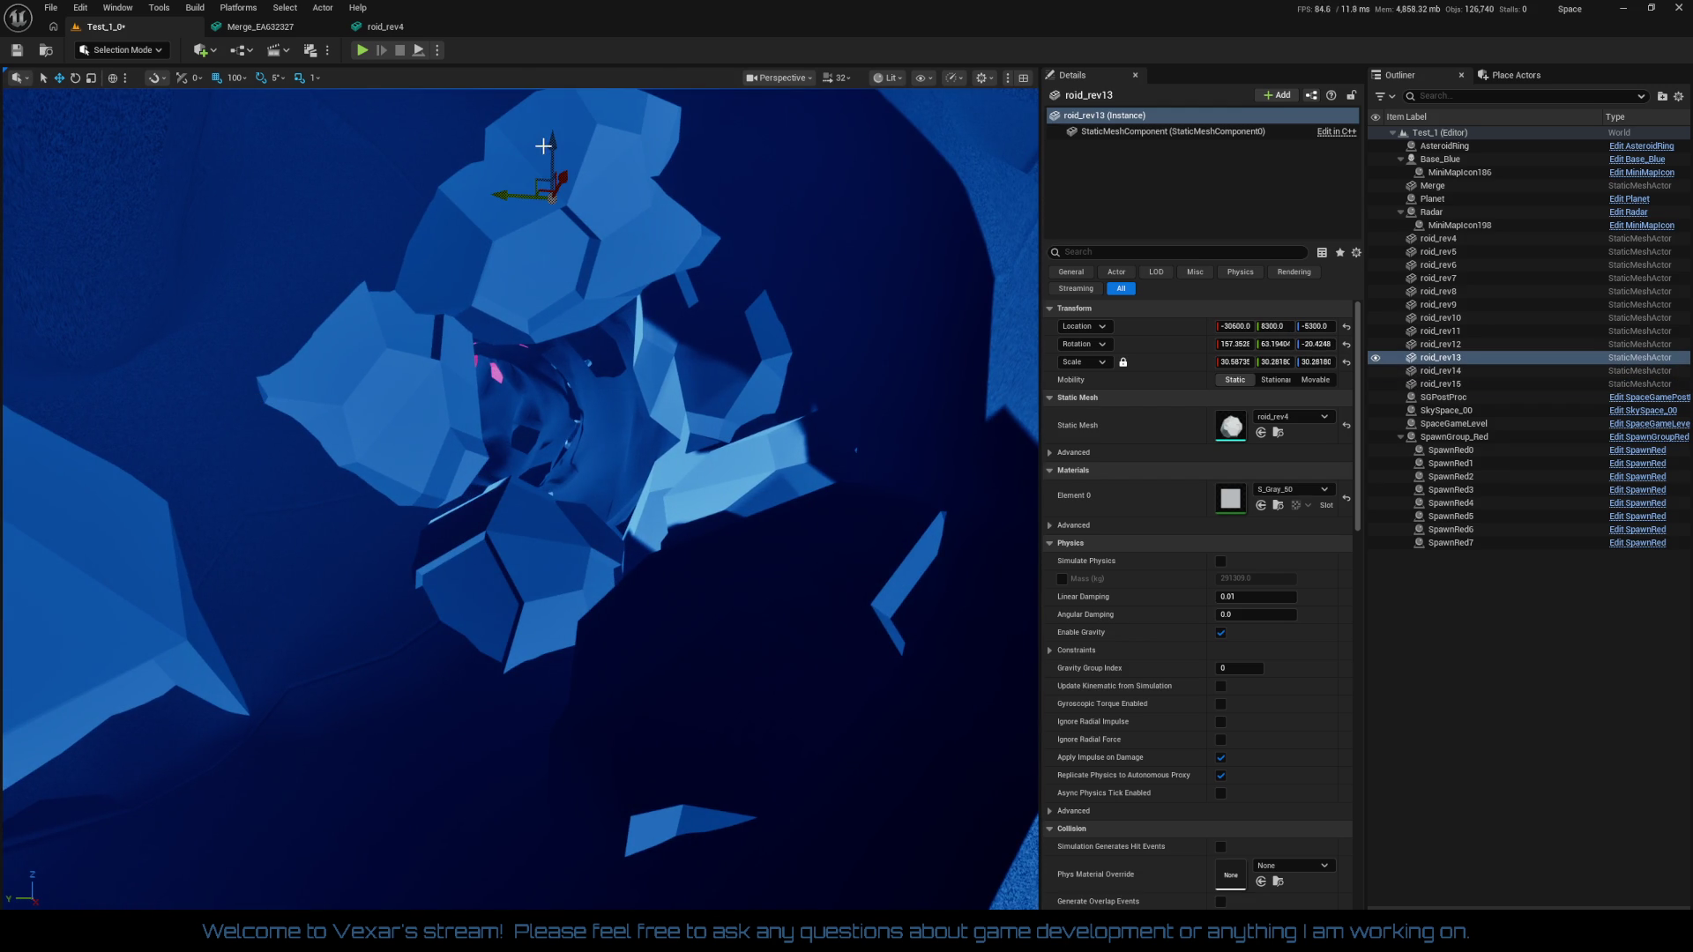
{"action": "left_click_drag", "start_coordinate": [559, 152], "coordinate": [557, 141]}
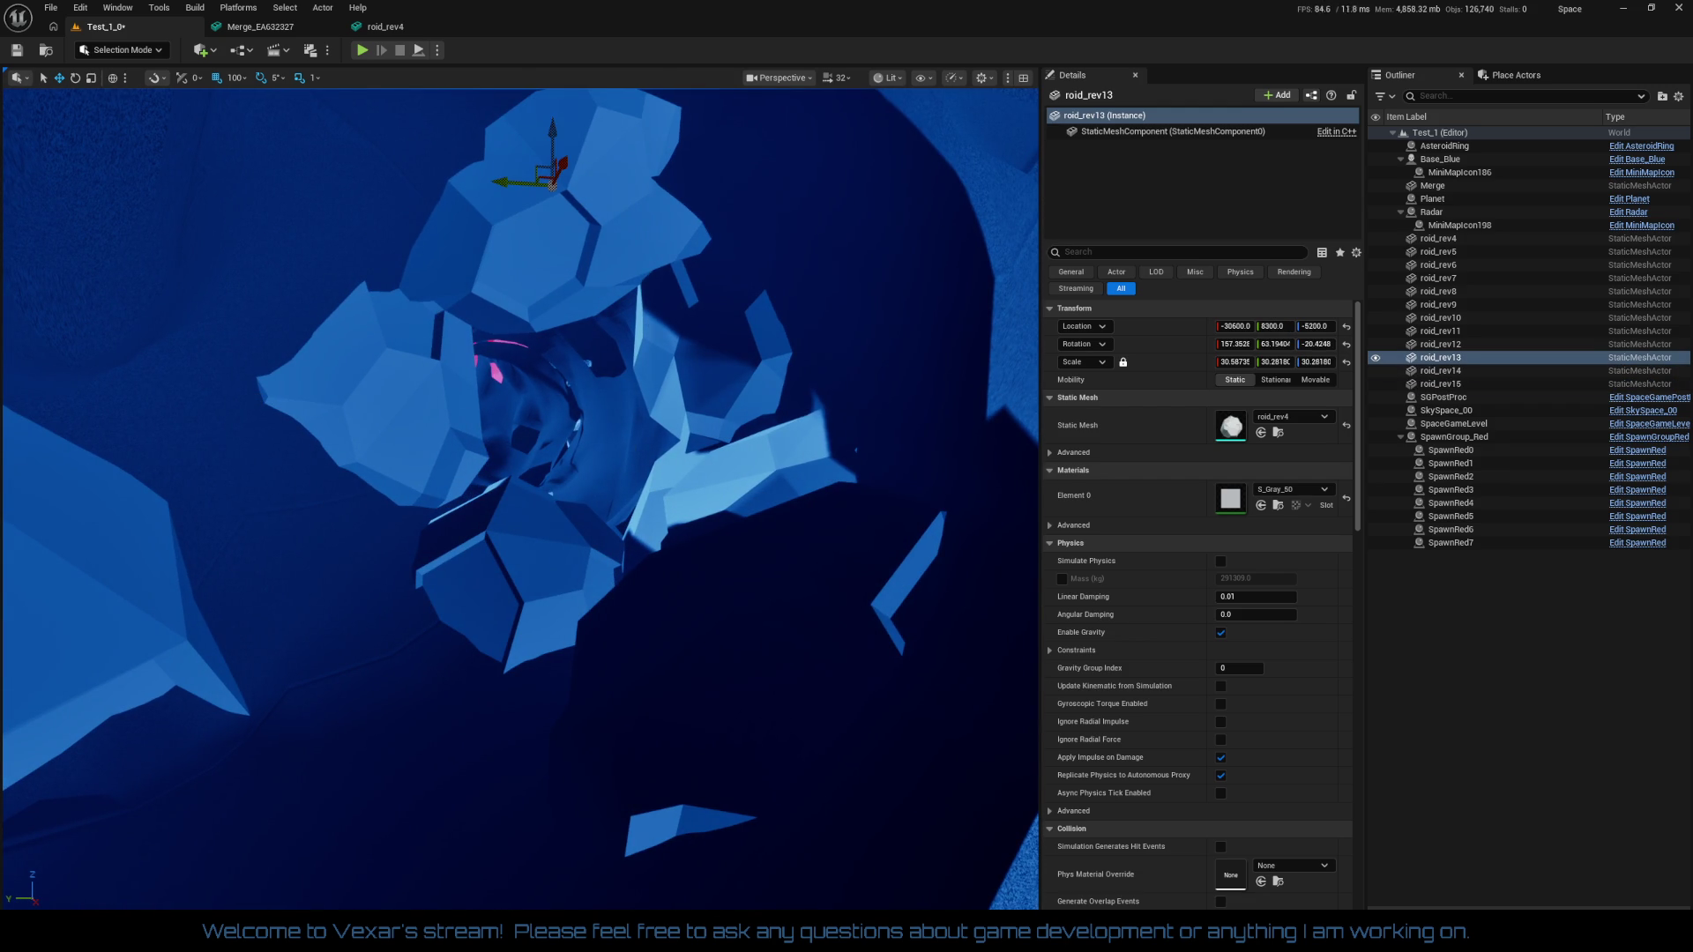
{"action": "scroll", "coordinate": [639, 478], "scroll_direction": "up", "scroll_amount": 5}
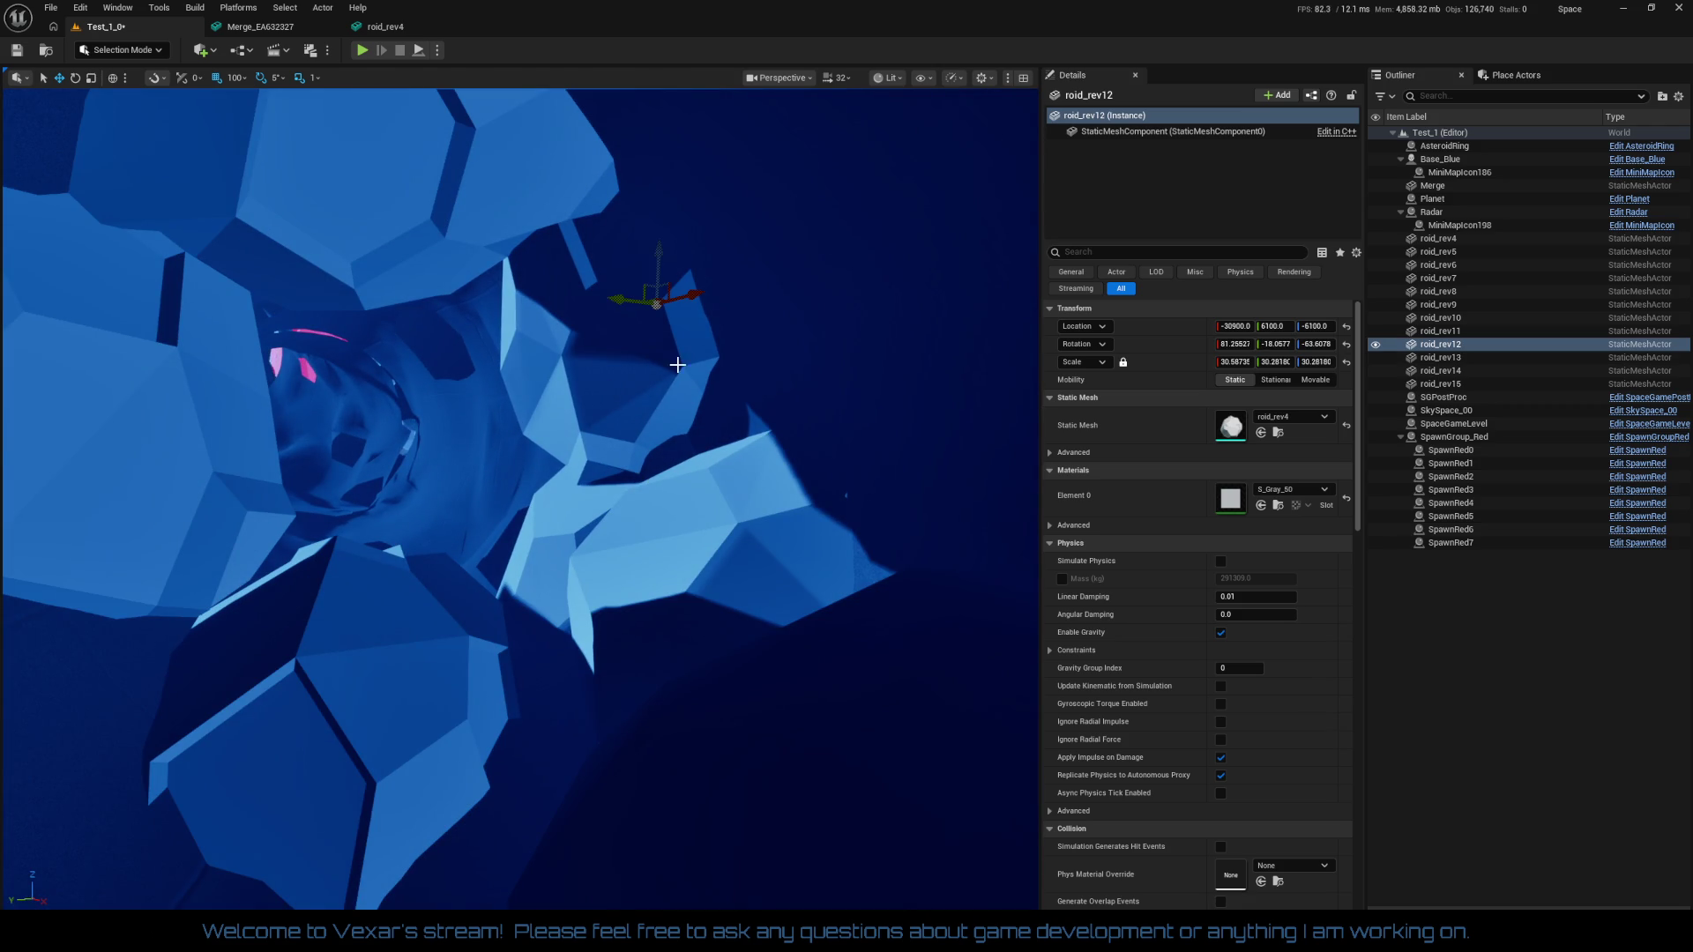
{"action": "scroll", "coordinate": [600, 557], "scroll_direction": "down", "scroll_amount": 3}
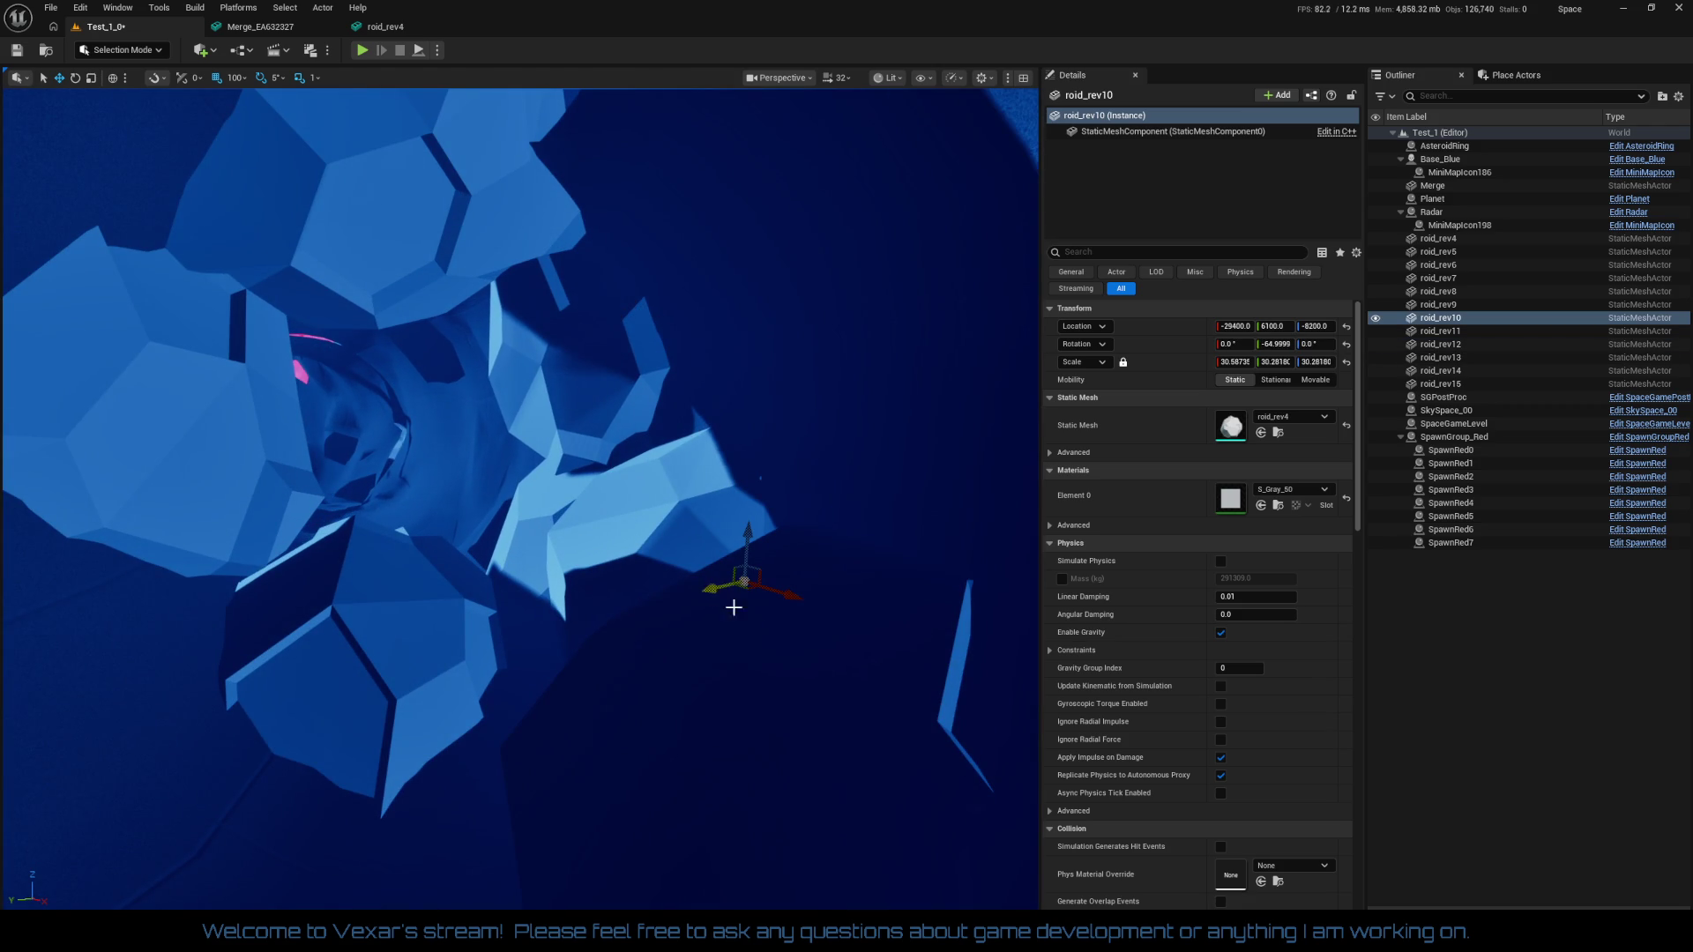
{"action": "scroll", "coordinate": [670, 635], "scroll_direction": "down", "scroll_amount": 5}
{"action": "scroll", "coordinate": [644, 706], "scroll_direction": "up", "scroll_amount": 4}
{"action": "scroll", "coordinate": [635, 773], "scroll_direction": "down", "scroll_amount": 2}
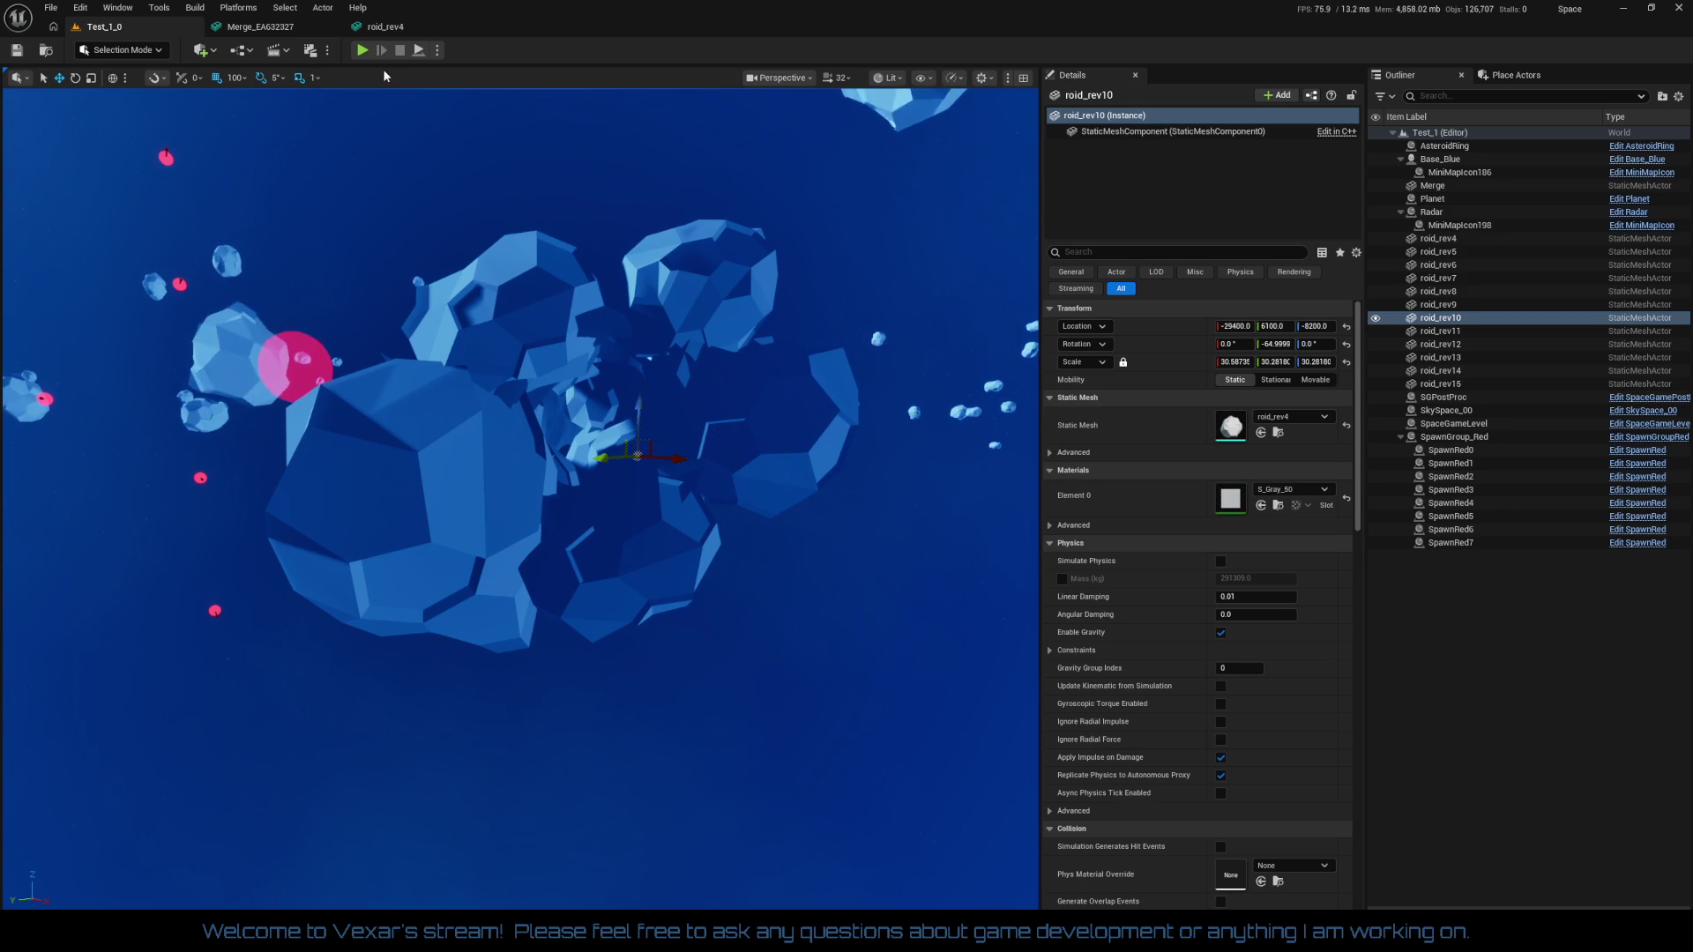
Play the level and fly the ship, boosting past the new asteroids, then stop the session
{"action": "left_click", "coordinate": [369, 49]}
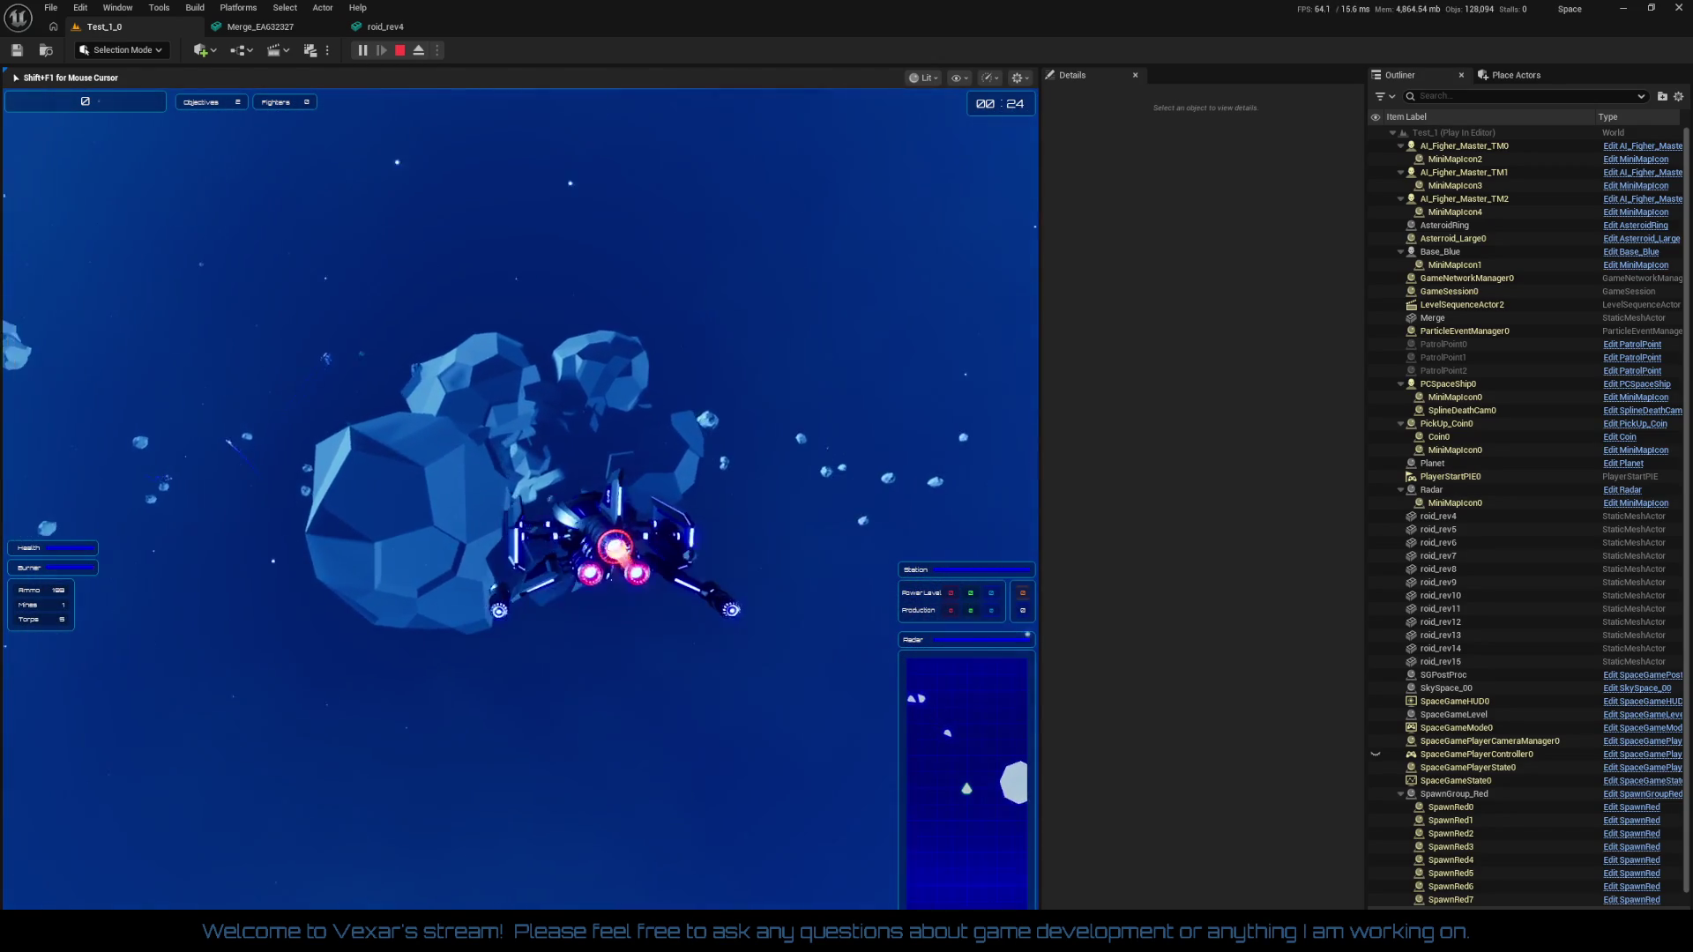
{"action": "key", "text": "shift"}
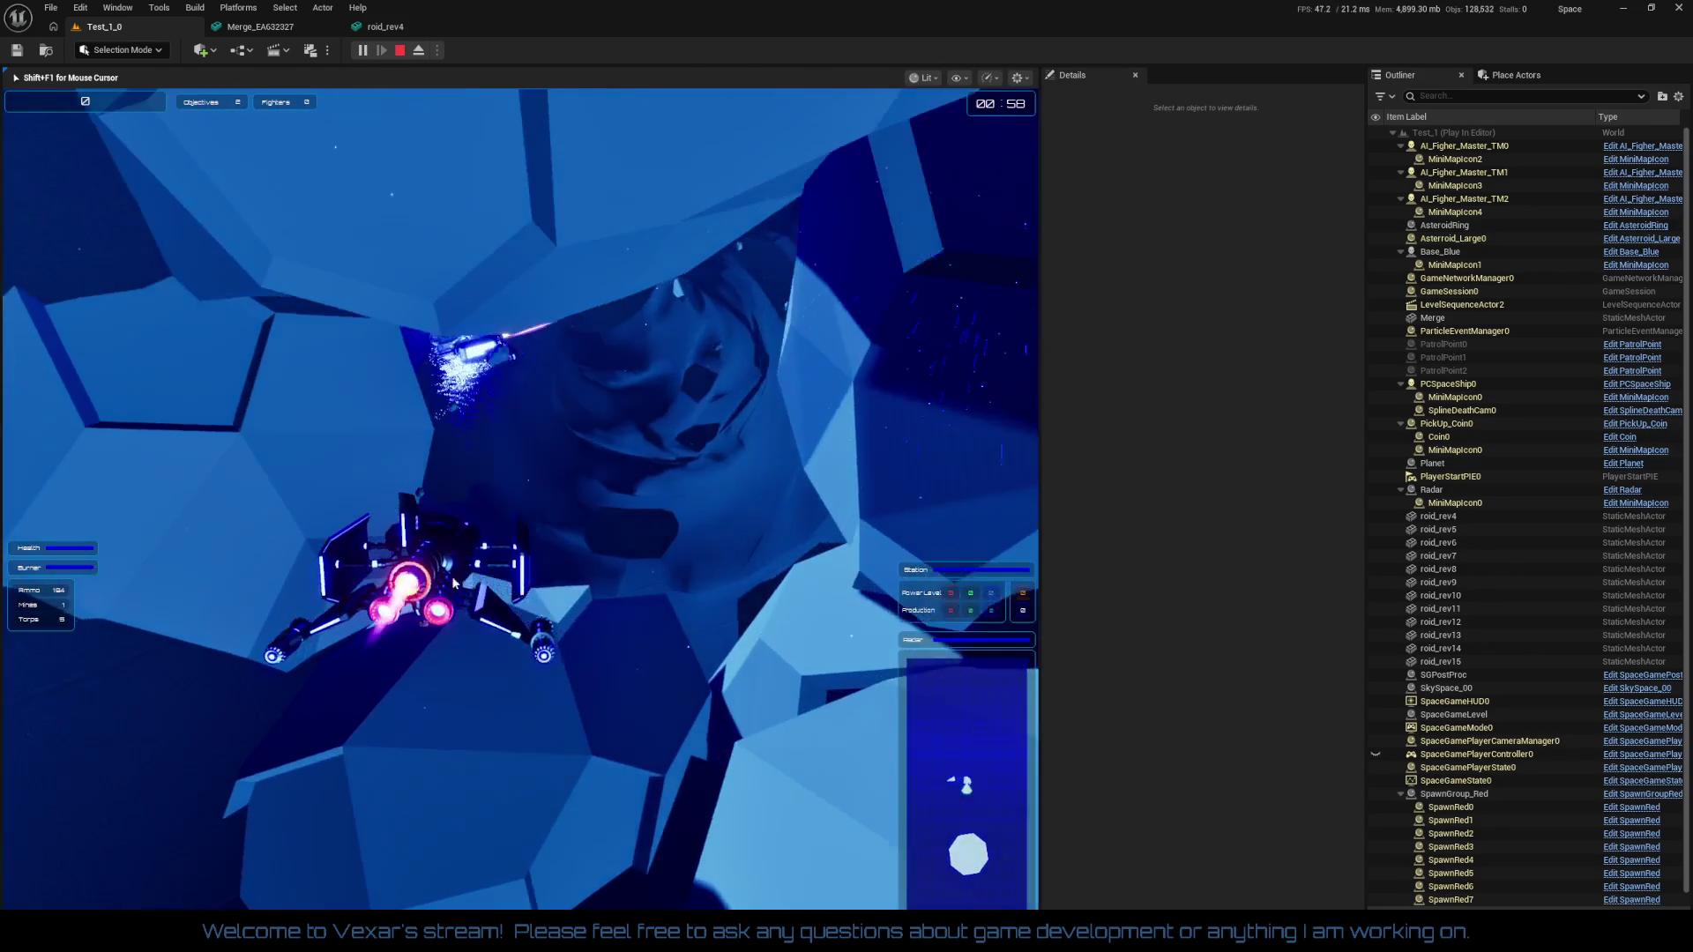
{"action": "key", "text": "Escape"}
Move roid_rev14 along its X axis into a new spot in the cluster
{"action": "key", "text": "f"}
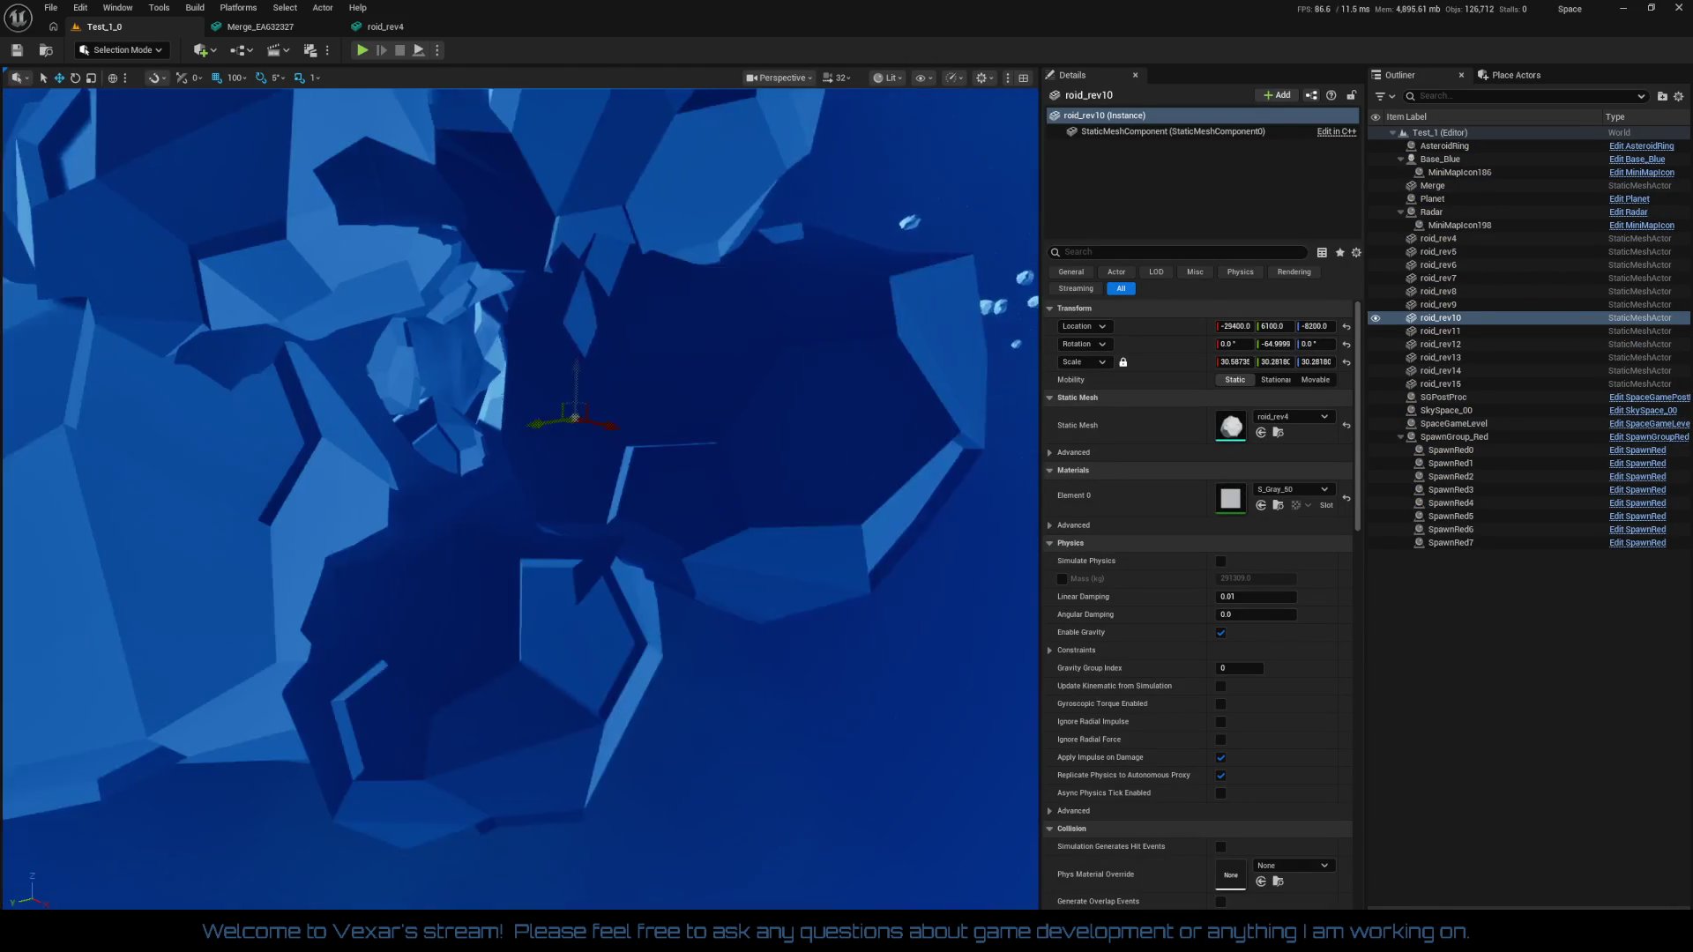
{"action": "mouse_move", "coordinate": [624, 360]}
{"action": "left_mouse_down"}
{"action": "mouse_move", "coordinate": [582, 397]}
{"action": "mouse_move", "coordinate": [624, 360]}
{"action": "left_mouse_up"}
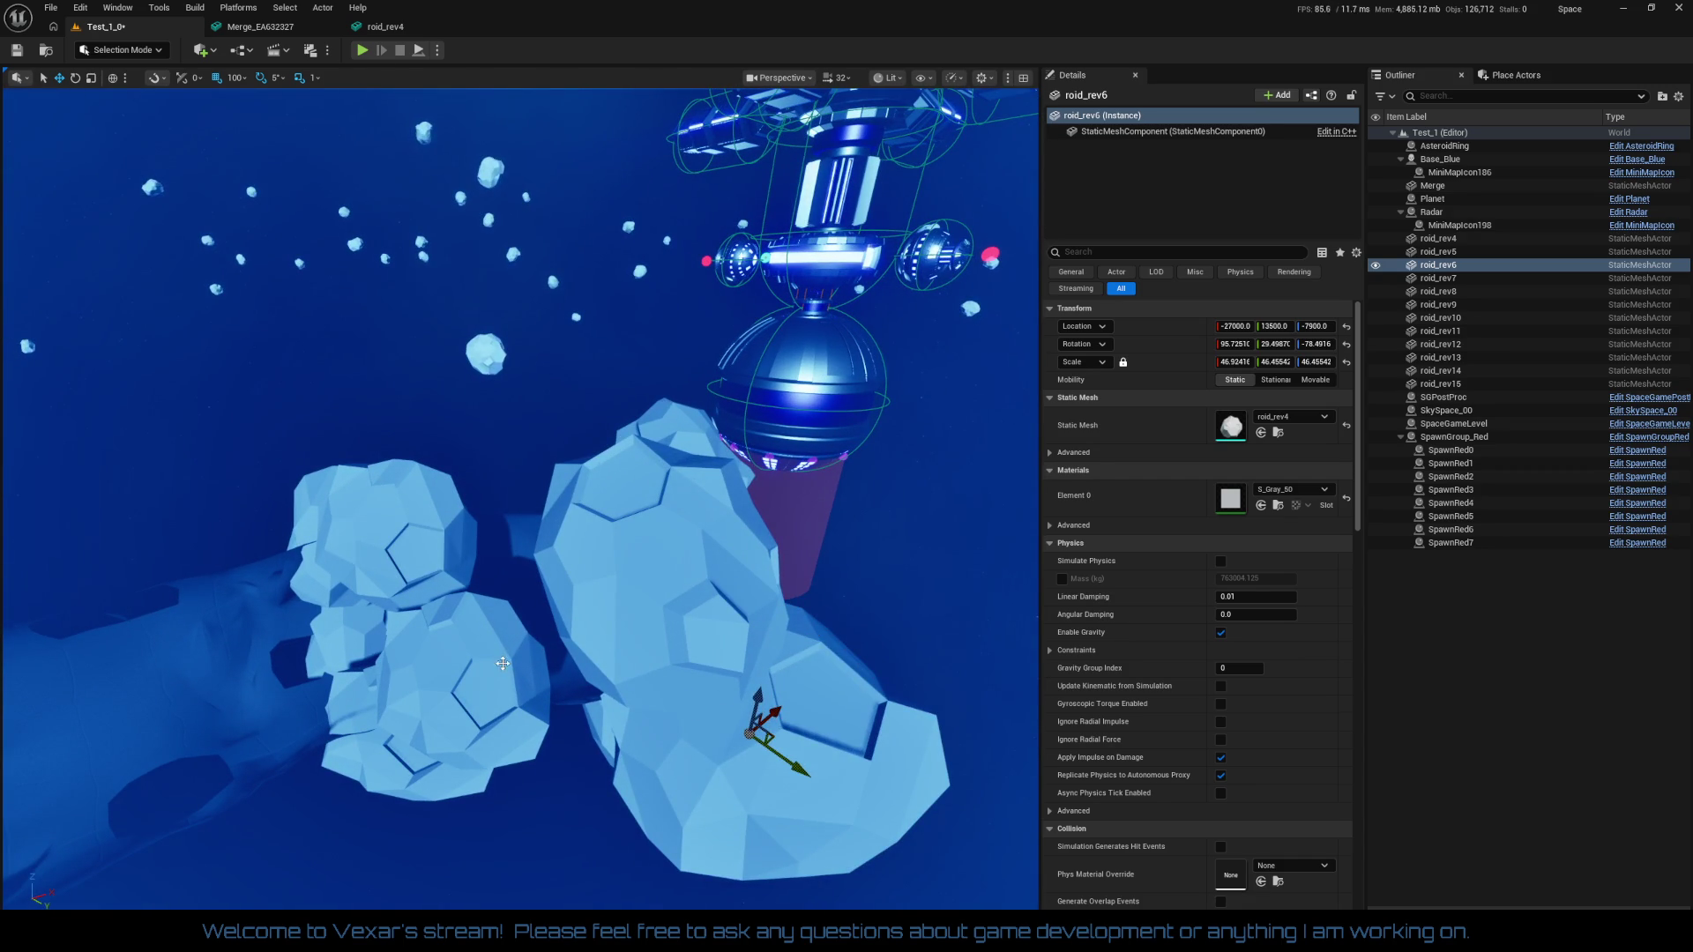
{"action": "left_click", "coordinate": [504, 664]}
{"action": "mouse_move", "coordinate": [513, 656]}
{"action": "left_mouse_down"}
{"action": "mouse_move", "coordinate": [550, 649]}
{"action": "mouse_move", "coordinate": [686, 812]}
{"action": "left_mouse_up"}
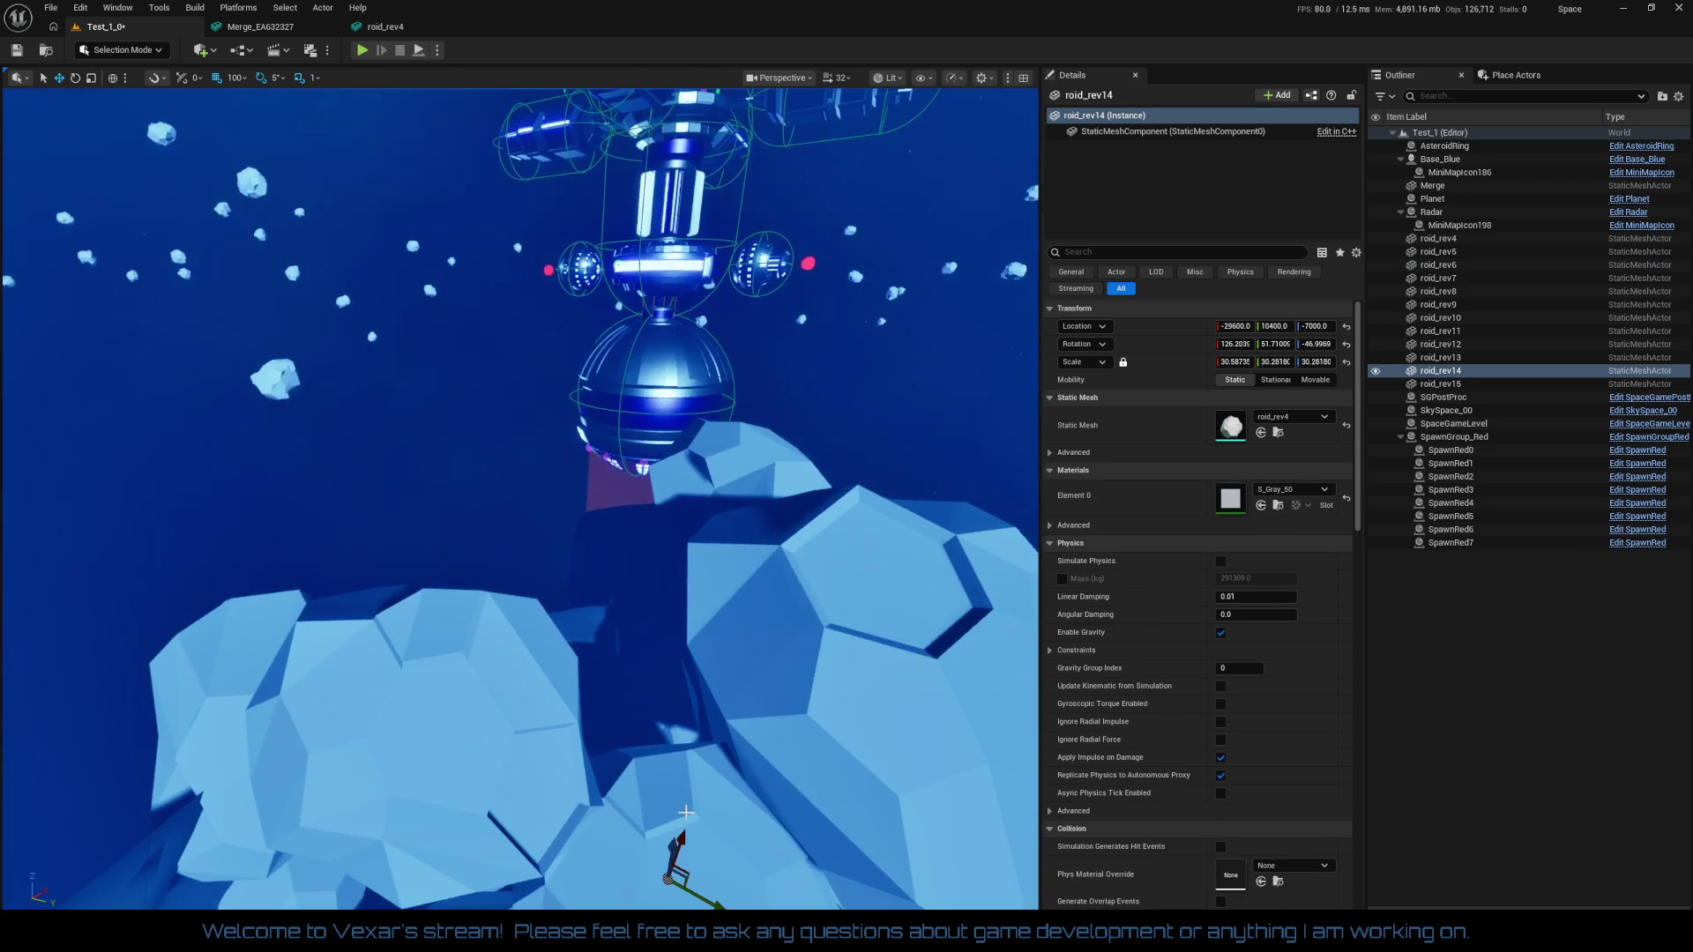
Duplicate roid_rev14 as roid_rev16, which ends up at -20400, 10400, -6700
{"action": "left_click_drag", "start_coordinate": [532, 745], "coordinate": [532, 745]}
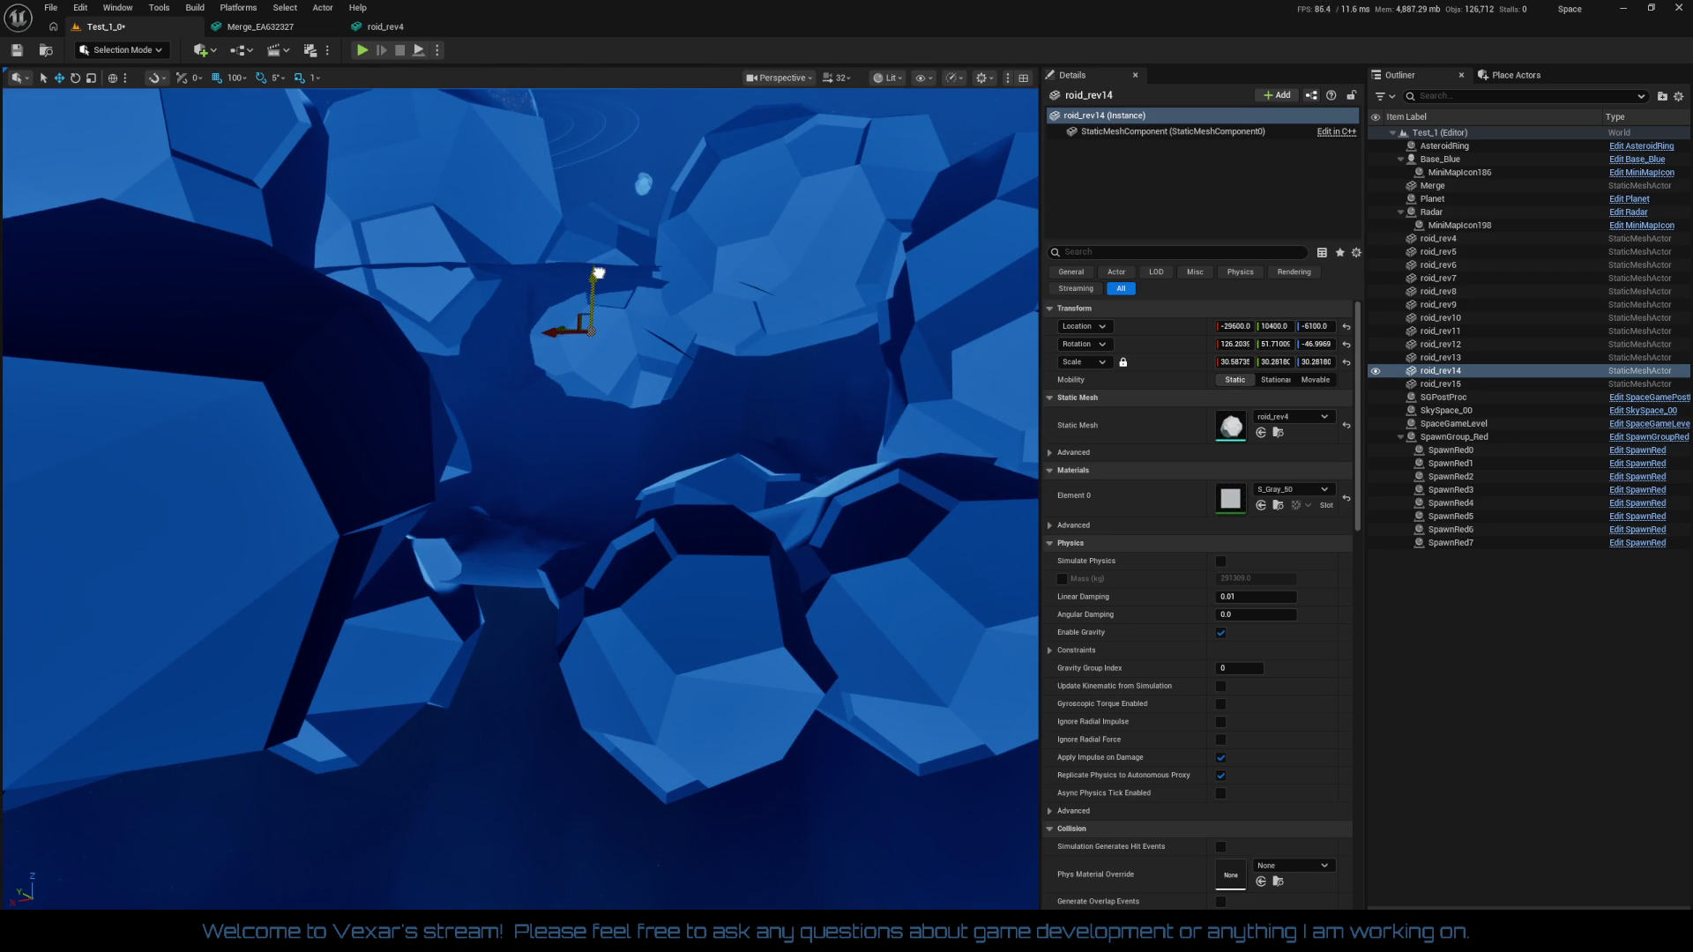
{"action": "left_click_drag", "start_coordinate": [609, 274], "coordinate": [609, 273]}
{"action": "left_click_drag", "start_coordinate": [700, 514], "coordinate": [700, 514]}
{"action": "key", "text": "ctrl+d"}
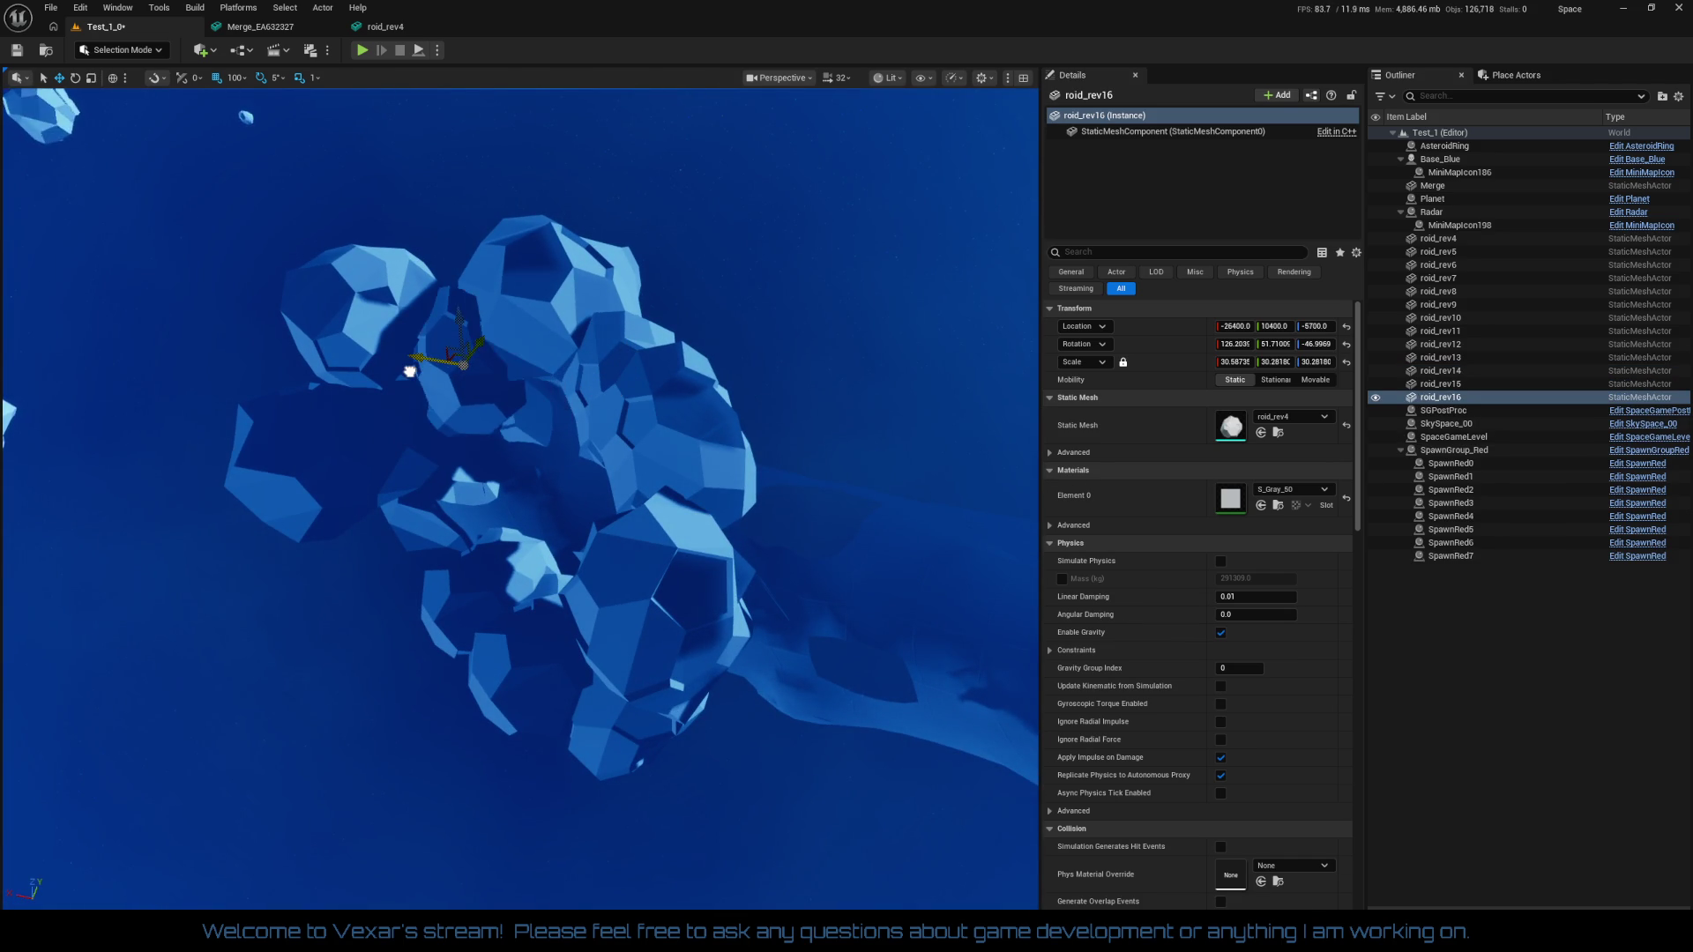
Duplicate roid_rev16 (at -26000, 9100, -6700) as roid_rev17, placed at X -27800
{"action": "left_click_drag", "start_coordinate": [410, 416], "coordinate": [411, 416]}
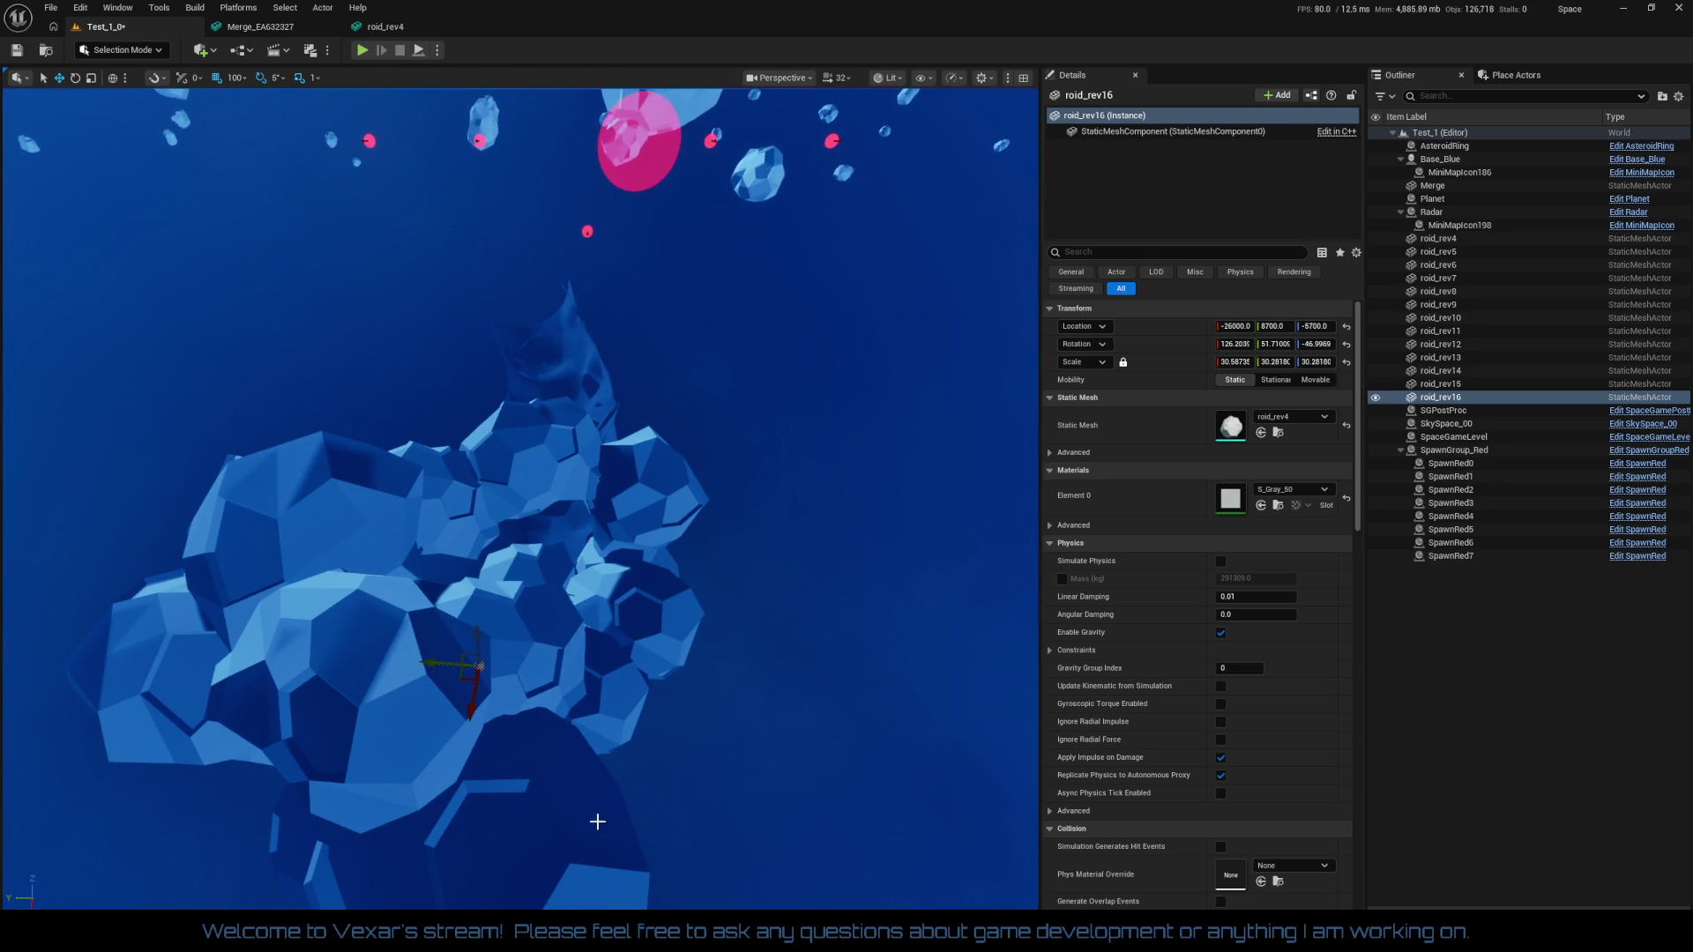
{"action": "left_click_drag", "start_coordinate": [597, 821], "coordinate": [644, 776]}
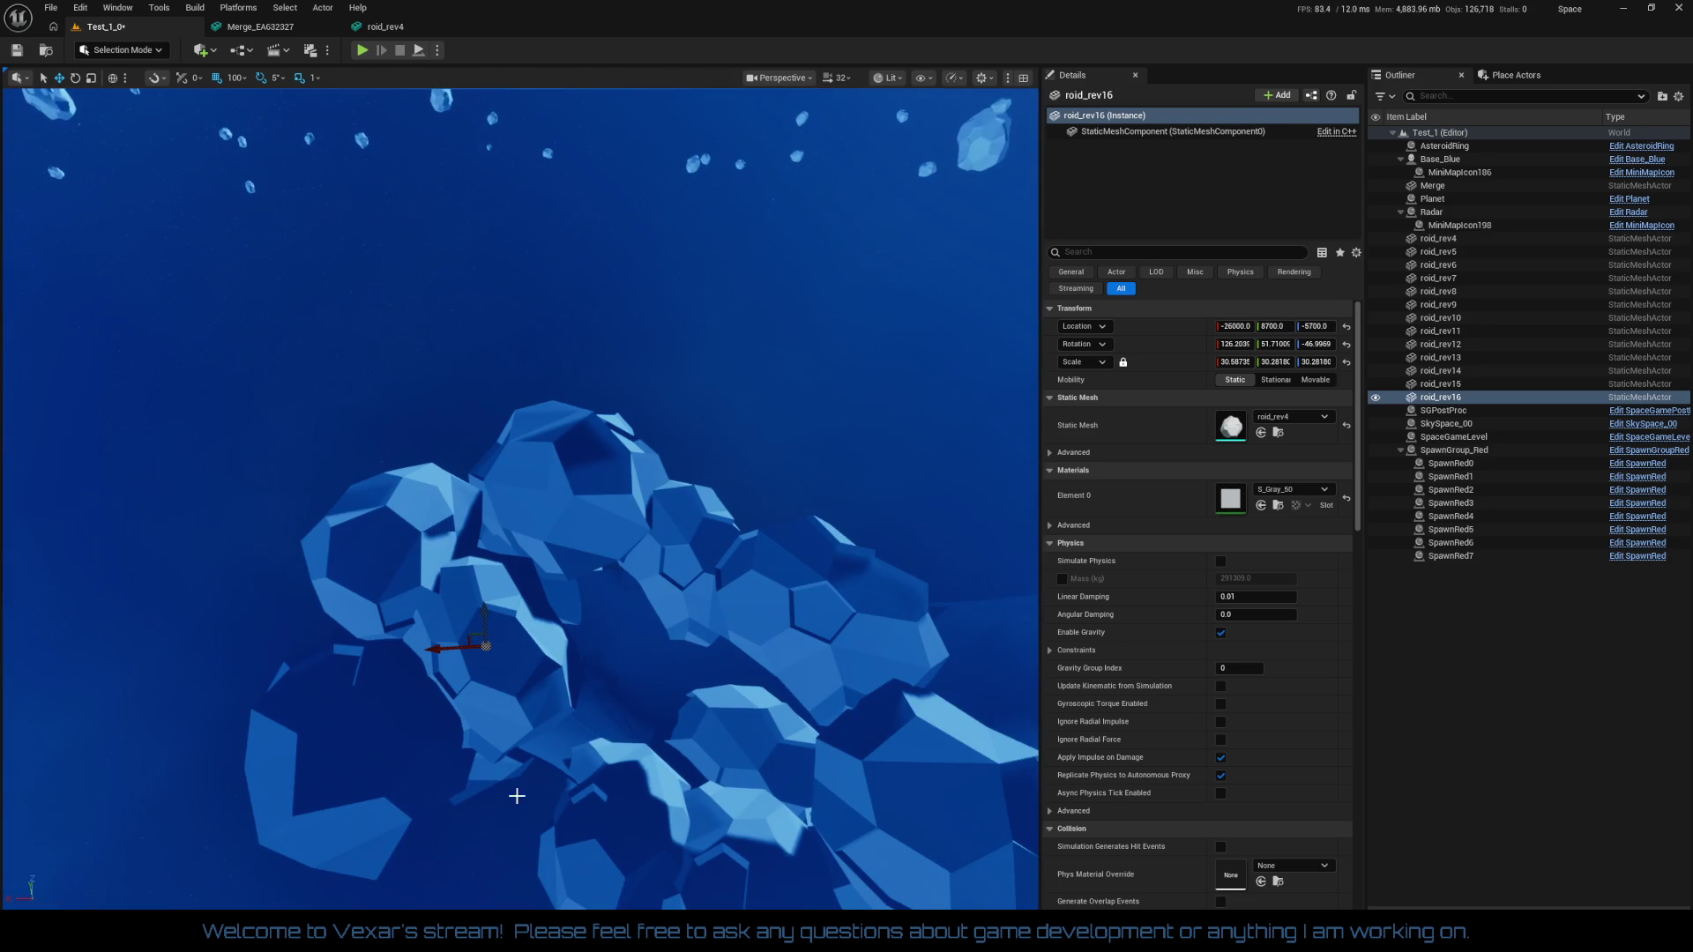
{"action": "left_click_drag", "start_coordinate": [425, 774], "coordinate": [426, 759]}
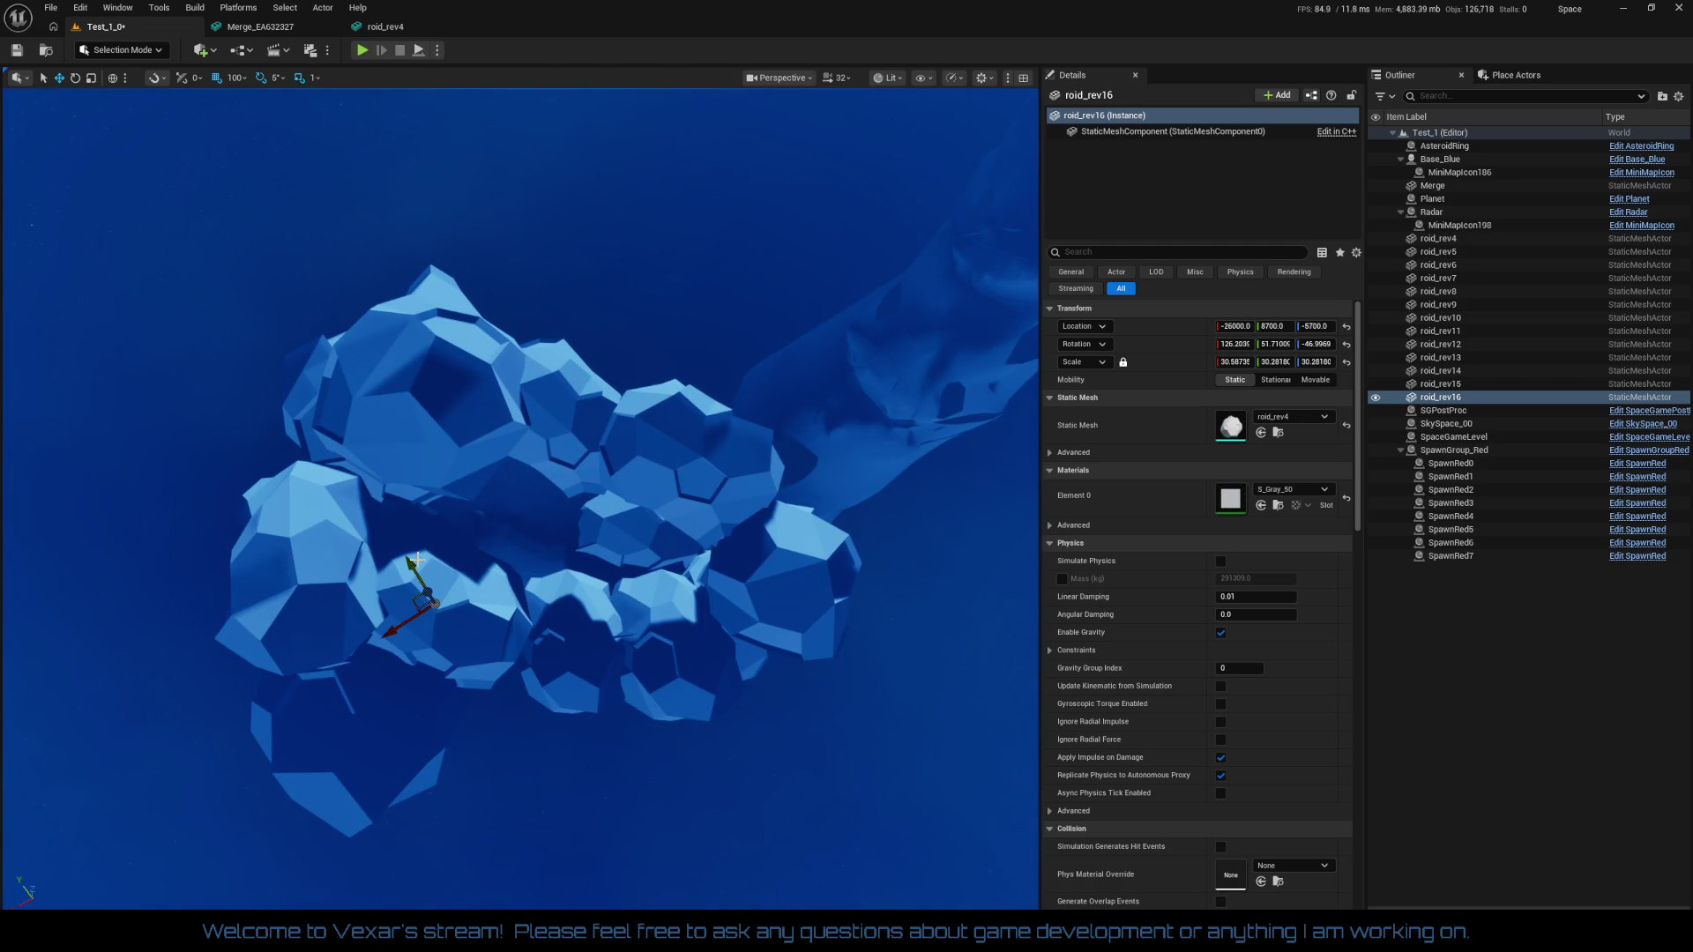
{"action": "left_click_drag", "start_coordinate": [416, 561], "coordinate": [413, 583]}
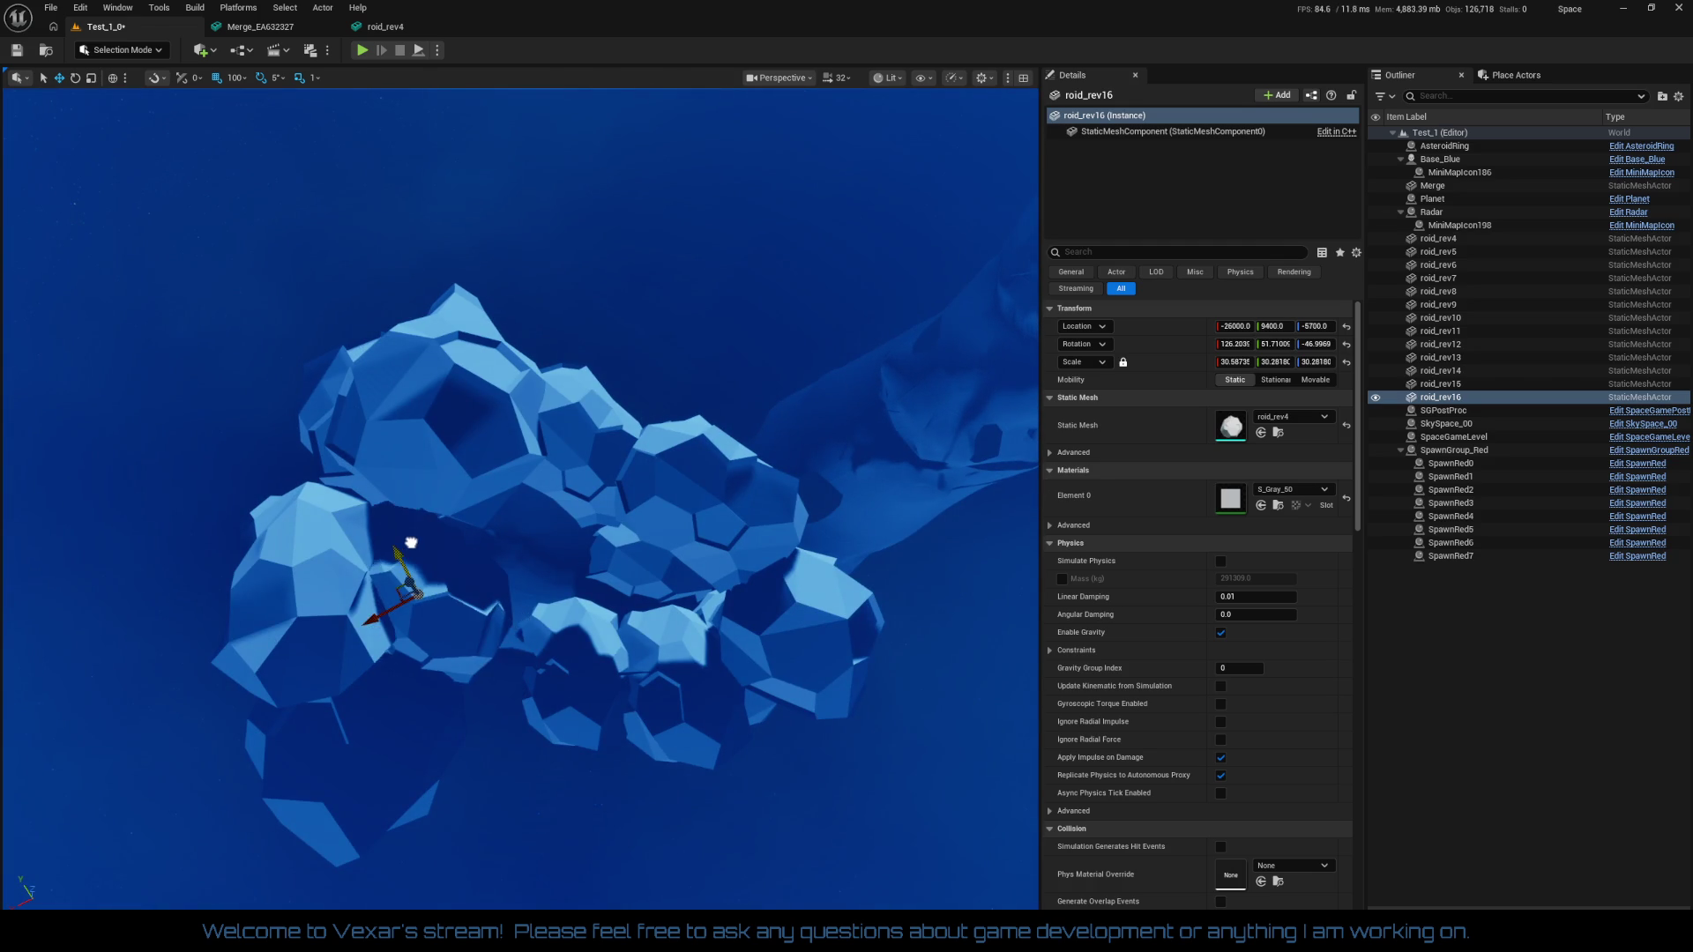
{"action": "mouse_move", "coordinate": [421, 554]}
{"action": "left_mouse_down"}
{"action": "mouse_move", "coordinate": [421, 507]}
{"action": "mouse_move", "coordinate": [397, 540]}
{"action": "mouse_move", "coordinate": [410, 526]}
{"action": "mouse_move", "coordinate": [766, 865]}
{"action": "left_mouse_up"}
{"action": "left_click_drag", "start_coordinate": [576, 557], "coordinate": [543, 567]}
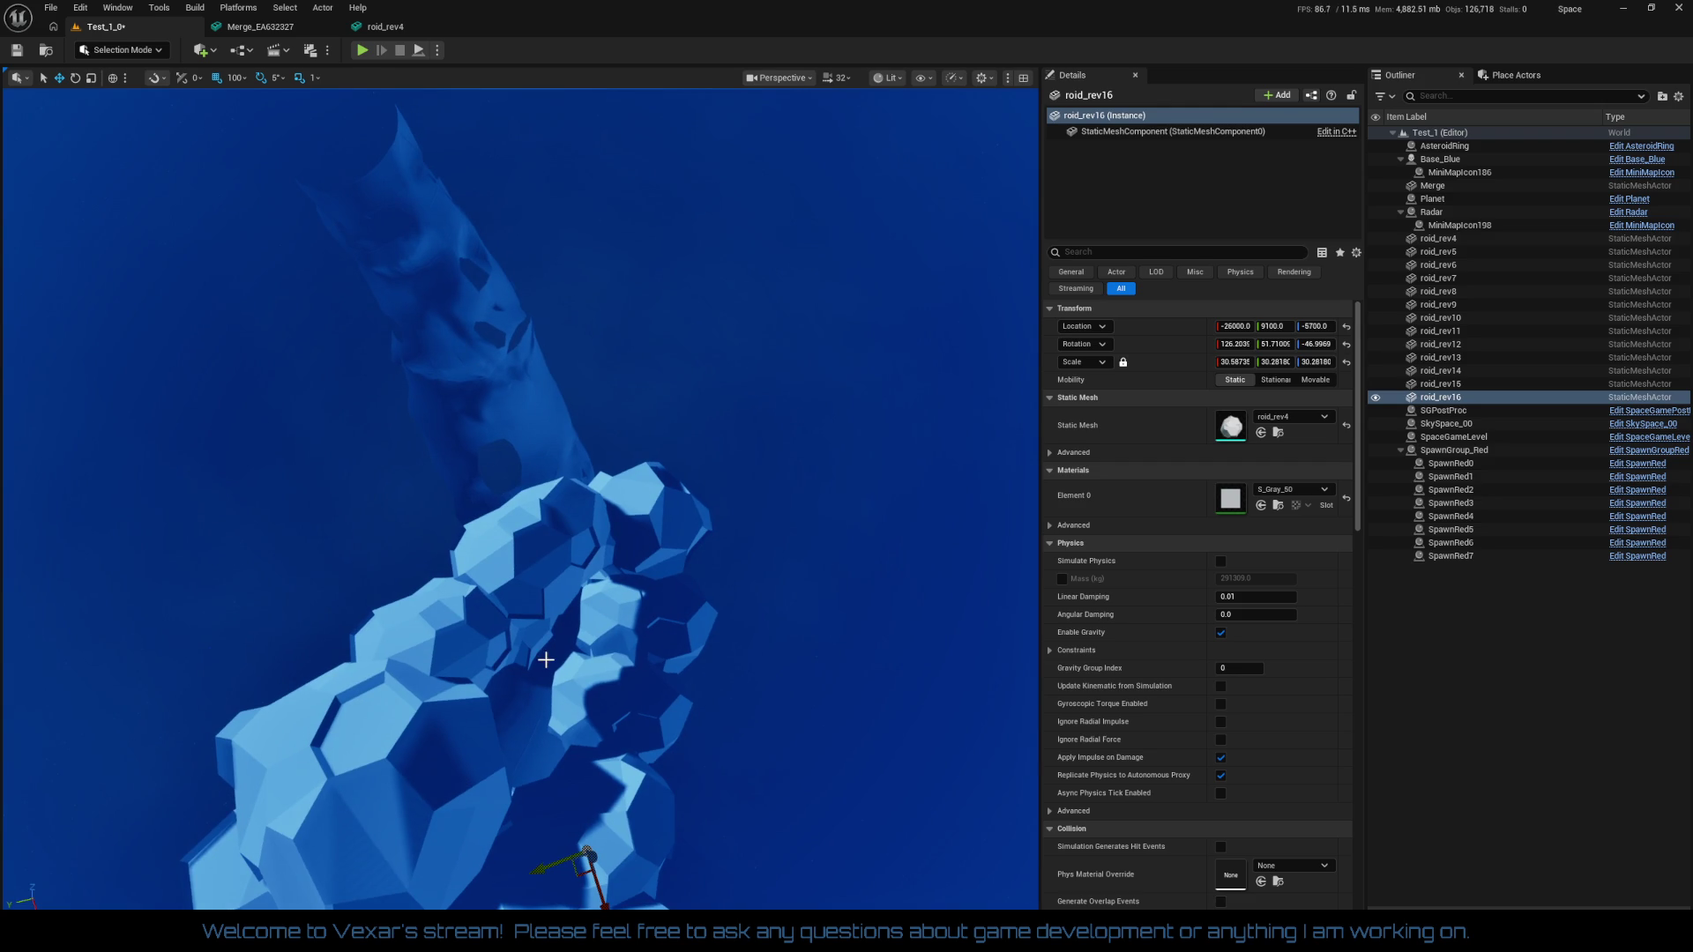
{"action": "key", "text": "ctrl+d"}
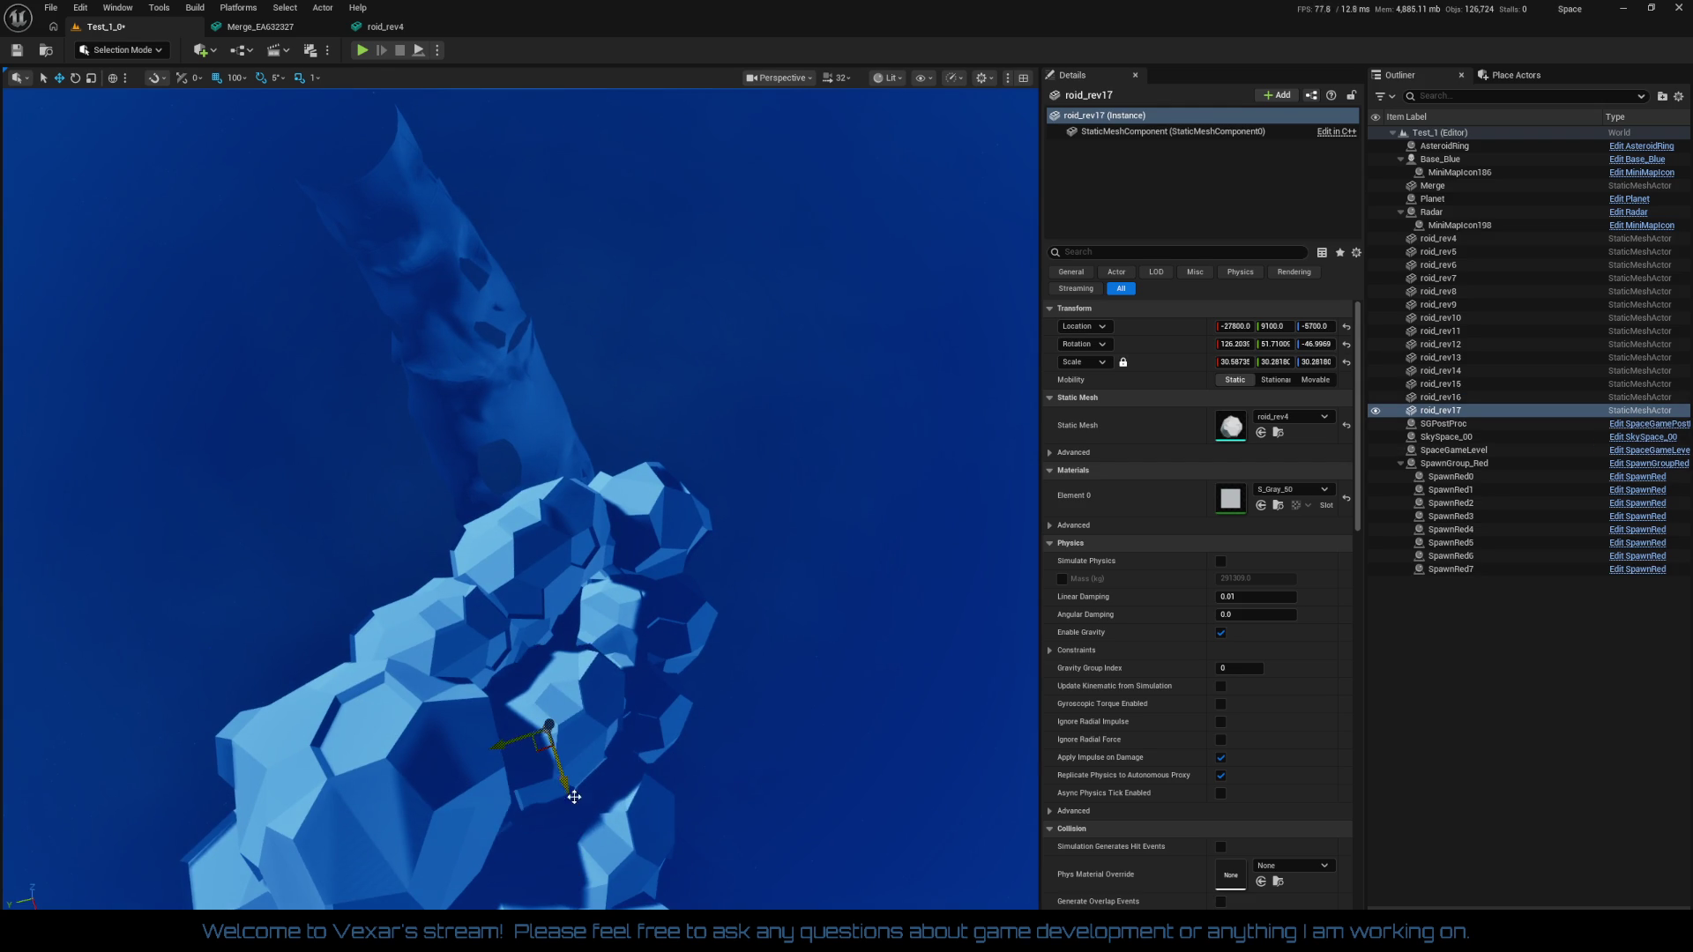
Duplicate the asteroid as roid_rev18 and move it down to Y 5800
{"action": "mouse_move", "coordinate": [574, 797]}
{"action": "left_mouse_down"}
{"action": "mouse_move", "coordinate": [582, 758]}
{"action": "mouse_move", "coordinate": [635, 749]}
{"action": "left_mouse_up"}
{"action": "mouse_move", "coordinate": [683, 454]}
{"action": "left_mouse_down"}
{"action": "mouse_move", "coordinate": [636, 133]}
{"action": "mouse_move", "coordinate": [593, 114]}
{"action": "mouse_move", "coordinate": [594, 132]}
{"action": "left_mouse_up"}
{"action": "left_click_drag", "start_coordinate": [575, 488], "coordinate": [576, 488]}
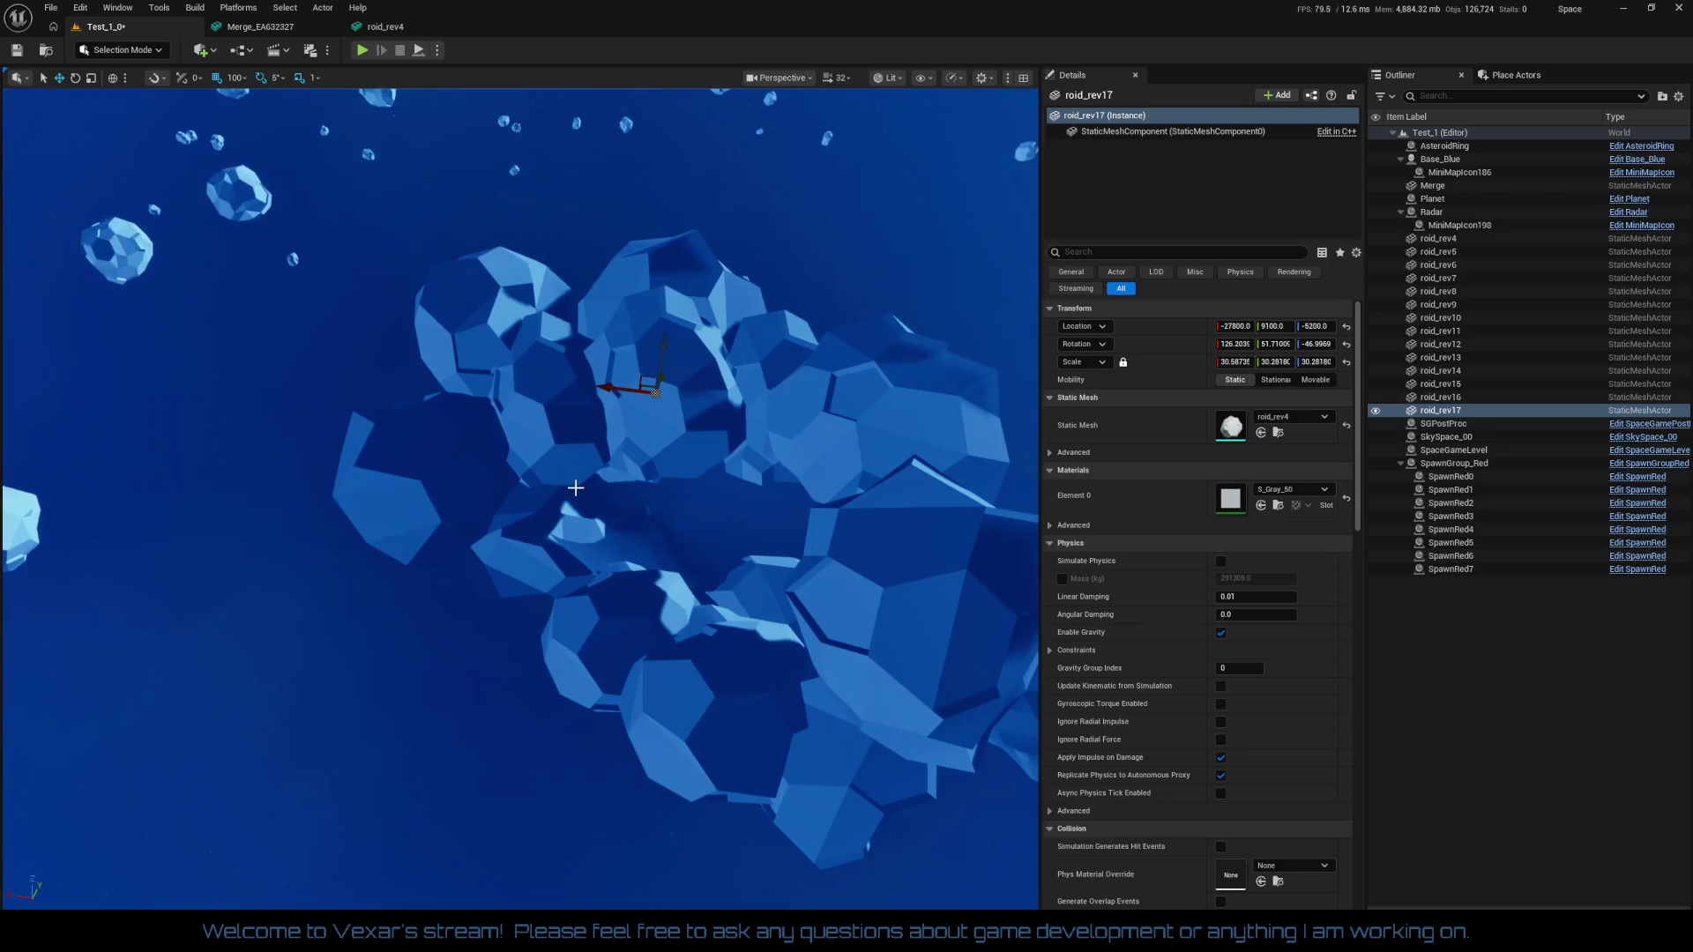
{"action": "key", "text": "ctrl+d"}
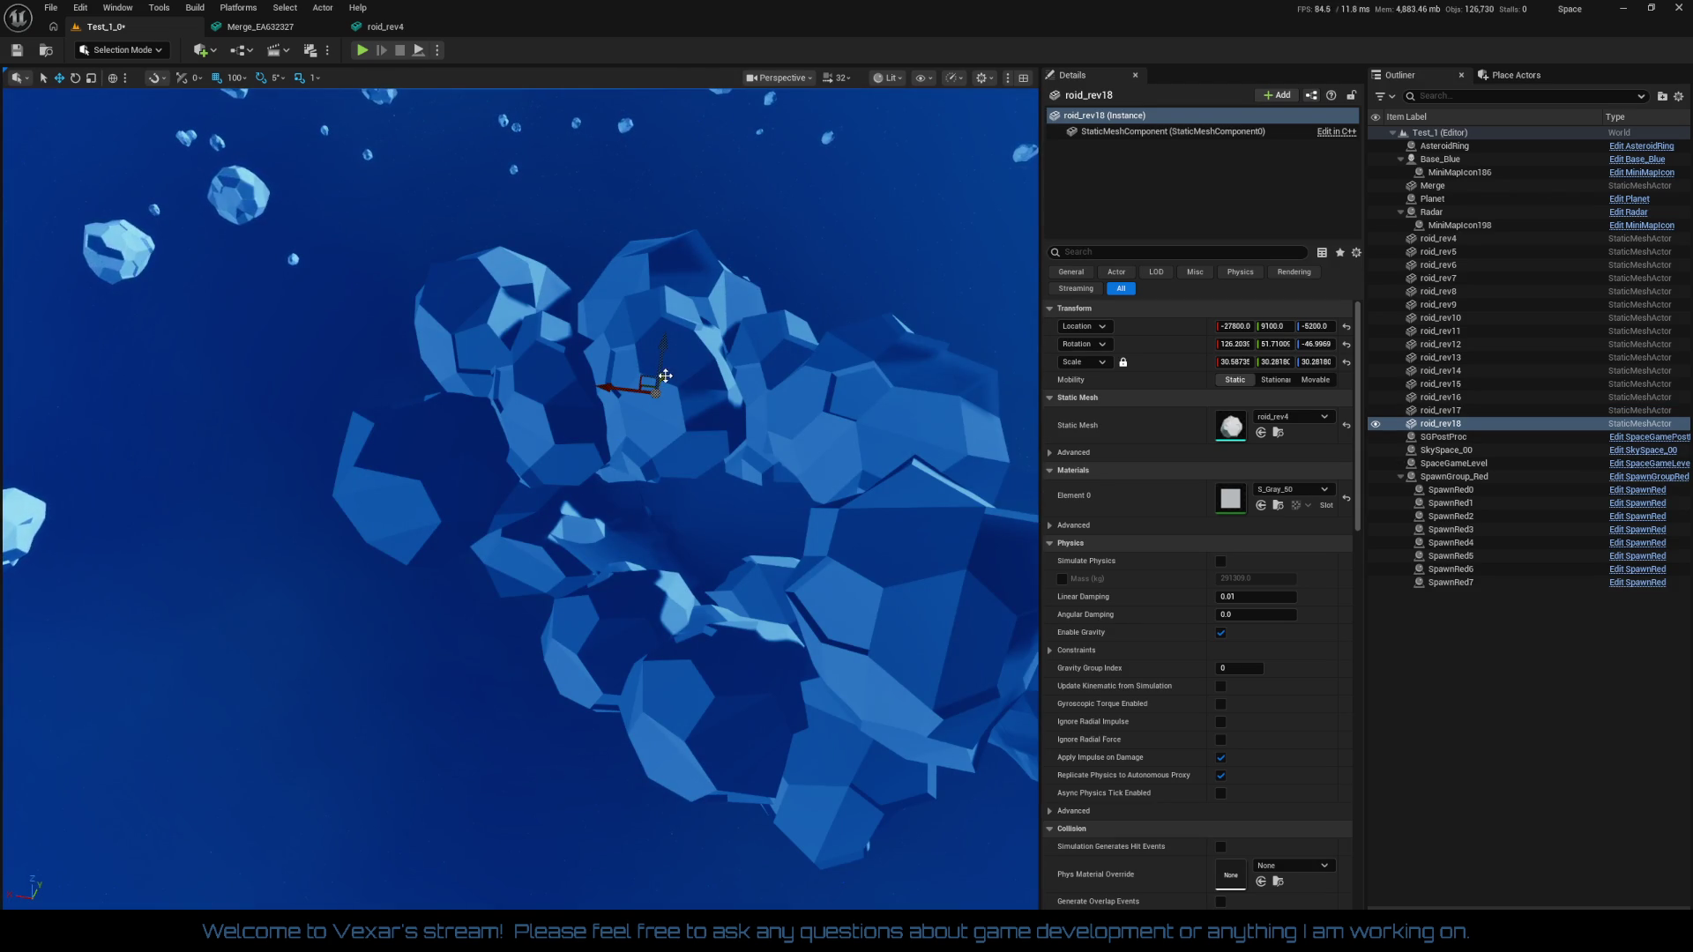
{"action": "mouse_move", "coordinate": [664, 375]}
{"action": "left_mouse_down"}
{"action": "mouse_move", "coordinate": [542, 495]}
{"action": "mouse_move", "coordinate": [721, 533]}
{"action": "left_mouse_up"}
Duplicate roid_rev18 as roid_rev19, rotate it -45° and shift it to Y 6800
{"action": "key", "text": "ctrl+d"}
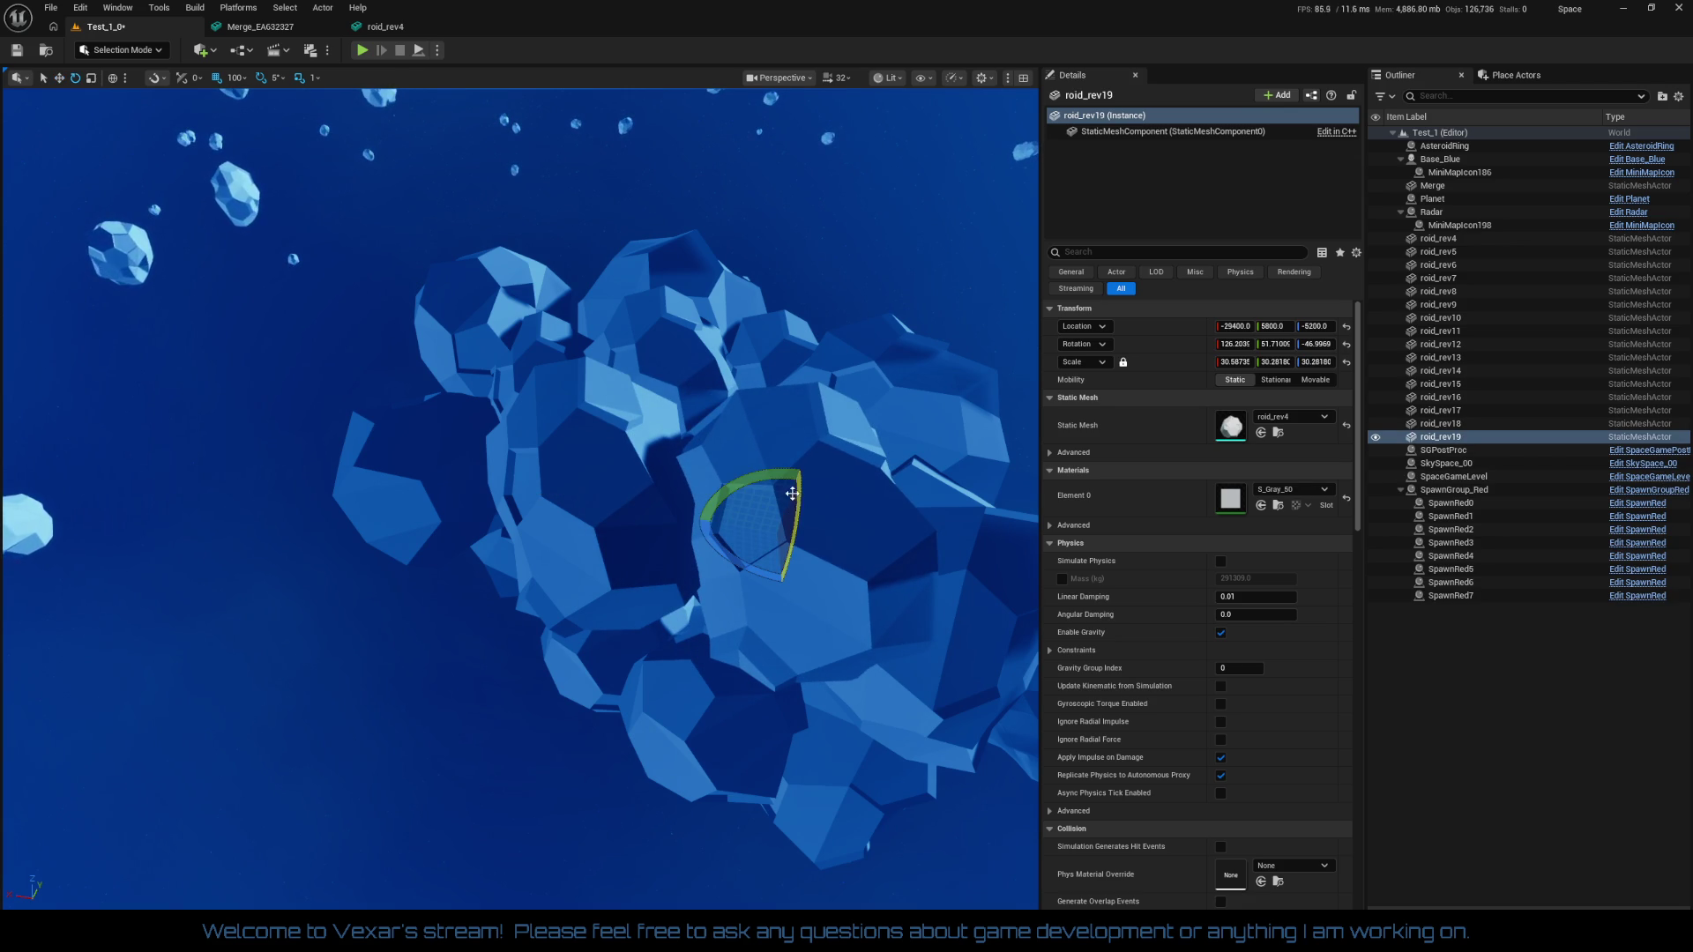
{"action": "left_click_drag", "start_coordinate": [774, 478], "coordinate": [701, 493]}
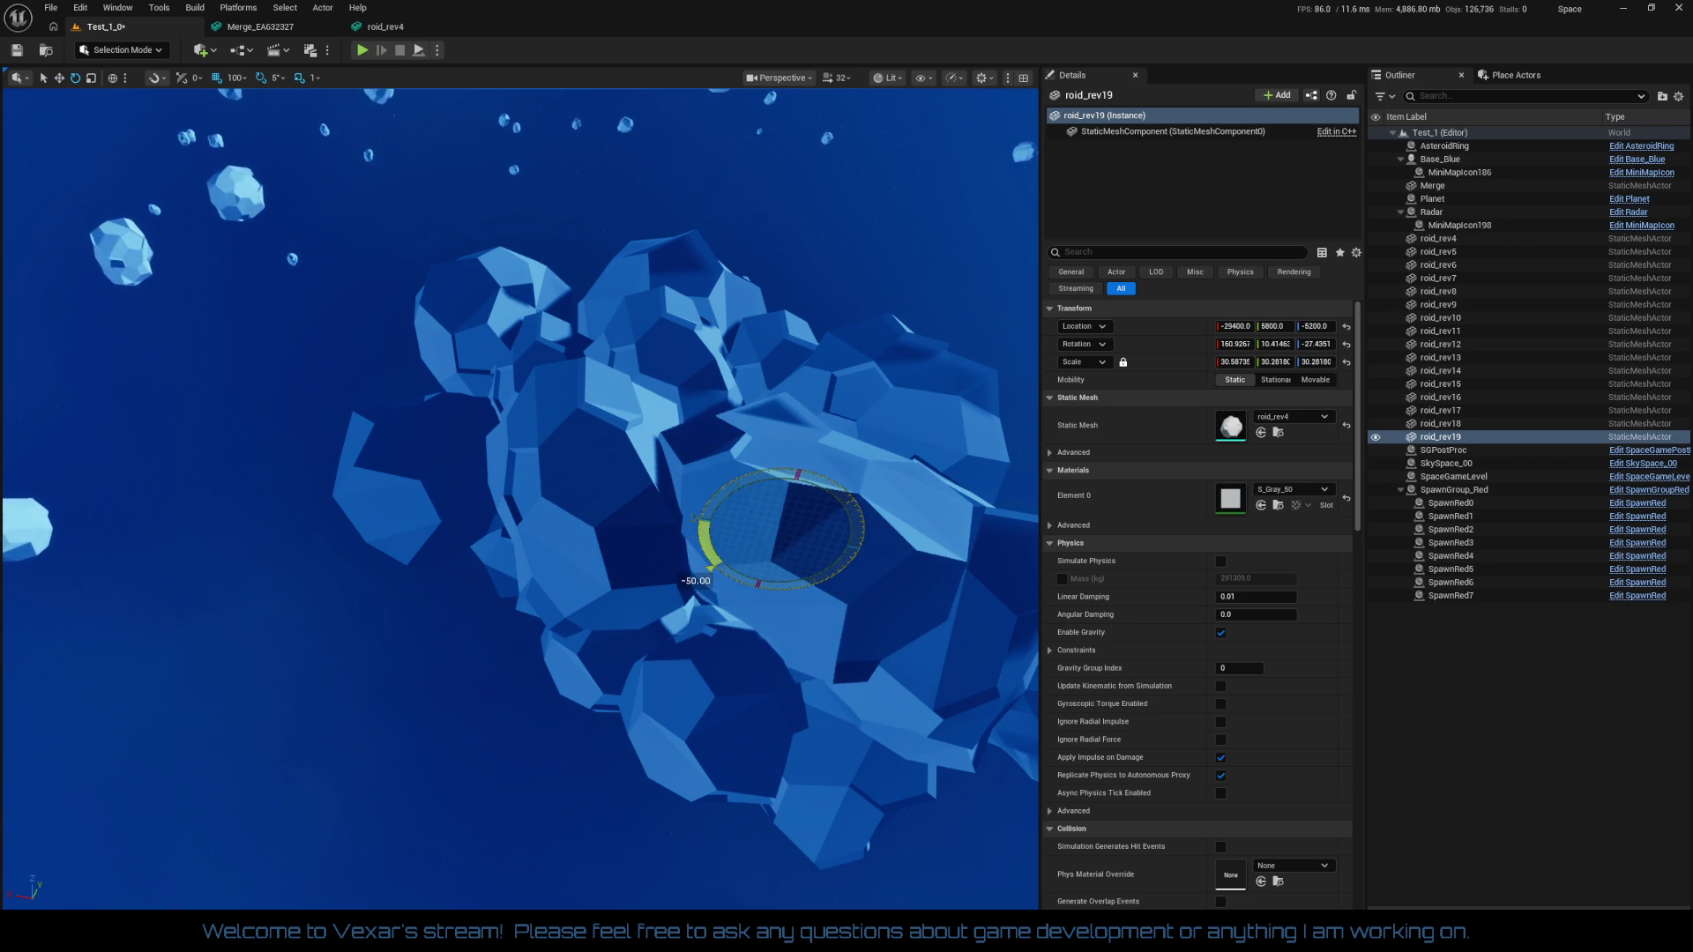
{"action": "mouse_move", "coordinate": [789, 641]}
{"action": "left_mouse_down"}
{"action": "mouse_move", "coordinate": [776, 618]}
{"action": "mouse_move", "coordinate": [767, 652]}
{"action": "mouse_move", "coordinate": [749, 608]}
{"action": "mouse_move", "coordinate": [791, 727]}
{"action": "left_mouse_up"}
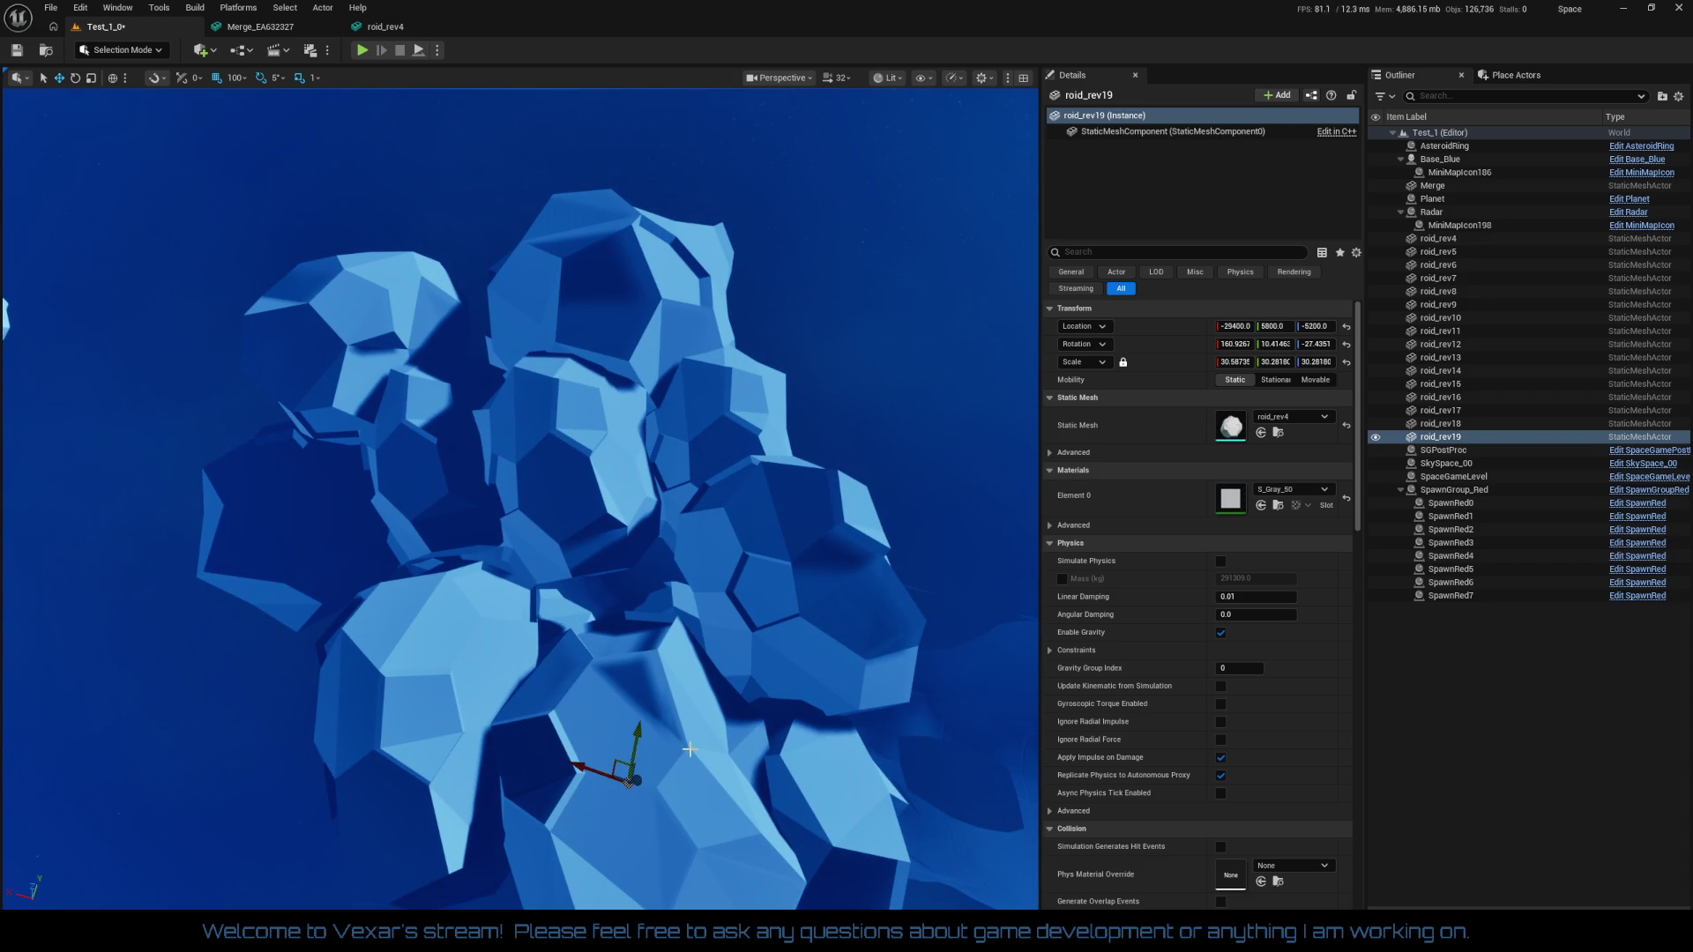
{"action": "mouse_move", "coordinate": [640, 743]}
{"action": "left_mouse_down"}
{"action": "mouse_move", "coordinate": [657, 634]}
{"action": "mouse_move", "coordinate": [517, 670]}
{"action": "mouse_move", "coordinate": [635, 388]}
{"action": "mouse_move", "coordinate": [584, 776]}
{"action": "left_mouse_up"}
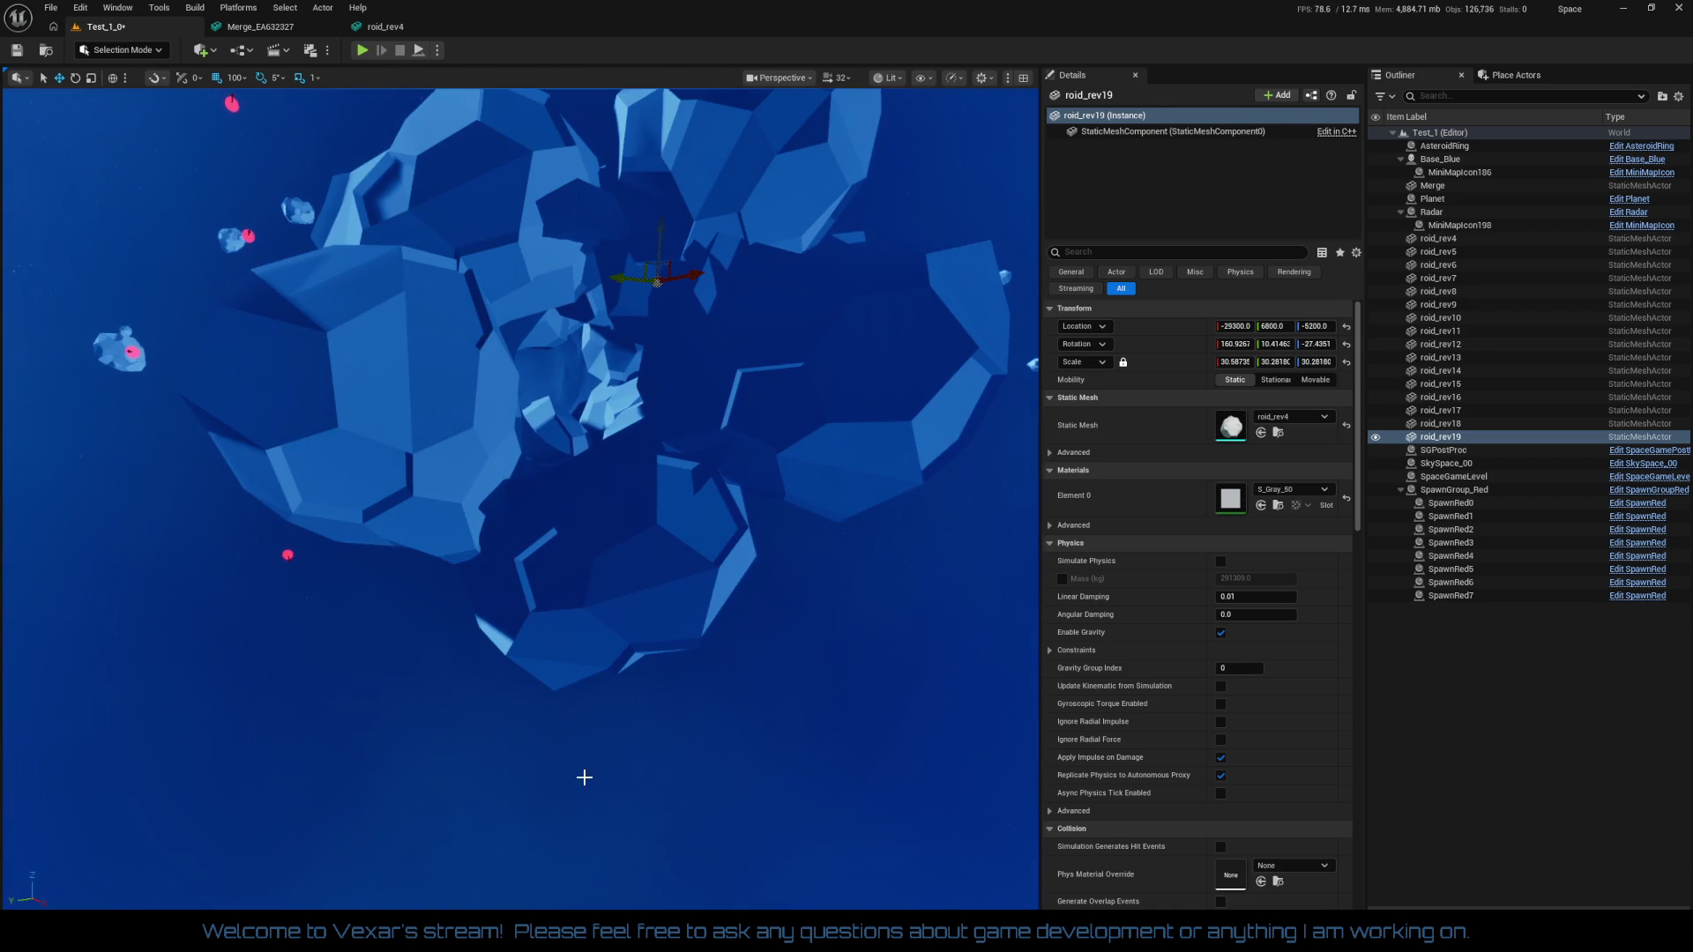
{"action": "left_click", "coordinate": [448, 486]}
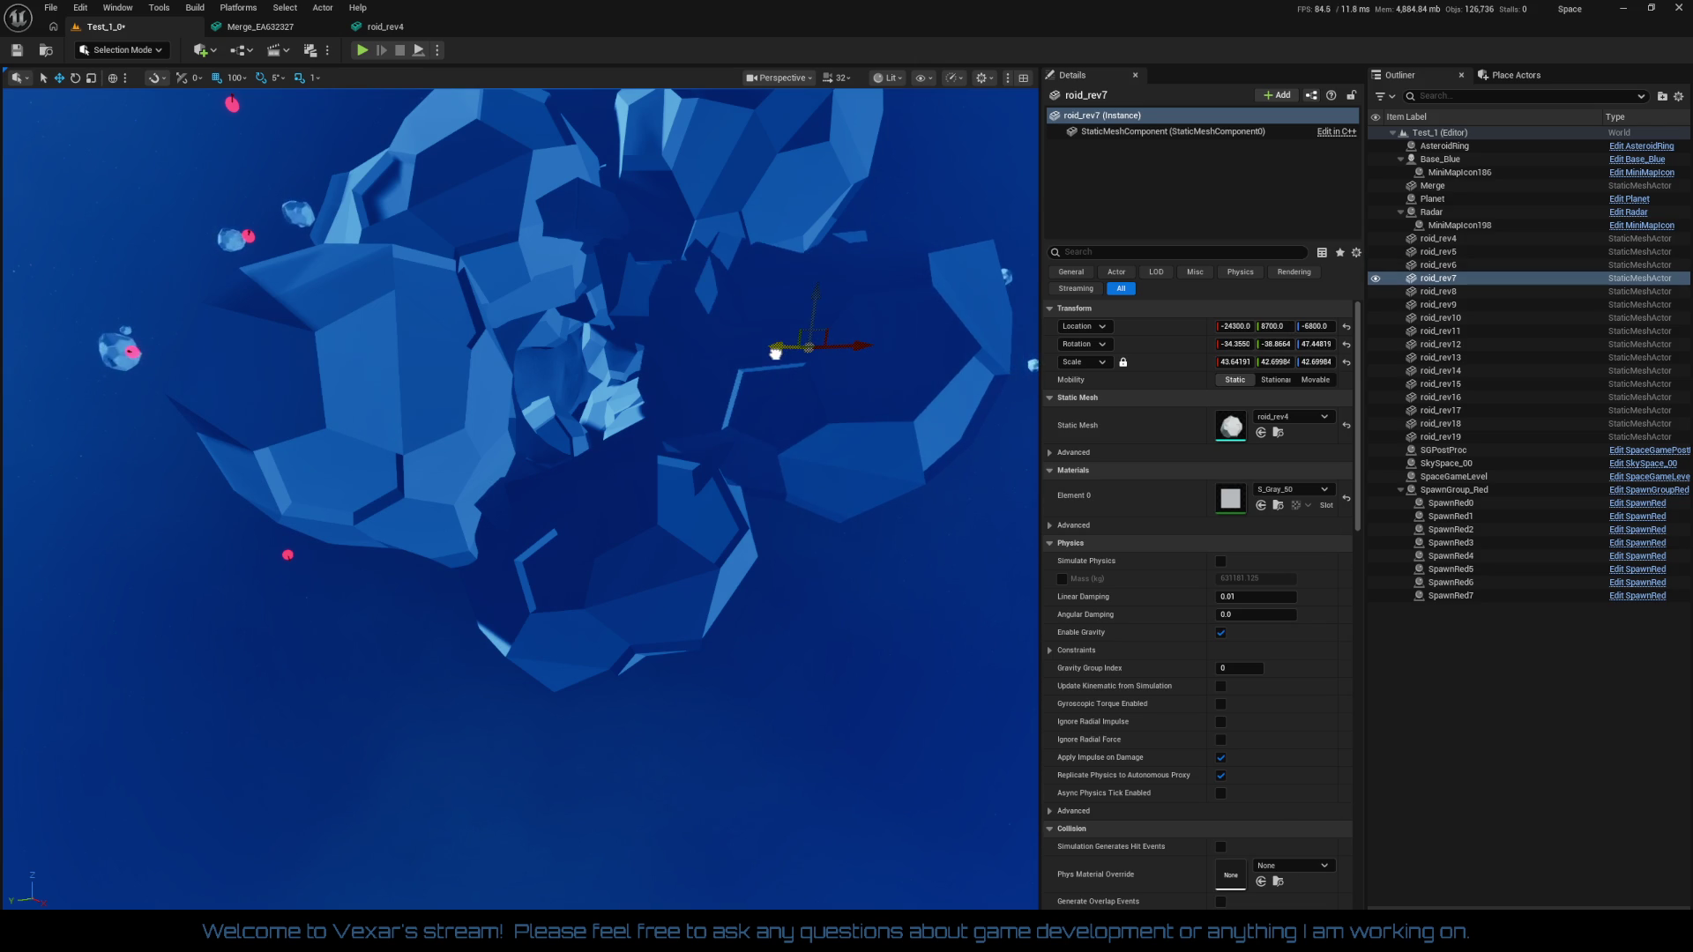
{"action": "left_click_drag", "start_coordinate": [520, 494], "coordinate": [521, 106]}
{"action": "left_click_drag", "start_coordinate": [606, 532], "coordinate": [606, 532]}
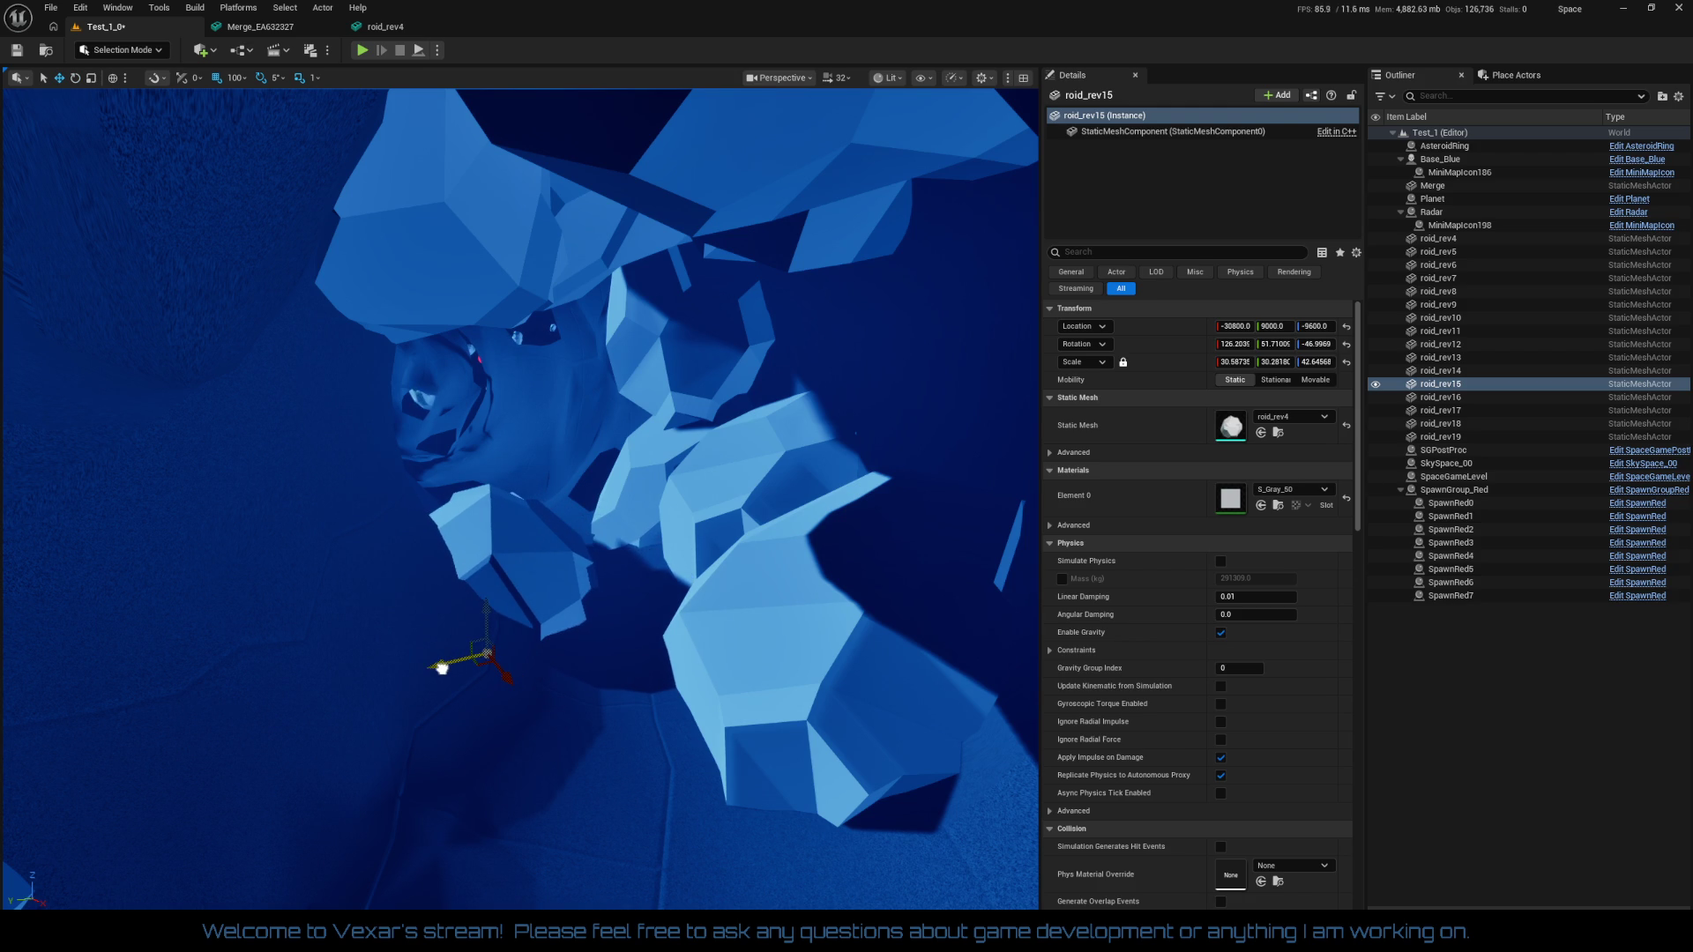
Slide roid_rev20 along Y to 11000
{"action": "left_click_drag", "start_coordinate": [605, 737], "coordinate": [604, 738]}
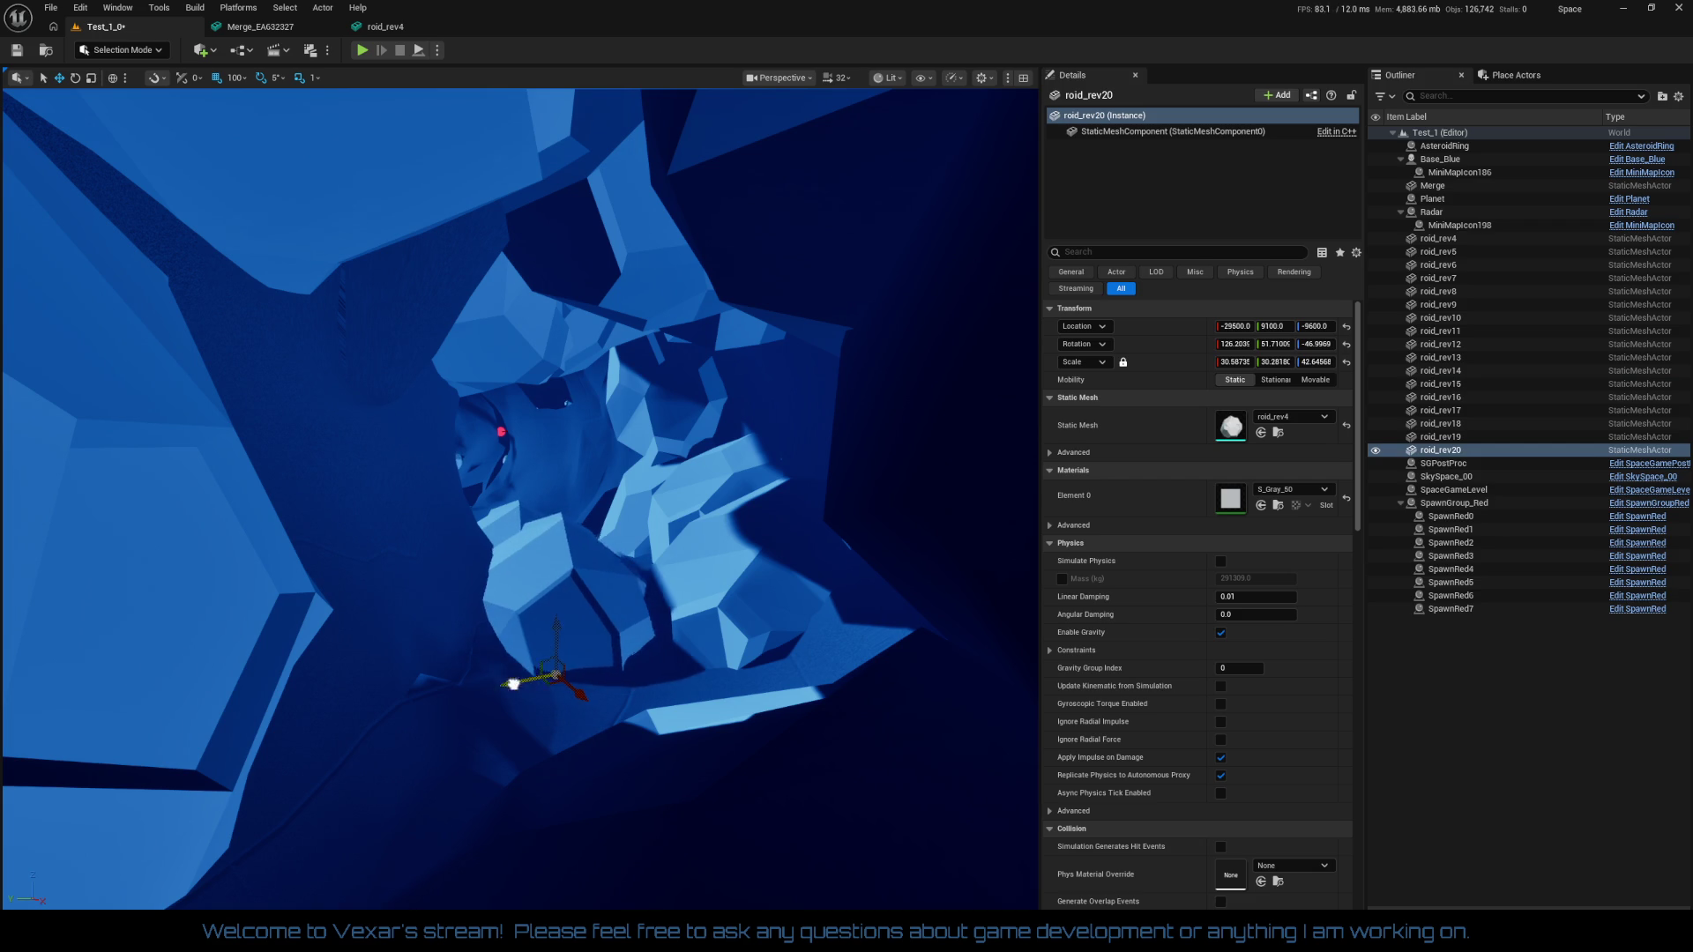
{"action": "mouse_move", "coordinate": [513, 683]}
{"action": "left_mouse_down"}
{"action": "mouse_move", "coordinate": [396, 703]}
{"action": "mouse_move", "coordinate": [641, 783]}
{"action": "left_mouse_up"}
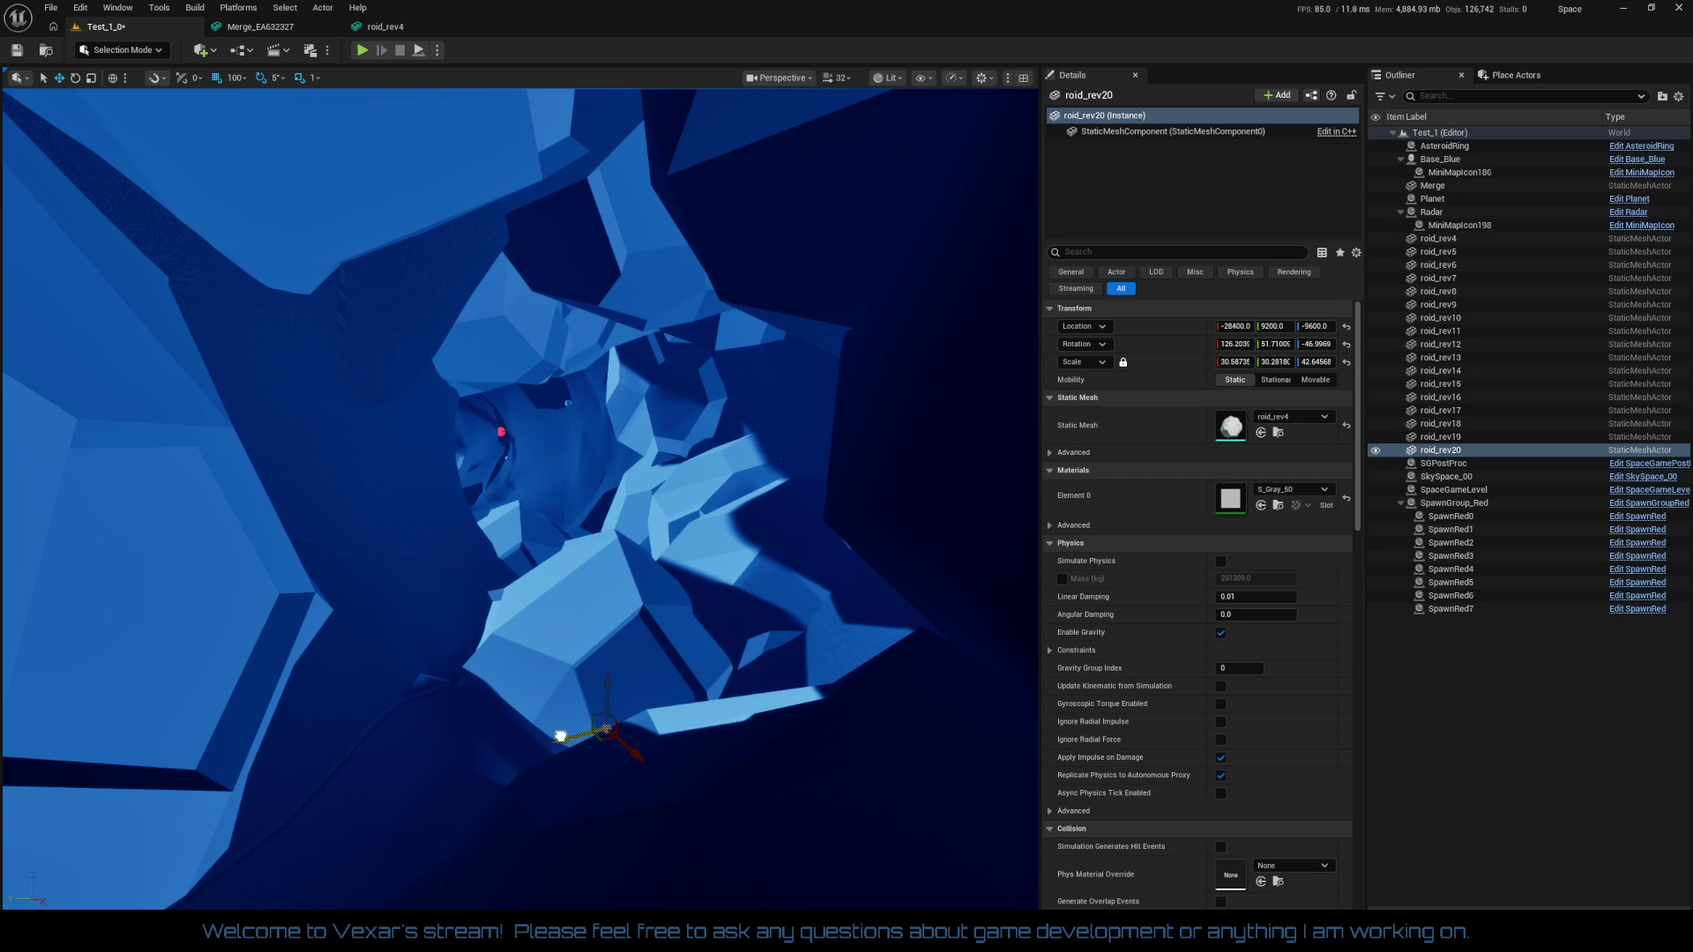
{"action": "mouse_move", "coordinate": [560, 736]}
{"action": "left_mouse_down"}
{"action": "mouse_move", "coordinate": [331, 799]}
{"action": "mouse_move", "coordinate": [378, 892]}
{"action": "mouse_move", "coordinate": [463, 862]}
{"action": "mouse_move", "coordinate": [411, 868]}
{"action": "left_mouse_up"}
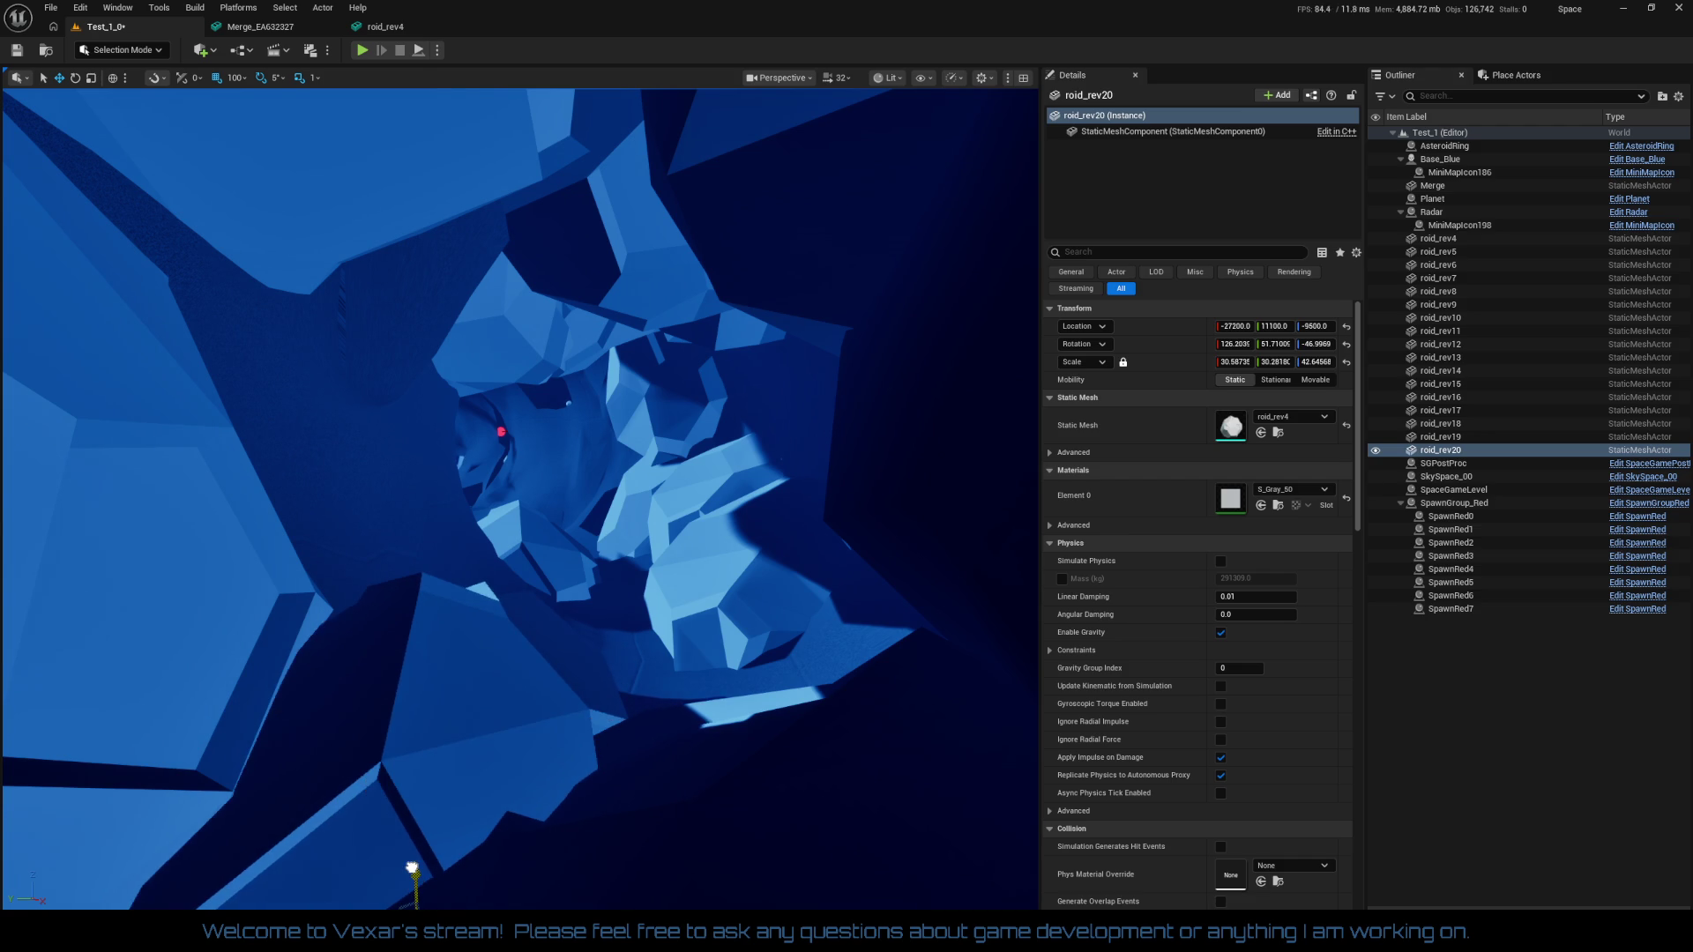
{"action": "mouse_move", "coordinate": [534, 891]}
{"action": "left_mouse_down"}
{"action": "mouse_move", "coordinate": [484, 758]}
{"action": "mouse_move", "coordinate": [544, 892]}
{"action": "left_mouse_up"}
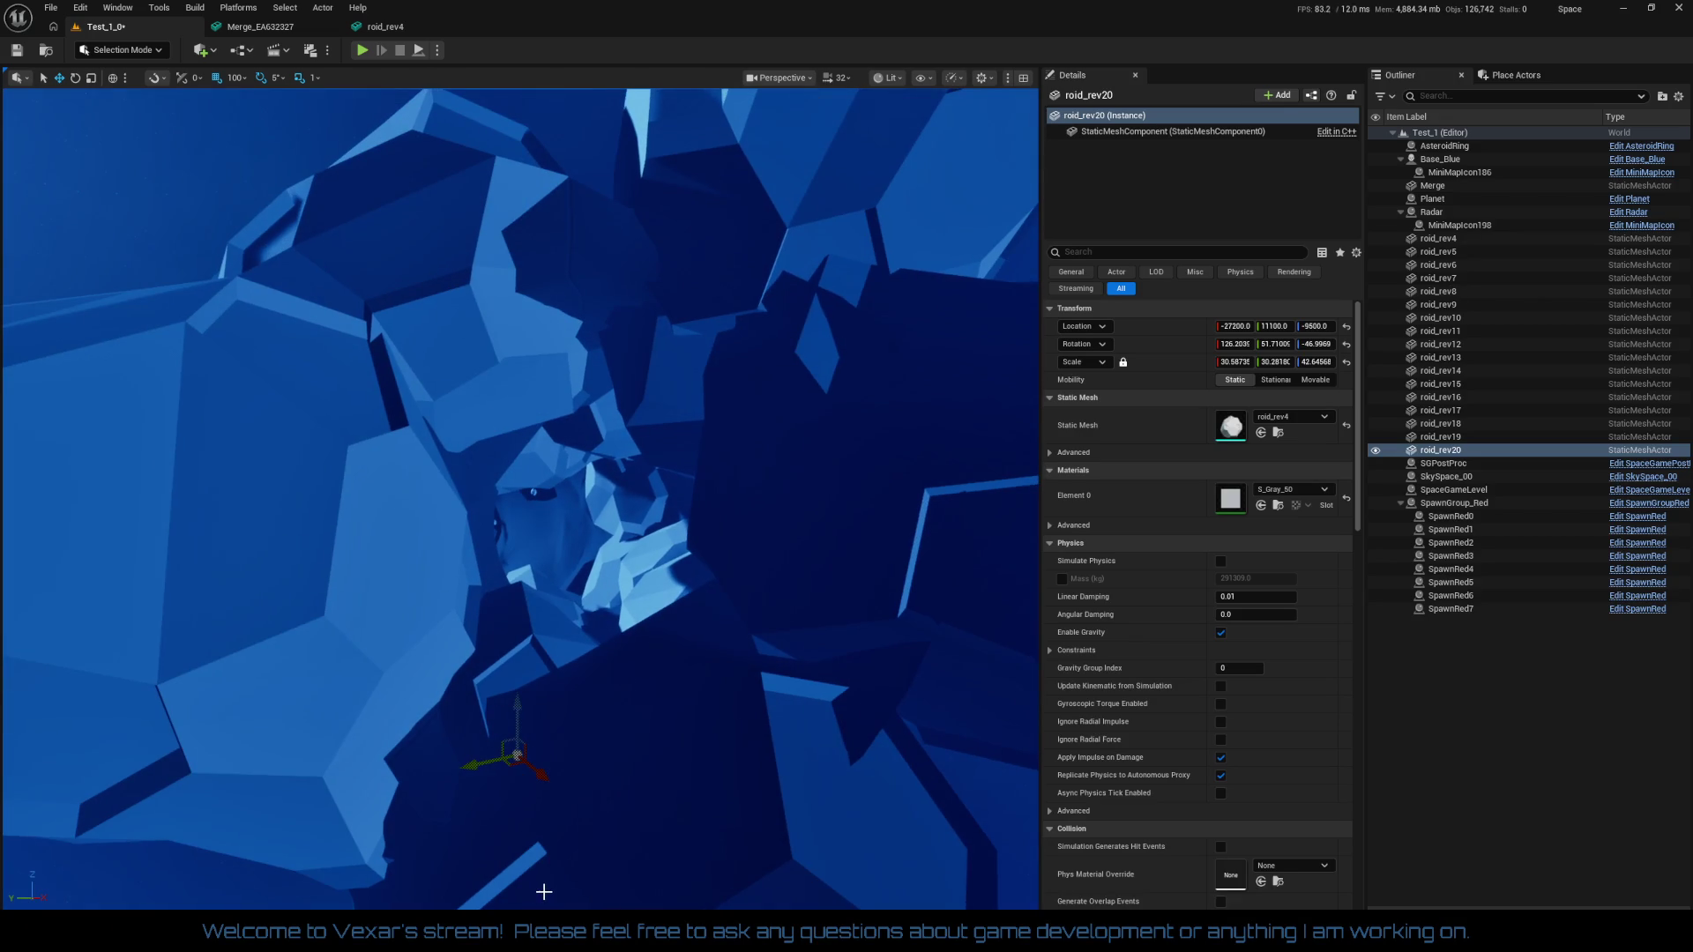
Raise the asteroid higher along Z, then play the level to test the arc
{"action": "left_click_drag", "start_coordinate": [520, 717], "coordinate": [533, 553]}
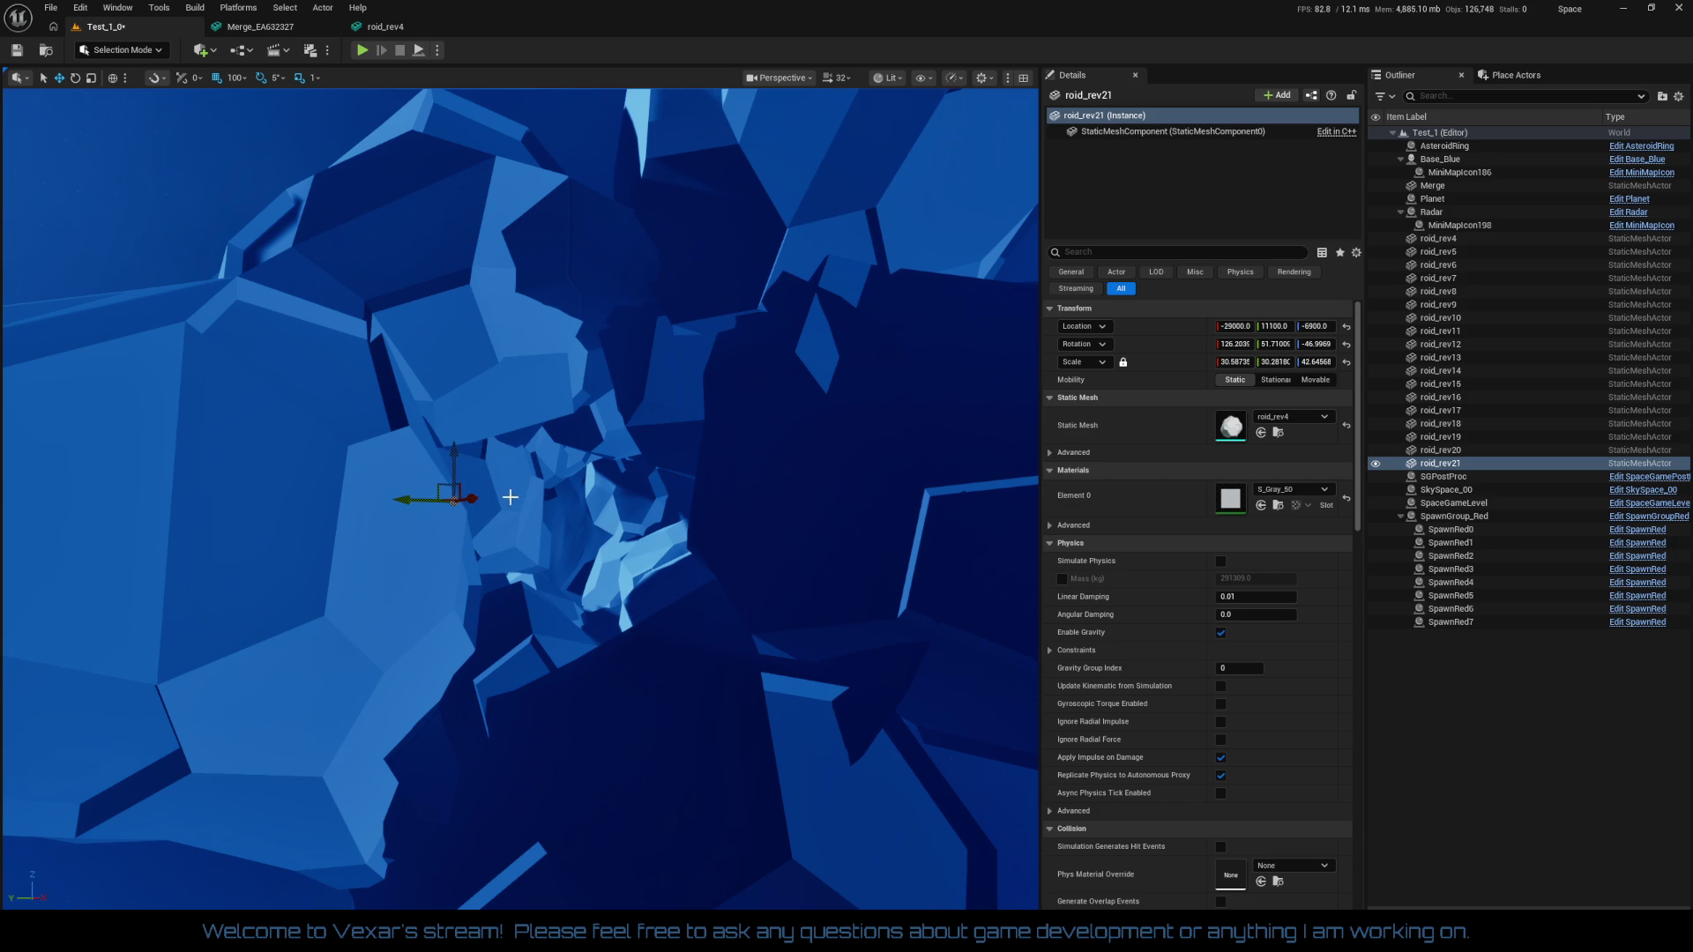
{"action": "left_click_drag", "start_coordinate": [510, 496], "coordinate": [510, 652]}
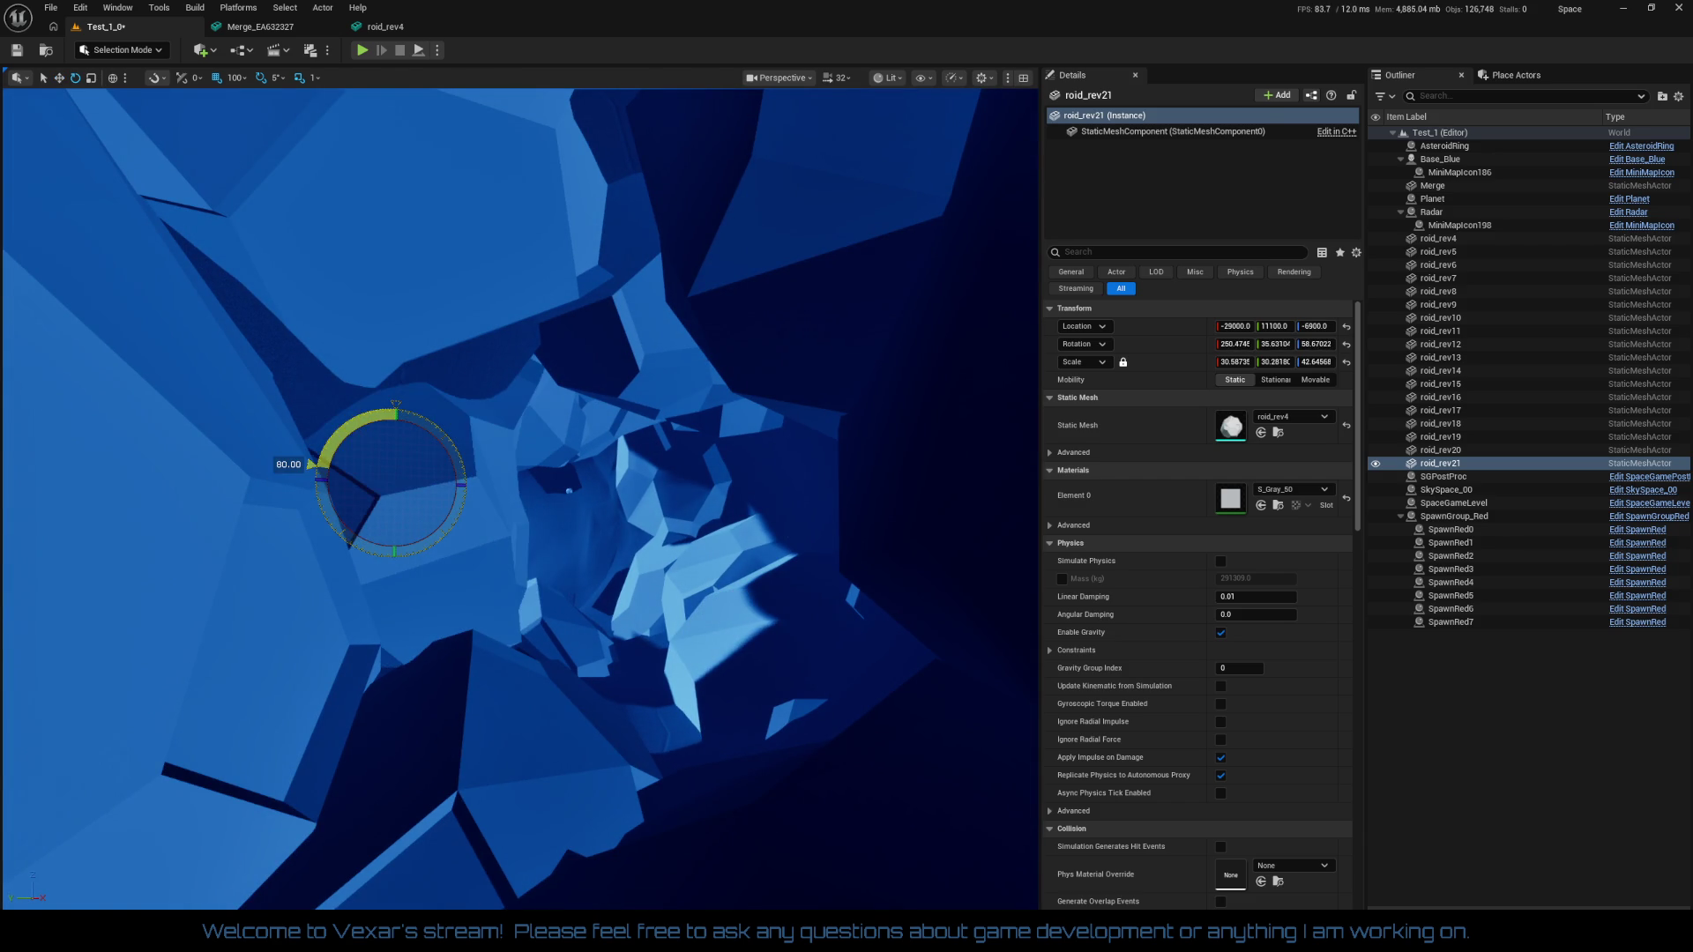
{"action": "left_click_drag", "start_coordinate": [374, 731], "coordinate": [329, 658]}
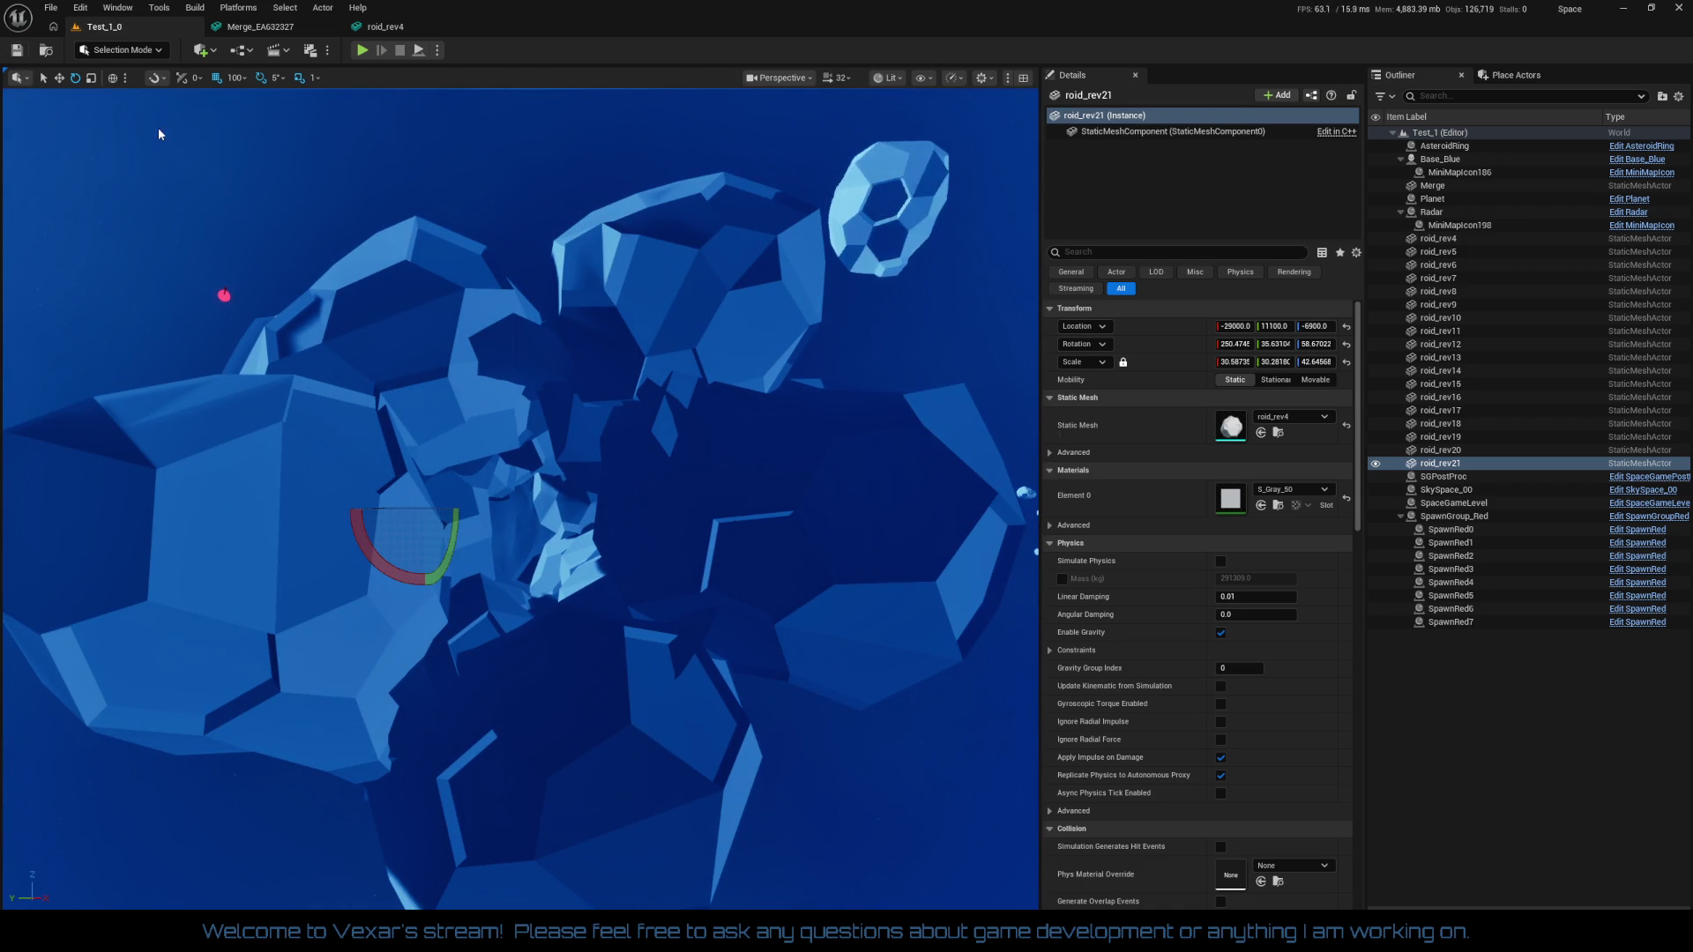
{"action": "left_click", "coordinate": [362, 50]}
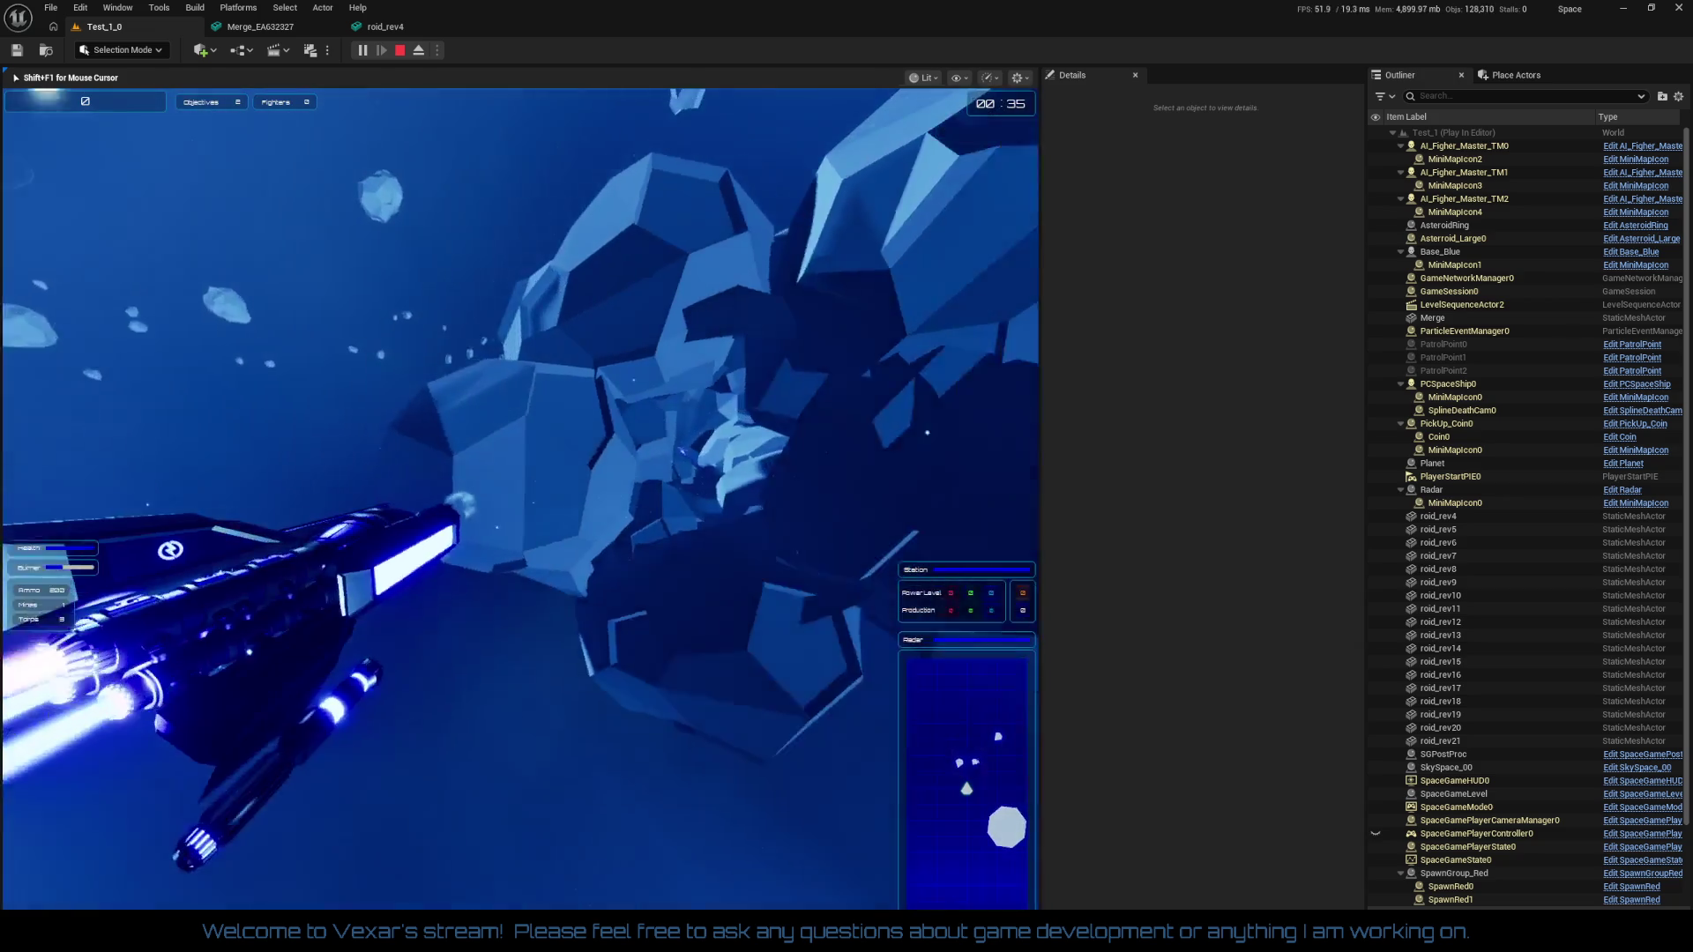
Stop the test flight and shrink roid_rev6 to about 32 and roid_rev4 to about 33.5 scale
{"action": "key", "text": "Escape"}
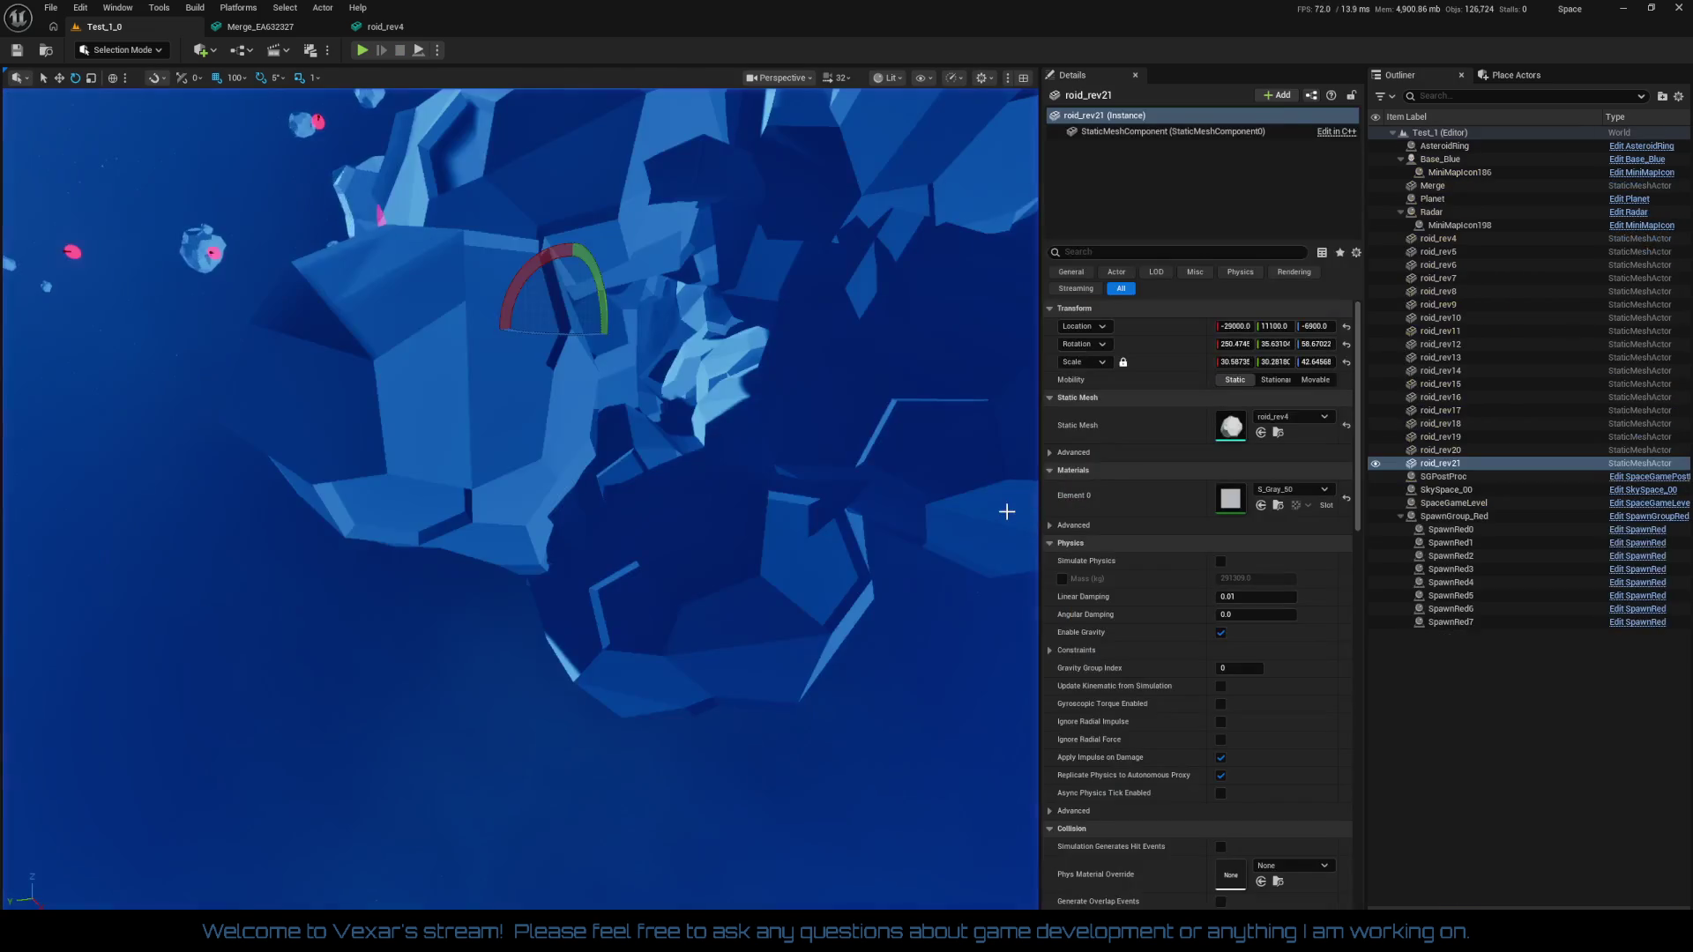
{"action": "double_click", "coordinate": [1438, 278]}
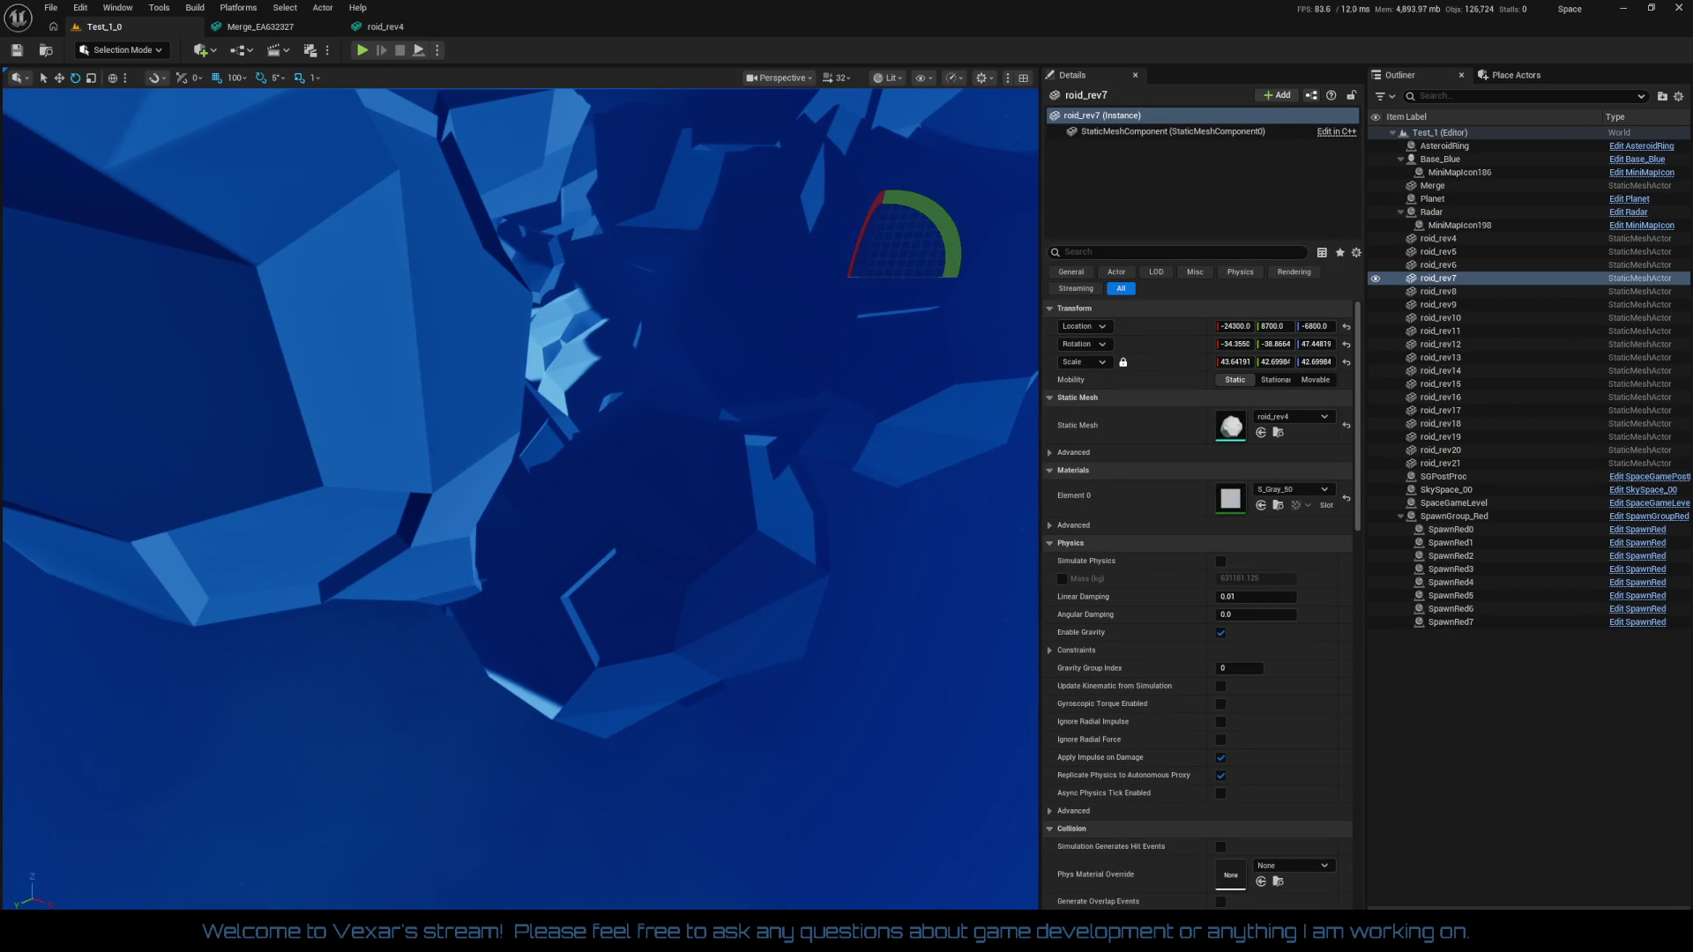
{"action": "left_click", "coordinate": [488, 328]}
{"action": "left_click_drag", "start_coordinate": [327, 427], "coordinate": [315, 457]}
{"action": "left_click", "coordinate": [530, 449]}
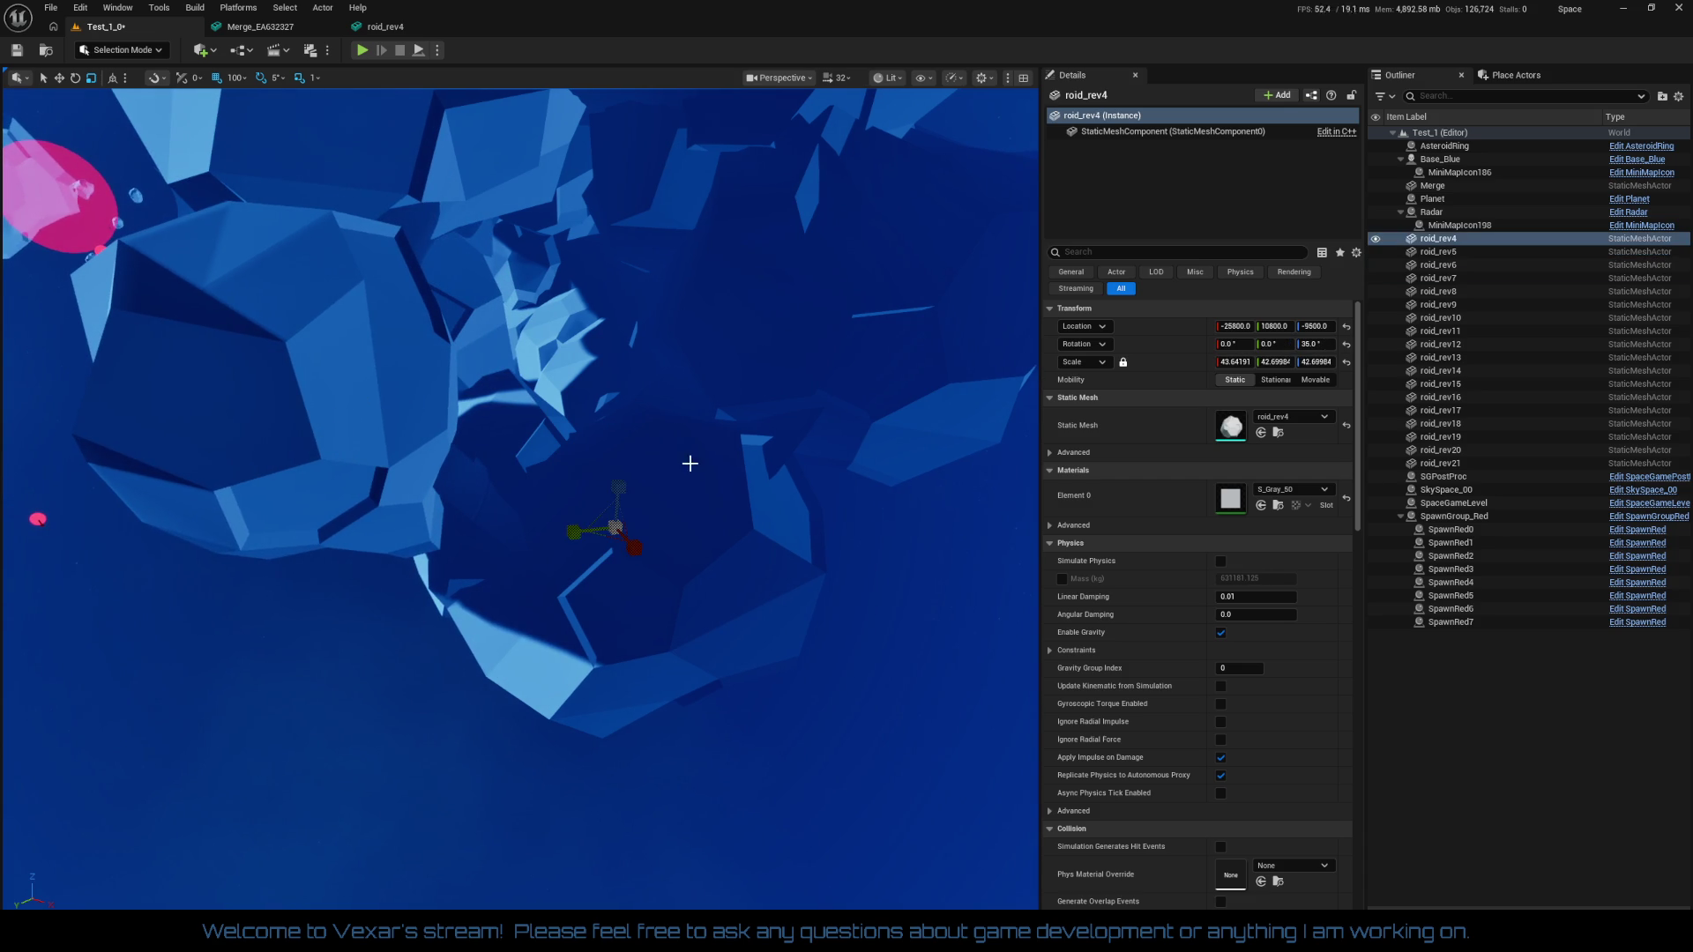
{"action": "mouse_move", "coordinate": [616, 524]}
{"action": "left_mouse_down"}
{"action": "mouse_move", "coordinate": [582, 599]}
{"action": "mouse_move", "coordinate": [691, 759]}
{"action": "left_mouse_up"}
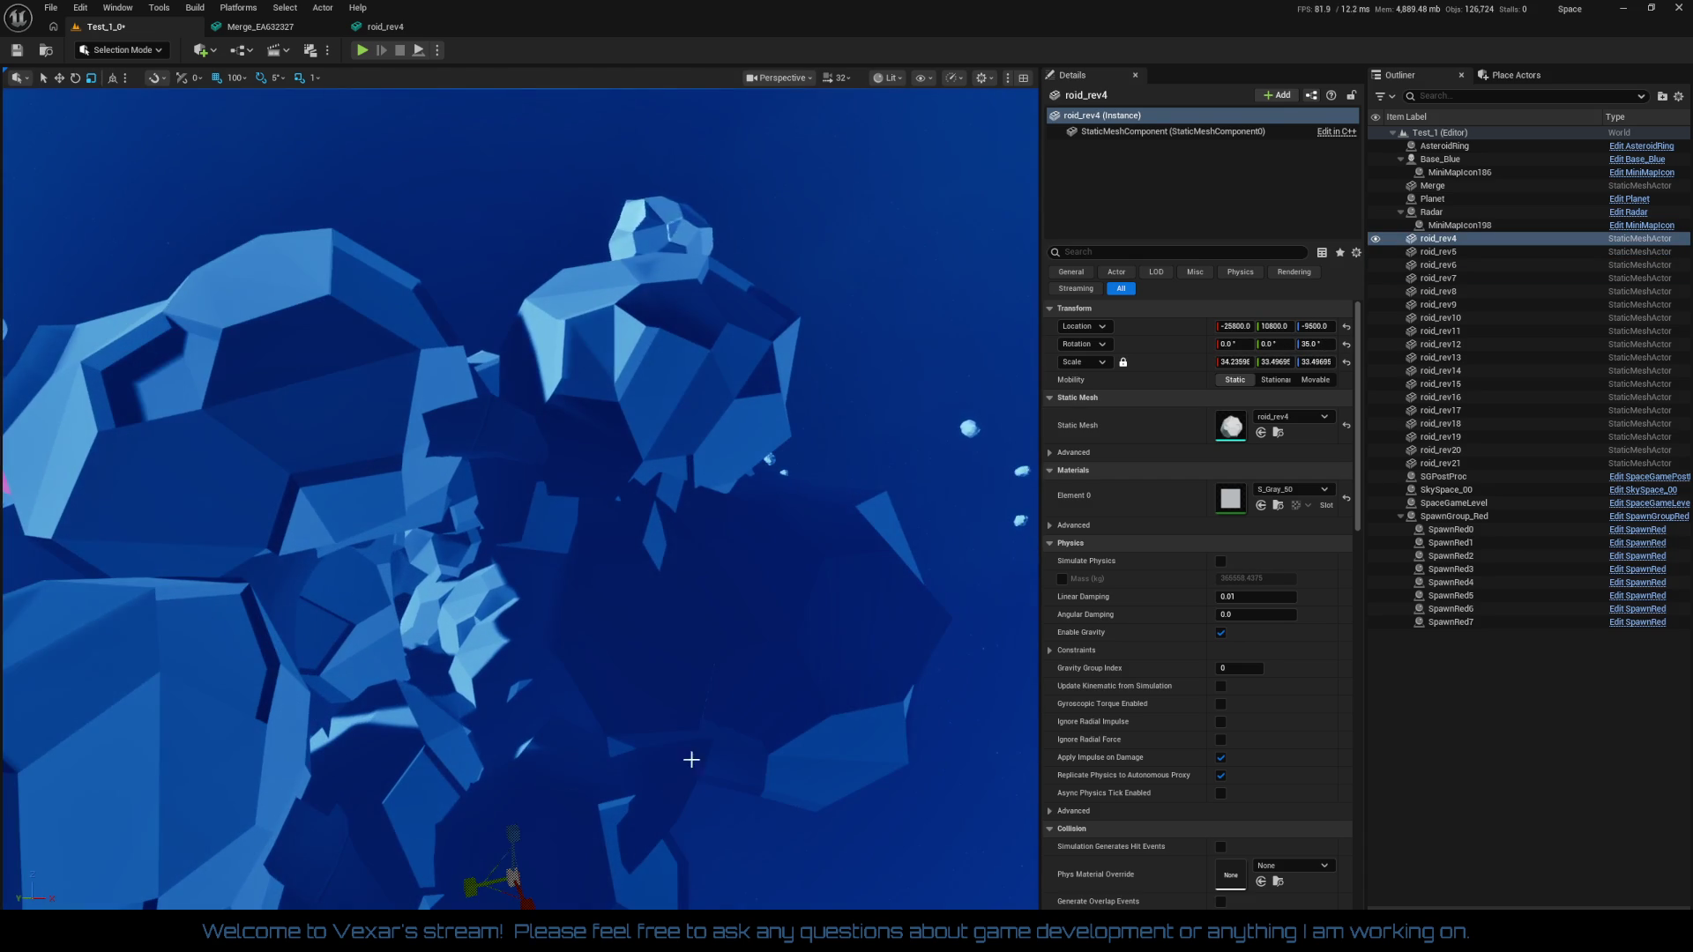
Shrink roid_rev7 to about 37.7 scale and shift it along Y to 9600
{"action": "left_click", "coordinate": [685, 686]}
{"action": "left_click_drag", "start_coordinate": [735, 585], "coordinate": [735, 596]}
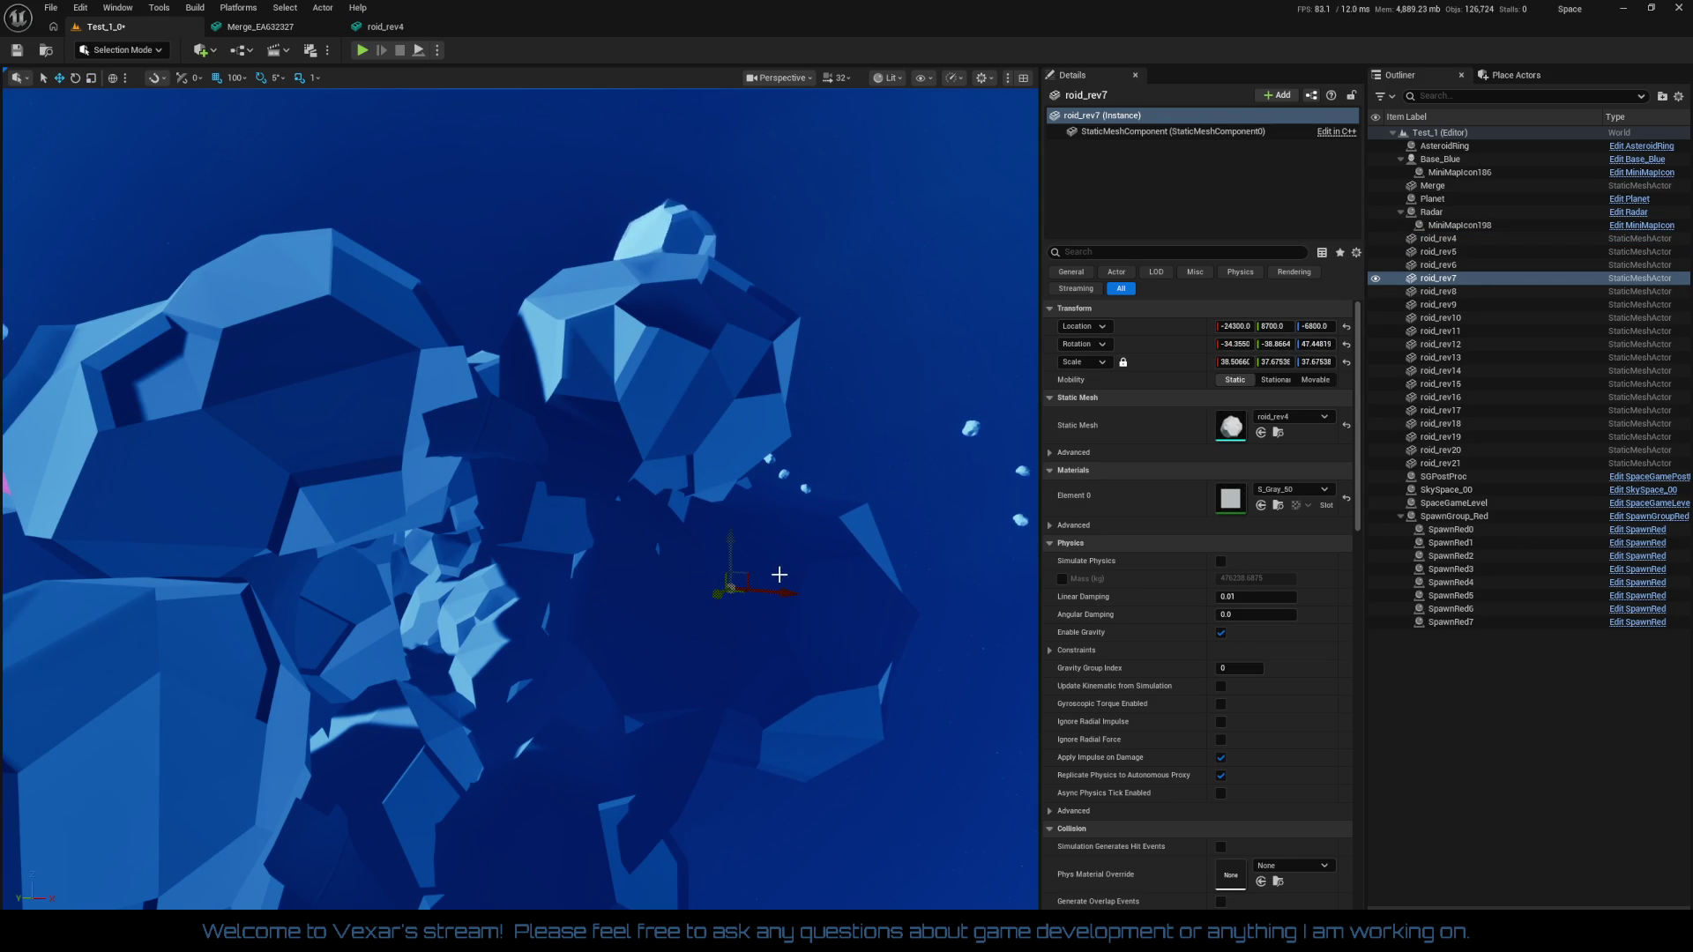
{"action": "left_click_drag", "start_coordinate": [718, 589], "coordinate": [700, 589]}
{"action": "scroll", "coordinate": [699, 589], "scroll_direction": "down", "scroll_amount": 5}
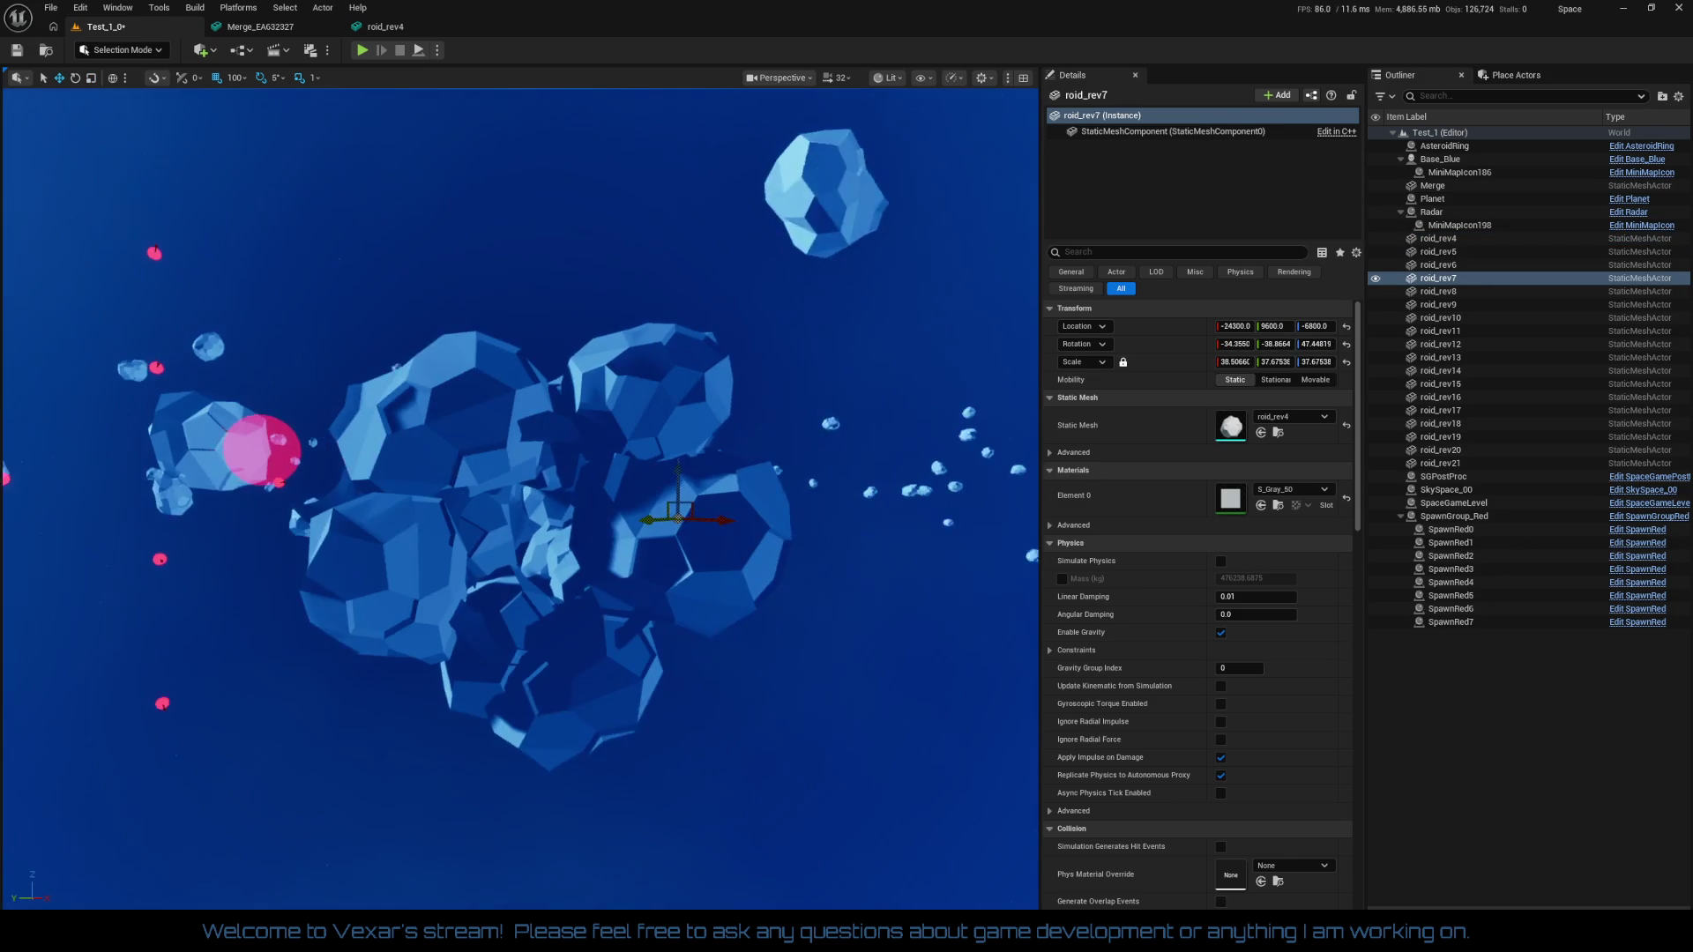
Select the asteroids roid_rev4 through roid_rev21 in the Outliner
{"action": "left_click", "coordinate": [1437, 239]}
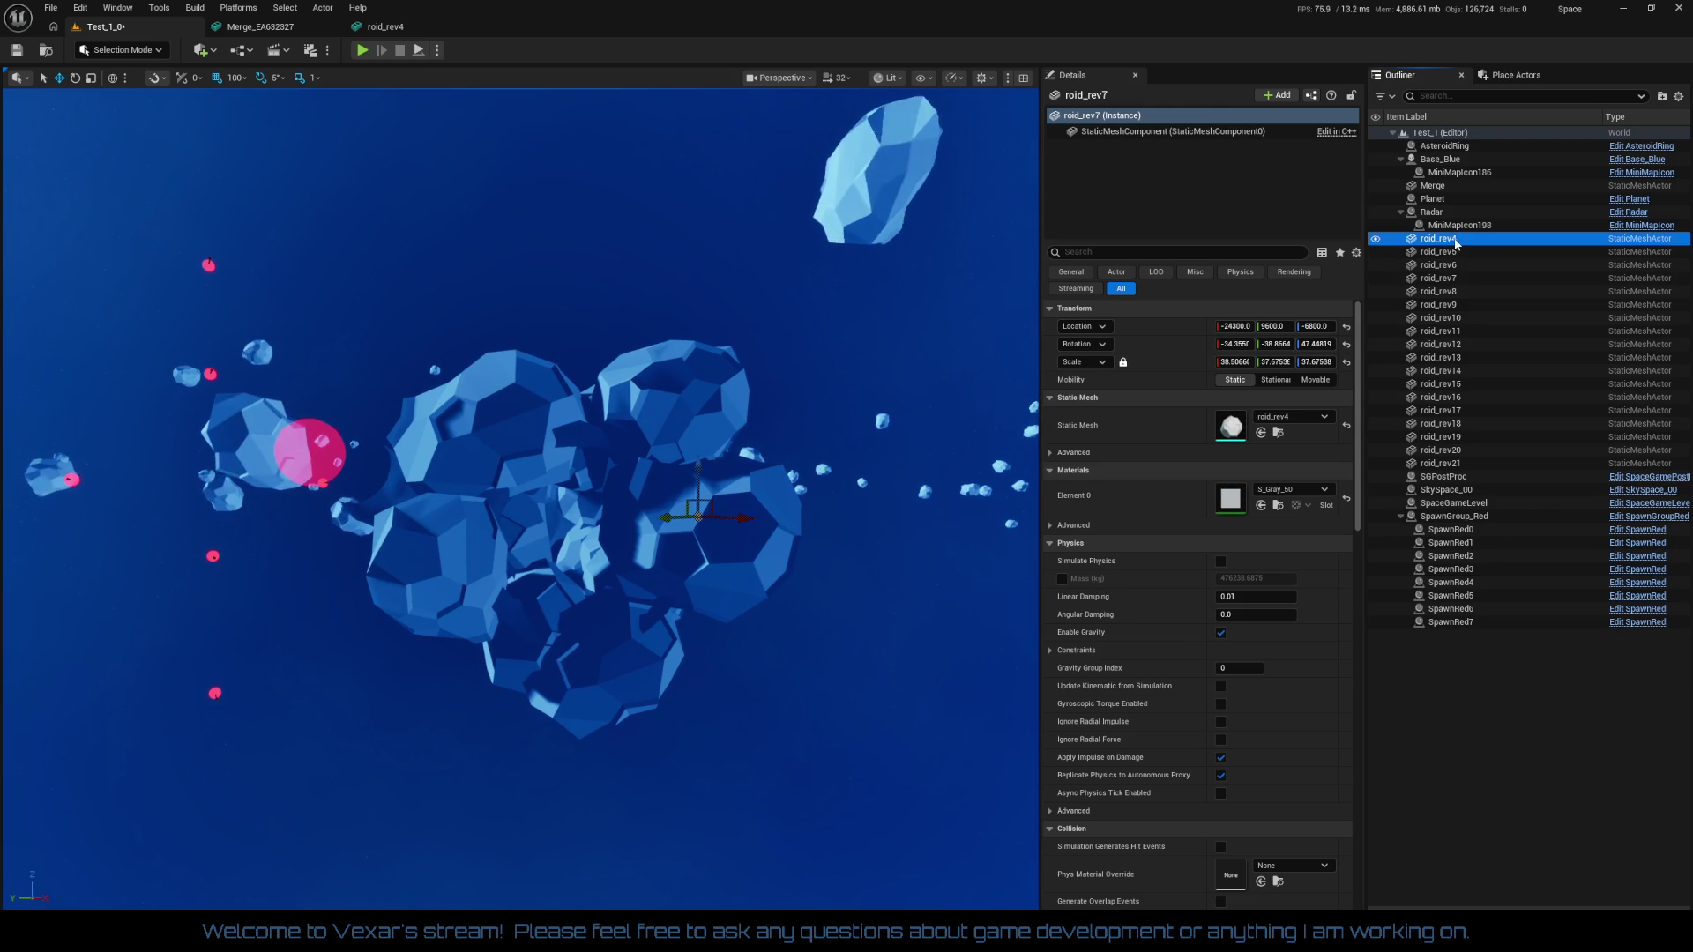
{"action": "left_click", "coordinate": [1402, 463], "text": "shift"}
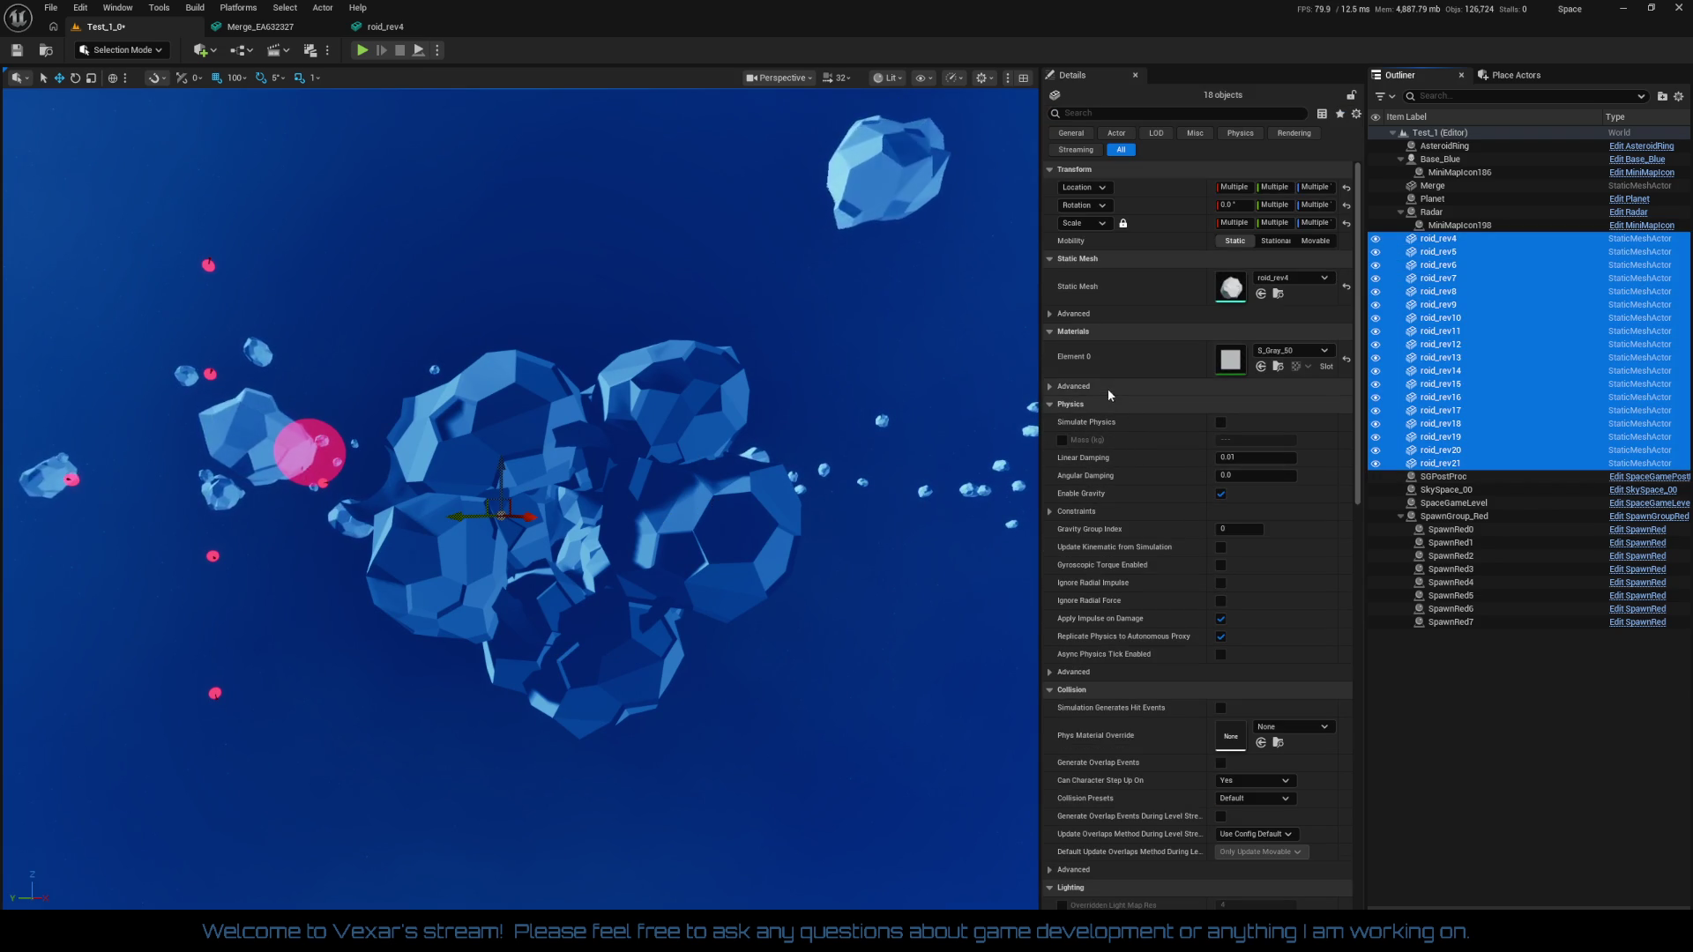
{"action": "scroll", "coordinate": [1146, 441], "scroll_direction": "down", "scroll_amount": 3}
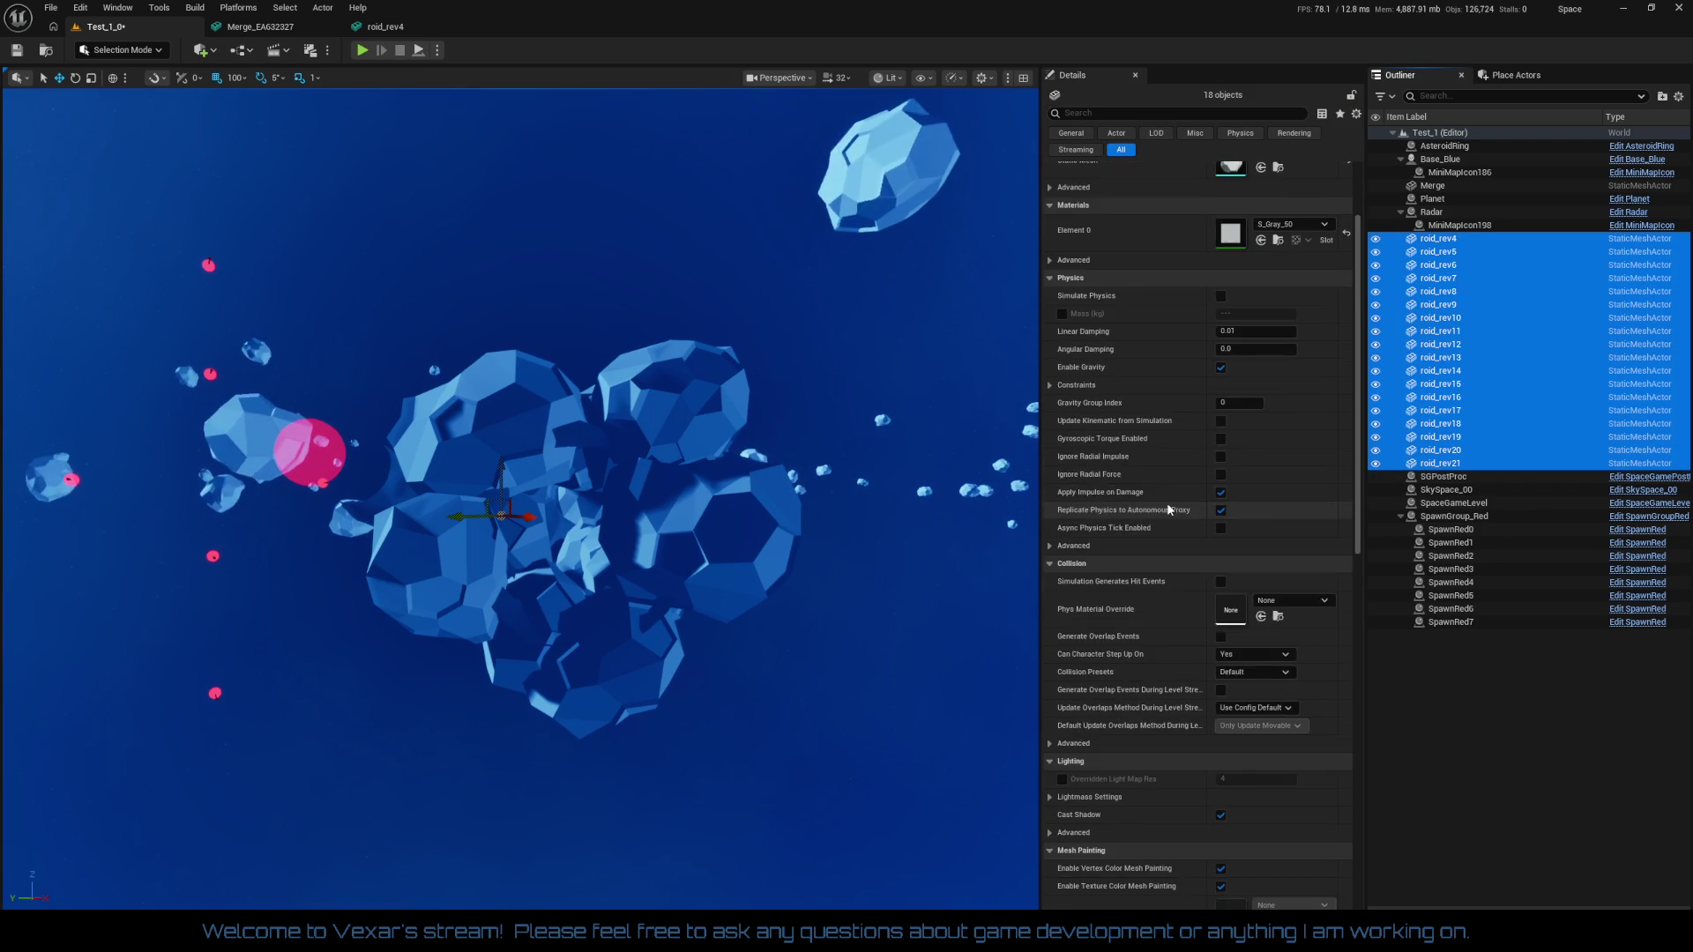
{"action": "scroll", "coordinate": [1165, 467], "scroll_direction": "up", "scroll_amount": 3}
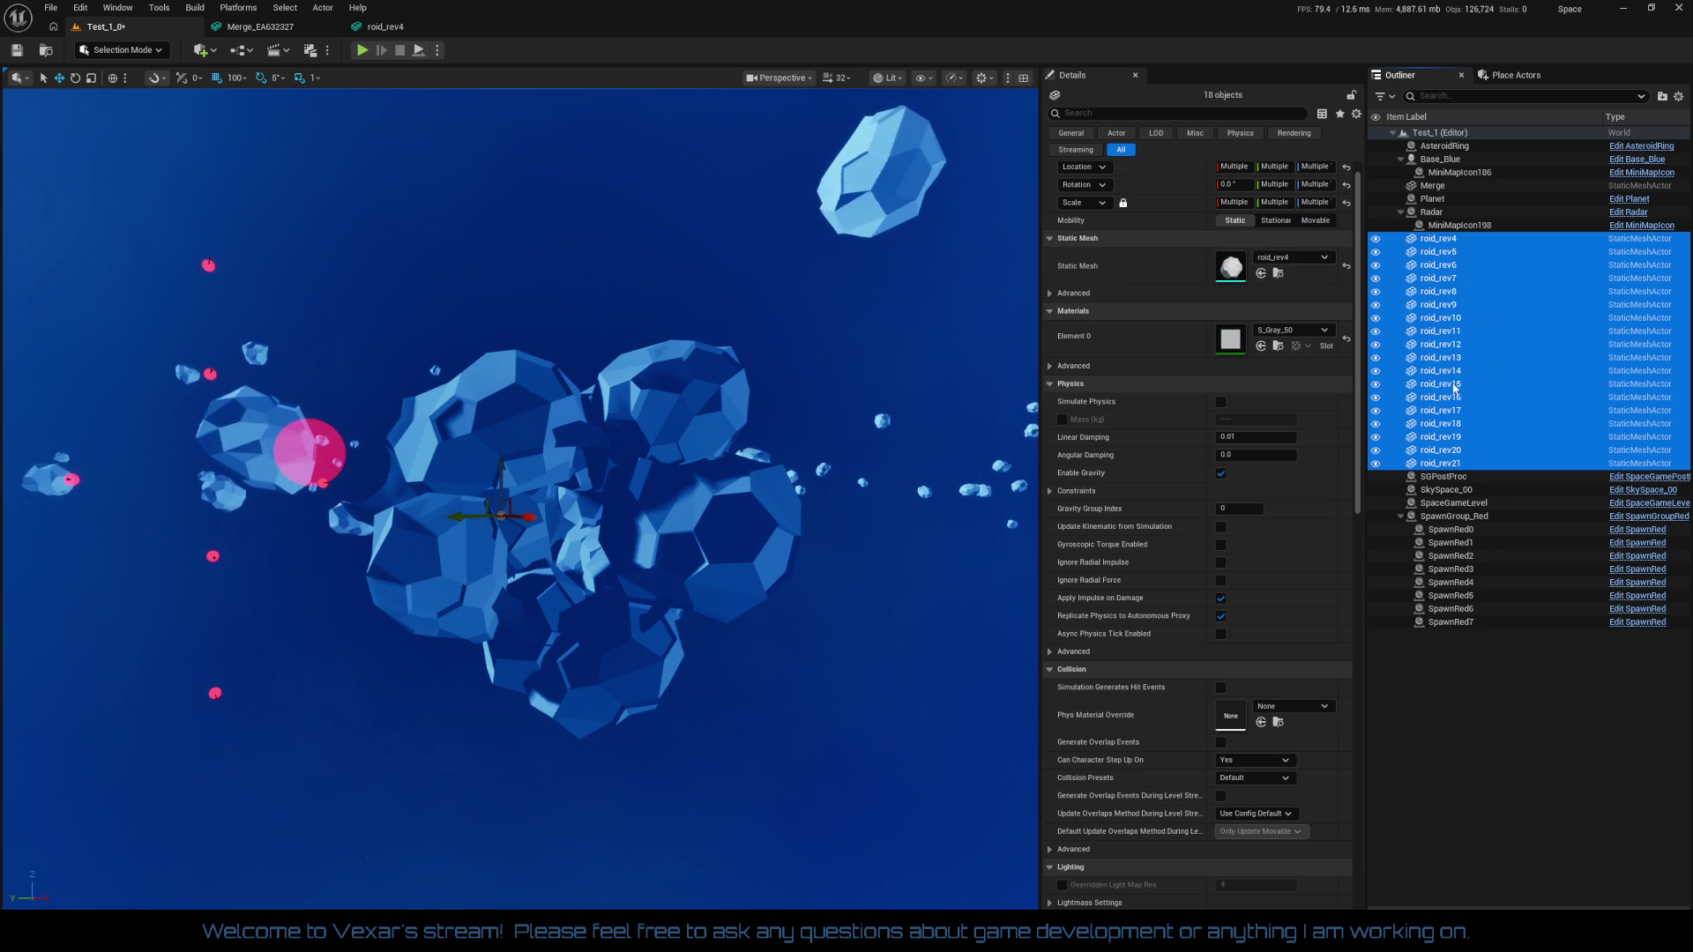
{"action": "left_click_drag", "start_coordinate": [987, 446], "coordinate": [987, 388]}
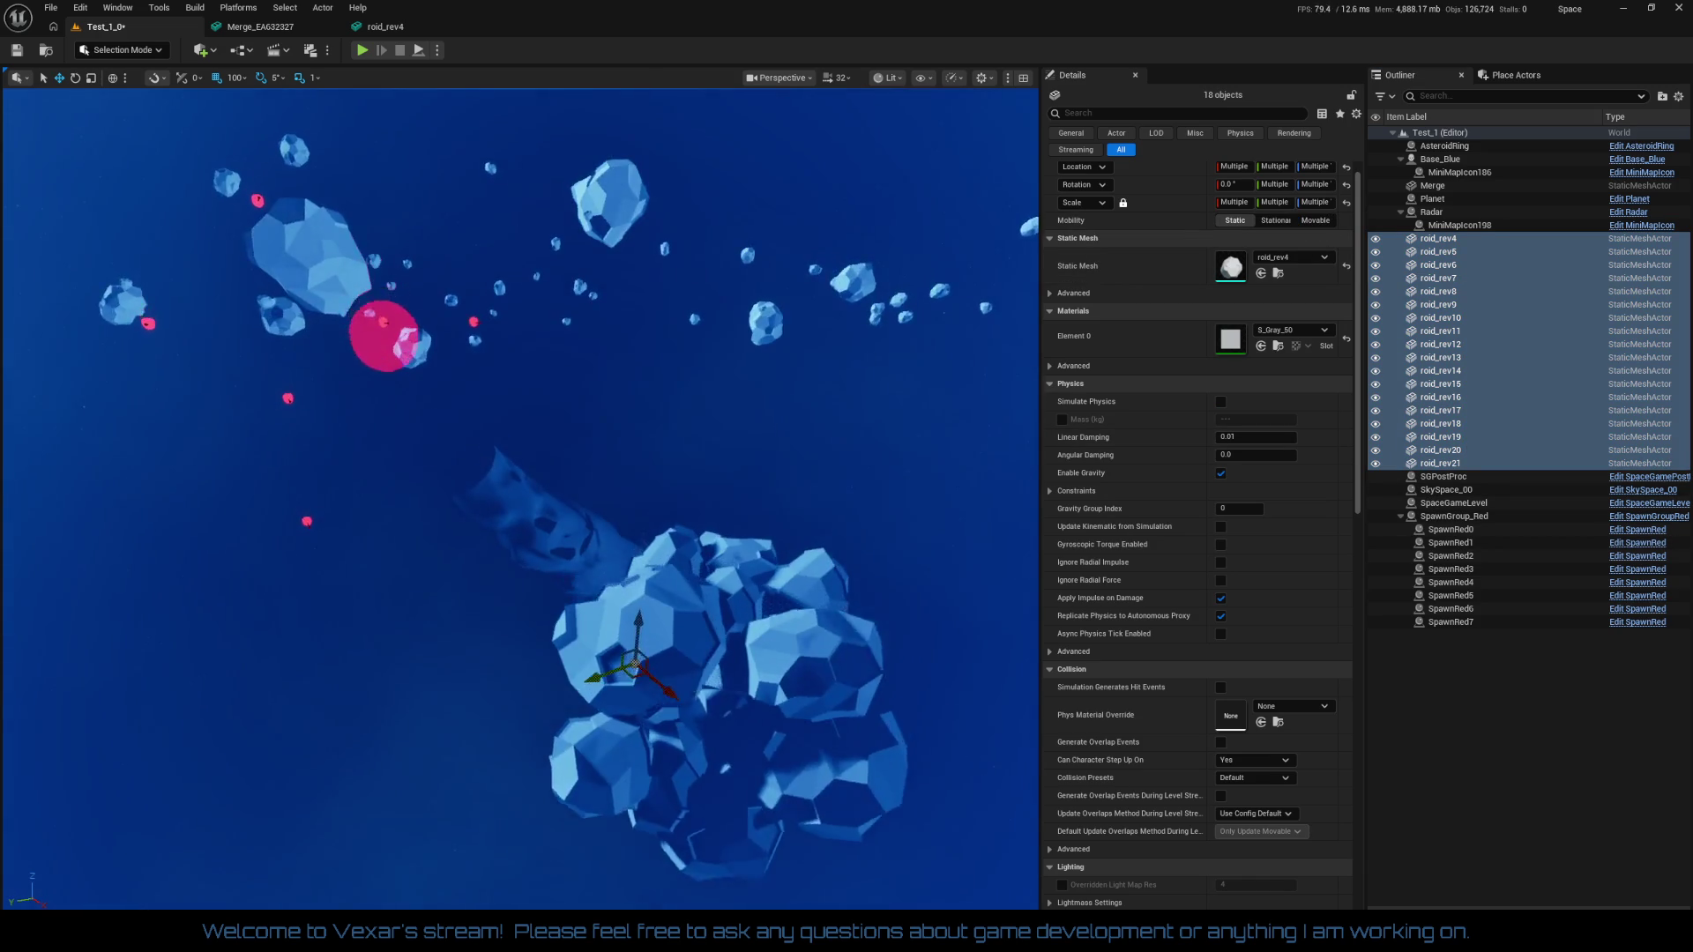
{"action": "left_click_drag", "start_coordinate": [575, 584], "coordinate": [565, 573]}
Attach roid_rev4–roid_rev21 under the Merge actor and set their Mobility to Movable
{"action": "left_click", "coordinate": [624, 608]}
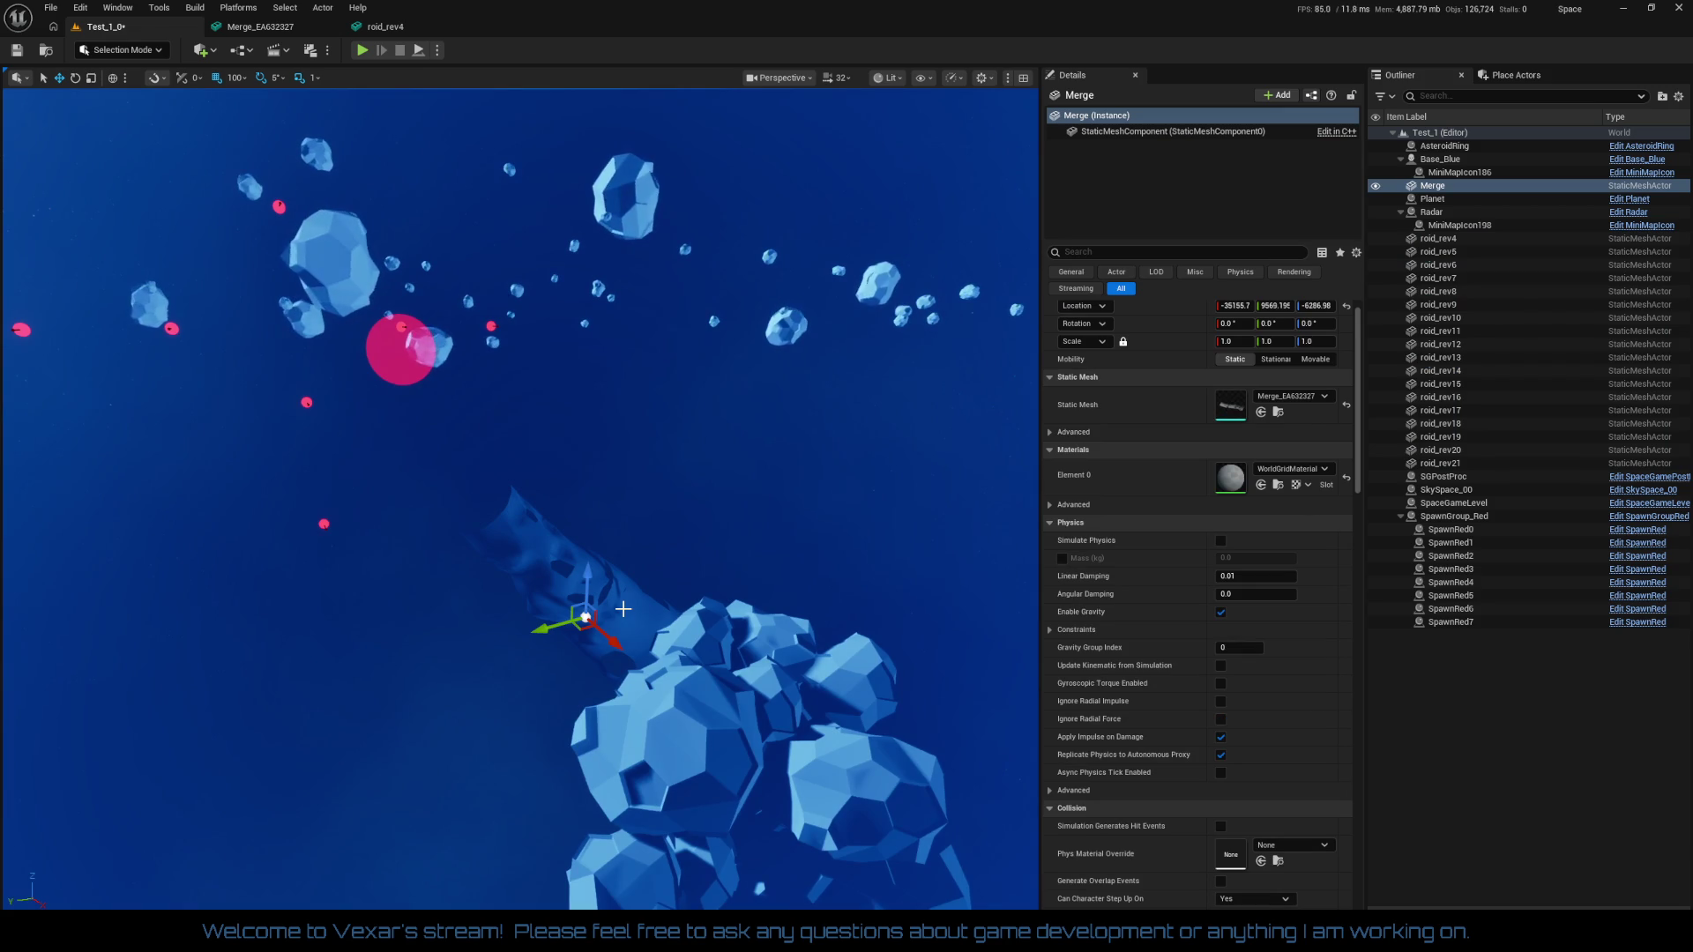
{"action": "left_click", "coordinate": [1443, 245]}
{"action": "left_click", "coordinate": [1439, 463], "text": "shift"}
{"action": "left_click_drag", "start_coordinate": [1440, 462], "coordinate": [1437, 189]}
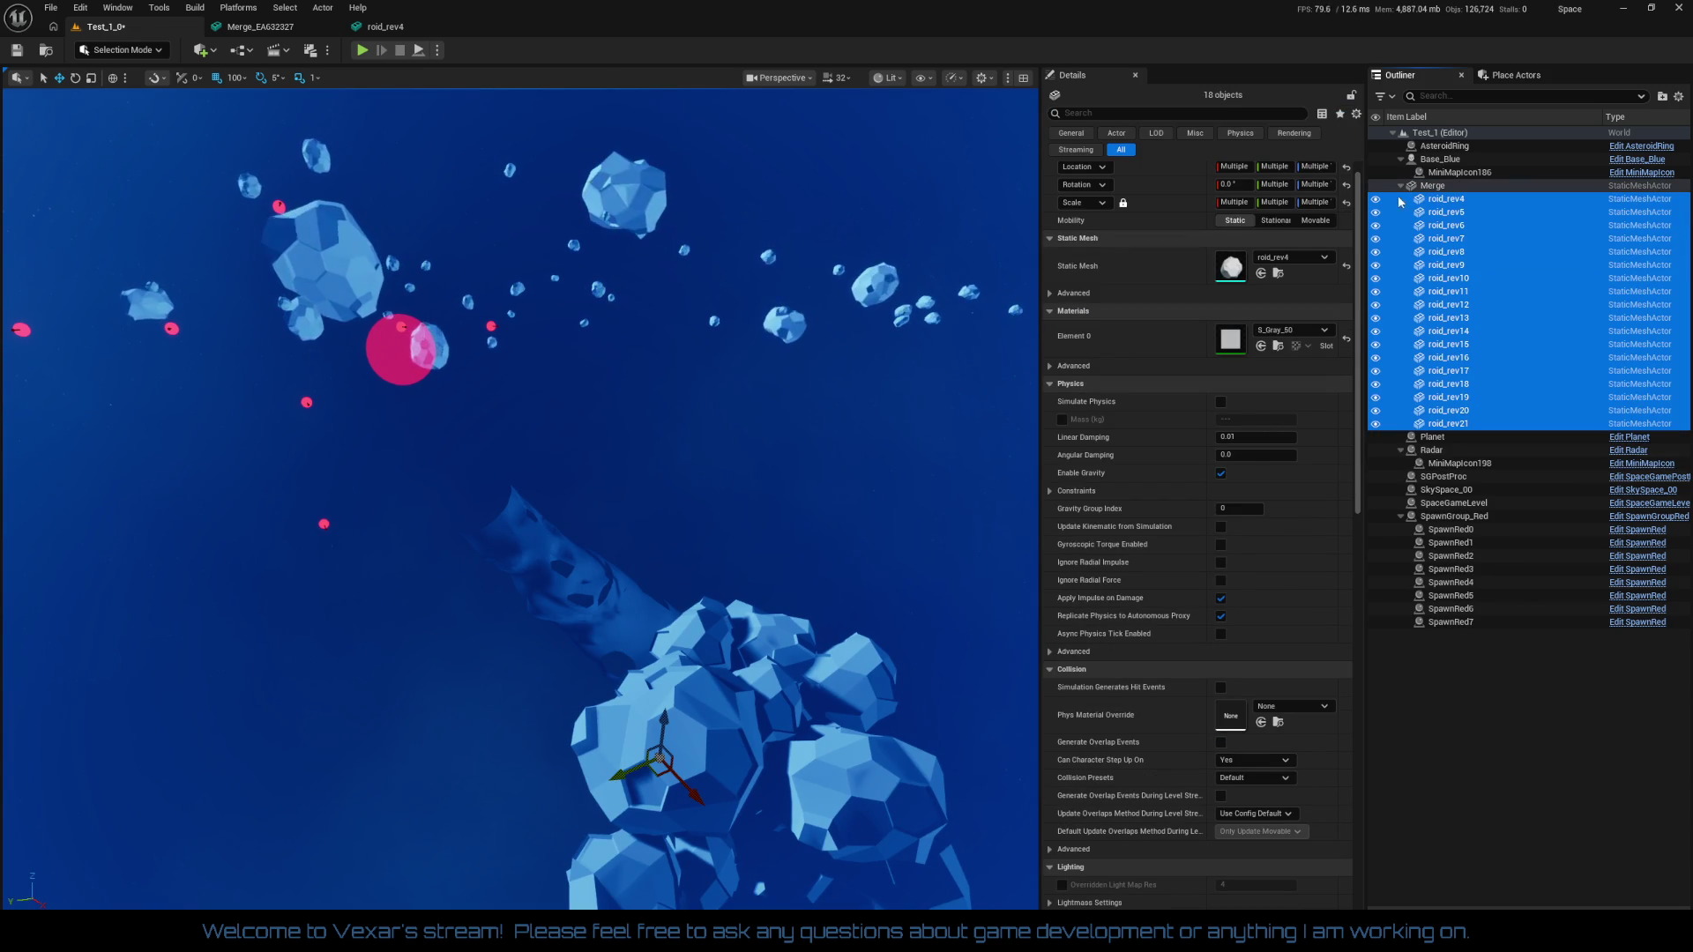
{"action": "left_click", "coordinate": [1317, 221]}
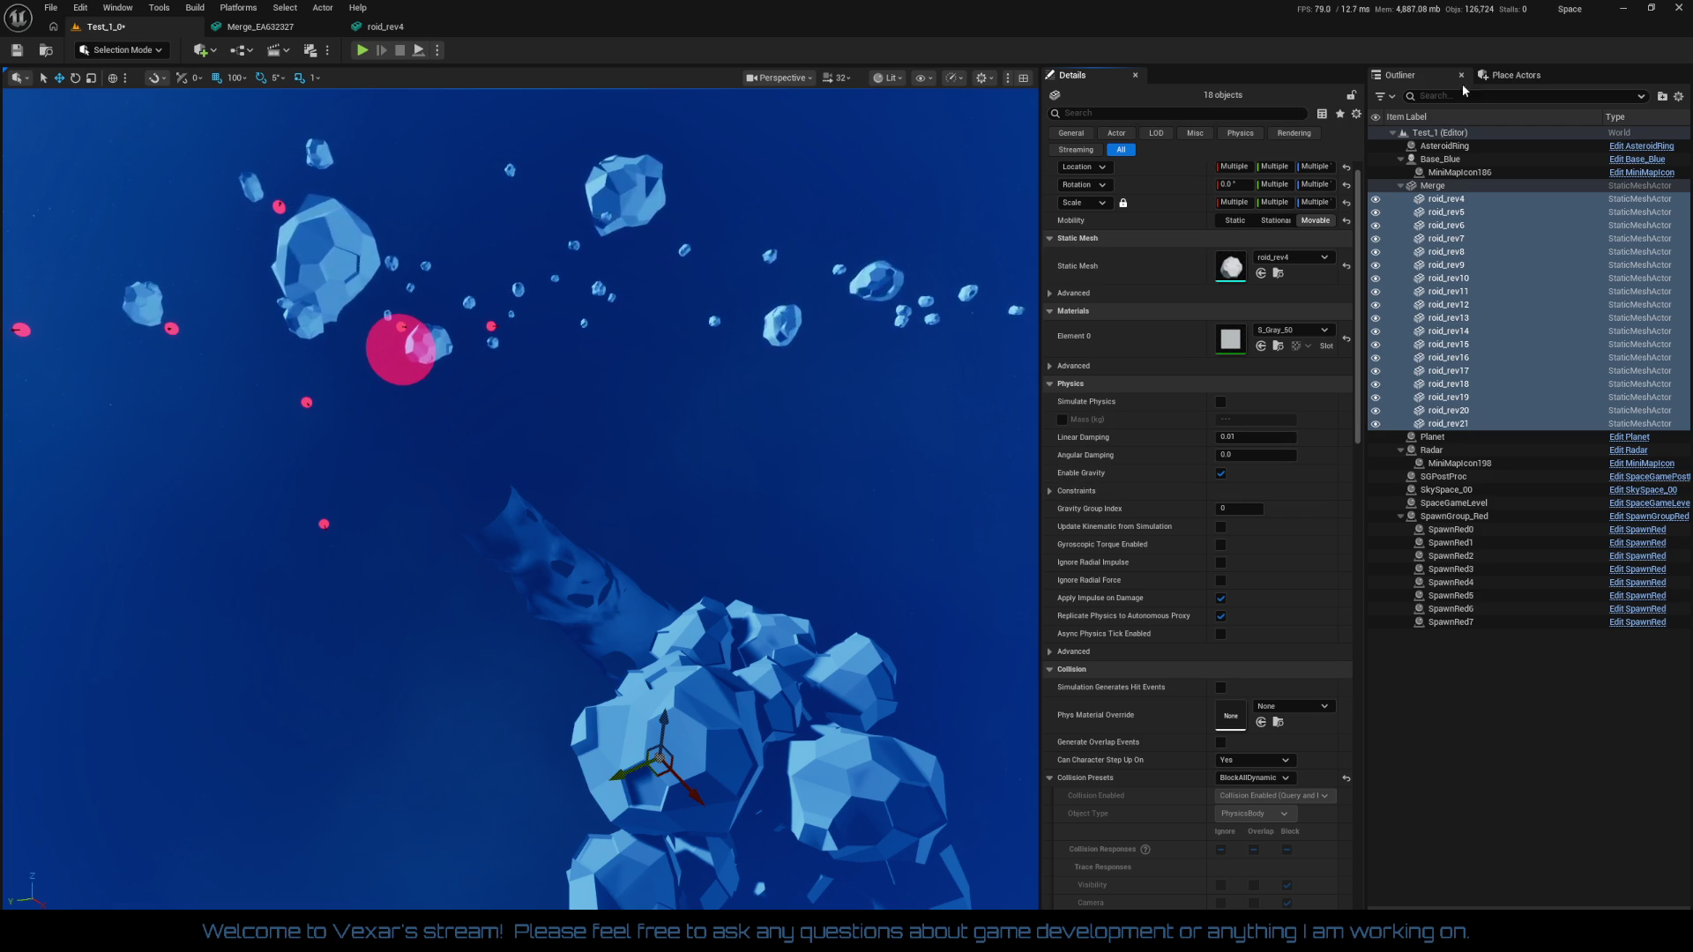
{"action": "left_click", "coordinate": [1512, 77]}
{"action": "type", "text": "roi"}
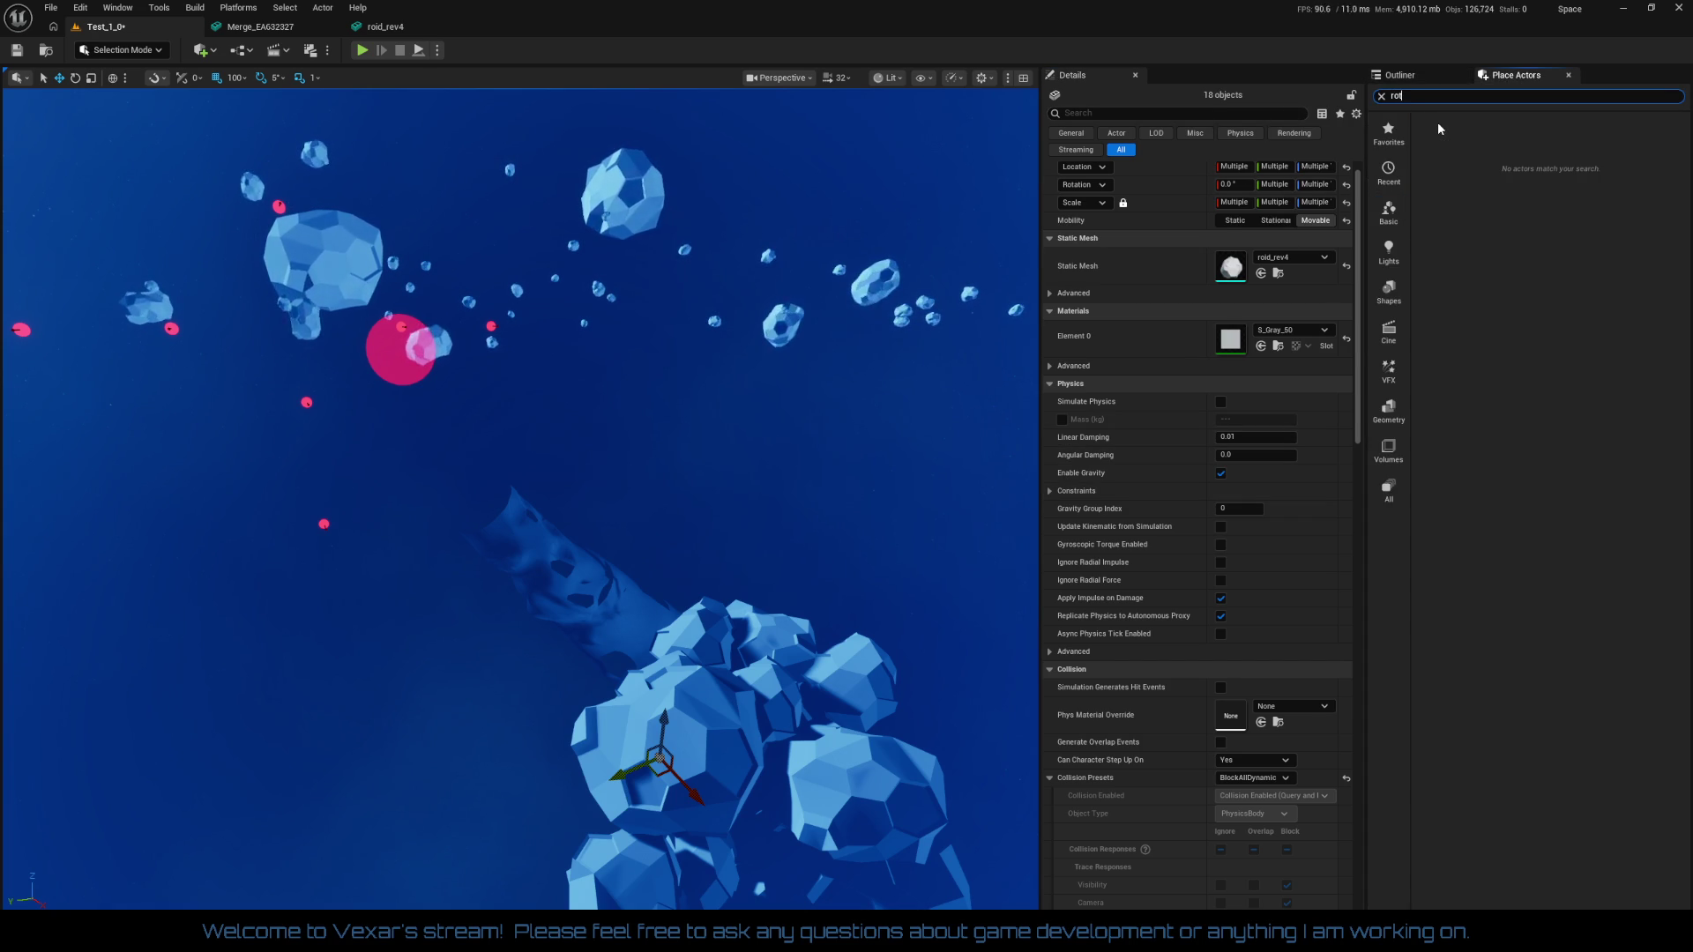
Clear the Place Actors search and show All actor classes
{"action": "key", "text": "BackSpace"}
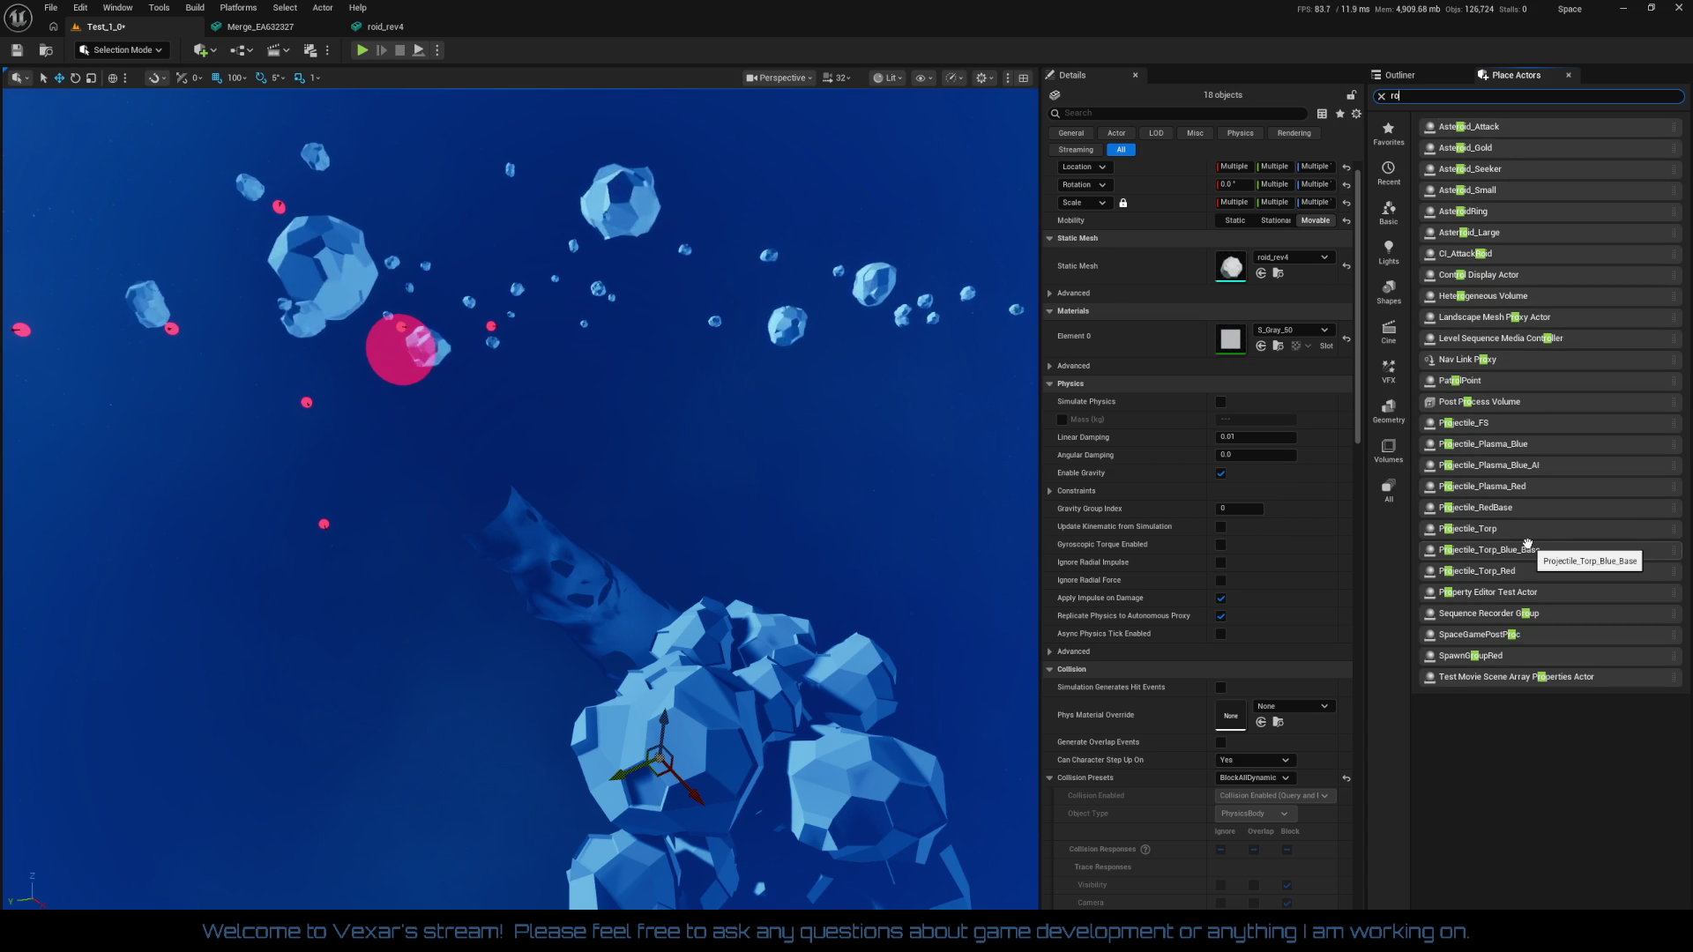
{"action": "key", "text": "BackSpace"}
{"action": "key", "text": "BackSpace"}
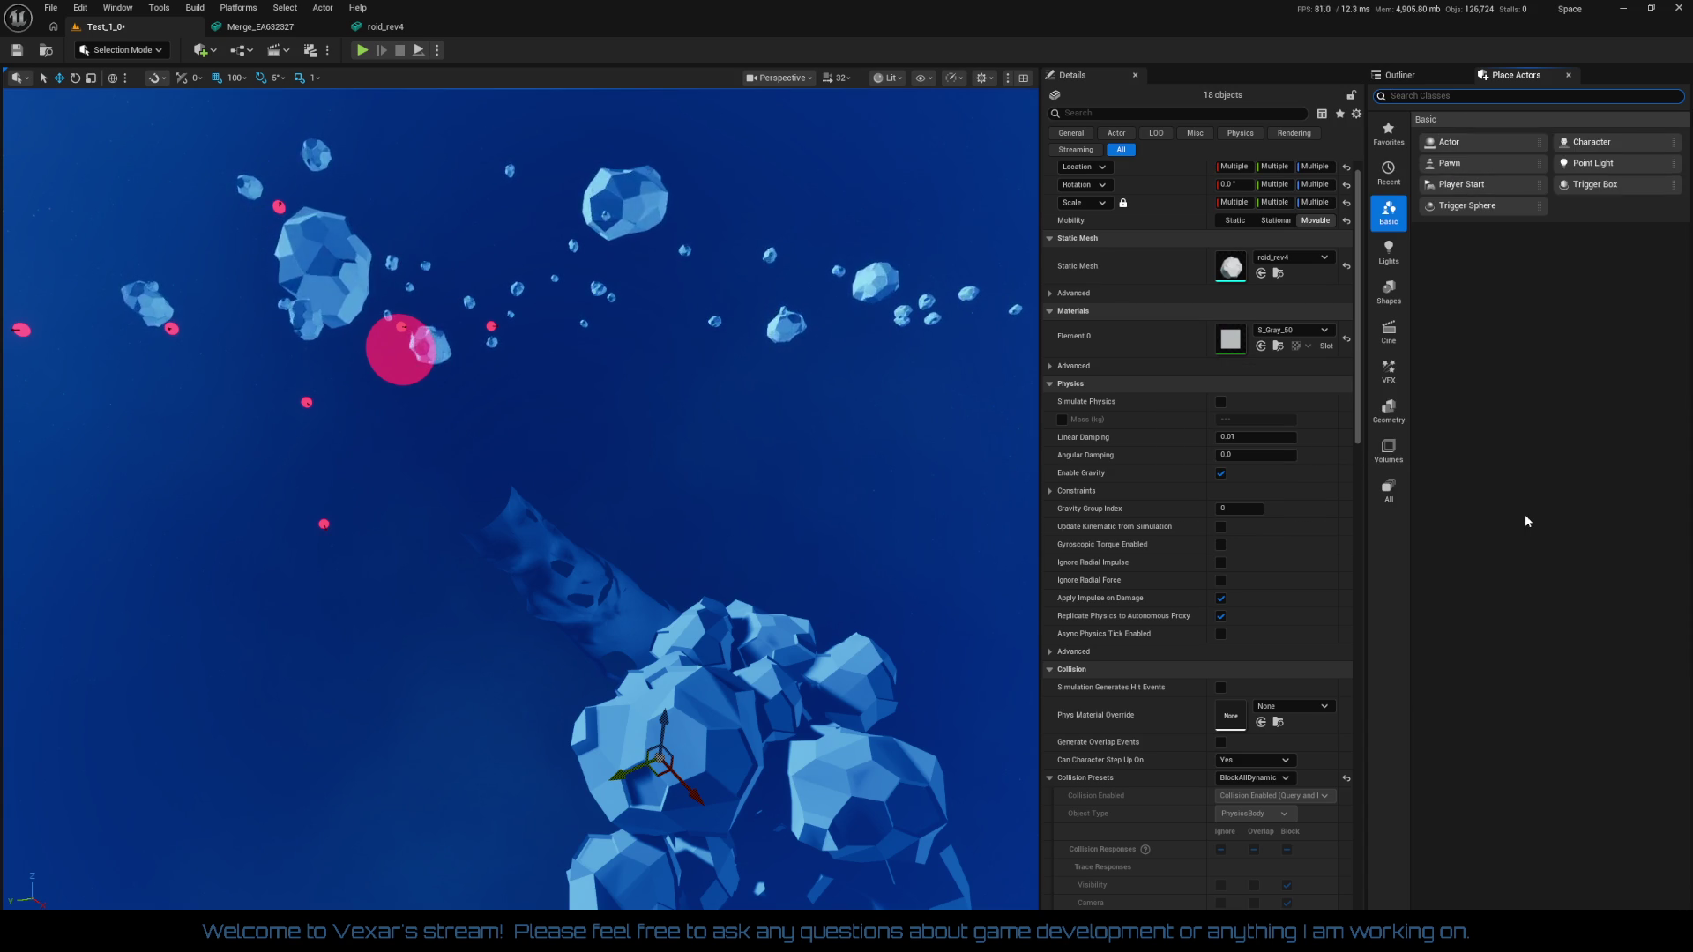
{"action": "type", "text": "movement"}
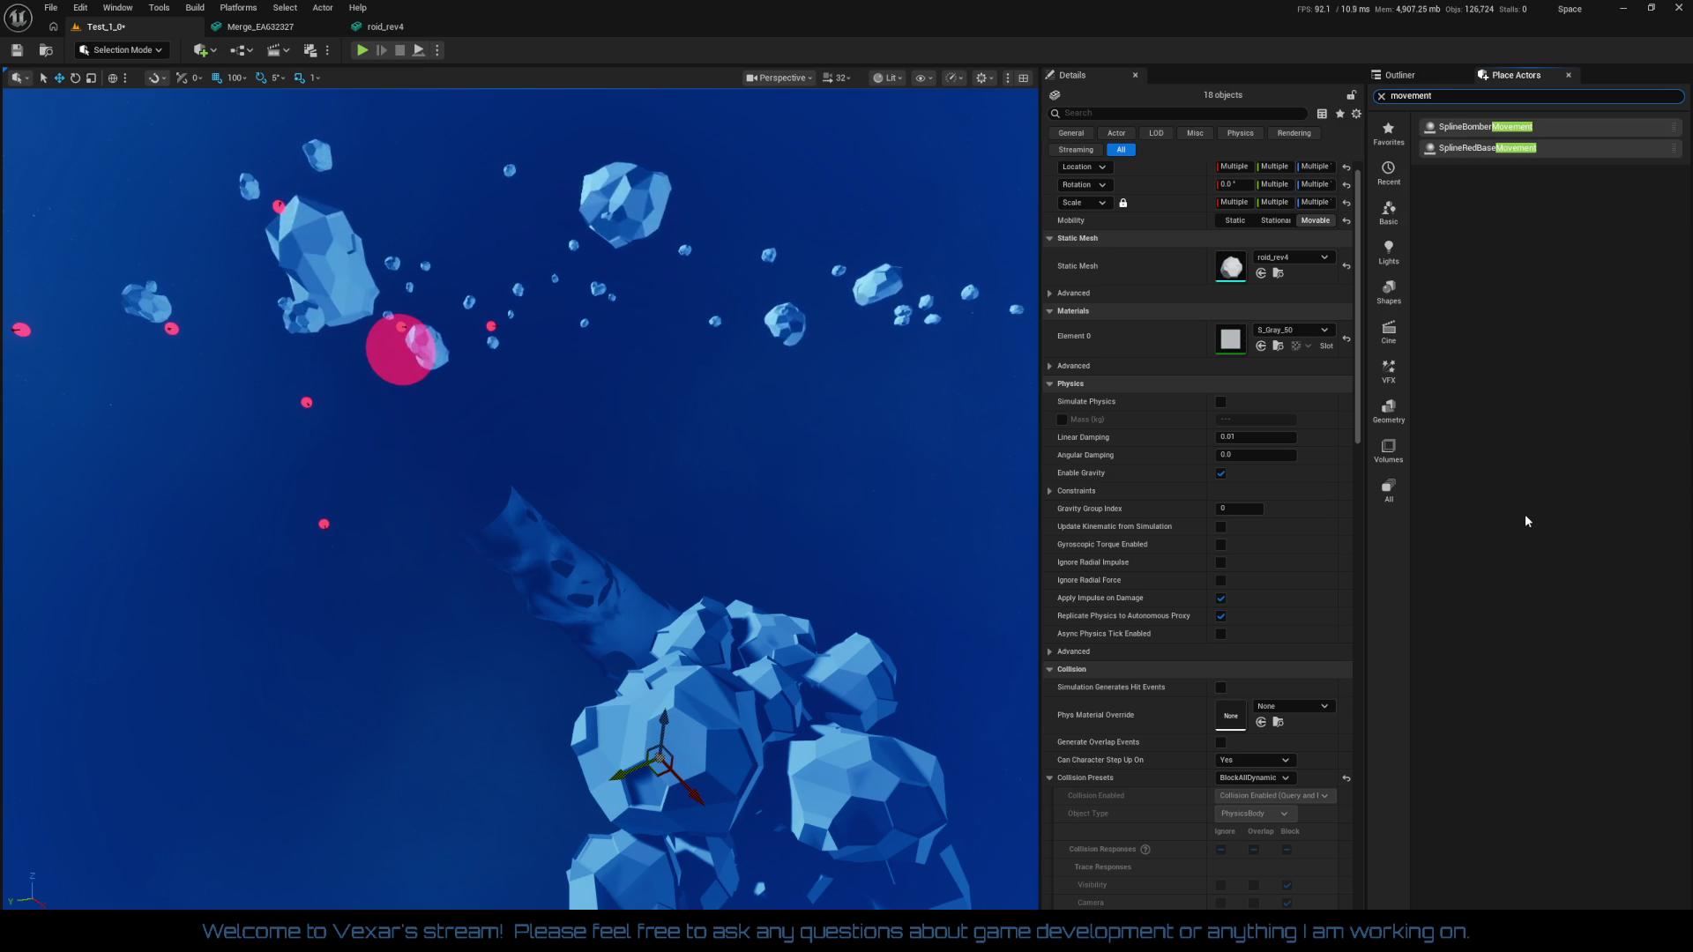
{"action": "left_click", "coordinate": [1389, 491]}
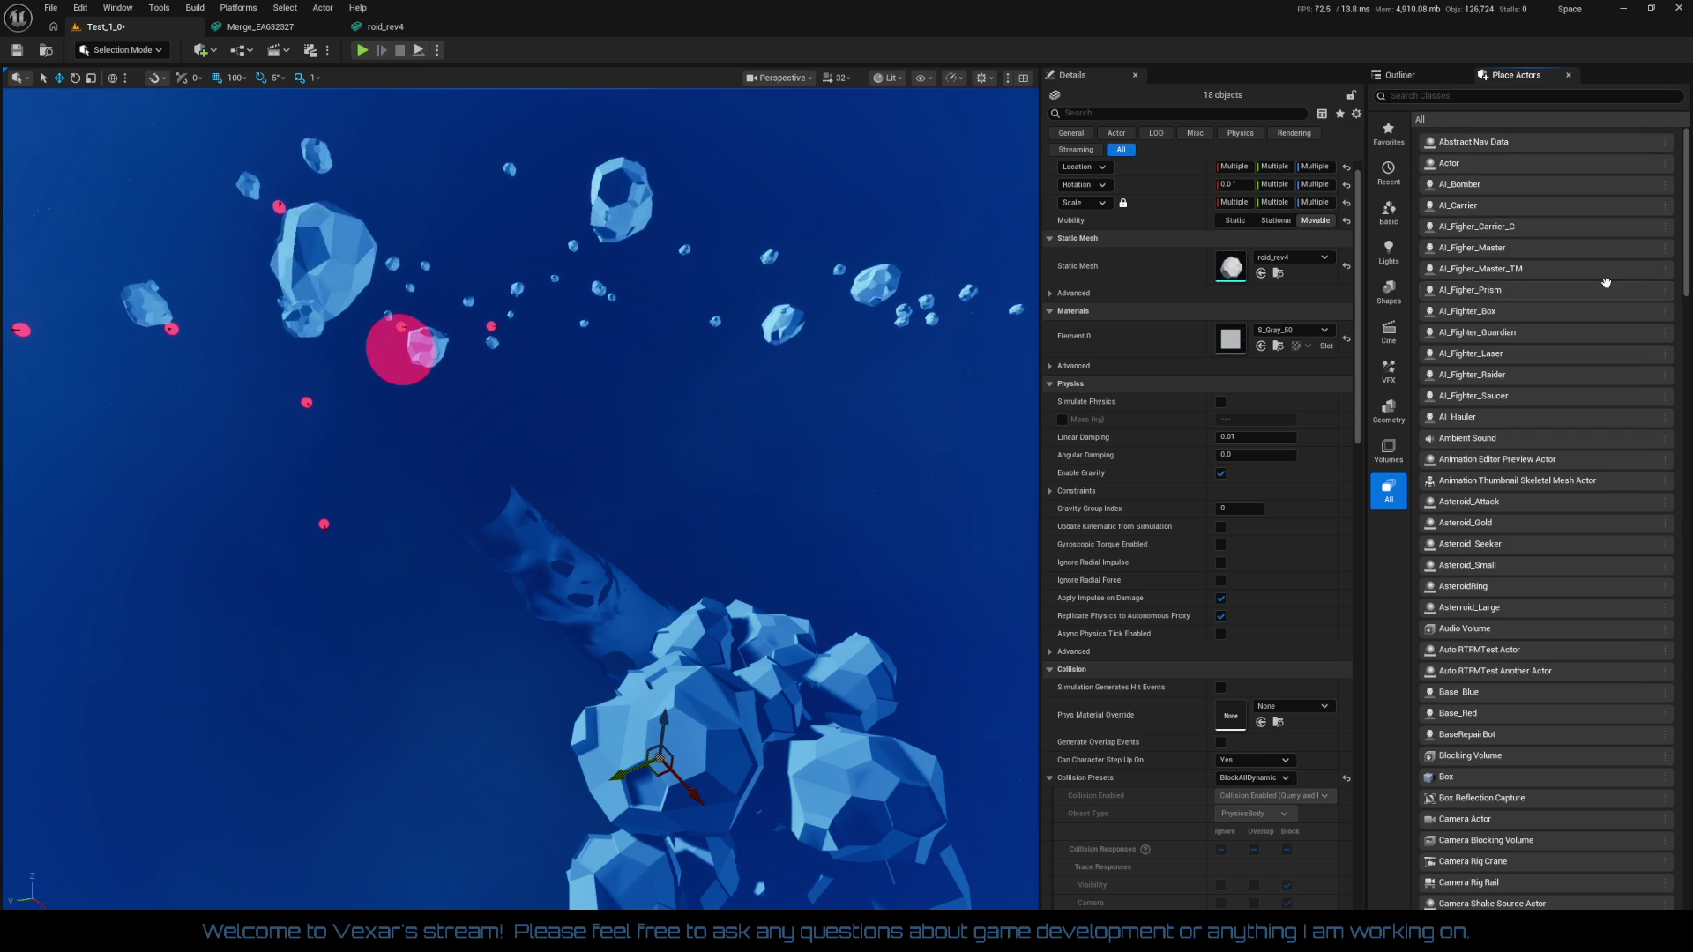
Scroll through the full actor class list, then go back to the Outliner
{"action": "mouse_move", "coordinate": [1687, 282]}
{"action": "left_mouse_down"}
{"action": "mouse_move", "coordinate": [1687, 913]}
{"action": "mouse_move", "coordinate": [1665, 724]}
{"action": "mouse_move", "coordinate": [1661, 779]}
{"action": "left_mouse_up"}
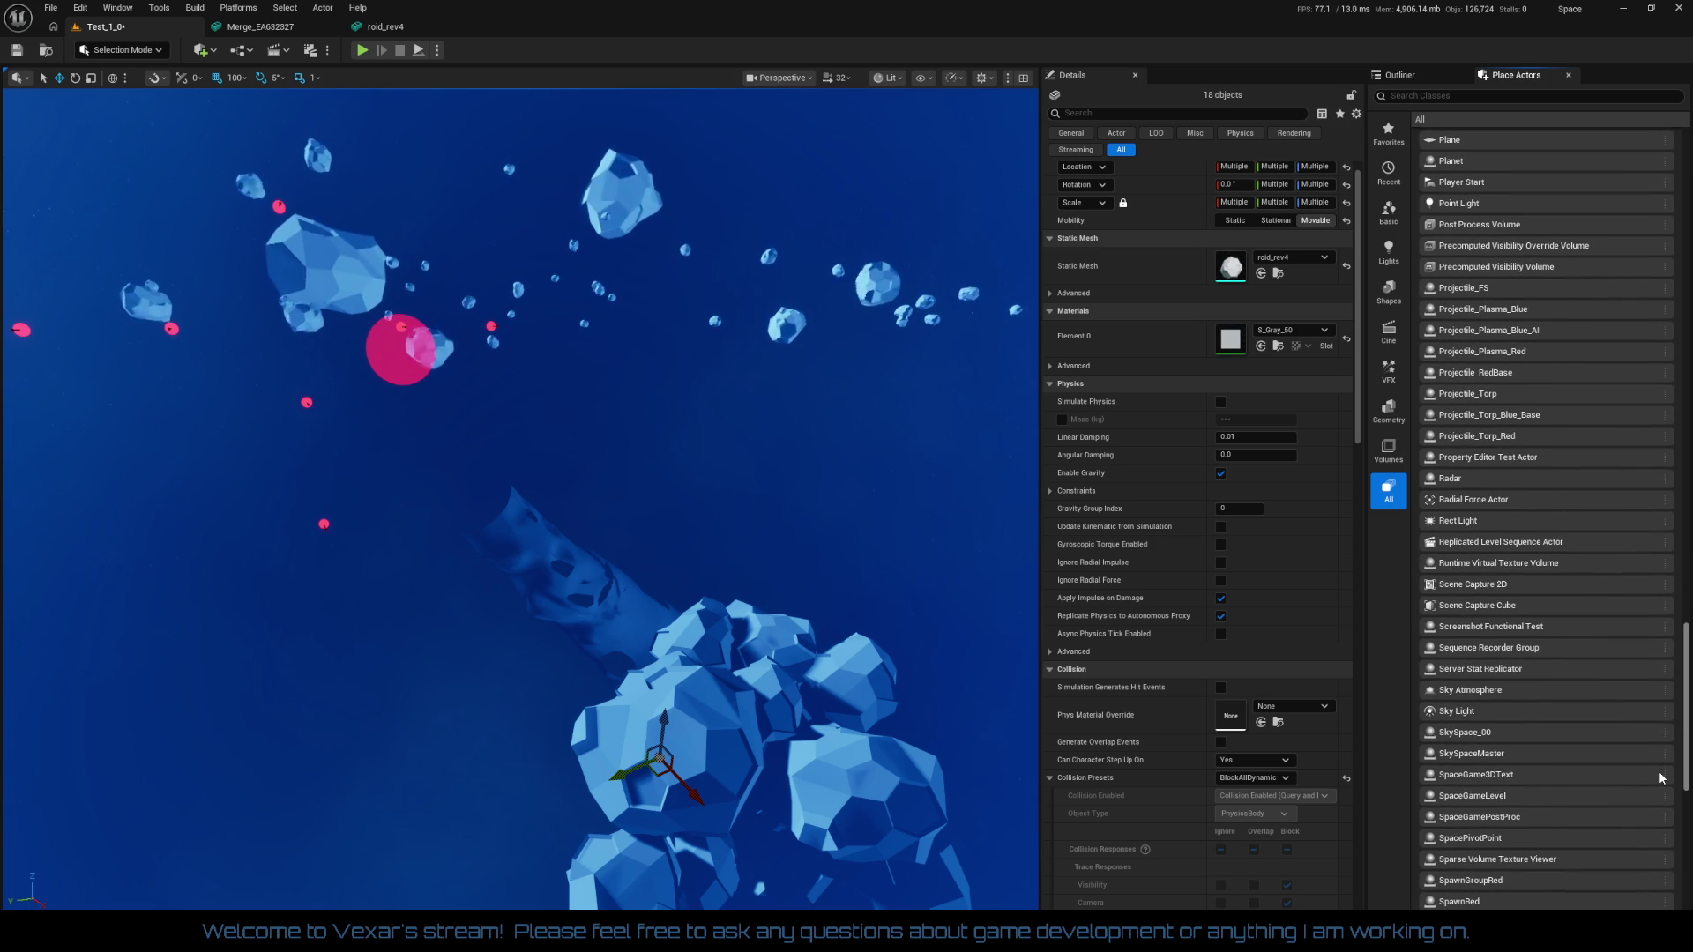
{"action": "mouse_move", "coordinate": [1661, 777]}
{"action": "left_mouse_down"}
{"action": "mouse_move", "coordinate": [1662, 744]}
{"action": "mouse_move", "coordinate": [1664, 790]}
{"action": "left_mouse_up"}
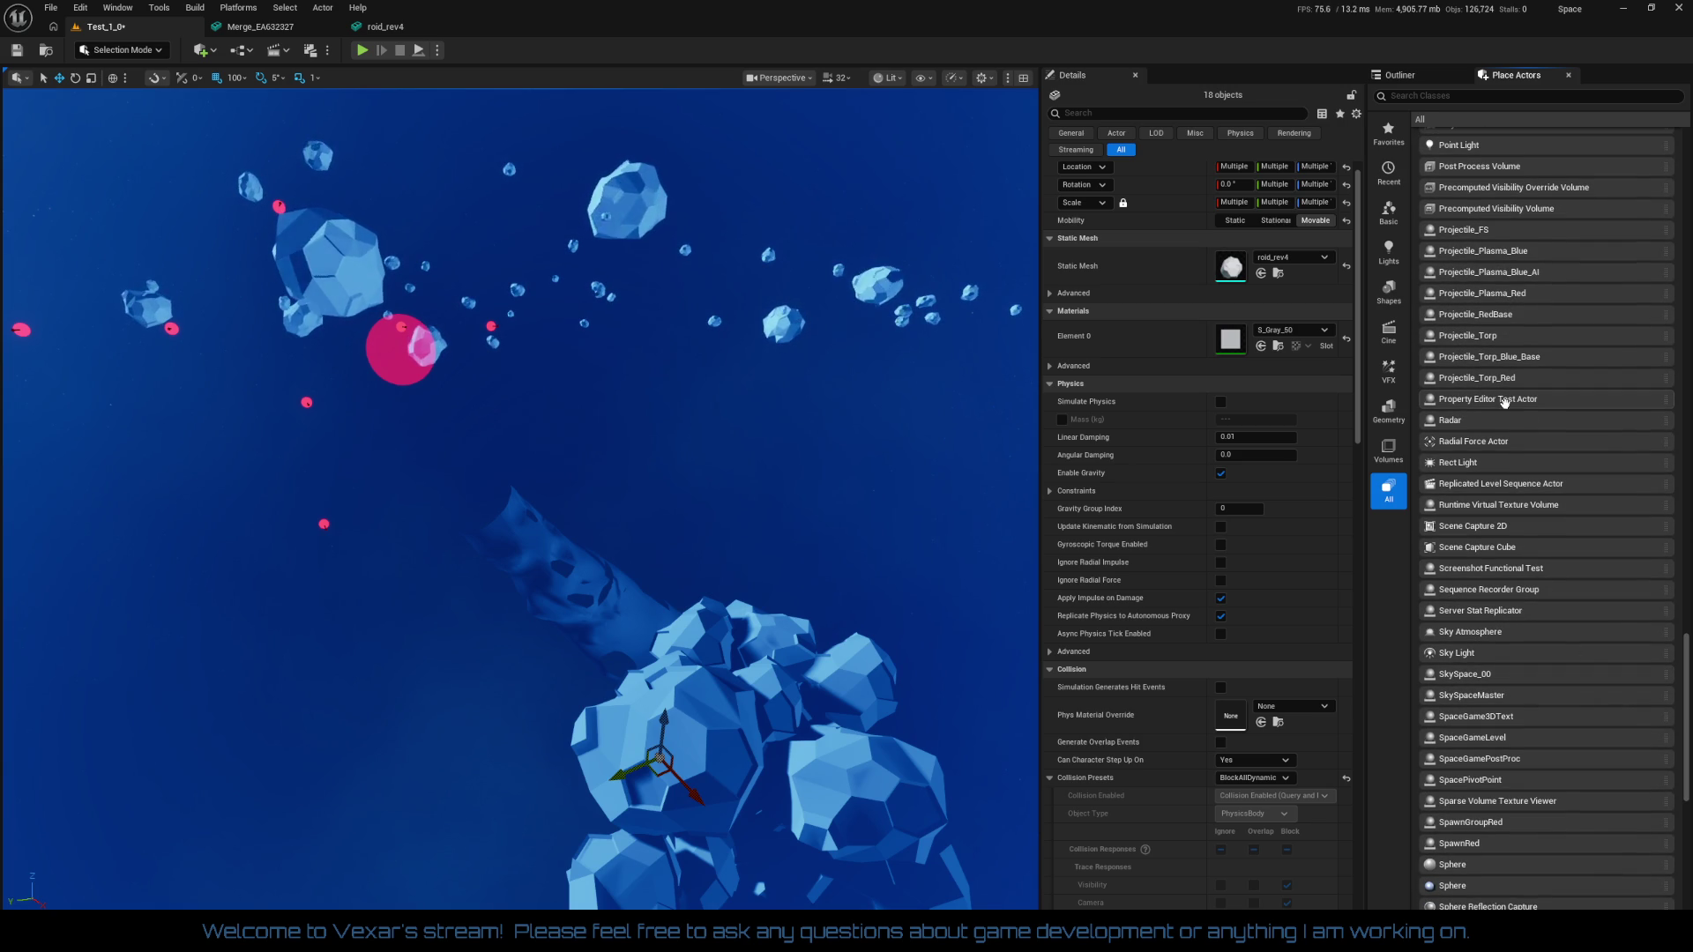
{"action": "scroll", "coordinate": [1451, 438], "scroll_direction": "up", "scroll_amount": 2}
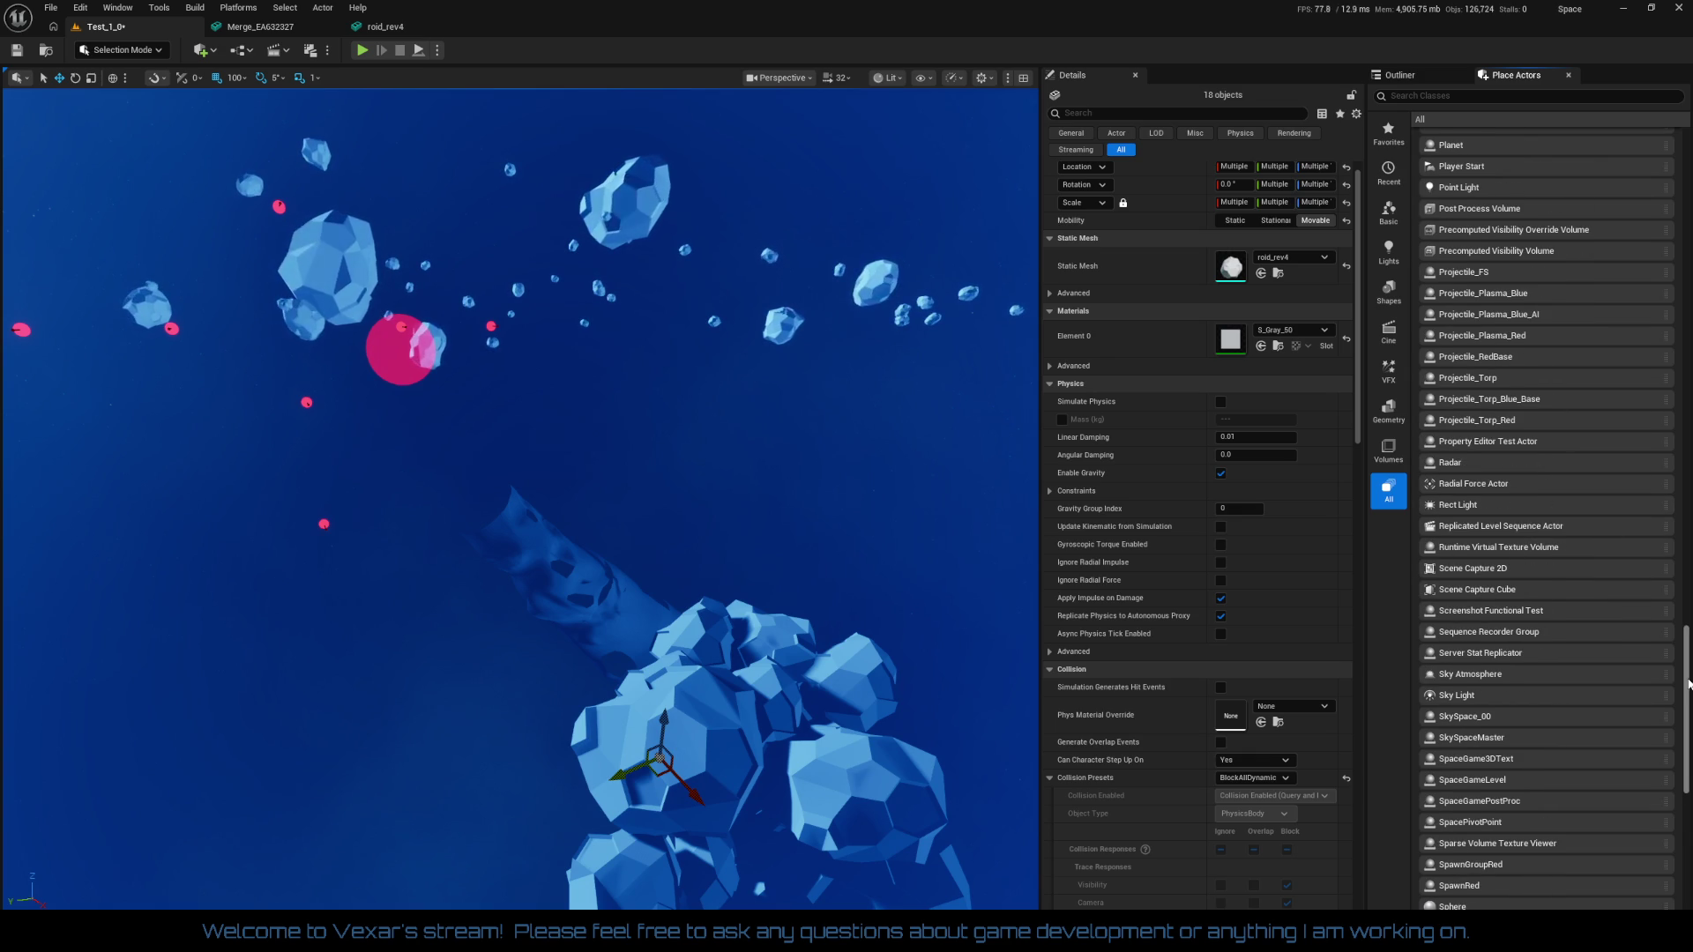
{"action": "left_click_drag", "start_coordinate": [1687, 683], "coordinate": [1638, 136]}
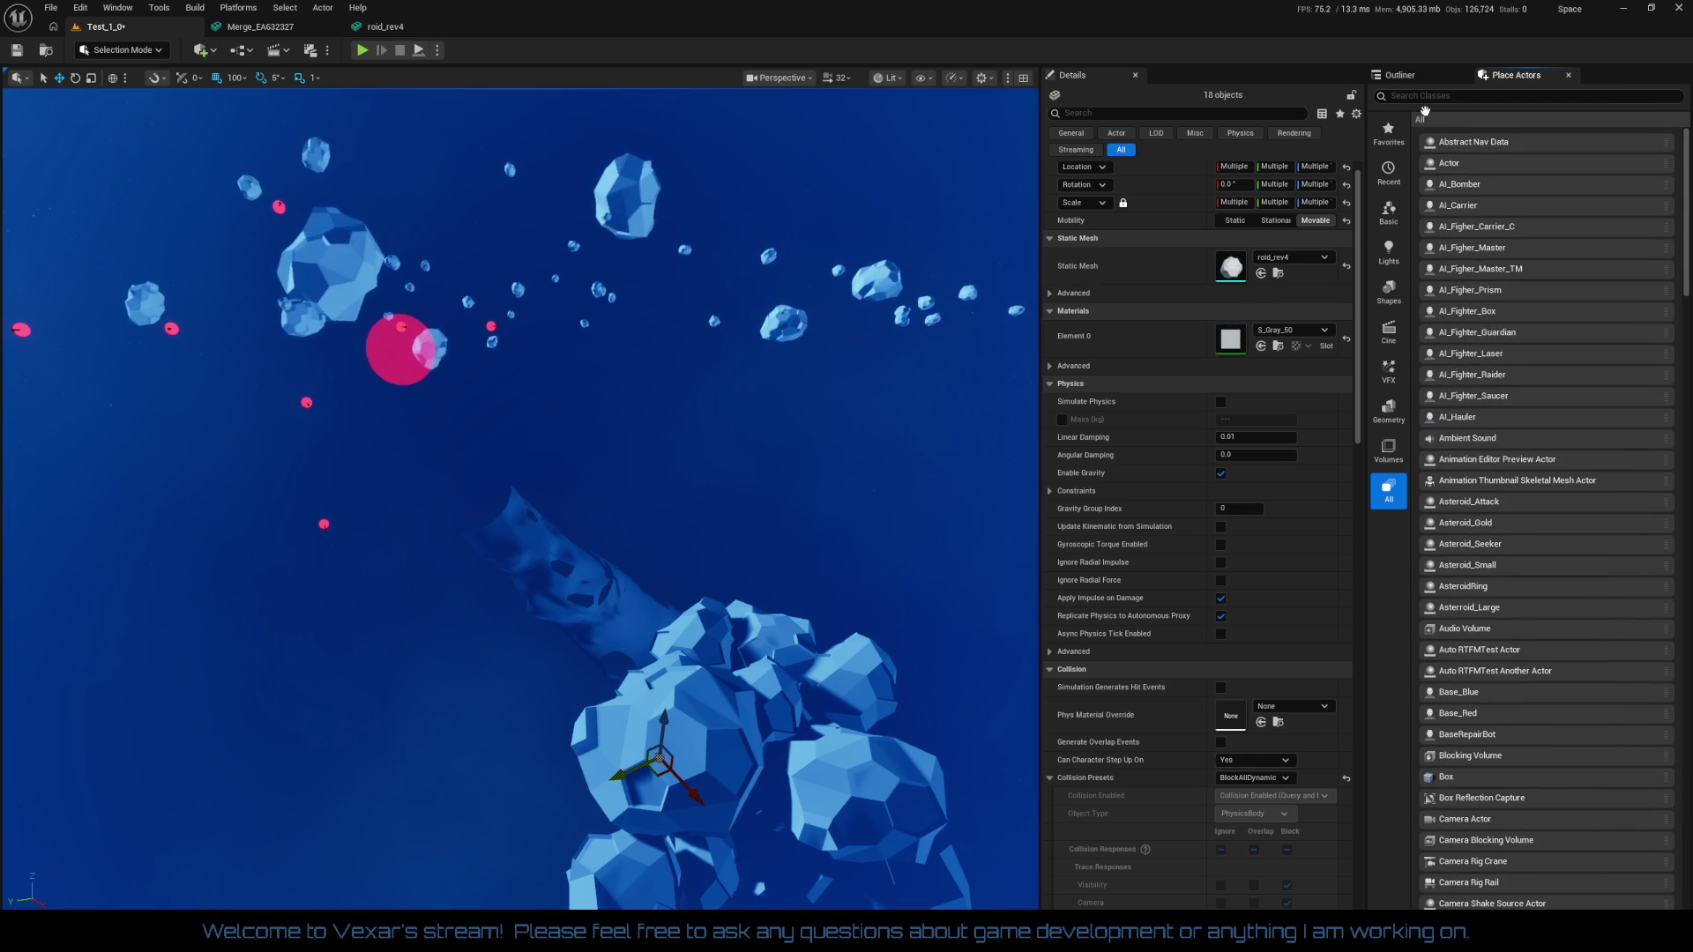
{"action": "left_click", "coordinate": [1400, 75]}
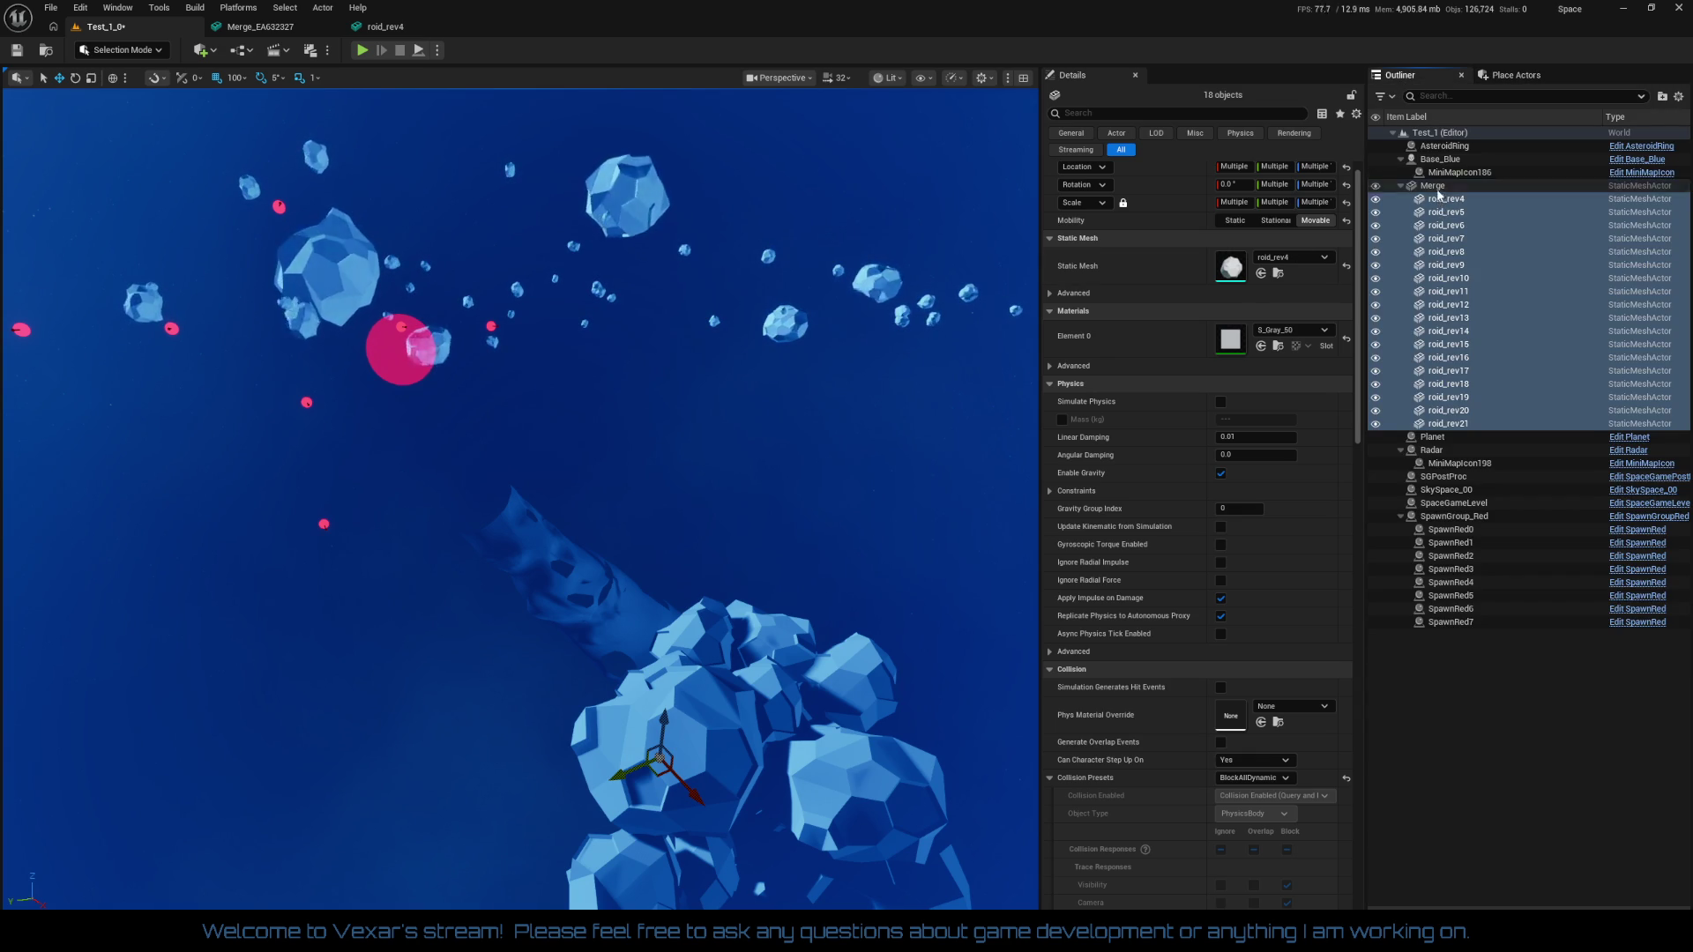
Add a RotatingMovement component to the Merge actor
{"action": "left_click", "coordinate": [1435, 187]}
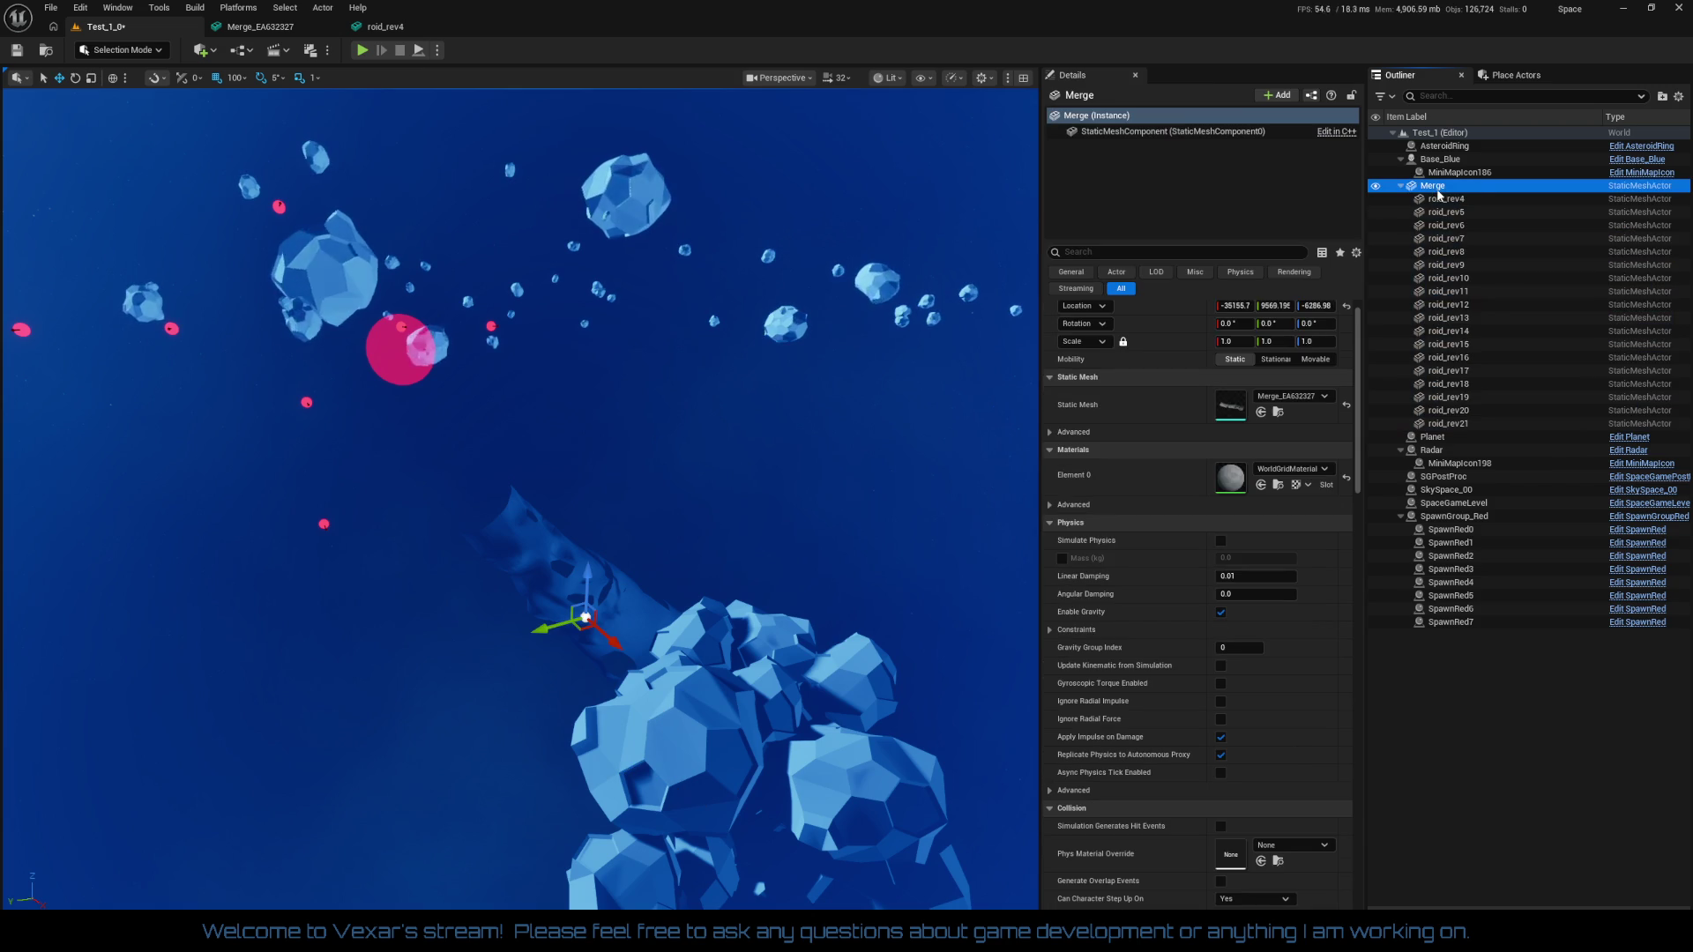
{"action": "left_click", "coordinate": [1278, 95]}
{"action": "type", "text": "rot"}
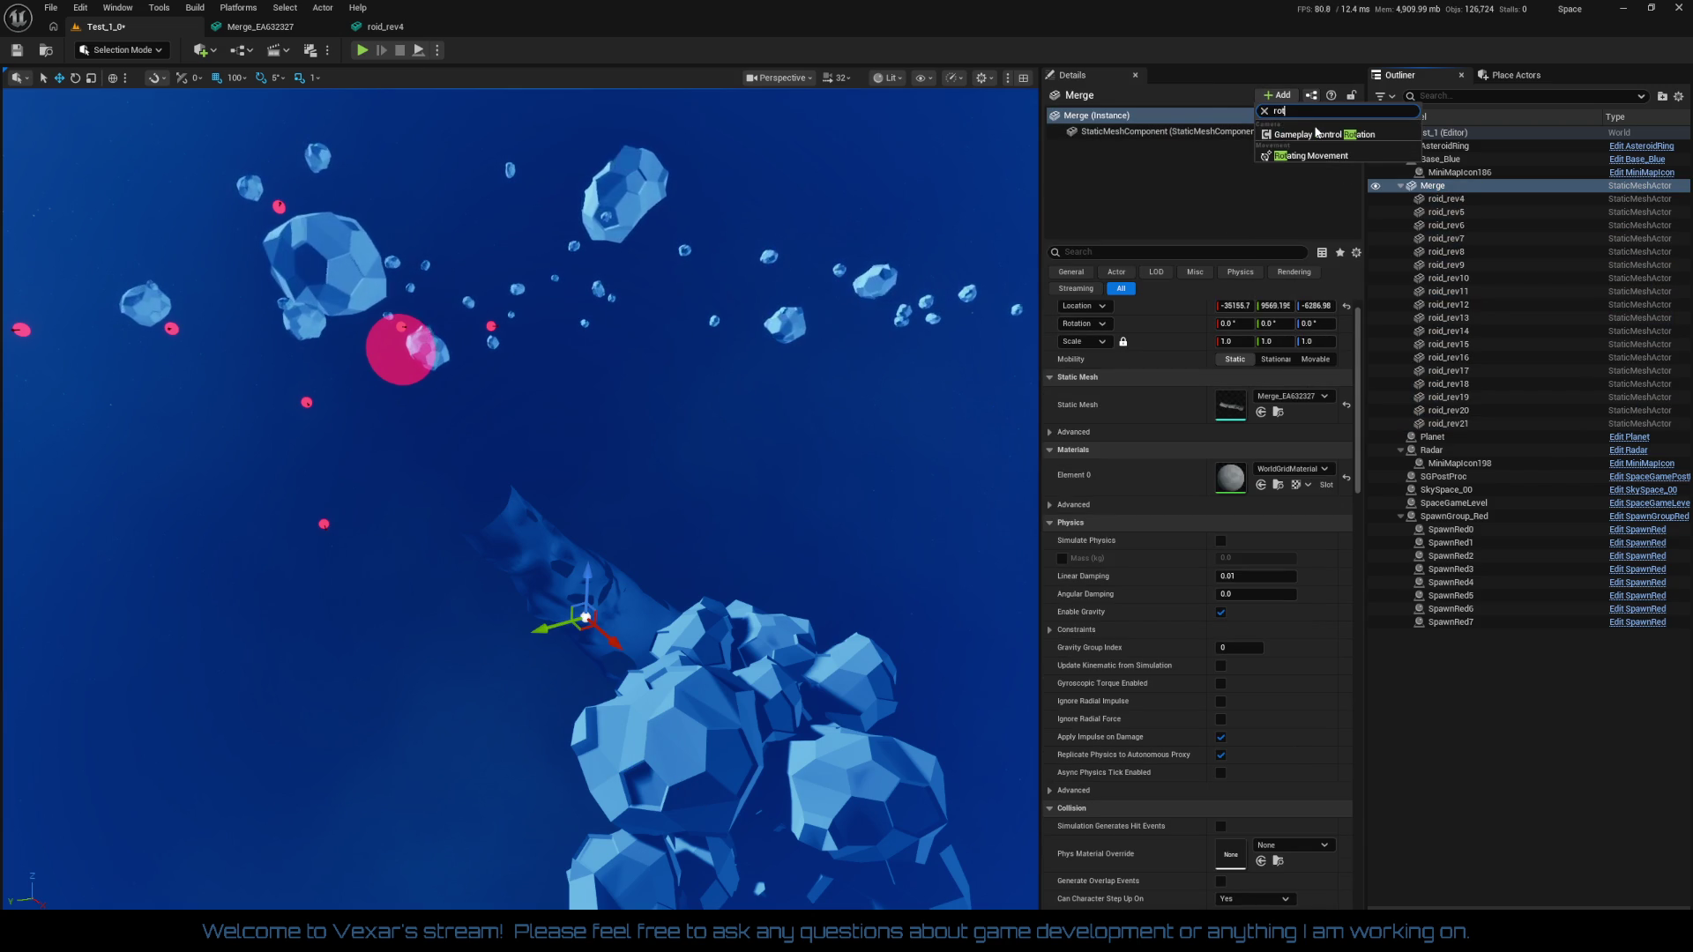
{"action": "left_click", "coordinate": [1292, 156]}
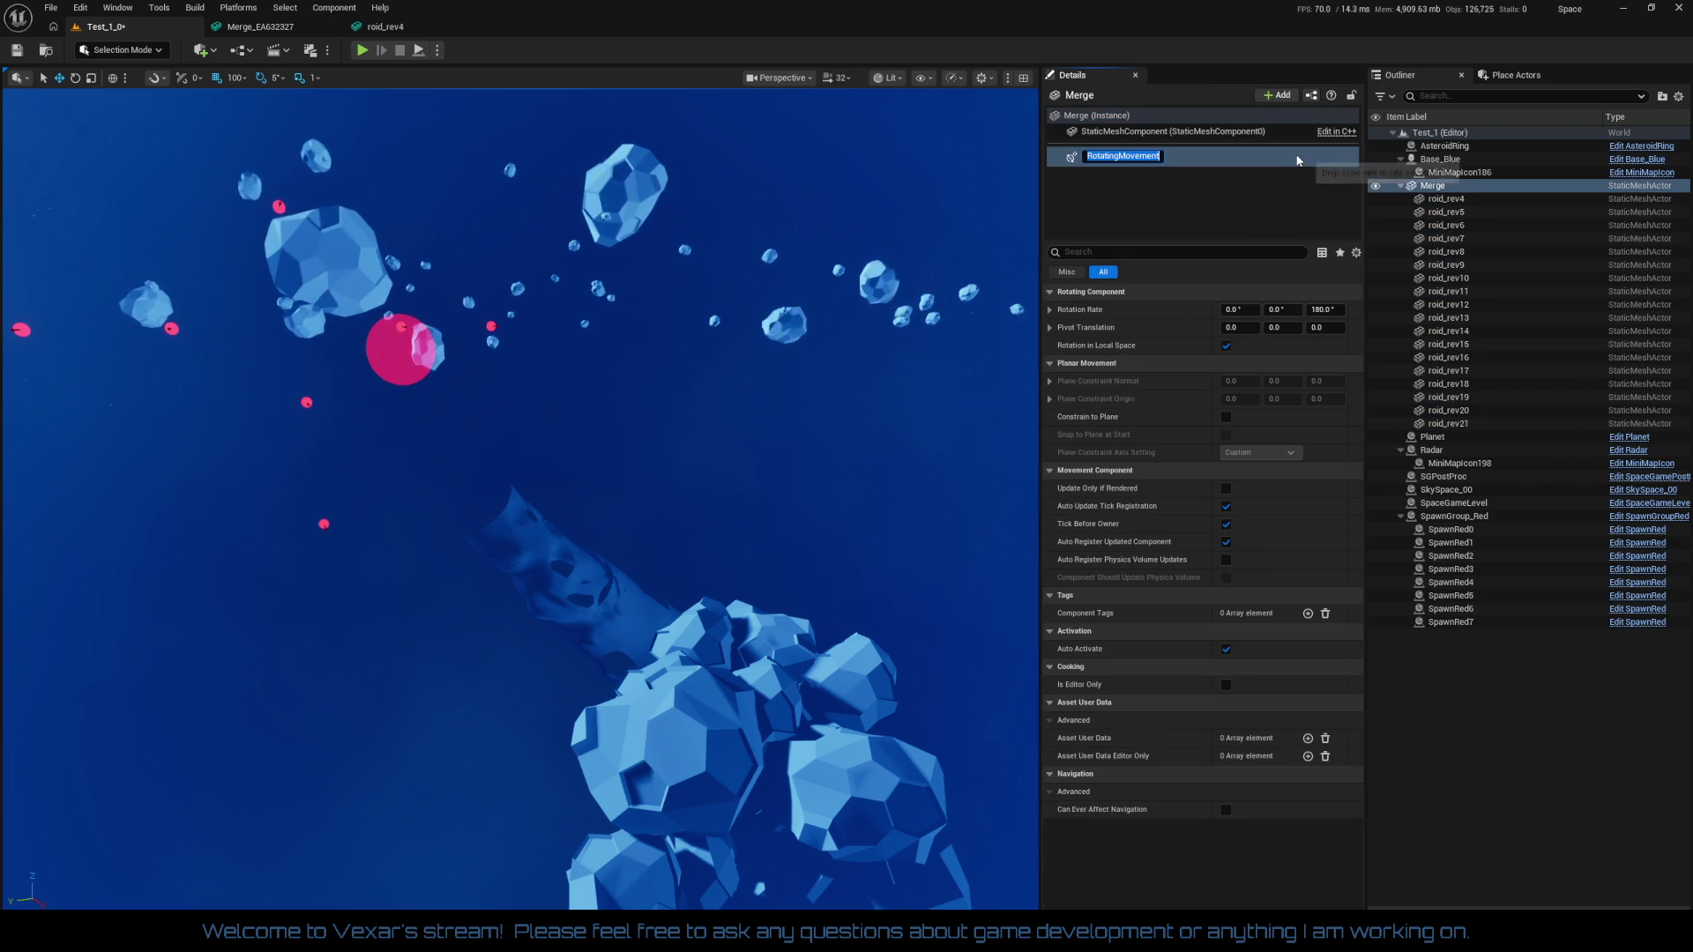
Set the RotatingMovement Z rotation rate to 5 and save the level
{"action": "left_click", "coordinate": [1320, 309]}
{"action": "type", "text": "5"}
{"action": "key", "text": "Return"}
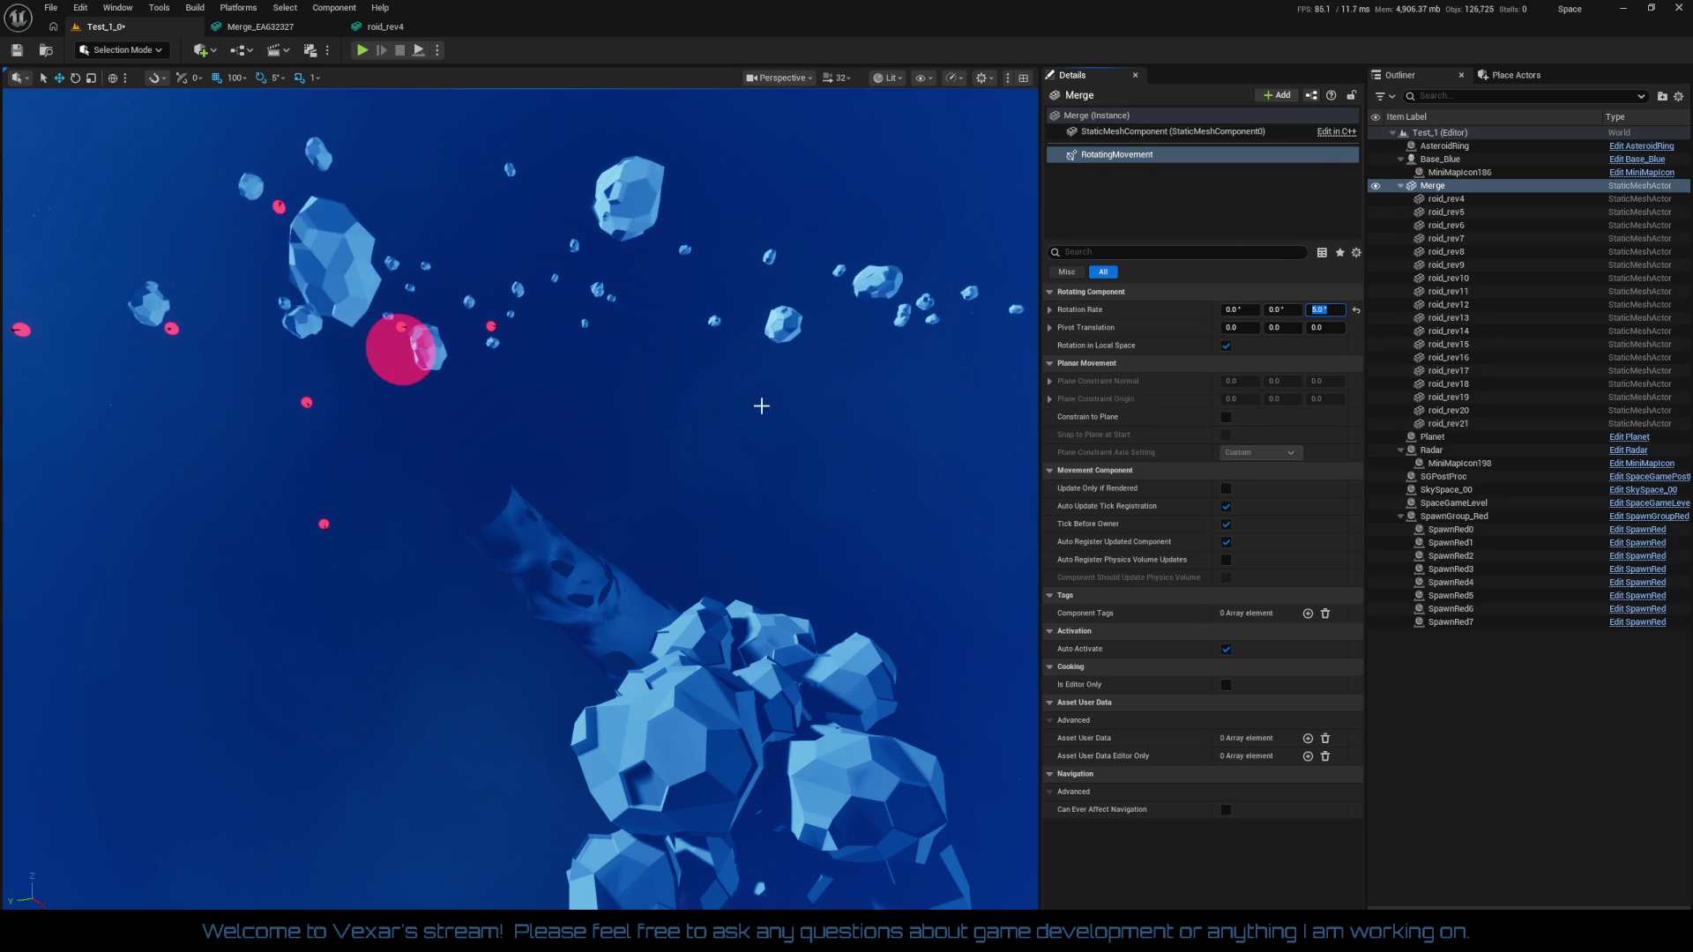
{"action": "left_click", "coordinate": [15, 54]}
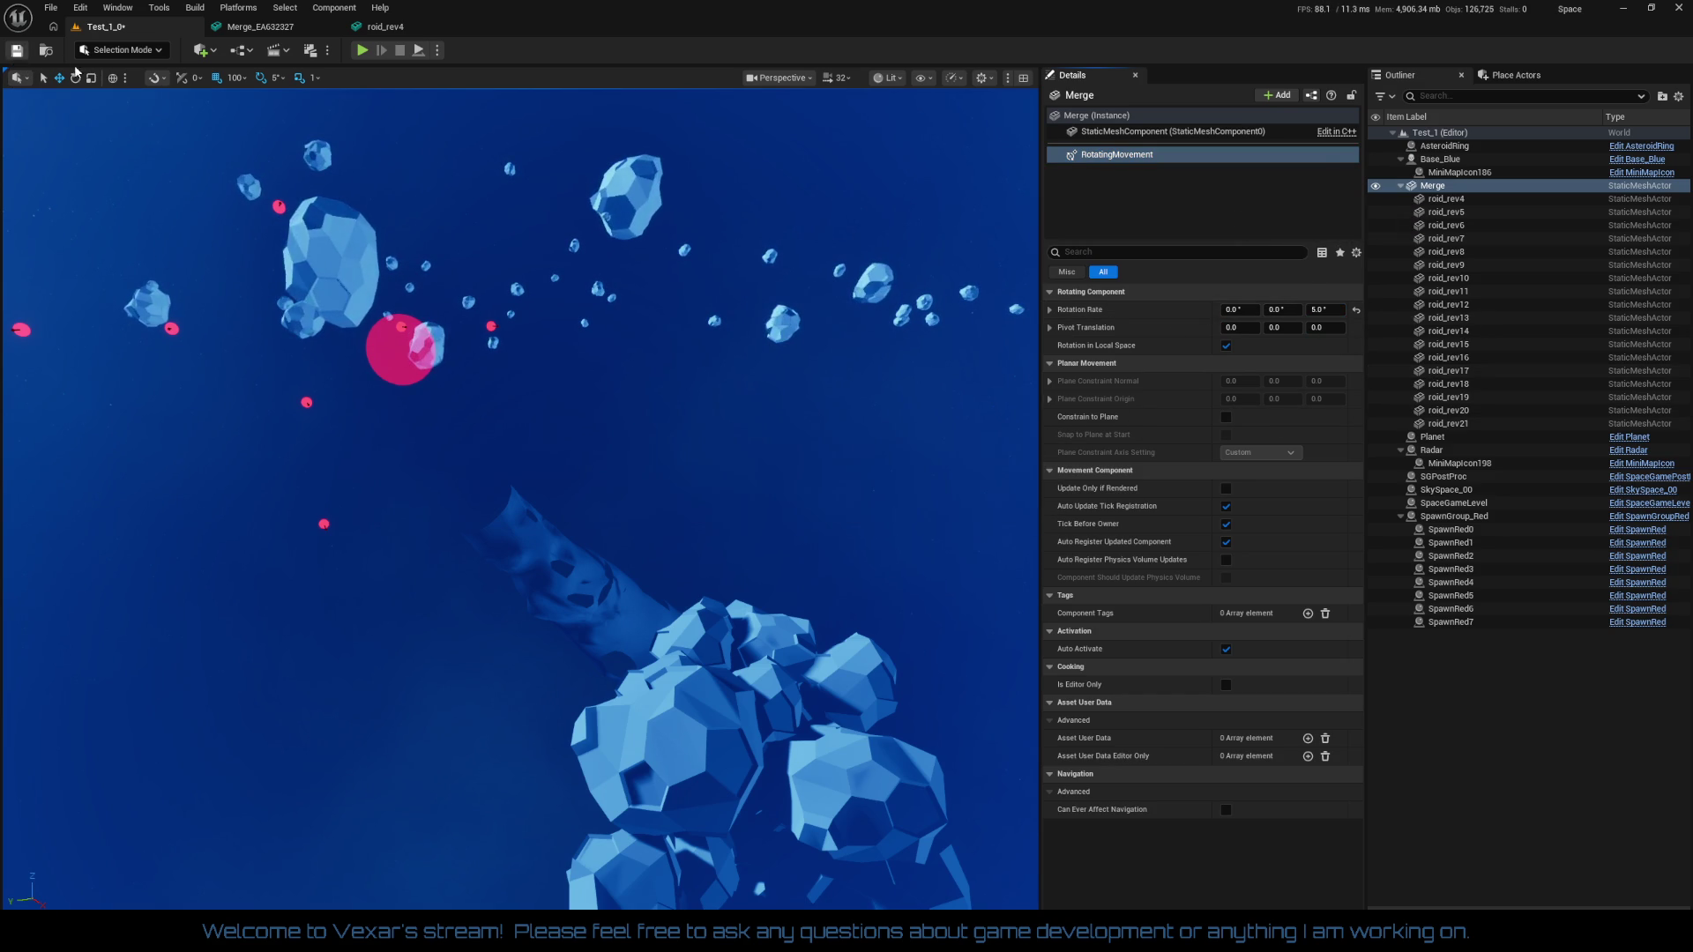
{"action": "left_click", "coordinate": [362, 51]}
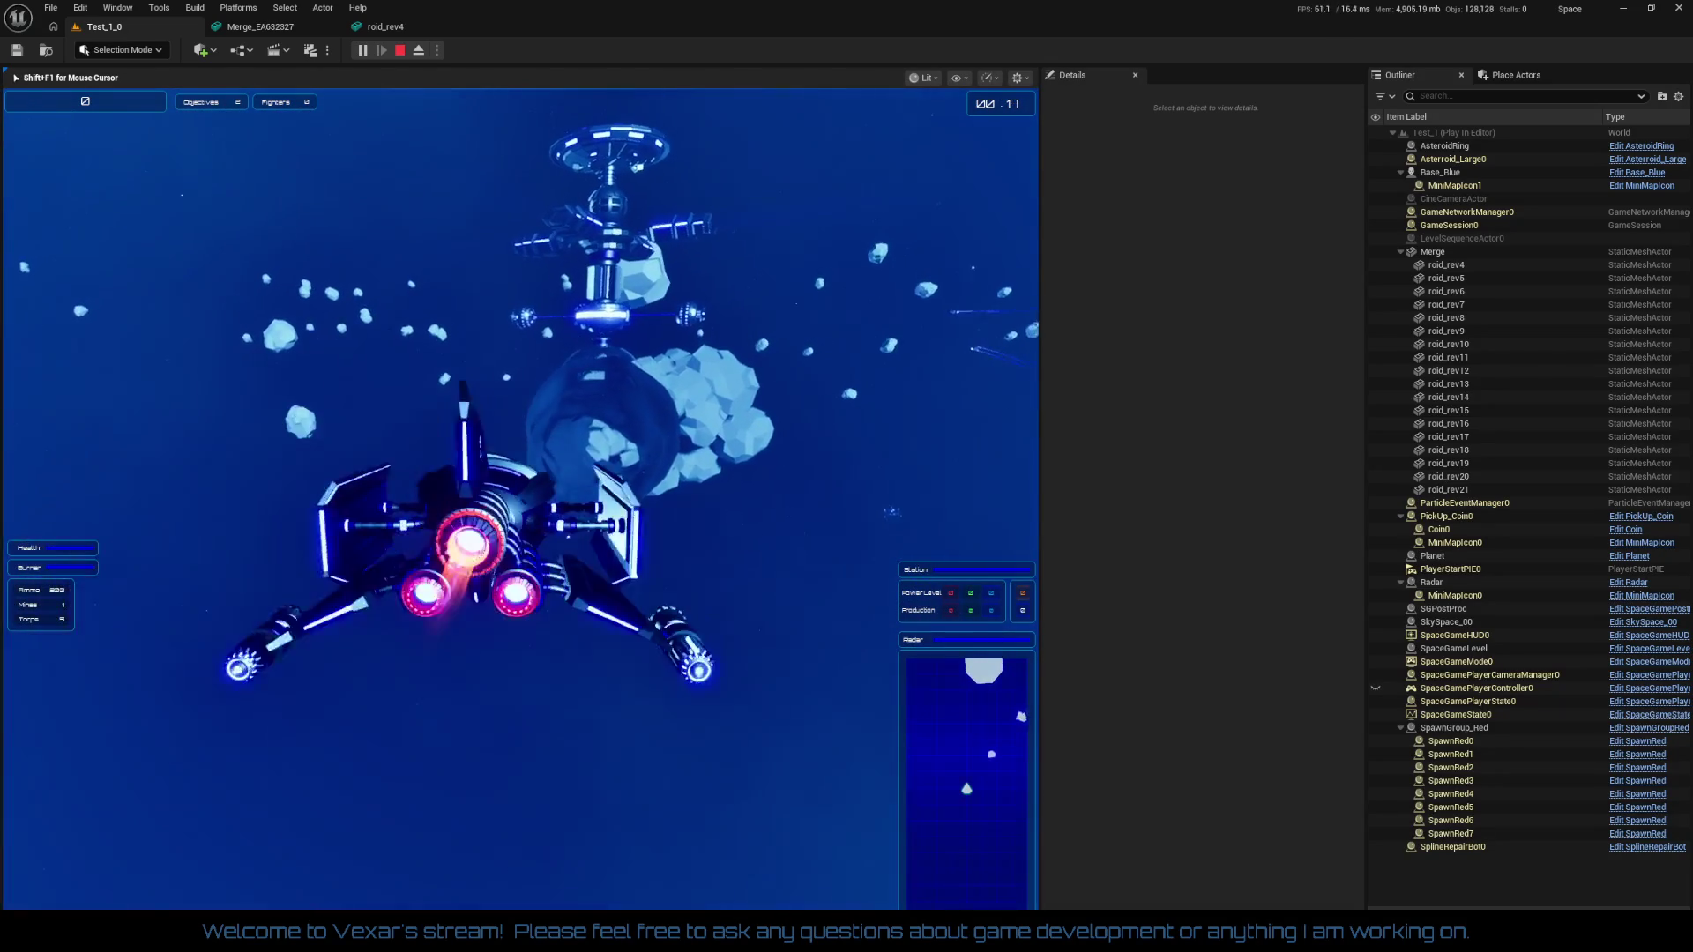
{"action": "key", "text": "Escape"}
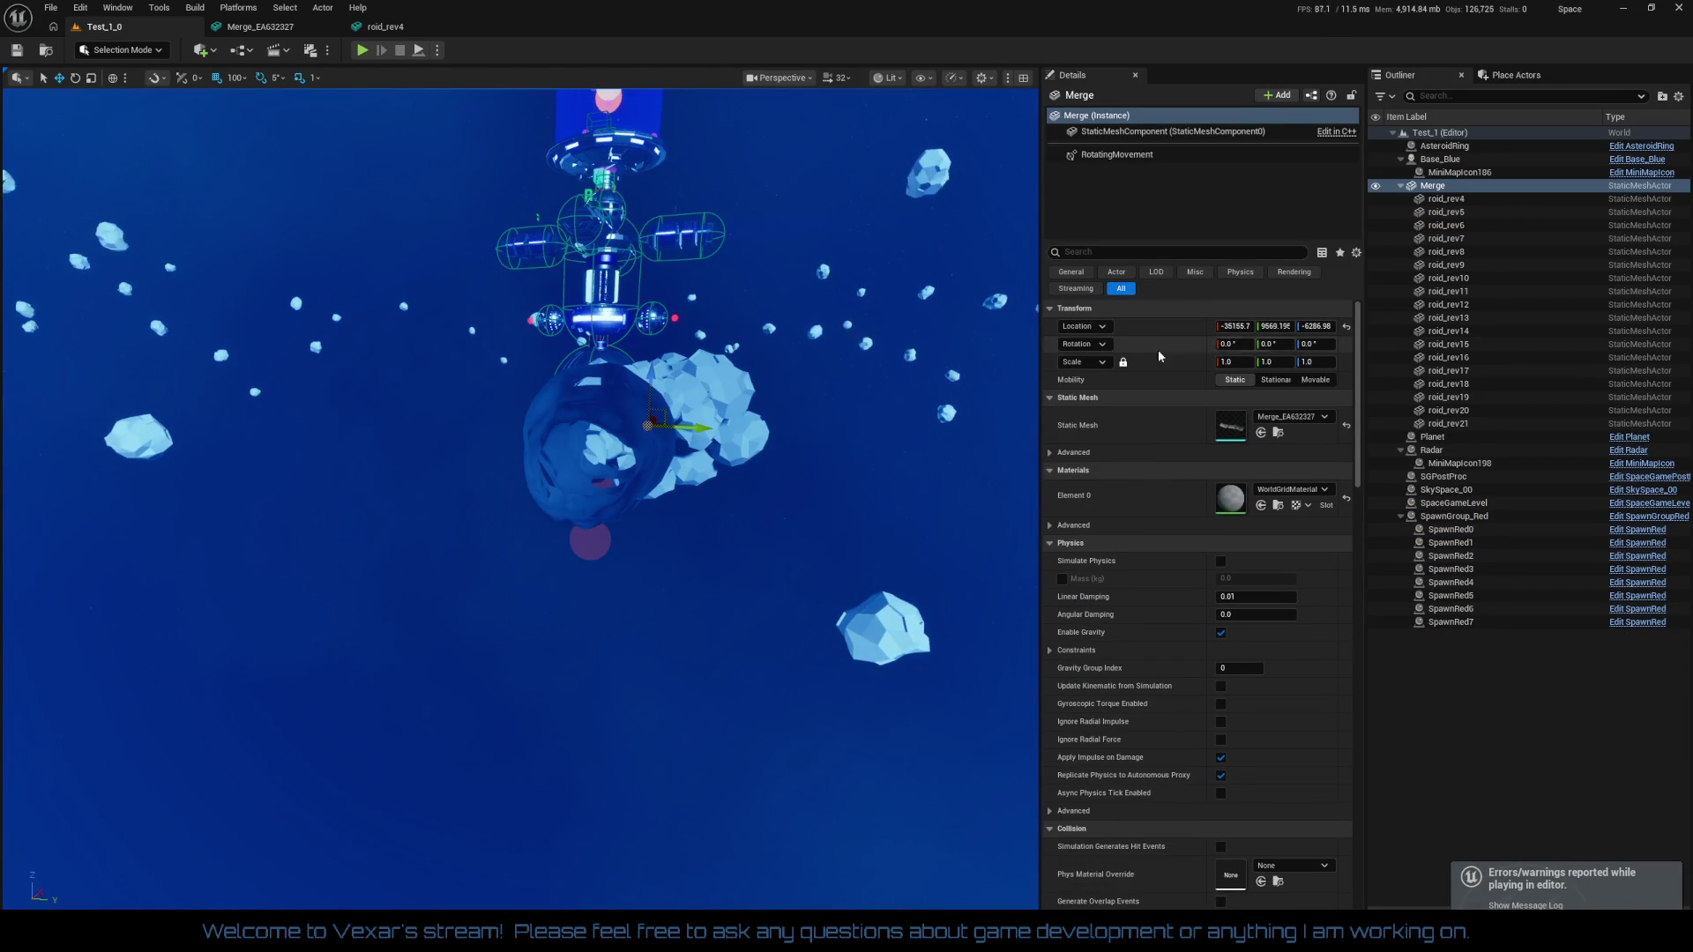
Set Merge to Movable and its RotatingMovement X rate to -5, then save and play
{"action": "left_click", "coordinate": [1325, 389]}
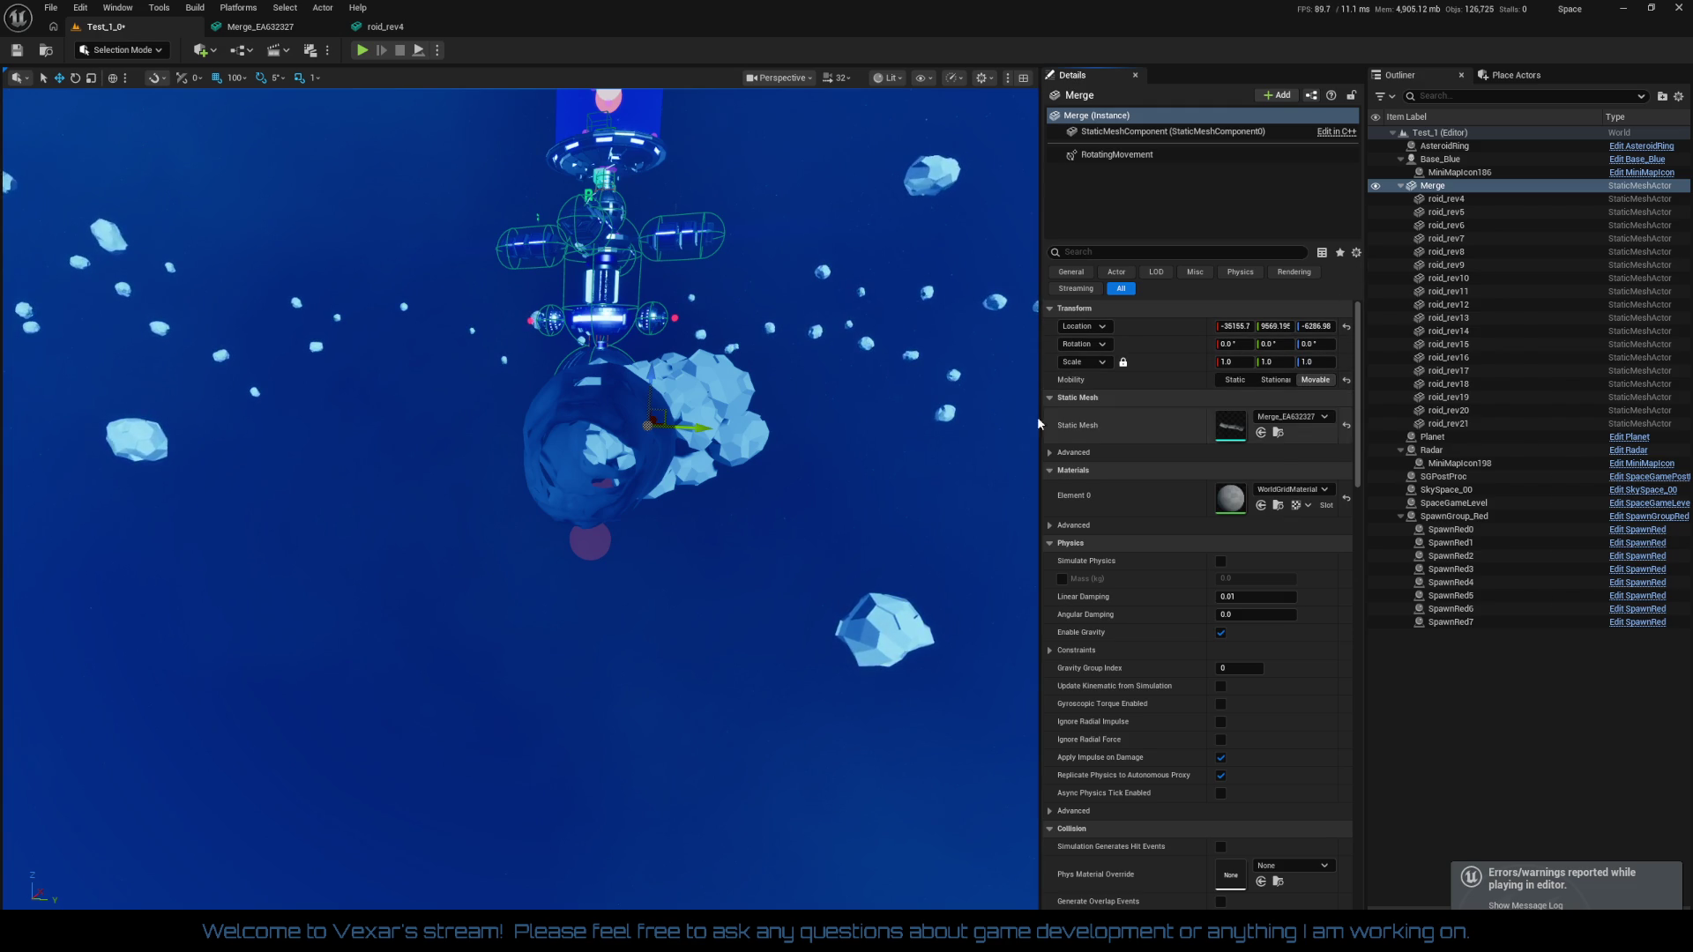
{"action": "left_click_drag", "start_coordinate": [823, 484], "coordinate": [823, 449]}
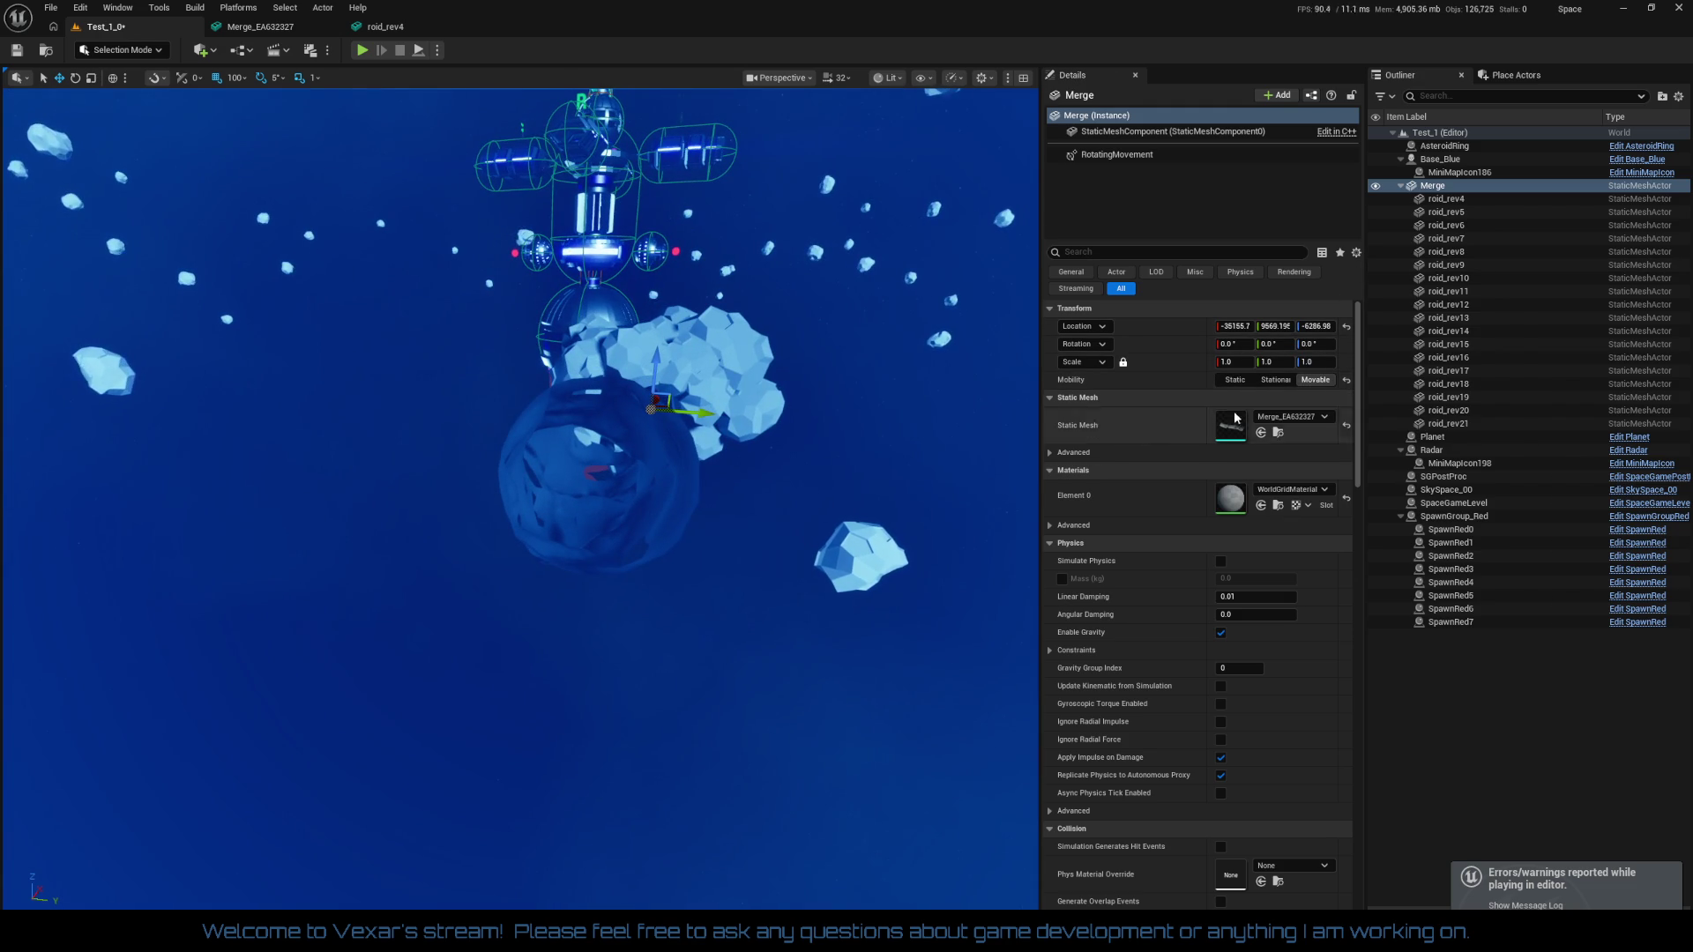
{"action": "left_click", "coordinate": [1140, 156]}
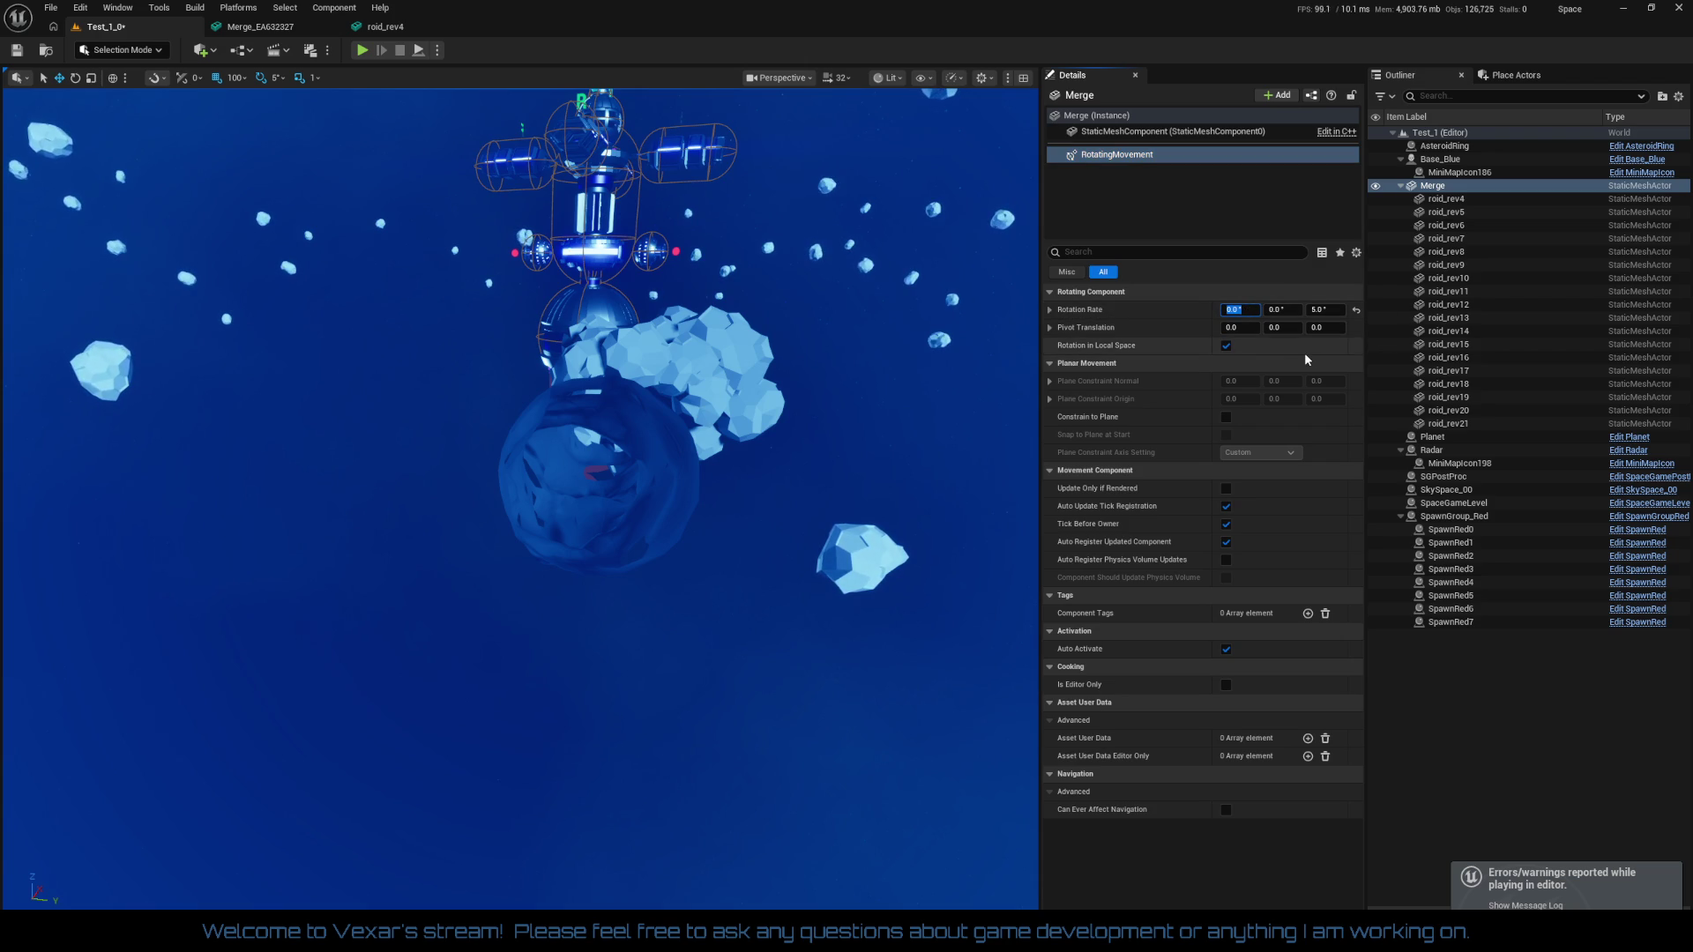
{"action": "type", "text": "-5"}
{"action": "key", "text": "Tab"}
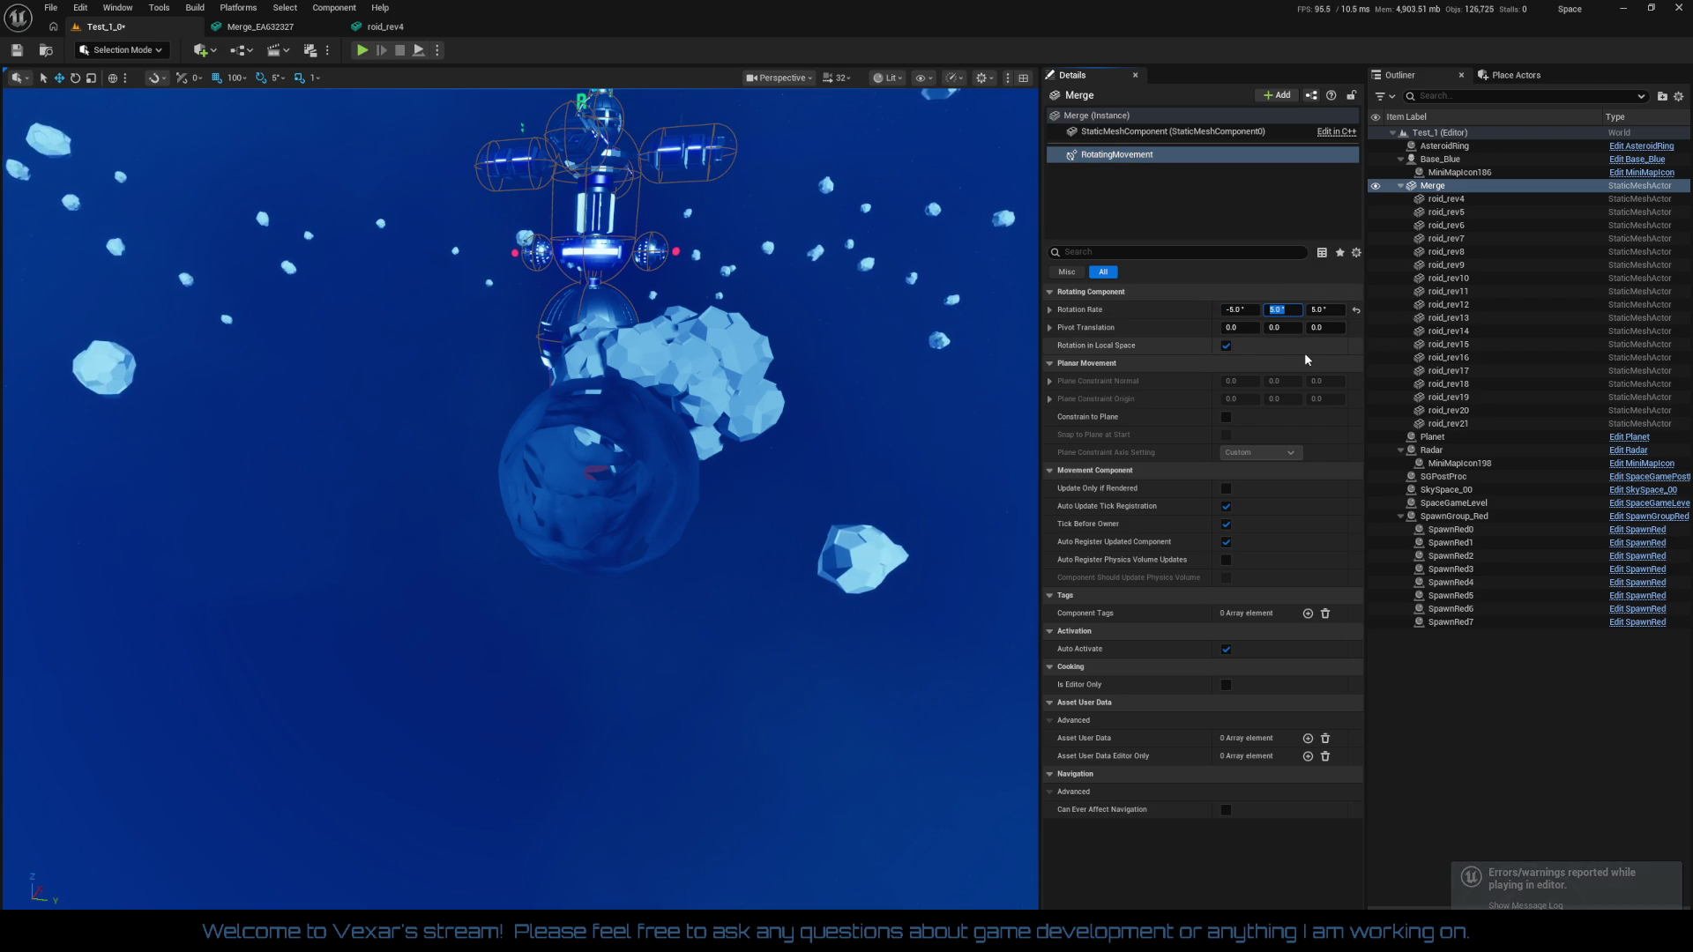
{"action": "left_click", "coordinate": [17, 53]}
{"action": "left_click", "coordinate": [362, 50]}
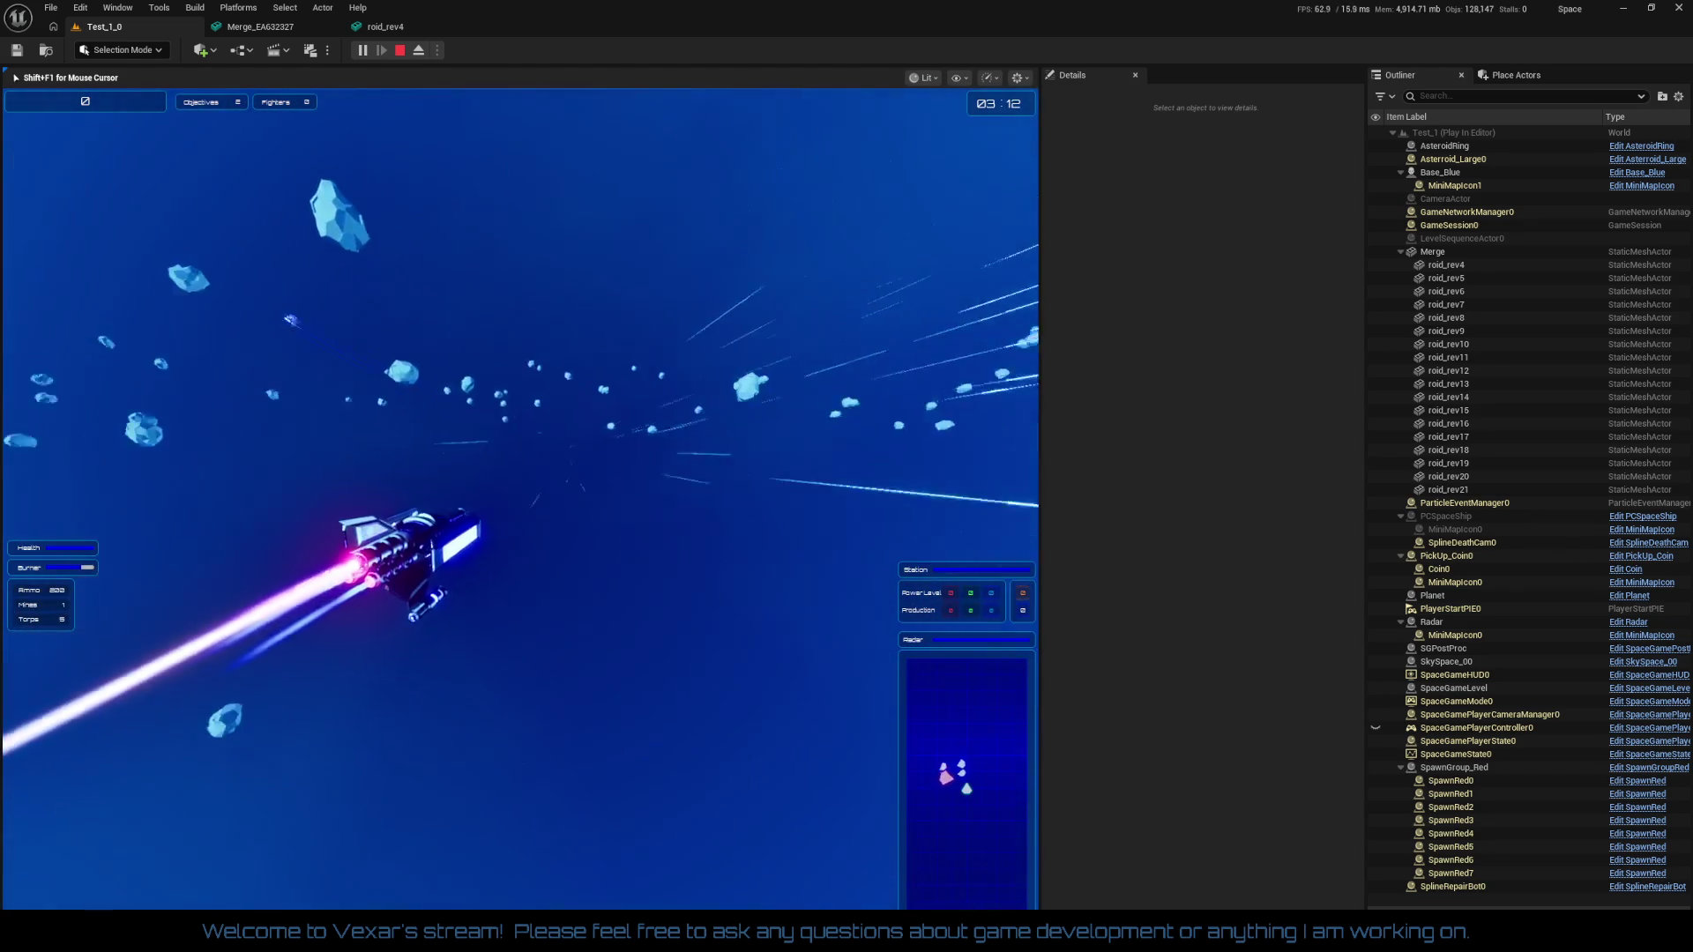
End the Play In Editor test flight with Escape to return to the editor
{"action": "key", "text": "Escape"}
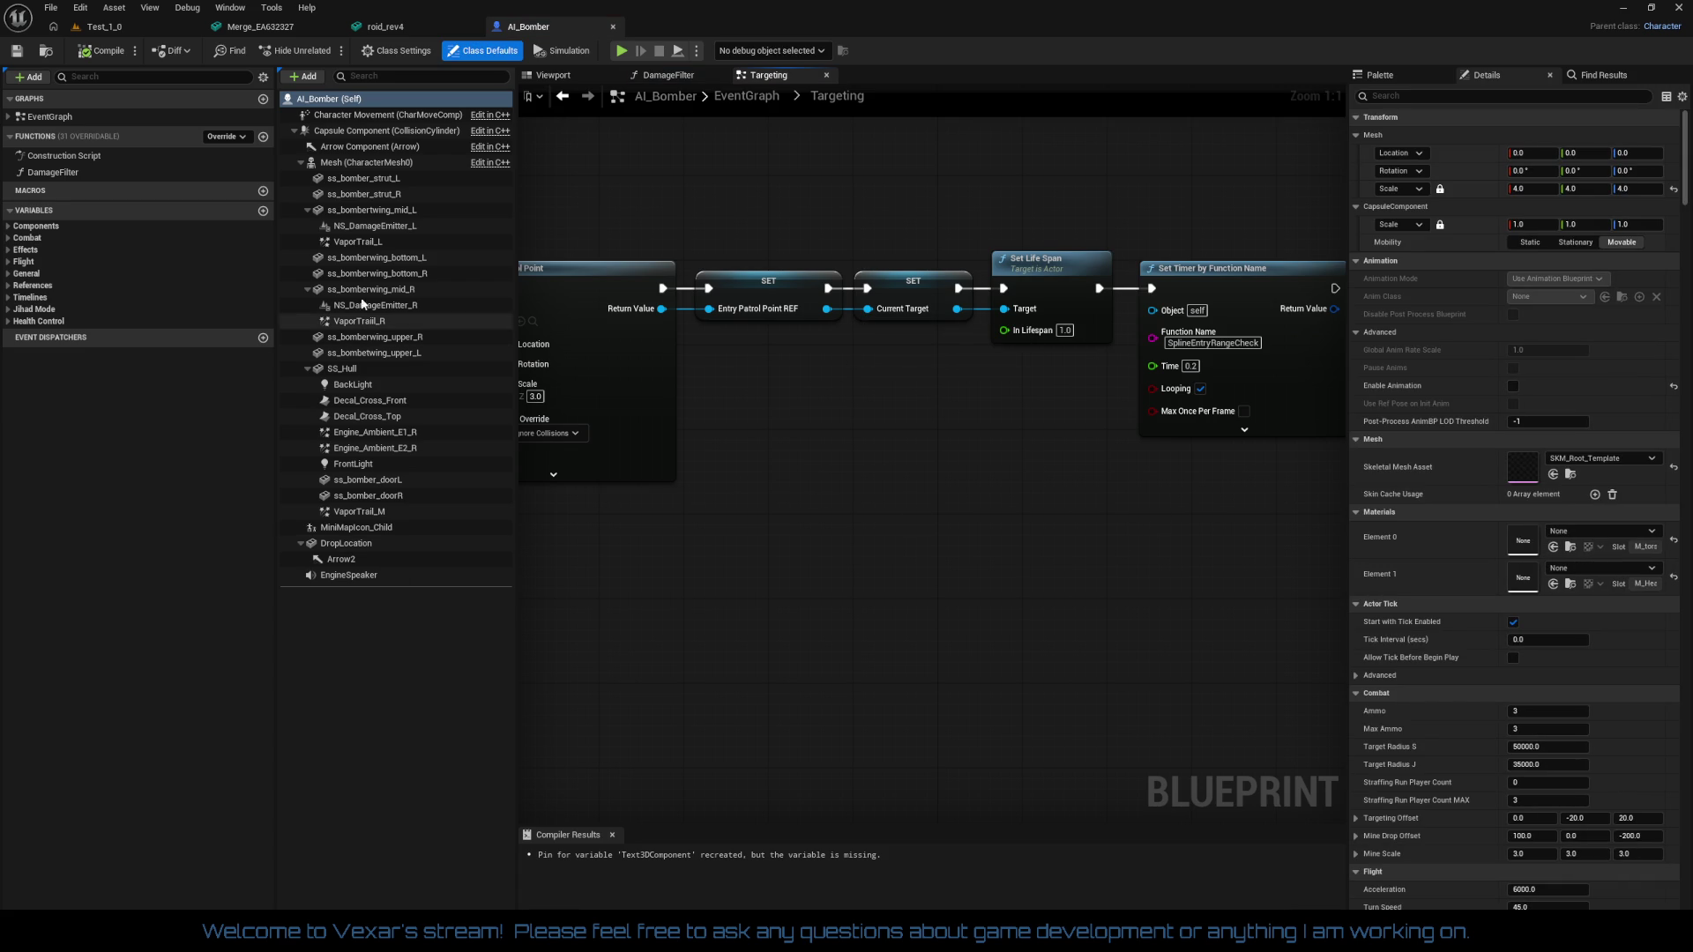
Inspect the MaxAmmo variable under Combat in AI_Bomber, then return to the Test_1_0 level
{"action": "left_click", "coordinate": [11, 240]}
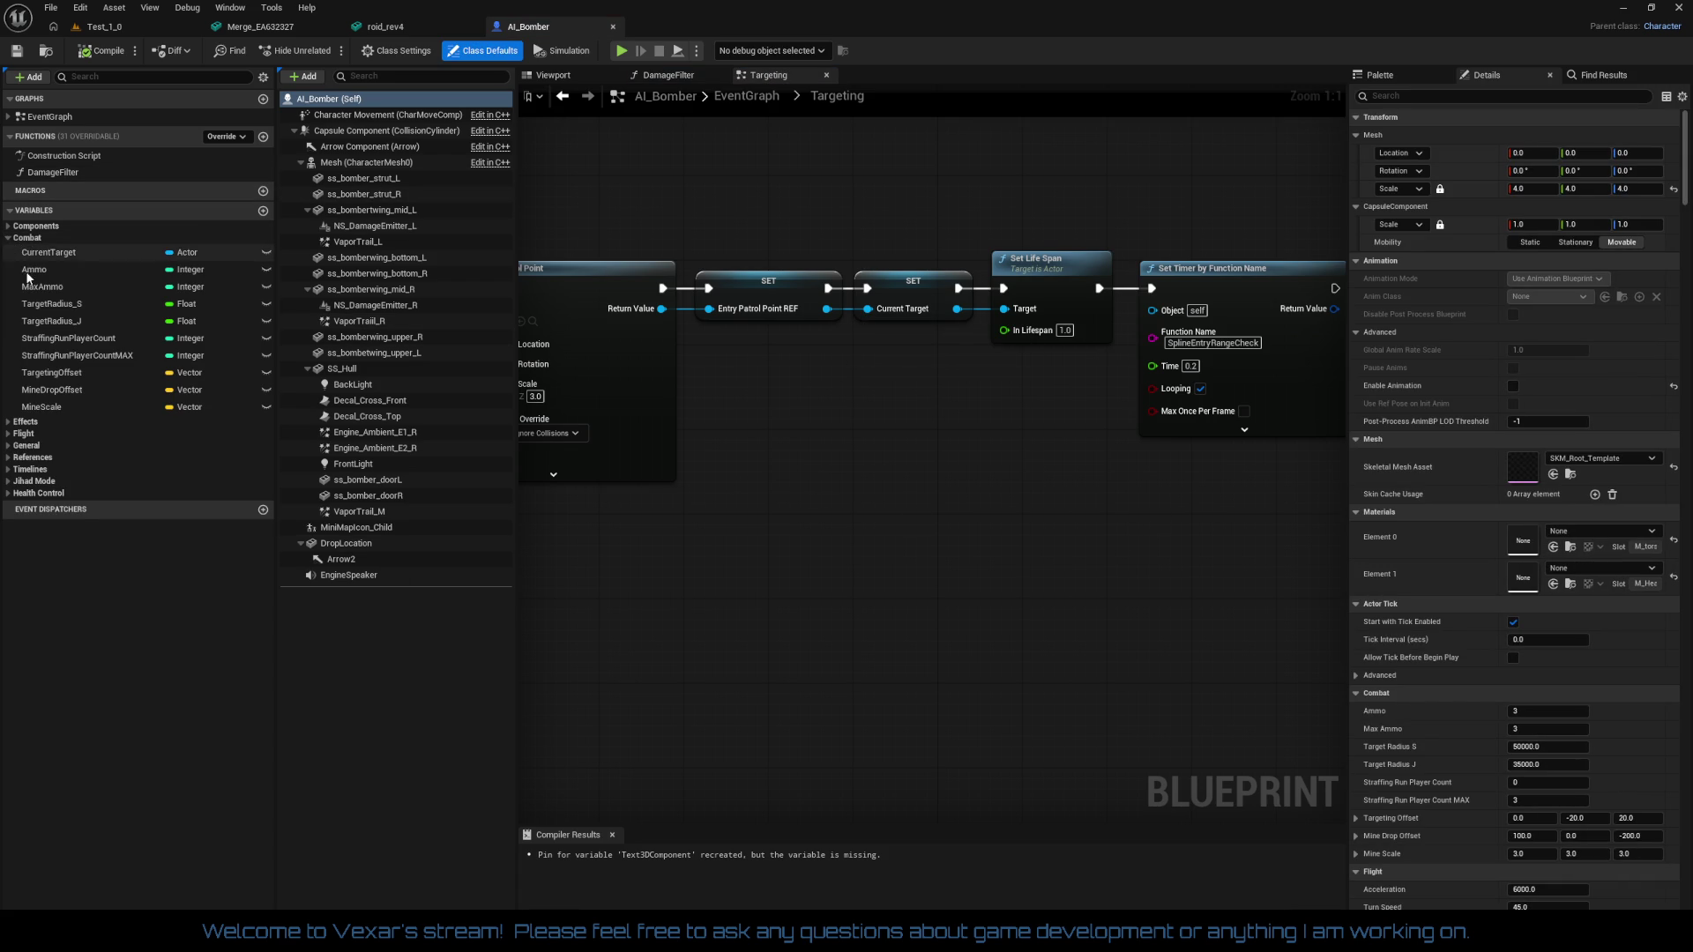
{"action": "left_click", "coordinate": [43, 287]}
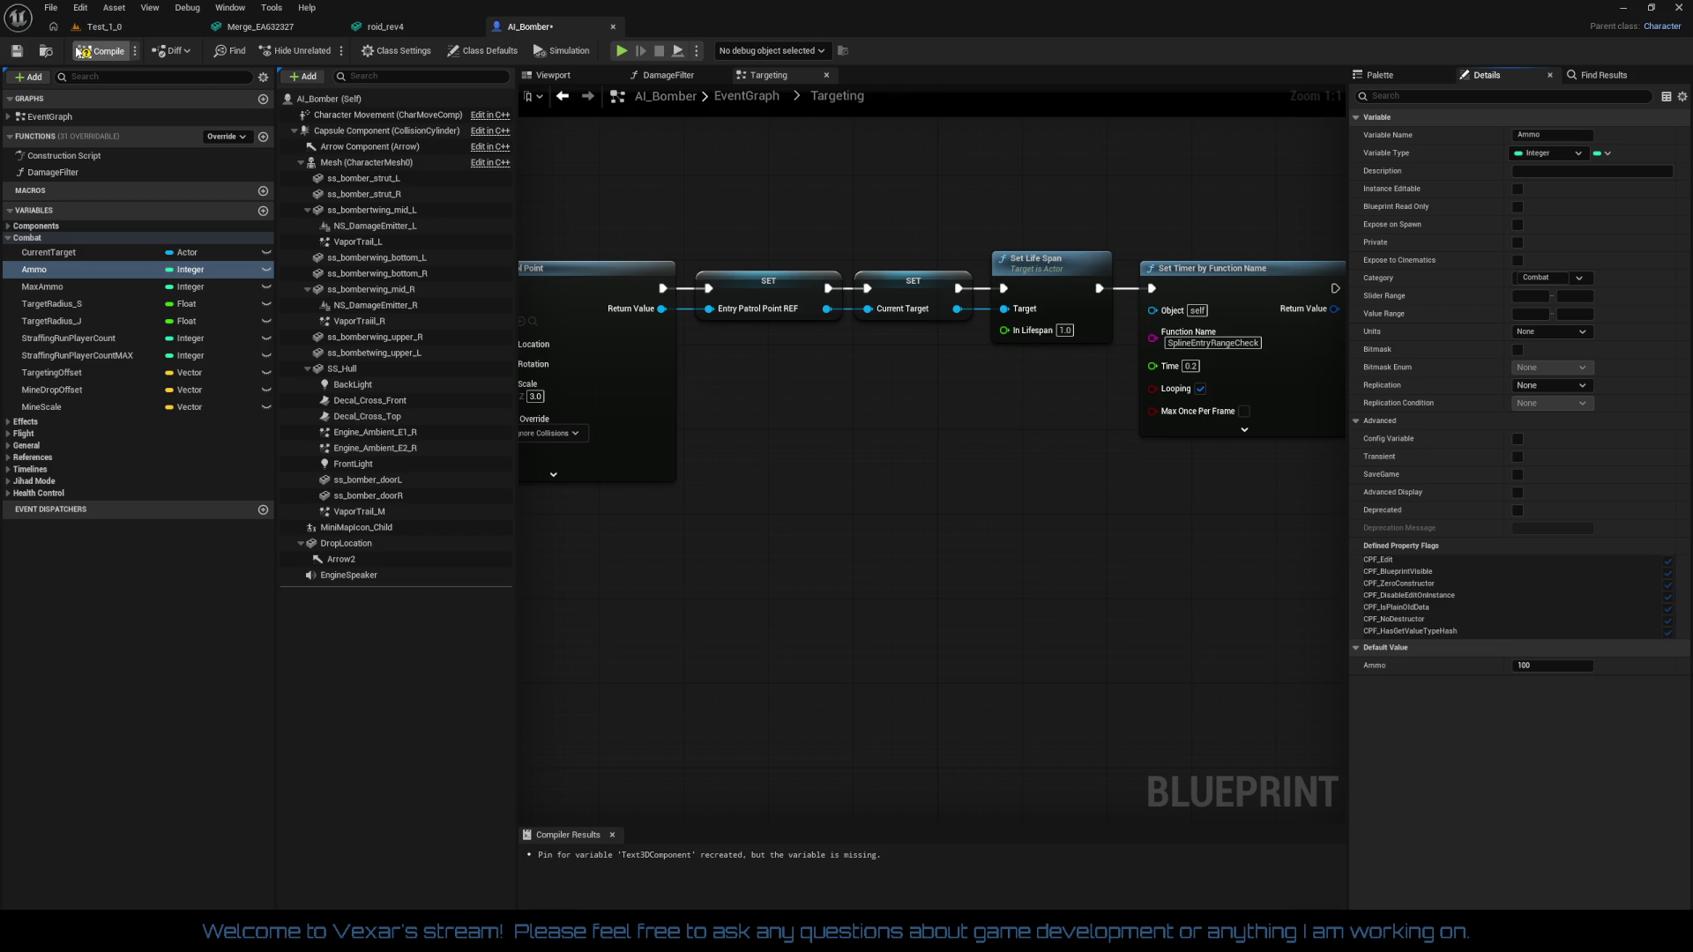
{"action": "left_click", "coordinate": [125, 30]}
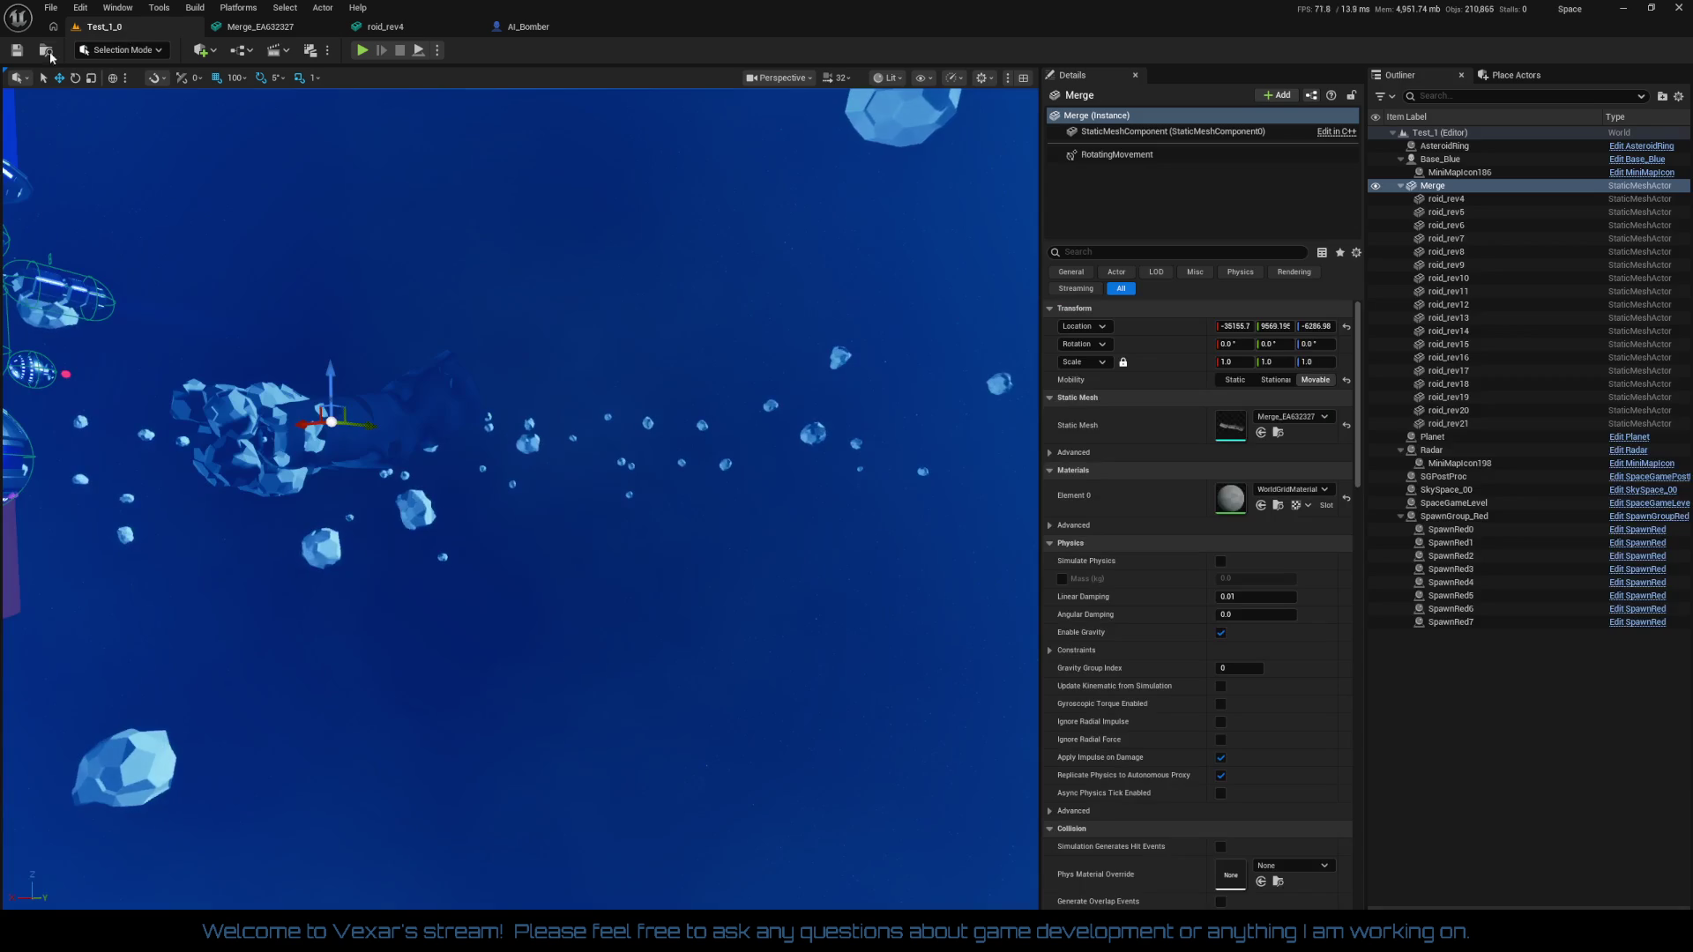
Run a brief play test, then focus the Merge cluster and select the SpaceGameLevel actor
{"action": "left_click", "coordinate": [361, 51]}
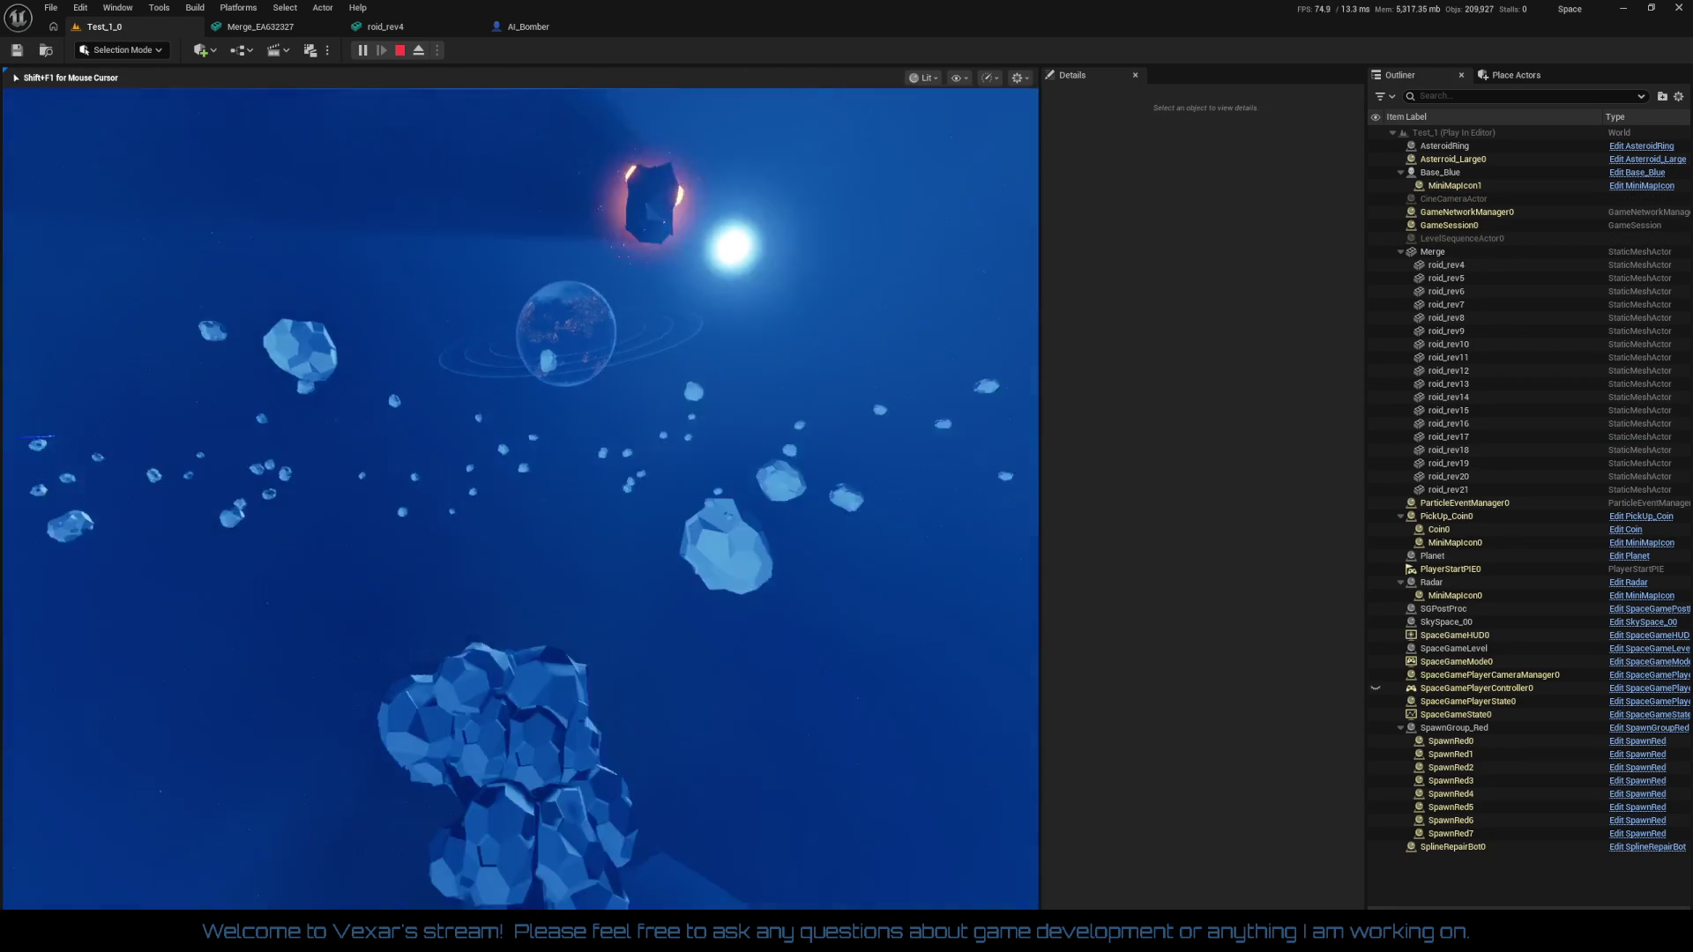
{"action": "key", "text": "Escape"}
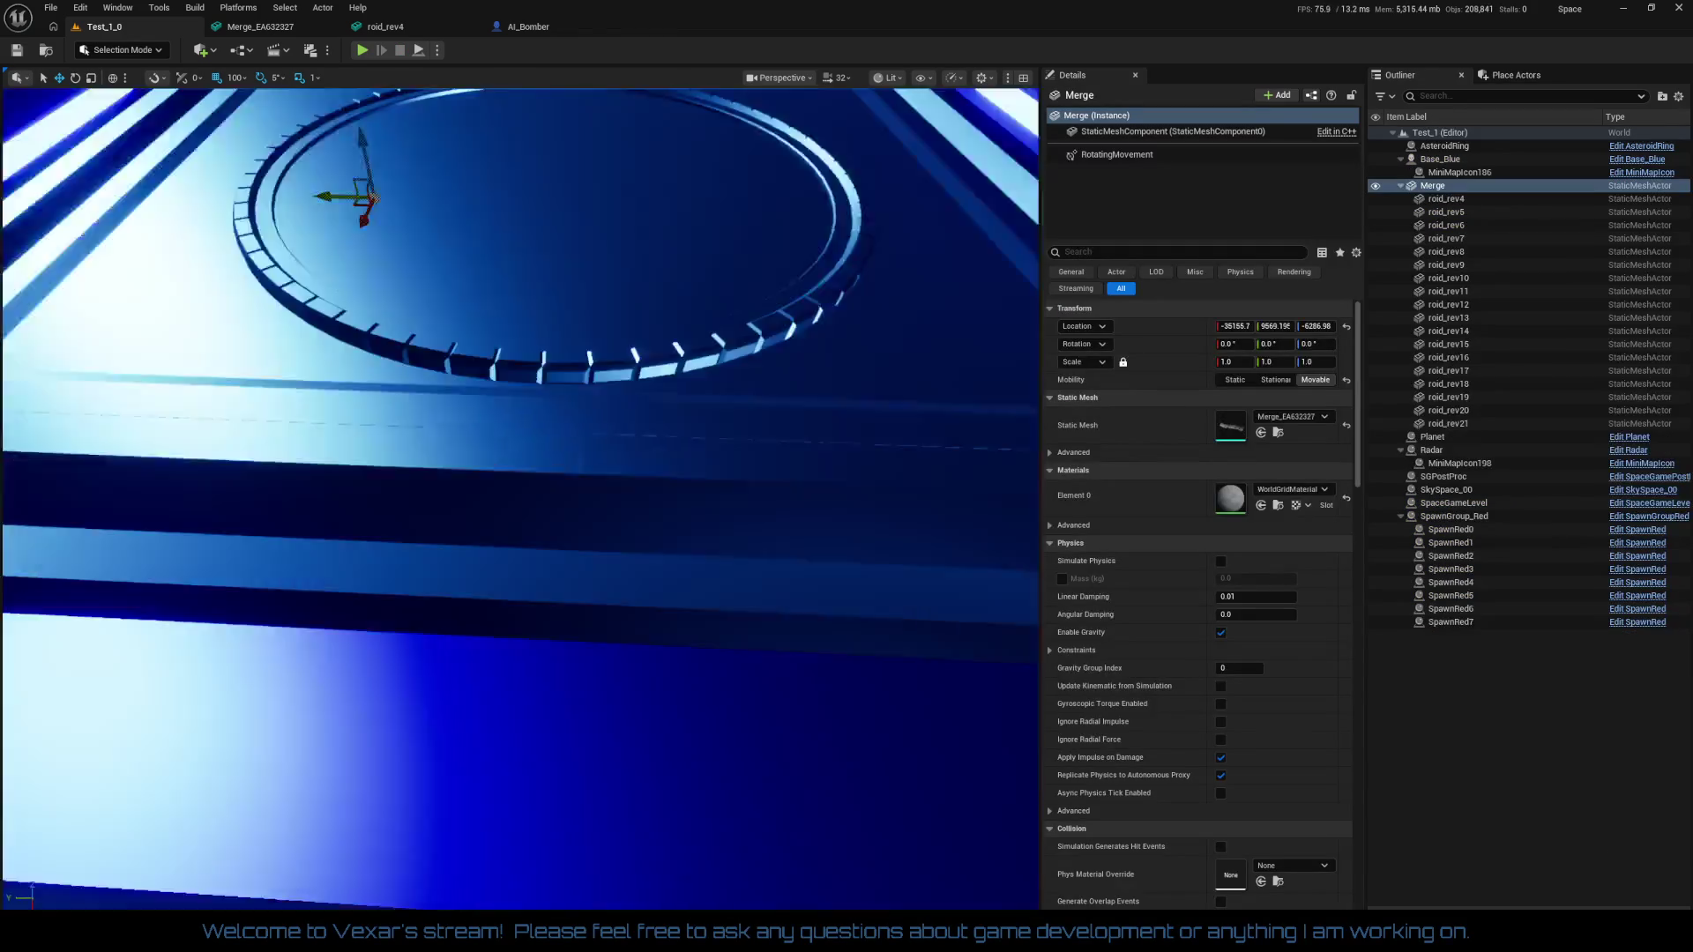
{"action": "key", "text": "f"}
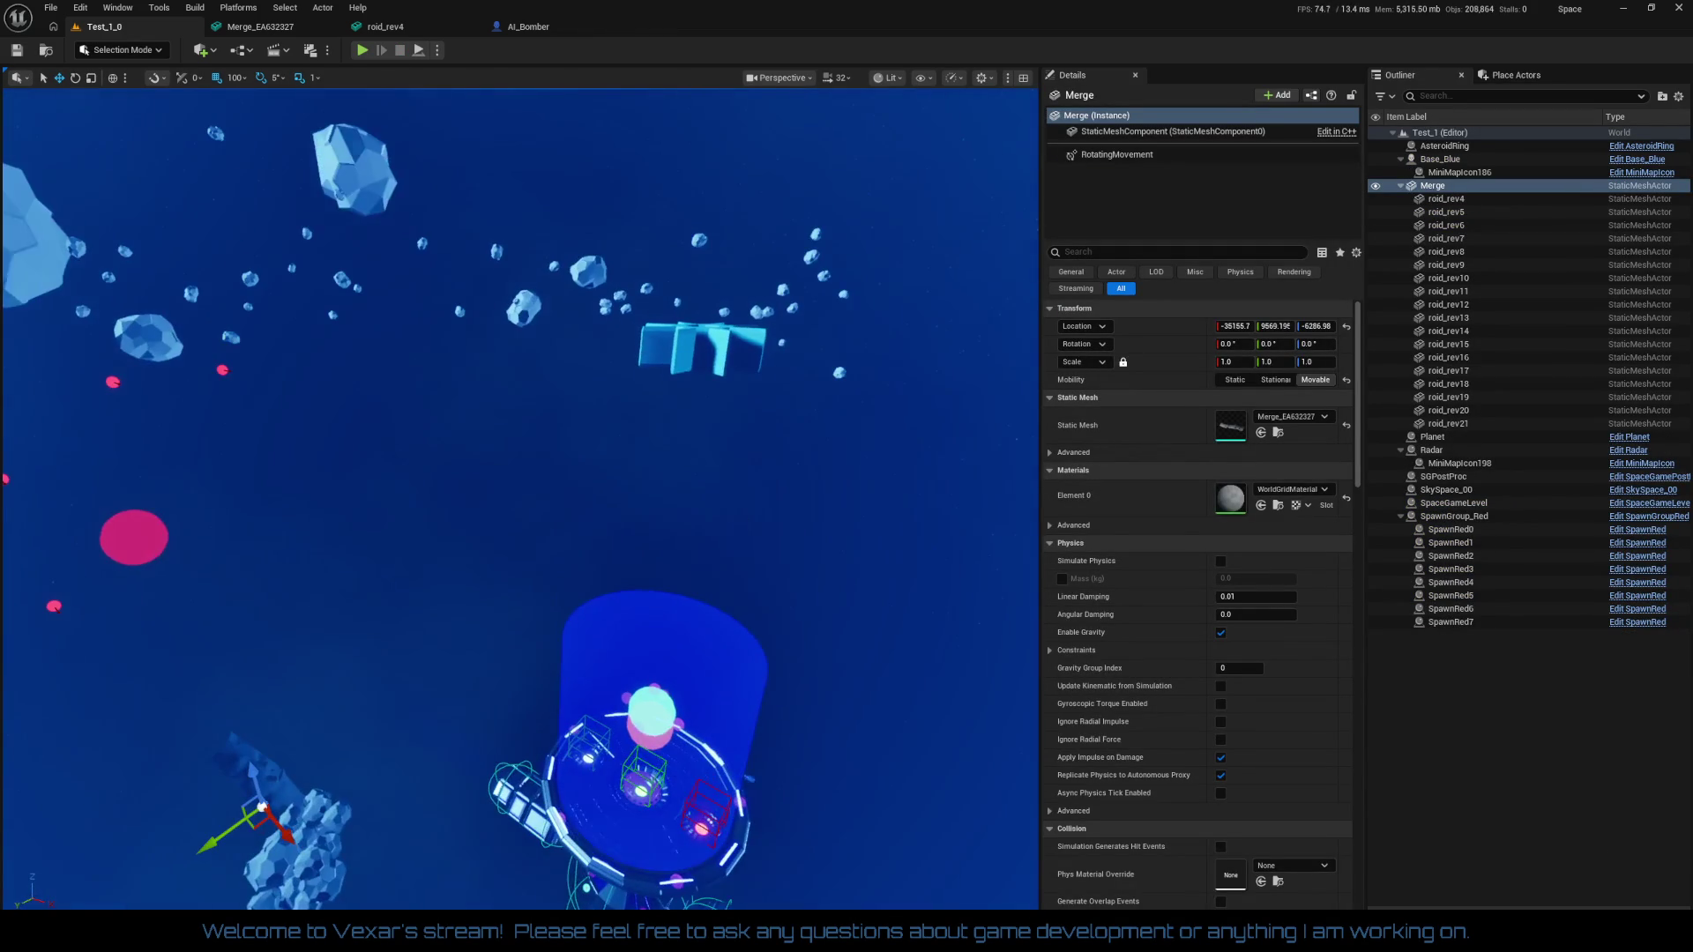
{"action": "left_click", "coordinate": [697, 356]}
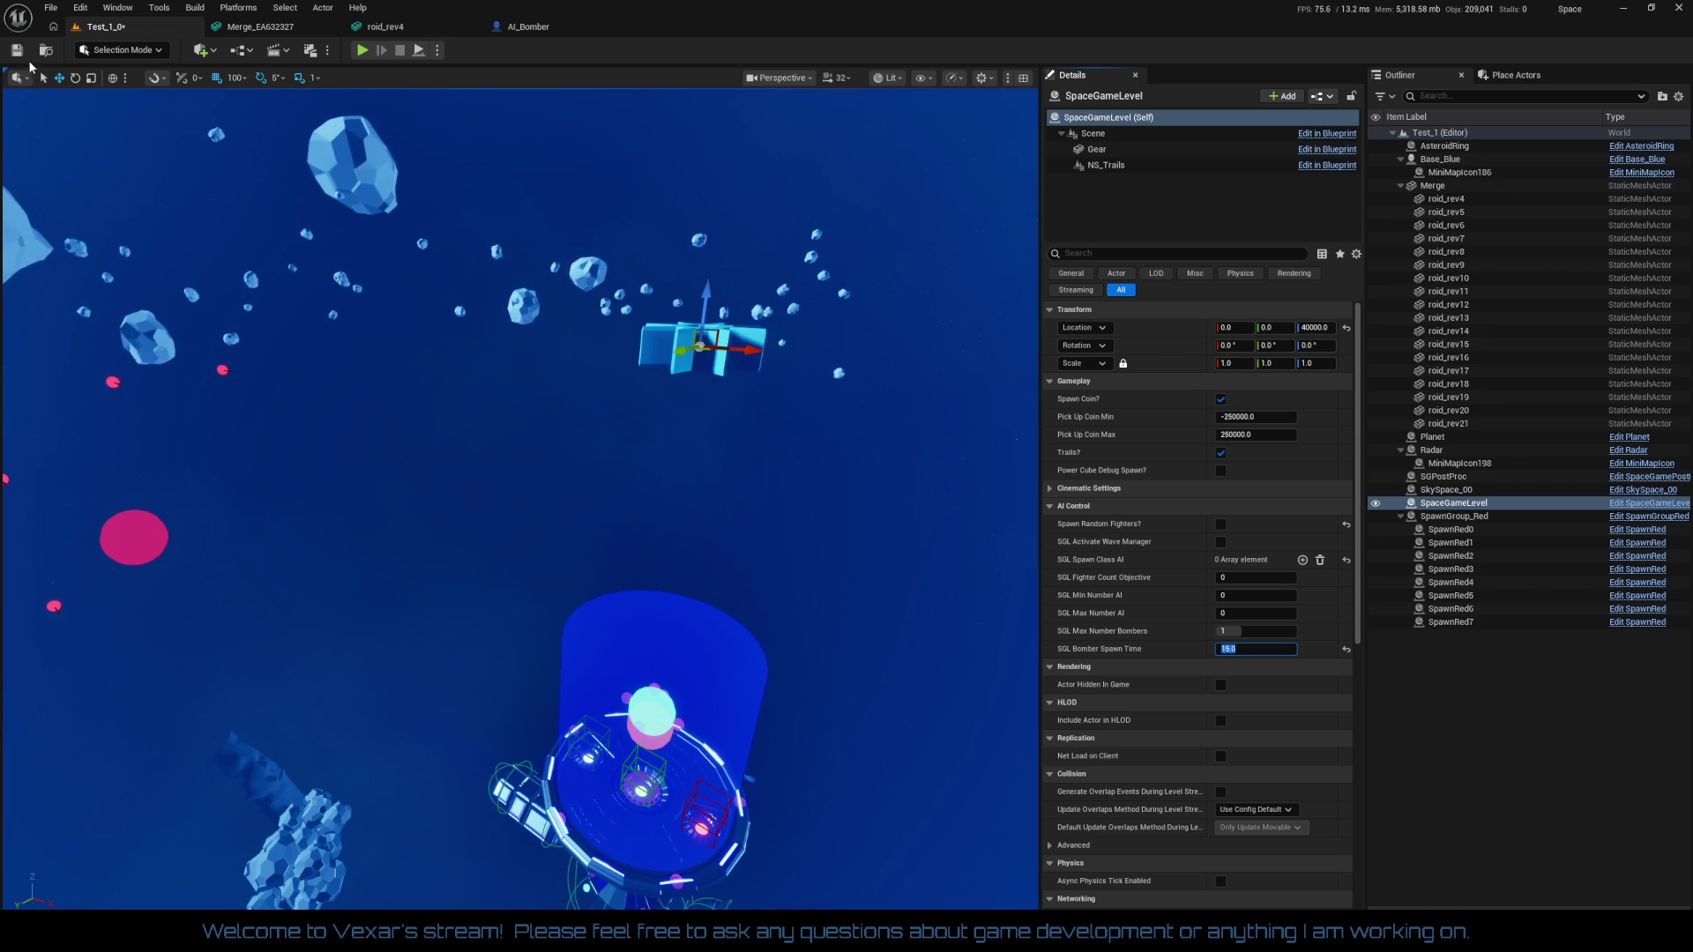
Launch a new Play In Editor test flight of the level
{"action": "left_click", "coordinate": [361, 53]}
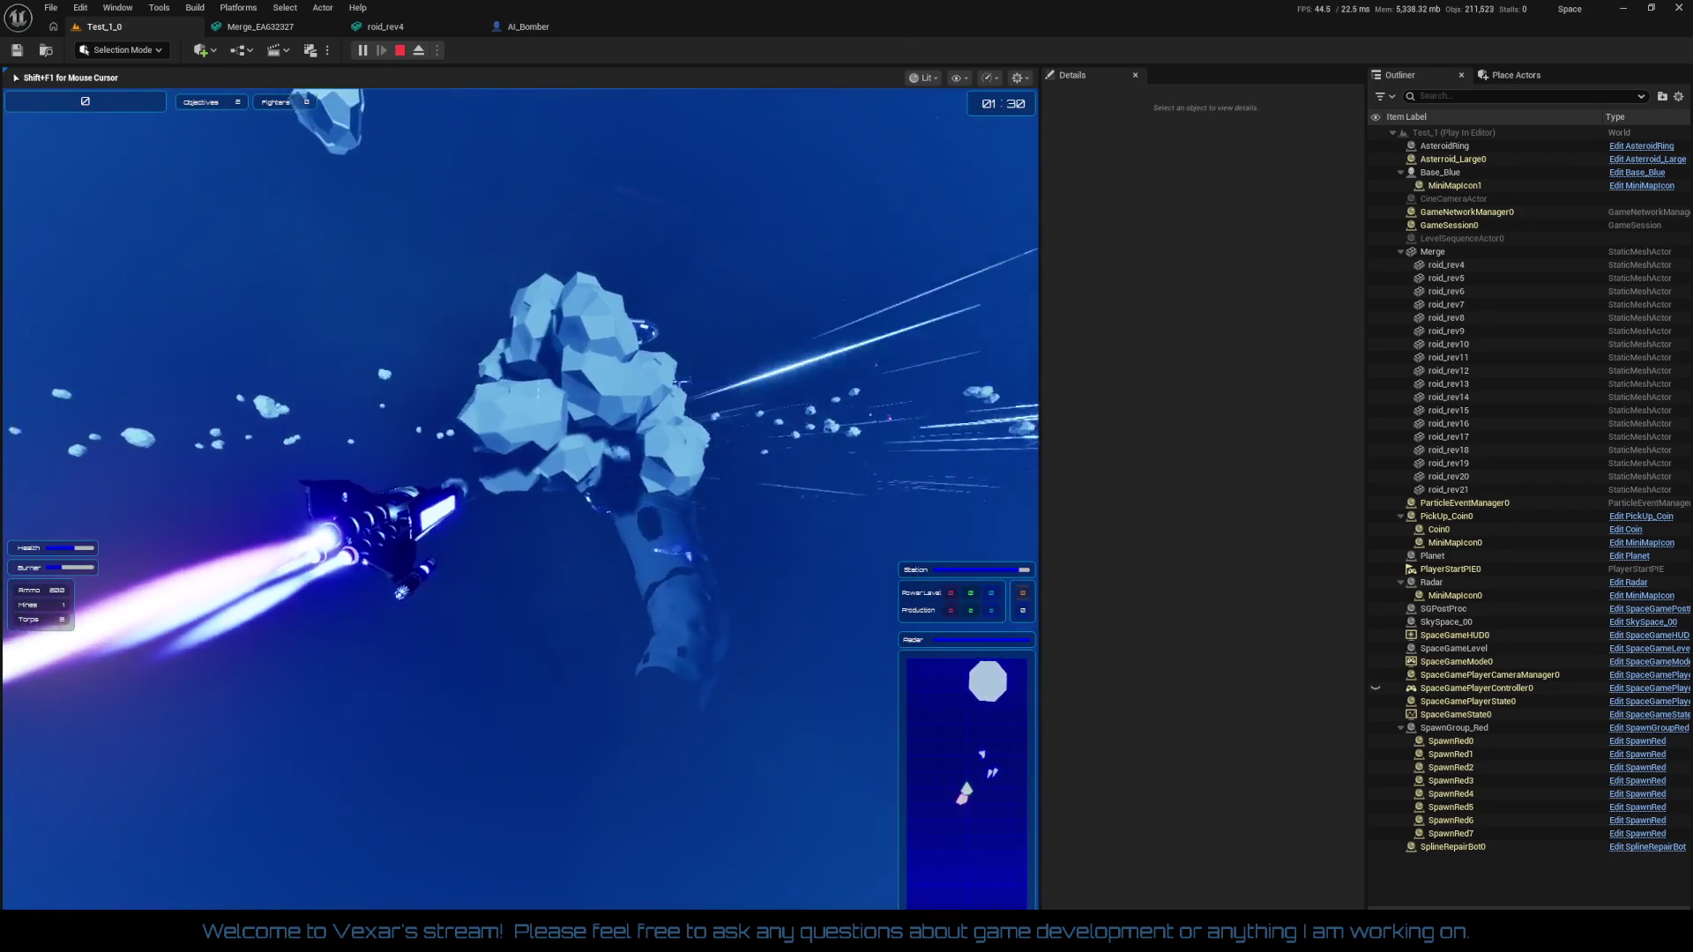
Stop the play test and delete asteroids roid_rev9–roid_rev21 plus the Merge actor
{"action": "key", "text": "Escape"}
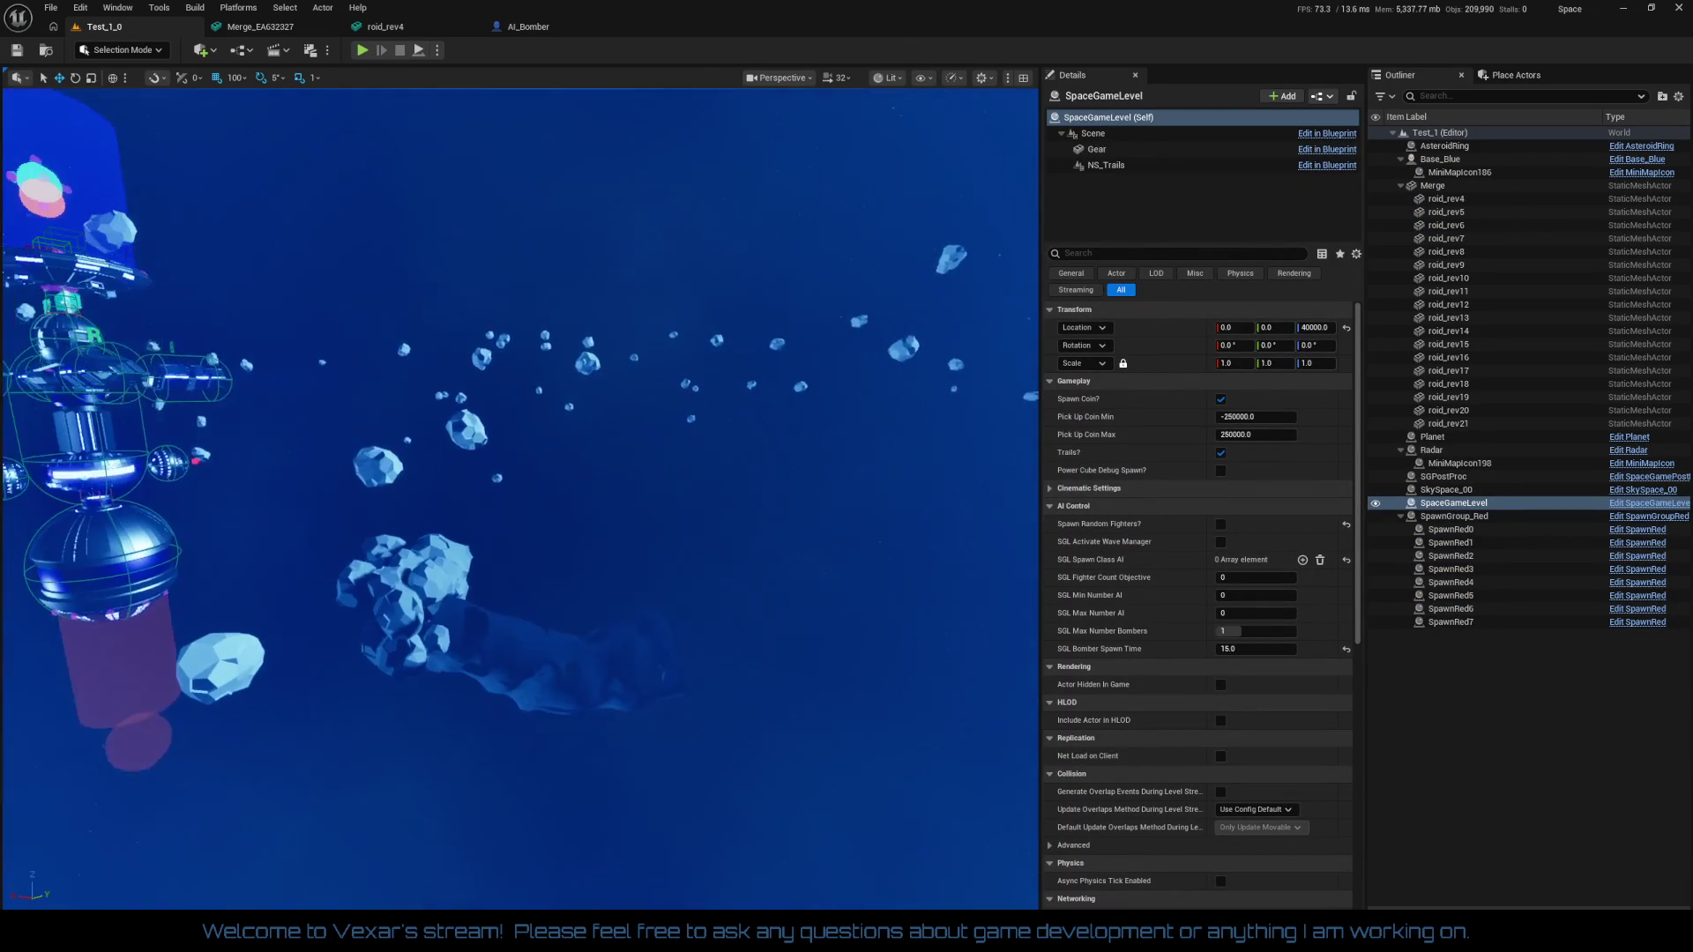
{"action": "left_click", "coordinate": [1450, 265]}
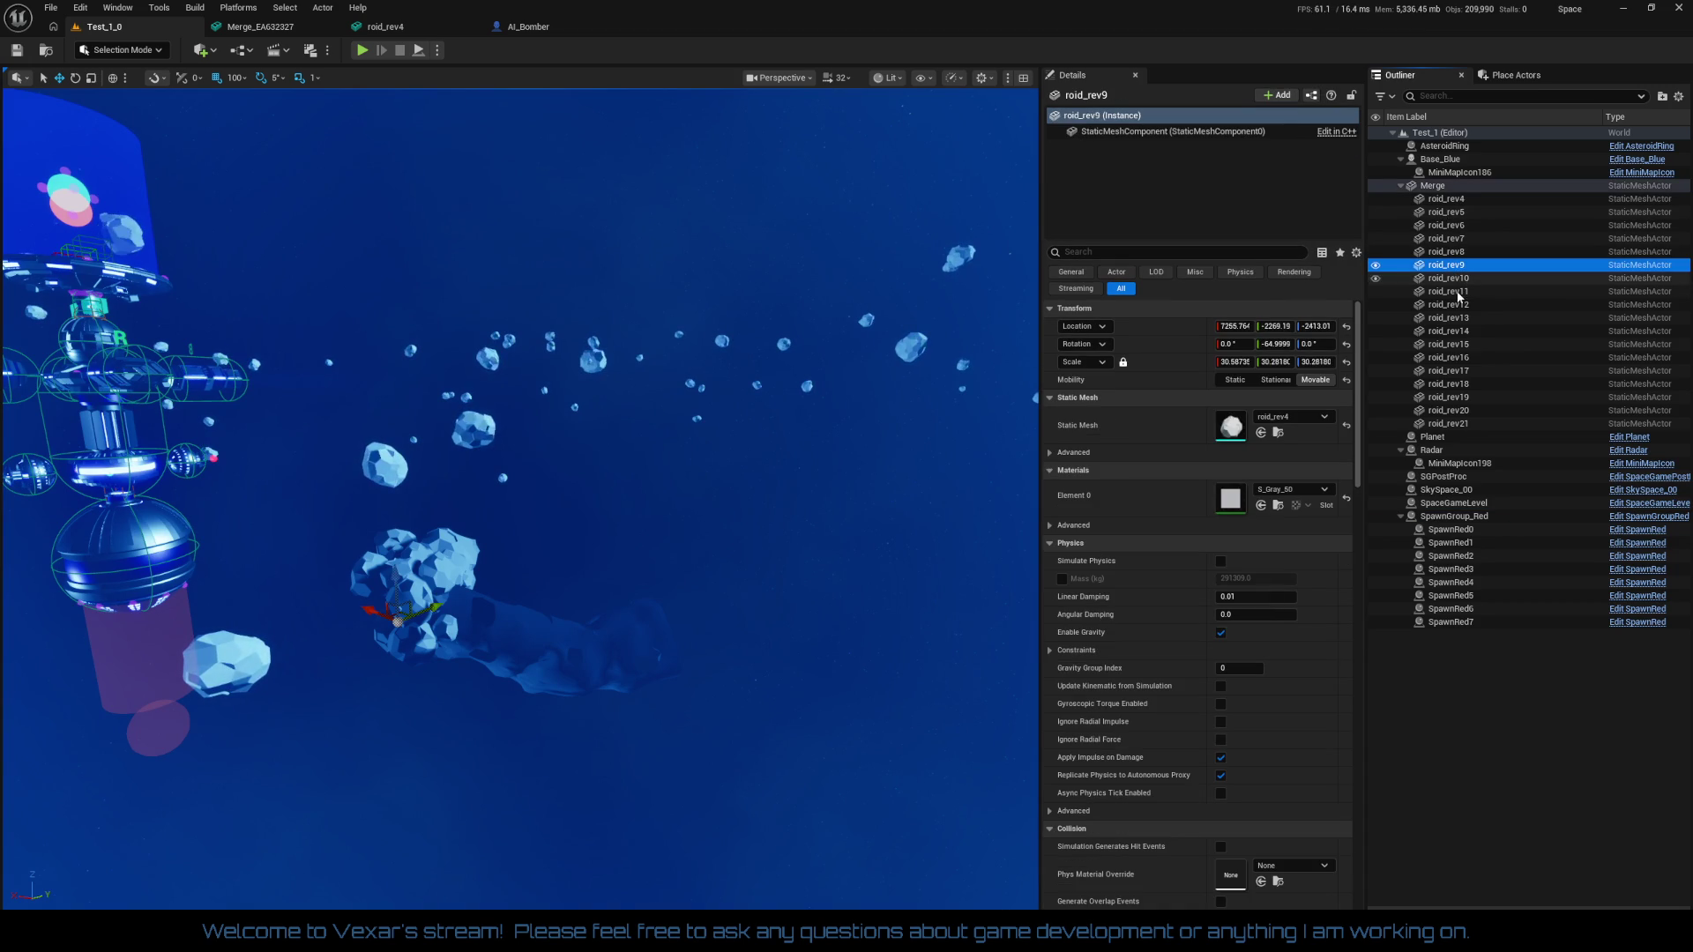
{"action": "left_click", "coordinate": [1457, 425], "text": "shift"}
{"action": "key", "text": "Delete"}
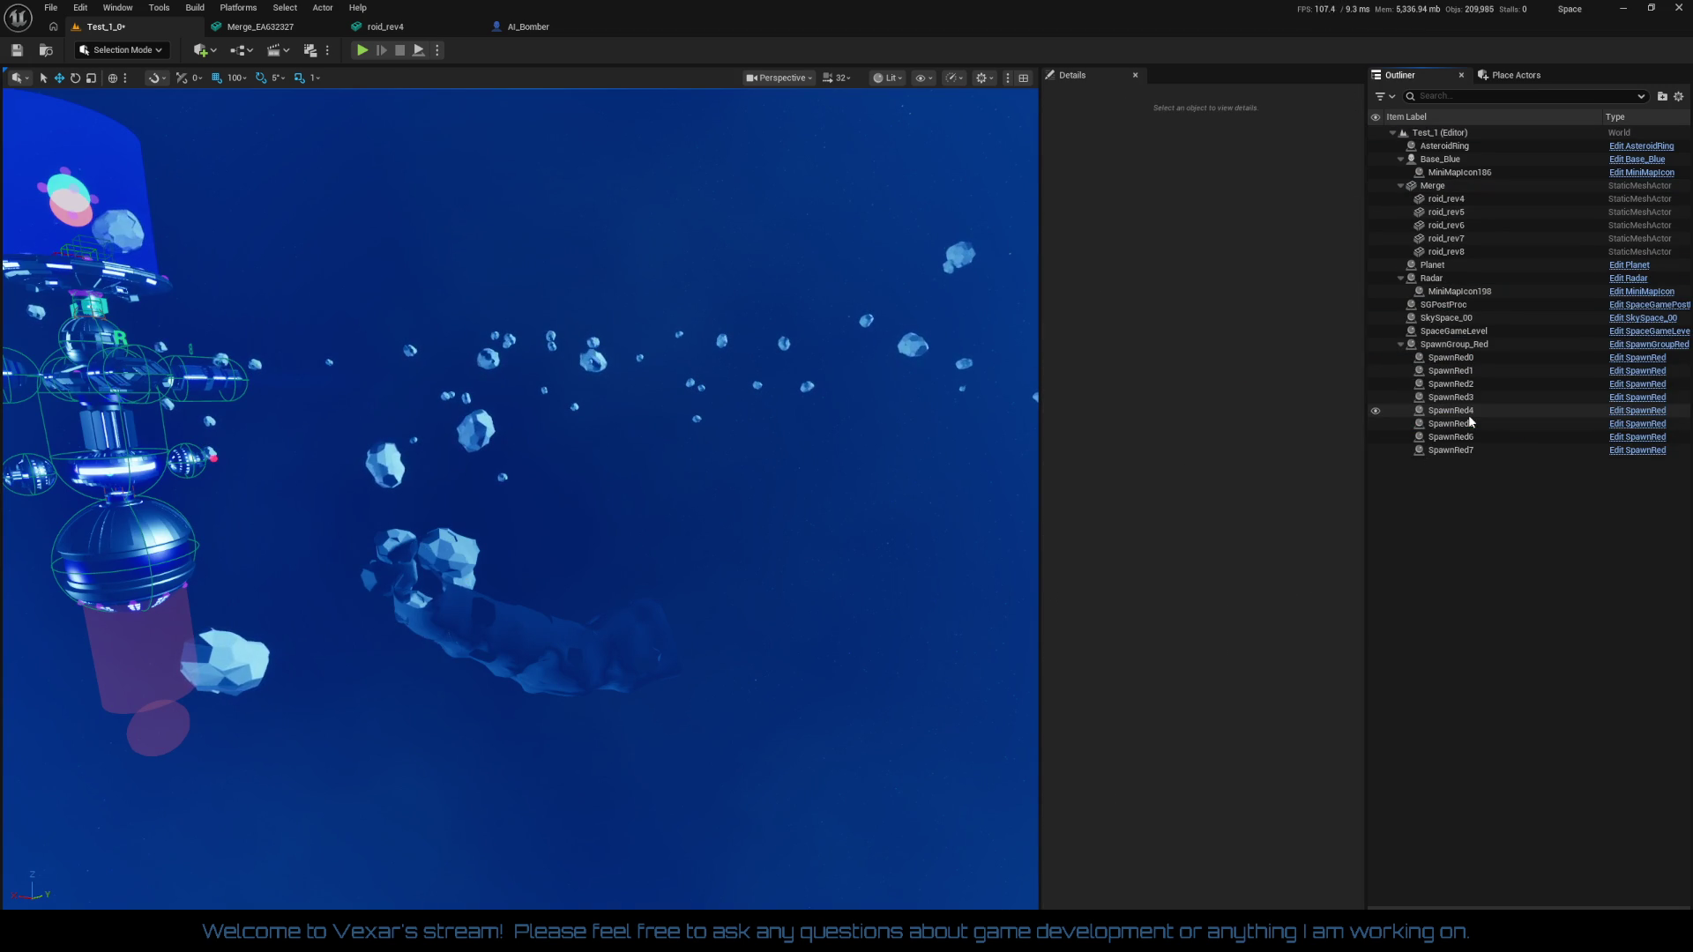
{"action": "left_click", "coordinate": [607, 669]}
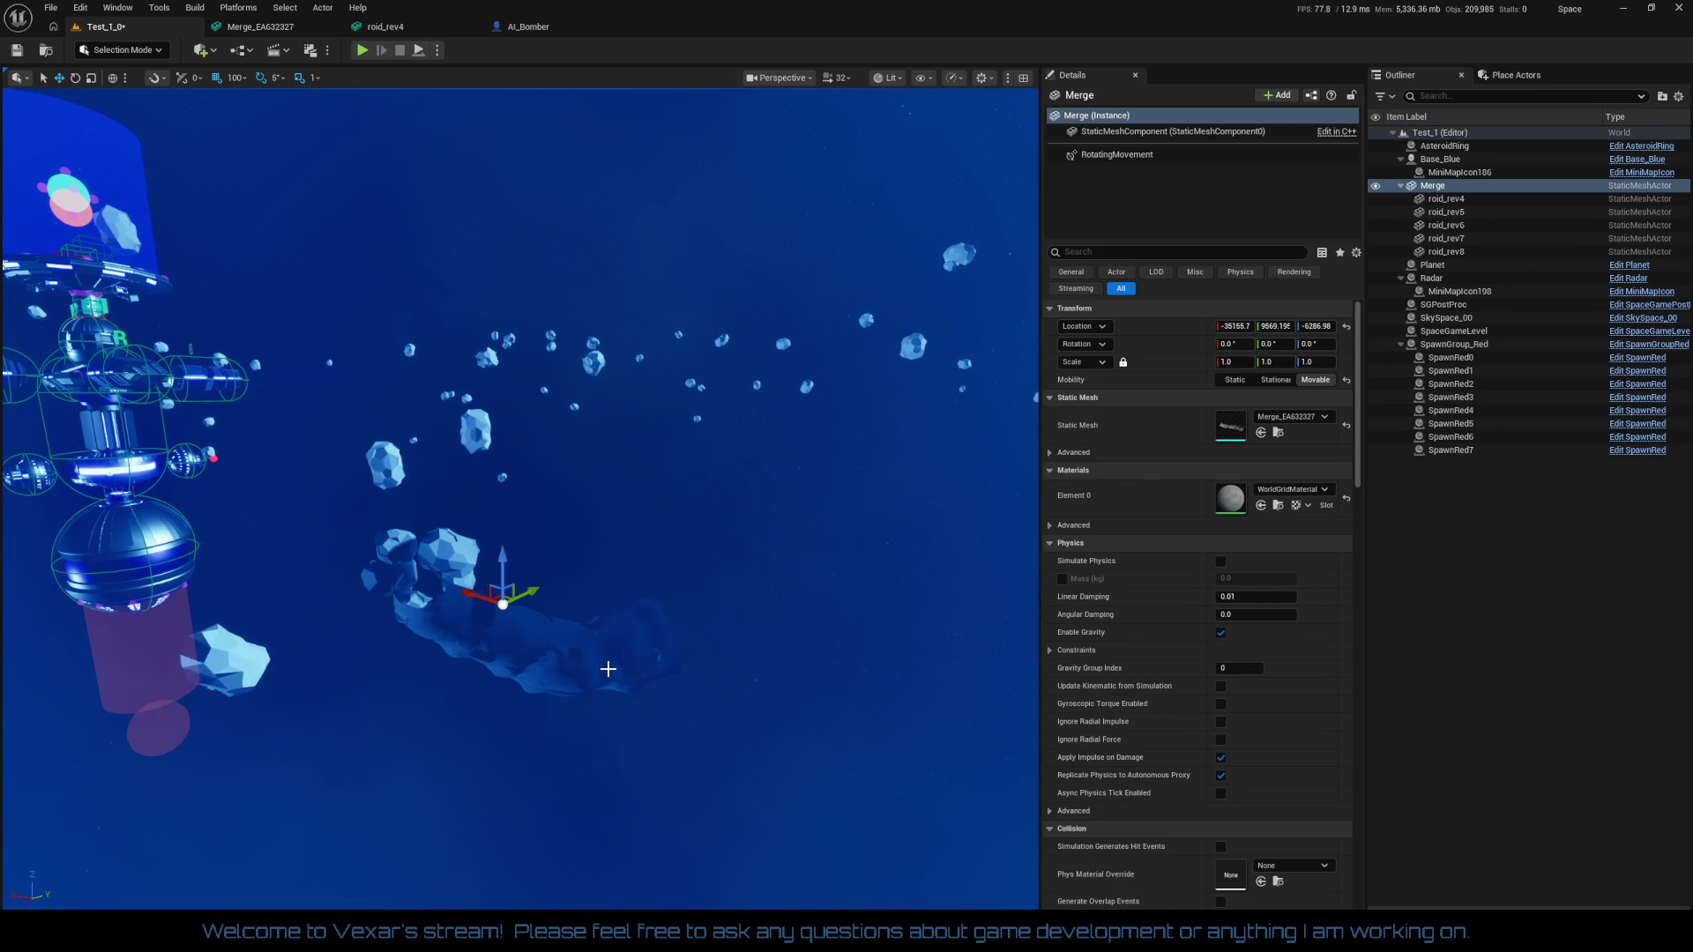
{"action": "key", "text": "Delete"}
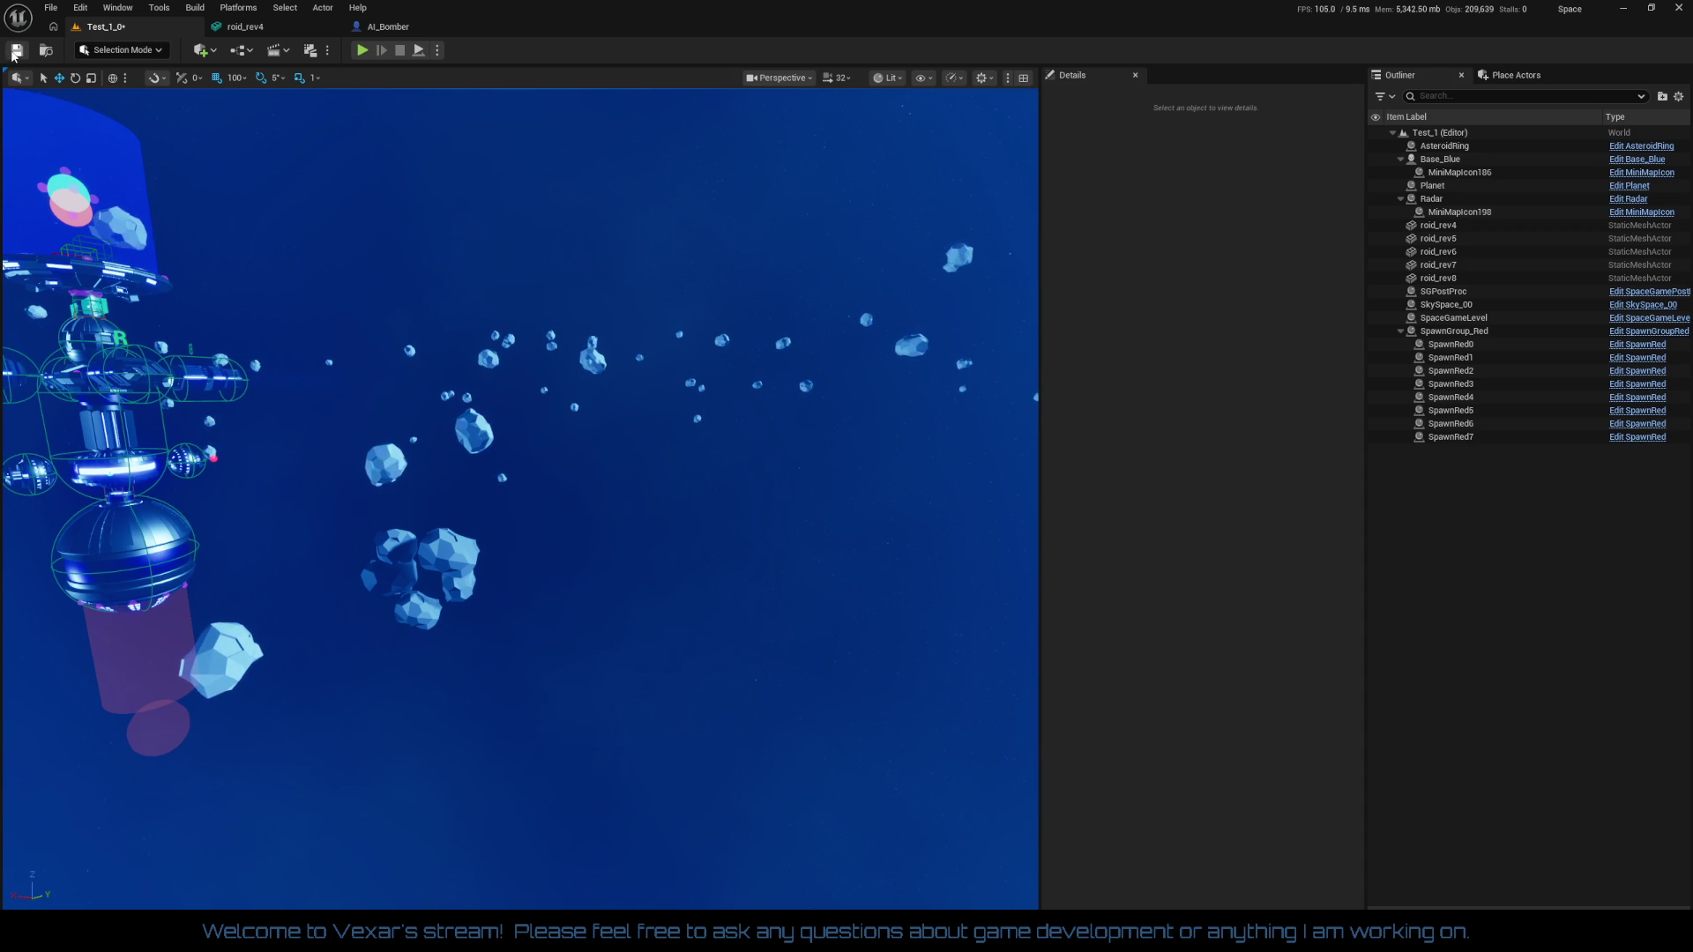
Save the level and select asteroids roid_rev4 through roid_rev8
{"action": "left_click", "coordinate": [16, 53]}
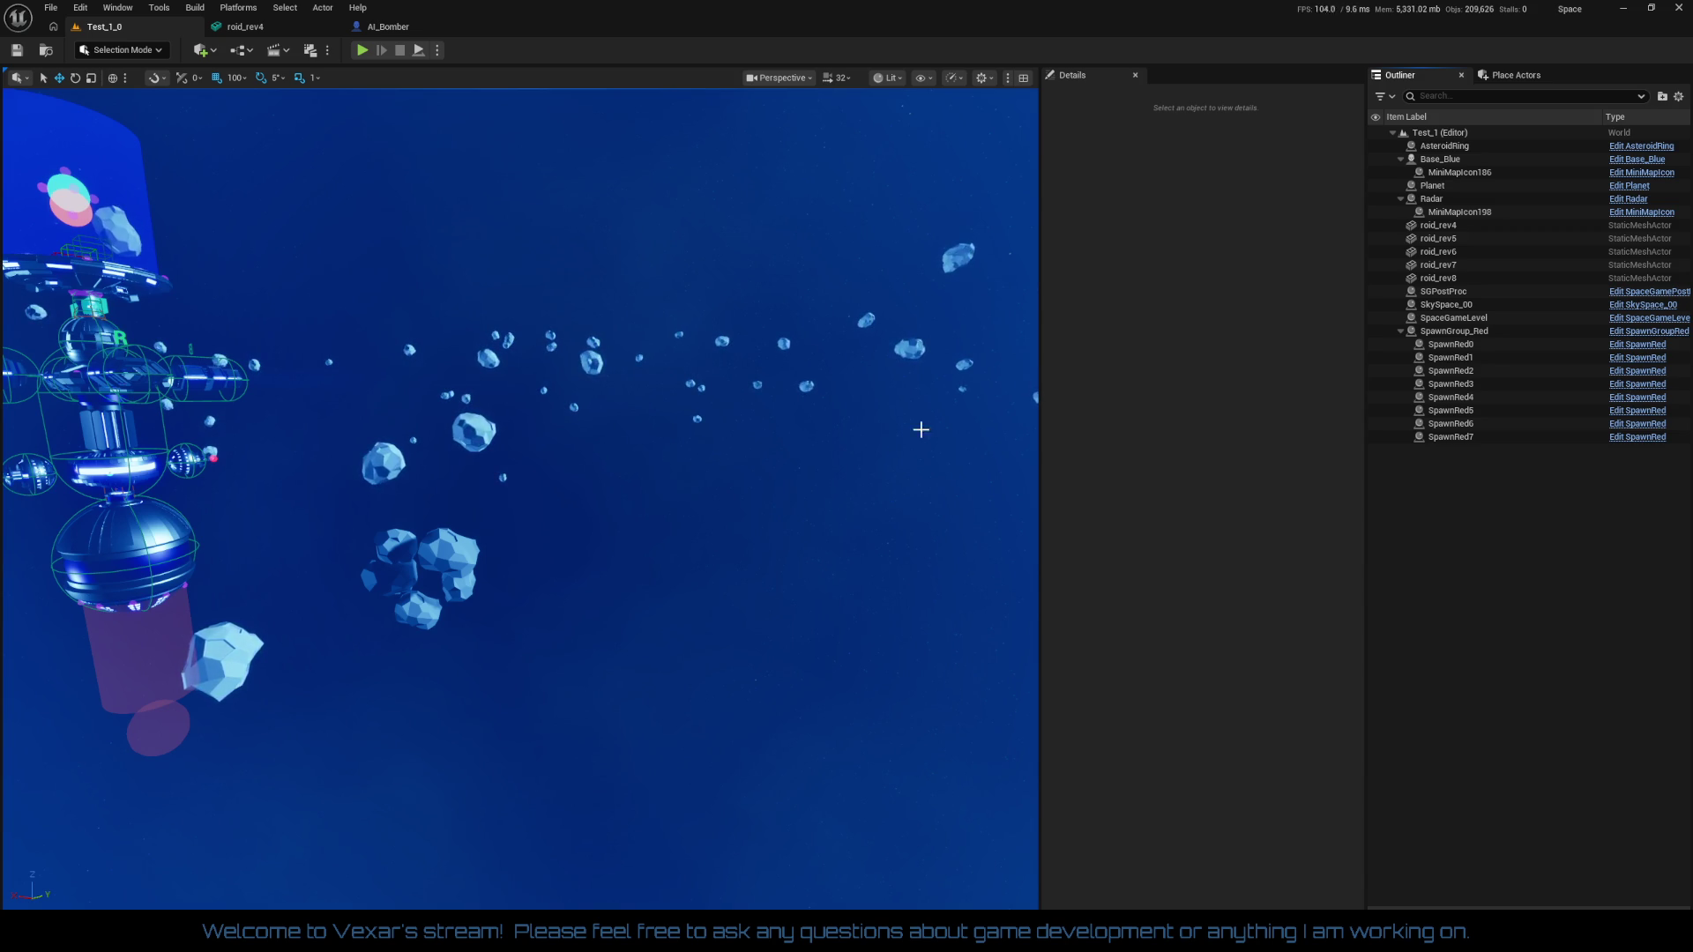
{"action": "left_click_drag", "start_coordinate": [920, 429], "coordinate": [921, 538]}
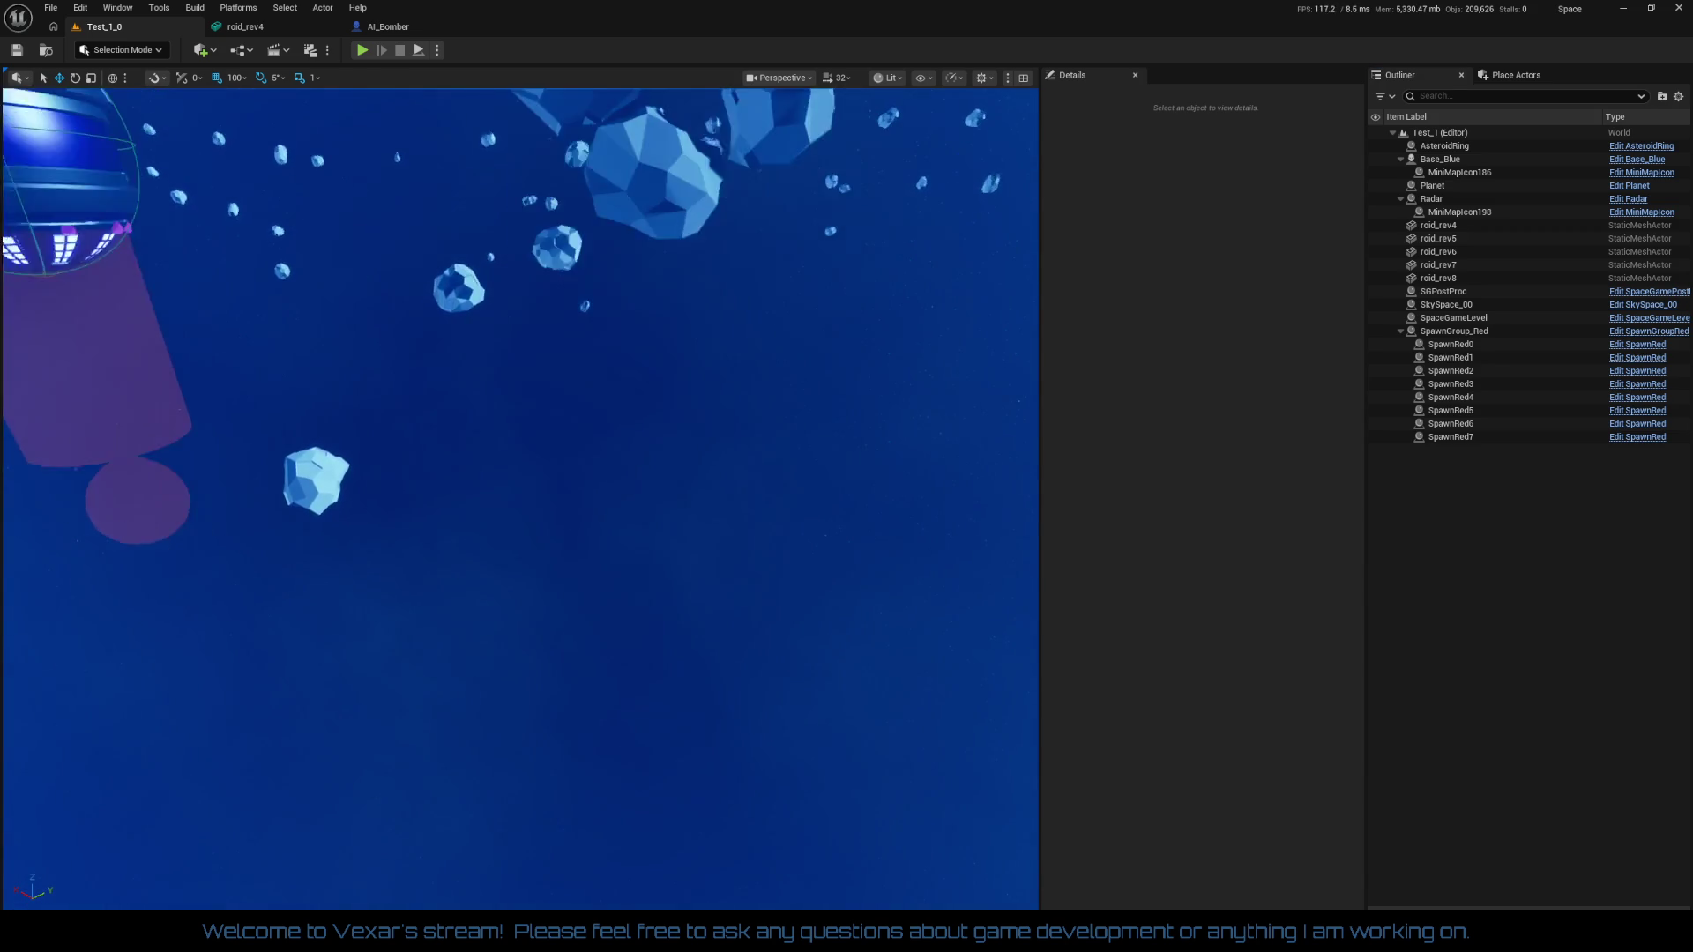
{"action": "mouse_move", "coordinate": [873, 454]}
{"action": "left_mouse_down"}
{"action": "mouse_move", "coordinate": [872, 502]}
{"action": "mouse_move", "coordinate": [873, 453]}
{"action": "left_mouse_up"}
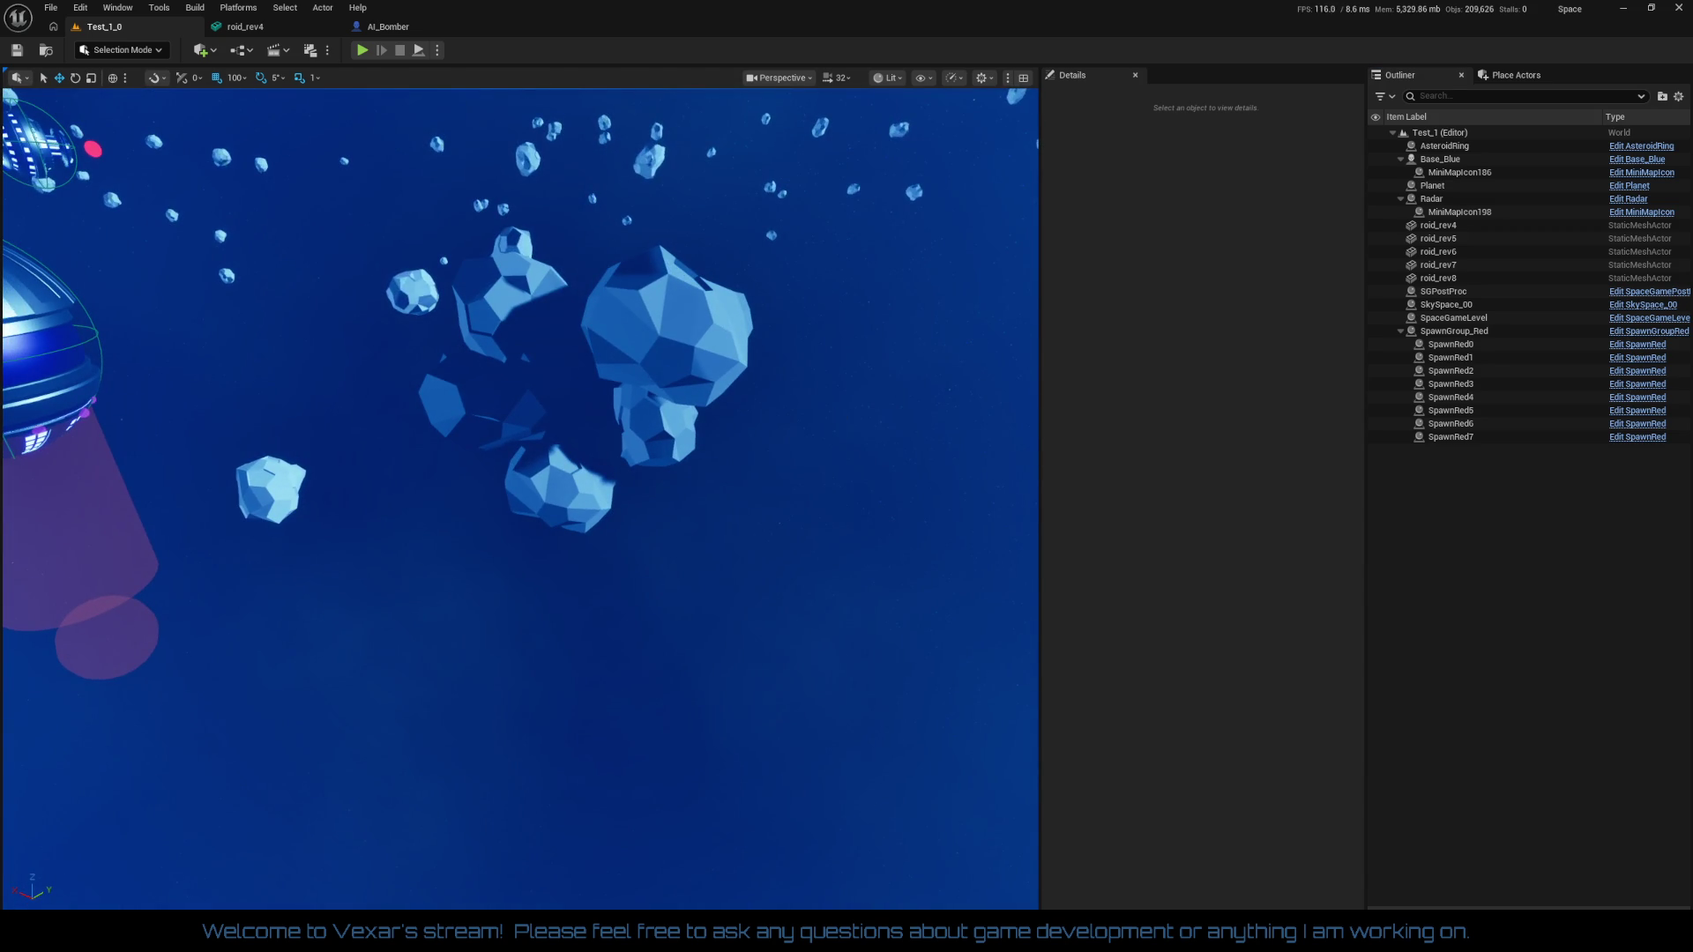
{"action": "left_click", "coordinate": [718, 366]}
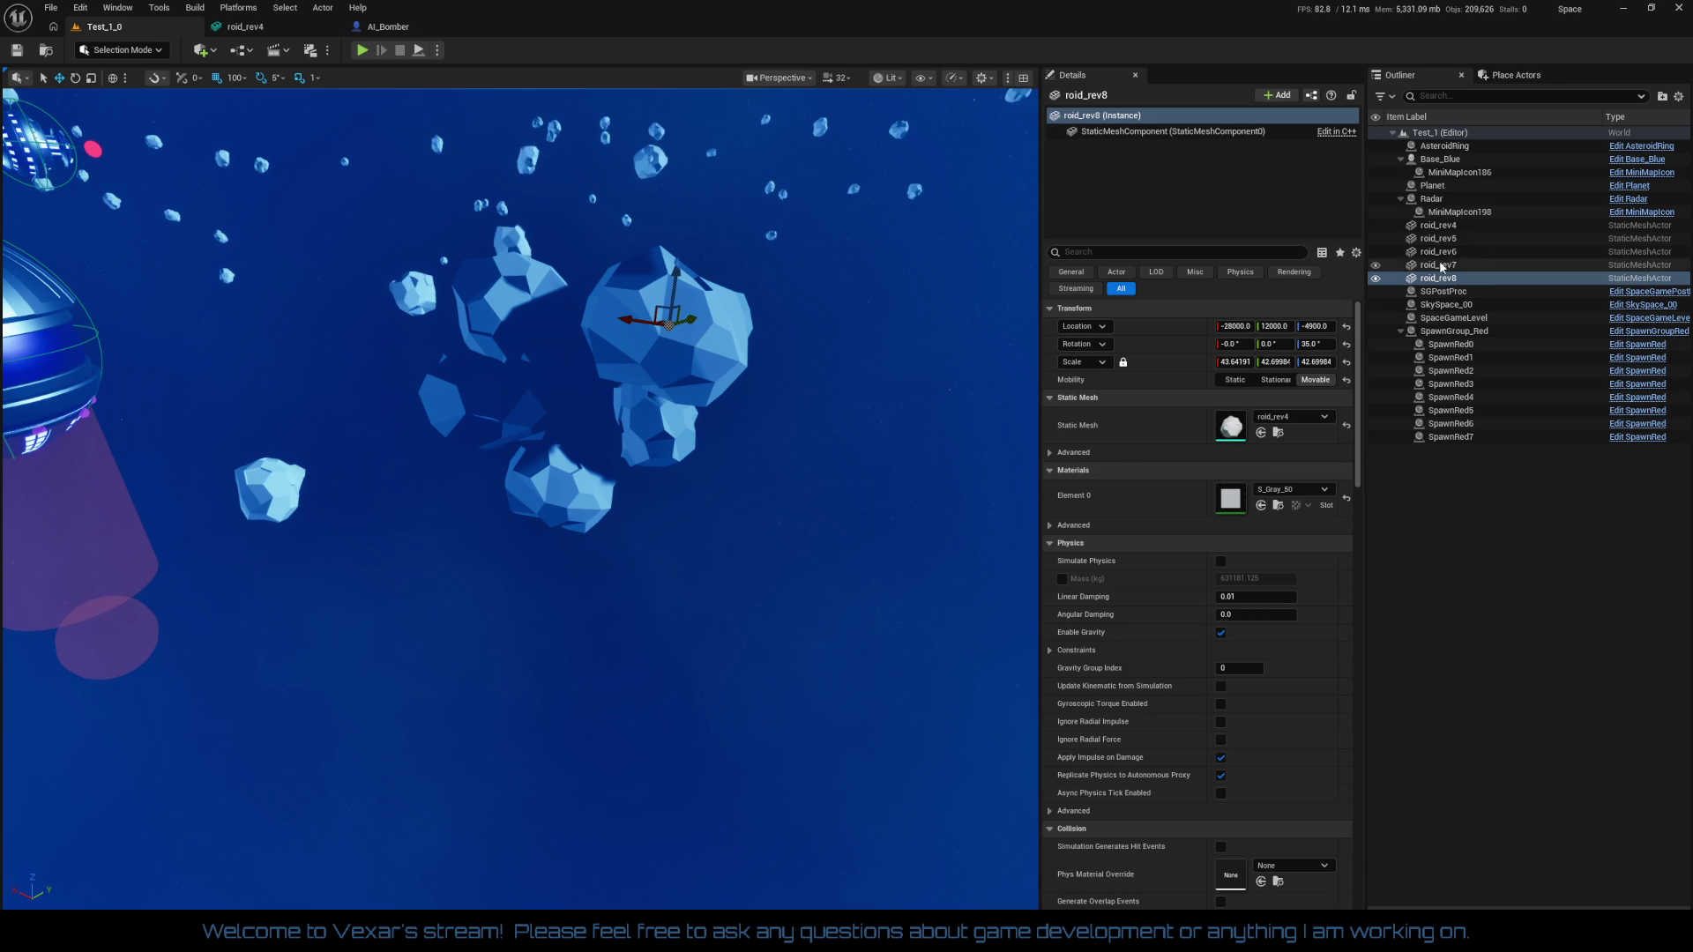
{"action": "left_click", "coordinate": [1450, 228]}
{"action": "left_click", "coordinate": [1438, 278], "text": "shift"}
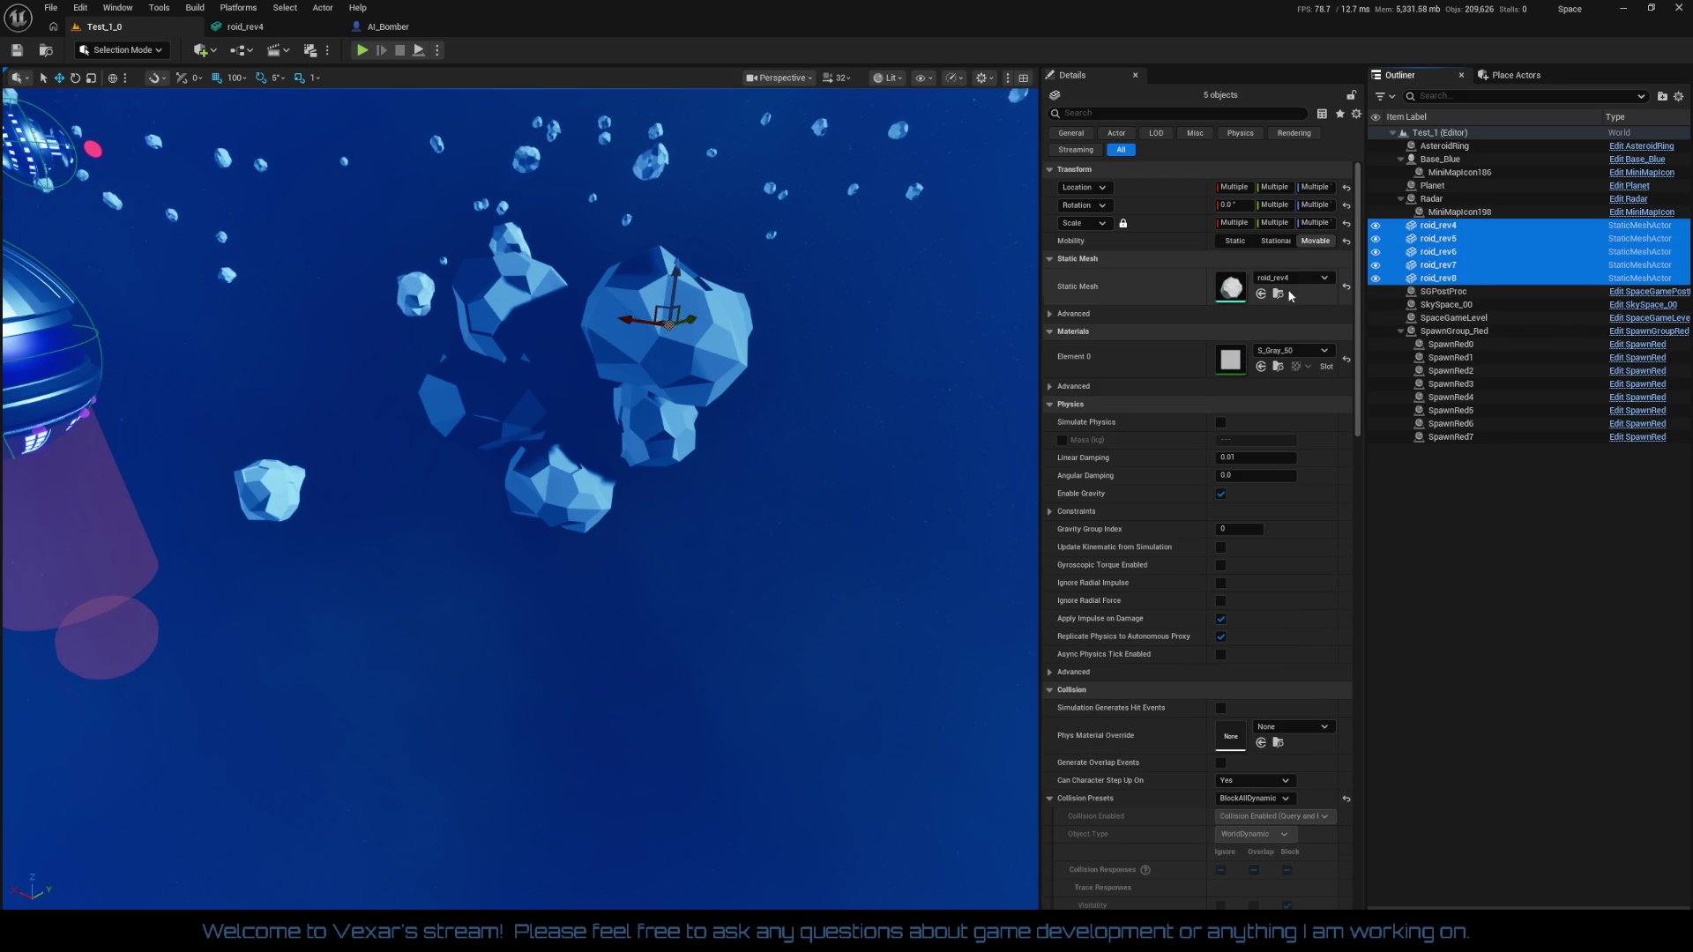
Reset their rotation to zero, location to the world origin, and mobility to Static
{"action": "left_click", "coordinate": [1347, 204]}
{"action": "left_click", "coordinate": [1346, 189]}
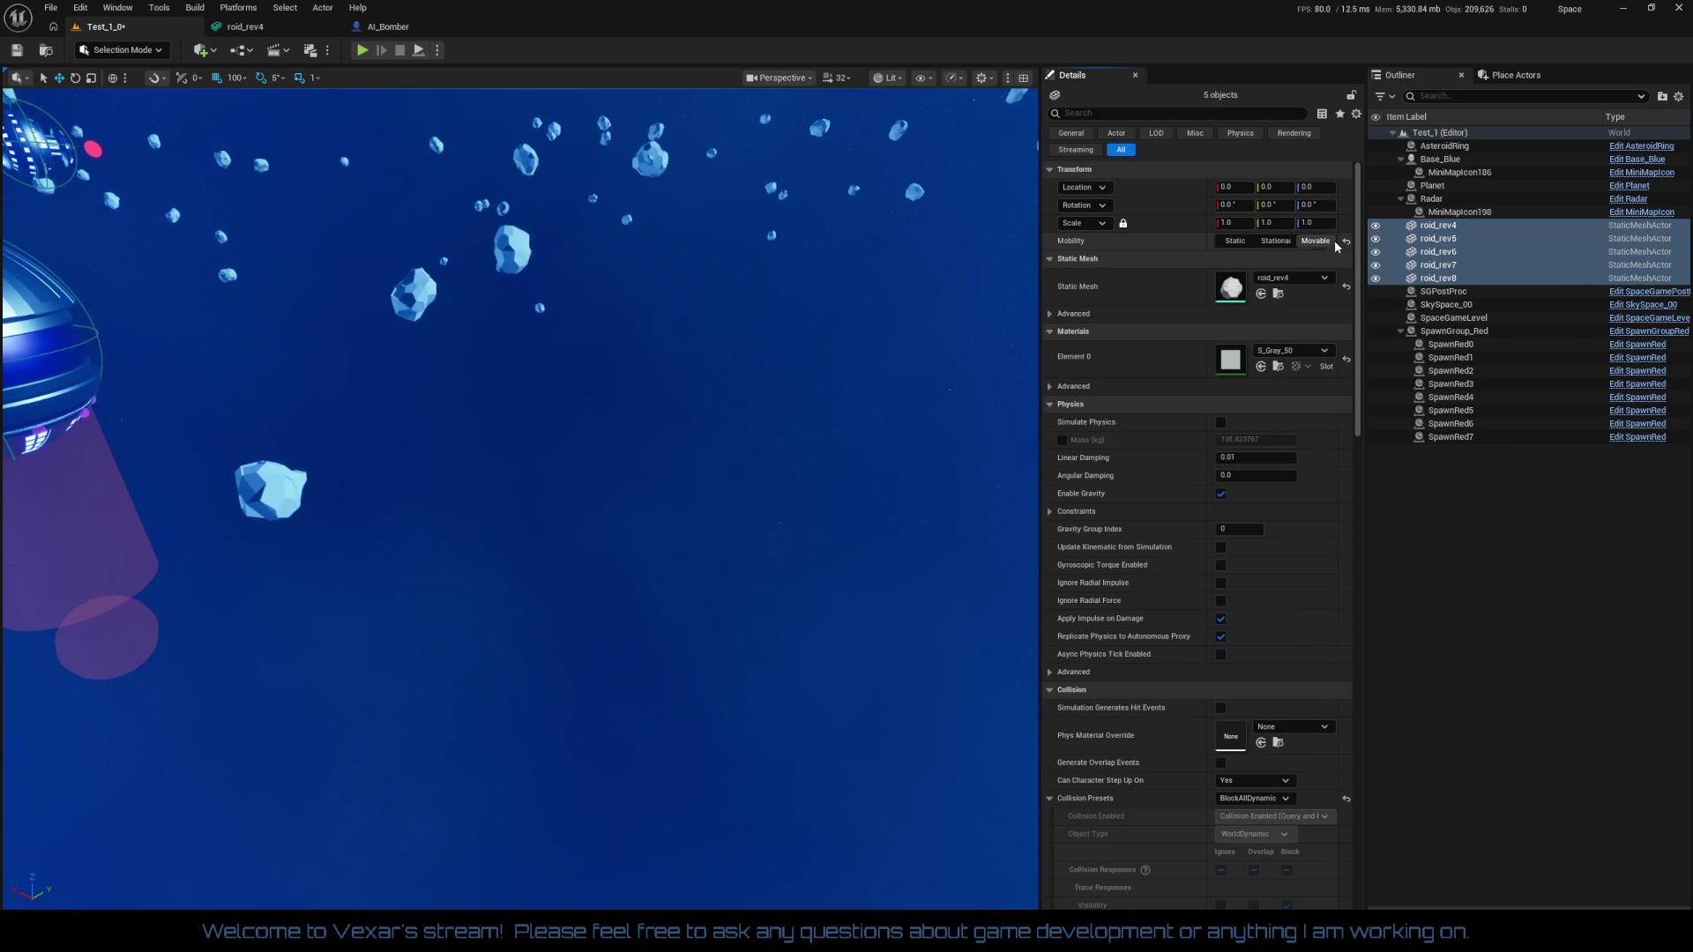
{"action": "left_click", "coordinate": [1344, 243]}
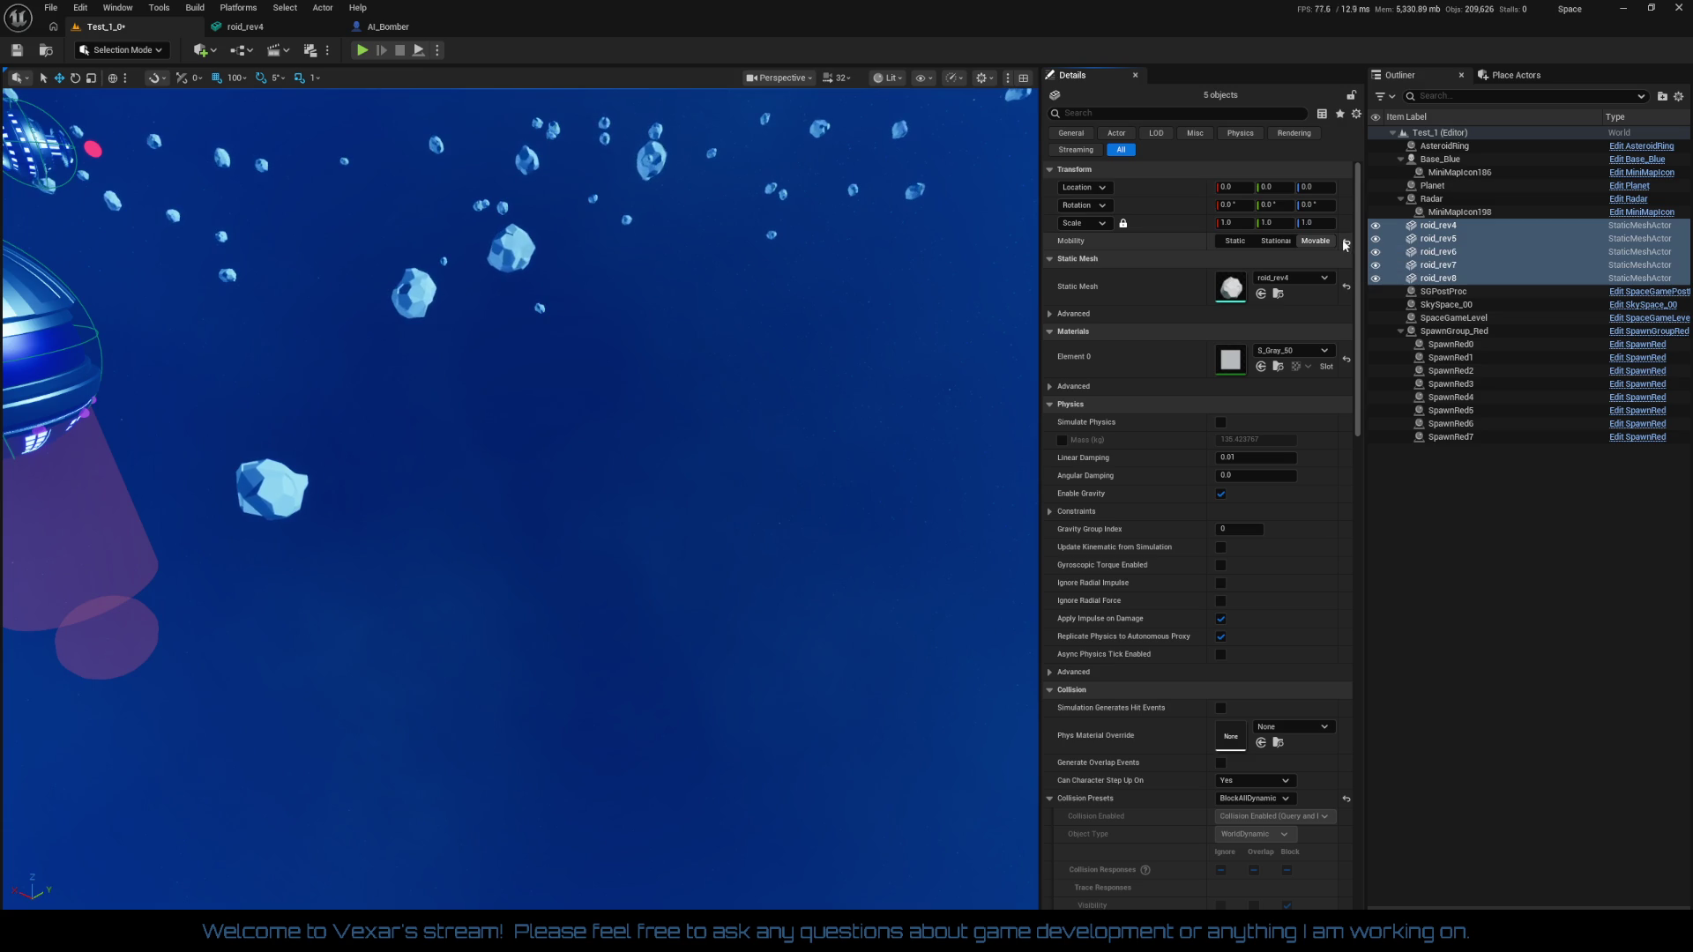
Move the selected asteroids along X to -30500, away from the station
{"action": "key", "text": "f"}
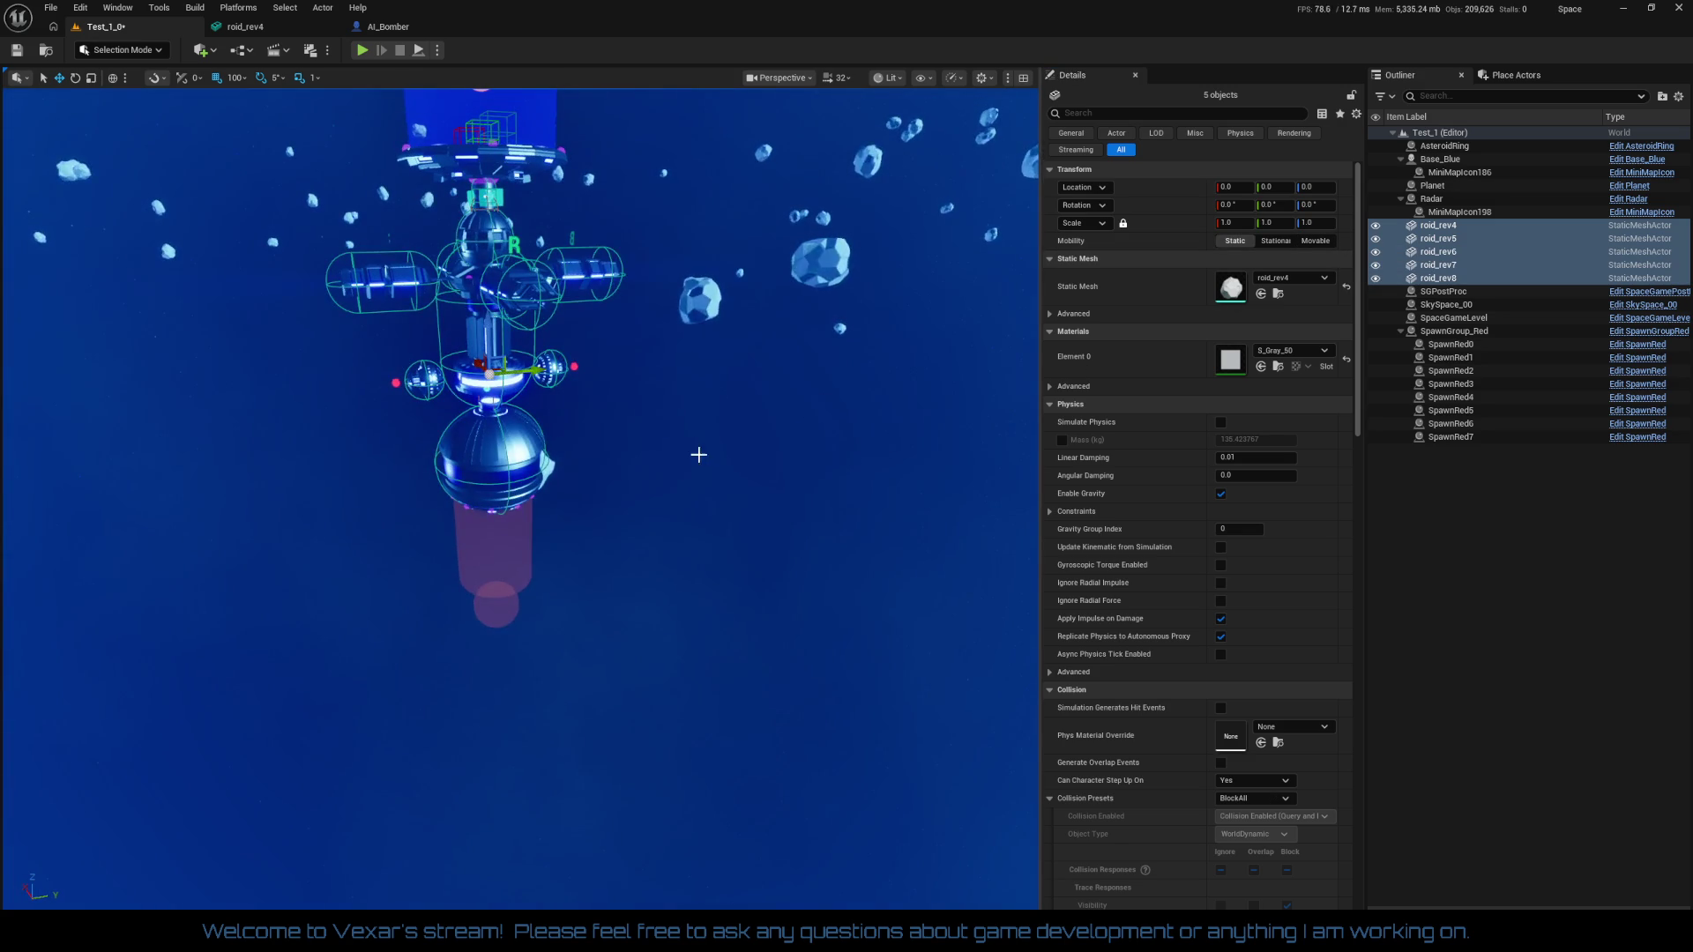
{"action": "mouse_move", "coordinate": [801, 453]}
{"action": "left_mouse_down"}
{"action": "mouse_move", "coordinate": [758, 458]}
{"action": "mouse_move", "coordinate": [797, 454]}
{"action": "left_mouse_up"}
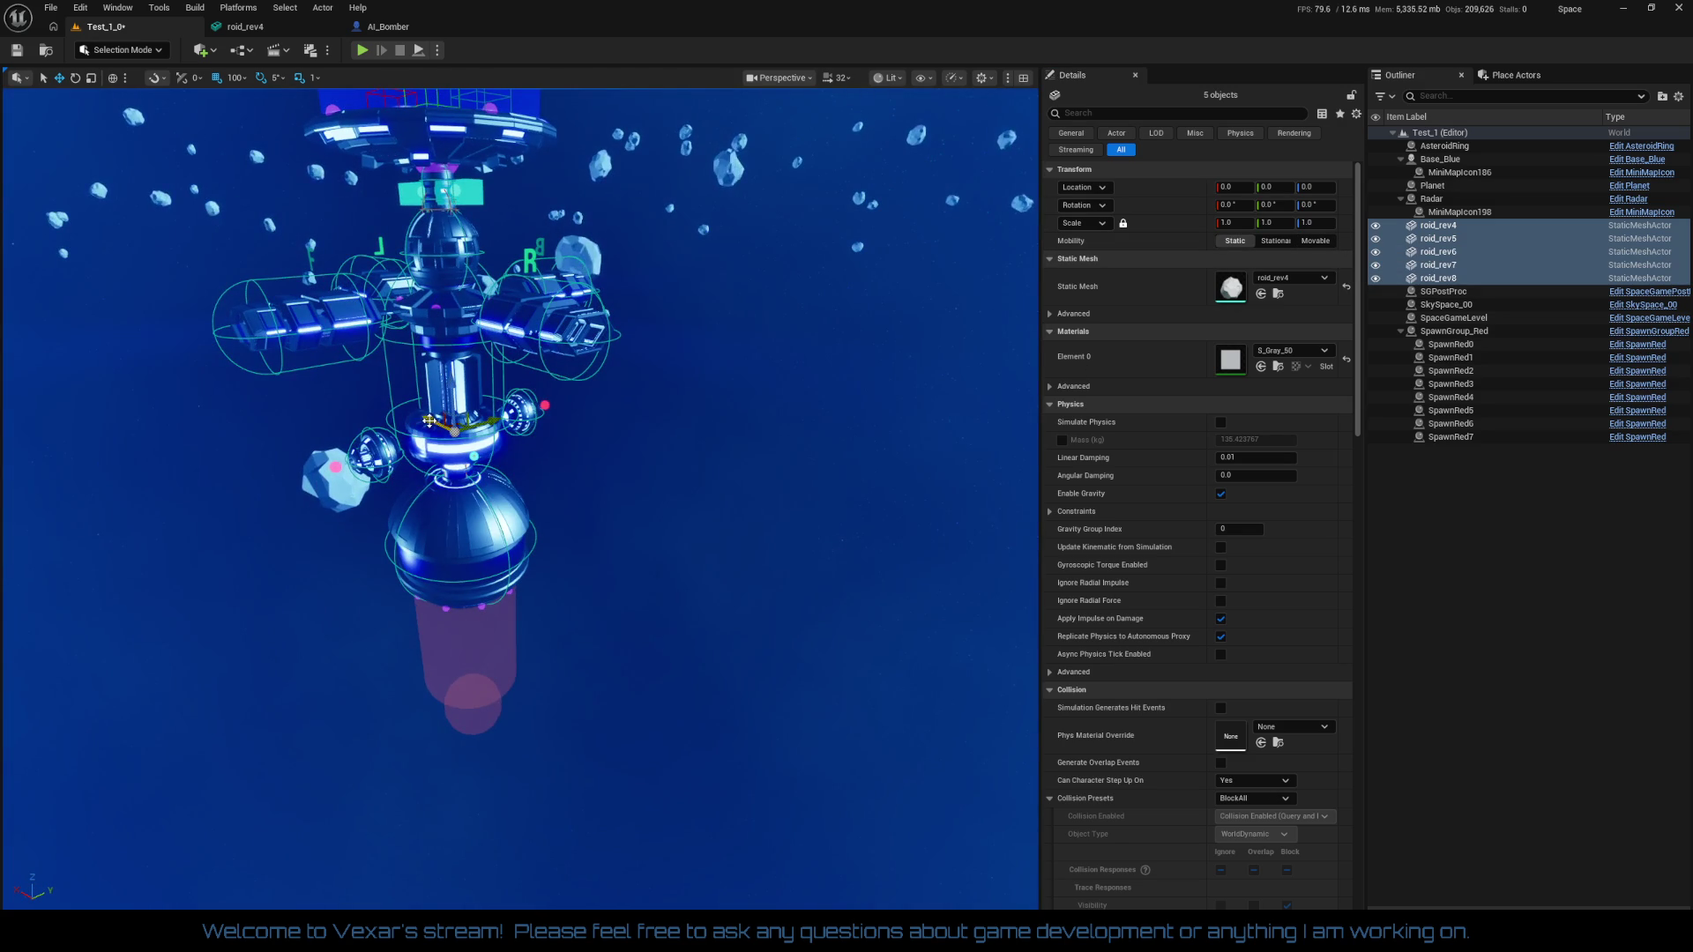
{"action": "mouse_move", "coordinate": [415, 423]}
{"action": "left_mouse_down"}
{"action": "mouse_move", "coordinate": [776, 616]}
{"action": "mouse_move", "coordinate": [926, 670]}
{"action": "left_mouse_up"}
{"action": "key", "text": "f"}
{"action": "mouse_move", "coordinate": [602, 447]}
{"action": "left_mouse_down"}
{"action": "mouse_move", "coordinate": [602, 414]}
{"action": "mouse_move", "coordinate": [602, 447]}
{"action": "left_mouse_up"}
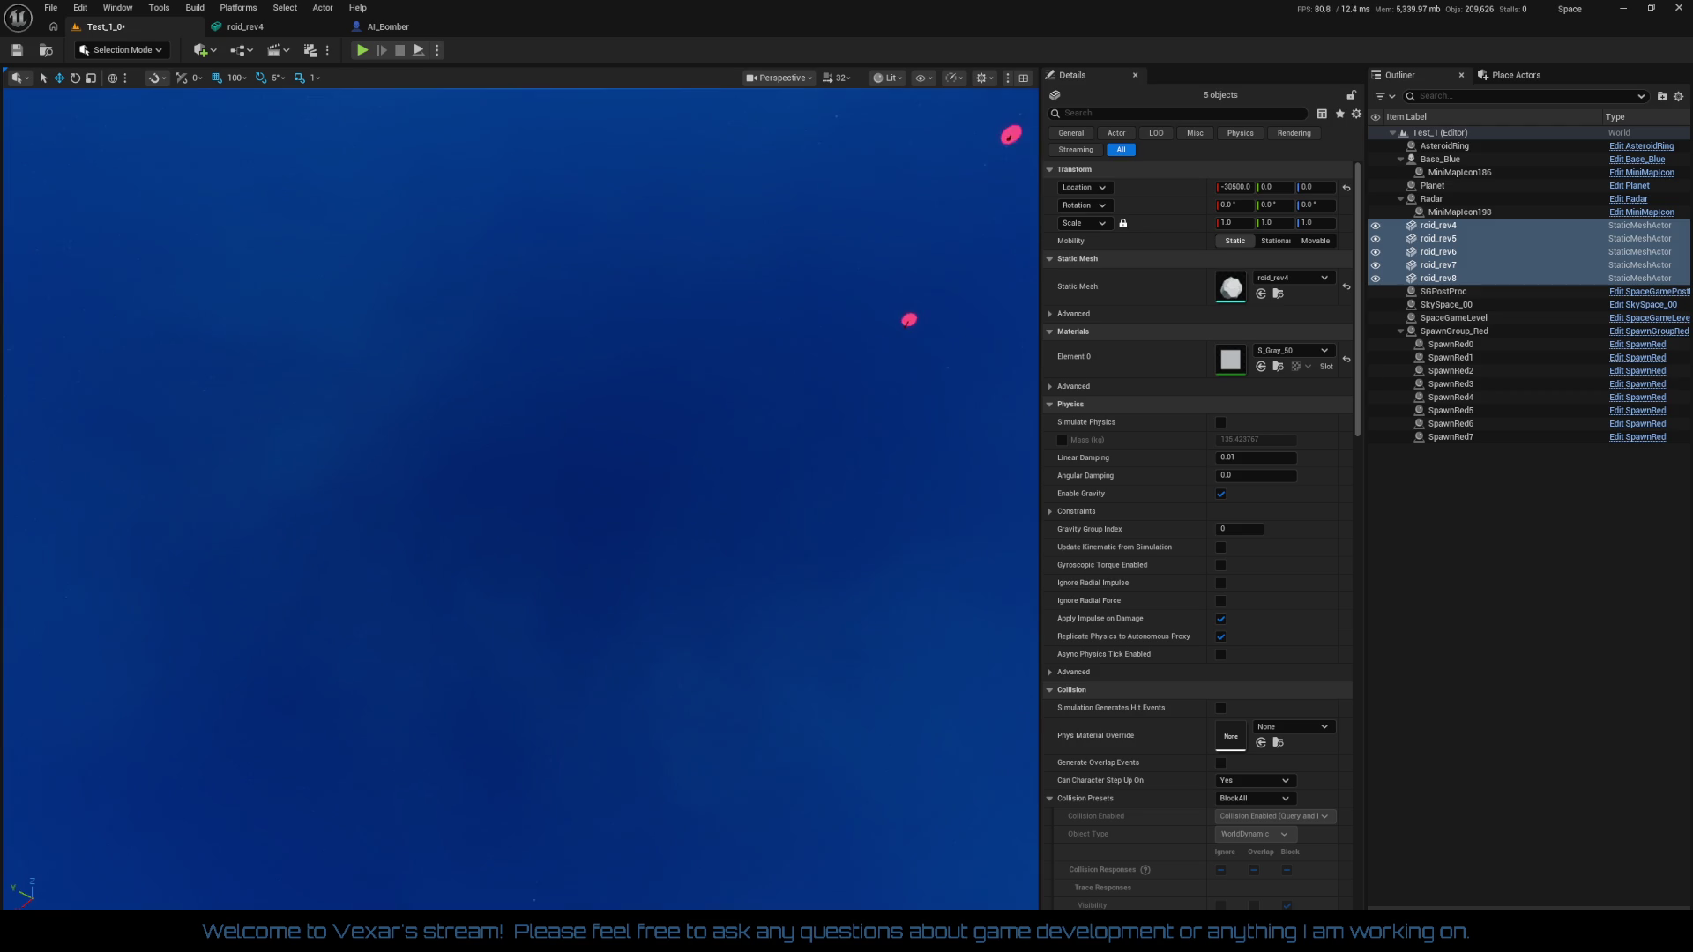
{"action": "scroll", "coordinate": [748, 699], "scroll_direction": "up", "scroll_amount": 5}
{"action": "mouse_move", "coordinate": [815, 175]}
{"action": "left_mouse_down"}
{"action": "mouse_move", "coordinate": [816, 150]}
{"action": "mouse_move", "coordinate": [816, 175]}
{"action": "left_mouse_up"}
Lower the viewport camera speed to 0.3 and fly closer to the asteroid
{"action": "left_click", "coordinate": [841, 78]}
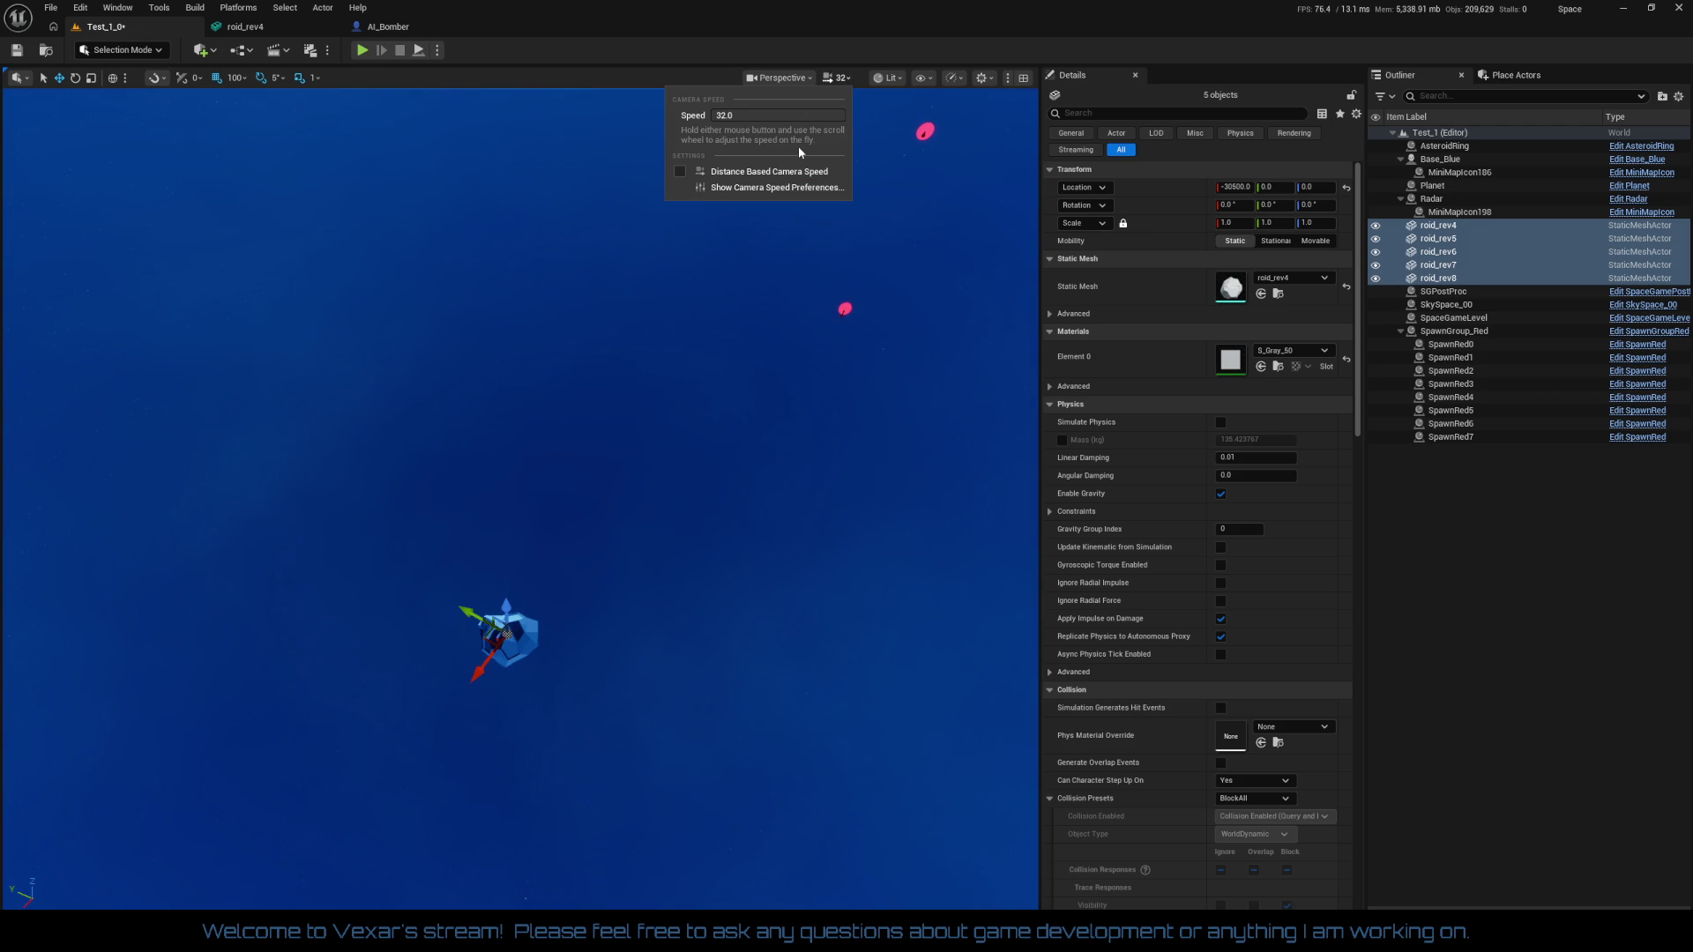
{"action": "left_click", "coordinate": [787, 119]}
{"action": "type", "text": "0.3"}
{"action": "left_click_drag", "start_coordinate": [786, 230], "coordinate": [807, 194]}
{"action": "mouse_move", "coordinate": [774, 384]}
{"action": "left_mouse_down"}
{"action": "mouse_move", "coordinate": [774, 370]}
{"action": "mouse_move", "coordinate": [774, 384]}
{"action": "left_mouse_up"}
Delete roid_rev5 through roid_rev8, keeping roid_rev4, and begin renaming it
{"action": "left_click", "coordinate": [1463, 511]}
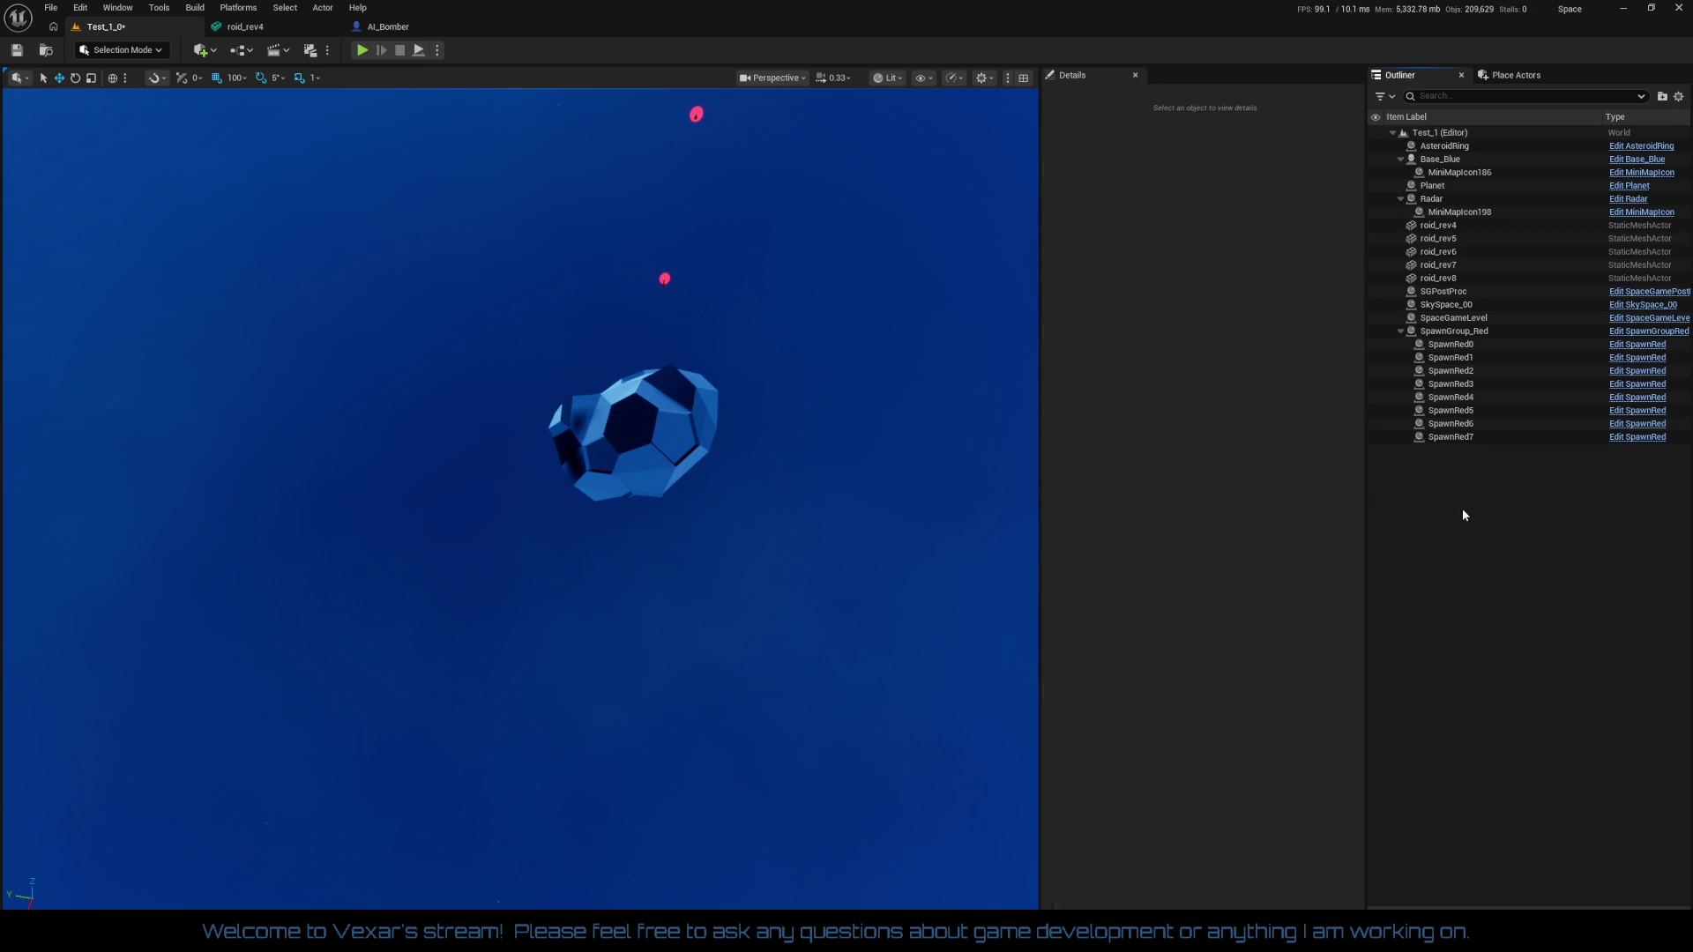
{"action": "left_click", "coordinate": [1438, 226]}
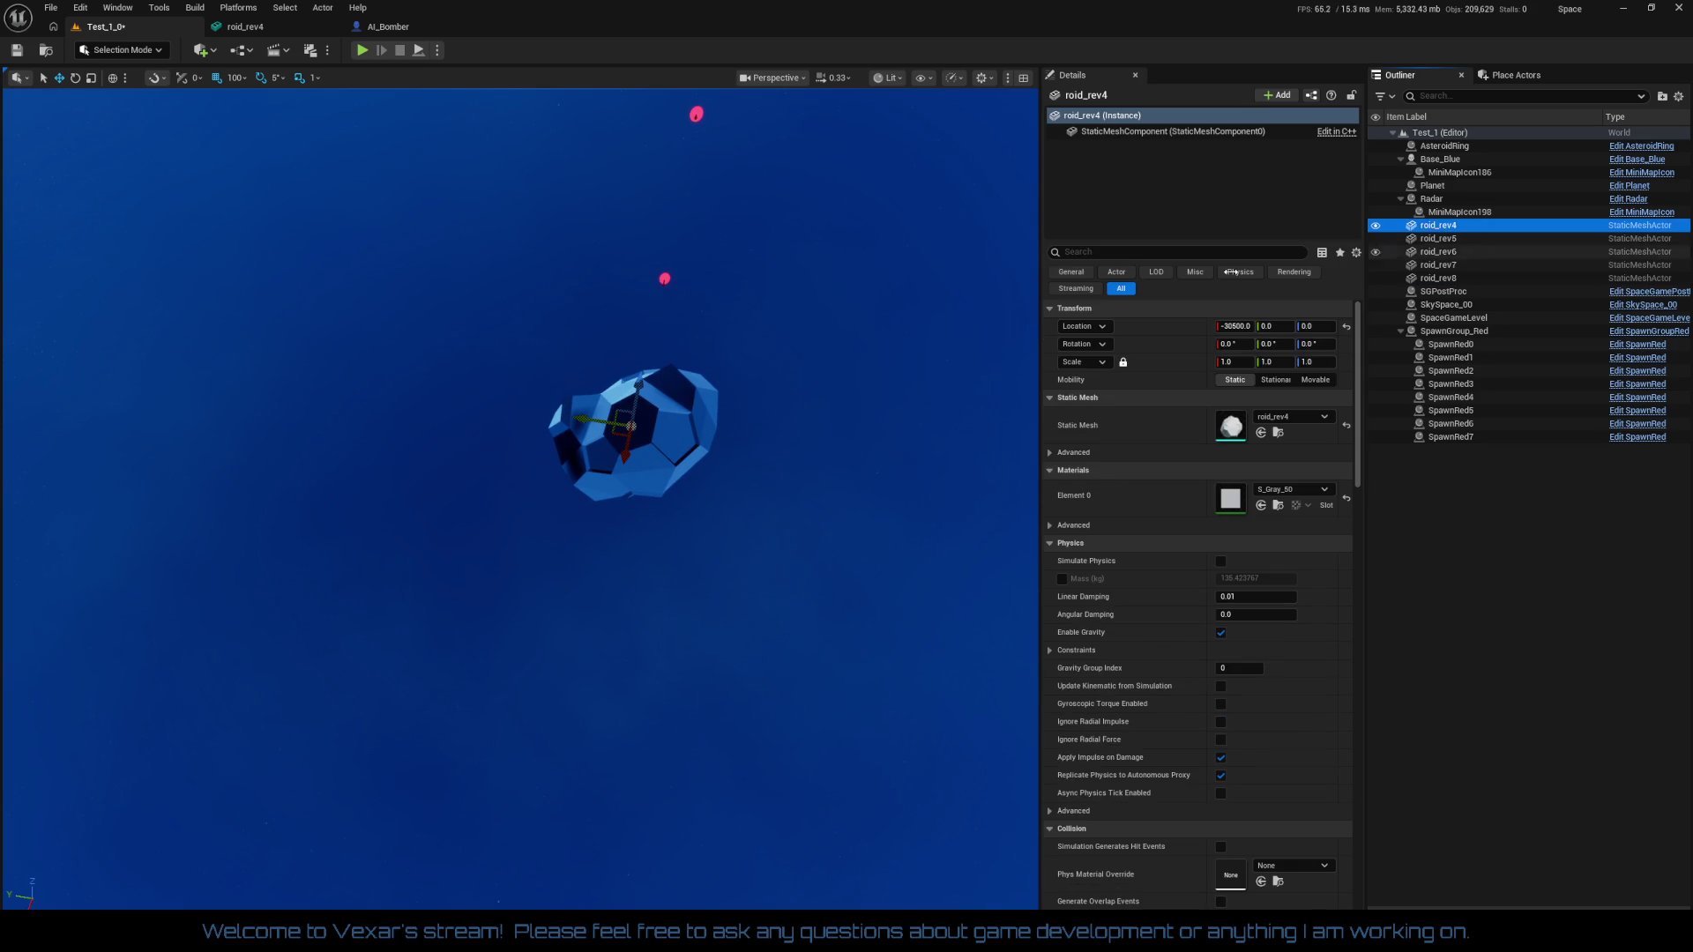
{"action": "left_click", "coordinate": [1446, 278]}
{"action": "left_click", "coordinate": [1445, 241], "text": "shift"}
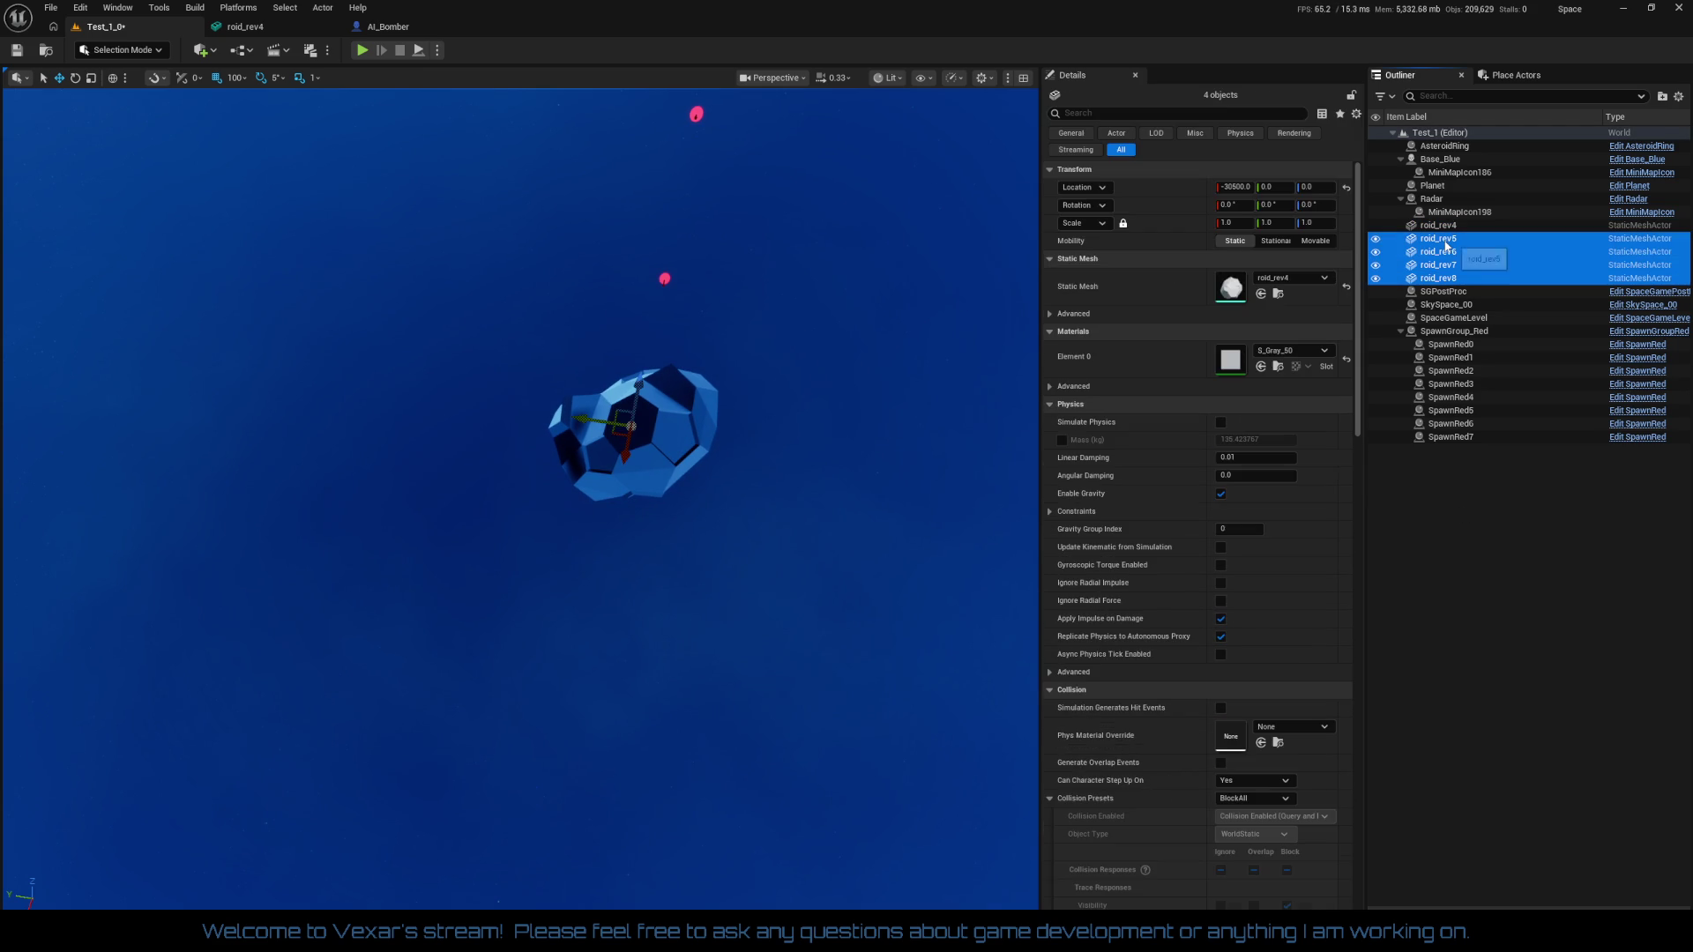
{"action": "key", "text": "Delete"}
{"action": "left_click", "coordinate": [1448, 226]}
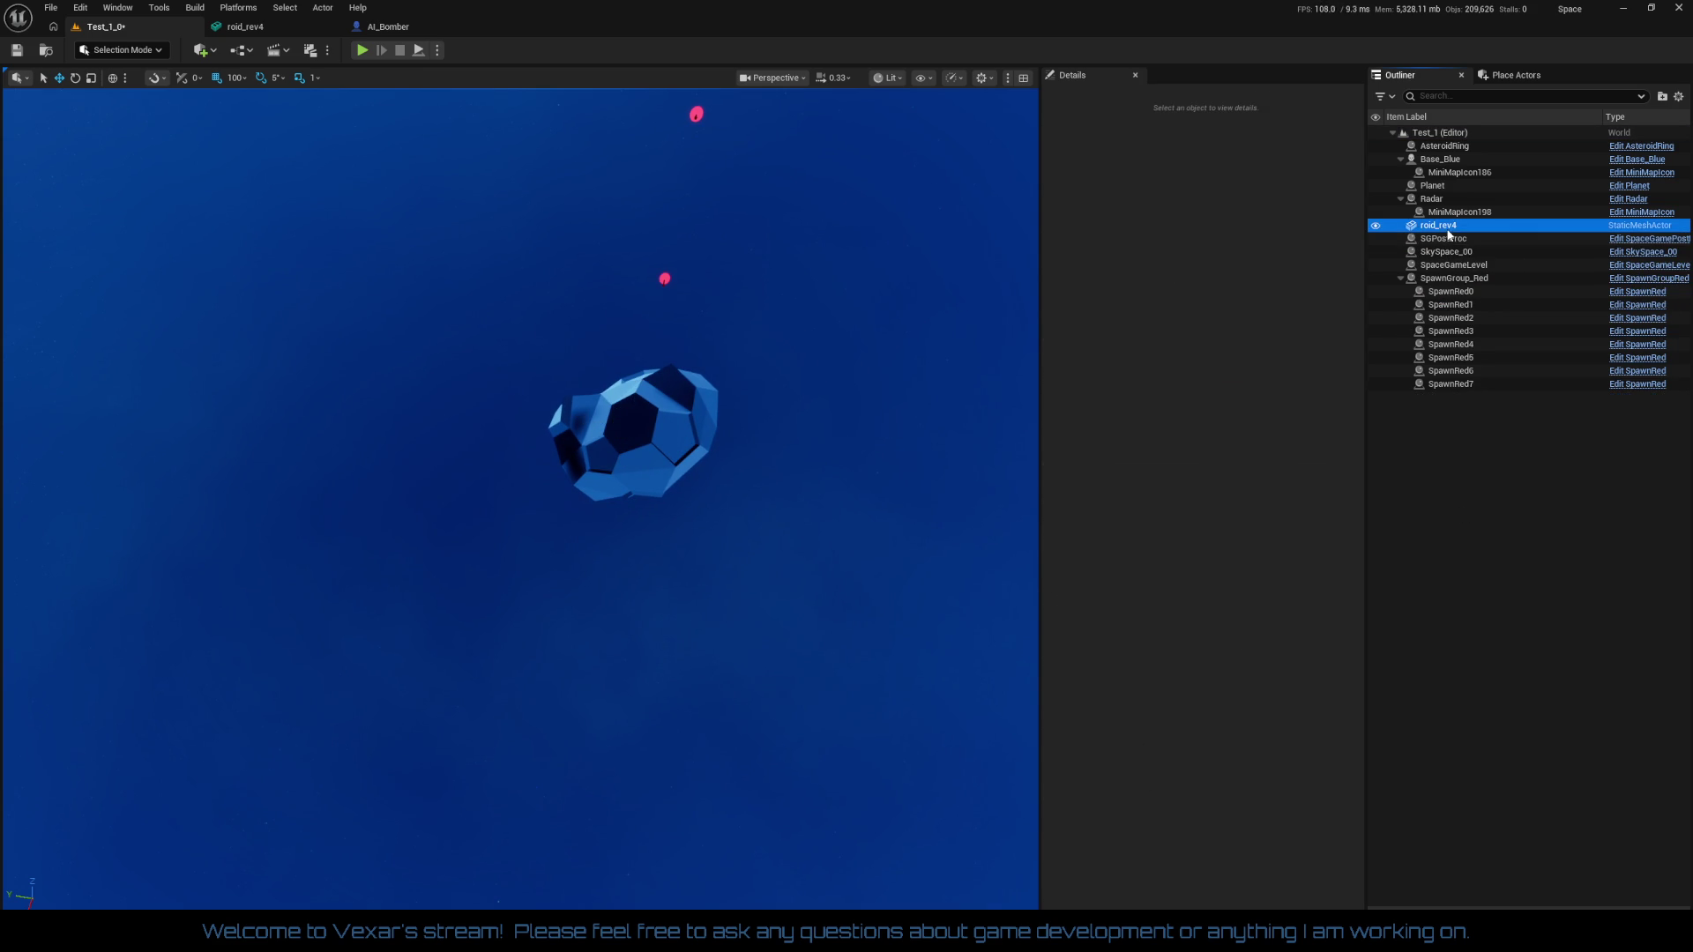
{"action": "left_click", "coordinate": [1460, 226]}
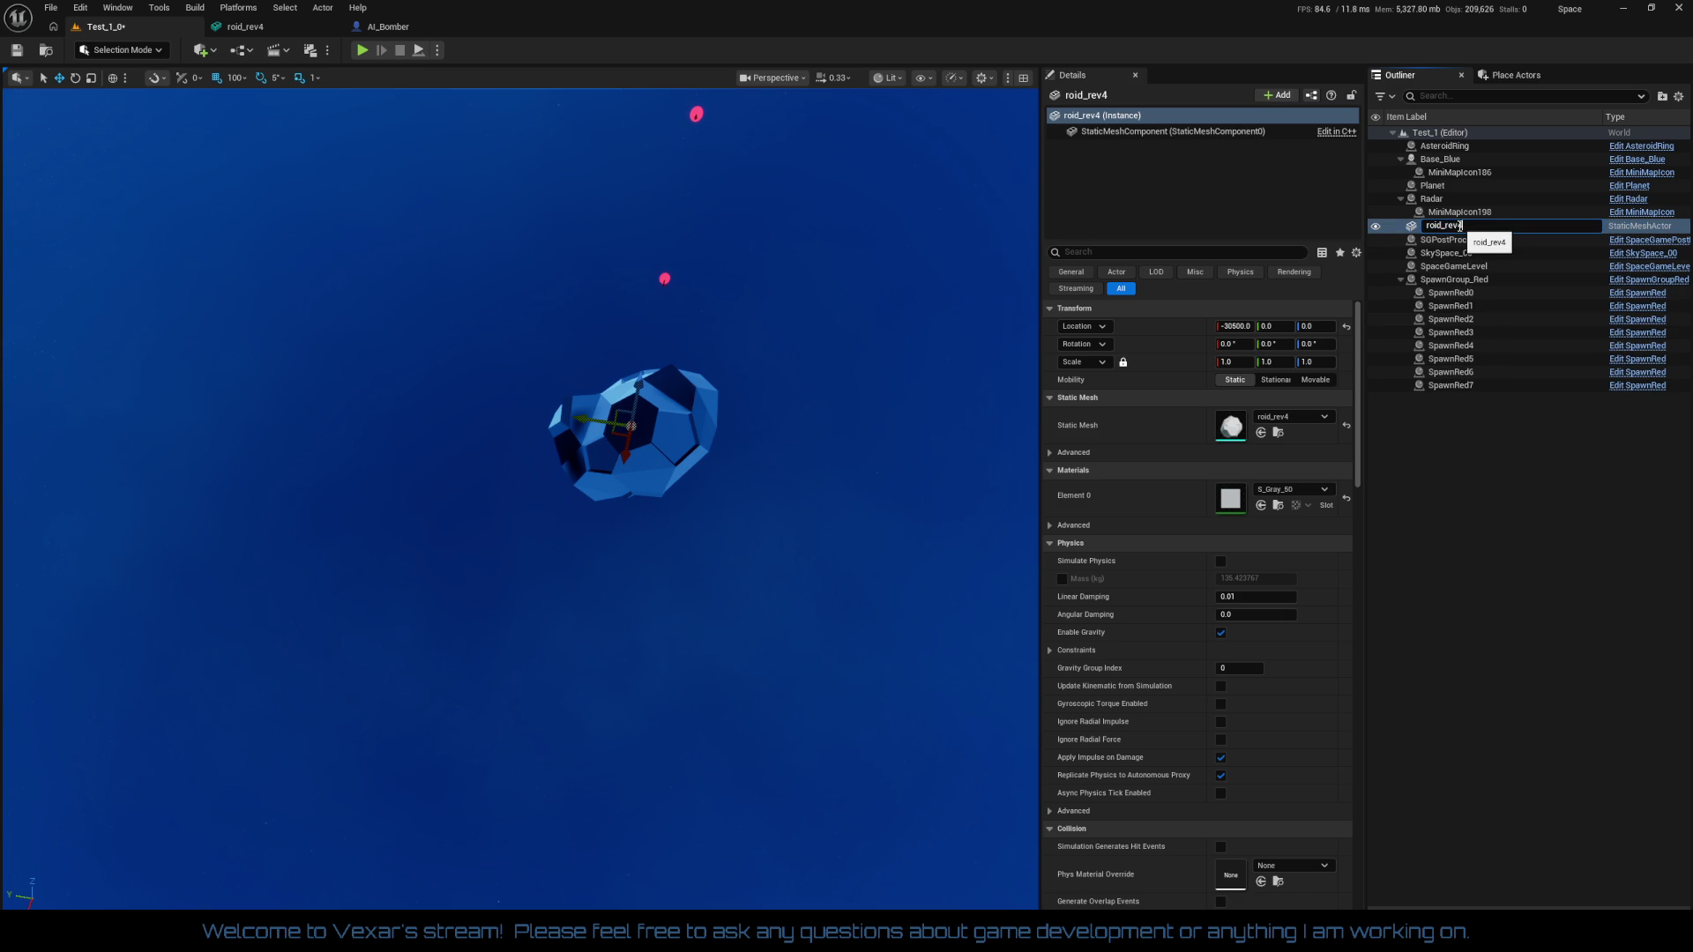
{"action": "type", "text": "1"}
Confirm the name roid_1 and reselect it, undoing an accidental move
{"action": "key", "text": "Return"}
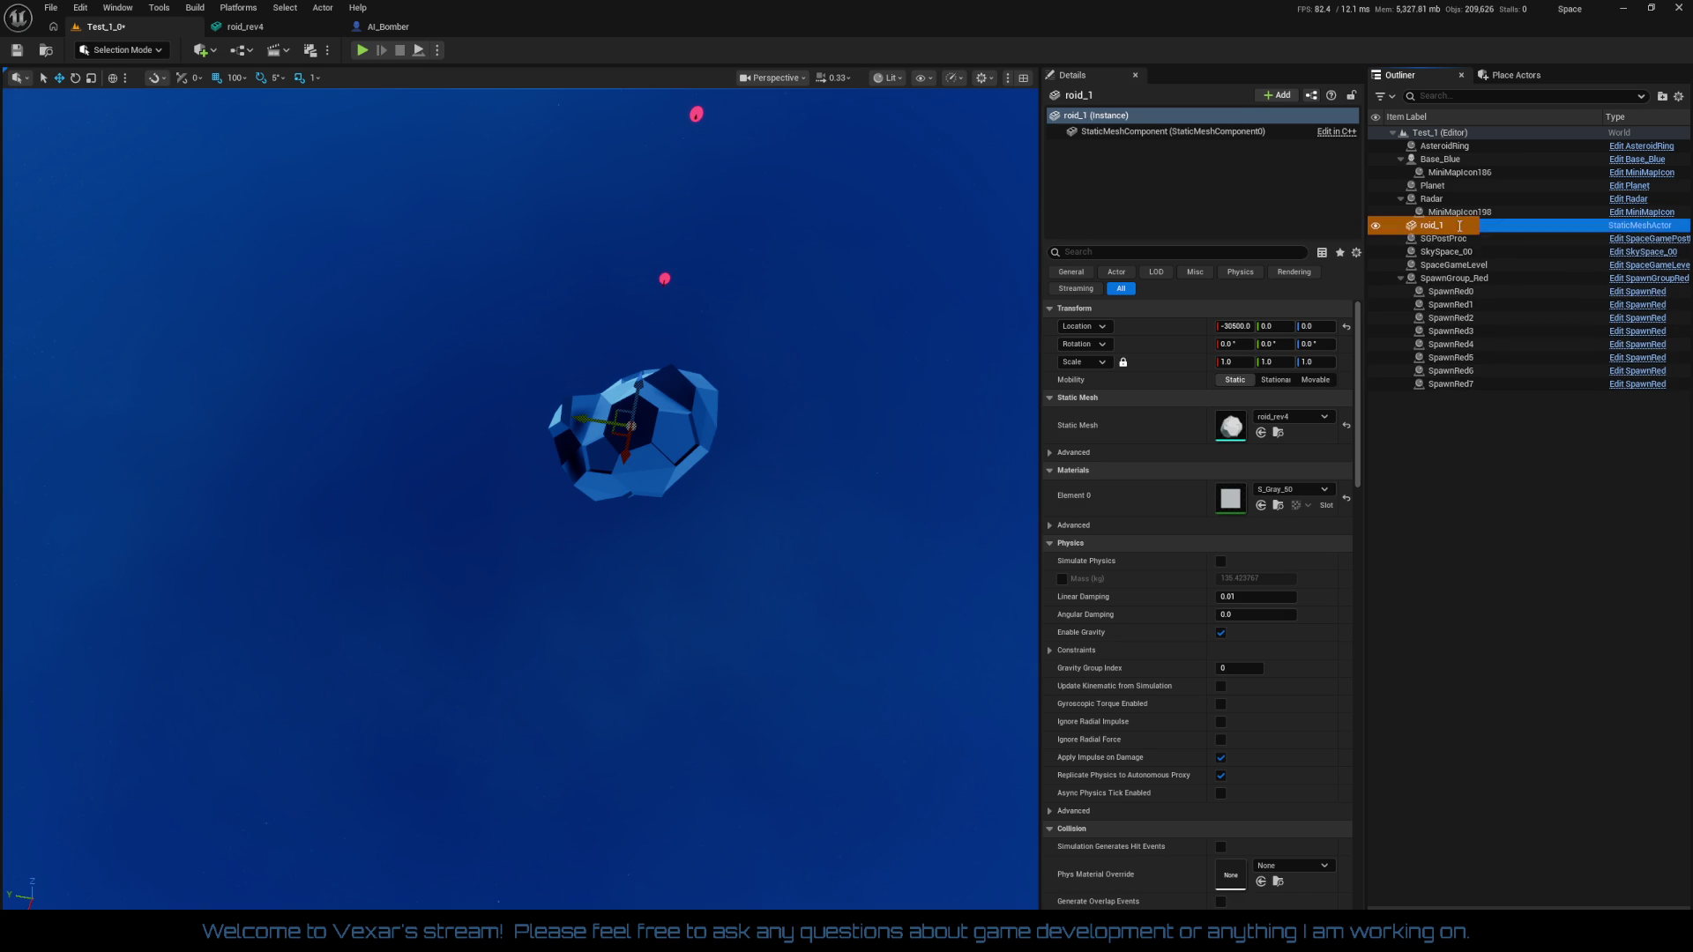
{"action": "left_click", "coordinate": [1498, 431]}
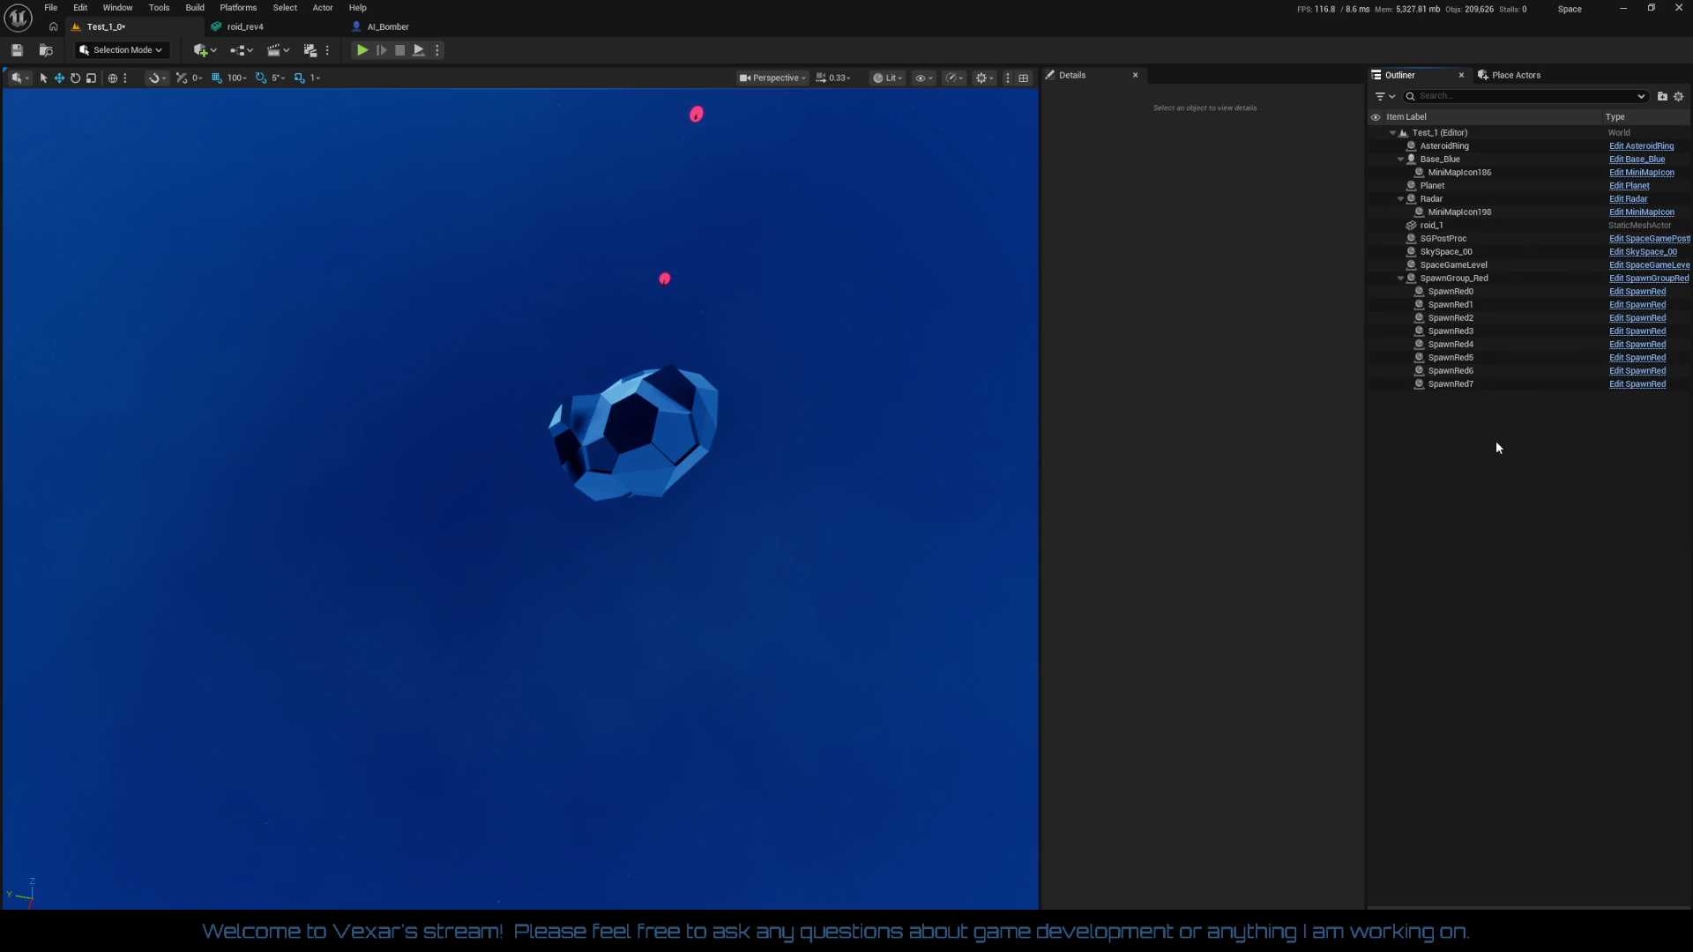
{"action": "left_click", "coordinate": [1490, 226]}
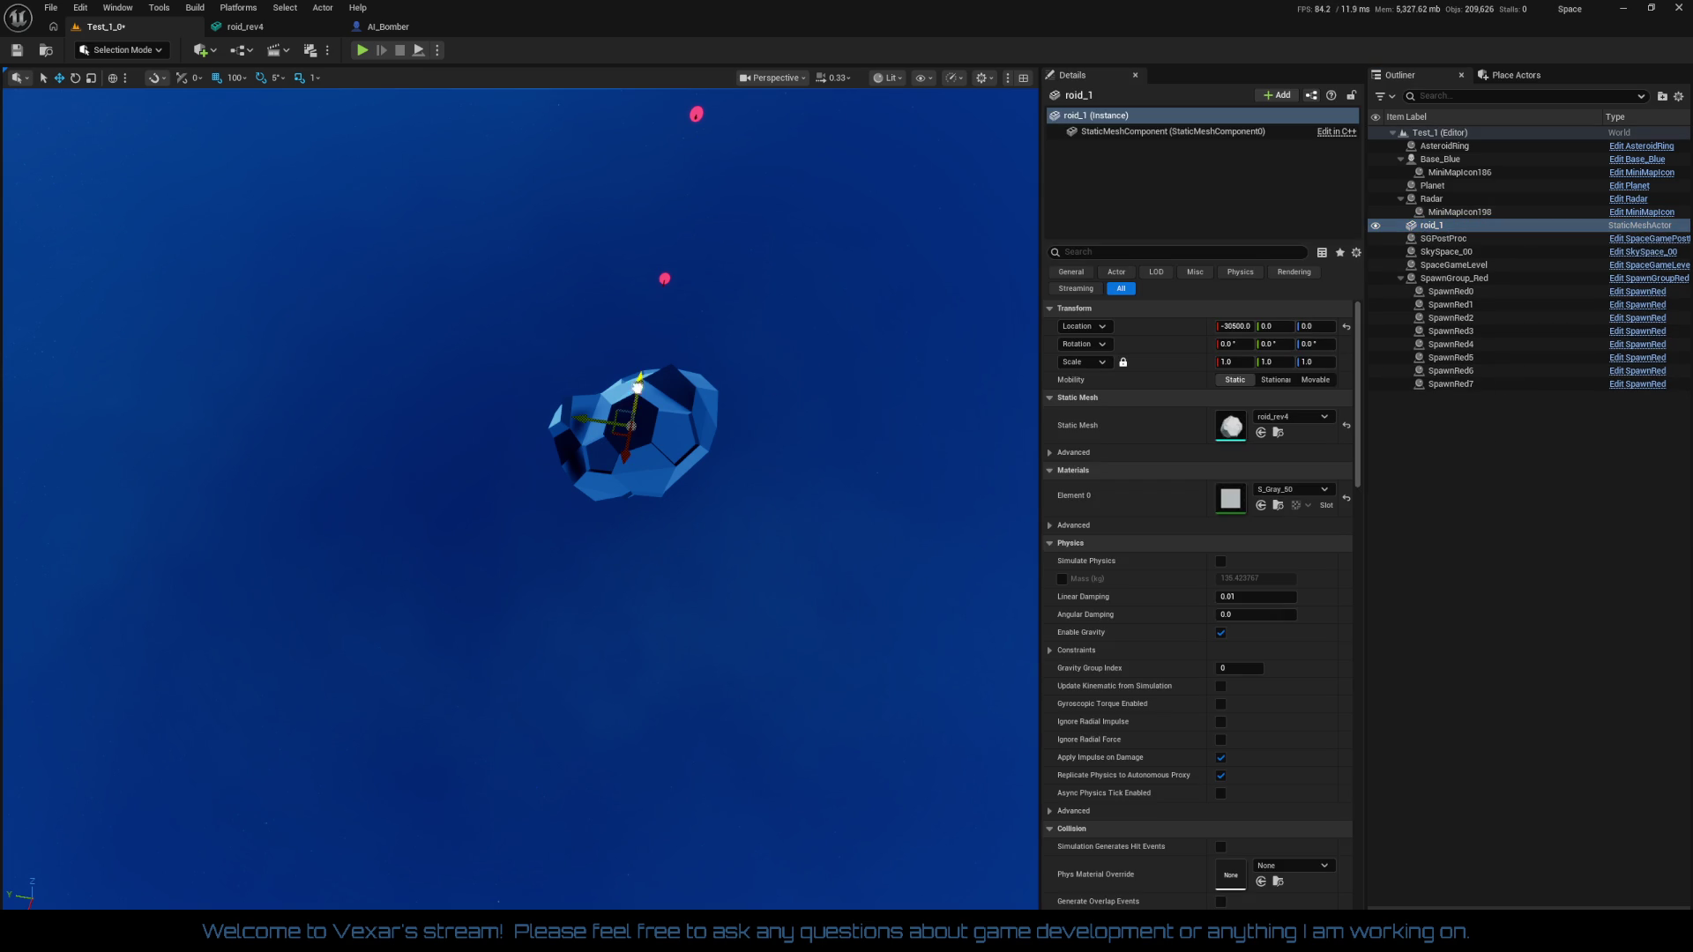
{"action": "left_click_drag", "start_coordinate": [635, 396], "coordinate": [638, 314]}
{"action": "key", "text": "ctrl+z"}
Duplicate into roid_2 raised to Z 200, then roid_3 shifted sideways to Y 100
{"action": "key", "text": "ctrl+d"}
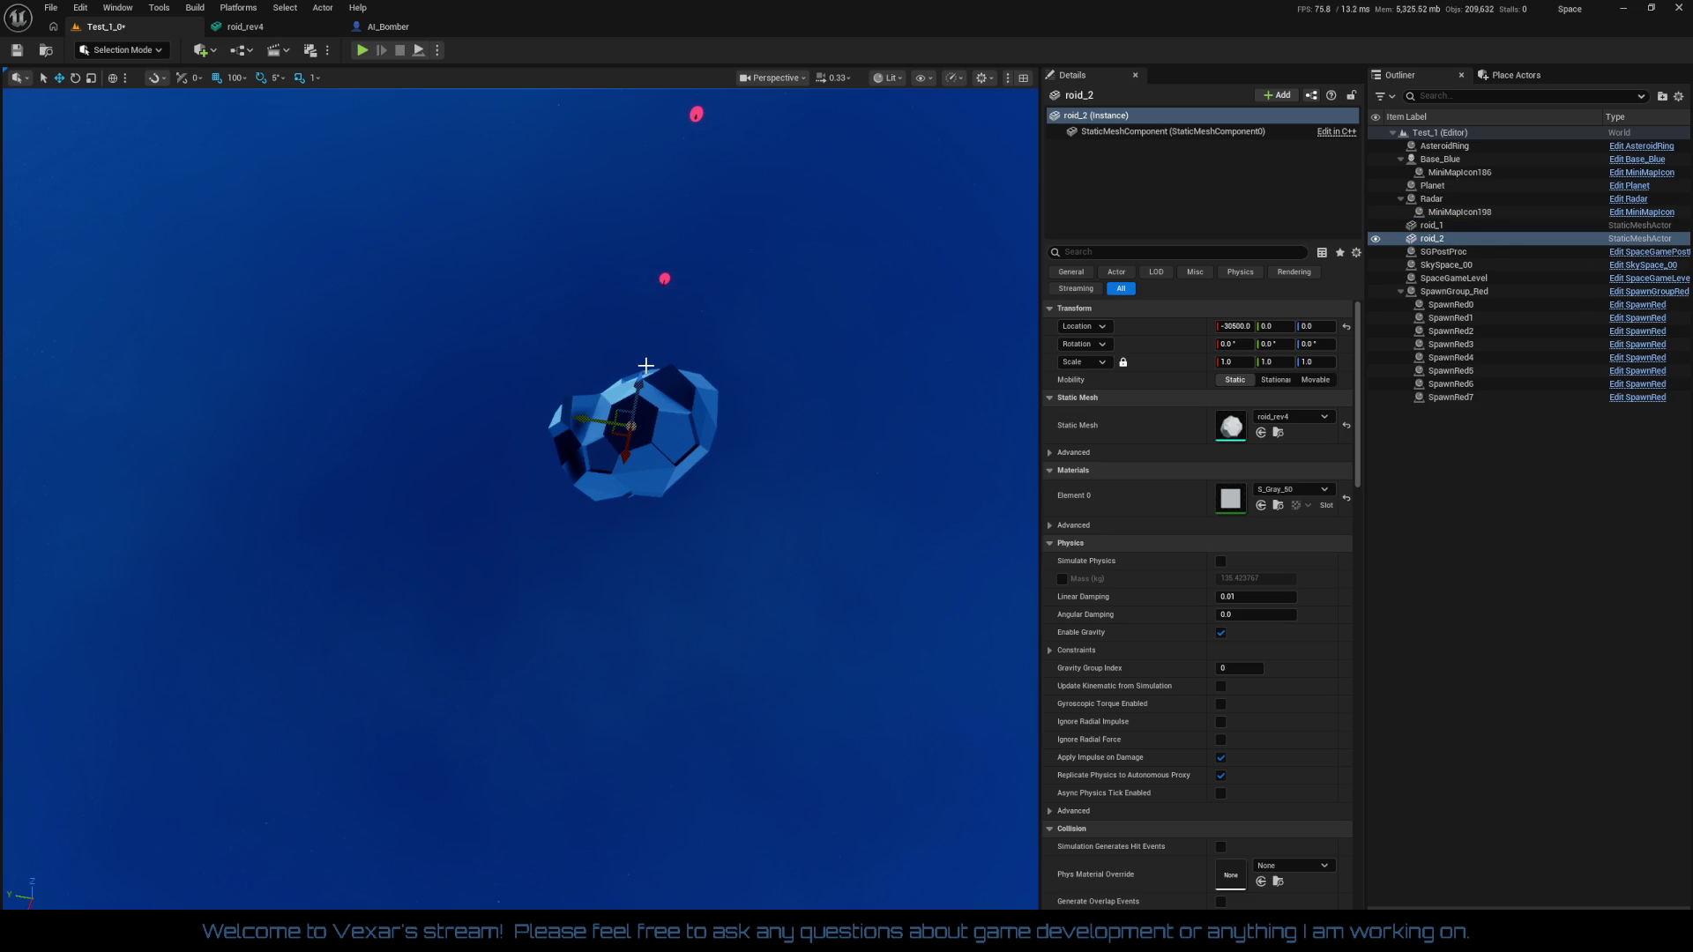
{"action": "left_click_drag", "start_coordinate": [649, 306], "coordinate": [653, 221]}
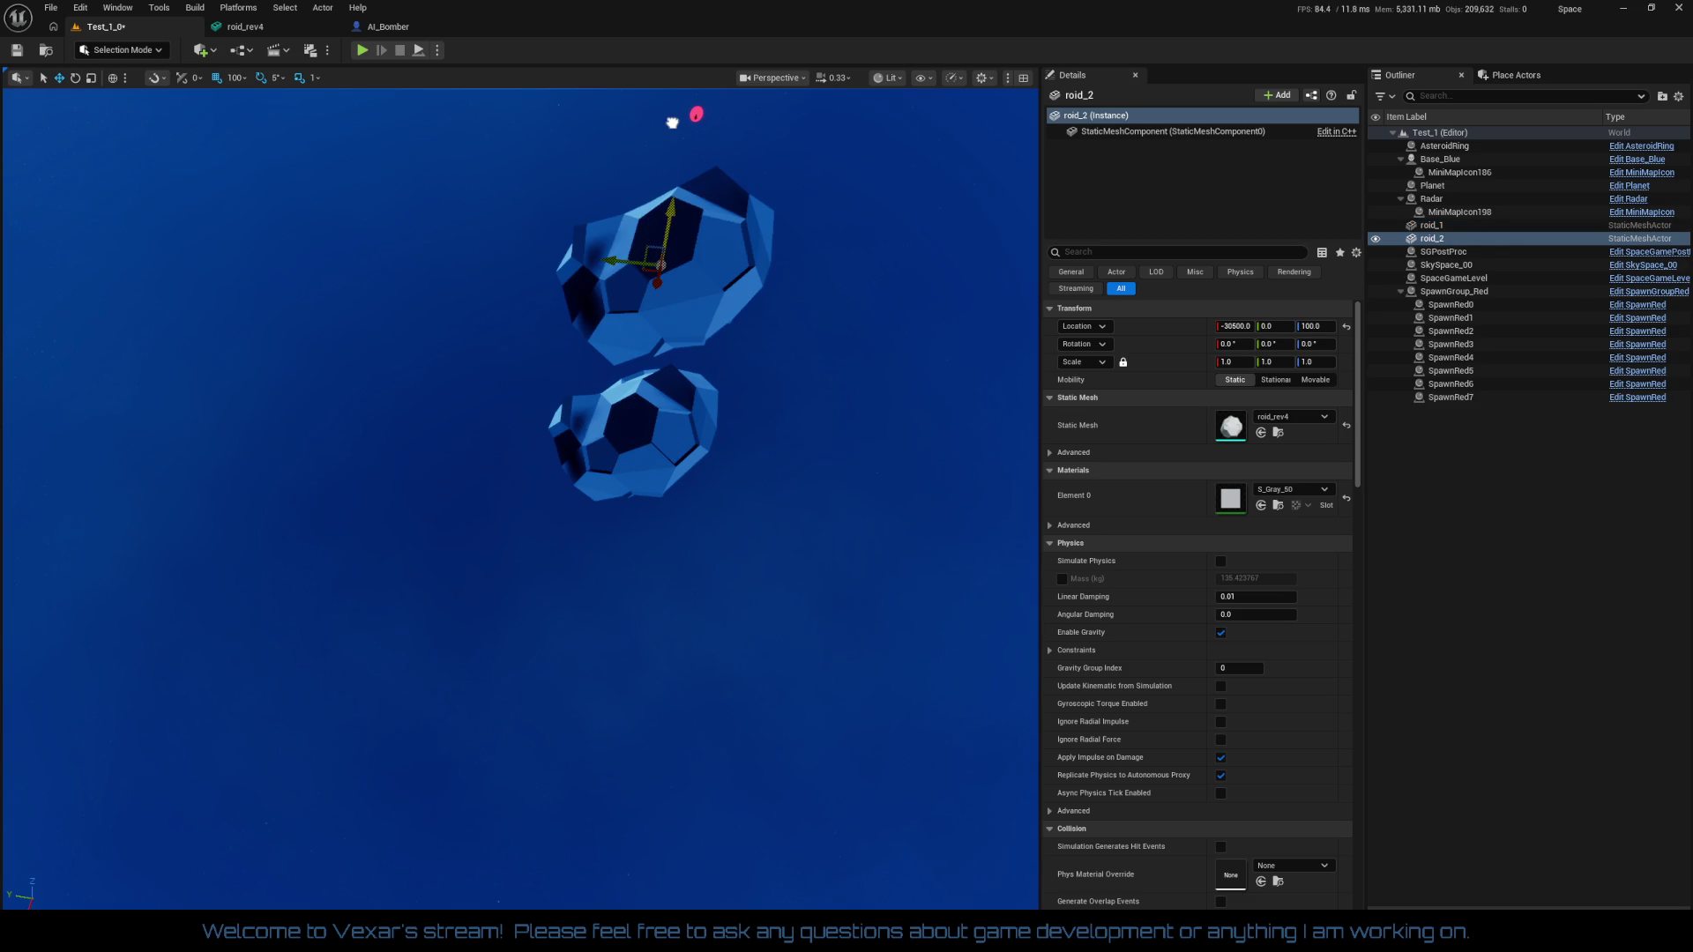
{"action": "scroll", "coordinate": [780, 496], "scroll_direction": "down", "scroll_amount": 10}
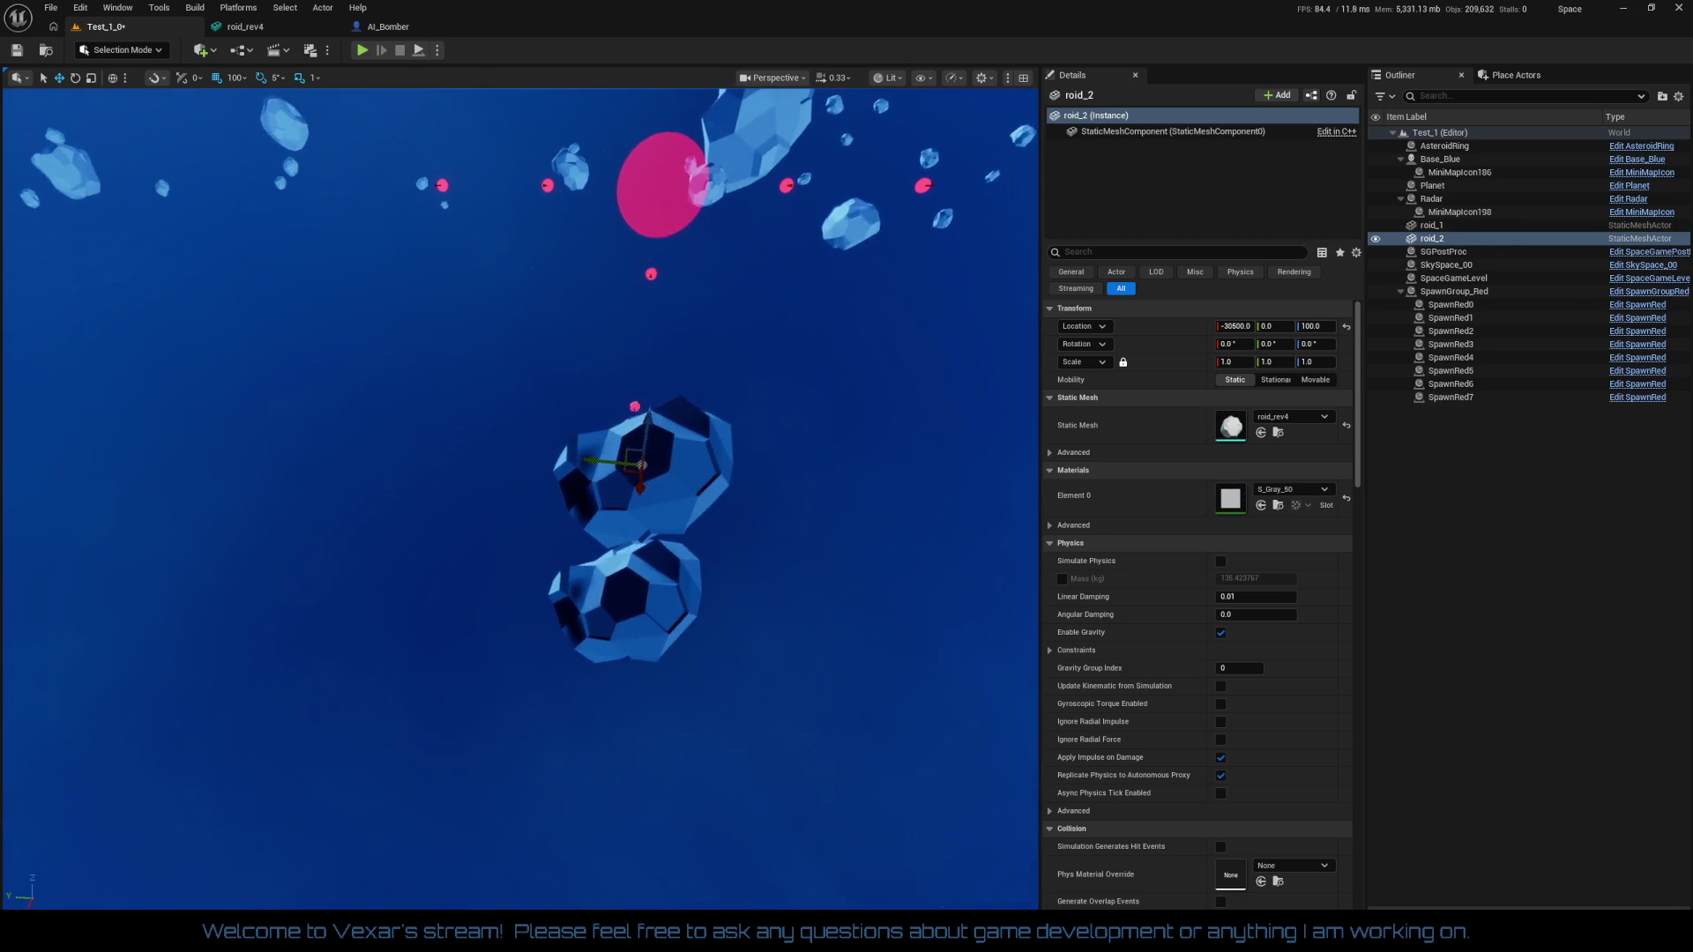
{"action": "mouse_move", "coordinate": [682, 354]}
{"action": "left_mouse_down"}
{"action": "mouse_move", "coordinate": [684, 234]}
{"action": "mouse_move", "coordinate": [703, 284]}
{"action": "left_mouse_up"}
{"action": "key", "text": "ctrl+d"}
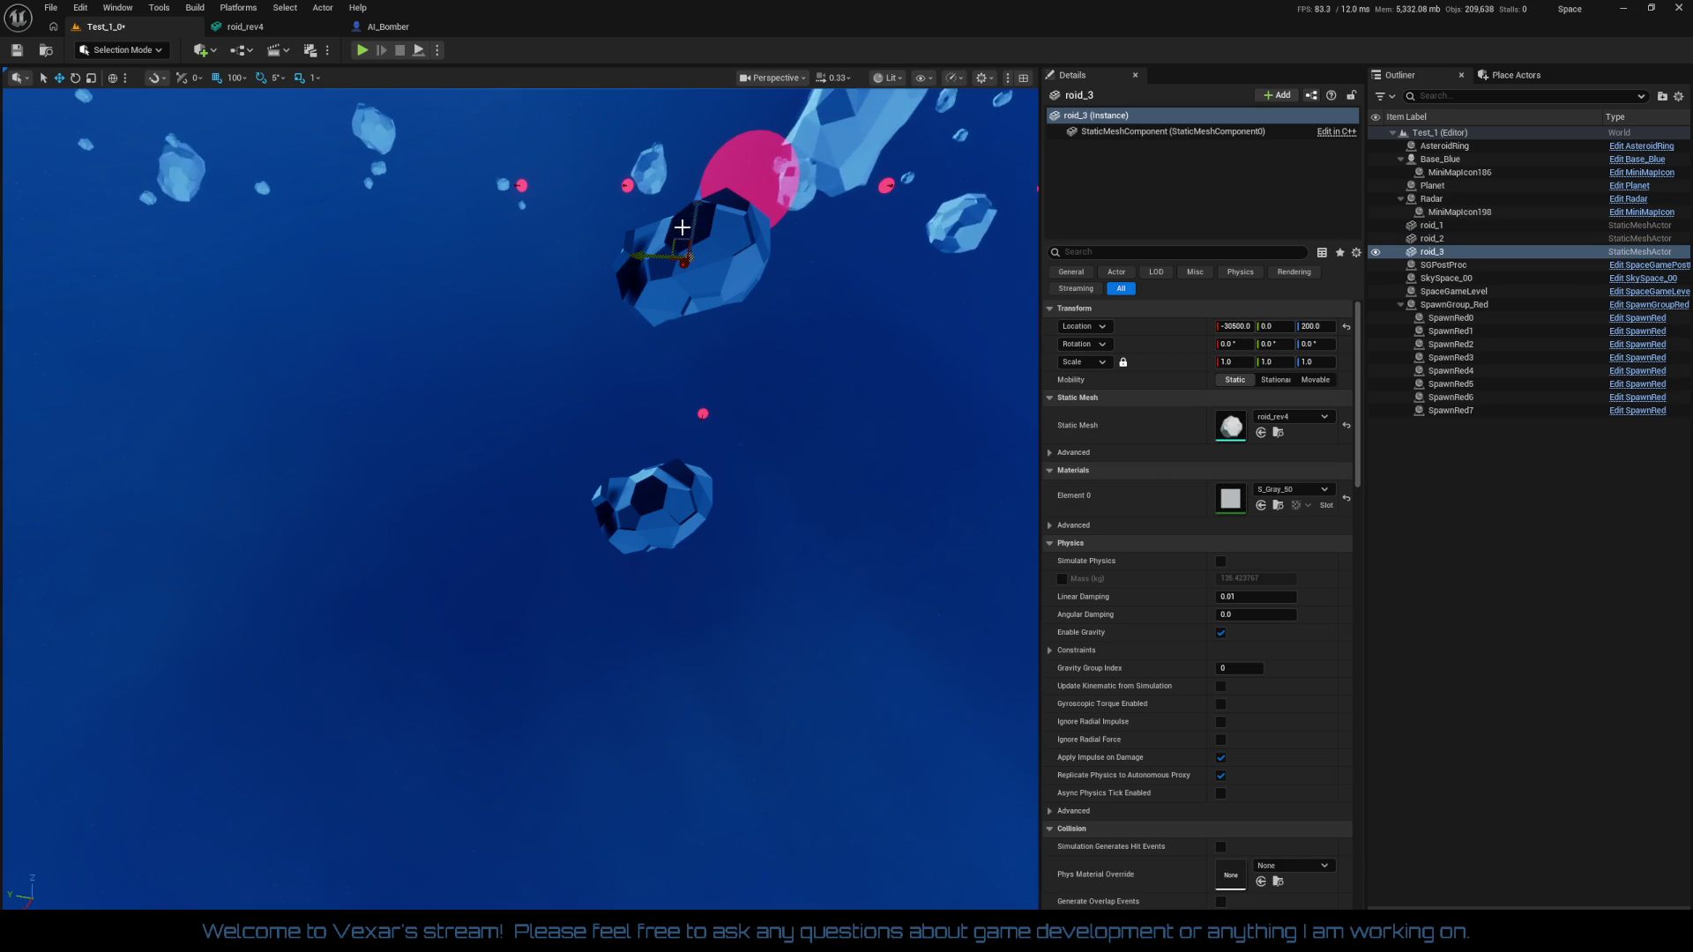
{"action": "mouse_move", "coordinate": [677, 257]}
{"action": "left_mouse_down"}
{"action": "mouse_move", "coordinate": [531, 254]}
{"action": "mouse_move", "coordinate": [557, 280]}
{"action": "mouse_move", "coordinate": [554, 315]}
{"action": "left_mouse_up"}
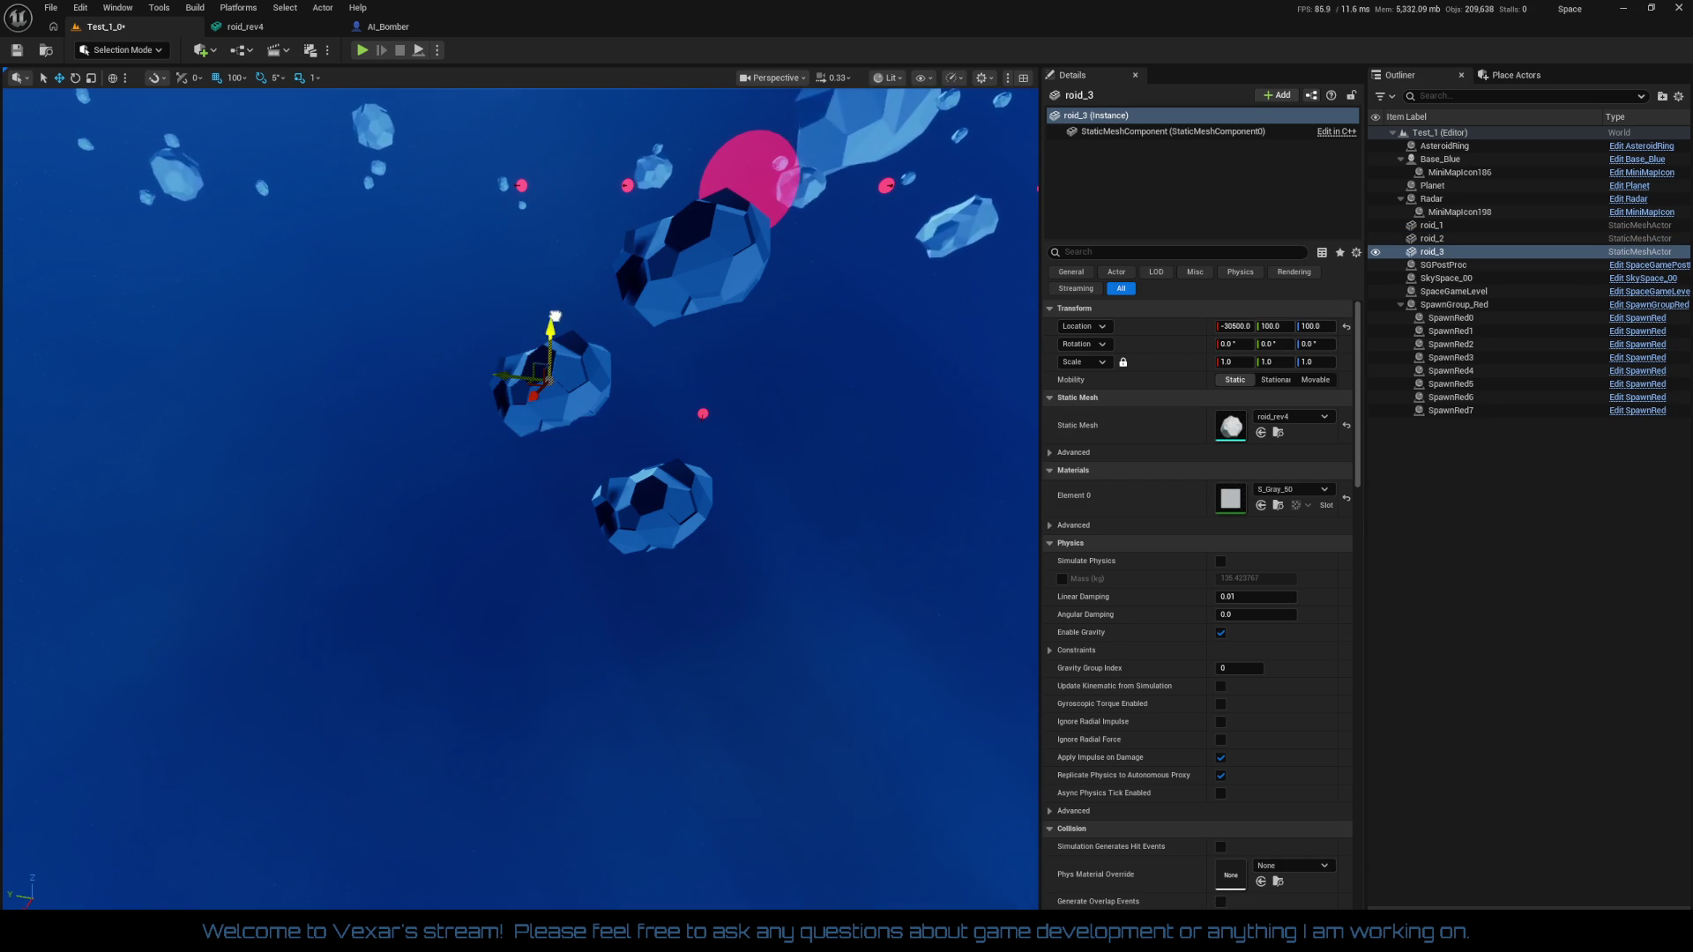
Set grid snap to 50 and raise roid_3 to height 150
{"action": "left_click", "coordinate": [237, 77]}
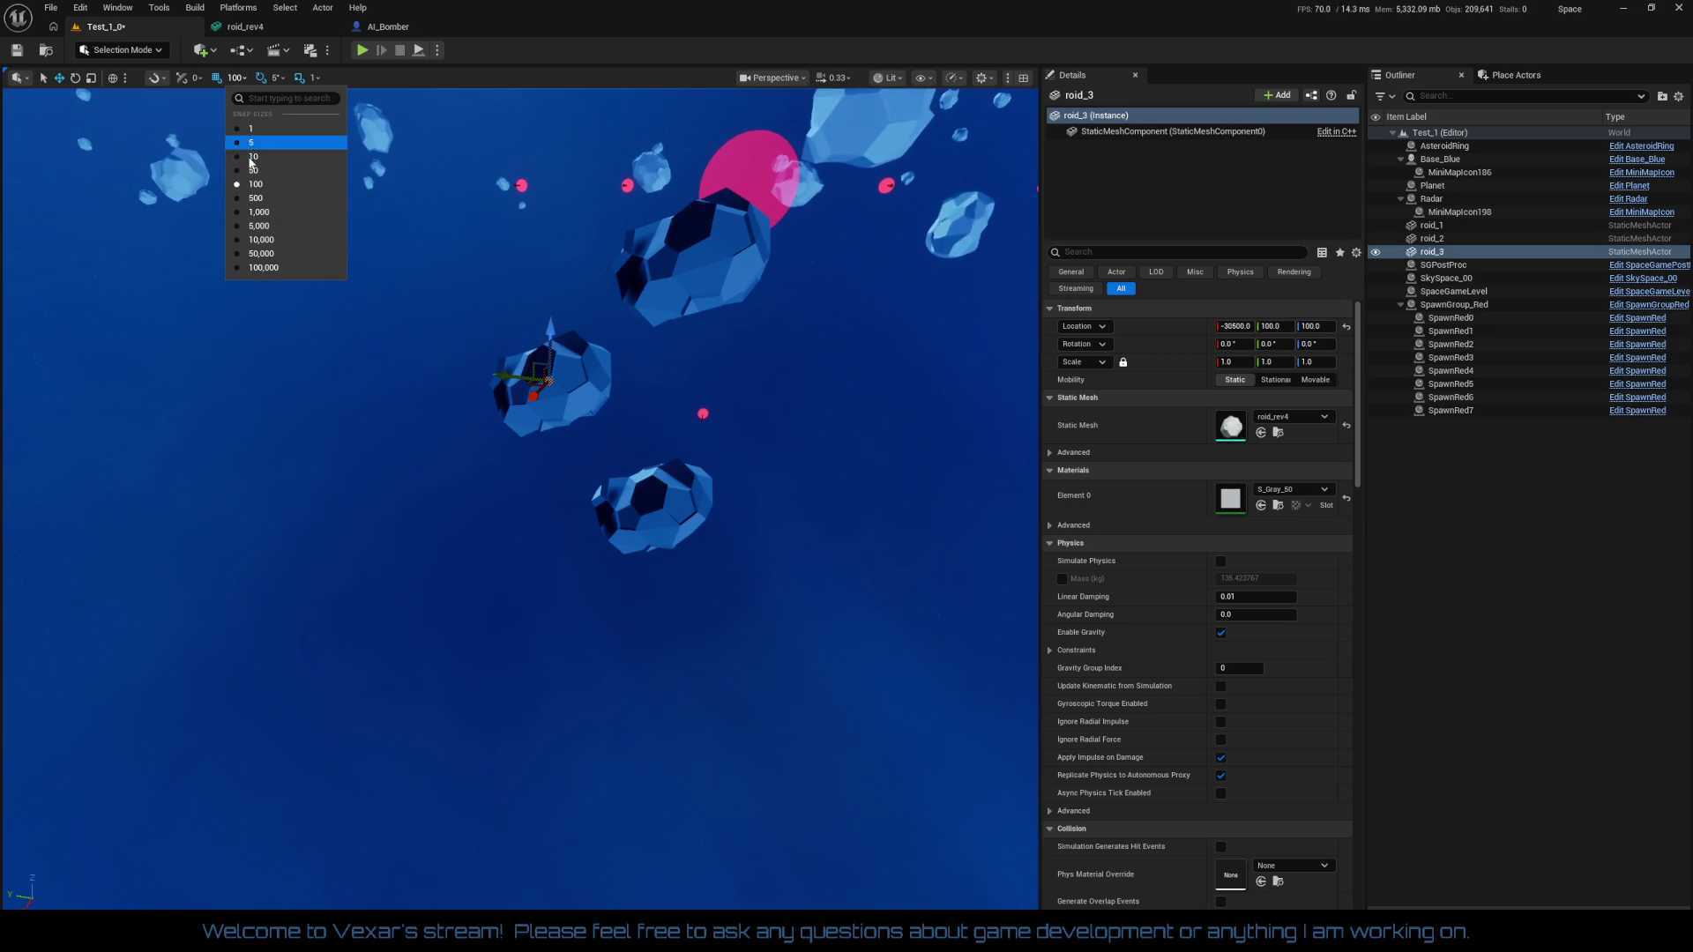
{"action": "left_click", "coordinate": [255, 171]}
{"action": "mouse_move", "coordinate": [556, 344]}
{"action": "left_mouse_down"}
{"action": "mouse_move", "coordinate": [547, 278]}
{"action": "mouse_move", "coordinate": [565, 316]}
{"action": "left_mouse_up"}
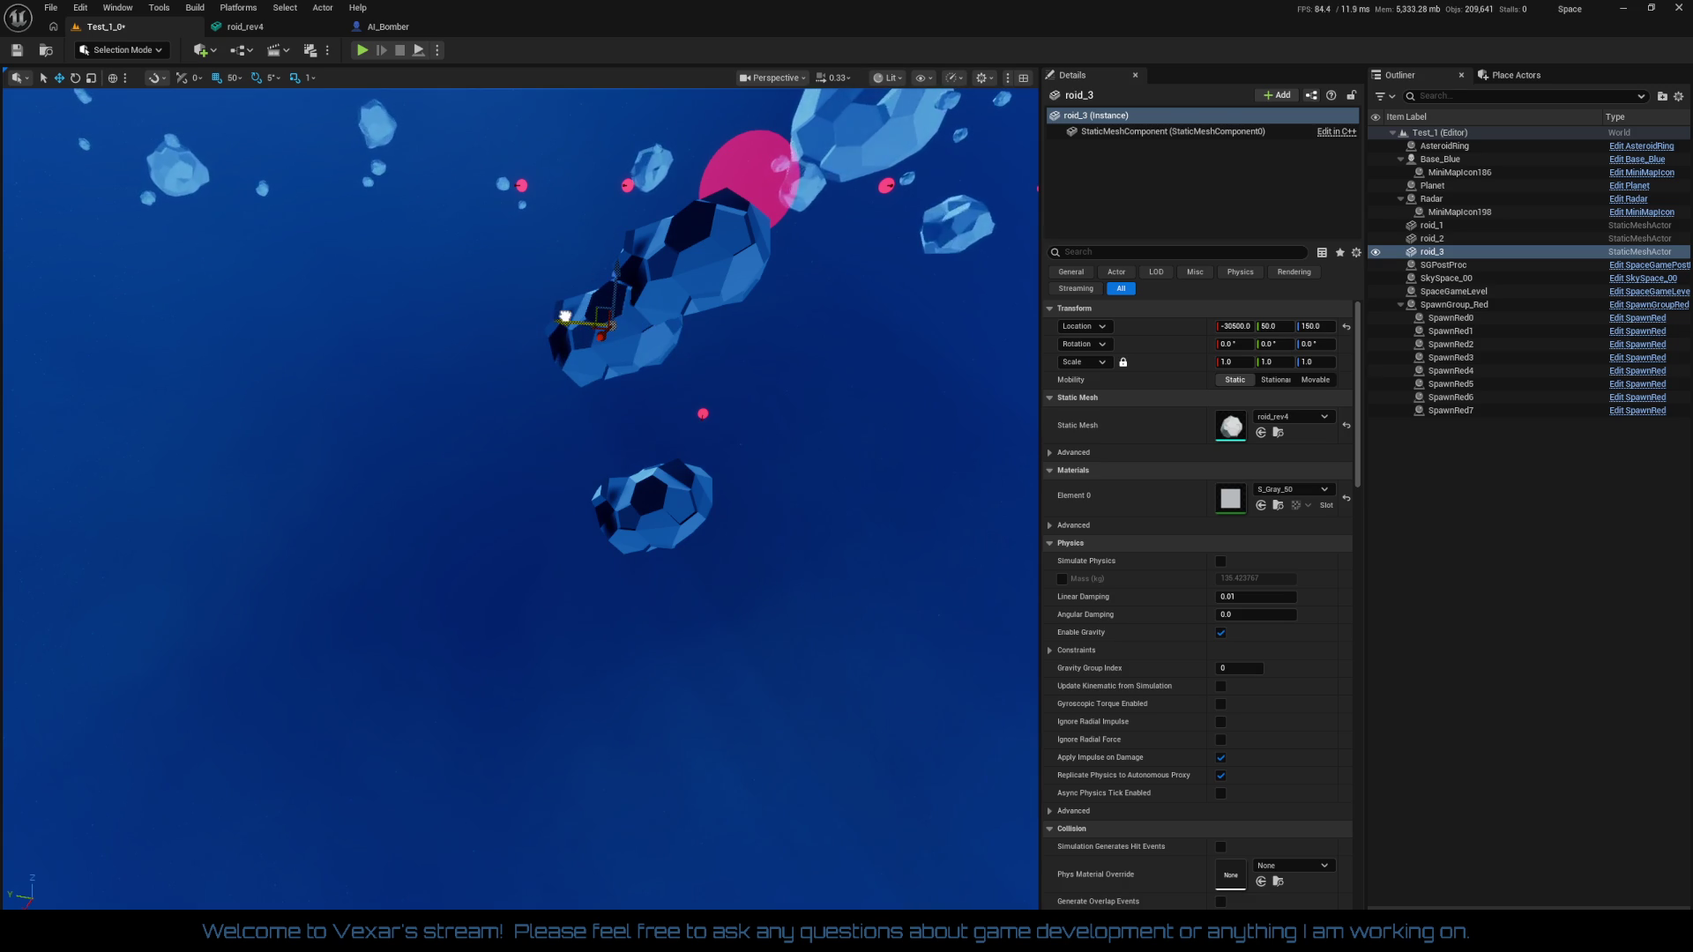
{"action": "left_click_drag", "start_coordinate": [631, 421], "coordinate": [631, 421]}
Duplicate roid_3 into roid_4 and position it at height 100
{"action": "key", "text": "ctrl+d"}
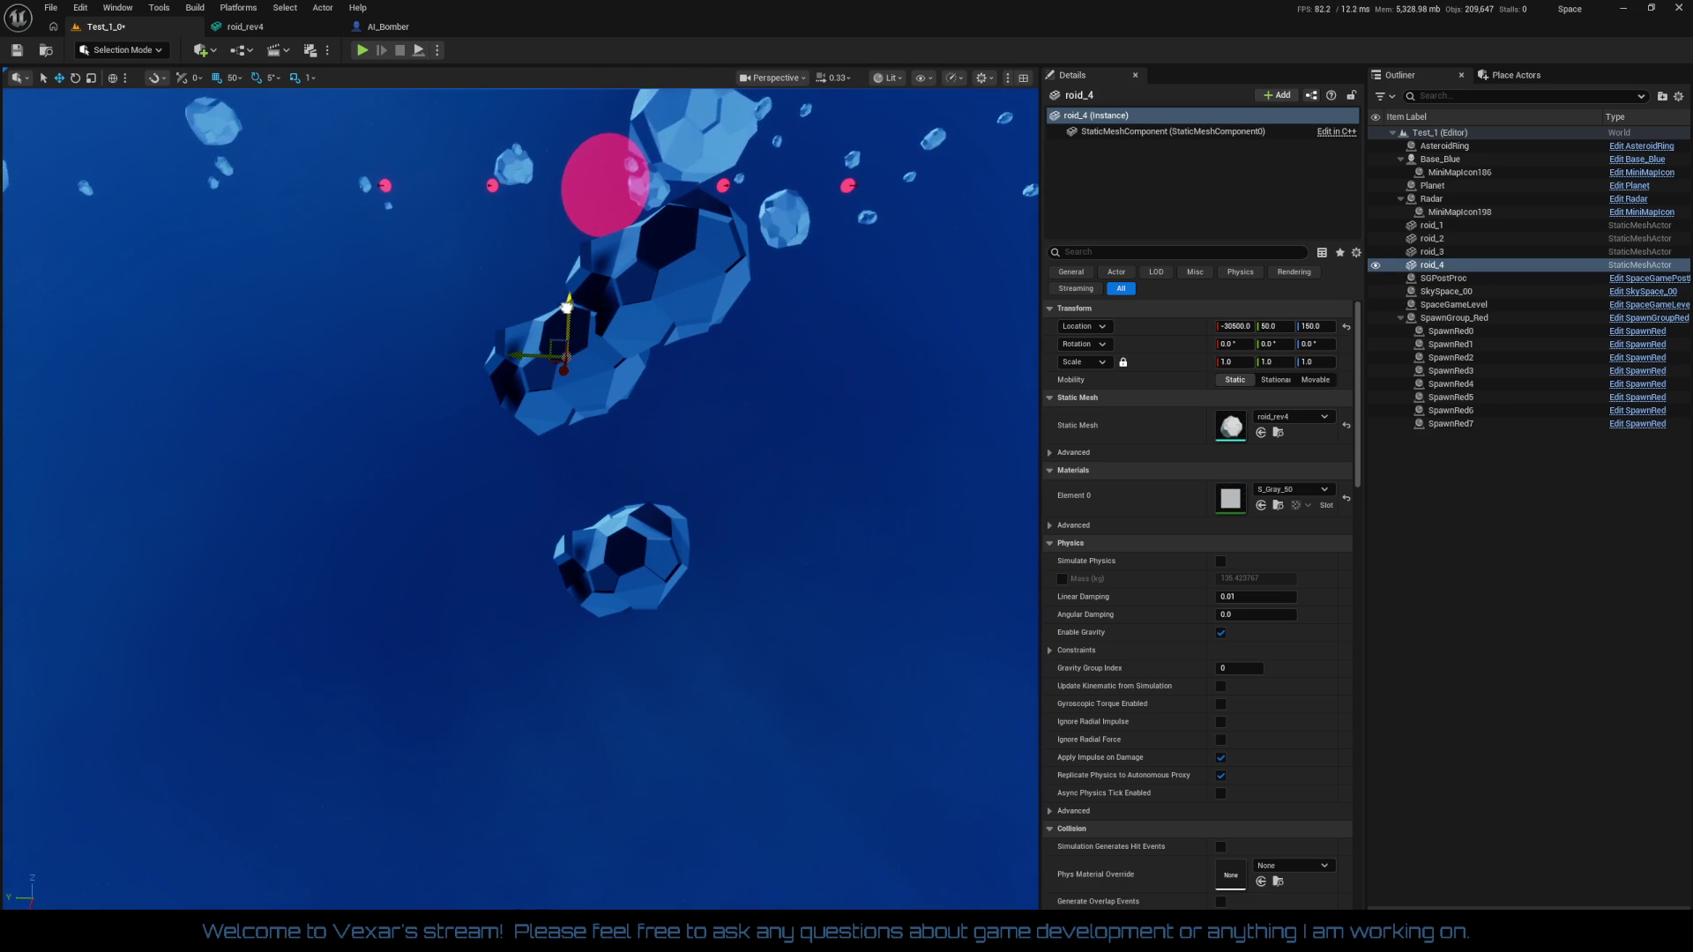
{"action": "mouse_move", "coordinate": [563, 311]}
{"action": "left_mouse_down"}
{"action": "mouse_move", "coordinate": [555, 445]}
{"action": "mouse_move", "coordinate": [529, 480]}
{"action": "mouse_move", "coordinate": [458, 498]}
{"action": "mouse_move", "coordinate": [494, 493]}
{"action": "left_mouse_up"}
{"action": "key", "text": "e"}
{"action": "key", "text": "w"}
{"action": "left_click_drag", "start_coordinate": [973, 651], "coordinate": [727, 468]}
{"action": "left_click_drag", "start_coordinate": [646, 393], "coordinate": [651, 318]}
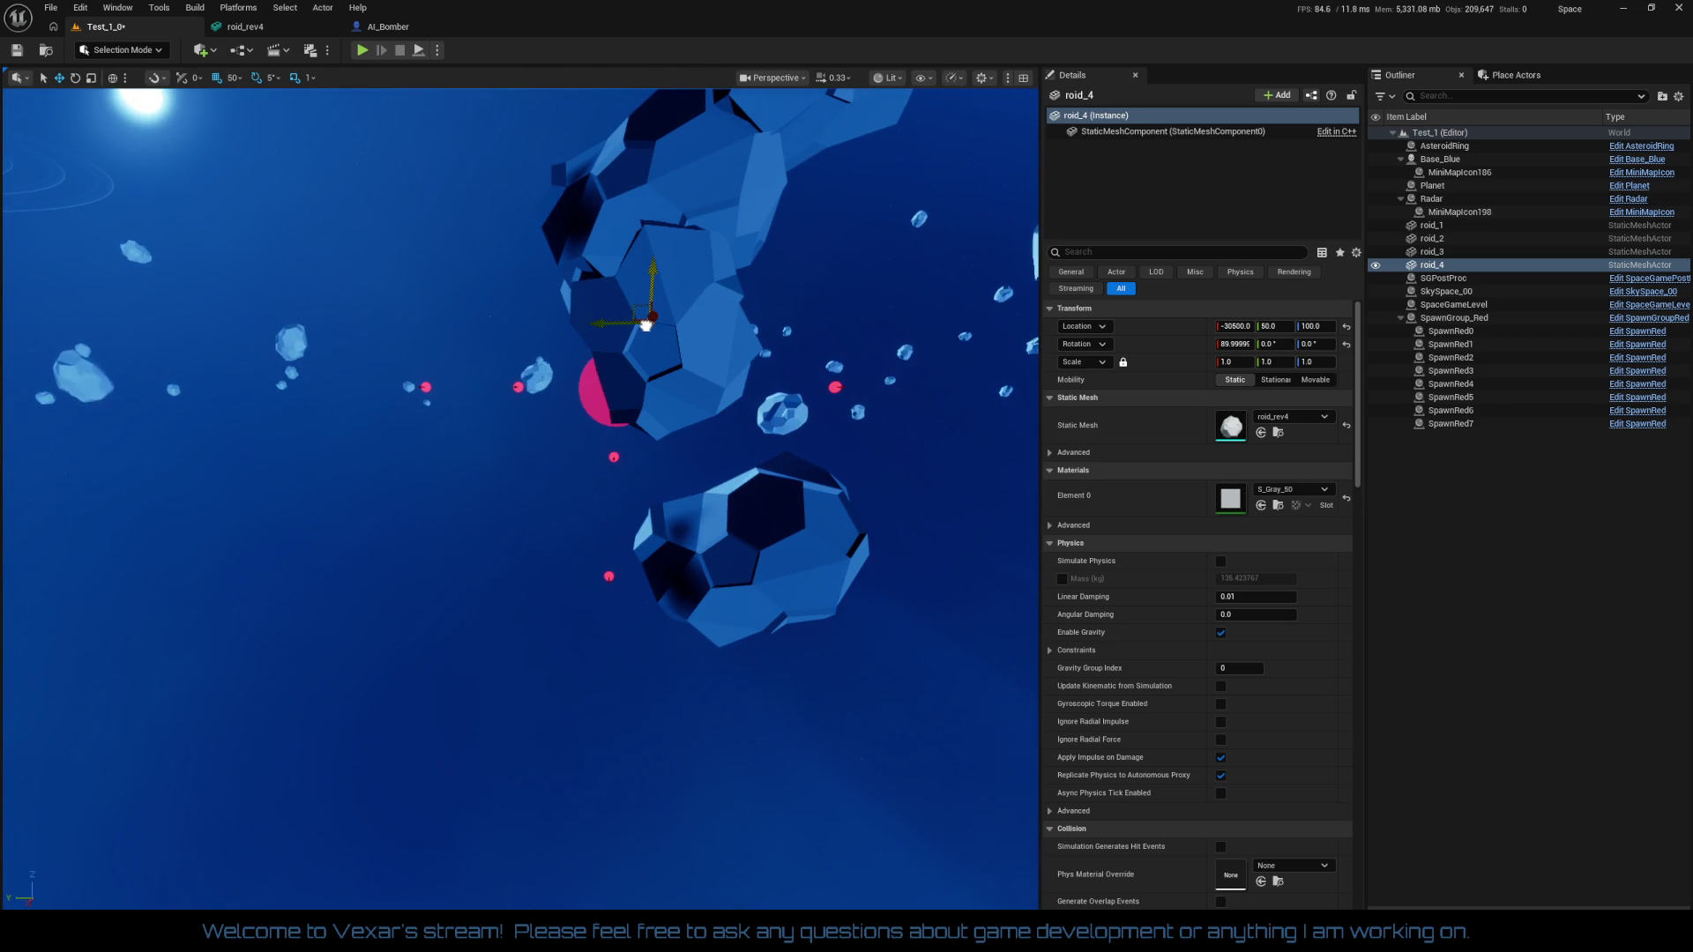
Switch grid snap to 10 and lower roid_4 to height 70
{"action": "left_click", "coordinate": [233, 78]}
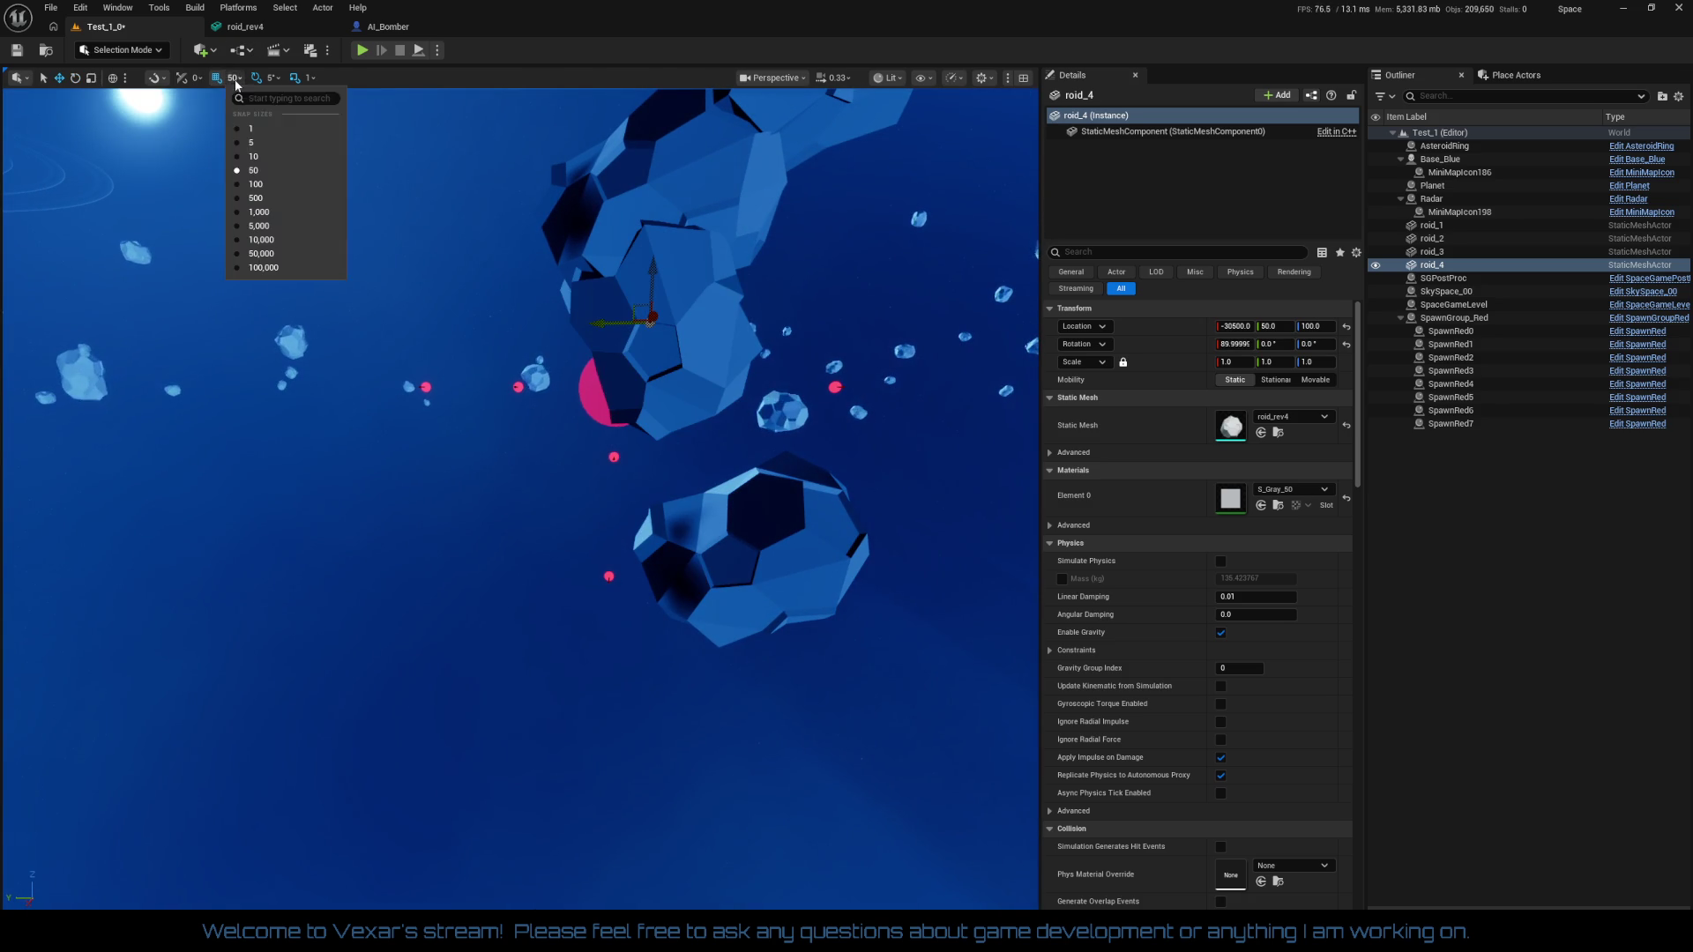
{"action": "left_click", "coordinate": [264, 157]}
{"action": "left_click_drag", "start_coordinate": [653, 287], "coordinate": [647, 353]}
{"action": "mouse_move", "coordinate": [768, 422]}
{"action": "left_mouse_down"}
{"action": "mouse_move", "coordinate": [789, 375]}
{"action": "mouse_move", "coordinate": [768, 422]}
{"action": "mouse_move", "coordinate": [749, 352]}
{"action": "mouse_move", "coordinate": [730, 361]}
{"action": "left_mouse_up"}
Tilt roid_1 toward -55 degrees and roid_3 by 25 degrees, then select roid_2
{"action": "left_click", "coordinate": [768, 423]}
{"action": "key", "text": "e"}
{"action": "mouse_move", "coordinate": [617, 397]}
{"action": "left_mouse_down"}
{"action": "mouse_move", "coordinate": [582, 441]}
{"action": "mouse_move", "coordinate": [582, 406]}
{"action": "left_mouse_up"}
{"action": "left_click_drag", "start_coordinate": [559, 593], "coordinate": [564, 564]}
{"action": "left_click", "coordinate": [538, 375]}
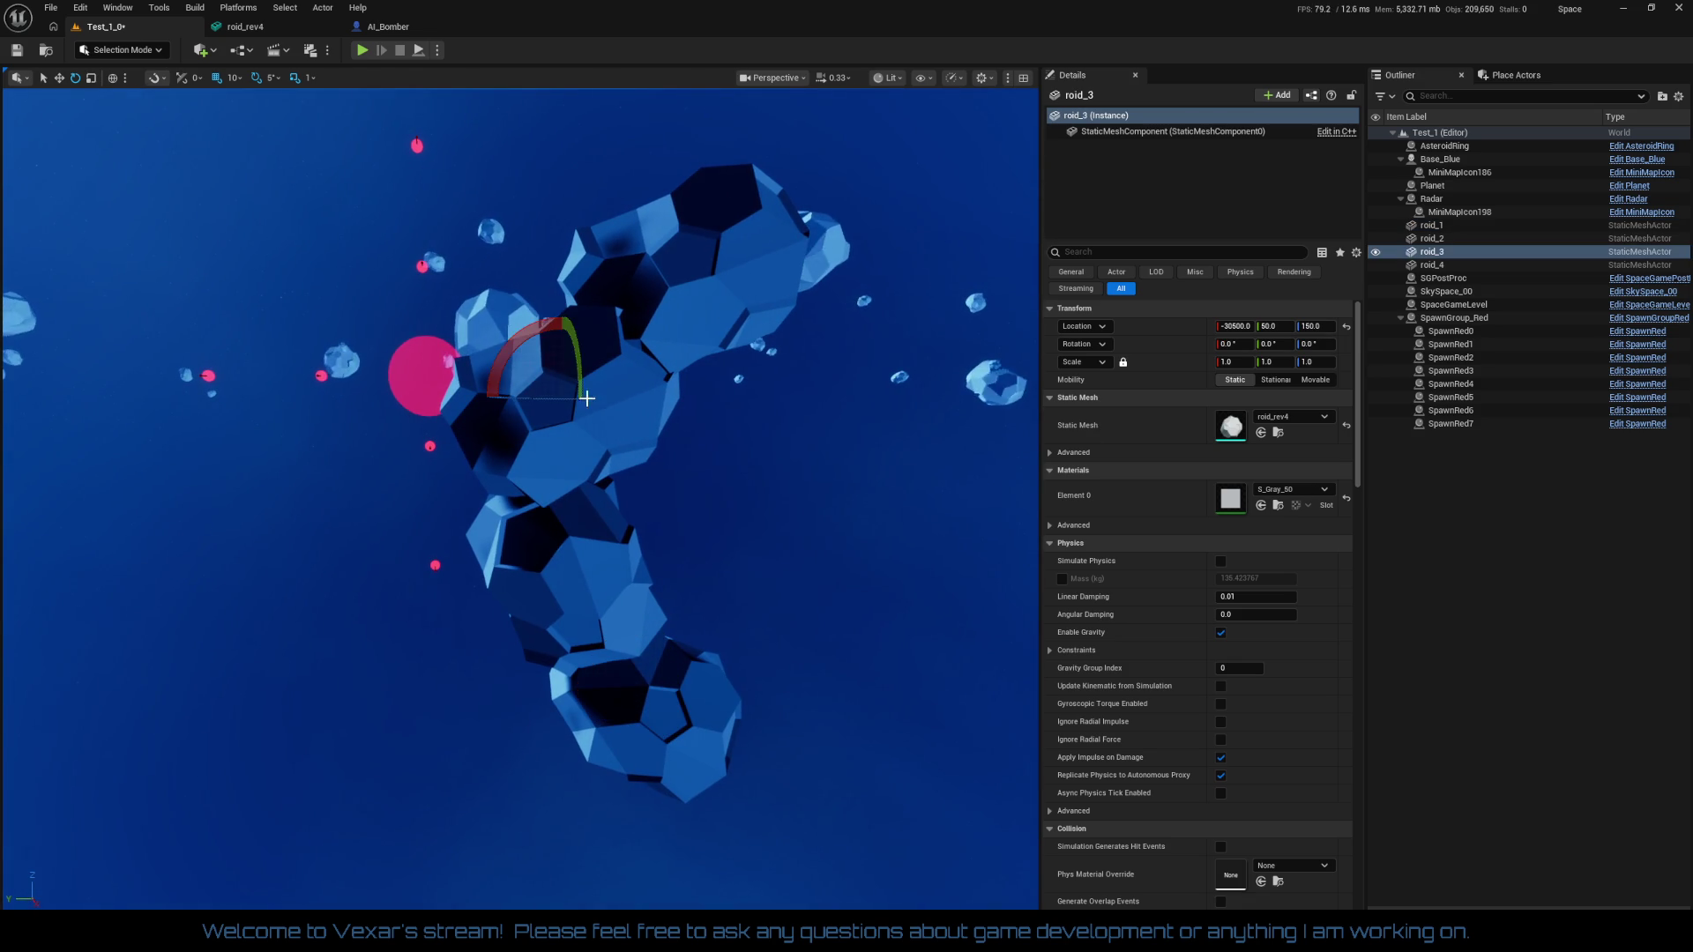
{"action": "mouse_move", "coordinate": [496, 357]}
{"action": "left_mouse_down"}
{"action": "mouse_move", "coordinate": [490, 406]}
{"action": "mouse_move", "coordinate": [542, 437]}
{"action": "mouse_move", "coordinate": [582, 423]}
{"action": "mouse_move", "coordinate": [771, 468]}
{"action": "left_mouse_up"}
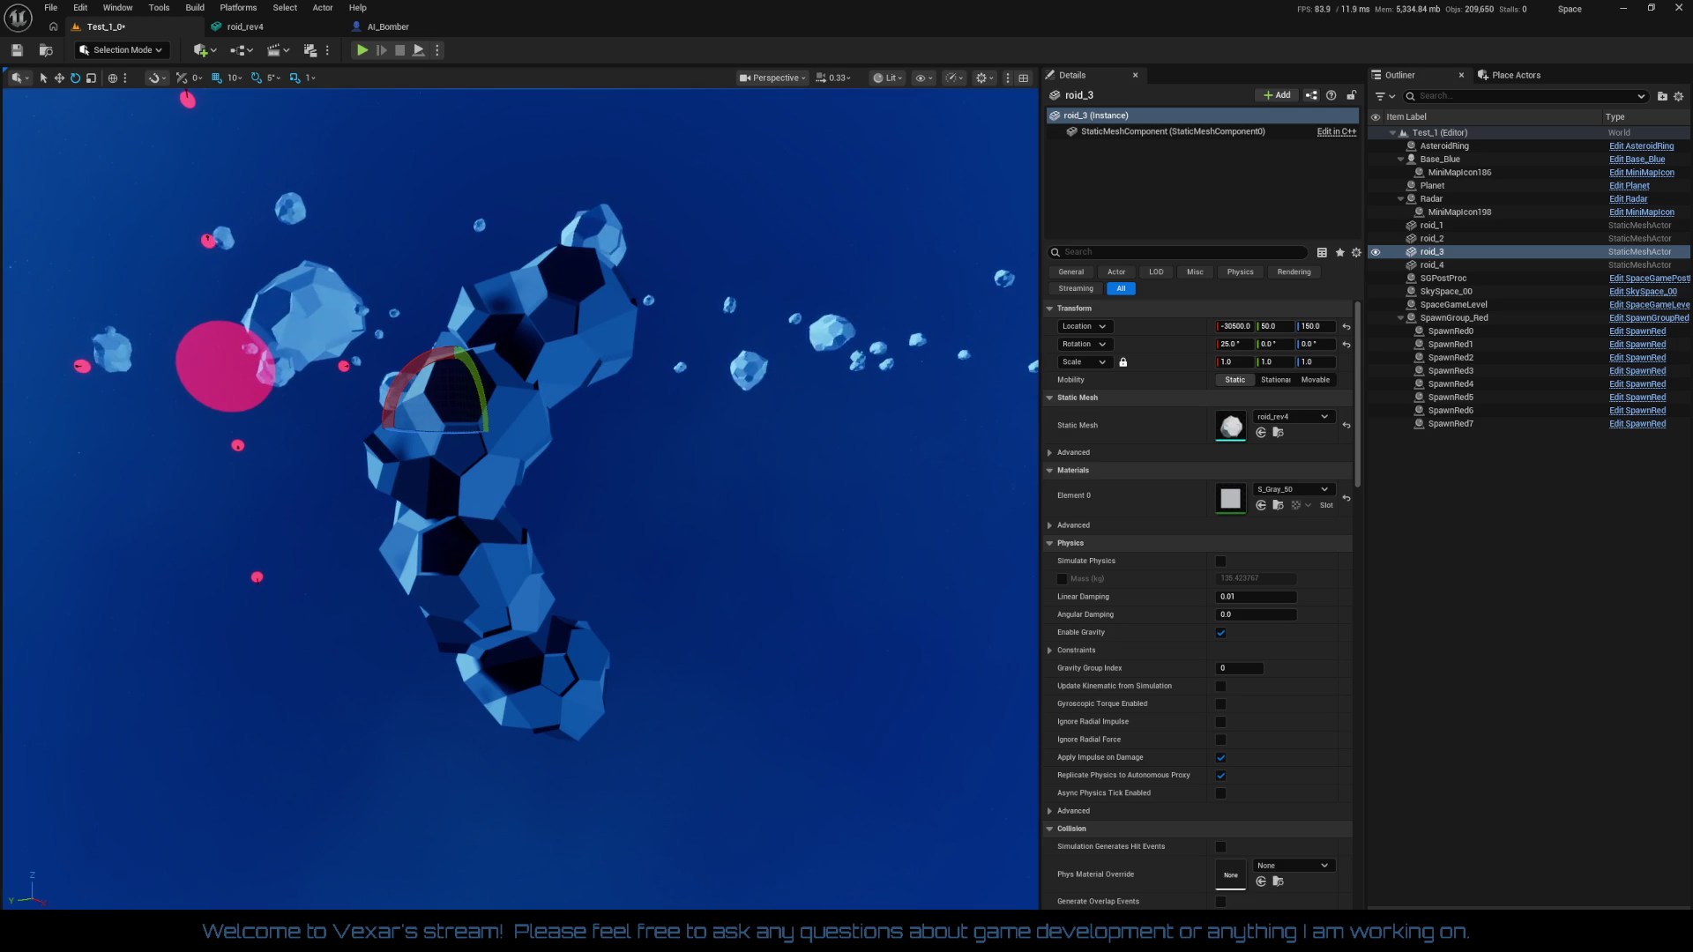
{"action": "left_click", "coordinate": [598, 356]}
Duplicate roid_2 into roid_5, tilted to -50 degrees and shifted to Y -90
{"action": "key", "text": "ctrl+d"}
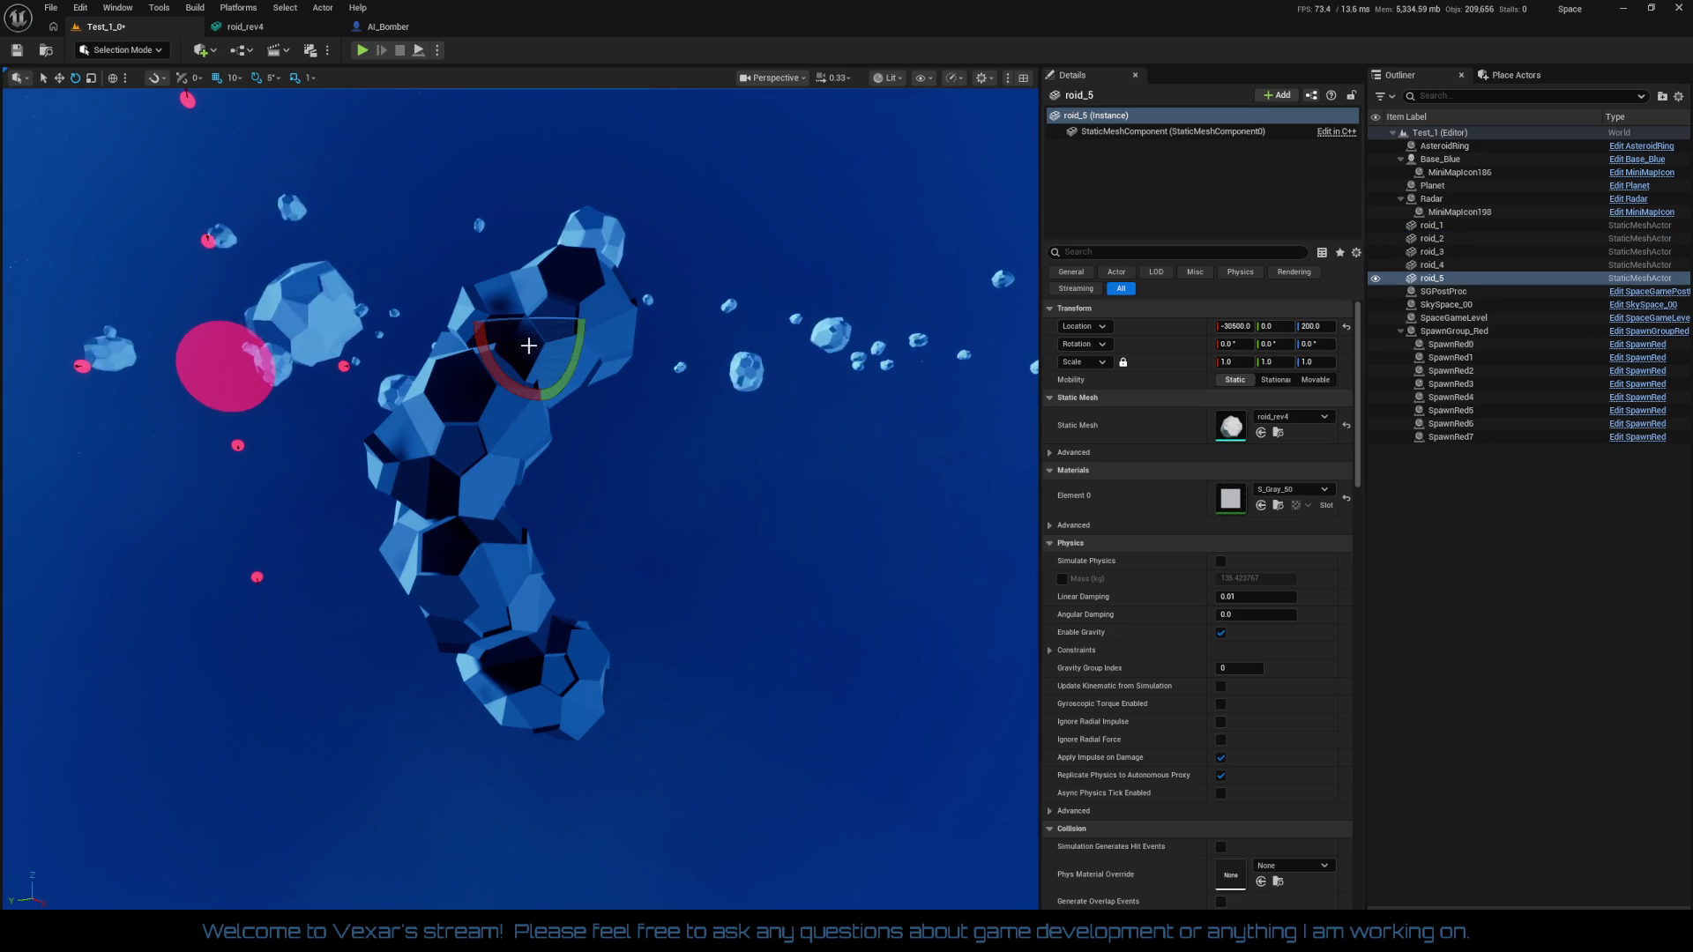
{"action": "key", "text": "w"}
{"action": "left_click_drag", "start_coordinate": [548, 332], "coordinate": [661, 331]}
{"action": "key", "text": "f"}
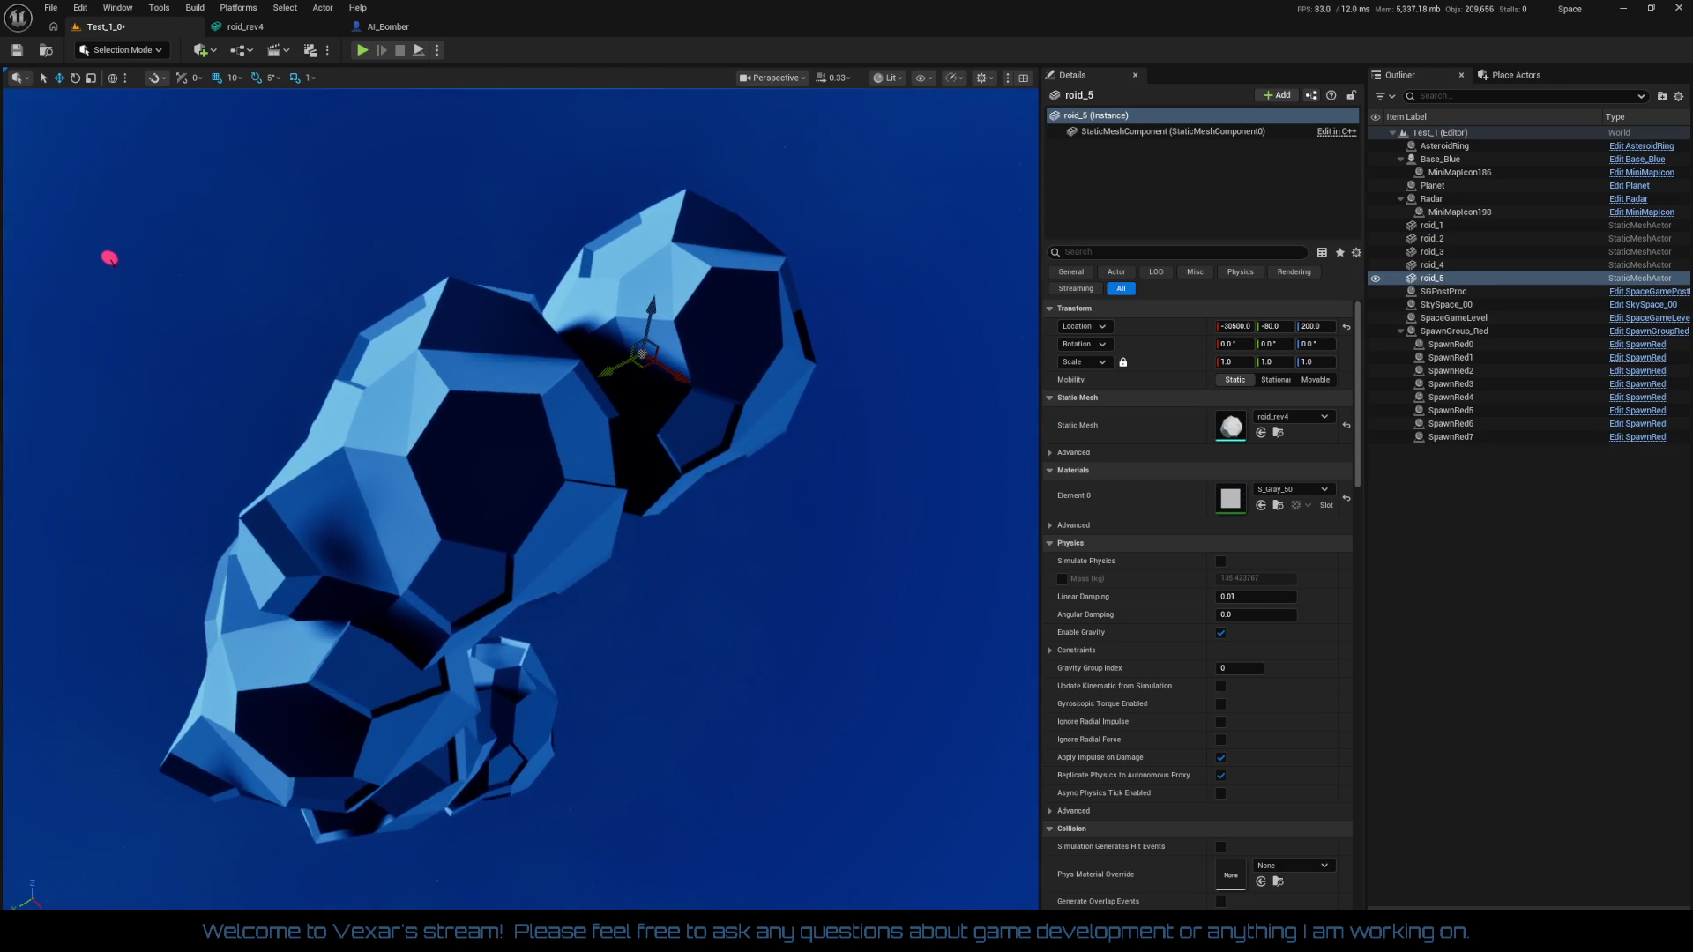
{"action": "left_click_drag", "start_coordinate": [609, 353], "coordinate": [639, 321]}
{"action": "key", "text": "w"}
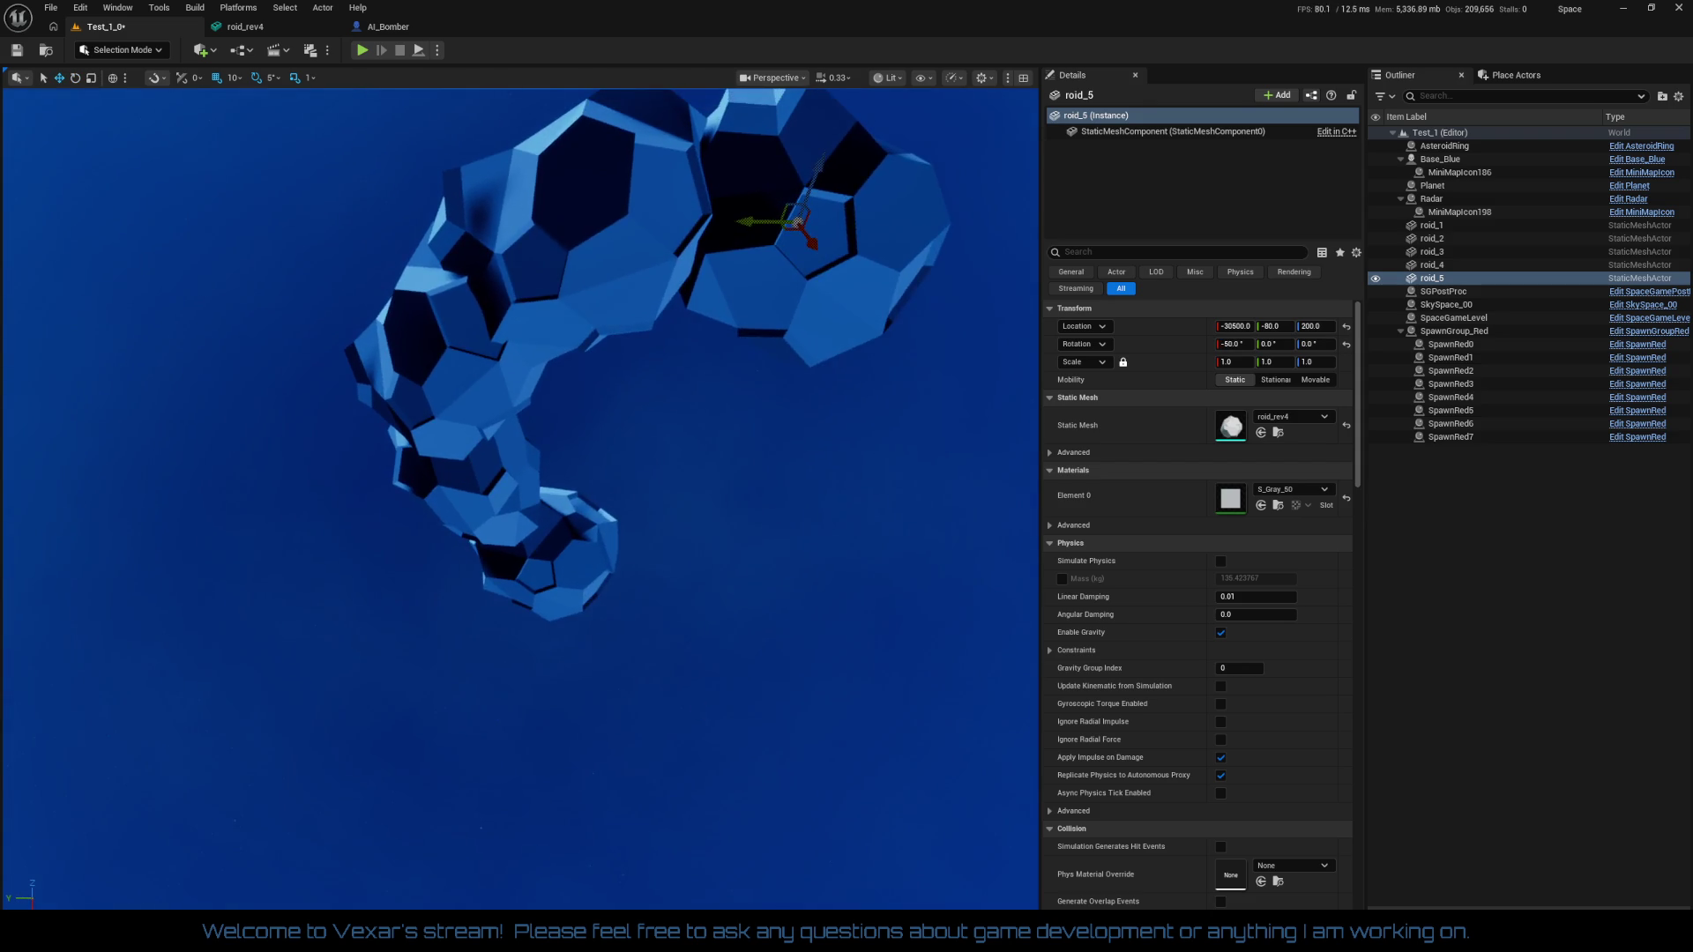
{"action": "mouse_move", "coordinate": [680, 706]}
{"action": "left_mouse_down"}
{"action": "mouse_move", "coordinate": [681, 687]}
{"action": "mouse_move", "coordinate": [681, 705]}
{"action": "left_mouse_up"}
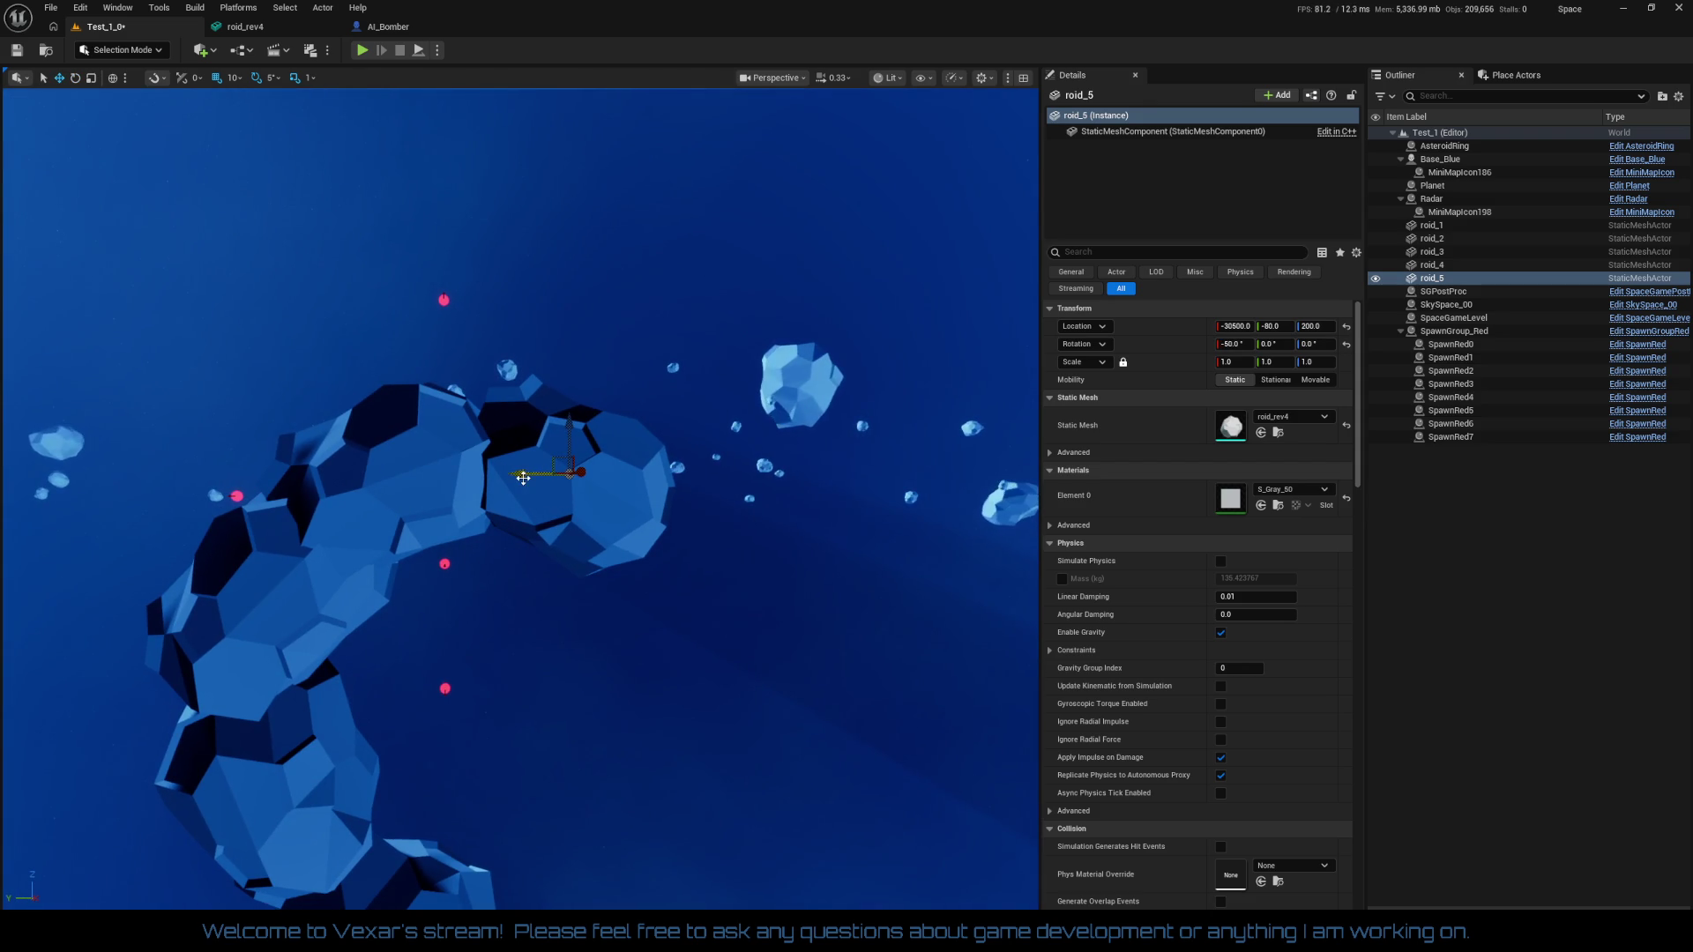
{"action": "mouse_move", "coordinate": [521, 475]}
{"action": "left_mouse_down"}
{"action": "mouse_move", "coordinate": [552, 479]}
{"action": "mouse_move", "coordinate": [589, 449]}
{"action": "mouse_move", "coordinate": [589, 476]}
{"action": "left_mouse_up"}
Tilt roid_1 further around its axis
{"action": "left_click_drag", "start_coordinate": [681, 705], "coordinate": [617, 706]}
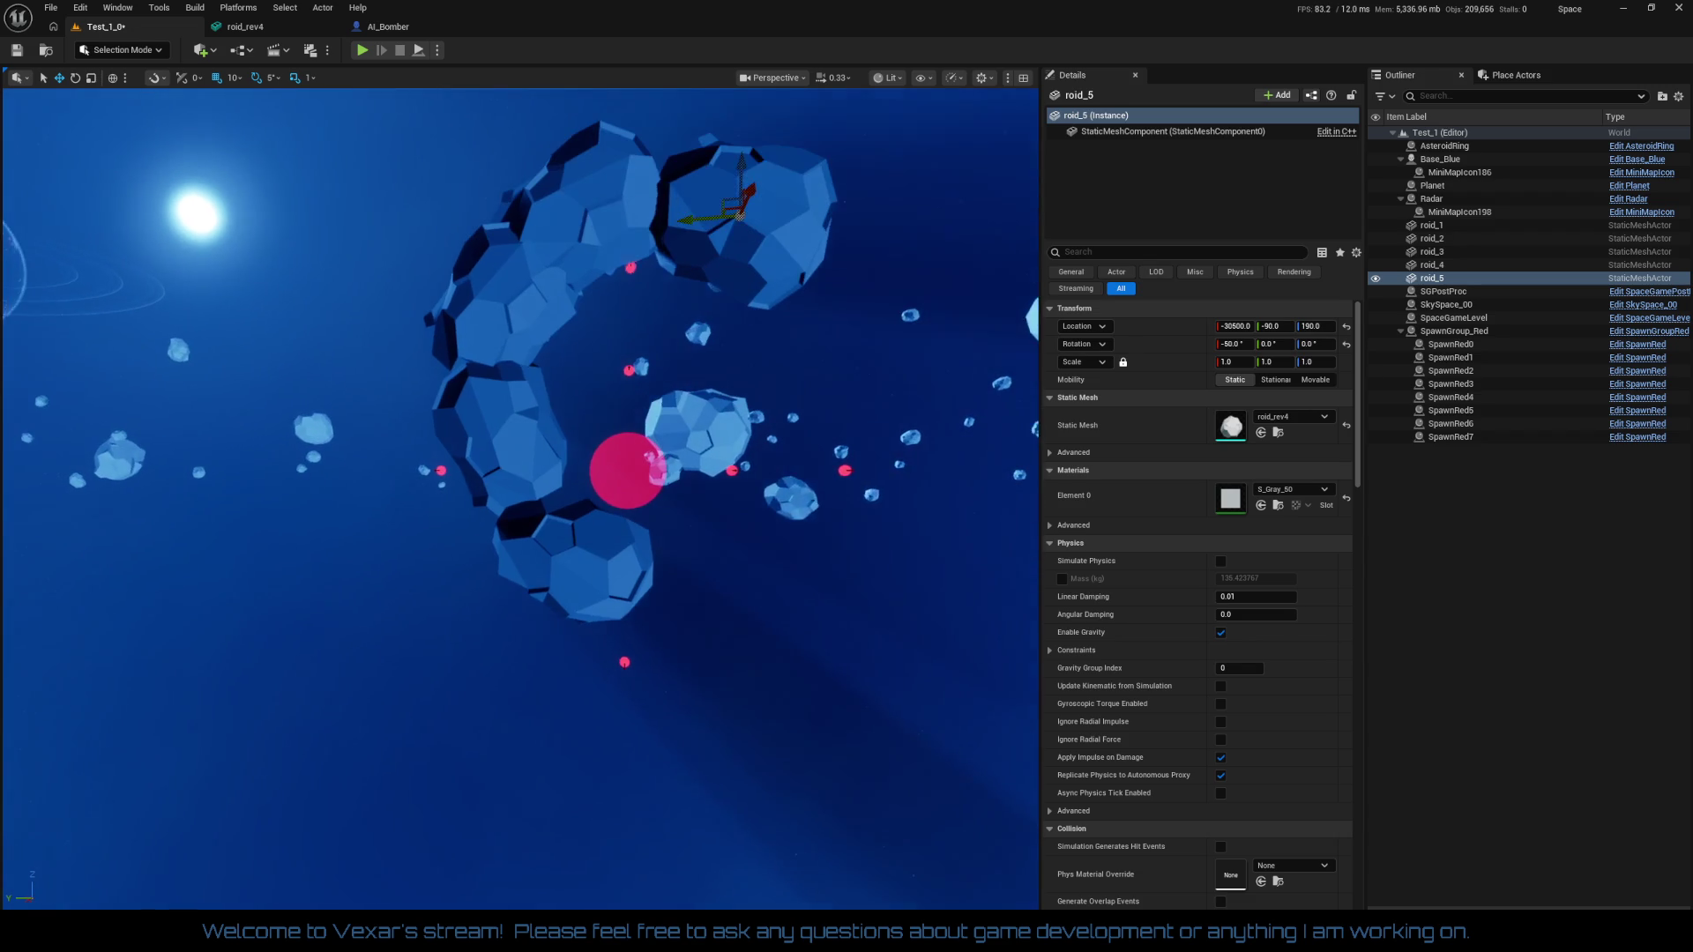
{"action": "left_click", "coordinate": [610, 571]}
{"action": "key", "text": "e"}
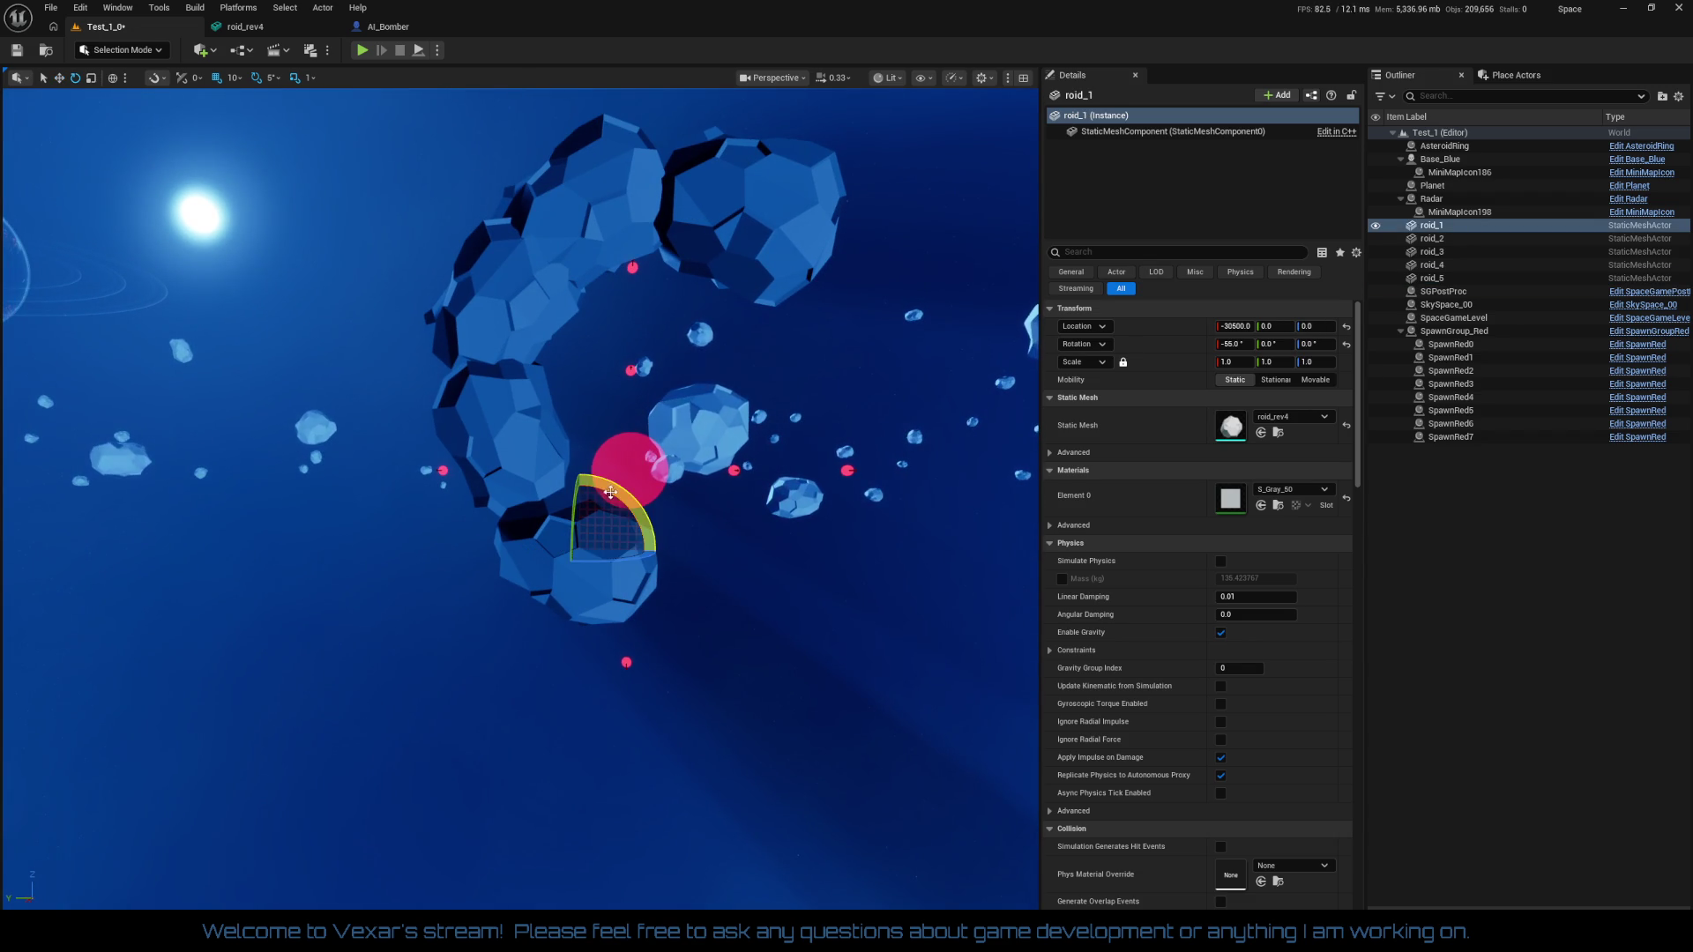
{"action": "mouse_move", "coordinate": [610, 492]}
{"action": "left_mouse_down"}
{"action": "mouse_move", "coordinate": [586, 493]}
{"action": "mouse_move", "coordinate": [604, 493]}
{"action": "left_mouse_up"}
{"action": "scroll", "coordinate": [604, 492], "scroll_direction": "up", "scroll_amount": 2}
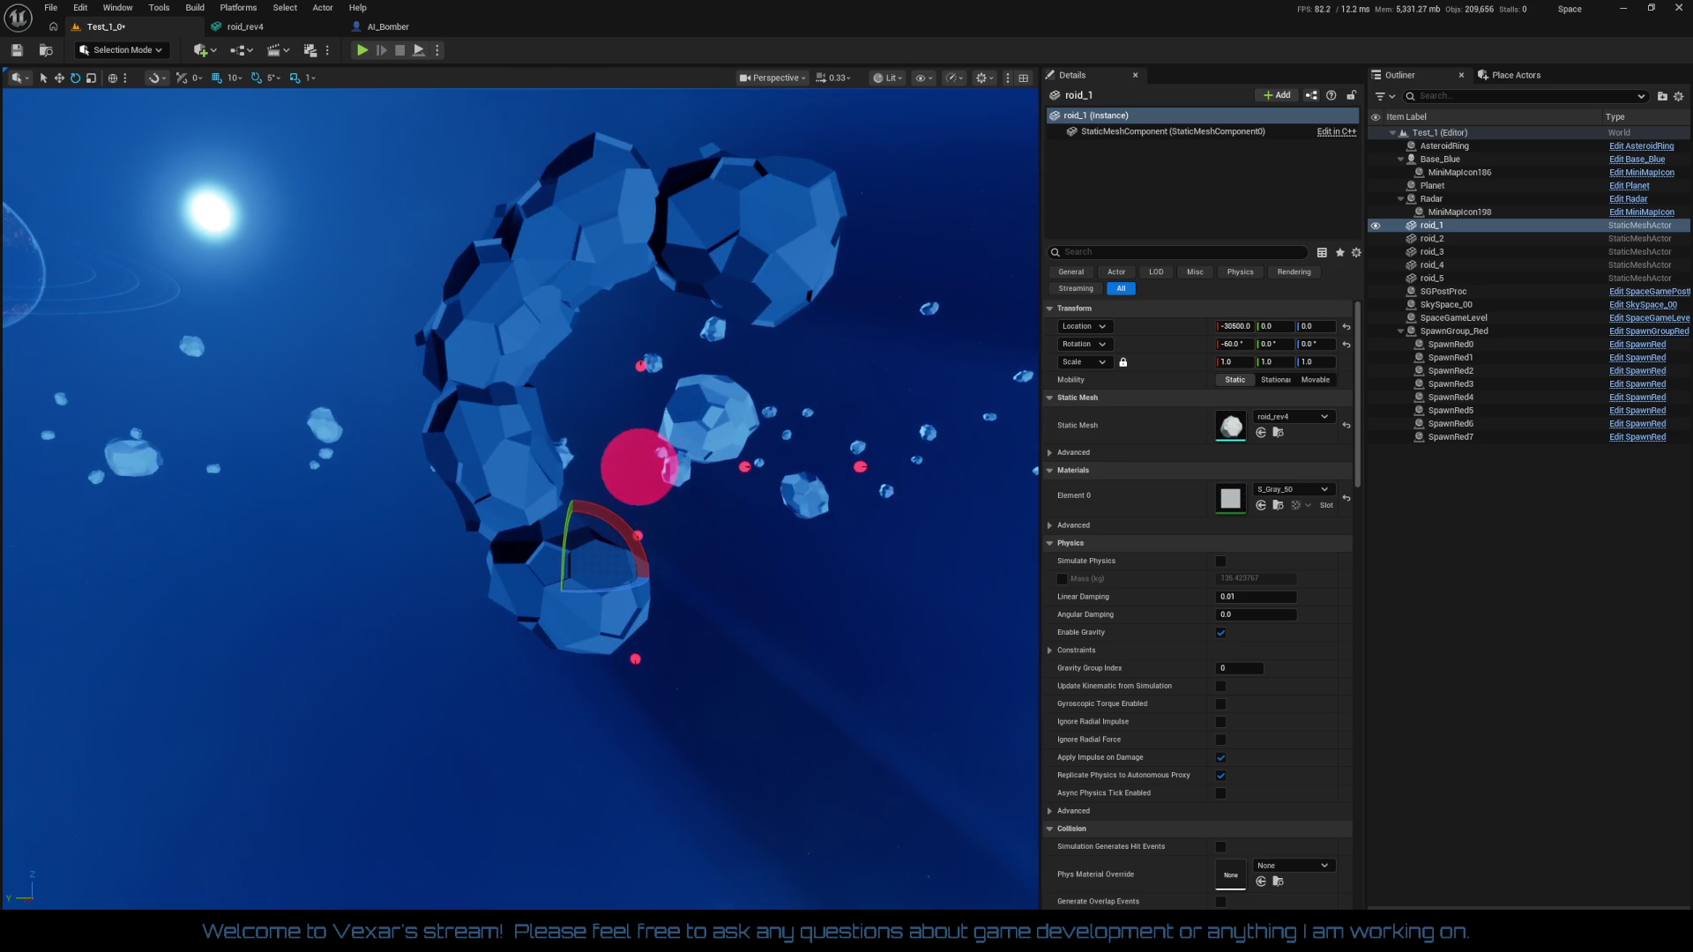
Duplicate roid_1 into roid_6 at Y -70, tilted to -20 degrees
{"action": "key", "text": "ctrl+d"}
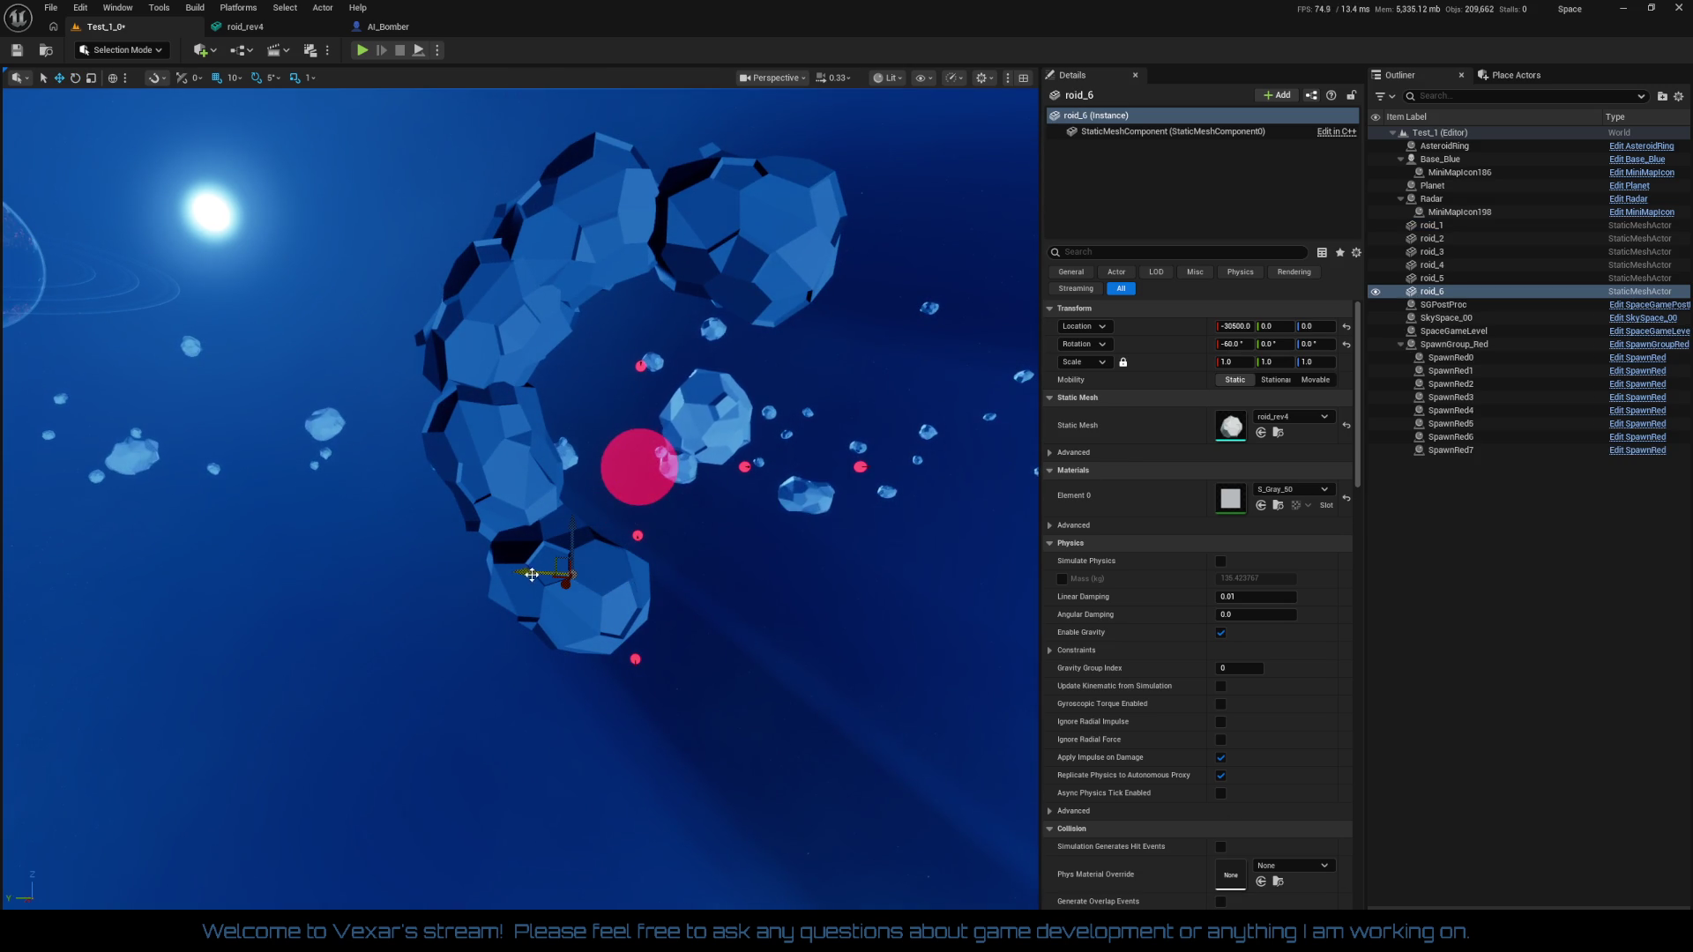
{"action": "left_click_drag", "start_coordinate": [532, 574], "coordinate": [659, 575]}
{"action": "key", "text": "e"}
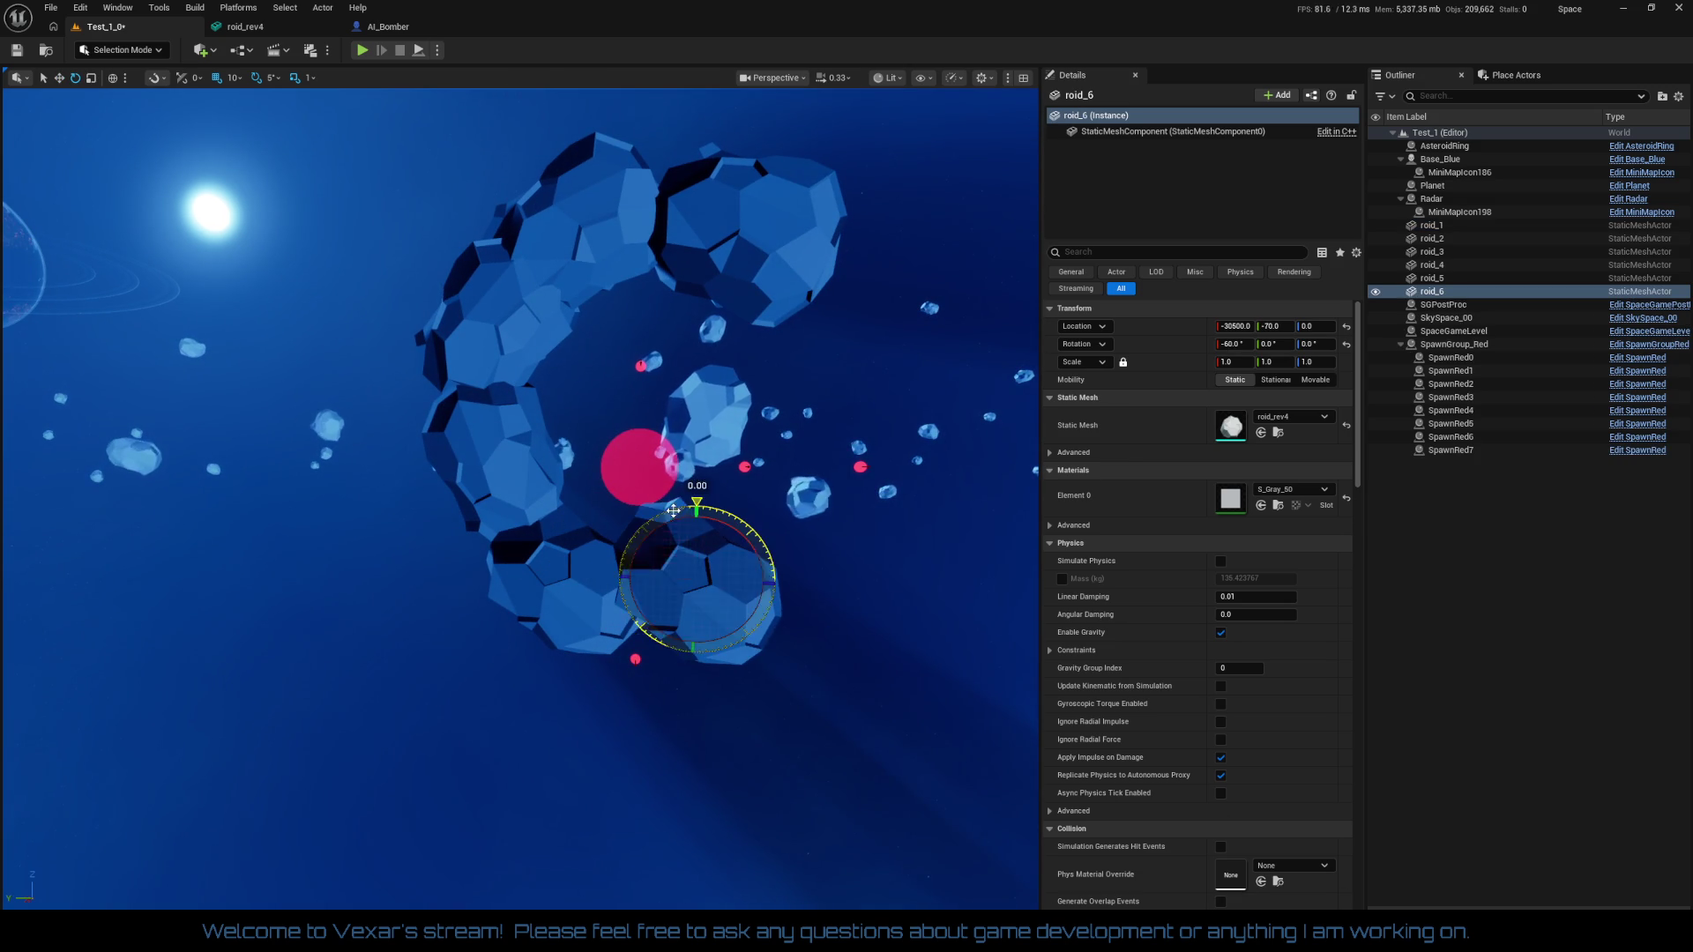
{"action": "mouse_move", "coordinate": [673, 510]}
{"action": "left_mouse_down"}
{"action": "mouse_move", "coordinate": [721, 572]}
{"action": "mouse_move", "coordinate": [663, 583]}
{"action": "left_mouse_up"}
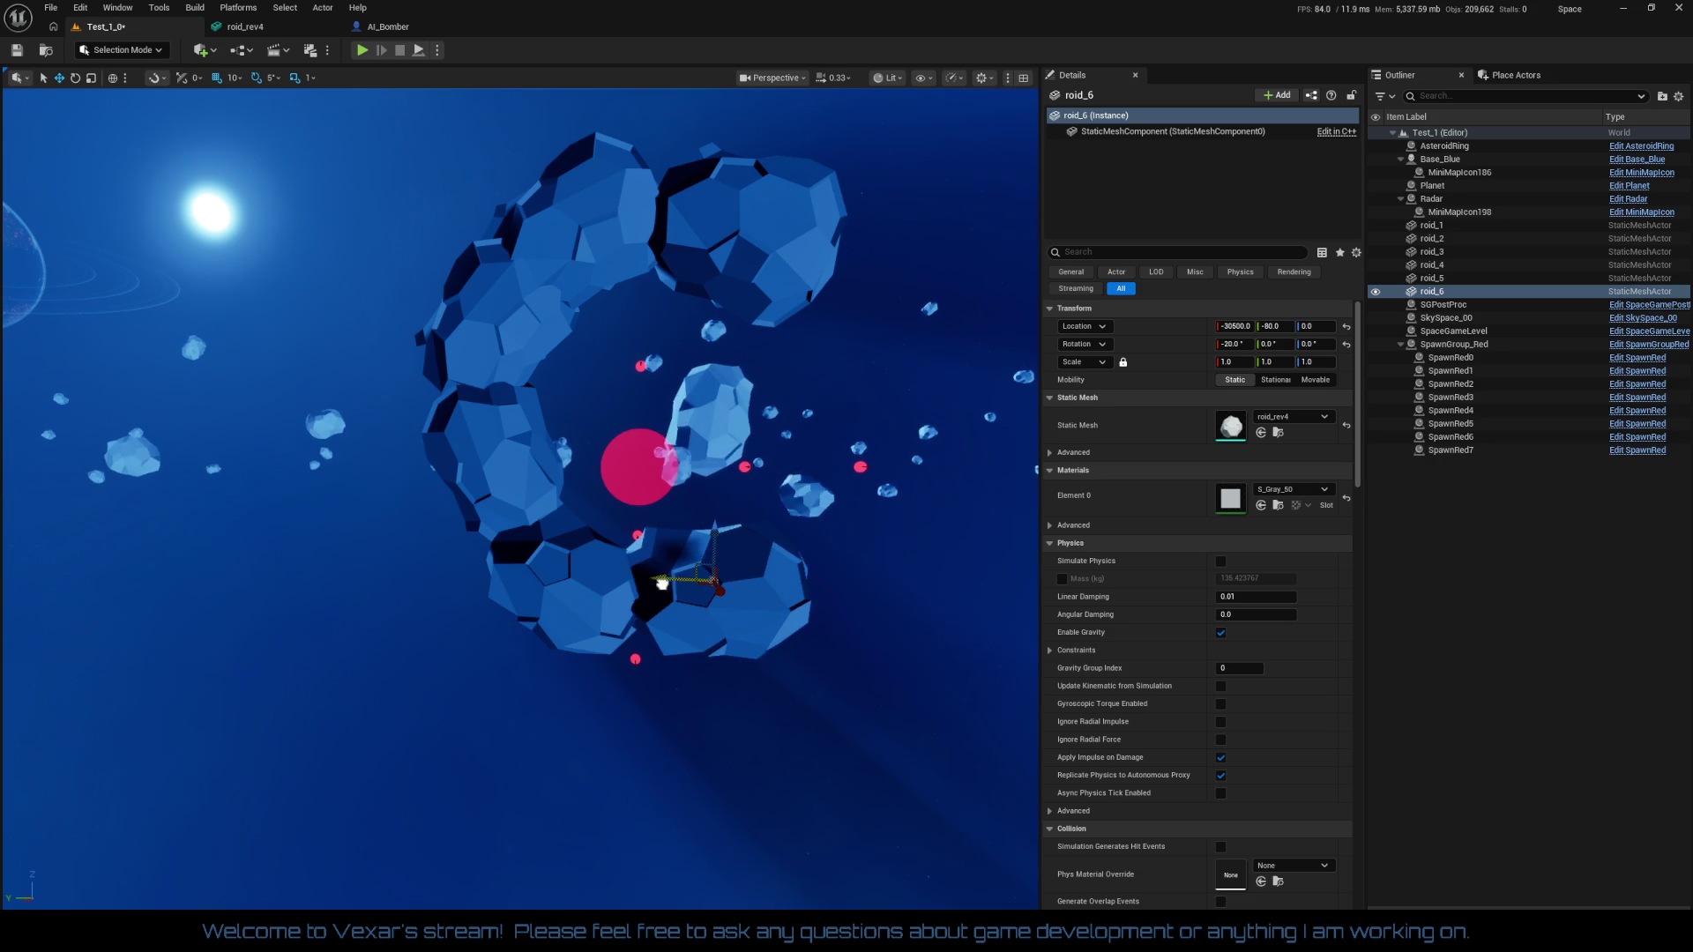
{"action": "left_click_drag", "start_coordinate": [715, 532], "coordinate": [871, 652]}
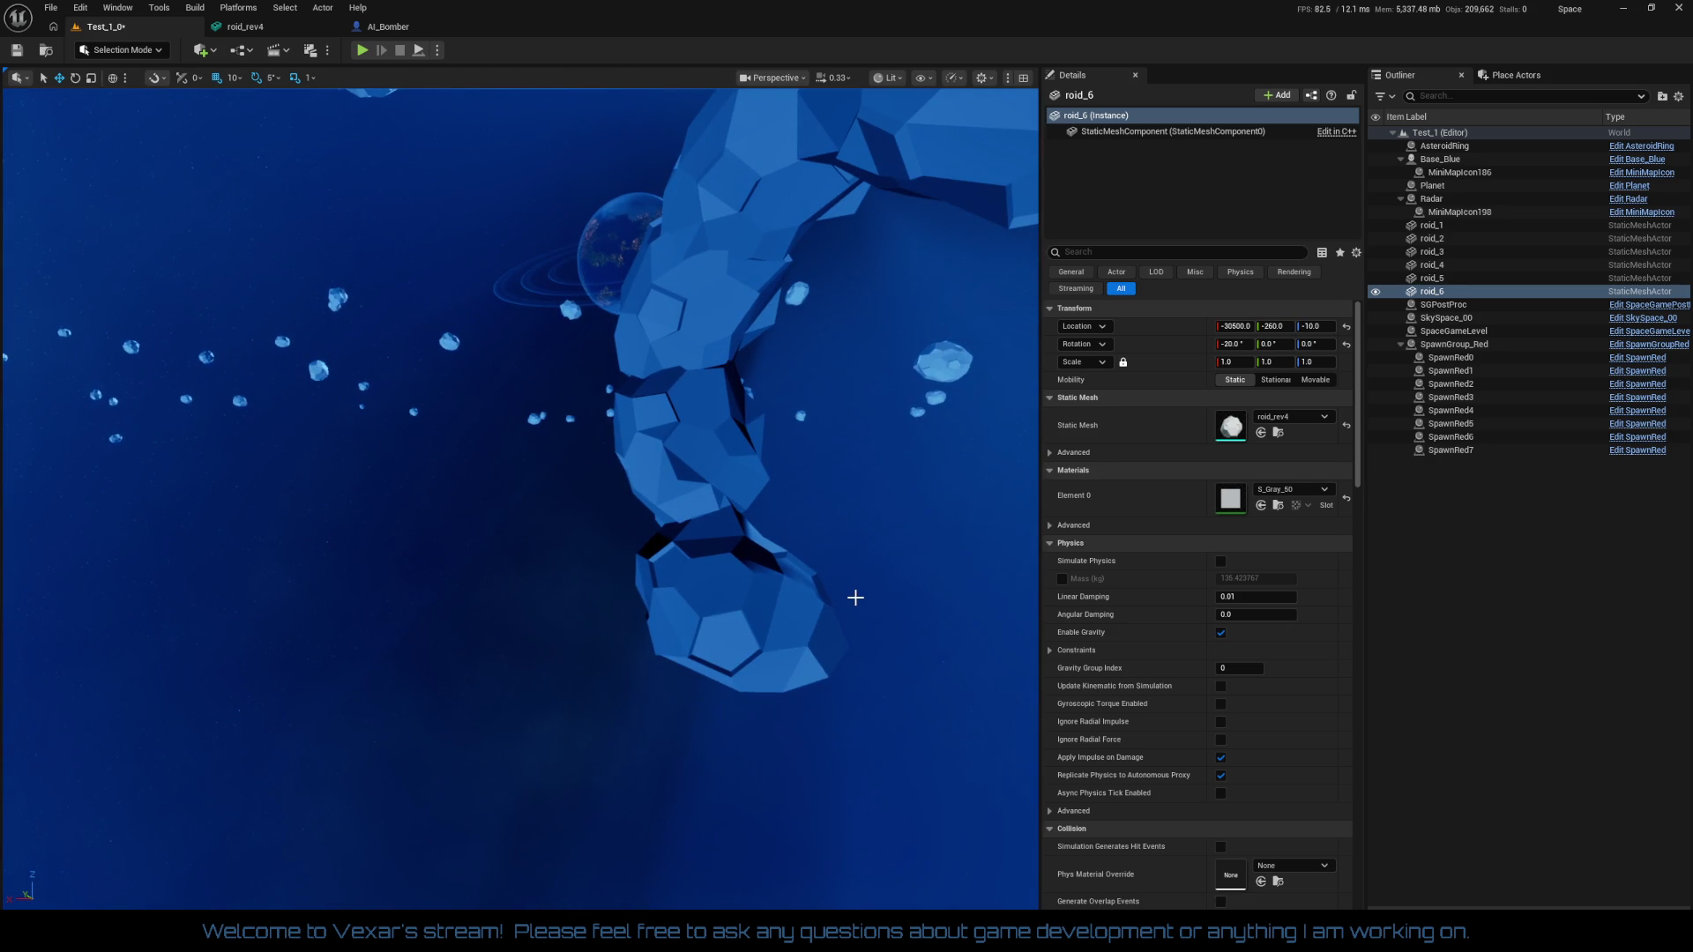
{"action": "key", "text": "ctrl+z"}
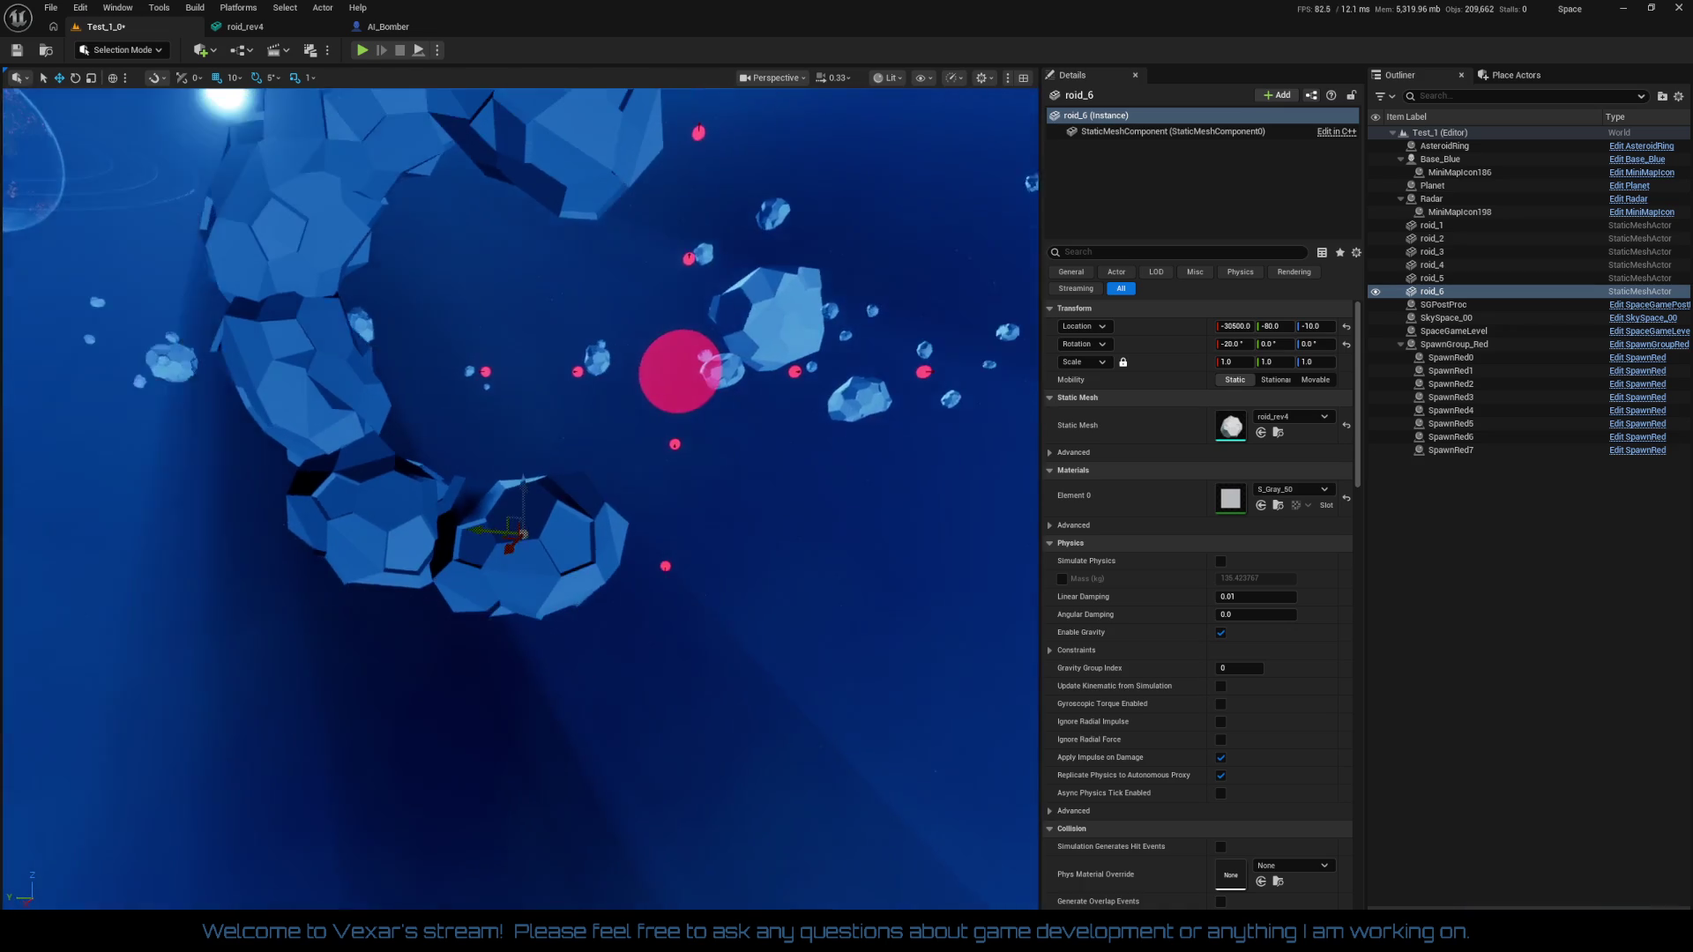
{"action": "left_click_drag", "start_coordinate": [692, 705], "coordinate": [681, 705]}
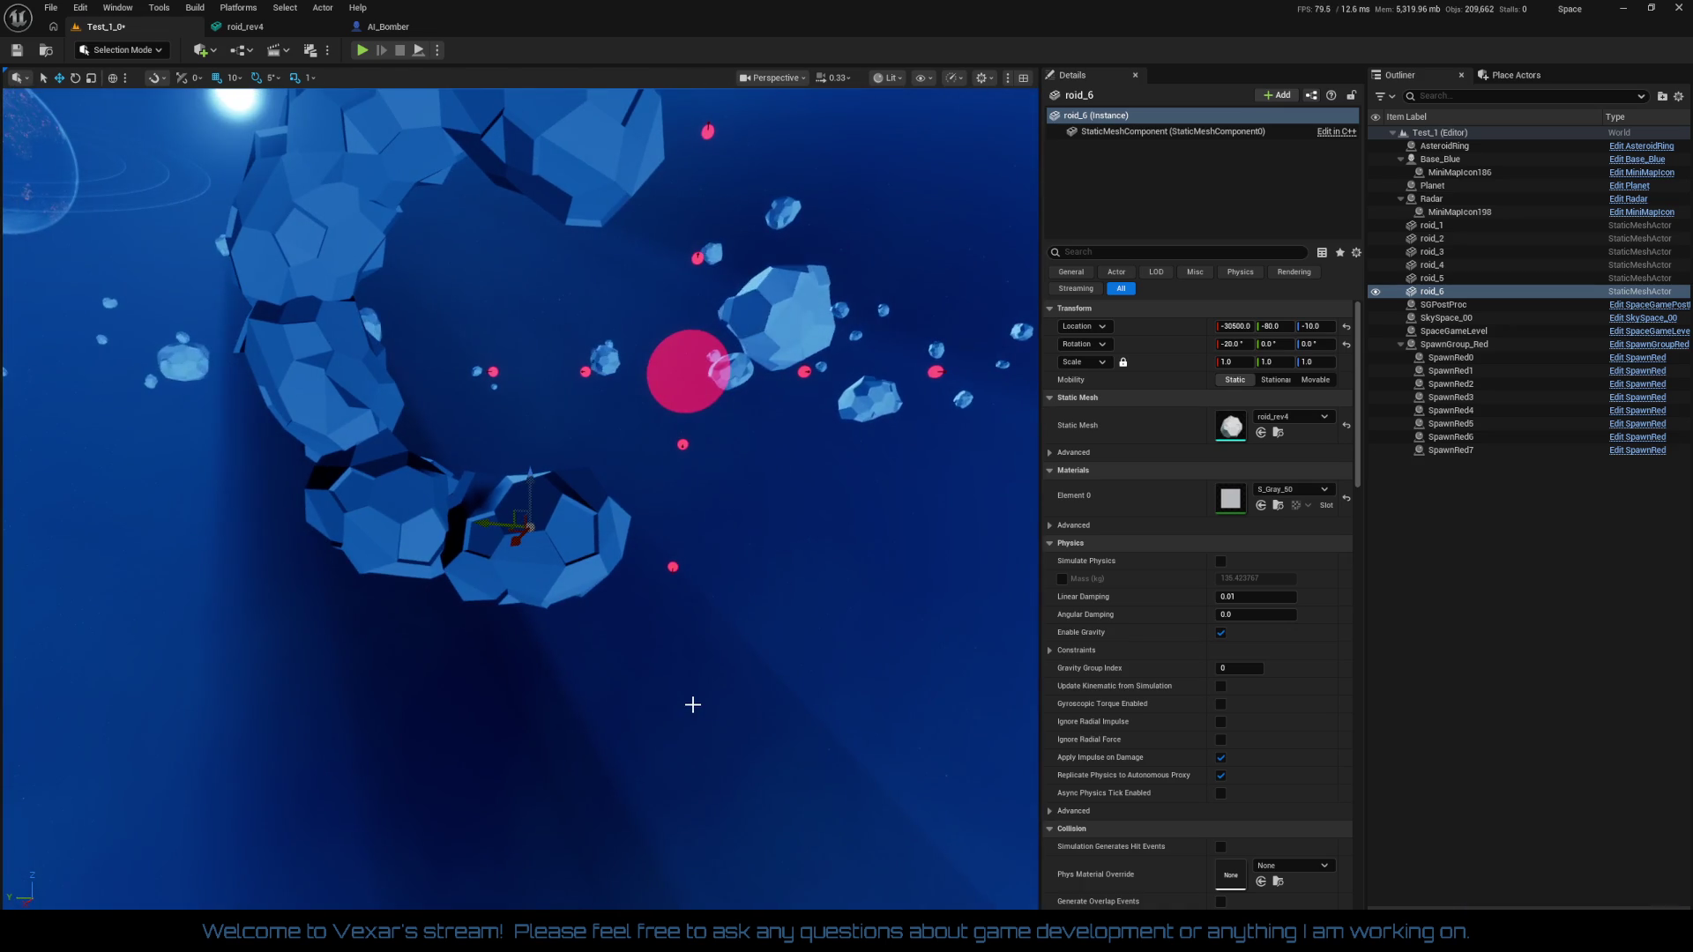
Duplicate roid_6 into roid_7 at Y -140, Z 40, with its tilt eased back
{"action": "key", "text": "ctrl+d"}
{"action": "mouse_move", "coordinate": [530, 482]}
{"action": "left_mouse_down"}
{"action": "mouse_move", "coordinate": [529, 422]}
{"action": "mouse_move", "coordinate": [592, 444]}
{"action": "mouse_move", "coordinate": [529, 459]}
{"action": "mouse_move", "coordinate": [560, 471]}
{"action": "left_mouse_up"}
{"action": "key", "text": "w"}
{"action": "mouse_move", "coordinate": [657, 416]}
{"action": "left_mouse_down"}
{"action": "mouse_move", "coordinate": [654, 434]}
{"action": "mouse_move", "coordinate": [627, 377]}
{"action": "left_mouse_up"}
{"action": "key", "text": "w"}
{"action": "left_click_drag", "start_coordinate": [553, 419], "coordinate": [586, 430]}
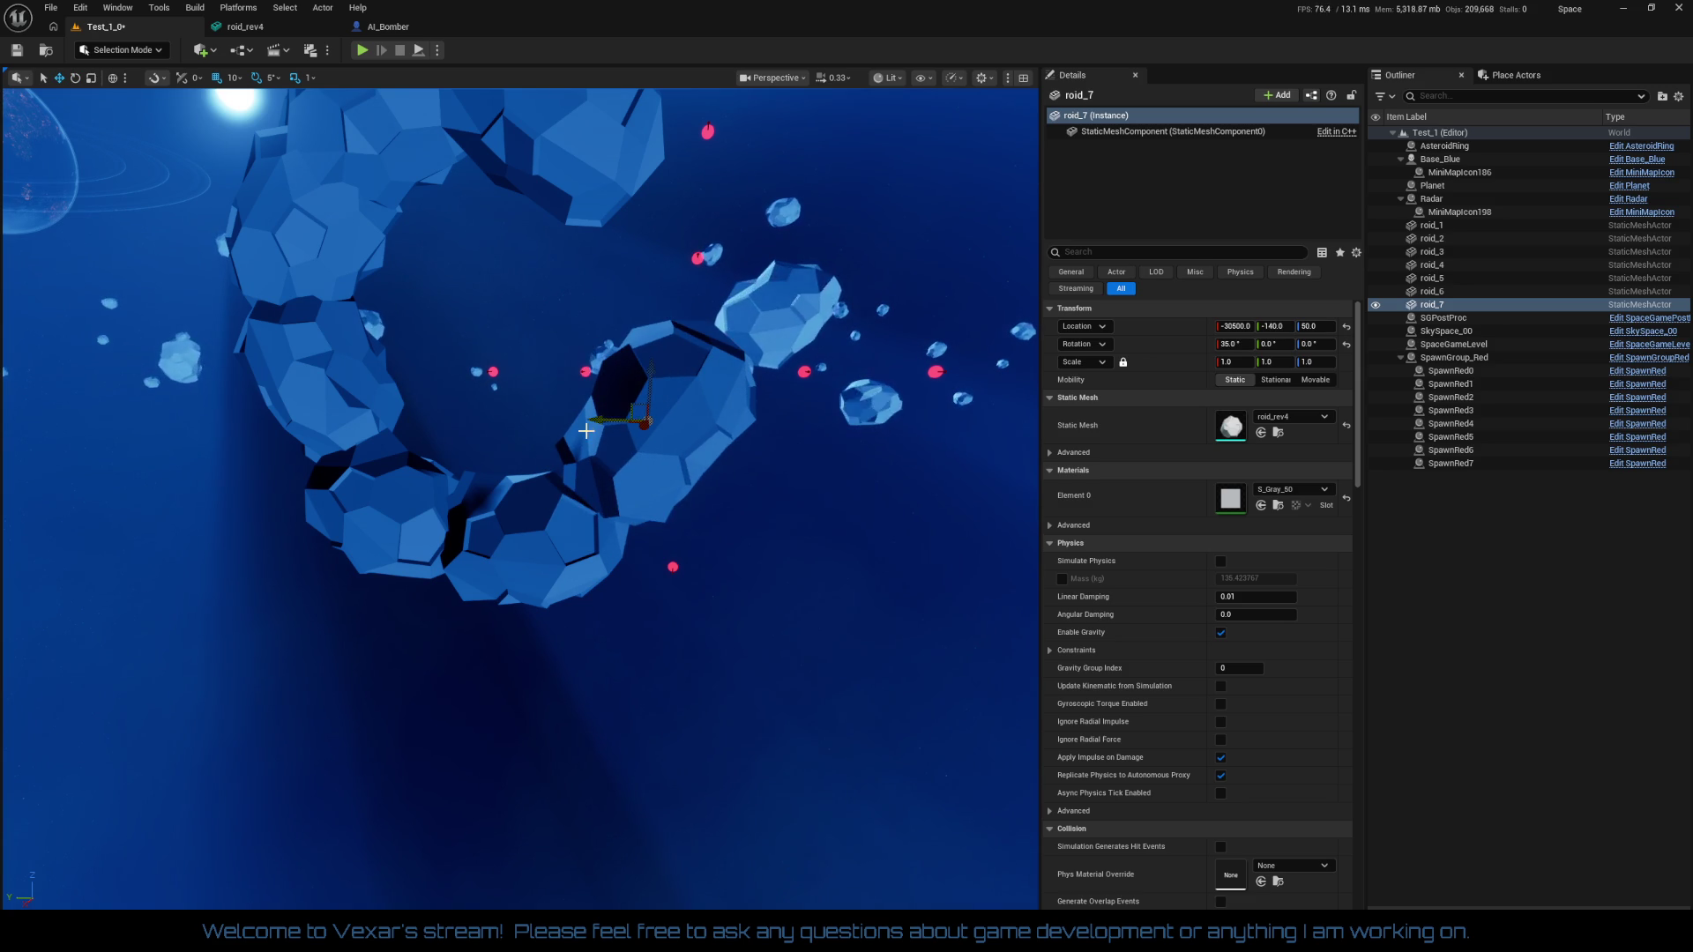
{"action": "mouse_move", "coordinate": [653, 372]}
{"action": "left_mouse_down"}
{"action": "mouse_move", "coordinate": [650, 391]}
{"action": "mouse_move", "coordinate": [670, 392]}
{"action": "left_mouse_up"}
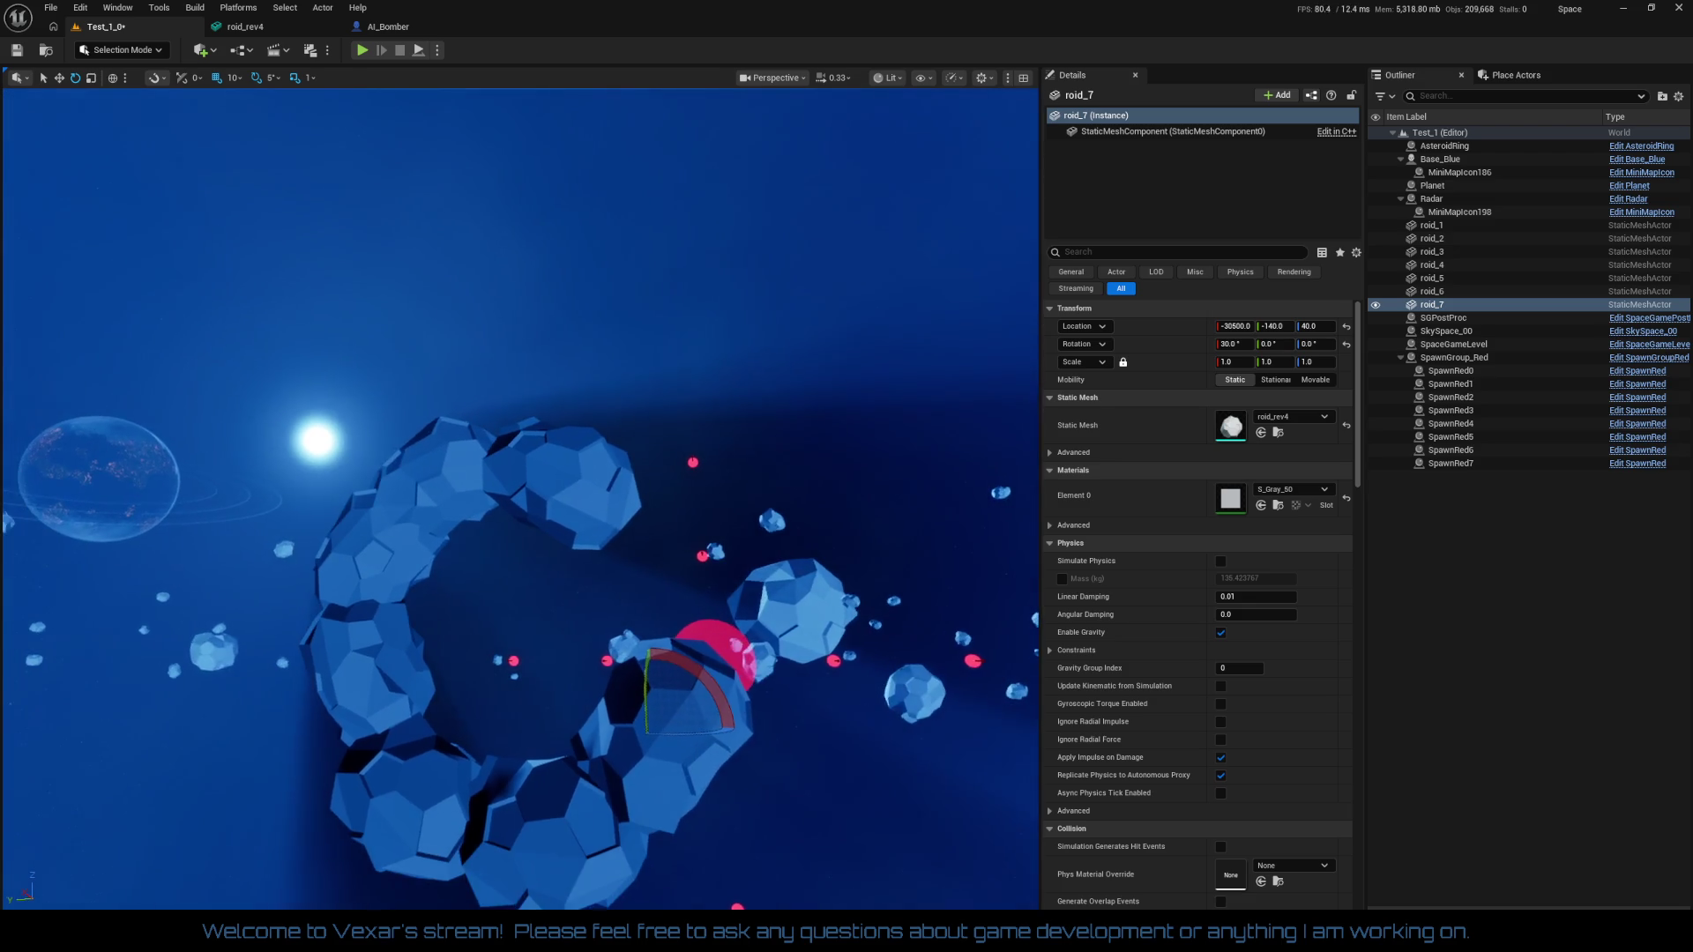
{"action": "left_click_drag", "start_coordinate": [838, 608], "coordinate": [837, 608]}
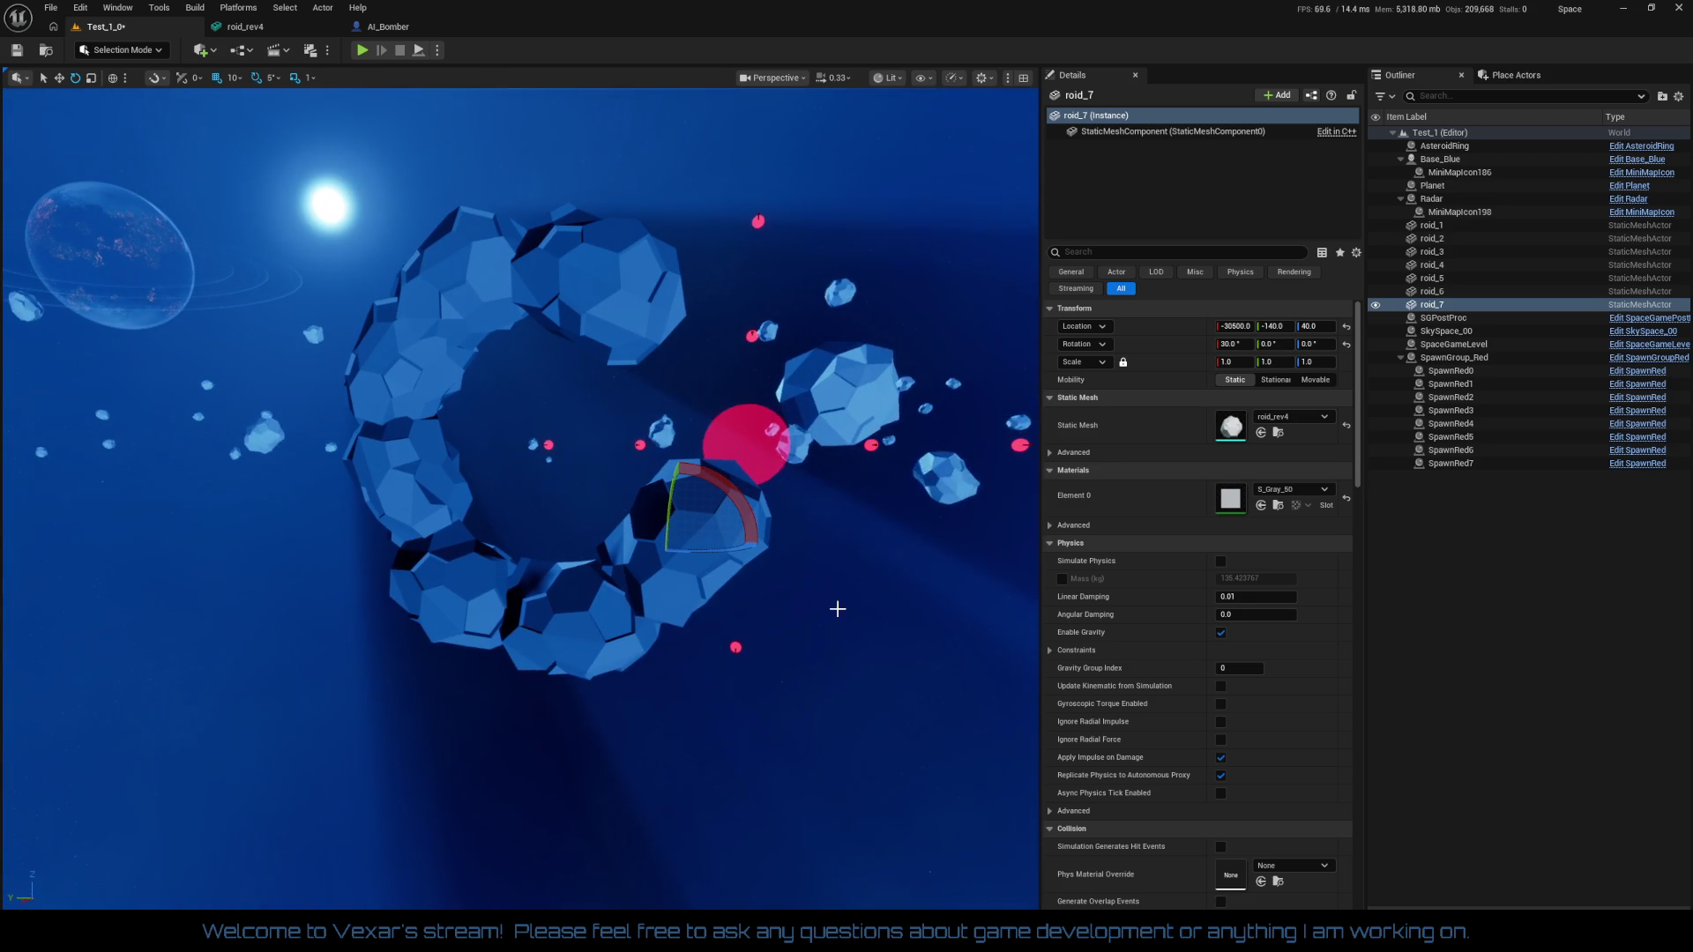
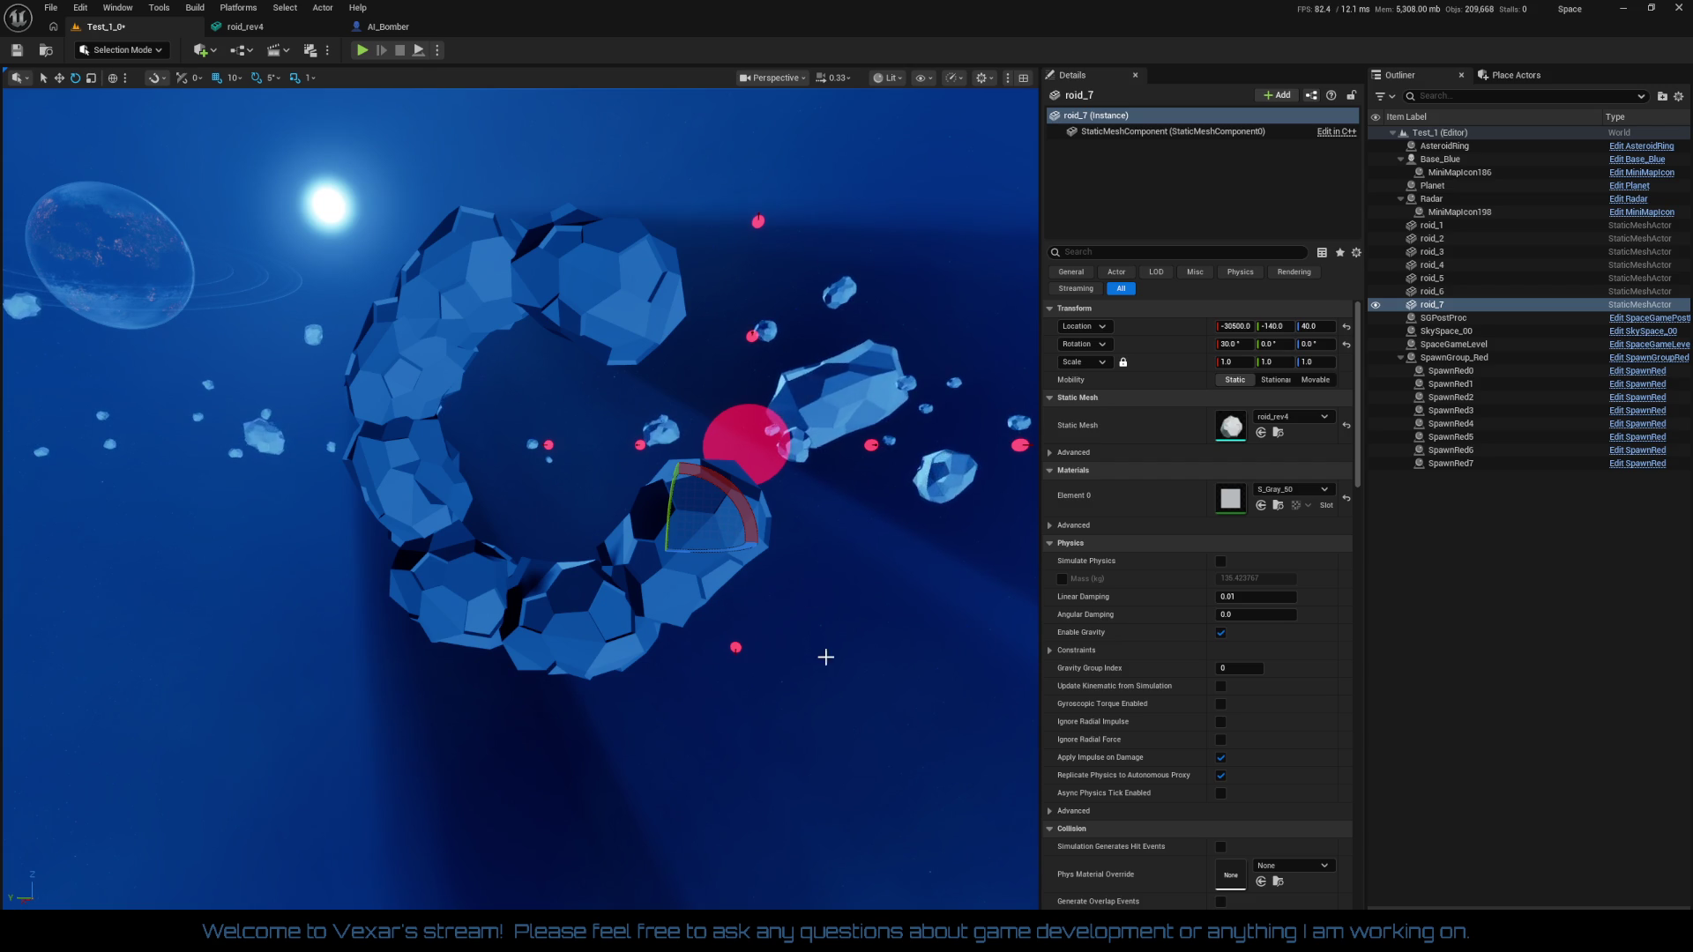
Duplicate roid_7 as roid_8 and place it at -30600, -140, 120 to extend the ring
{"action": "left_click", "coordinate": [871, 402]}
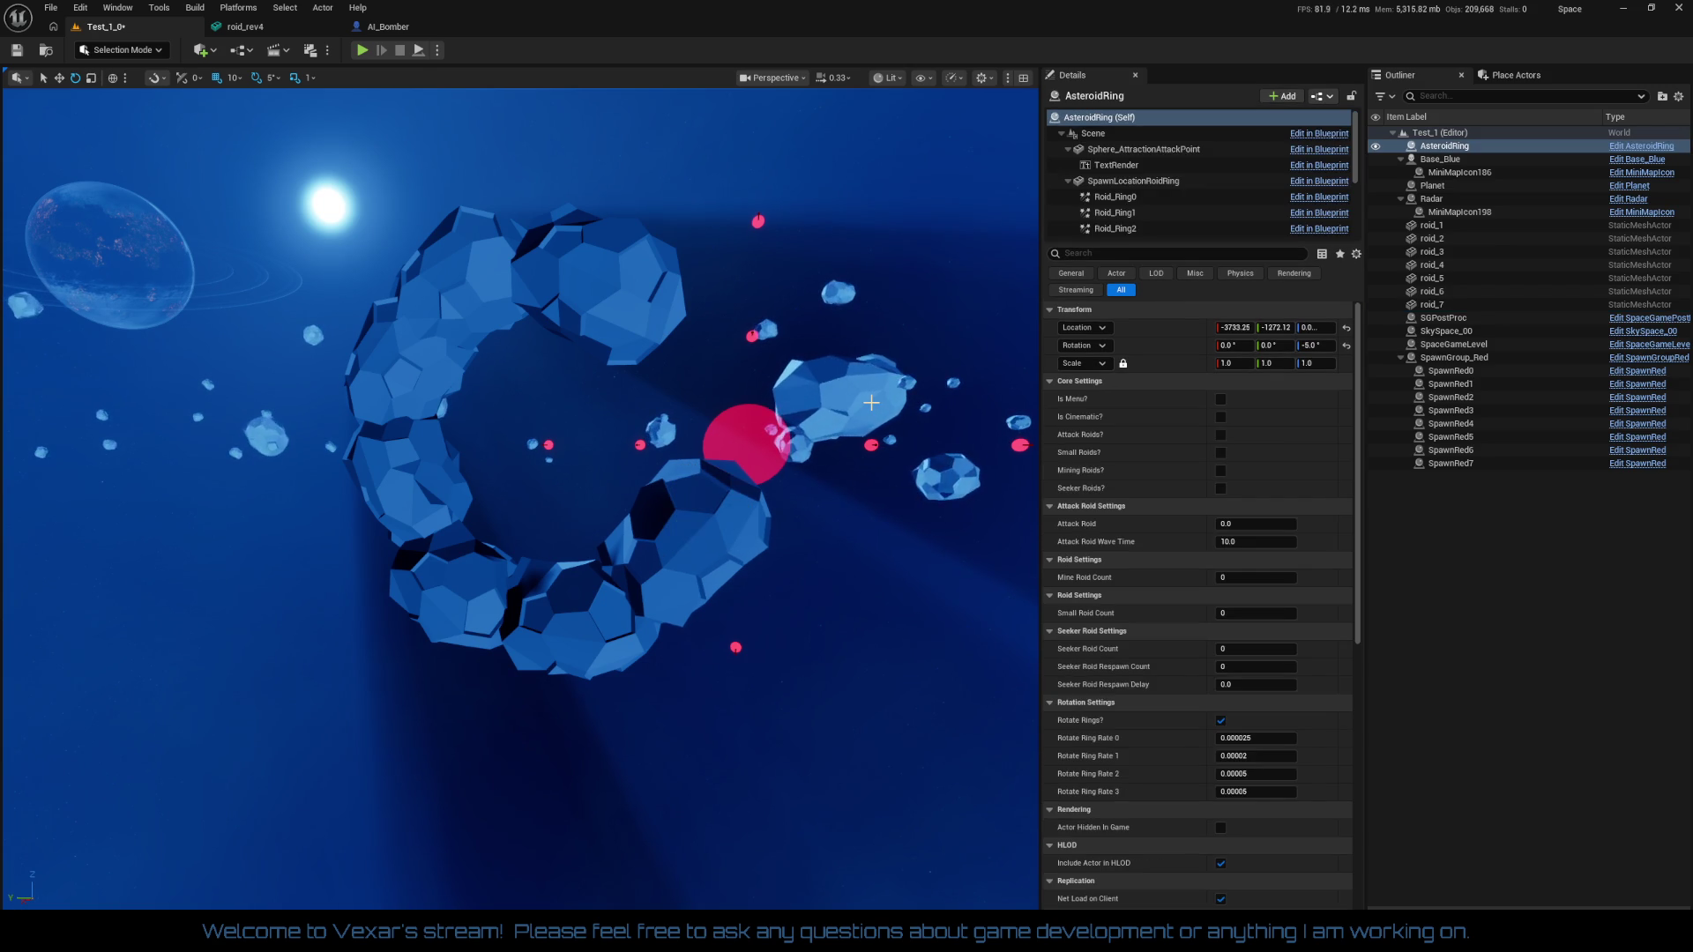
{"action": "mouse_move", "coordinate": [849, 408]}
{"action": "left_mouse_down"}
{"action": "mouse_move", "coordinate": [816, 432]}
{"action": "mouse_move", "coordinate": [846, 405]}
{"action": "left_mouse_up"}
{"action": "left_click", "coordinate": [711, 673]}
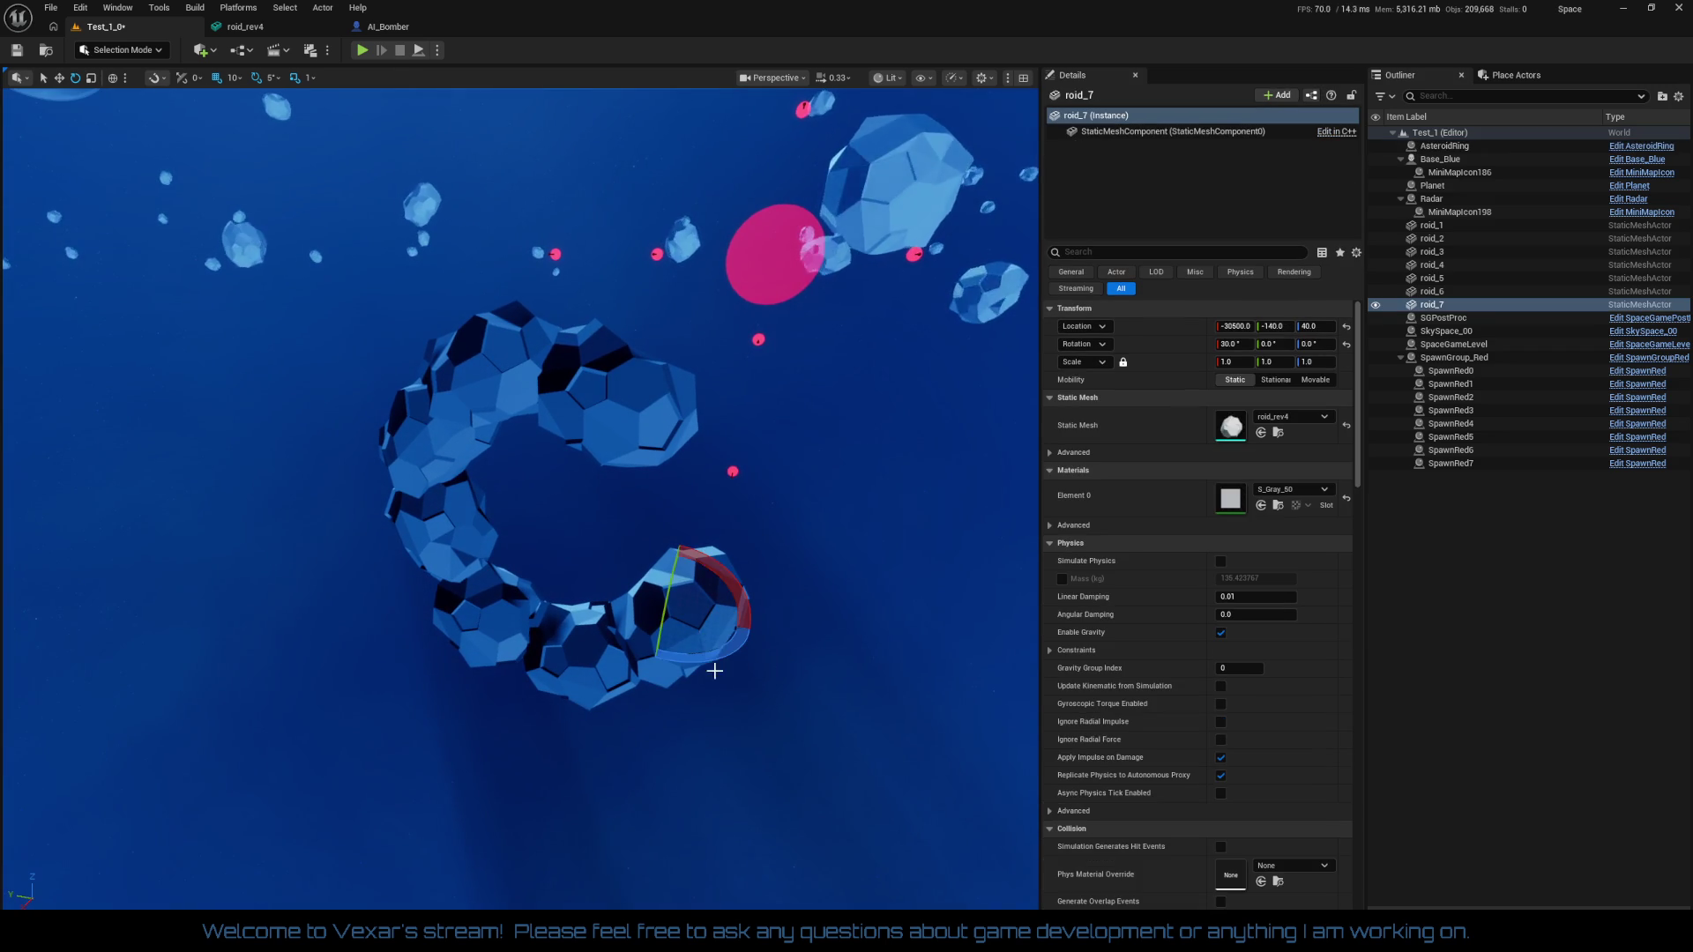
{"action": "left_click_drag", "start_coordinate": [710, 673], "coordinate": [701, 642]}
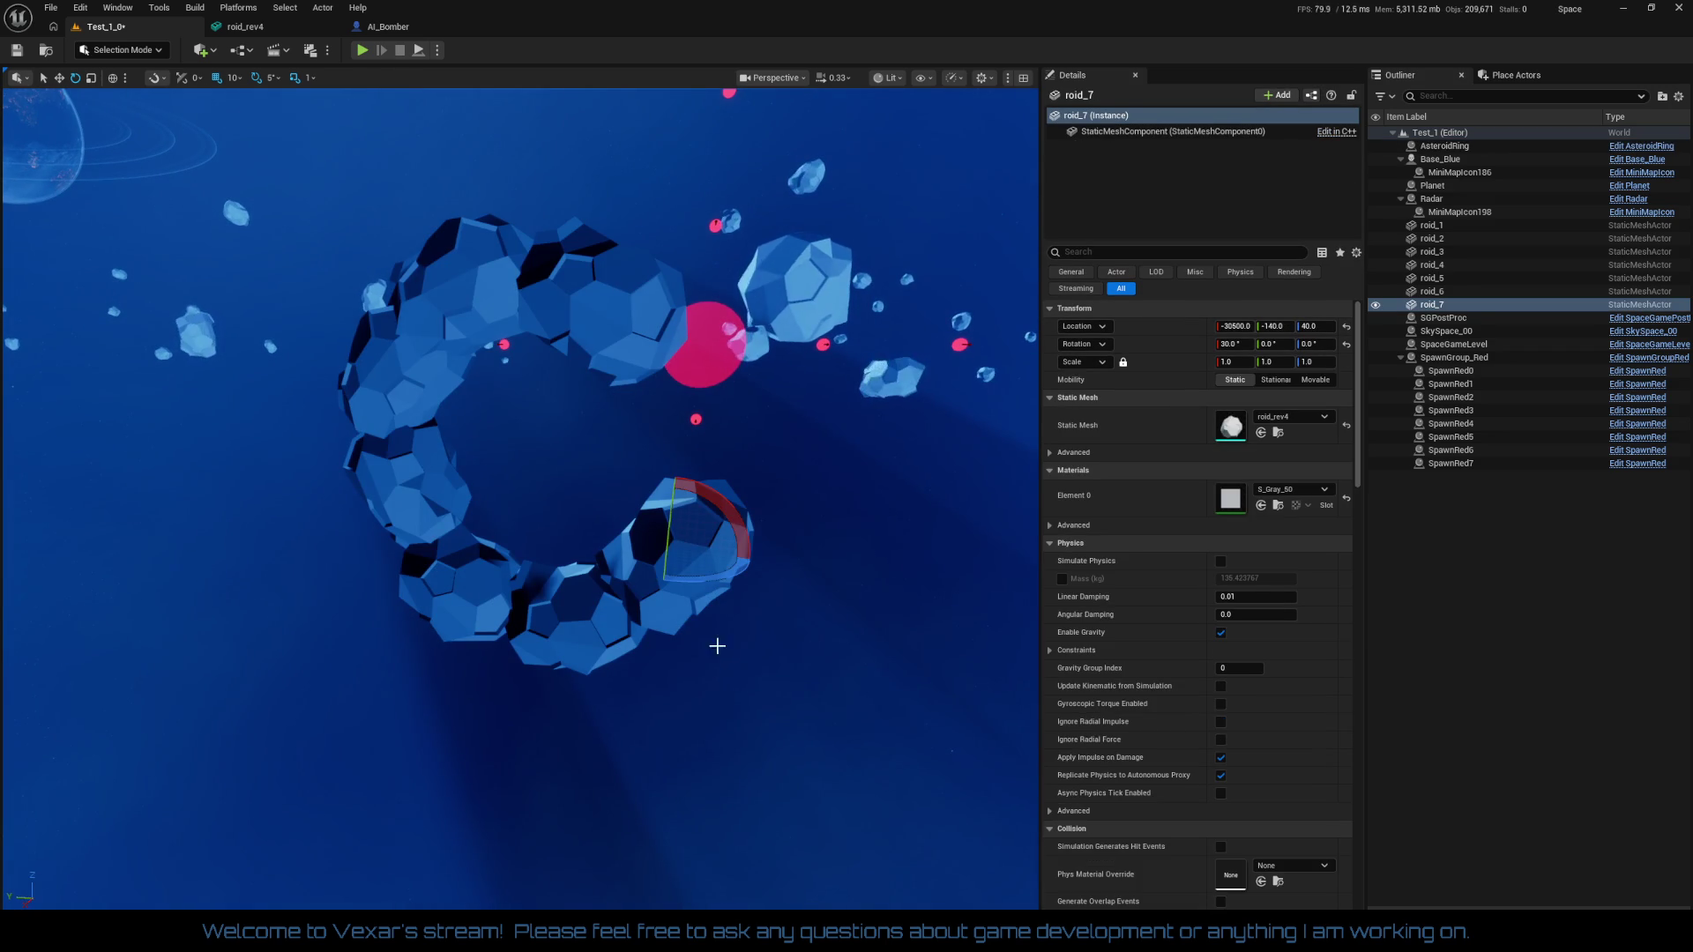
{"action": "key", "text": "ctrl+d"}
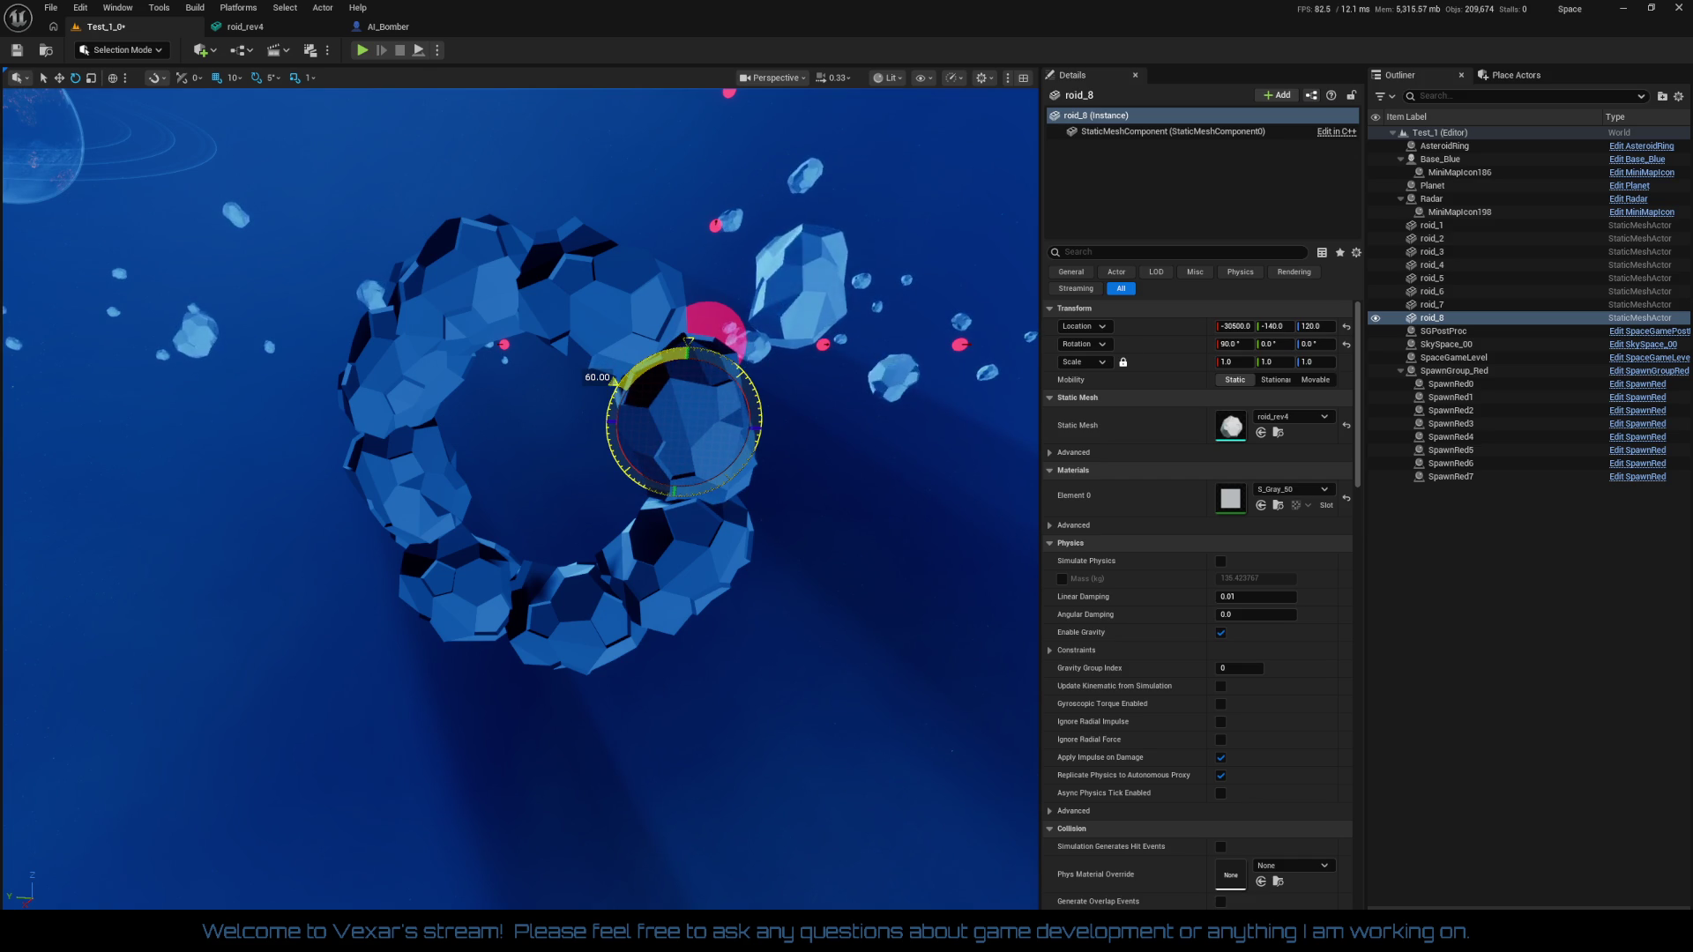
{"action": "mouse_move", "coordinate": [754, 407]}
{"action": "left_mouse_down"}
{"action": "mouse_move", "coordinate": [732, 388]}
{"action": "mouse_move", "coordinate": [745, 401]}
{"action": "mouse_move", "coordinate": [750, 379]}
{"action": "mouse_move", "coordinate": [748, 395]}
{"action": "left_mouse_up"}
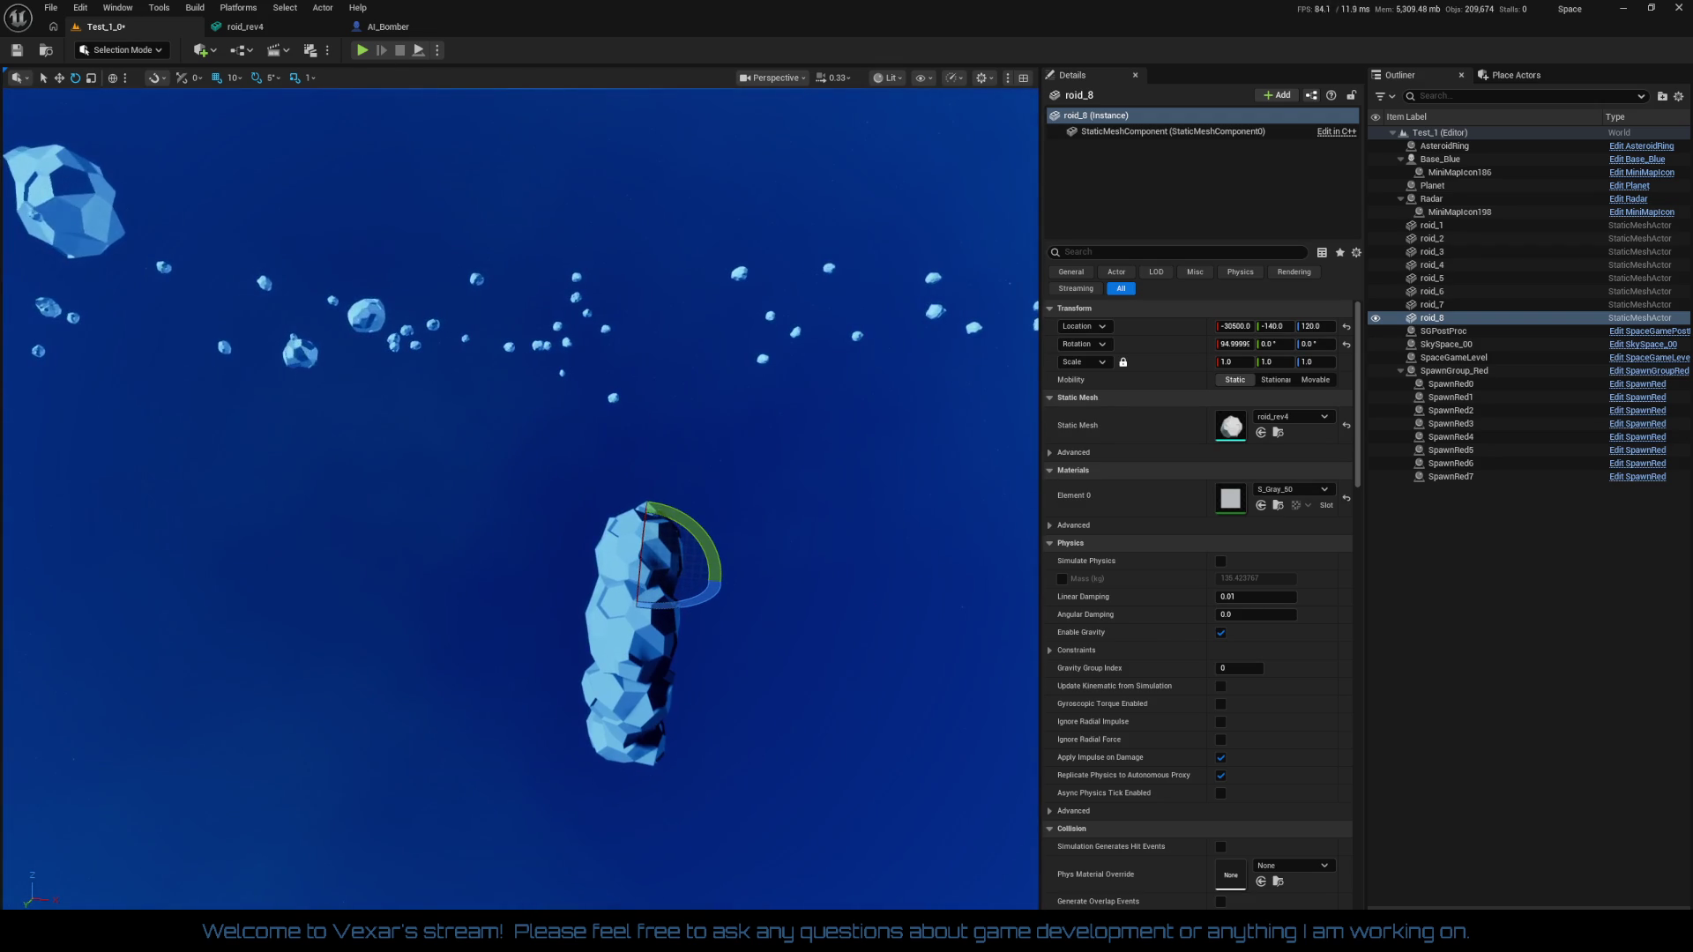
Group the shell pieces roid_1 through roid_8 together
{"action": "left_click", "coordinate": [1446, 227]}
{"action": "left_click", "coordinate": [1437, 318], "text": "shift"}
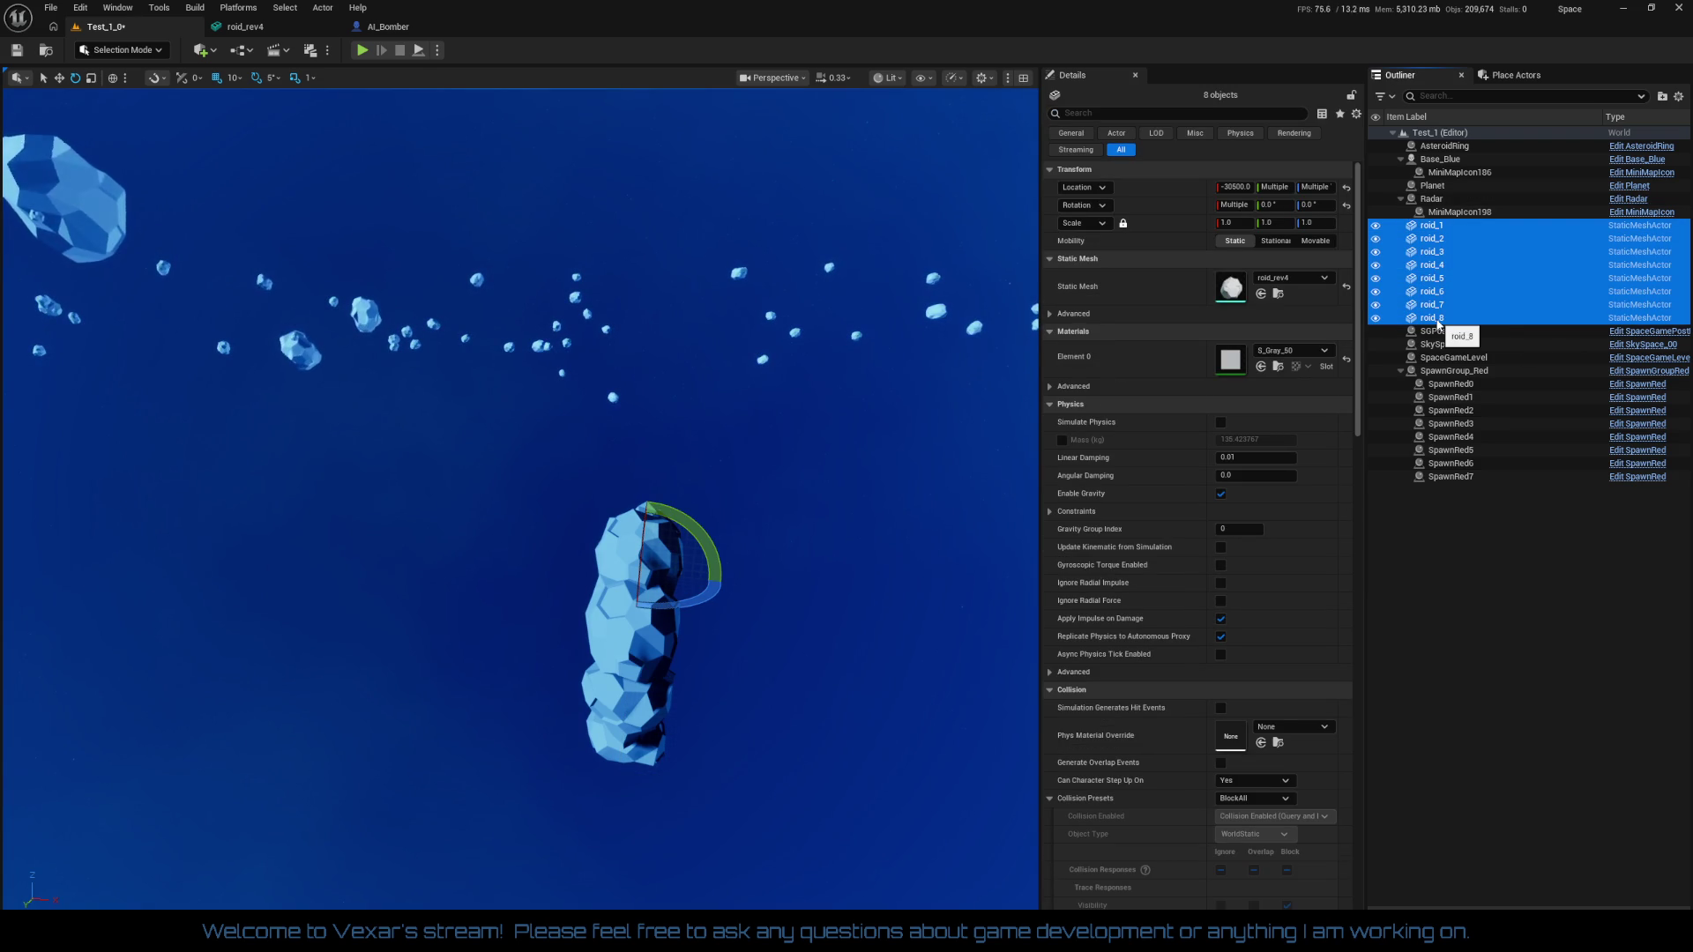
{"action": "right_click", "coordinate": [1435, 302]}
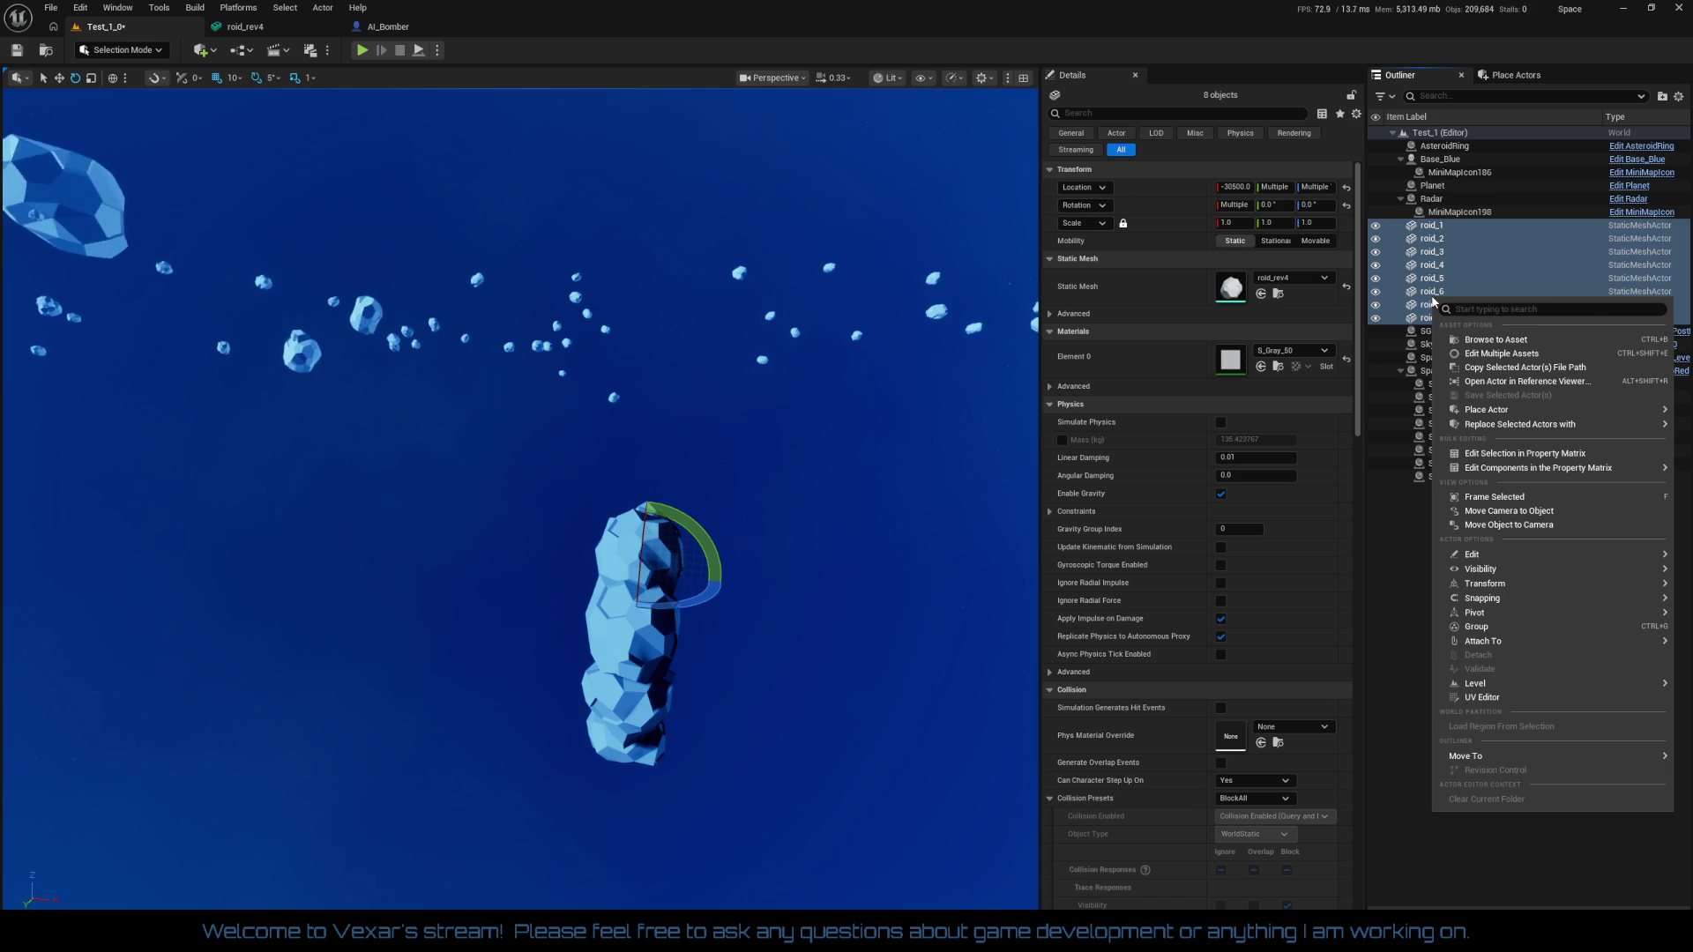
{"action": "mouse_move", "coordinate": [1487, 481]}
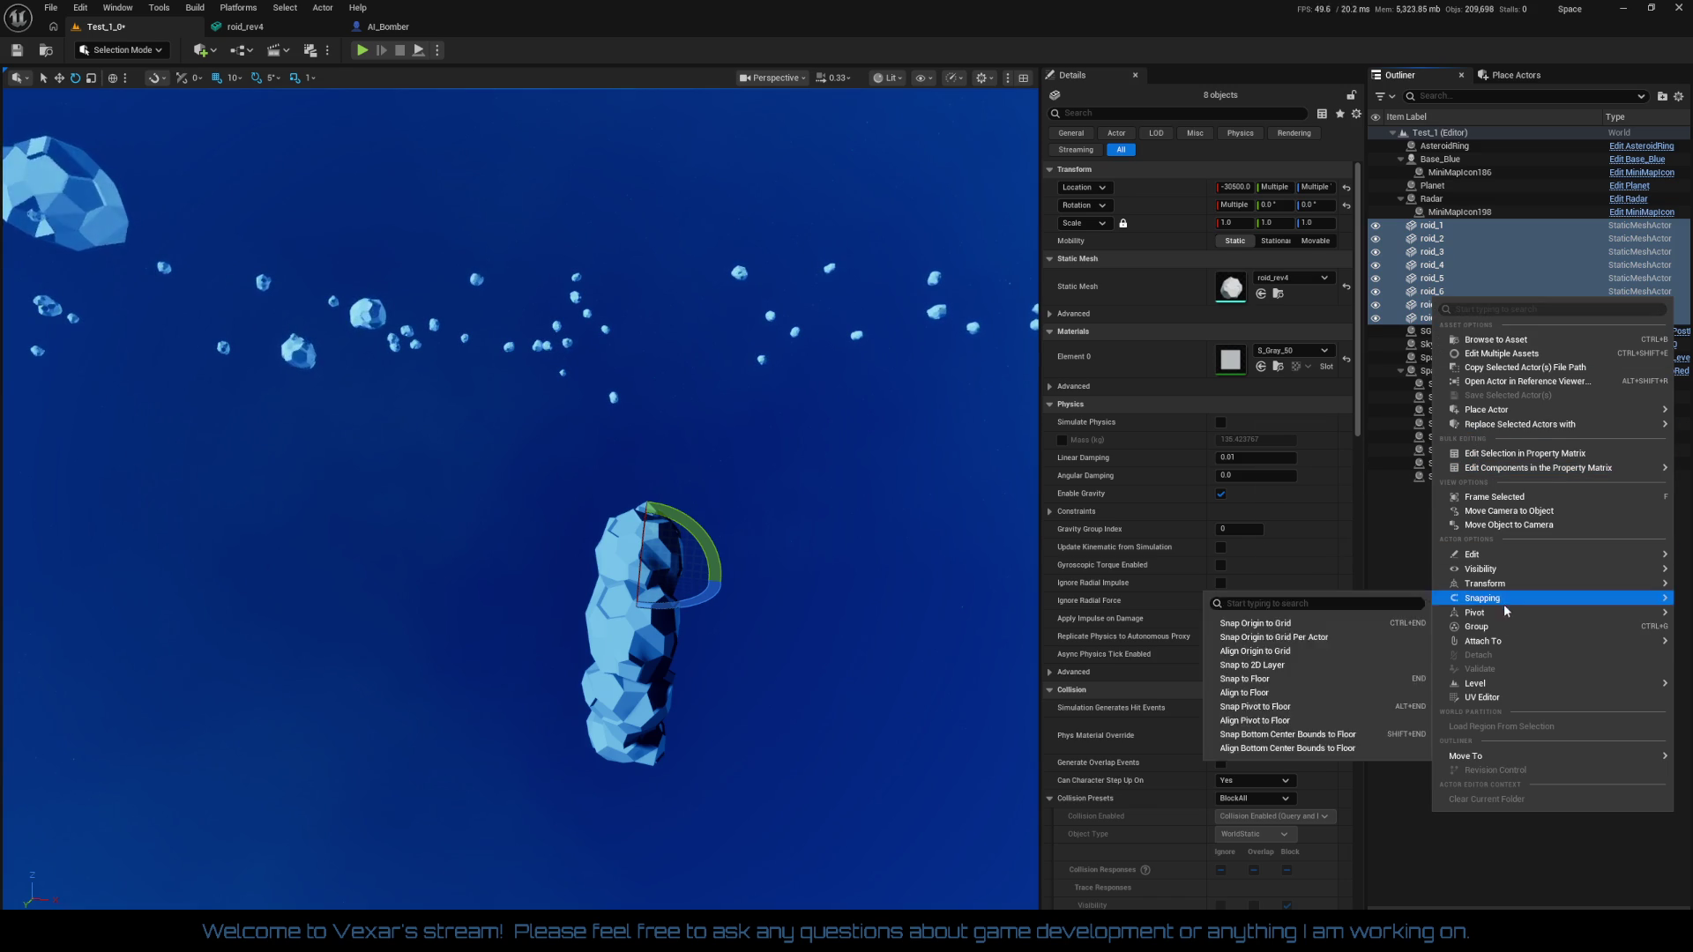
{"action": "left_click", "coordinate": [1481, 626]}
Duplicate the group as roid_9–roid_16 and slide it left along X
{"action": "right_click", "coordinate": [863, 641]}
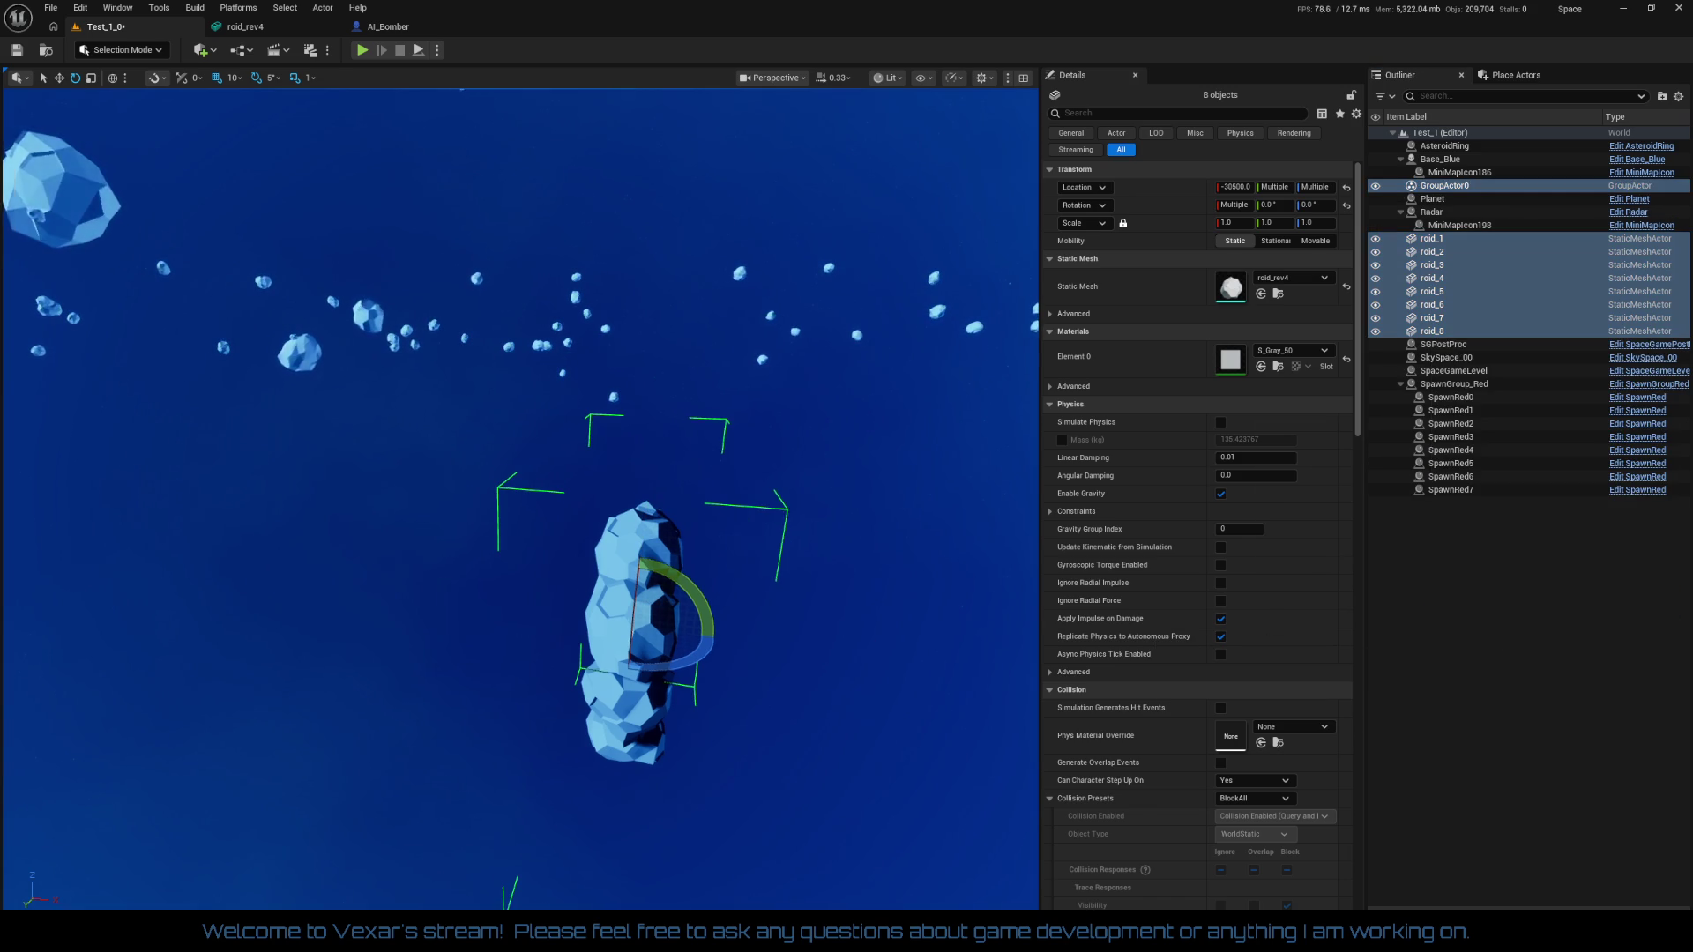
{"action": "key", "text": "ctrl+d"}
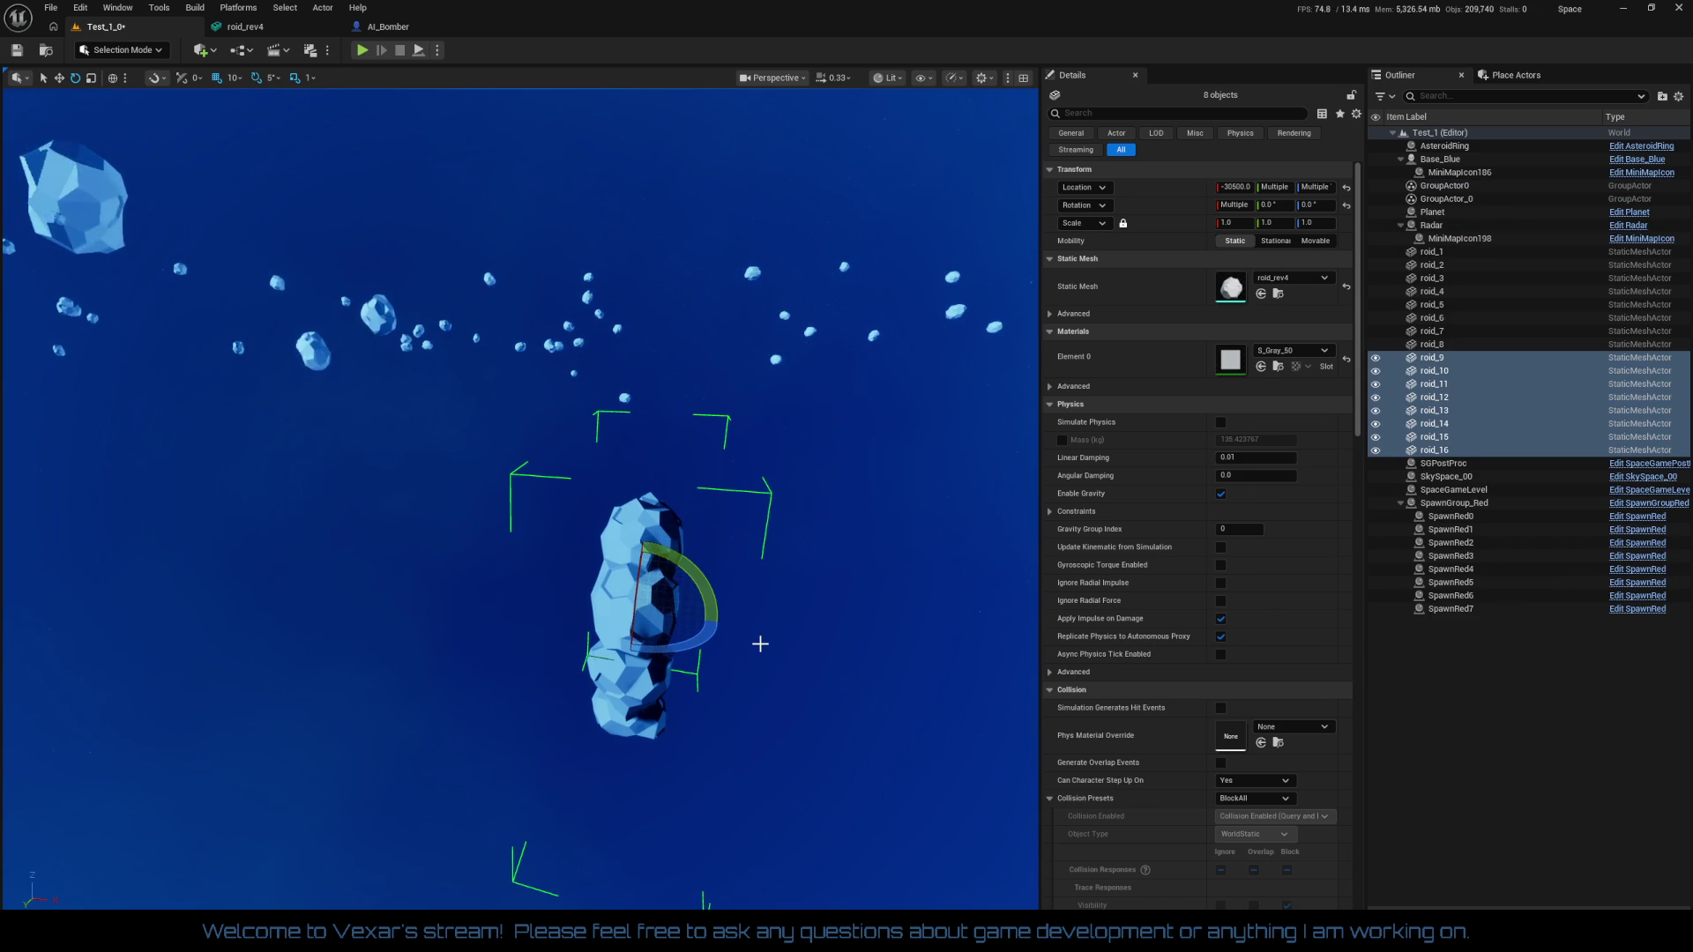
{"action": "mouse_move", "coordinate": [694, 616]}
{"action": "left_mouse_down"}
{"action": "mouse_move", "coordinate": [587, 605]}
{"action": "mouse_move", "coordinate": [633, 621]}
{"action": "left_mouse_up"}
Duplicate the asteroid group as roid_17–roid_24 and move it along X to -30650
{"action": "left_click", "coordinate": [682, 641]}
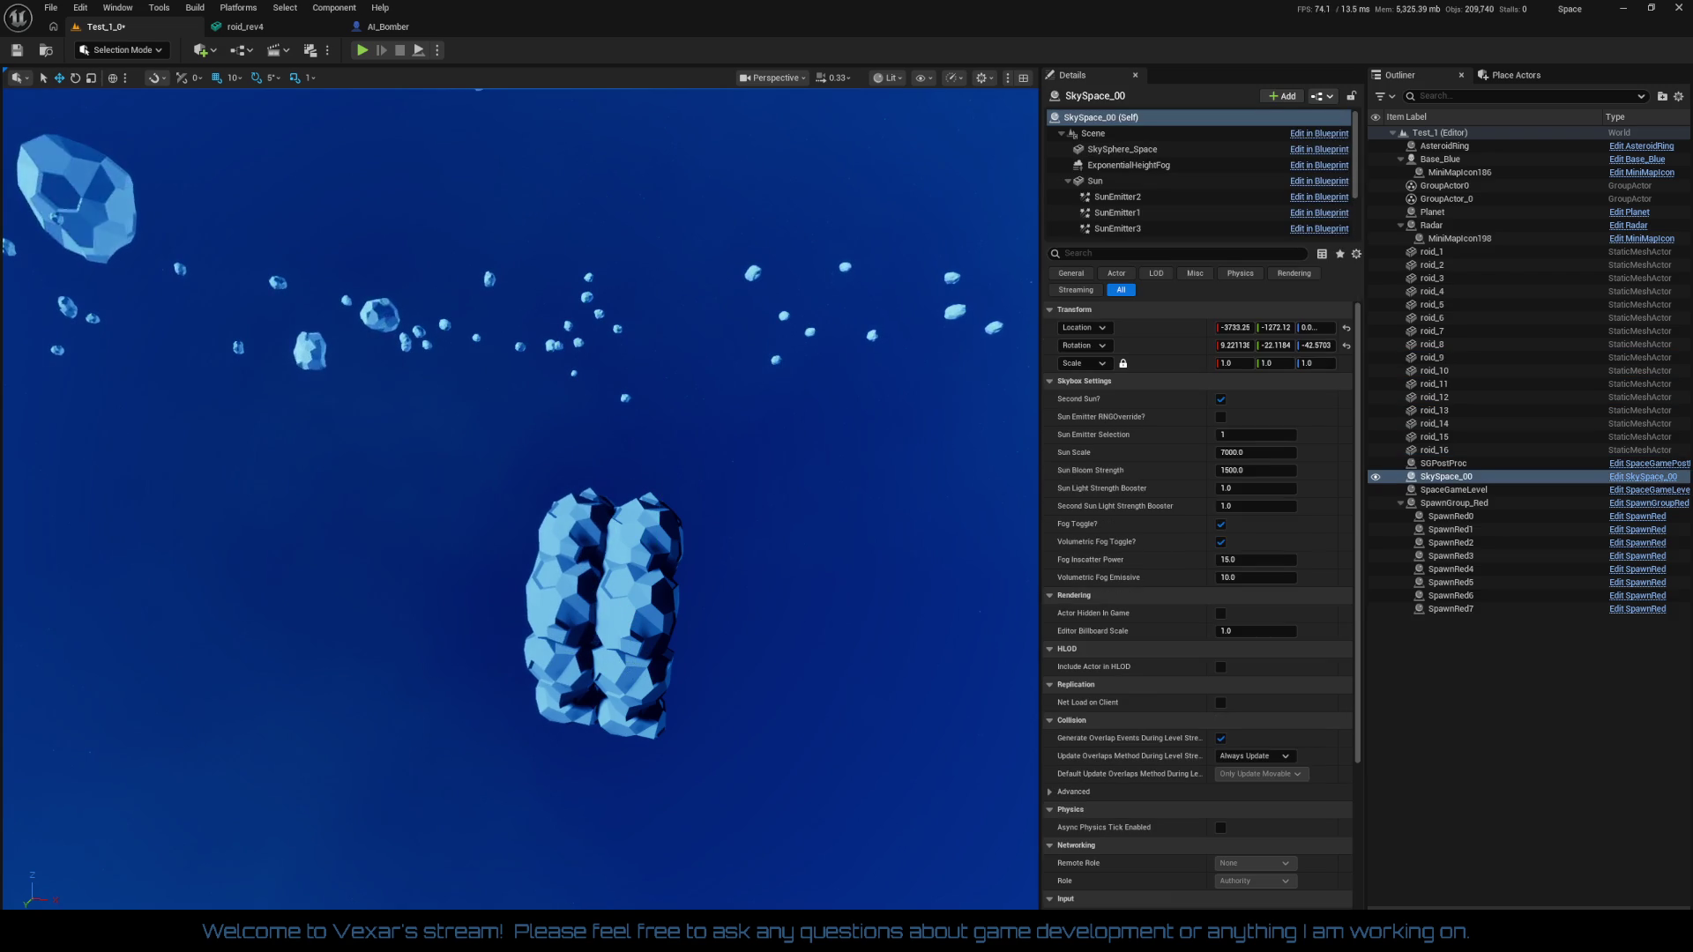
{"action": "left_click", "coordinate": [550, 551]}
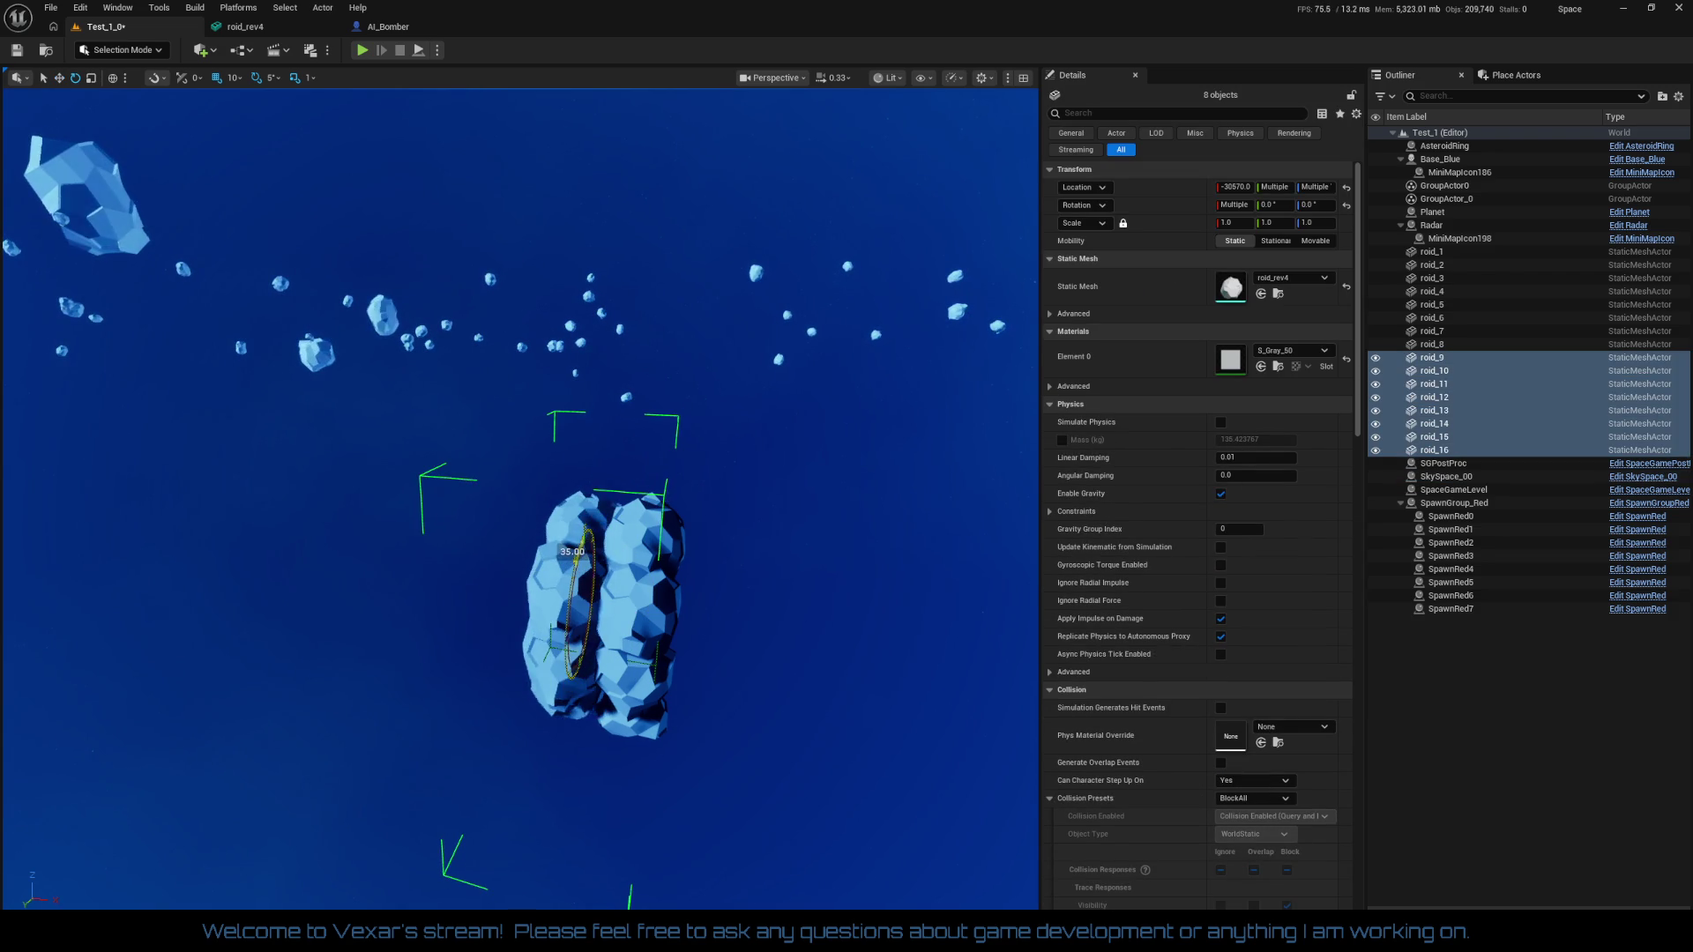
{"action": "key", "text": "w"}
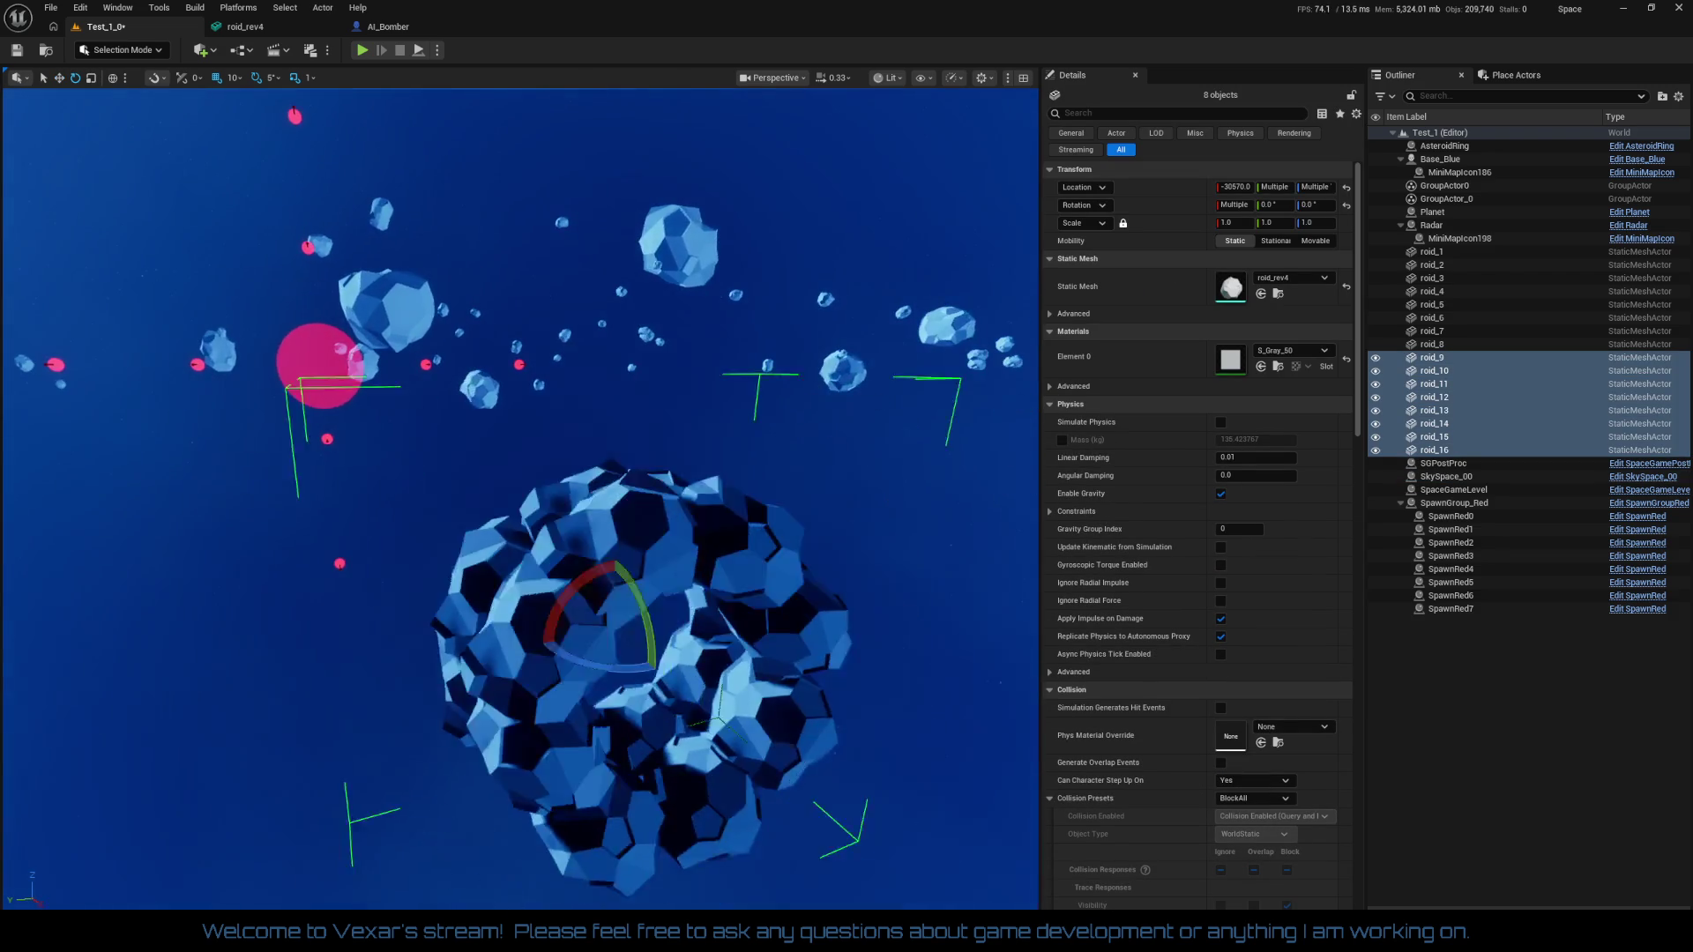
{"action": "key", "text": "w"}
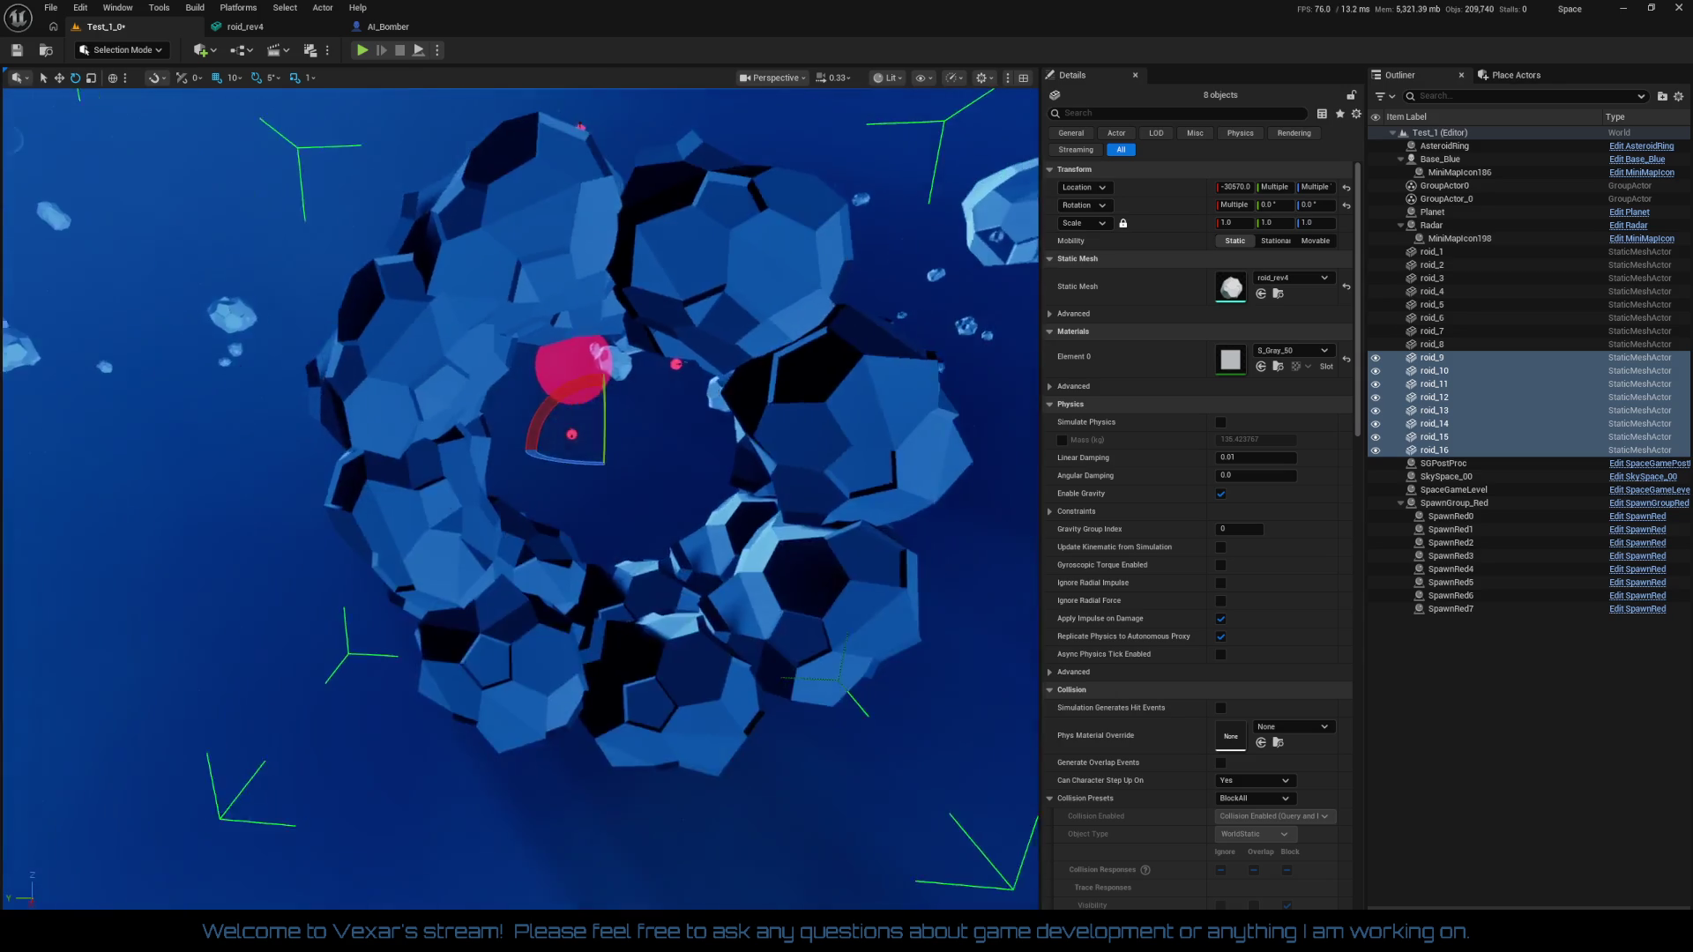
{"action": "key", "text": "s"}
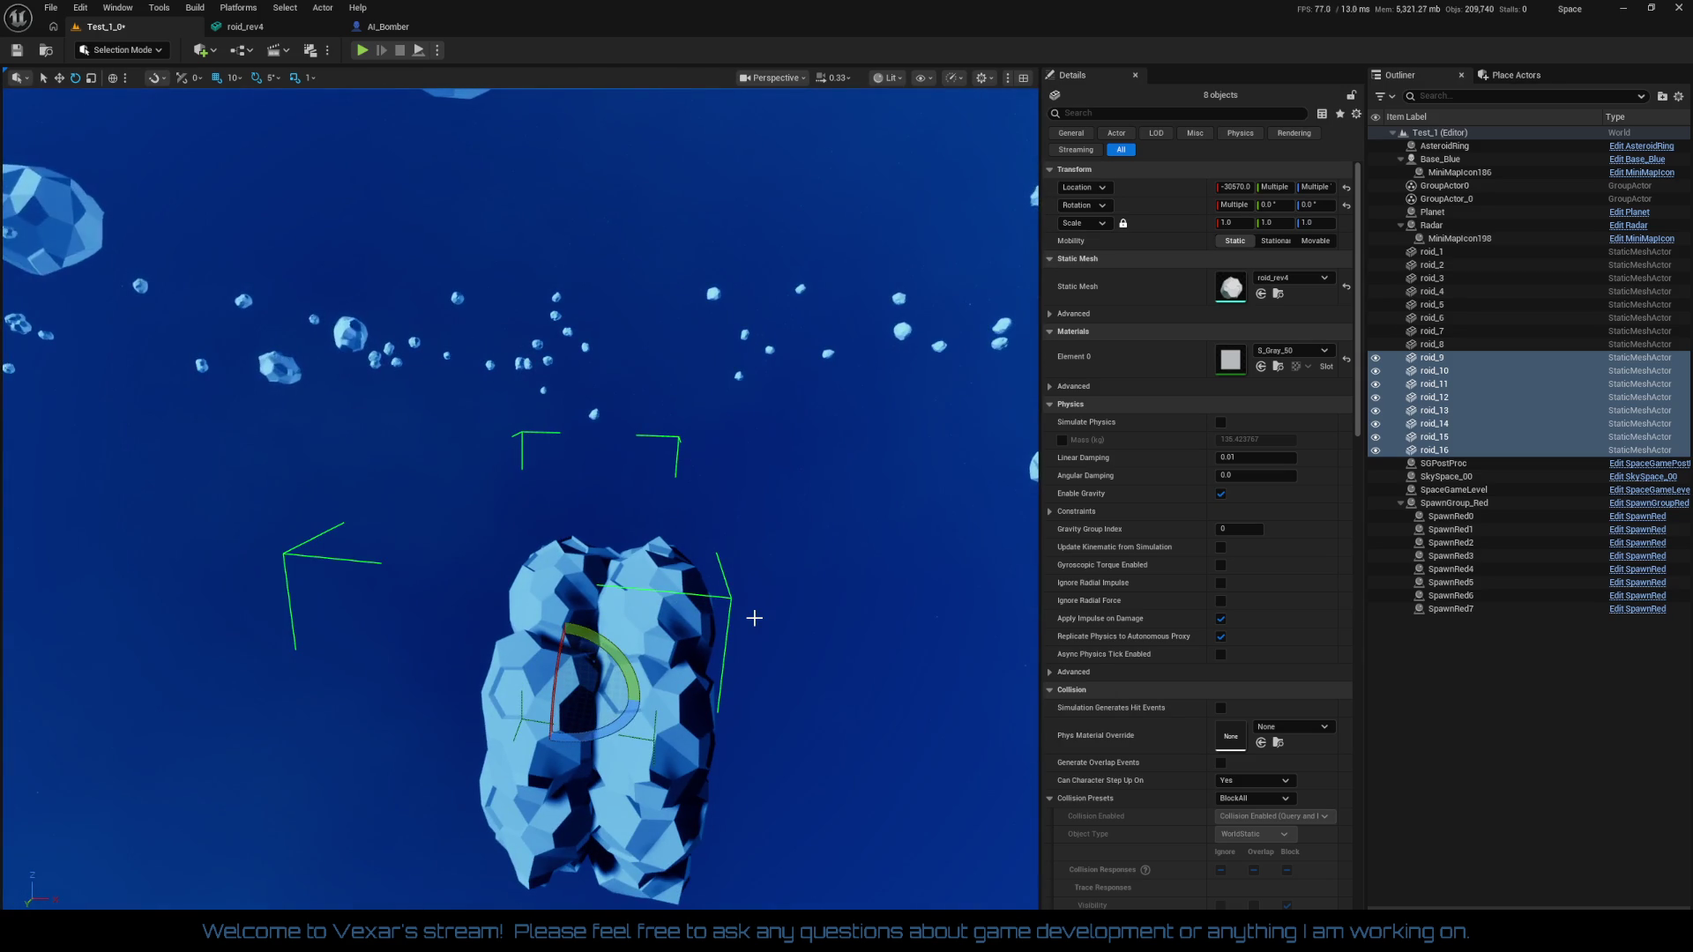
{"action": "key", "text": "ctrl+d"}
{"action": "mouse_move", "coordinate": [606, 702]}
{"action": "left_mouse_down"}
{"action": "mouse_move", "coordinate": [471, 706]}
{"action": "mouse_move", "coordinate": [520, 714]}
{"action": "left_mouse_up"}
Add another copy, roid_25–roid_32, shifted along X to -30730
{"action": "left_click_drag", "start_coordinate": [696, 746], "coordinate": [555, 656], "text": "alt"}
{"action": "scroll", "coordinate": [529, 529], "scroll_direction": "up", "scroll_amount": 5}
{"action": "scroll", "coordinate": [710, 749], "scroll_direction": "down", "scroll_amount": 5}
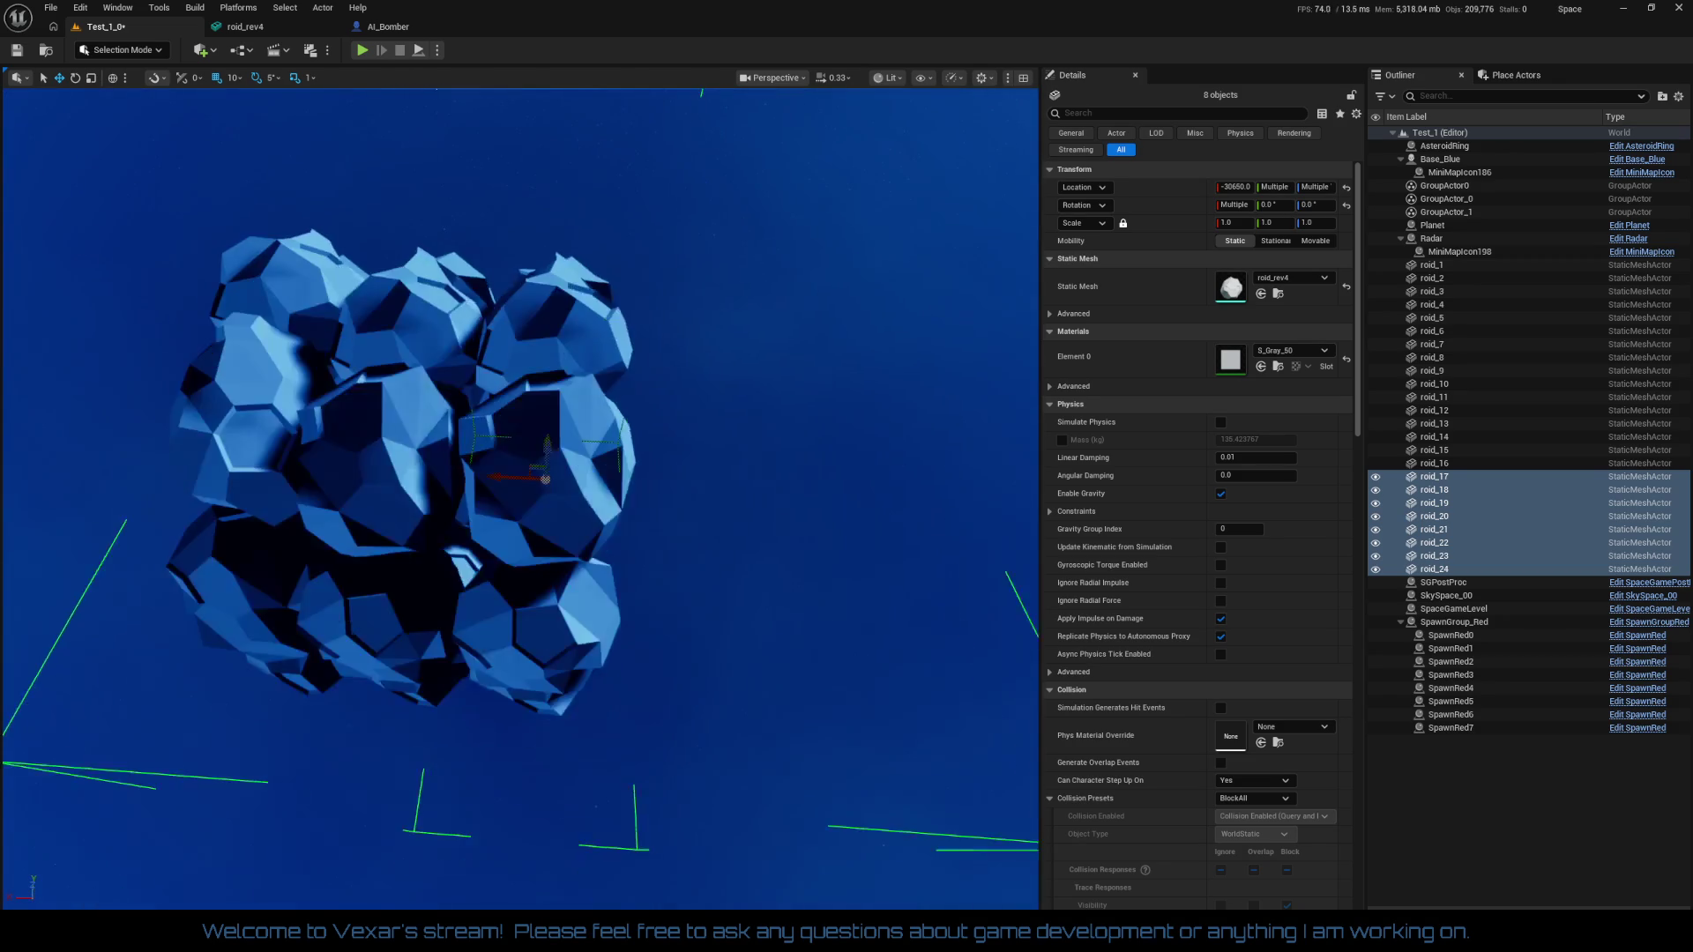
{"action": "key", "text": "ctrl+d"}
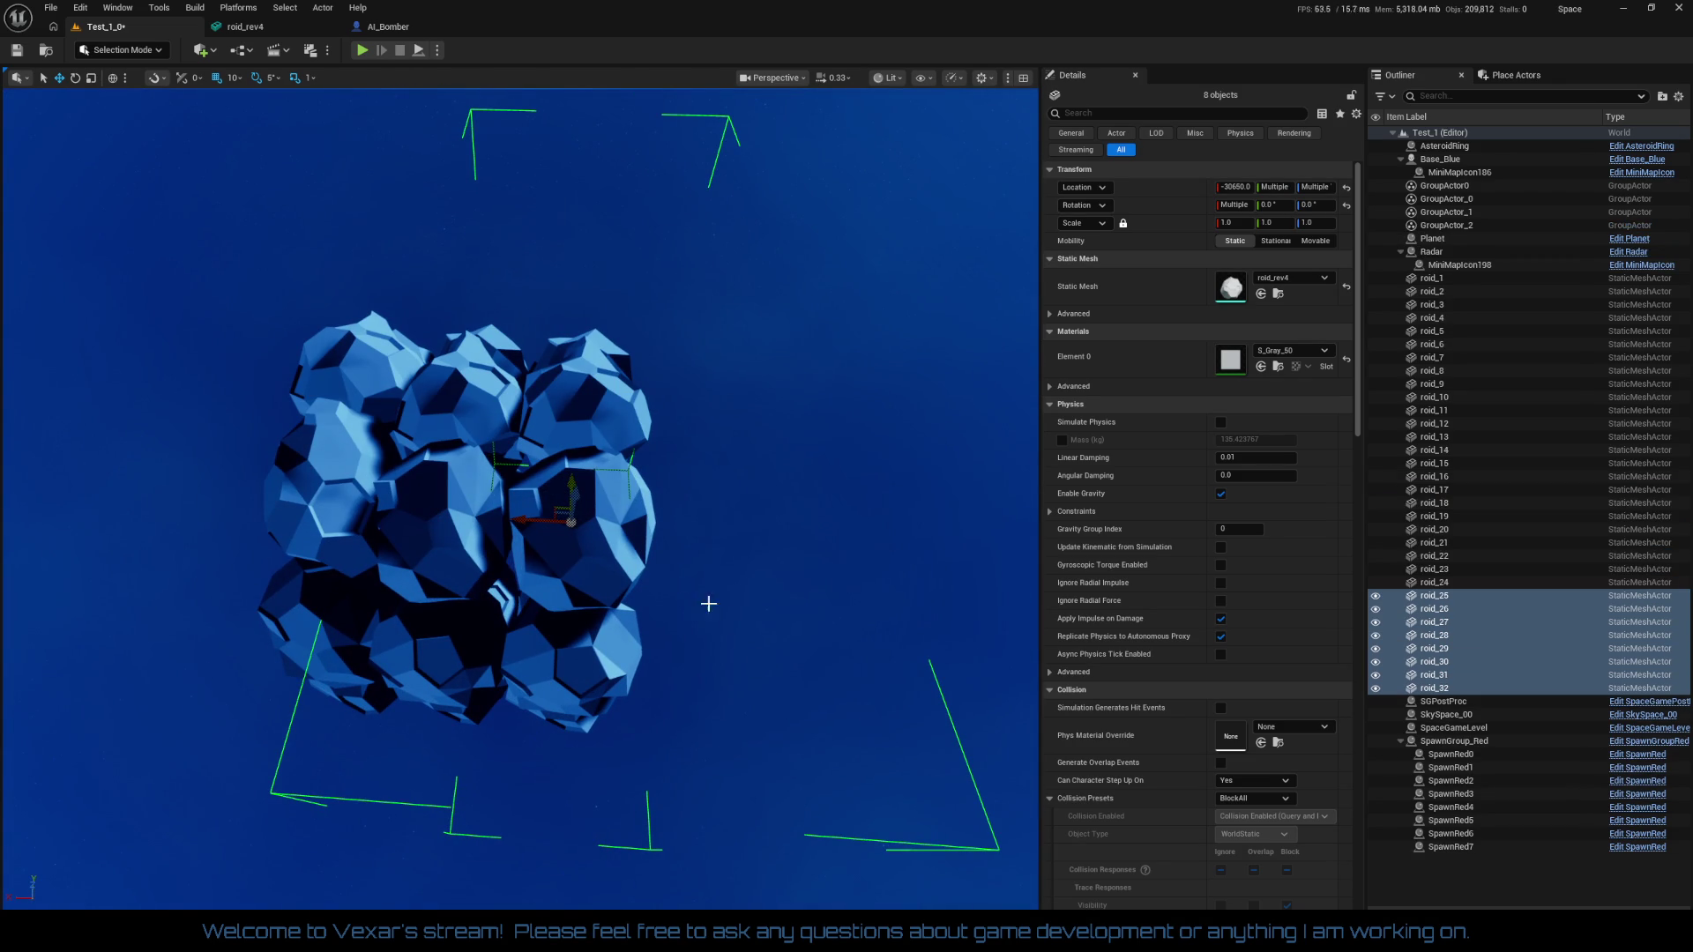
{"action": "mouse_move", "coordinate": [525, 523]}
{"action": "left_mouse_down"}
{"action": "mouse_move", "coordinate": [648, 538]}
{"action": "mouse_move", "coordinate": [608, 573]}
{"action": "mouse_move", "coordinate": [622, 618]}
{"action": "mouse_move", "coordinate": [600, 573]}
{"action": "mouse_move", "coordinate": [537, 610]}
{"action": "mouse_move", "coordinate": [495, 456]}
{"action": "left_mouse_up"}
{"action": "key", "text": "e"}
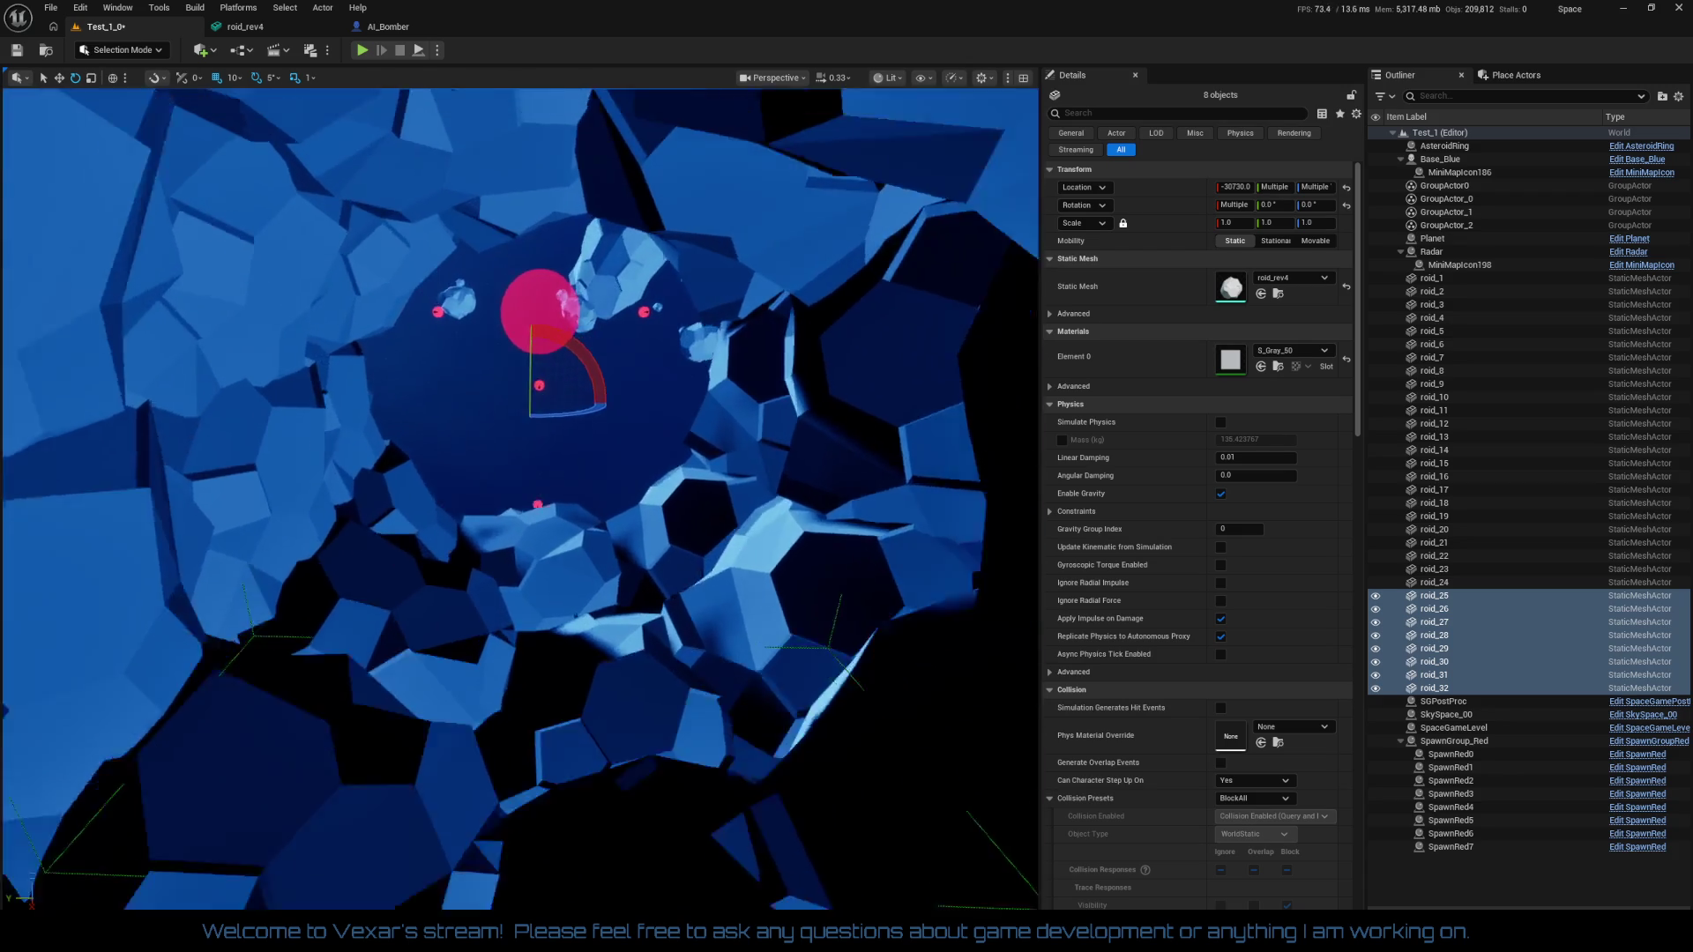
{"action": "left_click_drag", "start_coordinate": [475, 736], "coordinate": [475, 735]}
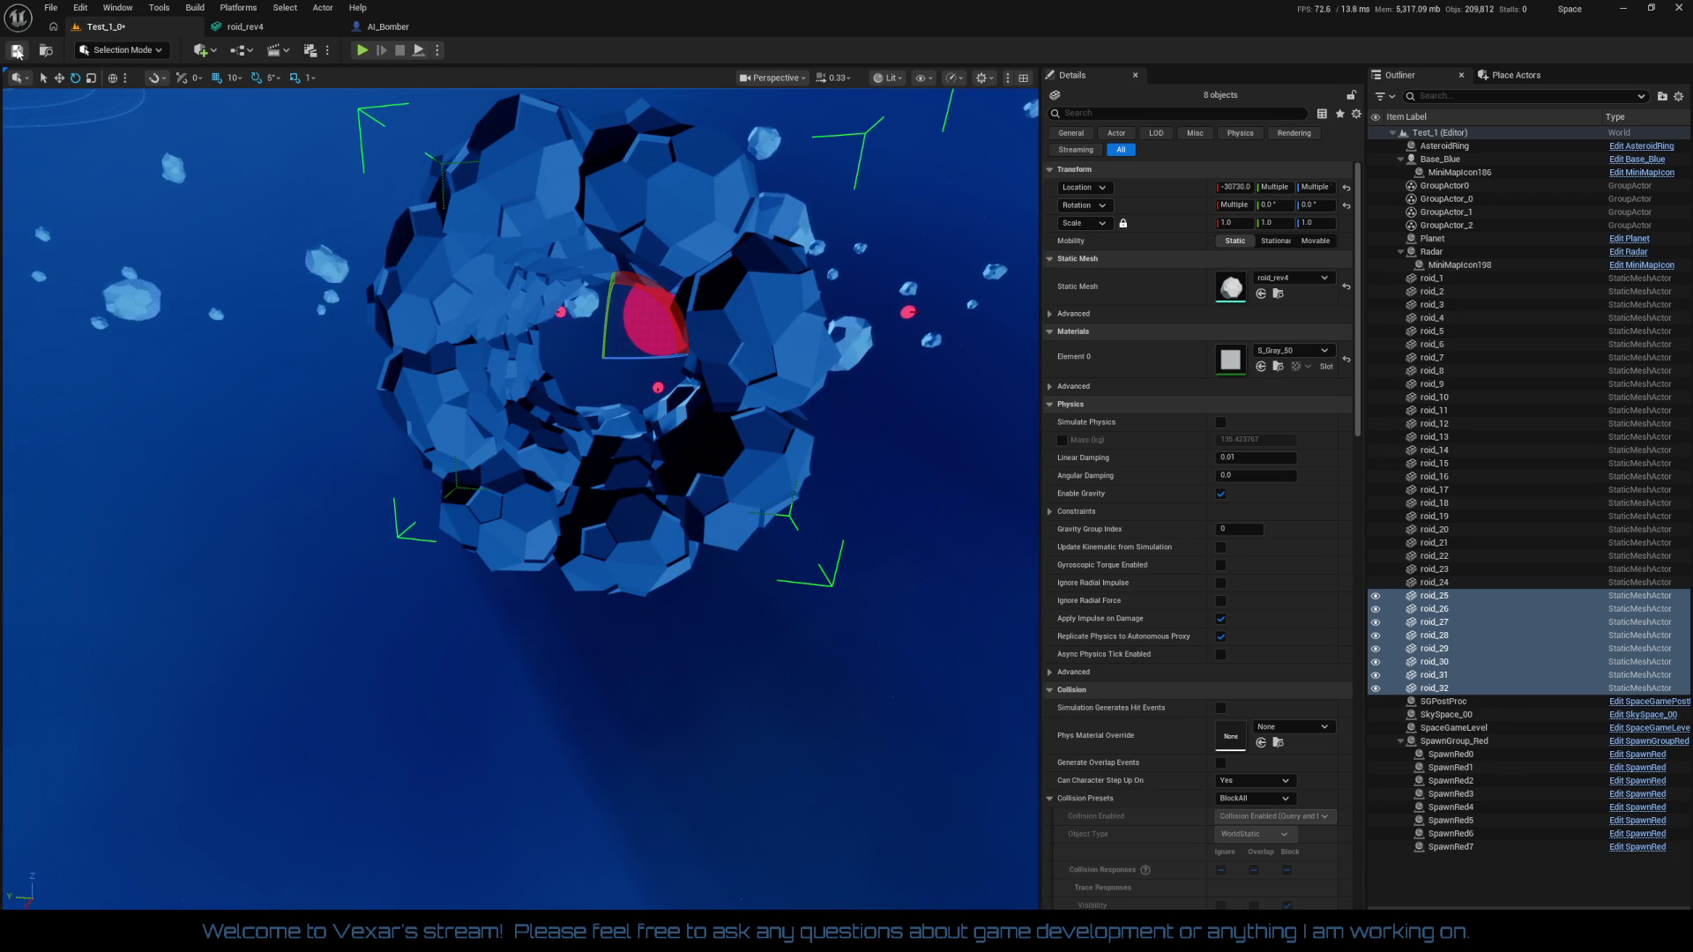
Save the level, place an Asteroid_Gold actor and set its scale to 0.1
{"action": "left_click", "coordinate": [17, 51]}
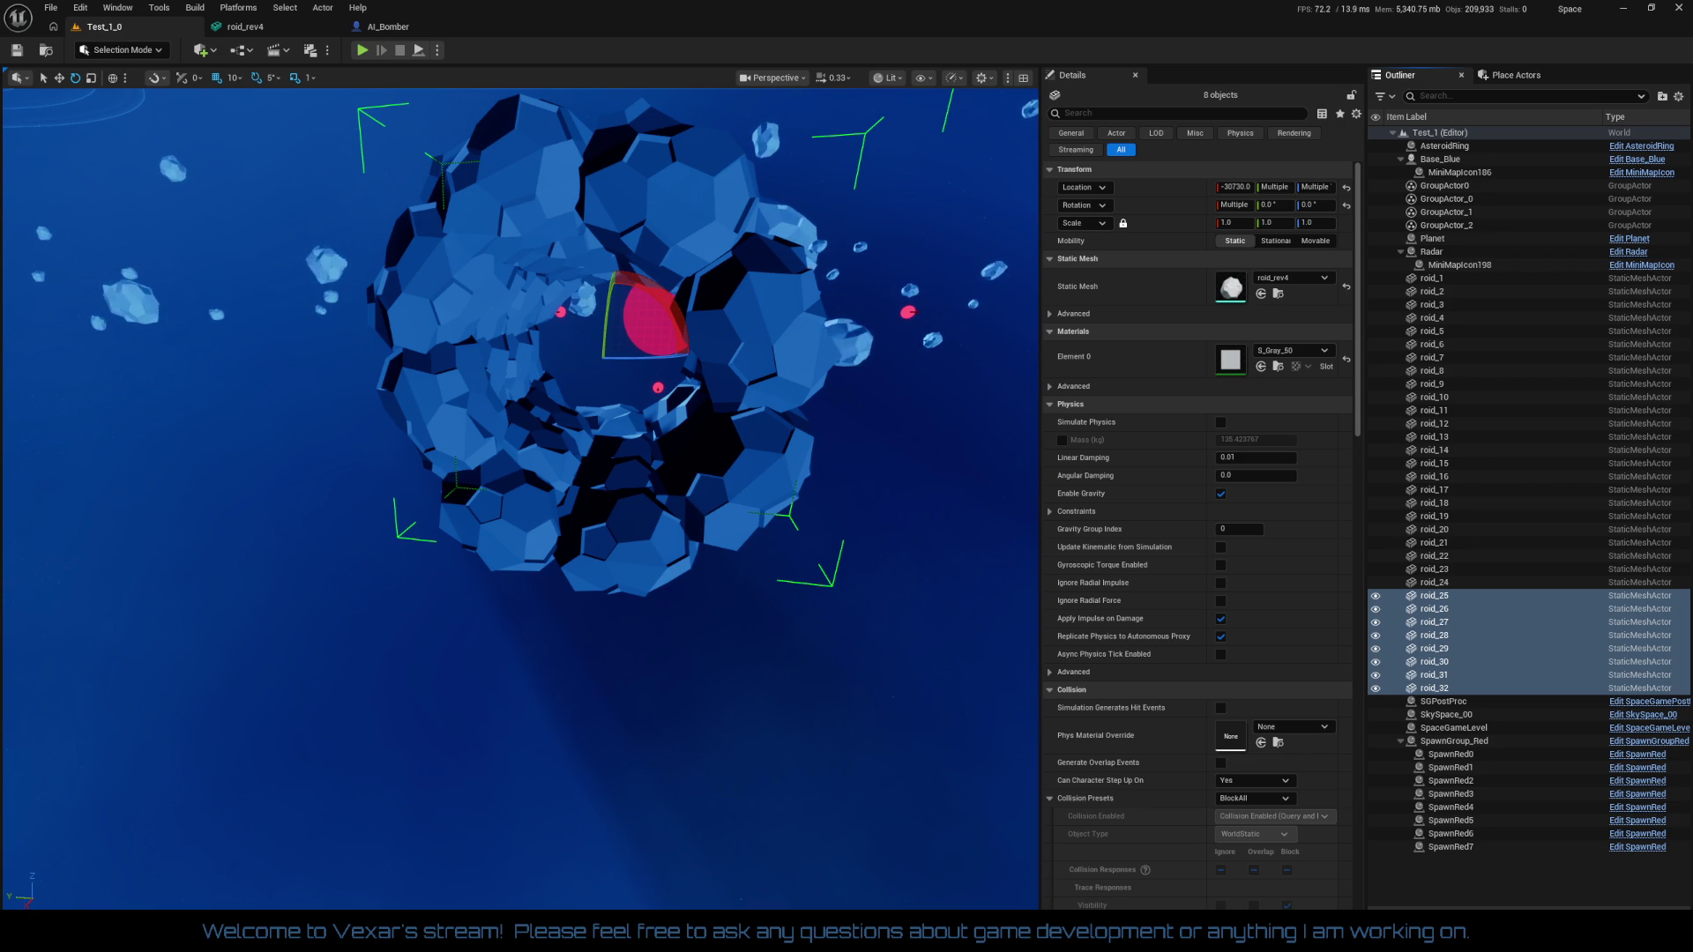
{"action": "mouse_move", "coordinate": [1156, 373]}
{"action": "left_mouse_down"}
{"action": "mouse_move", "coordinate": [494, 529]}
{"action": "mouse_move", "coordinate": [563, 485]}
{"action": "left_mouse_up"}
{"action": "scroll", "coordinate": [564, 486], "scroll_direction": "down", "scroll_amount": 10}
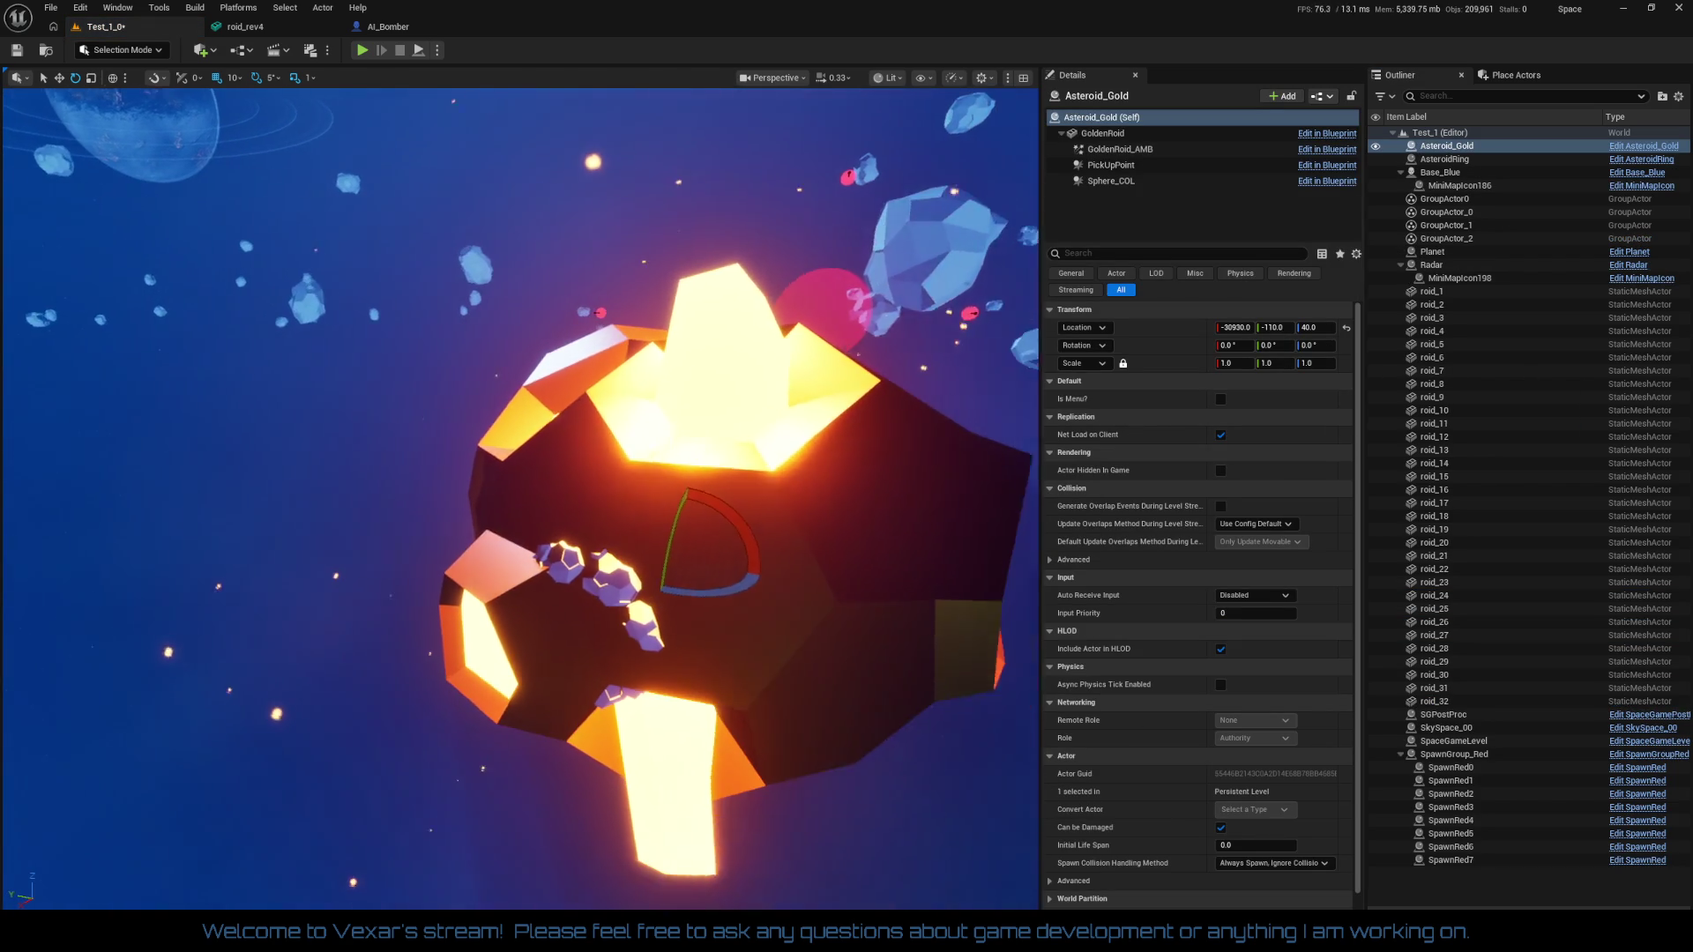
{"action": "mouse_move", "coordinate": [564, 486]}
{"action": "left_mouse_down"}
{"action": "mouse_move", "coordinate": [564, 396]}
{"action": "mouse_move", "coordinate": [576, 621]}
{"action": "left_mouse_up"}
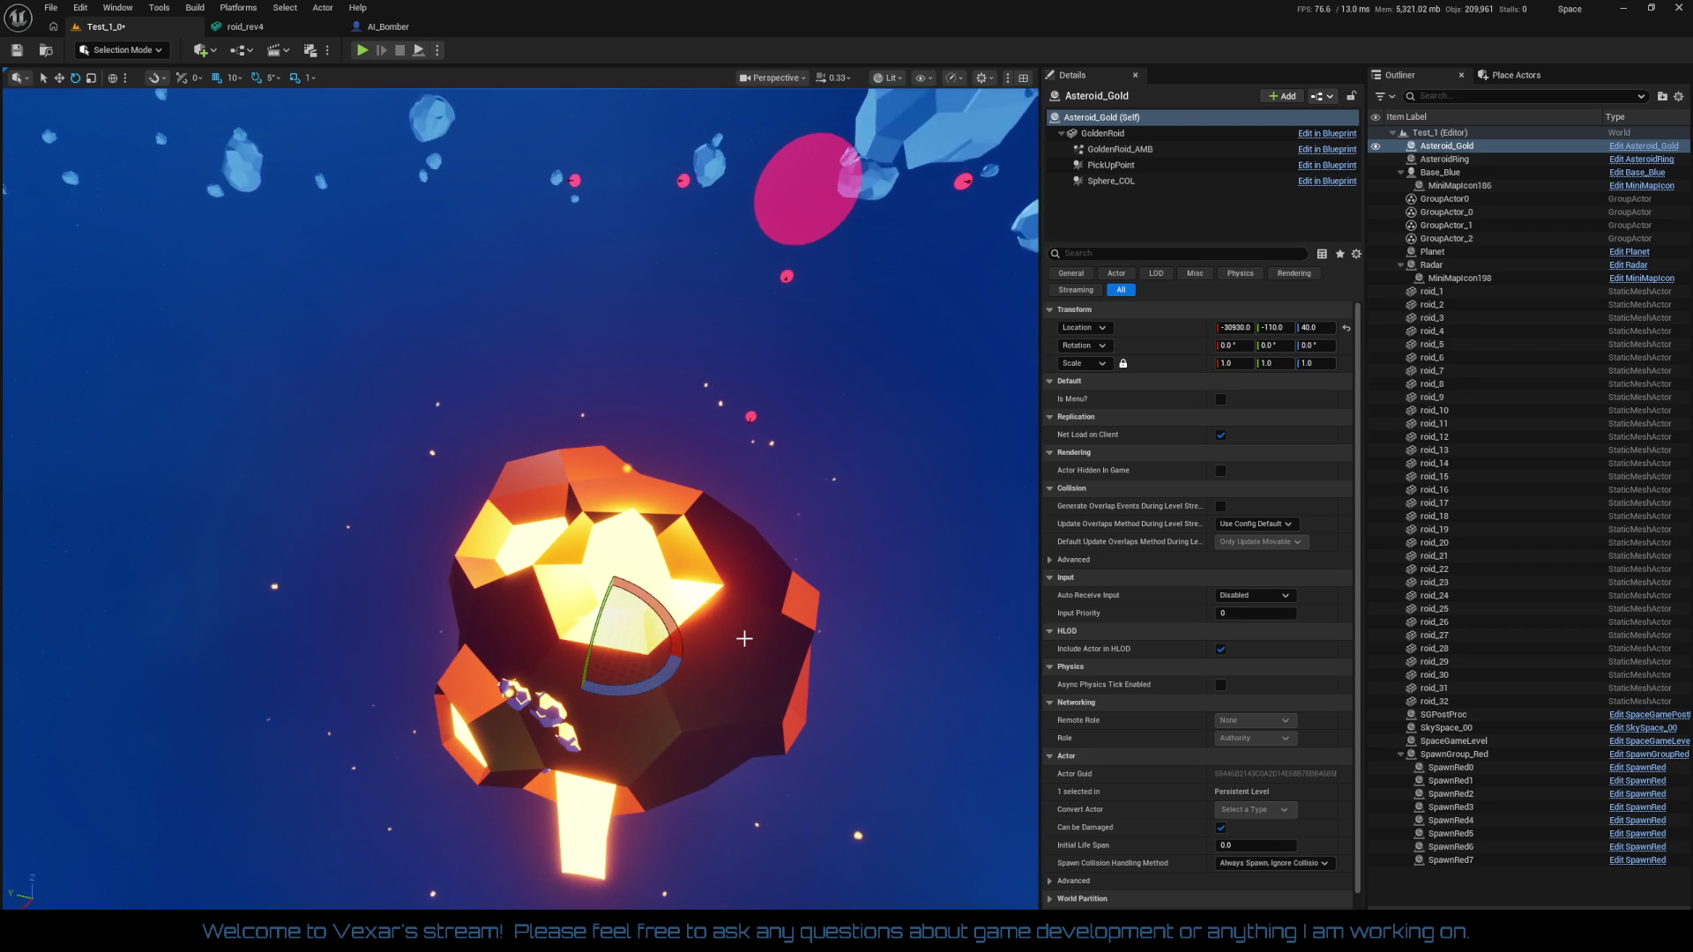
{"action": "key", "text": "r"}
{"action": "left_click_drag", "start_coordinate": [607, 632], "coordinate": [617, 600]}
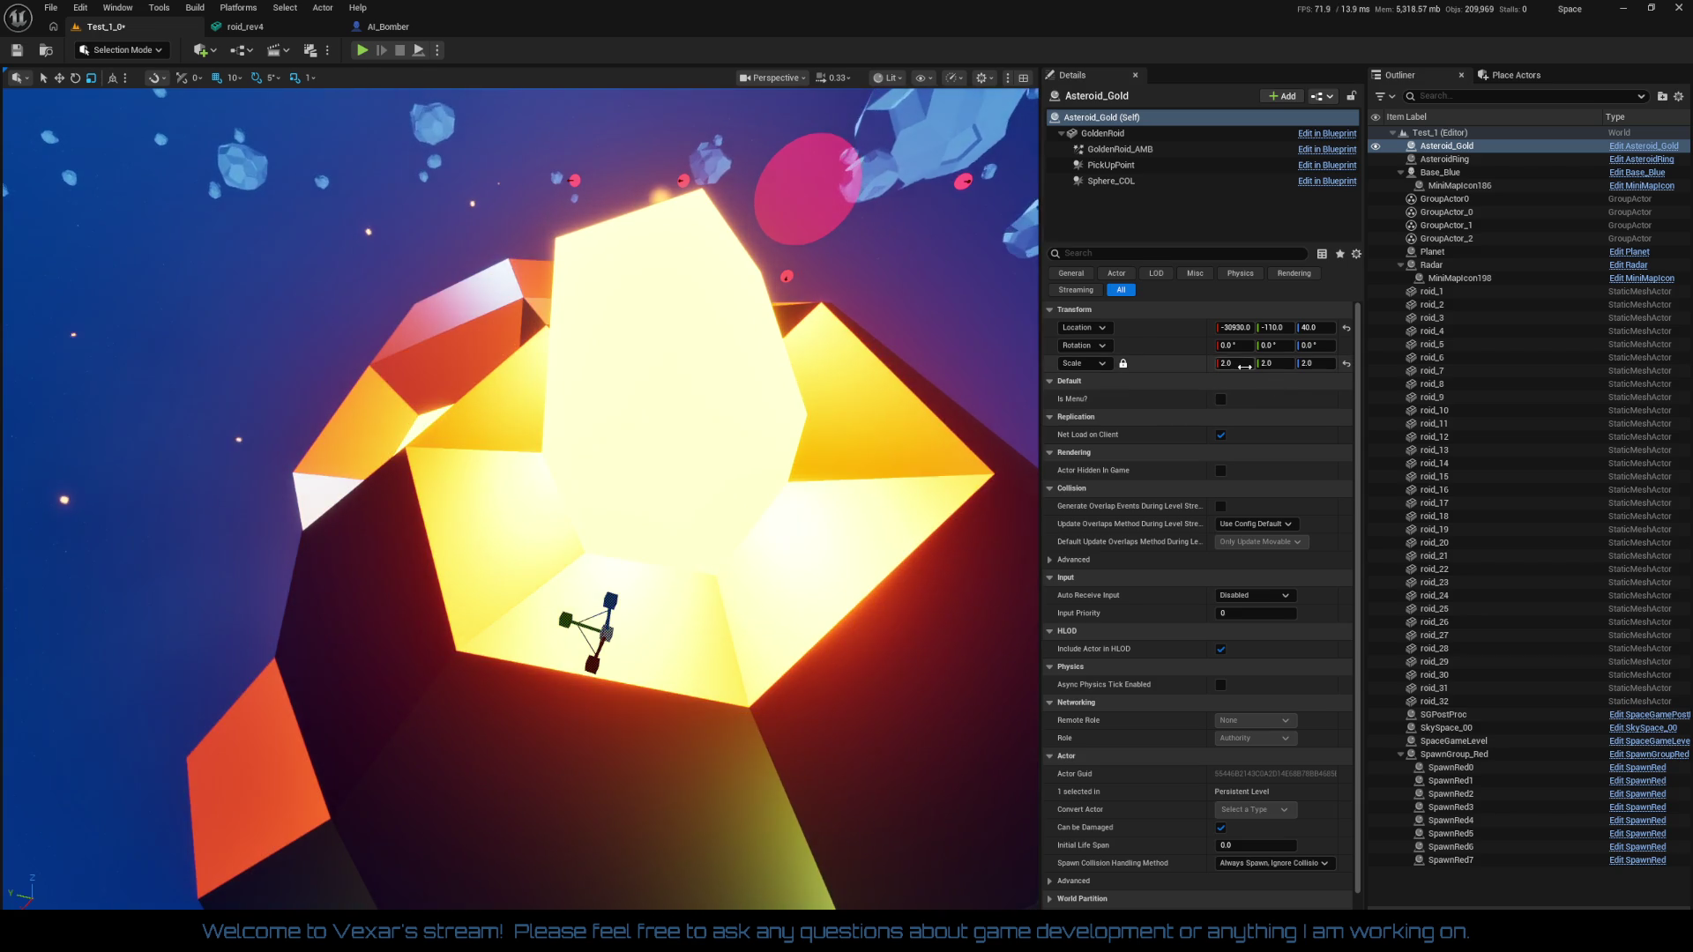
{"action": "type", "text": "0.1"}
{"action": "key", "text": "Return"}
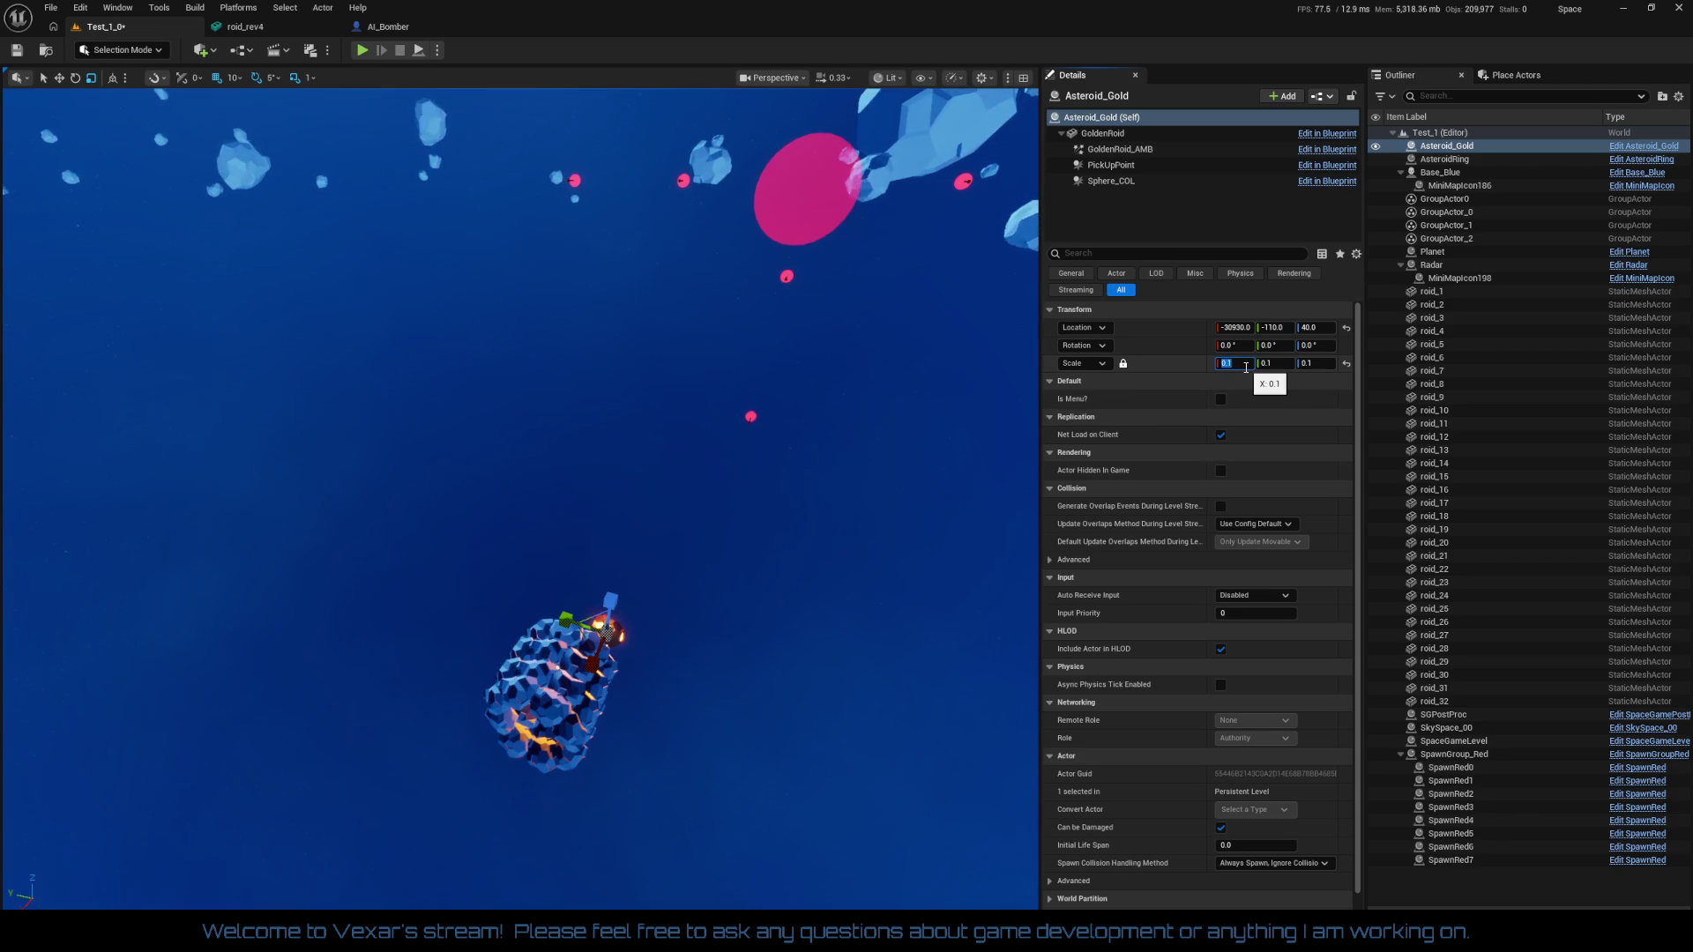
Move Asteroid_Gold inside the shell, raising it to Z 80 and shifting to Y -50
{"action": "key", "text": "f"}
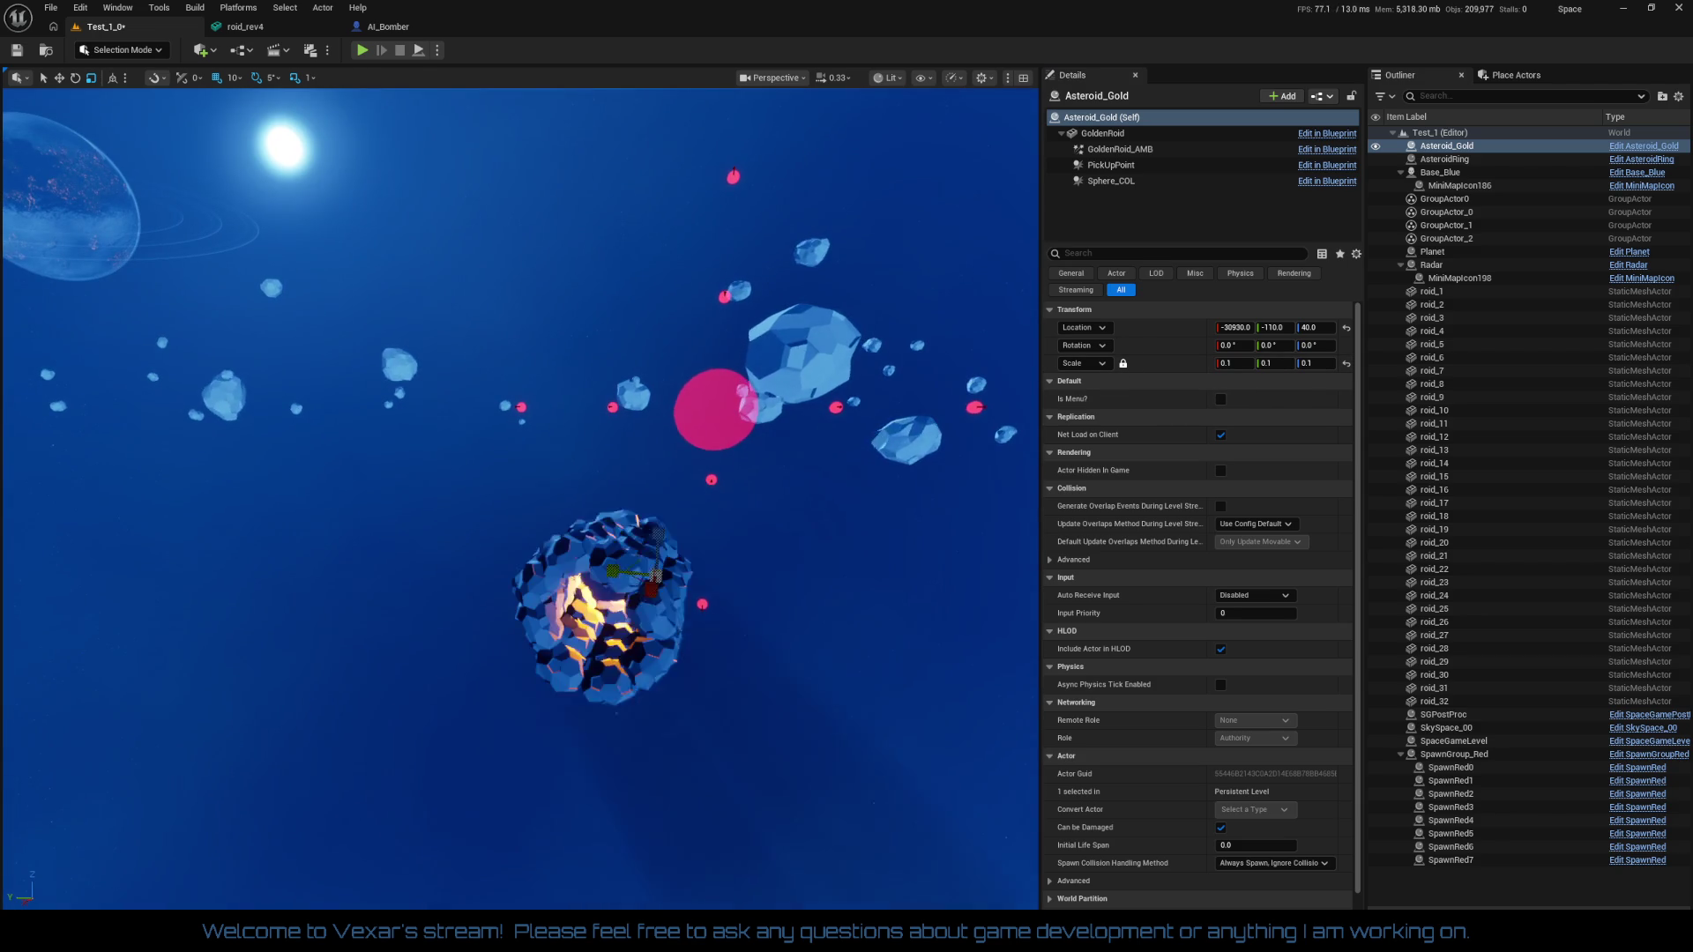
{"action": "mouse_move", "coordinate": [867, 635]}
{"action": "left_mouse_down"}
{"action": "mouse_move", "coordinate": [779, 635]}
{"action": "mouse_move", "coordinate": [736, 598]}
{"action": "mouse_move", "coordinate": [657, 626]}
{"action": "left_mouse_up"}
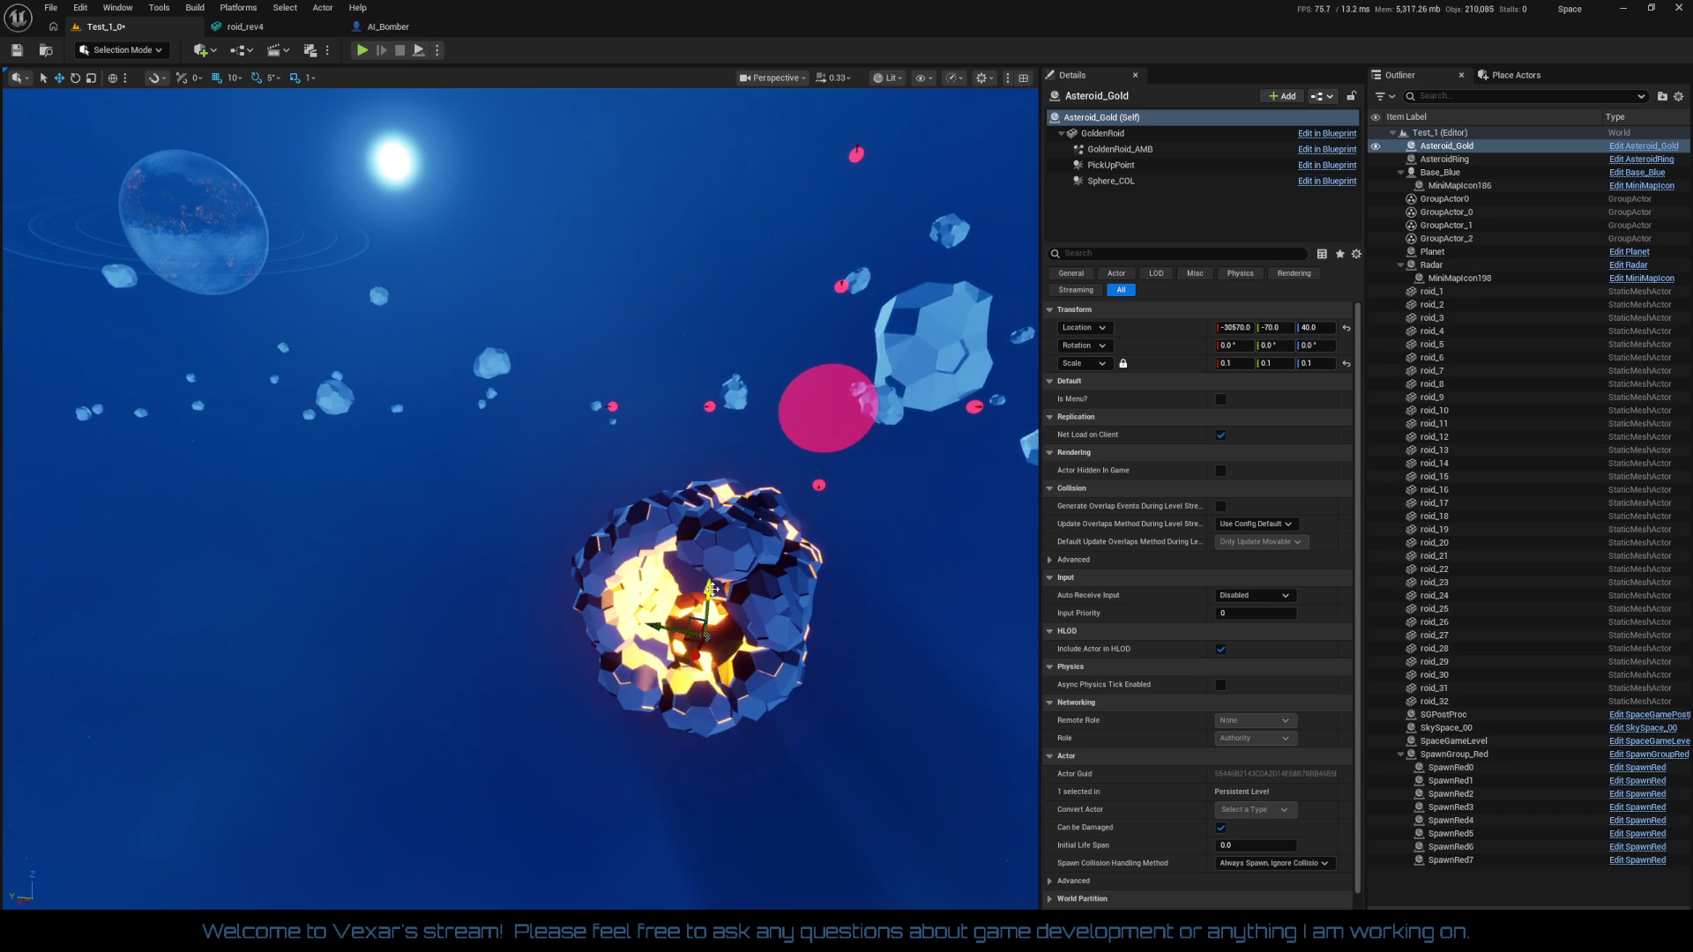
{"action": "left_click_drag", "start_coordinate": [712, 586], "coordinate": [718, 389]}
{"action": "key", "text": "f"}
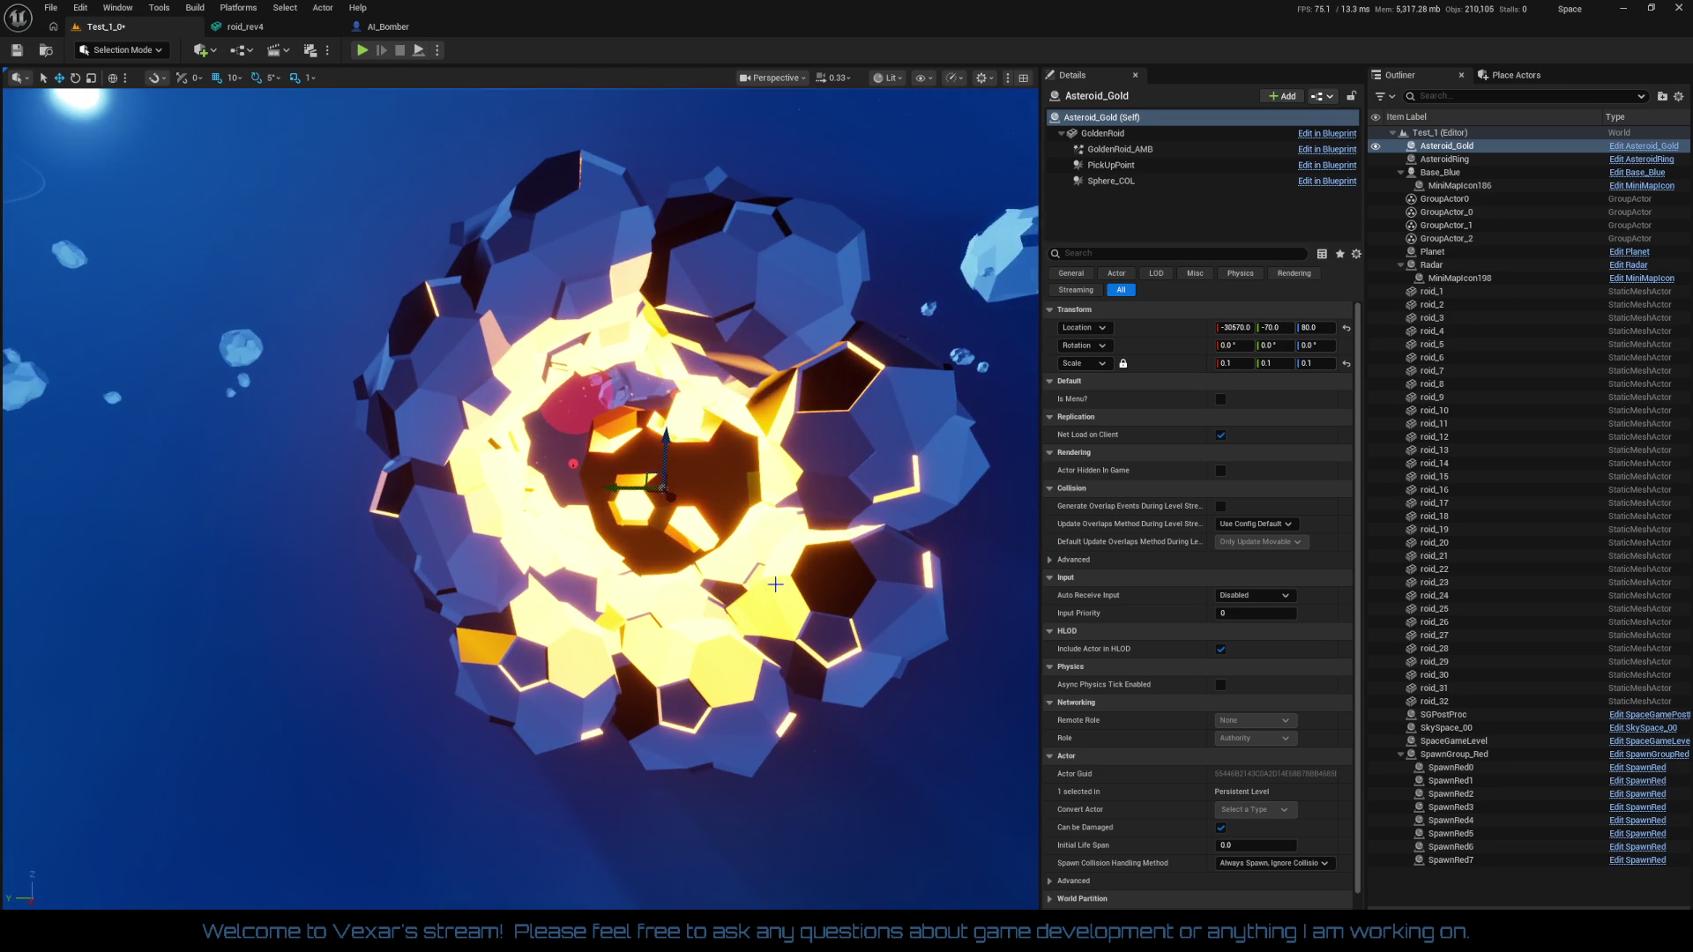
{"action": "left_click_drag", "start_coordinate": [612, 487], "coordinate": [577, 488]}
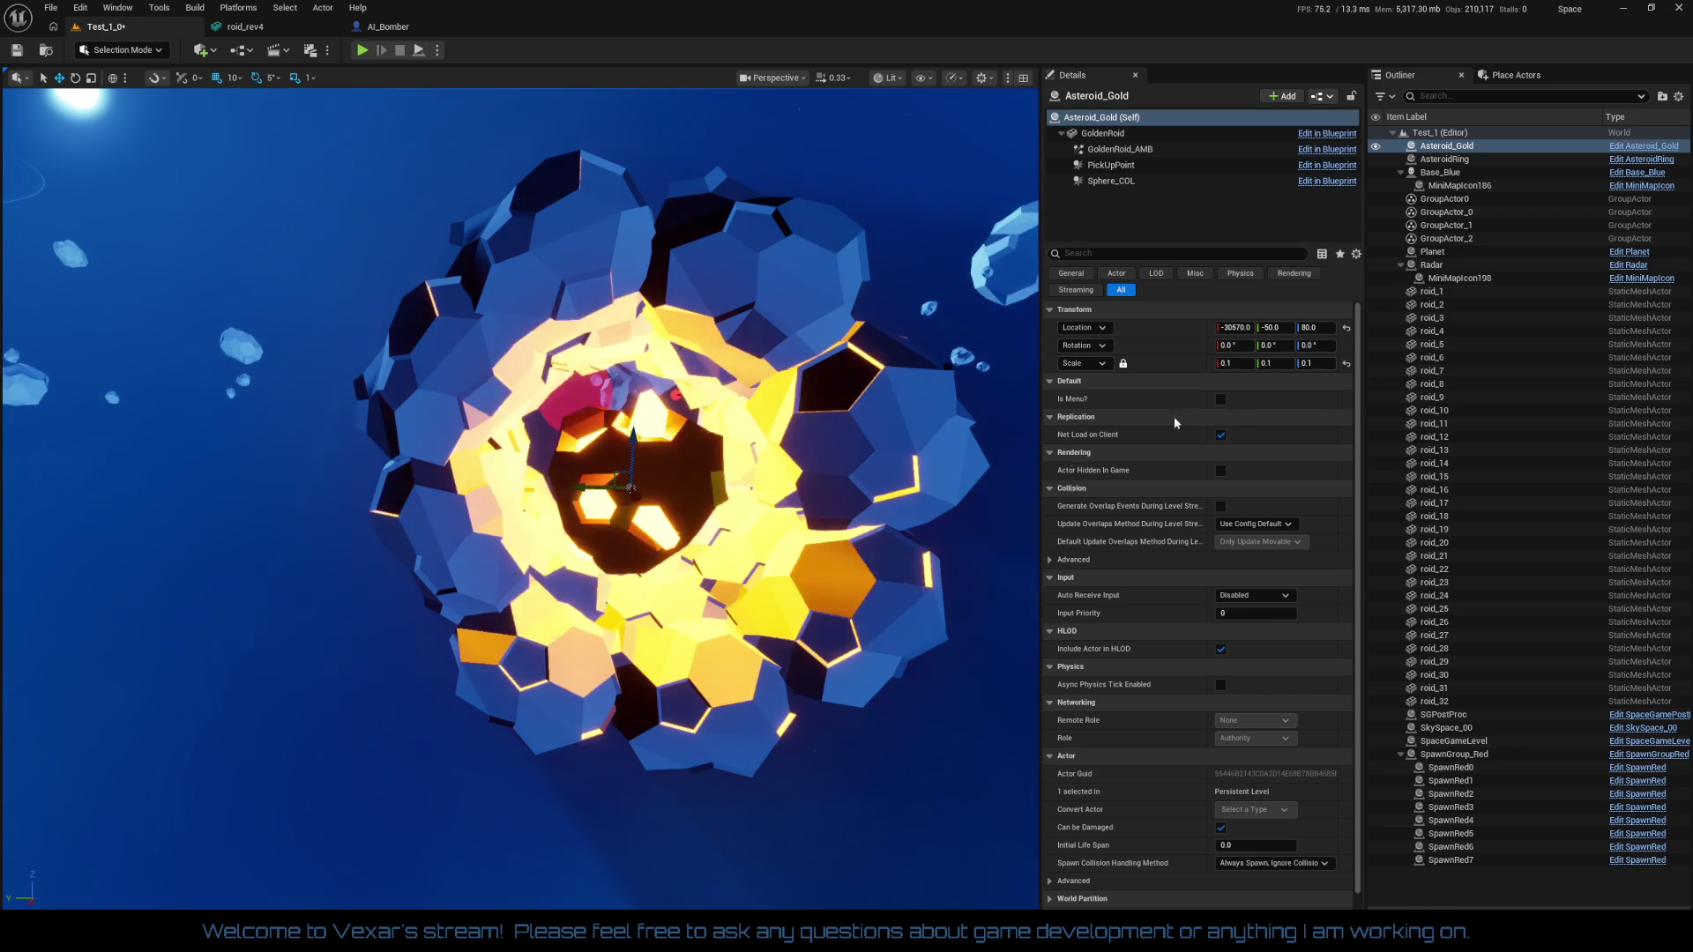
{"action": "key", "text": "BackSpace"}
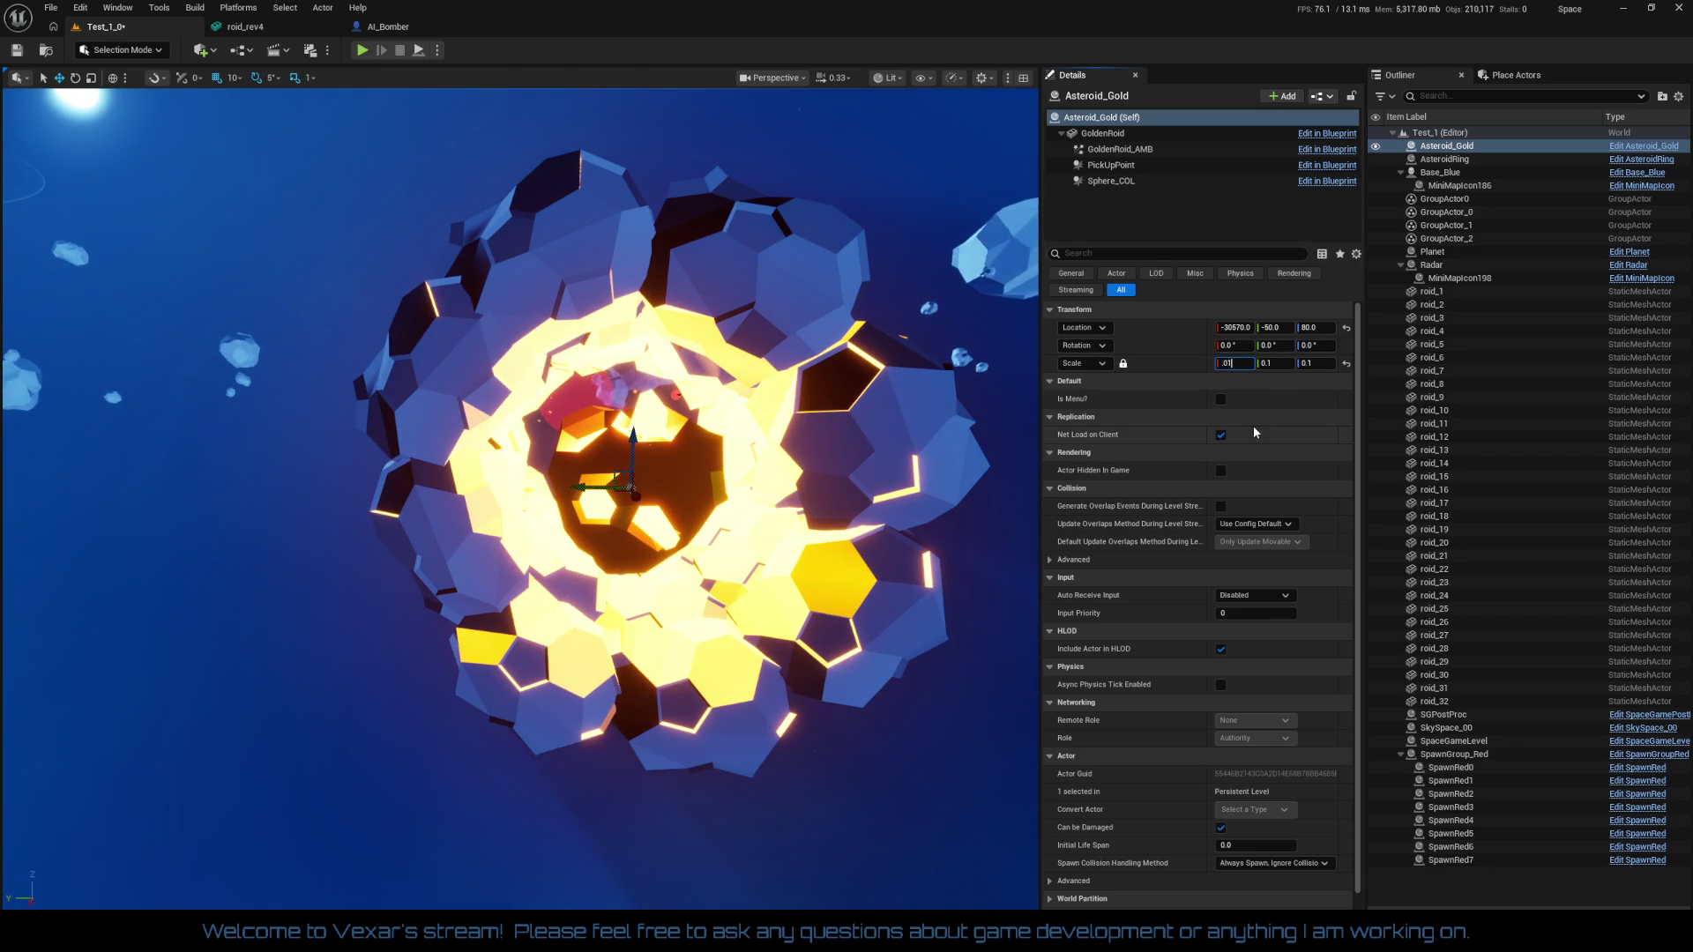
Shrink Asteroid_Gold to scale 0.01, then 0.02, and raise it to Z 90
{"action": "type", "text": "0.01"}
{"action": "key", "text": "Return"}
{"action": "scroll", "coordinate": [520, 494], "scroll_direction": "up", "scroll_amount": 5}
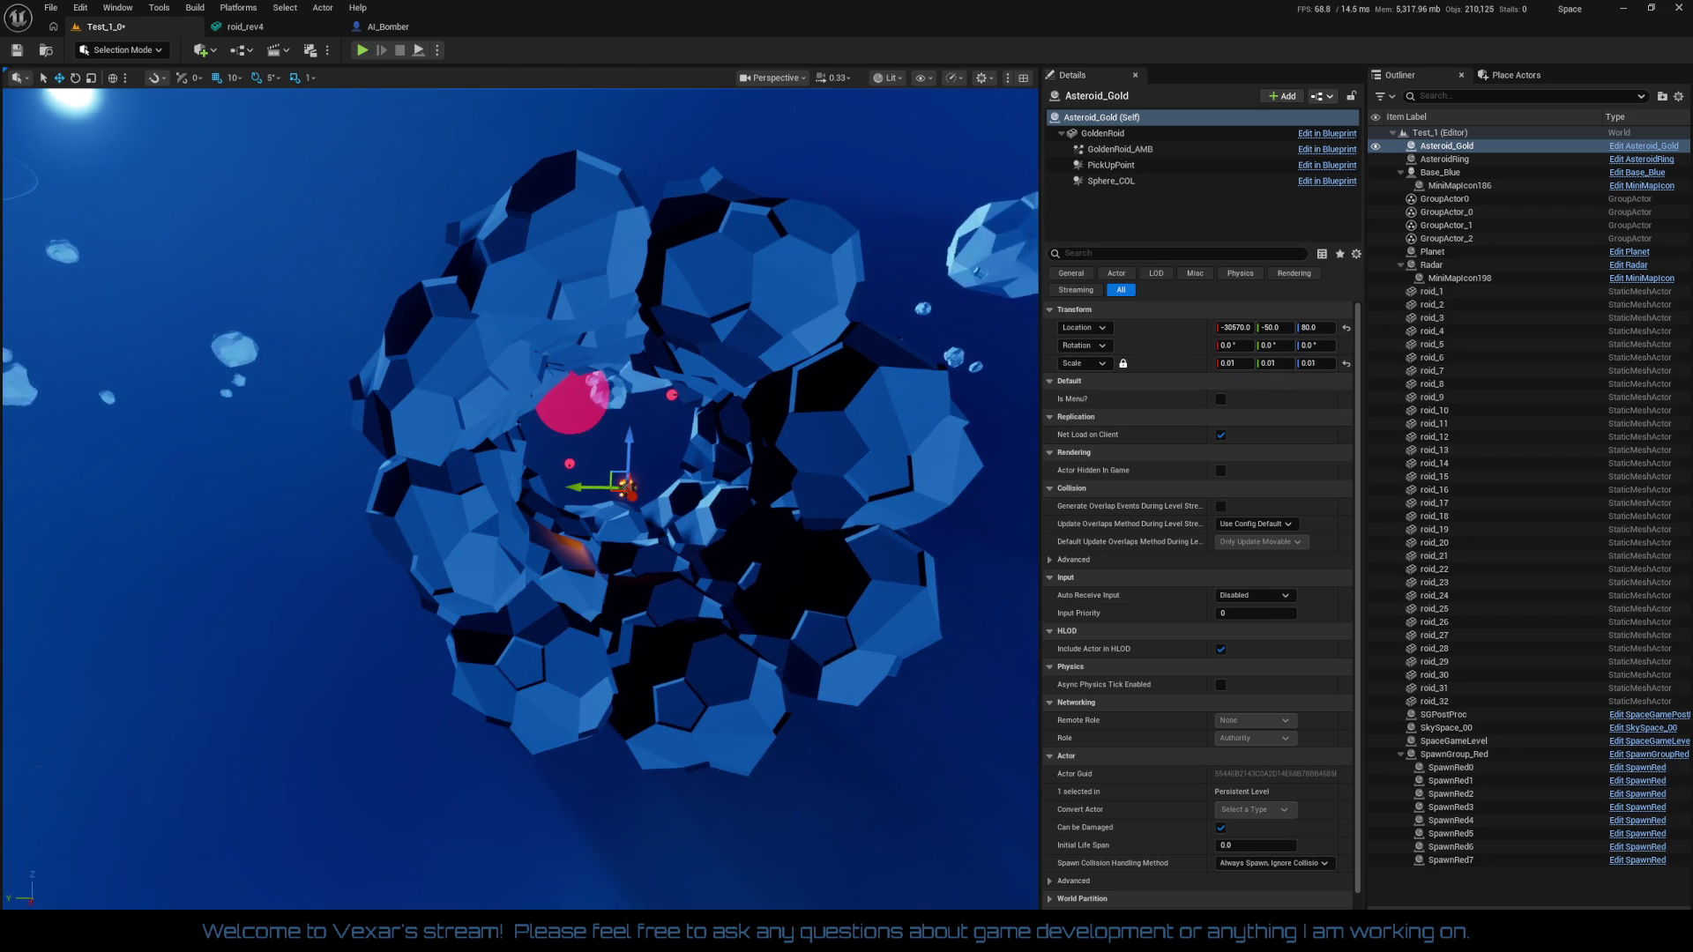
{"action": "scroll", "coordinate": [521, 498], "scroll_direction": "up", "scroll_amount": 5}
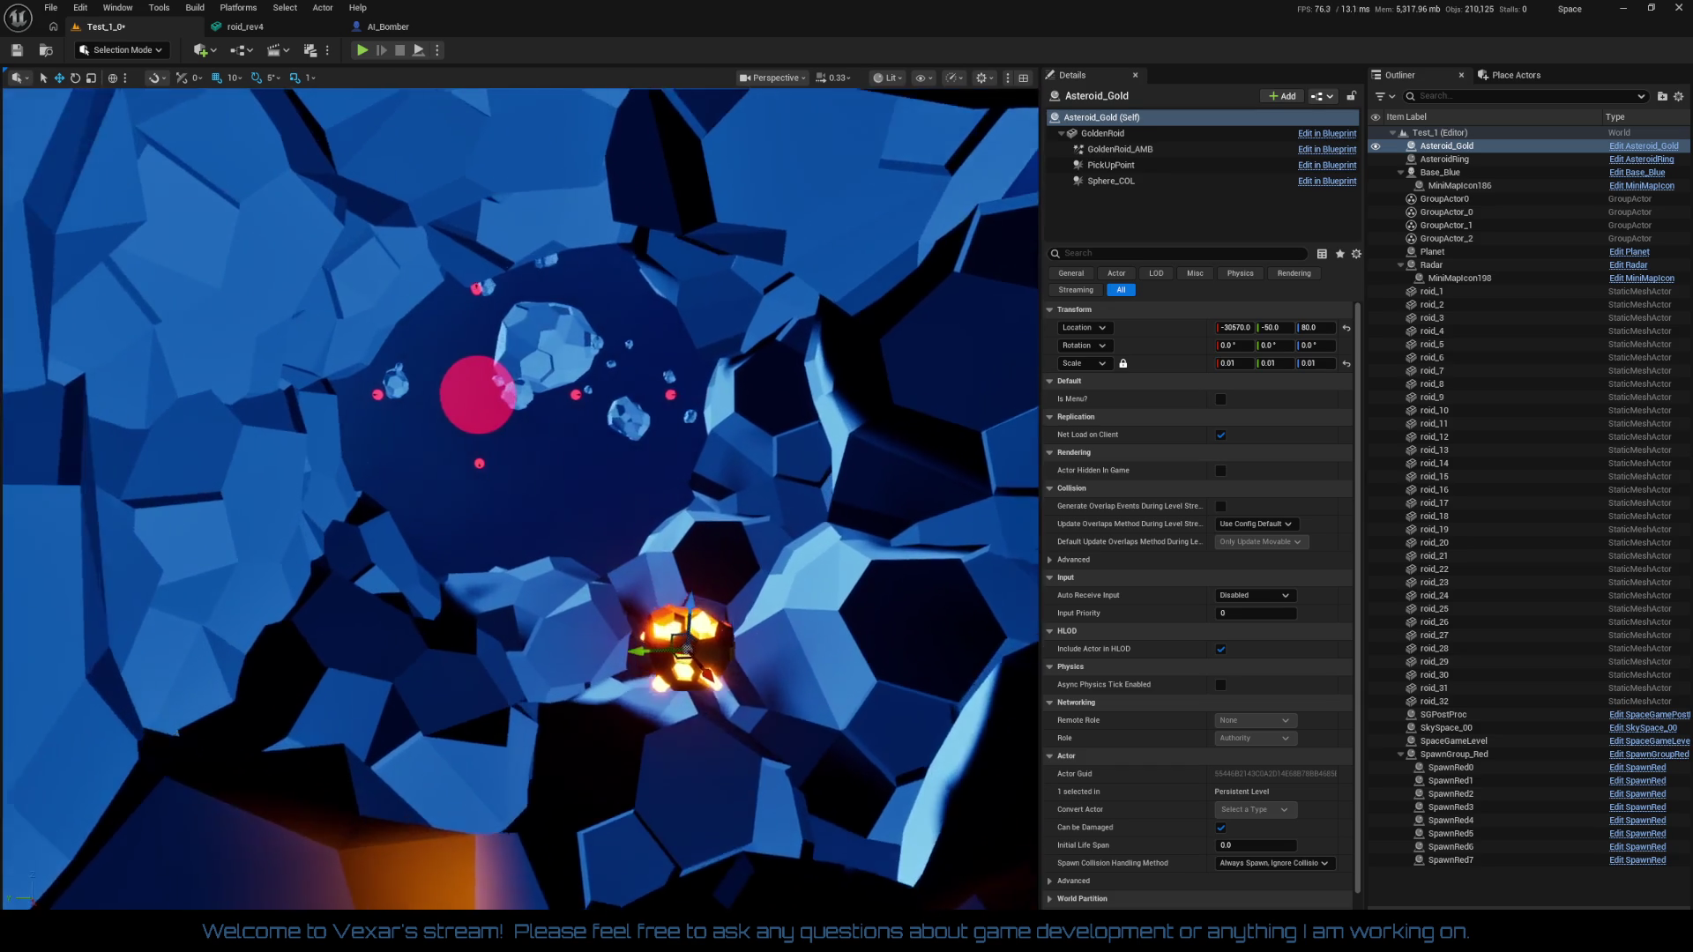
{"action": "scroll", "coordinate": [520, 498], "scroll_direction": "up", "scroll_amount": 2}
{"action": "scroll", "coordinate": [640, 635], "scroll_direction": "down", "scroll_amount": 3}
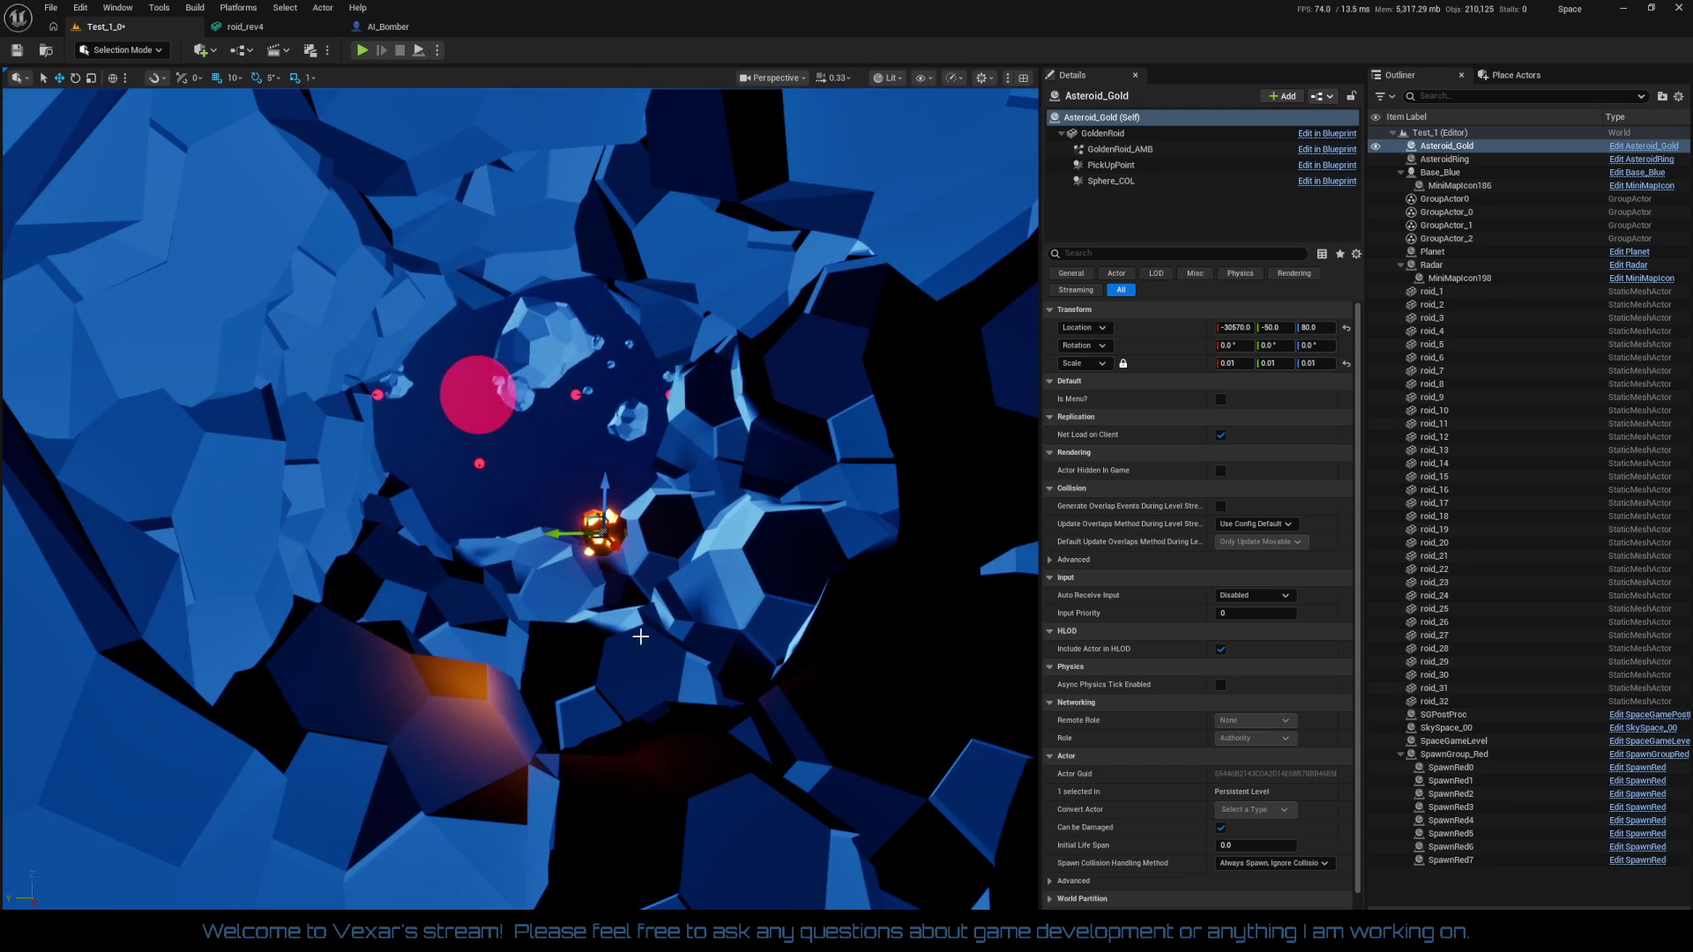
{"action": "left_click_drag", "start_coordinate": [605, 484], "coordinate": [599, 456]}
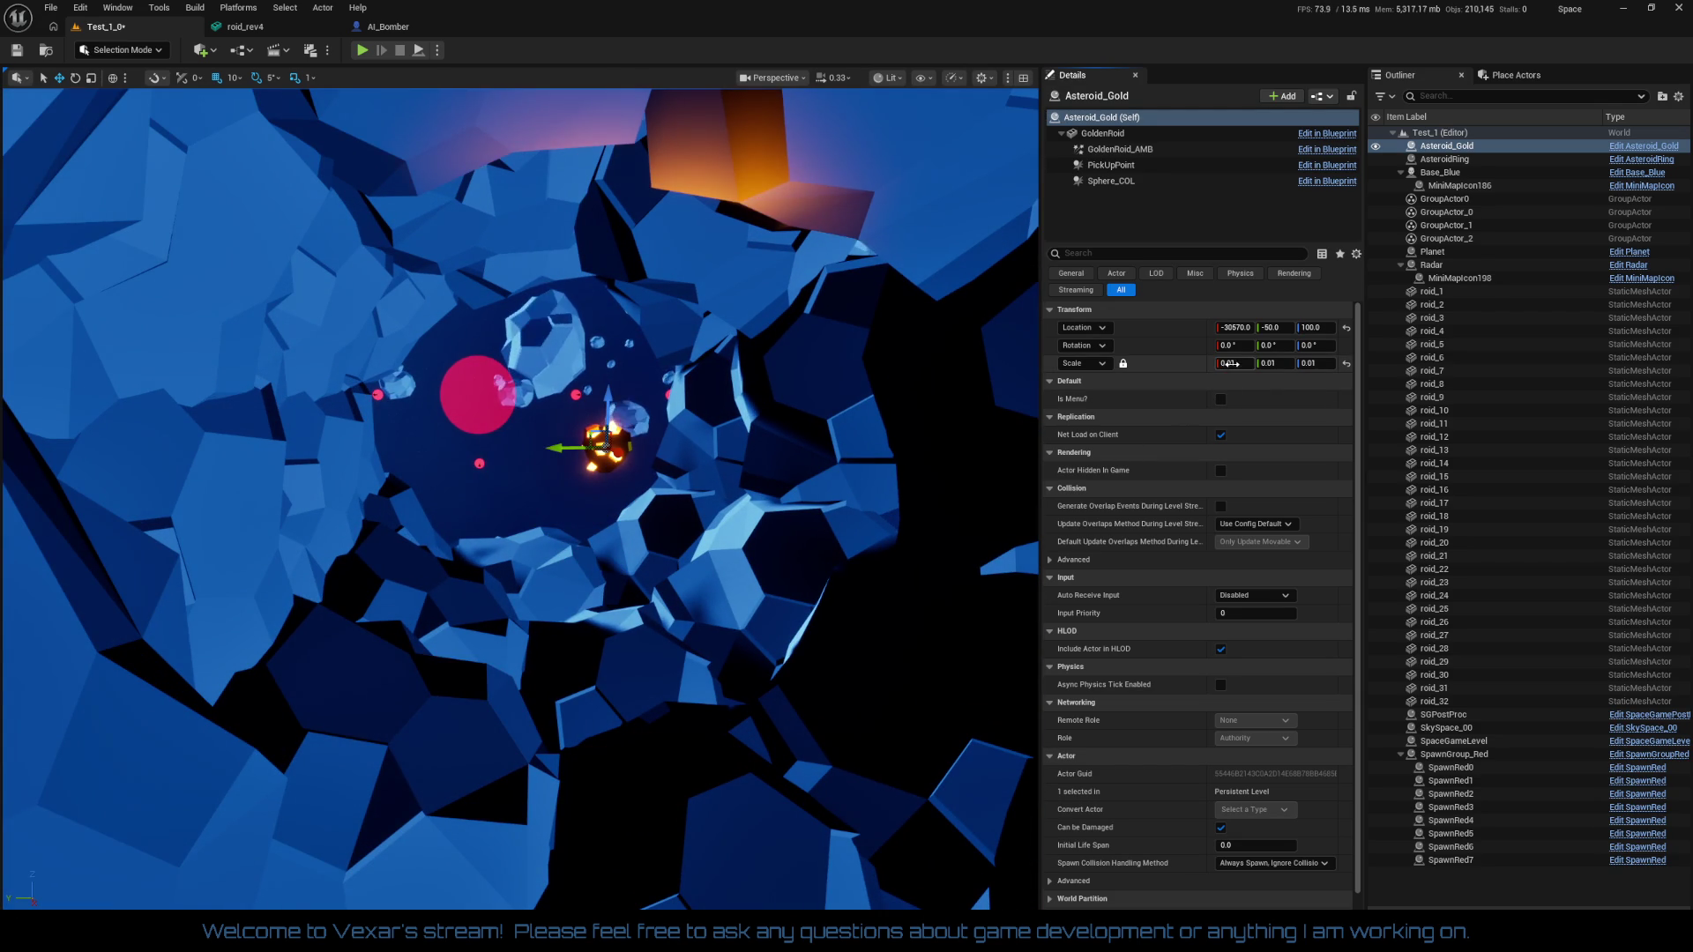
{"action": "type", "text": "0.005"}
{"action": "key", "text": "Return"}
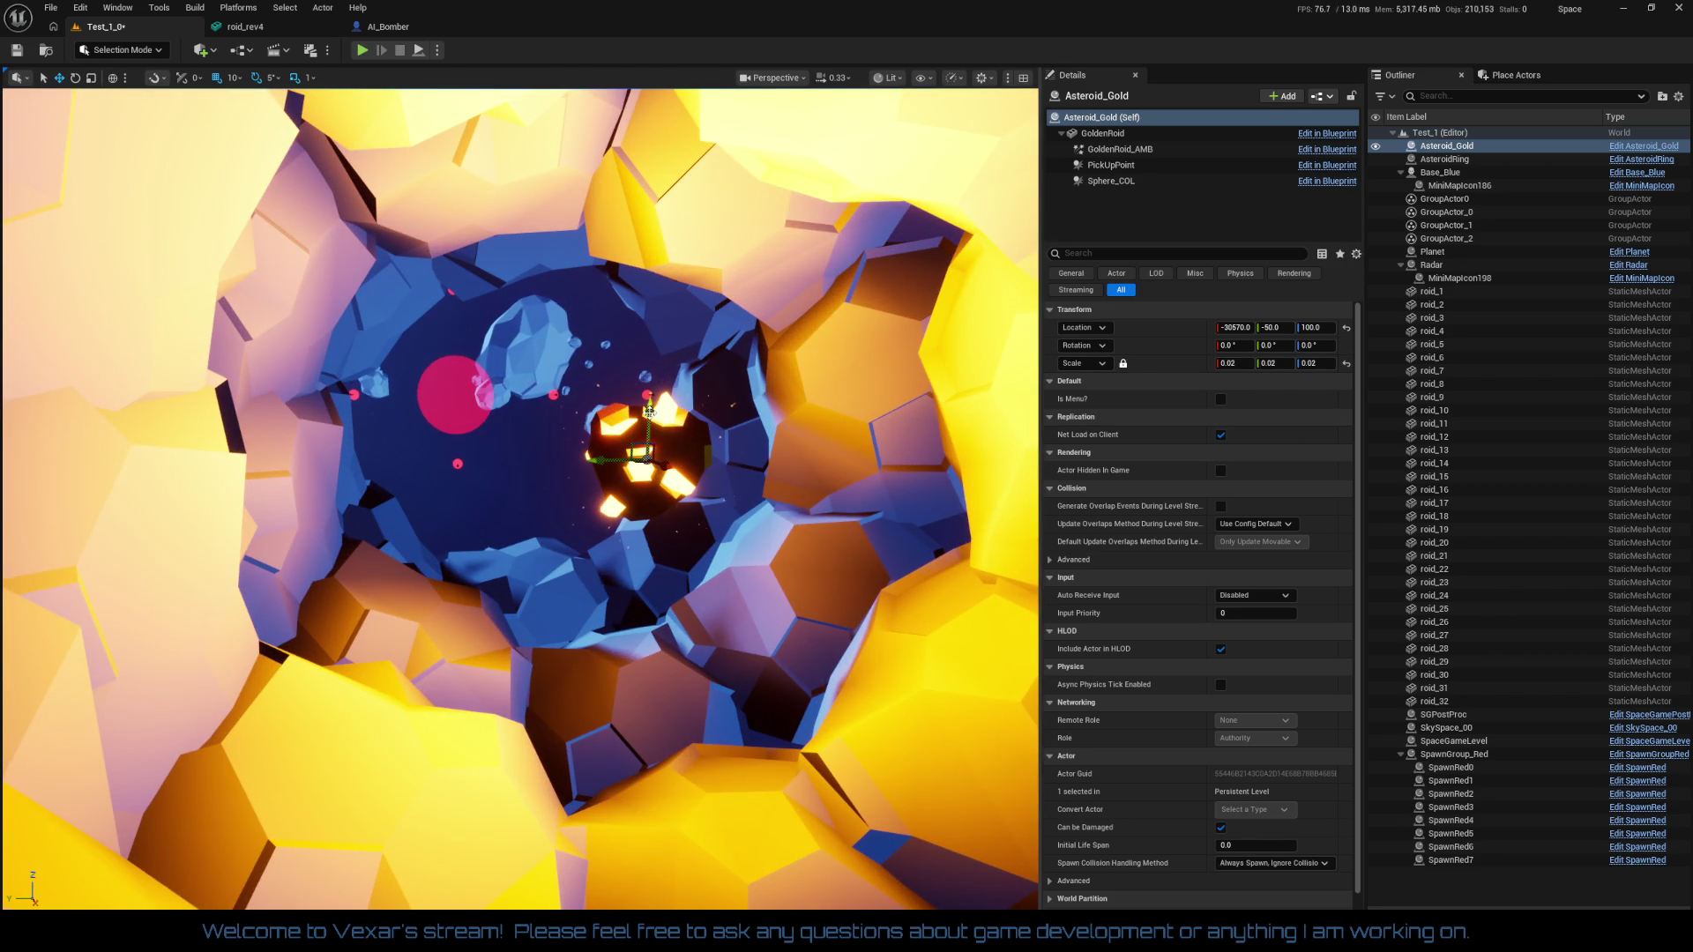
Lower the gold asteroid to Z 80 and set its scale to 0.015
{"action": "left_click_drag", "start_coordinate": [649, 410], "coordinate": [625, 548]}
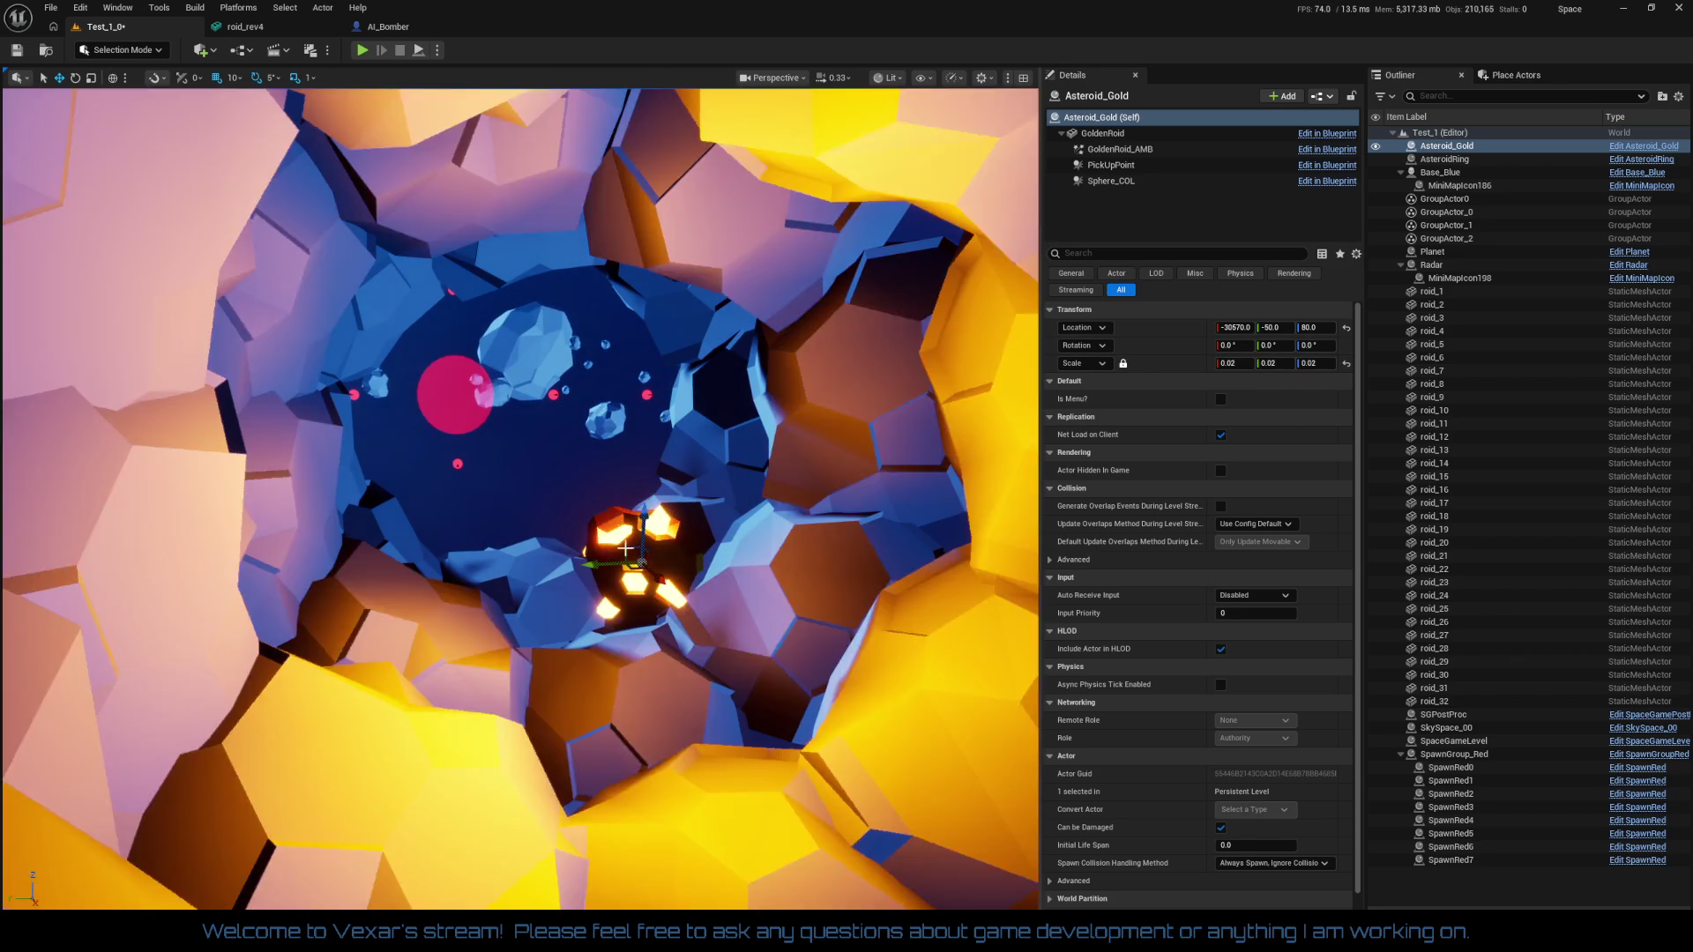
{"action": "scroll", "coordinate": [656, 575], "scroll_direction": "down", "scroll_amount": 6}
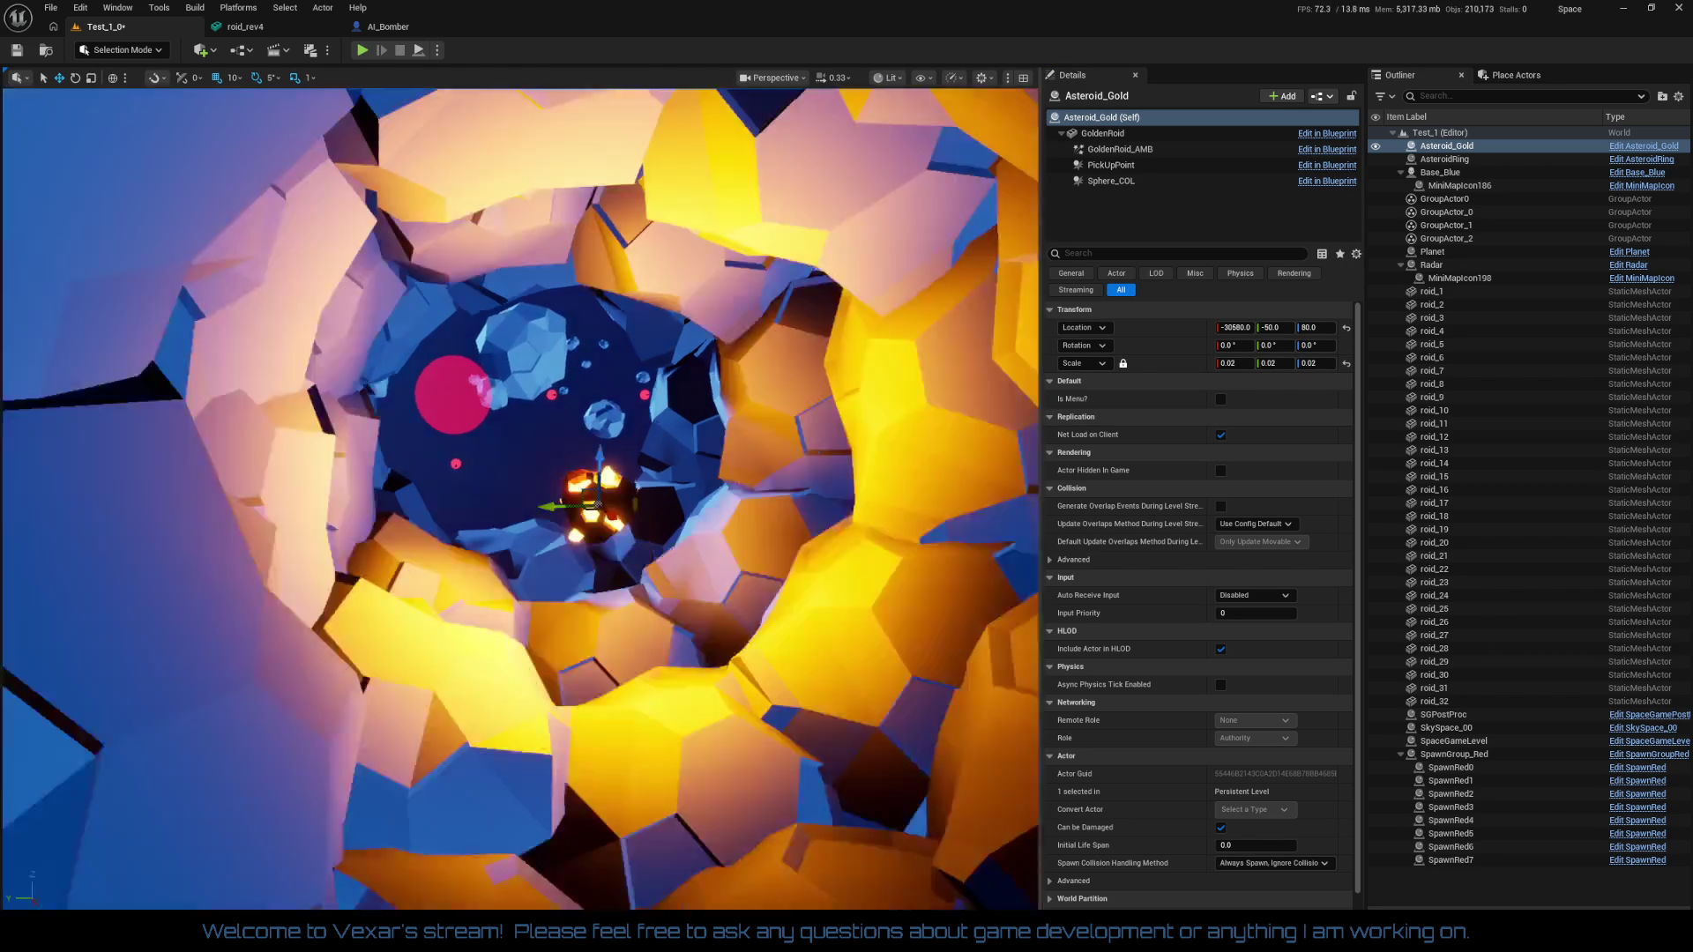
{"action": "scroll", "coordinate": [691, 686], "scroll_direction": "up", "scroll_amount": 8}
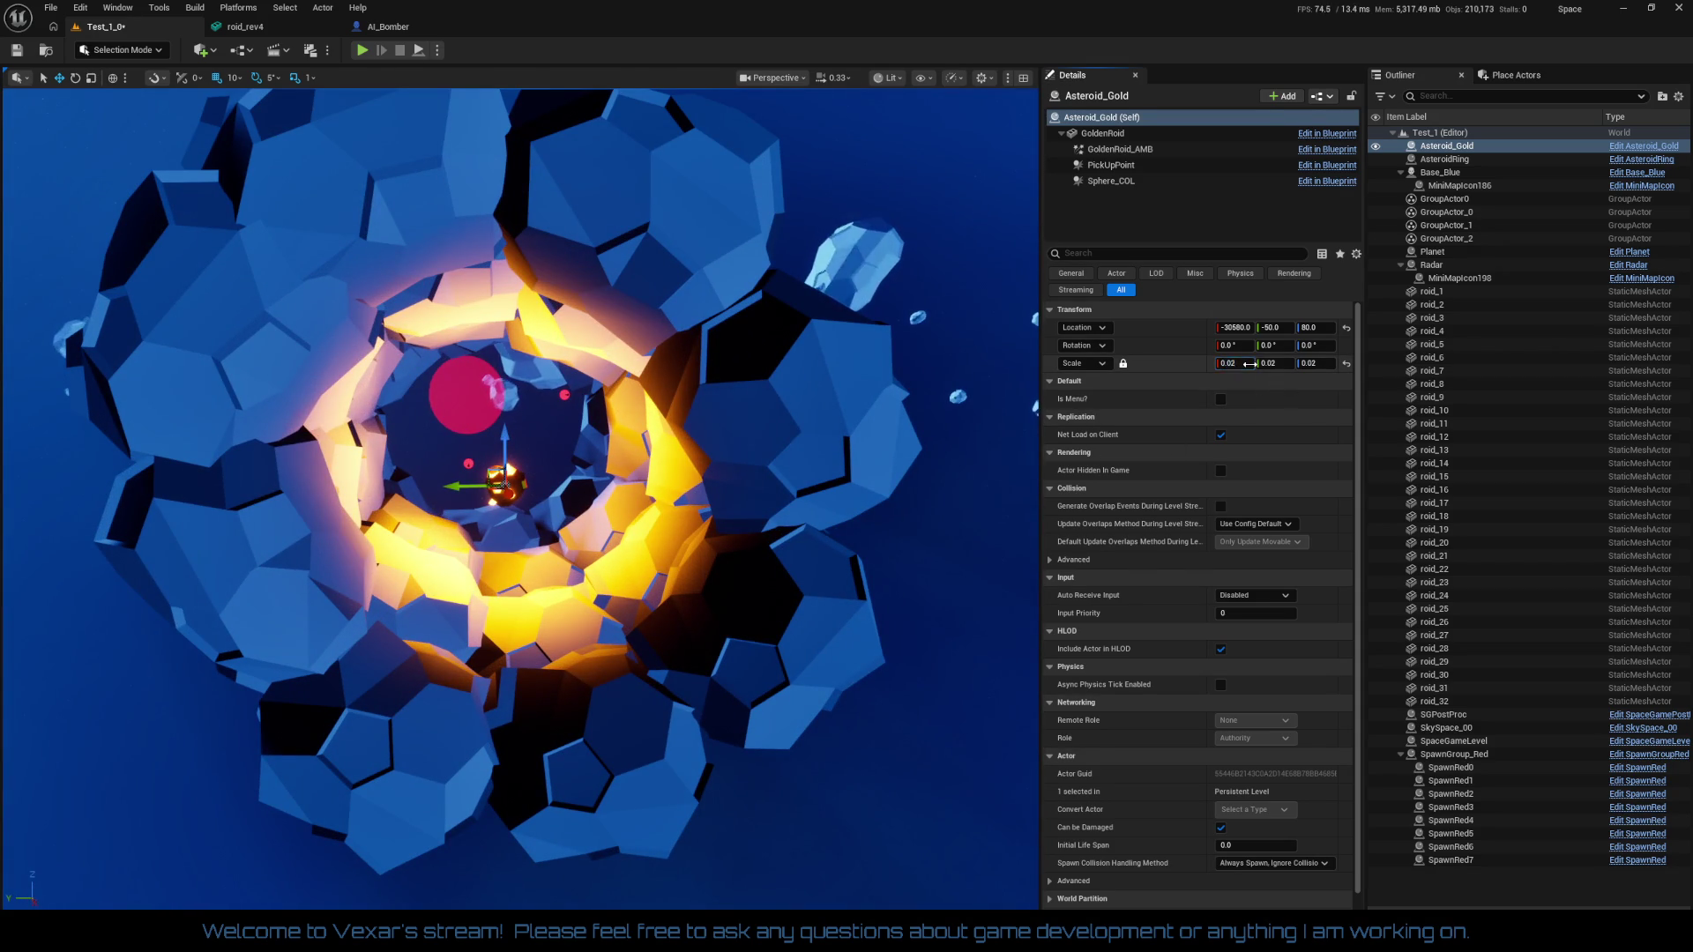
{"action": "type", "text": "0.015"}
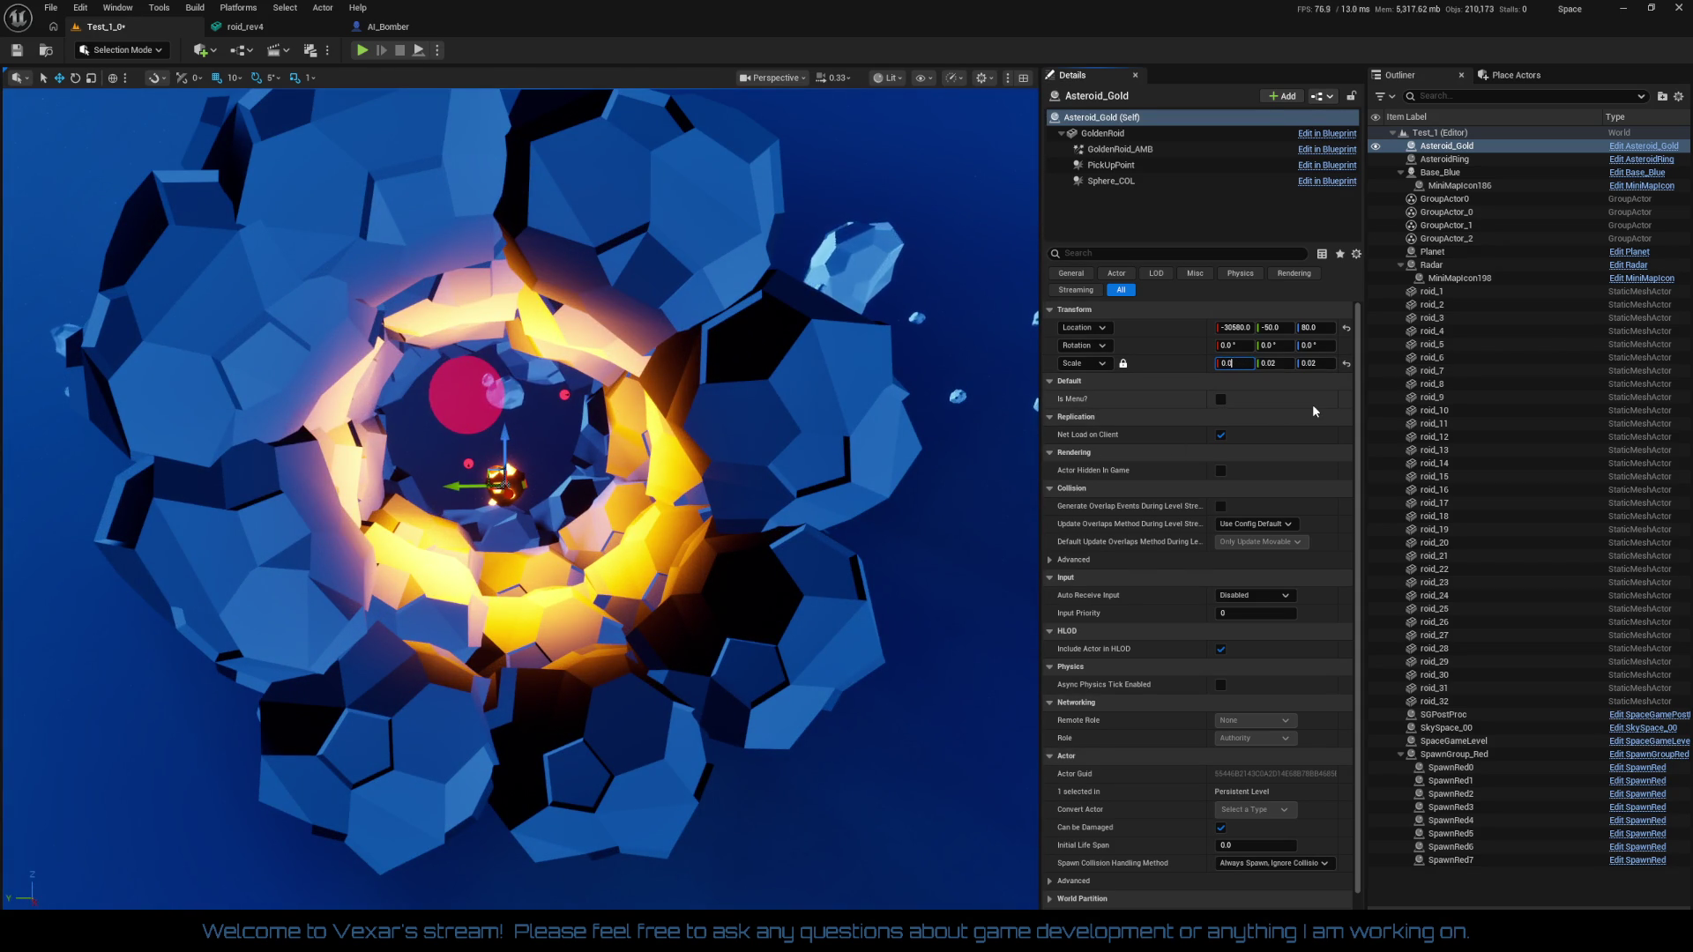
{"action": "key", "text": "Return"}
Nudge the gold asteroid along X to -30550 and duplicate it as Asteroid_Gold2
{"action": "scroll", "coordinate": [618, 494], "scroll_direction": "up", "scroll_amount": 5}
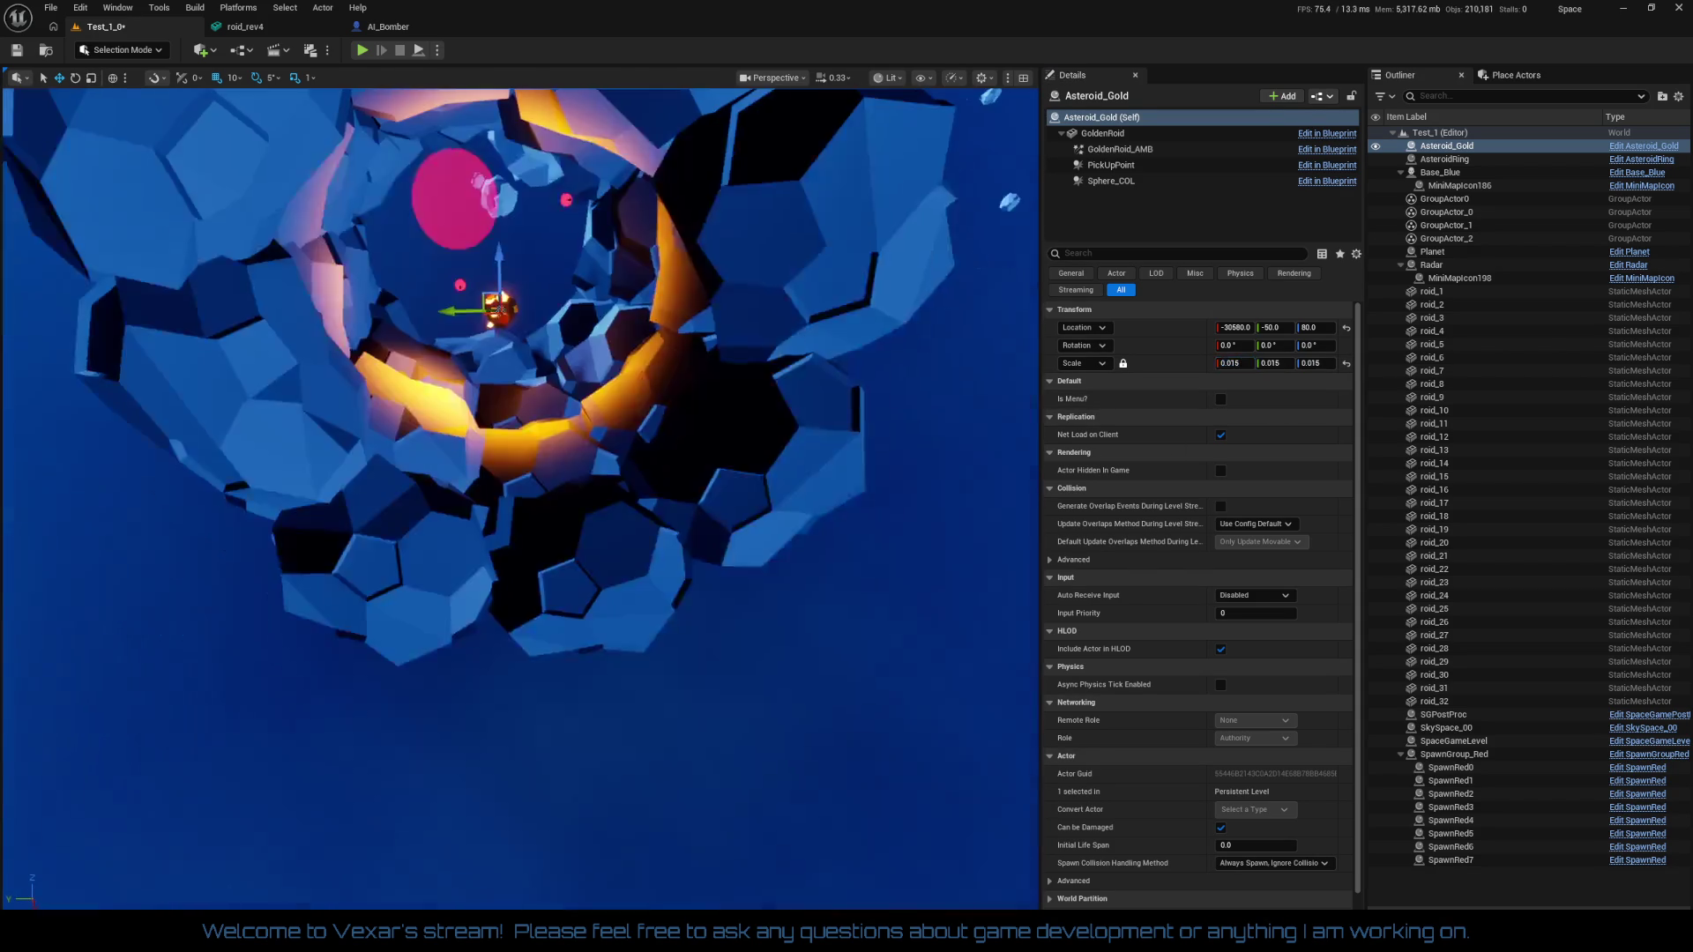
{"action": "scroll", "coordinate": [661, 674], "scroll_direction": "down", "scroll_amount": 5}
{"action": "scroll", "coordinate": [662, 674], "scroll_direction": "up", "scroll_amount": 5}
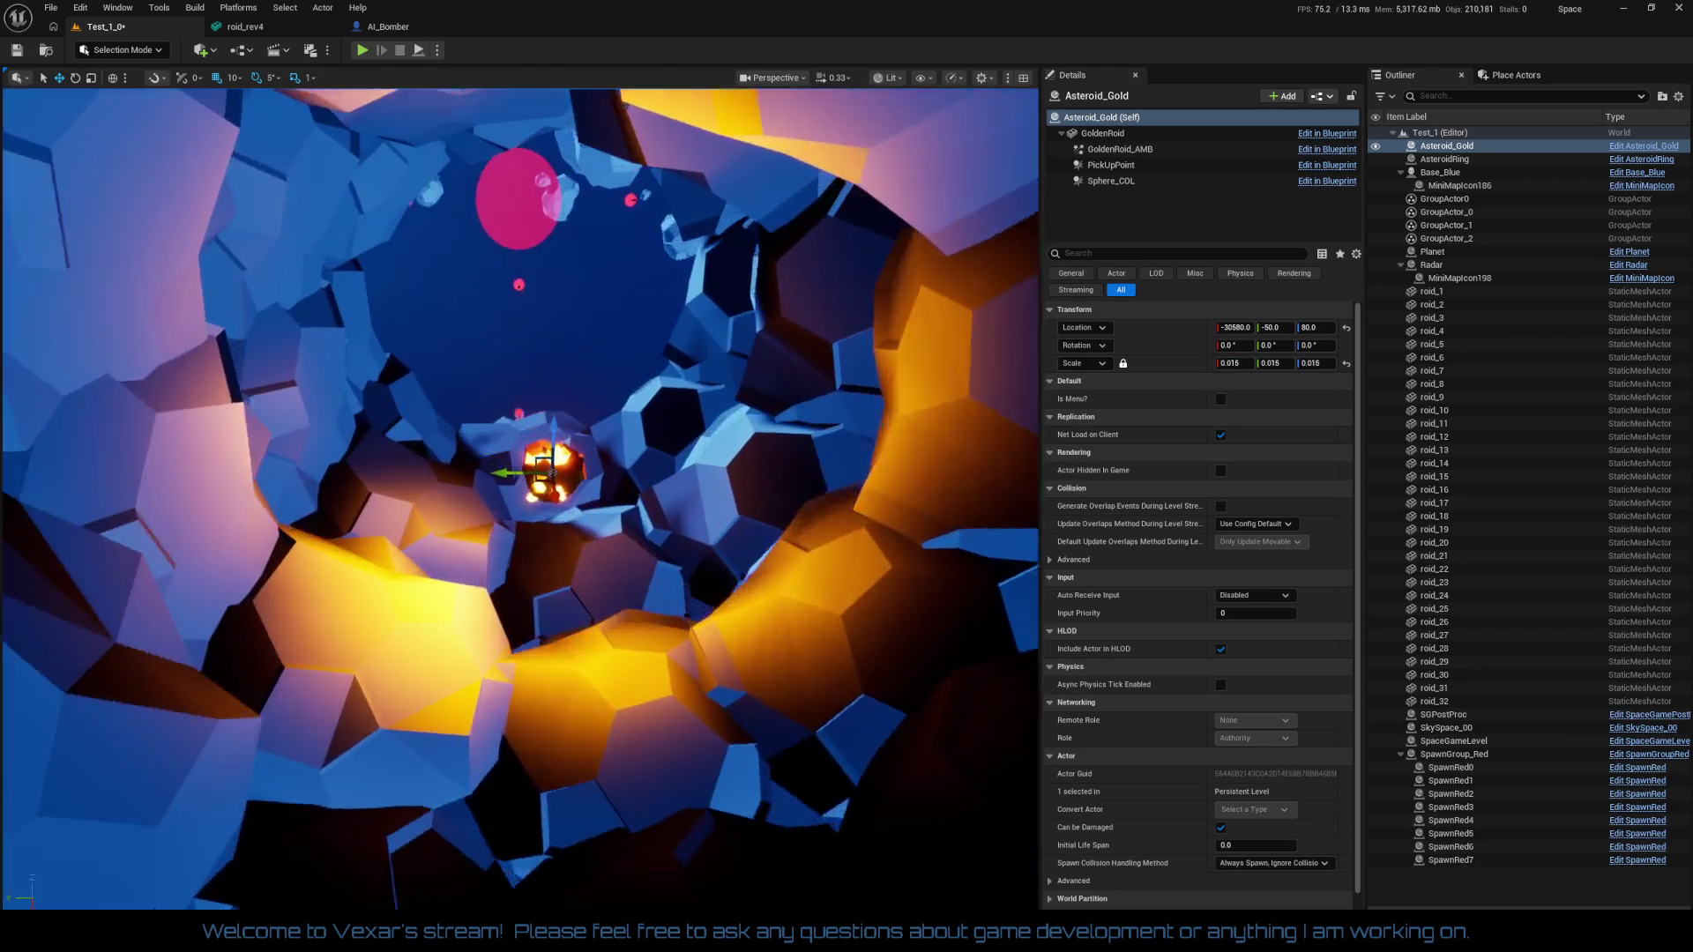
{"action": "mouse_move", "coordinate": [594, 607]}
{"action": "left_mouse_down"}
{"action": "mouse_move", "coordinate": [596, 716]}
{"action": "mouse_move", "coordinate": [551, 411]}
{"action": "mouse_move", "coordinate": [600, 491]}
{"action": "left_mouse_up"}
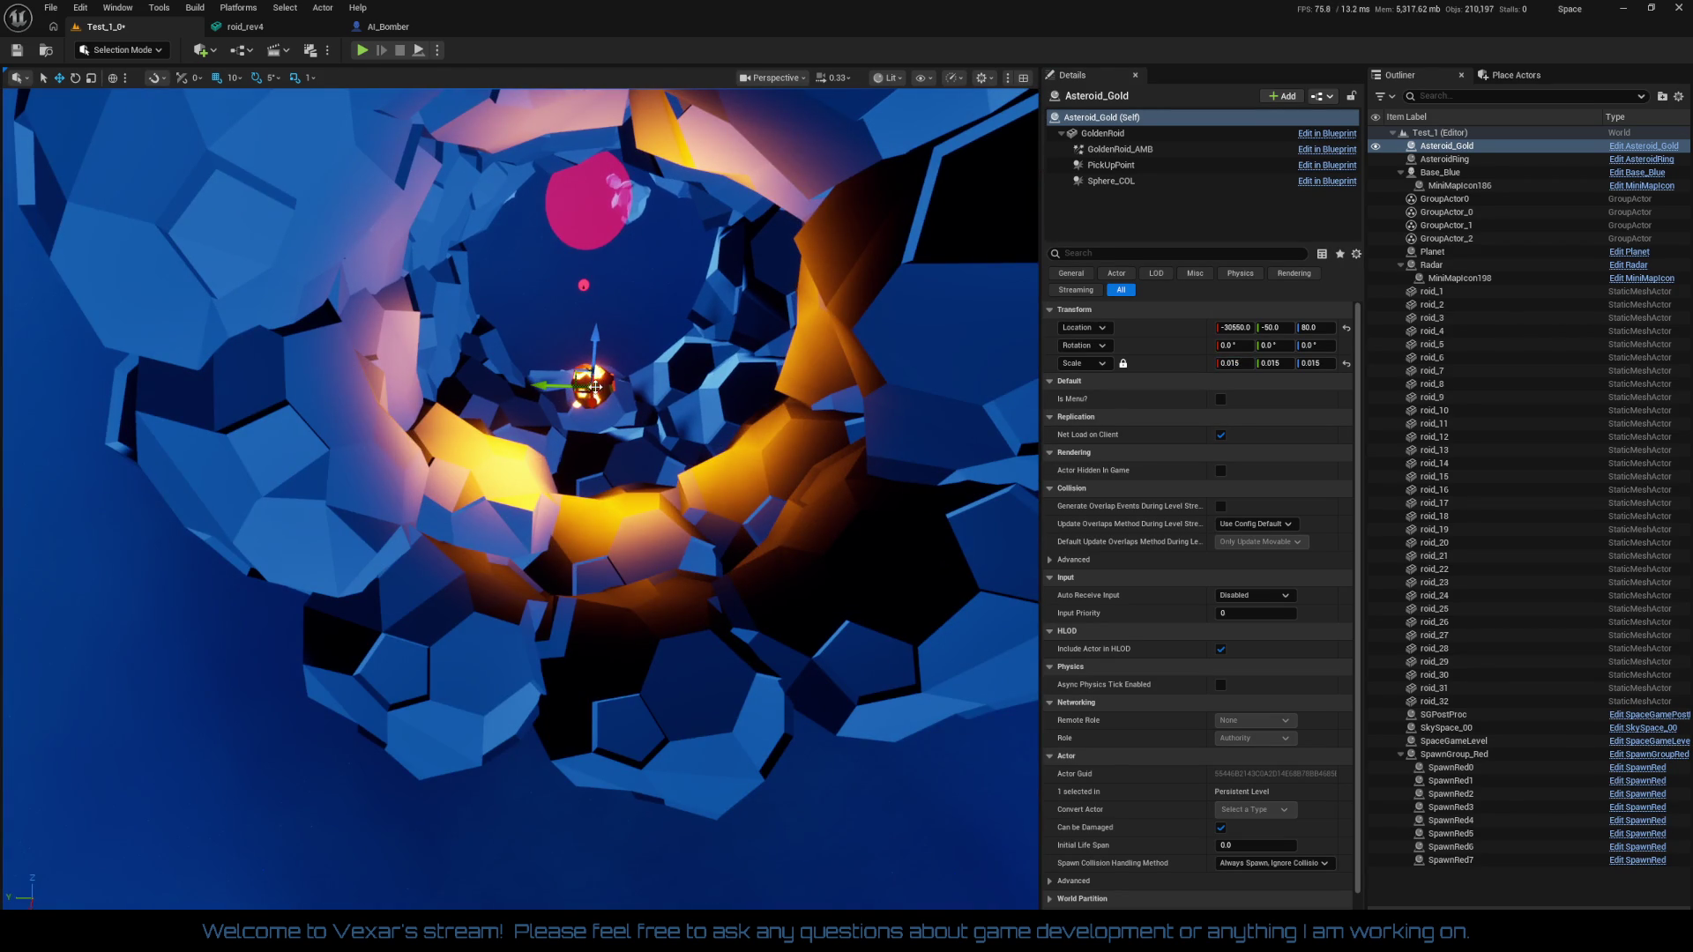
{"action": "mouse_move", "coordinate": [586, 407]}
{"action": "left_mouse_down"}
{"action": "mouse_move", "coordinate": [661, 509]}
{"action": "mouse_move", "coordinate": [591, 597]}
{"action": "mouse_move", "coordinate": [583, 414]}
{"action": "mouse_move", "coordinate": [561, 402]}
{"action": "left_mouse_up"}
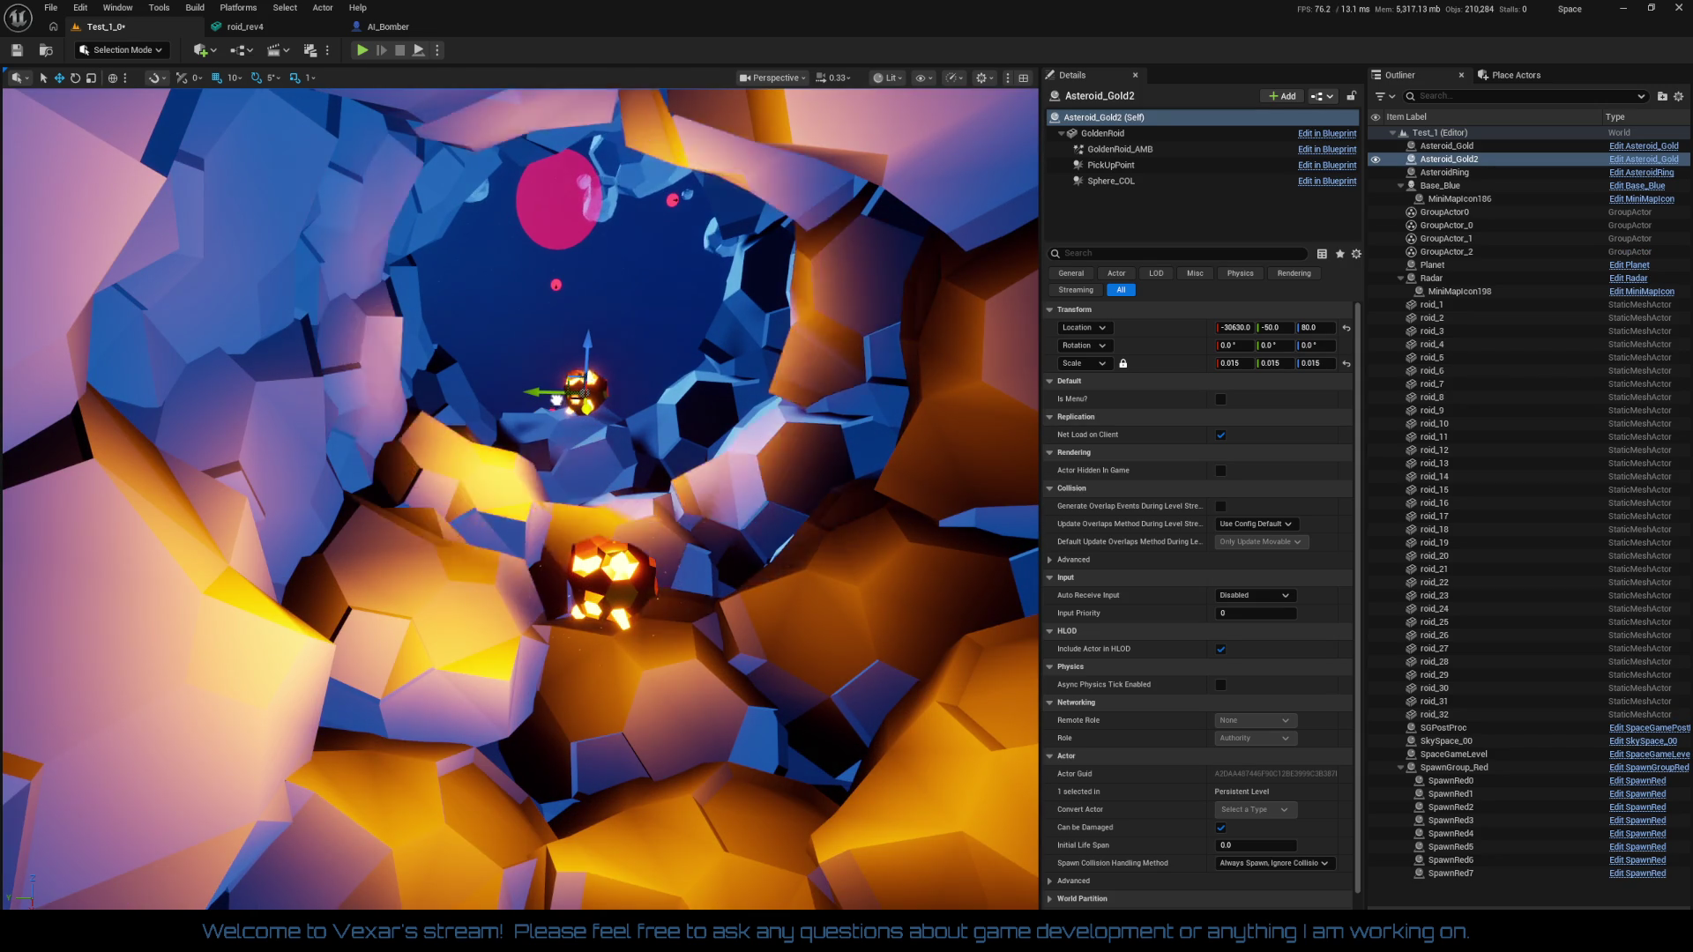
Move Asteroid_Gold2 deeper into the shell, to X -30720 and Z 100
{"action": "mouse_move", "coordinate": [529, 493]}
{"action": "left_mouse_down"}
{"action": "mouse_move", "coordinate": [635, 371]}
{"action": "mouse_move", "coordinate": [529, 441]}
{"action": "left_mouse_up"}
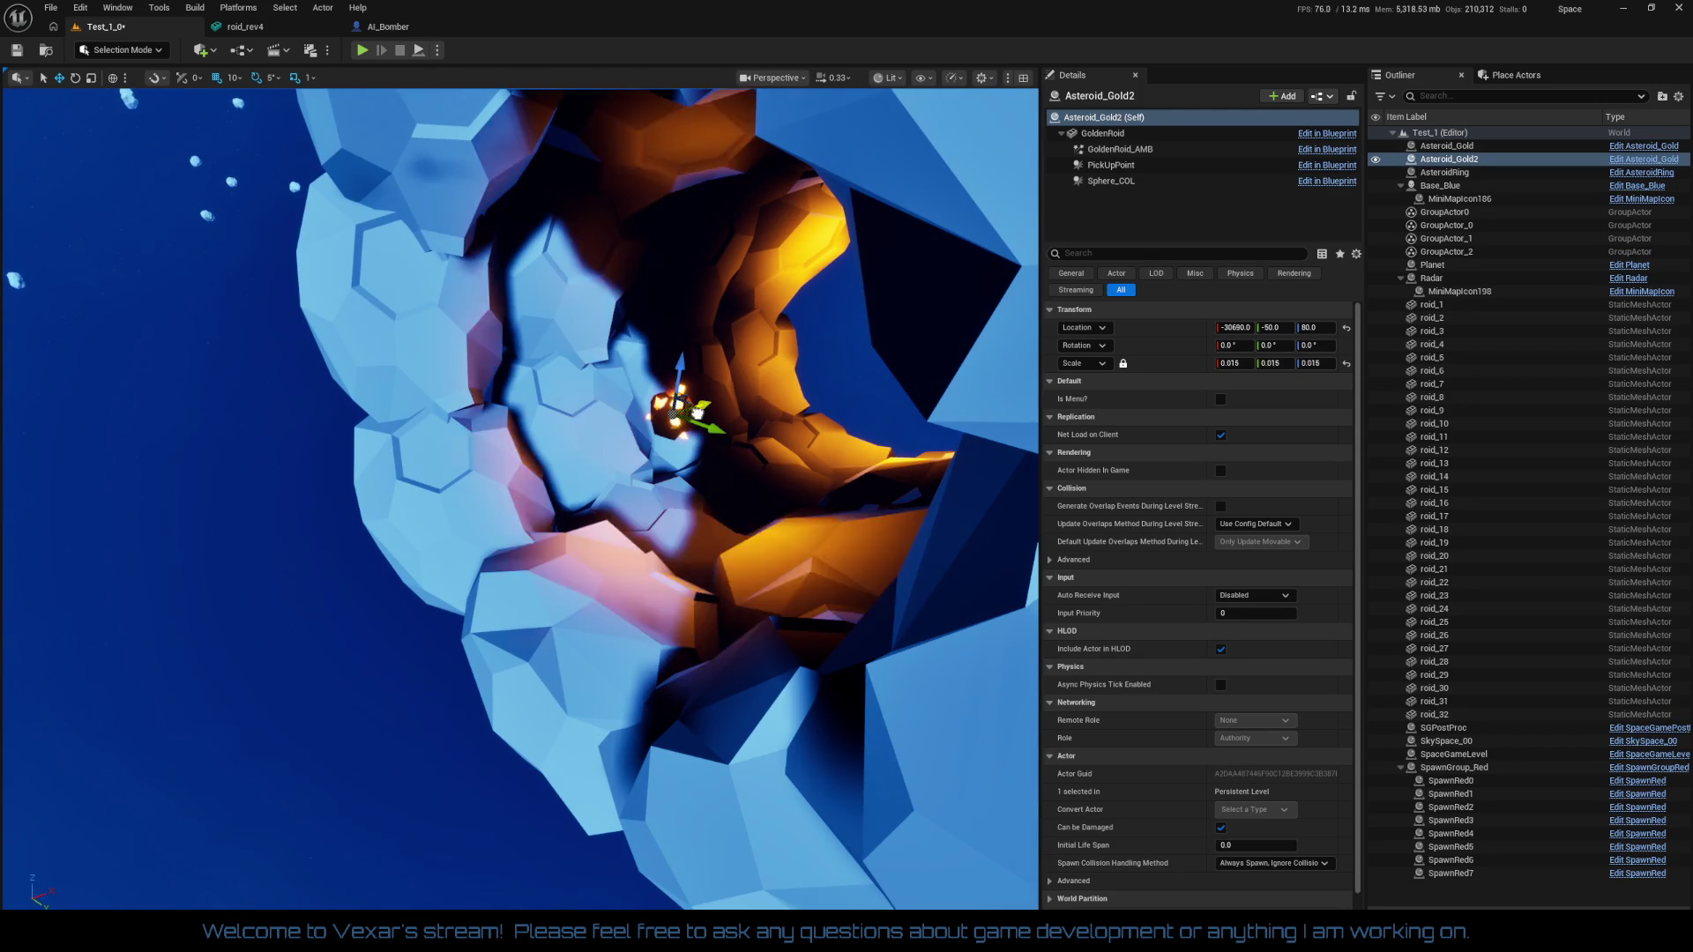
{"action": "mouse_move", "coordinate": [677, 373]}
{"action": "left_mouse_down"}
{"action": "mouse_move", "coordinate": [678, 334]}
{"action": "mouse_move", "coordinate": [642, 370]}
{"action": "mouse_move", "coordinate": [611, 360]}
{"action": "left_mouse_up"}
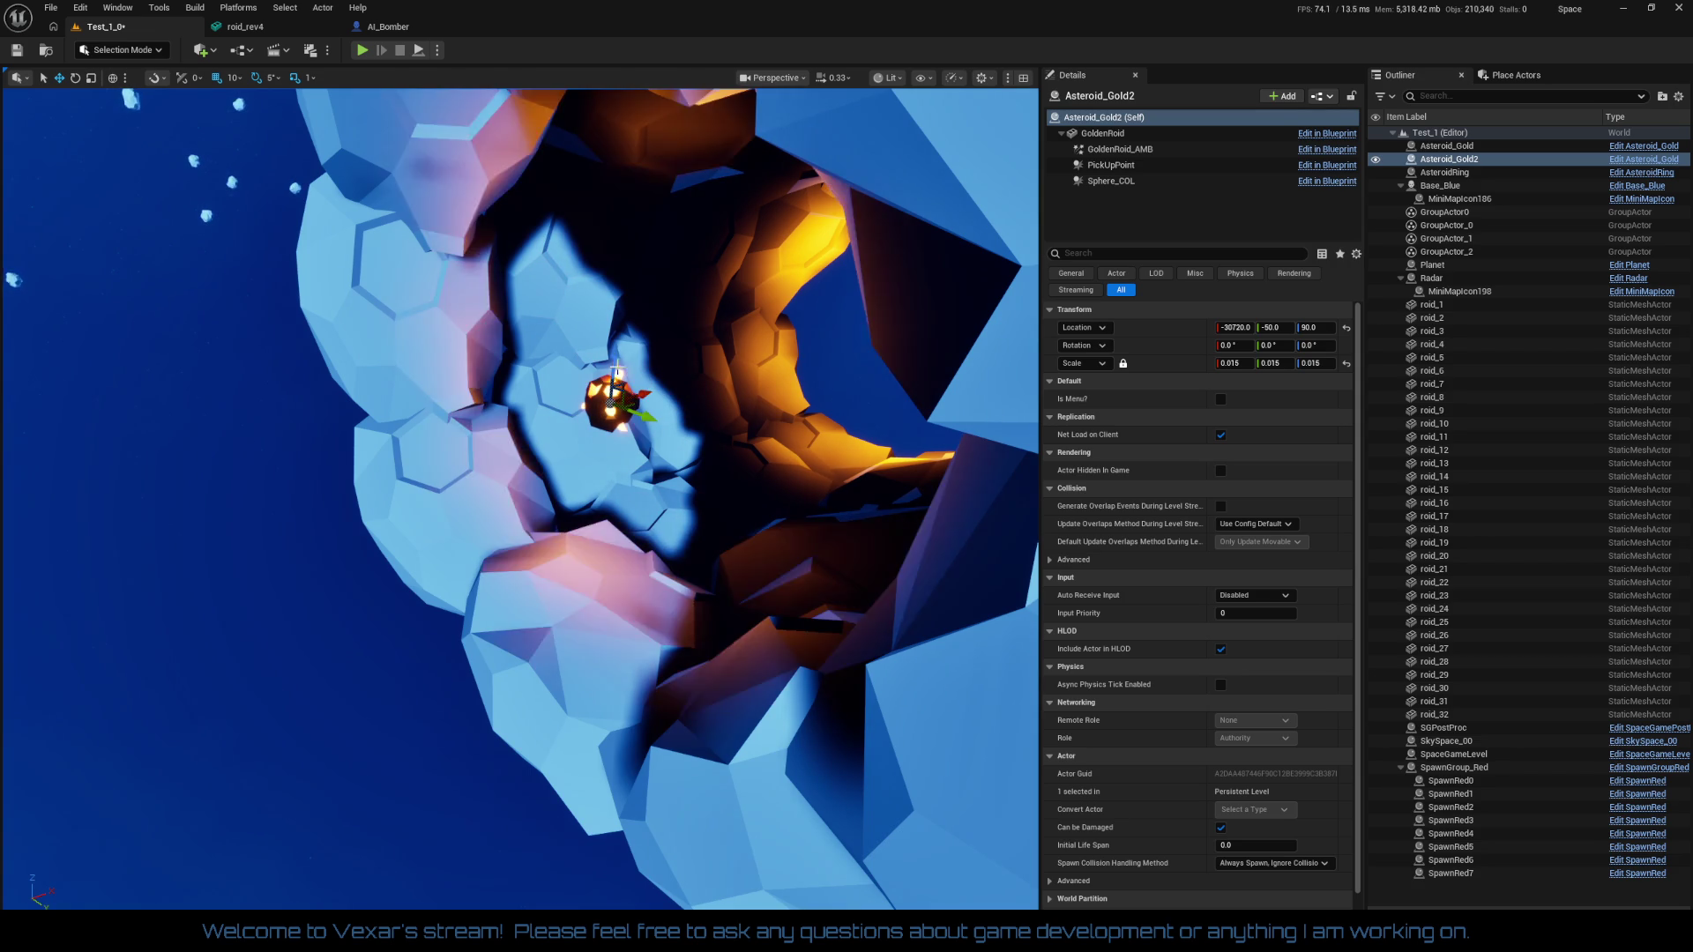
{"action": "mouse_move", "coordinate": [603, 376]}
{"action": "left_mouse_down"}
{"action": "mouse_move", "coordinate": [593, 550]}
{"action": "mouse_move", "coordinate": [826, 548]}
{"action": "mouse_move", "coordinate": [553, 290]}
{"action": "mouse_move", "coordinate": [498, 534]}
{"action": "left_mouse_up"}
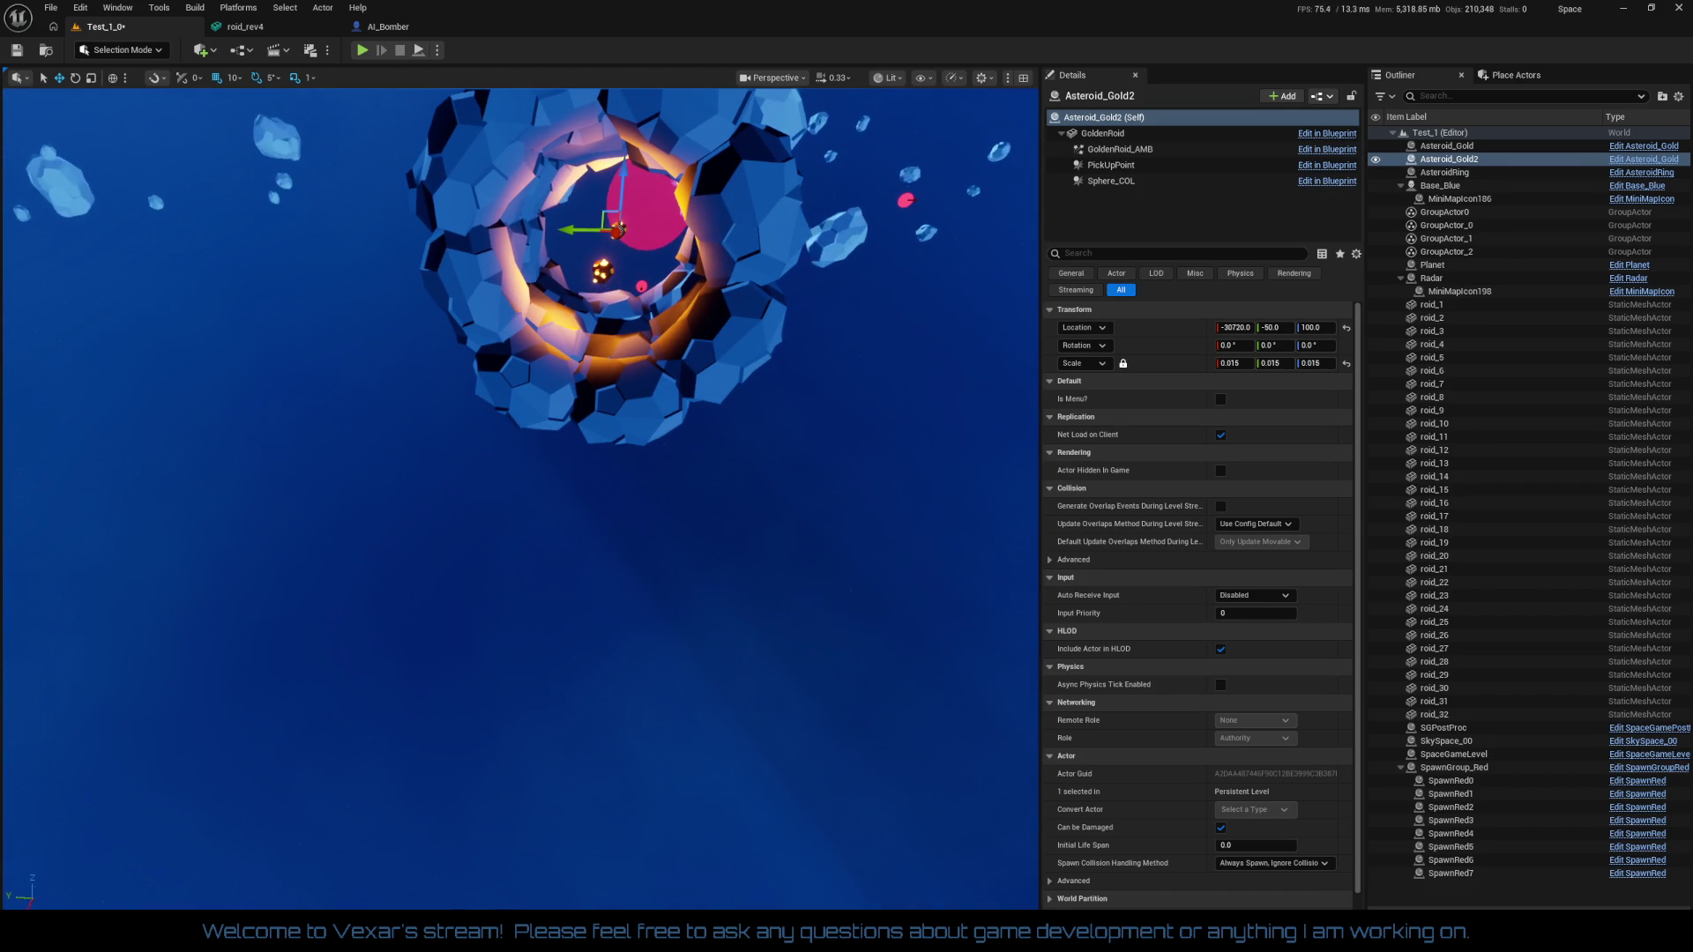
Save Test_1, run a Play In Editor session around the asteroids, then stop it
{"action": "left_click", "coordinate": [16, 52]}
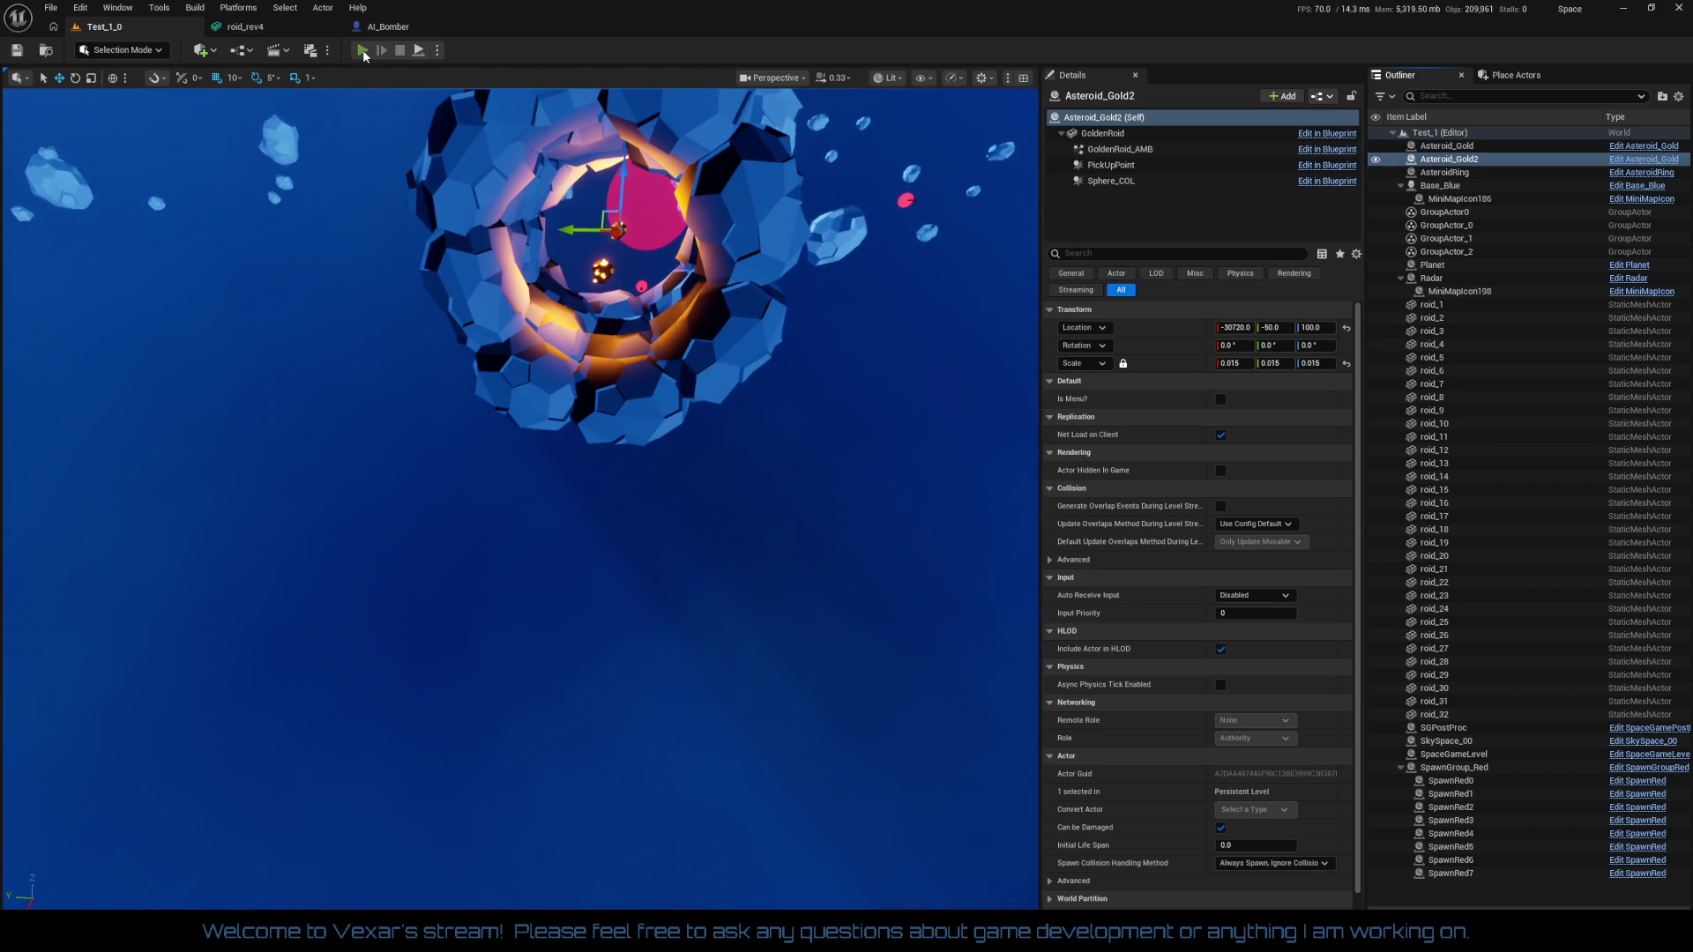
{"action": "left_click", "coordinate": [362, 50]}
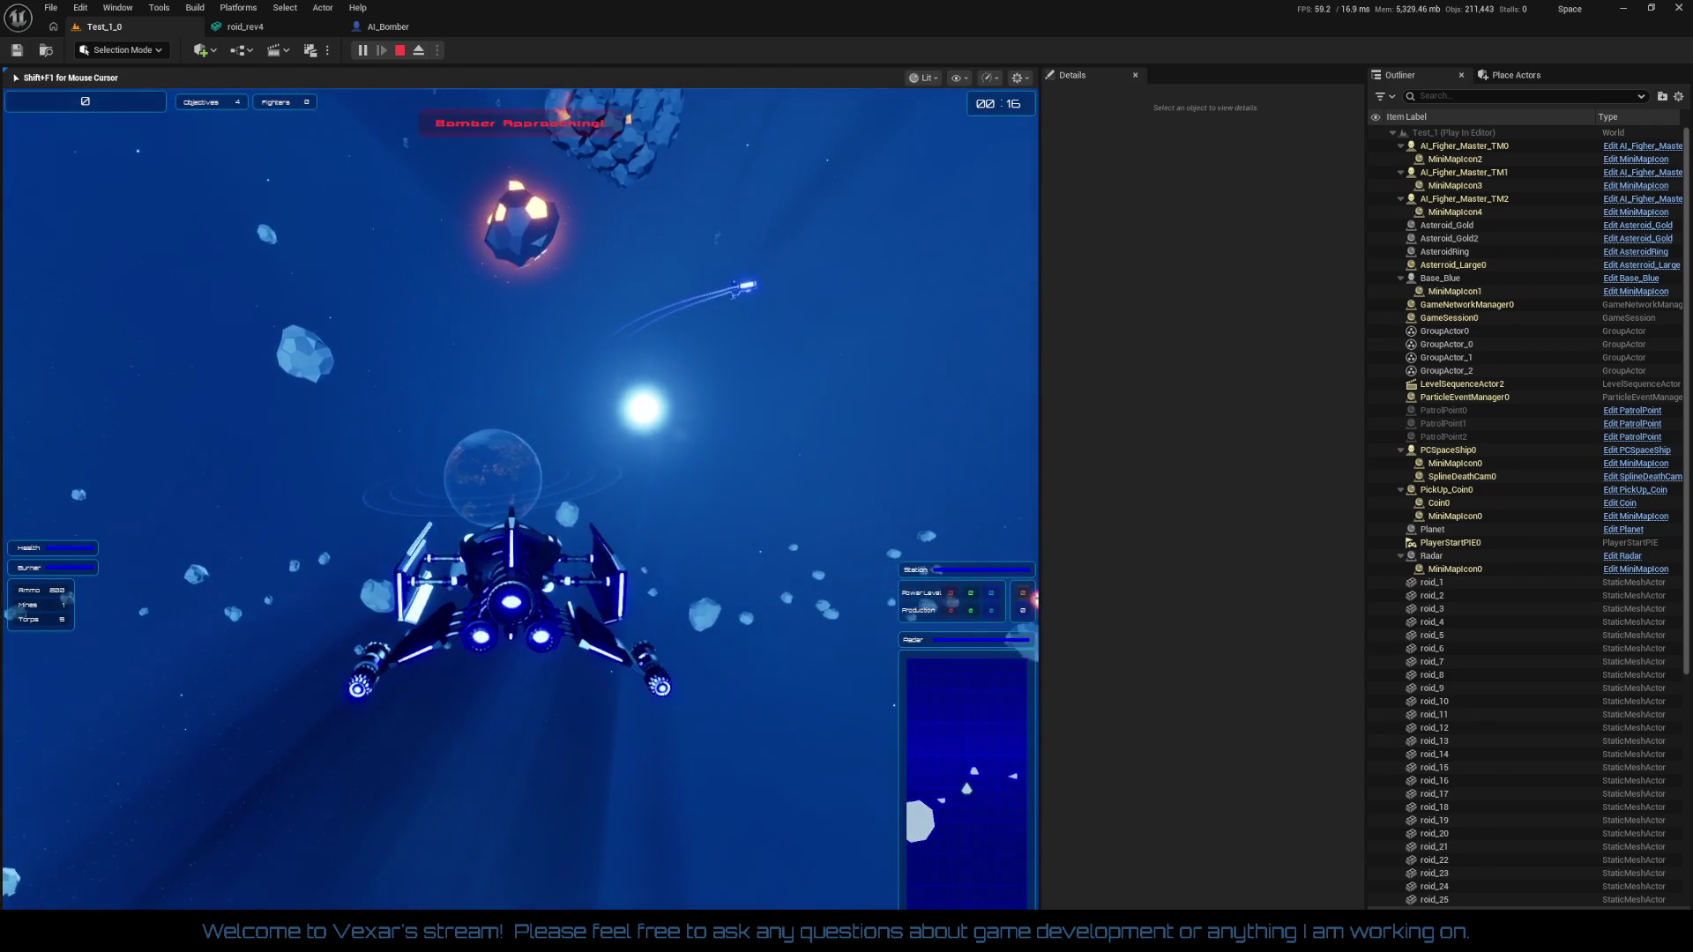
{"action": "key", "text": "Escape"}
Select roid_1 through roid_32 plus the group actors and frame them in view
{"action": "left_click_drag", "start_coordinate": [411, 339], "coordinate": [411, 480]}
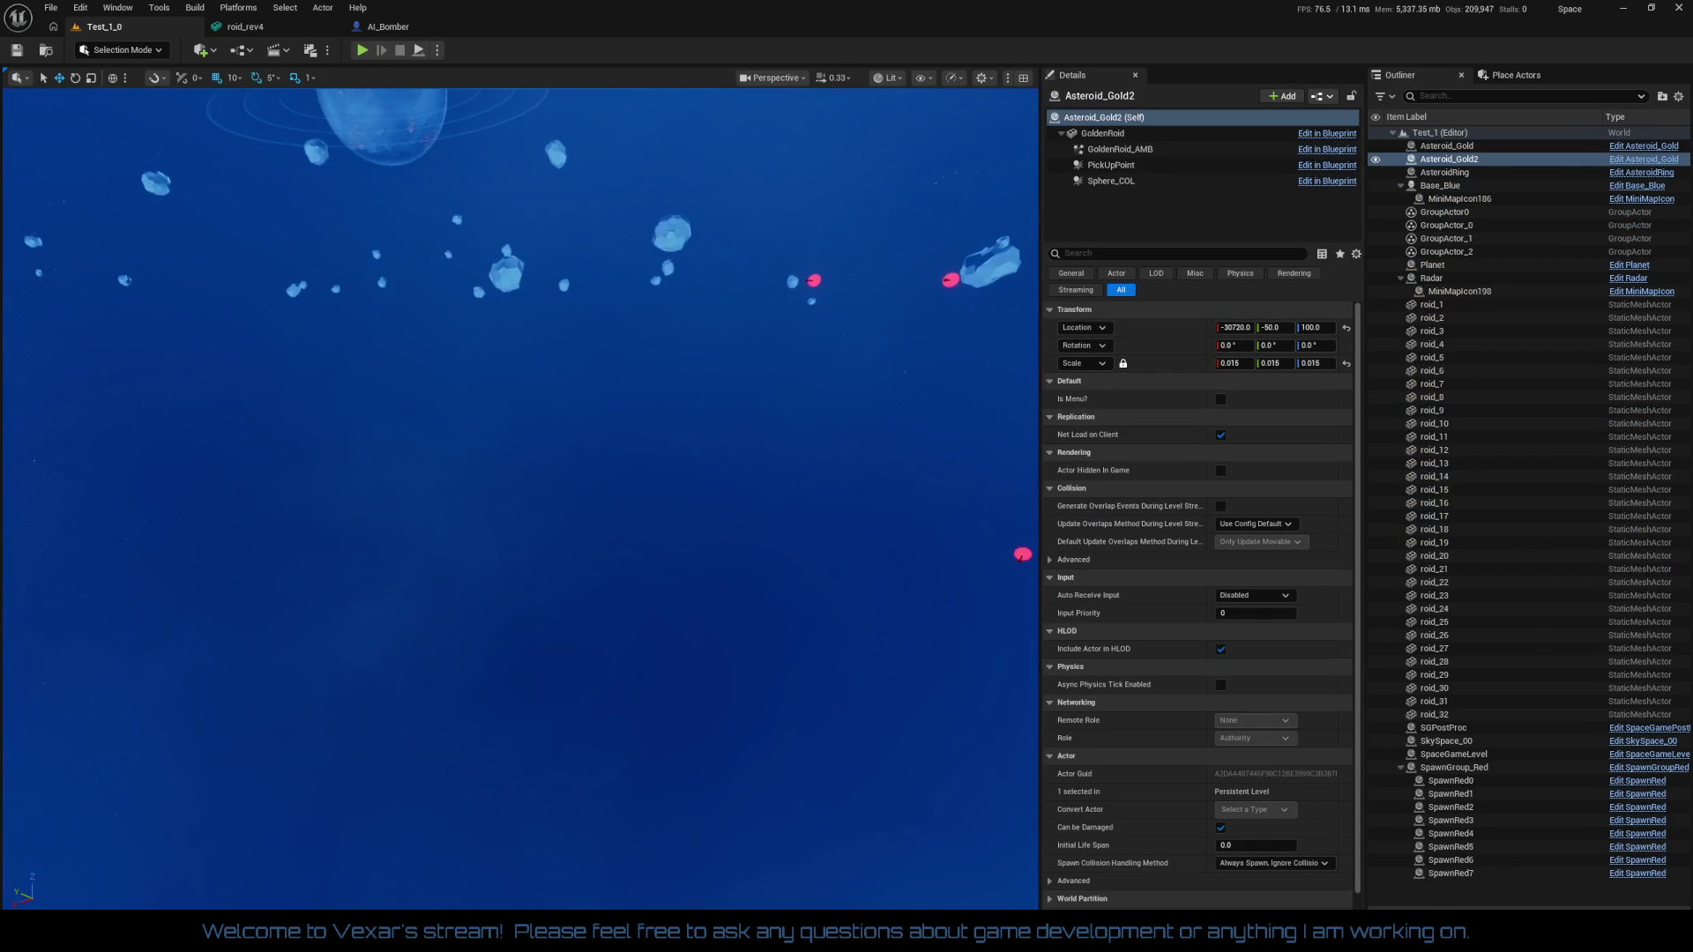
{"action": "left_click_drag", "start_coordinate": [704, 510], "coordinate": [732, 510]}
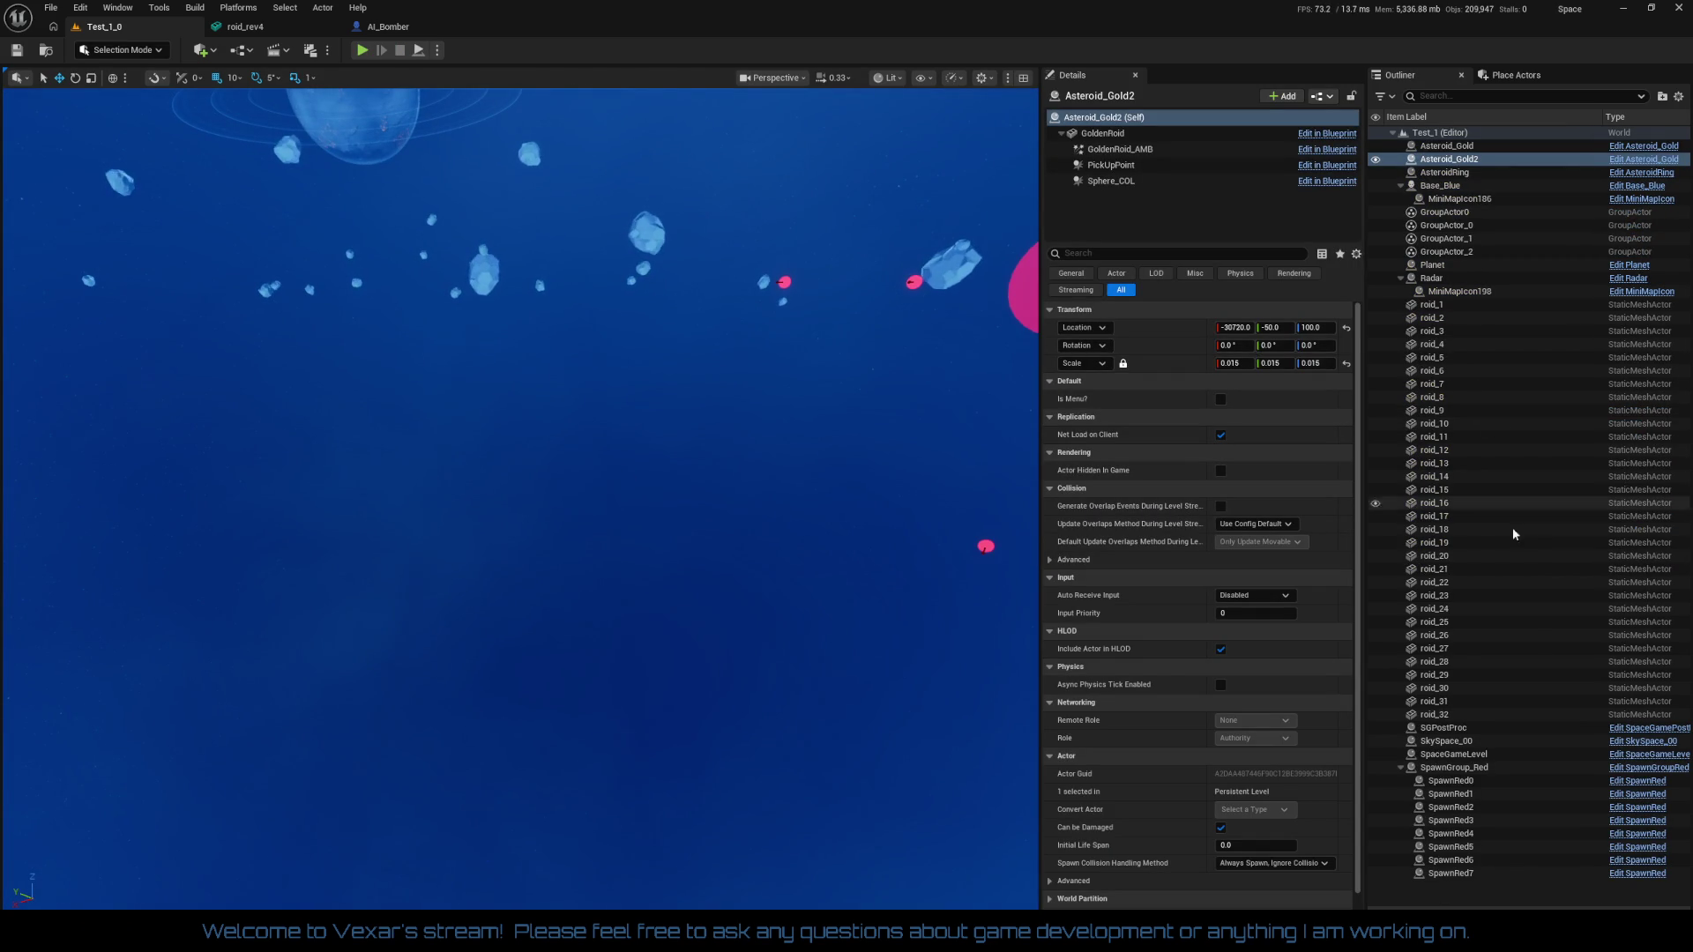
{"action": "left_click", "coordinate": [1436, 305]}
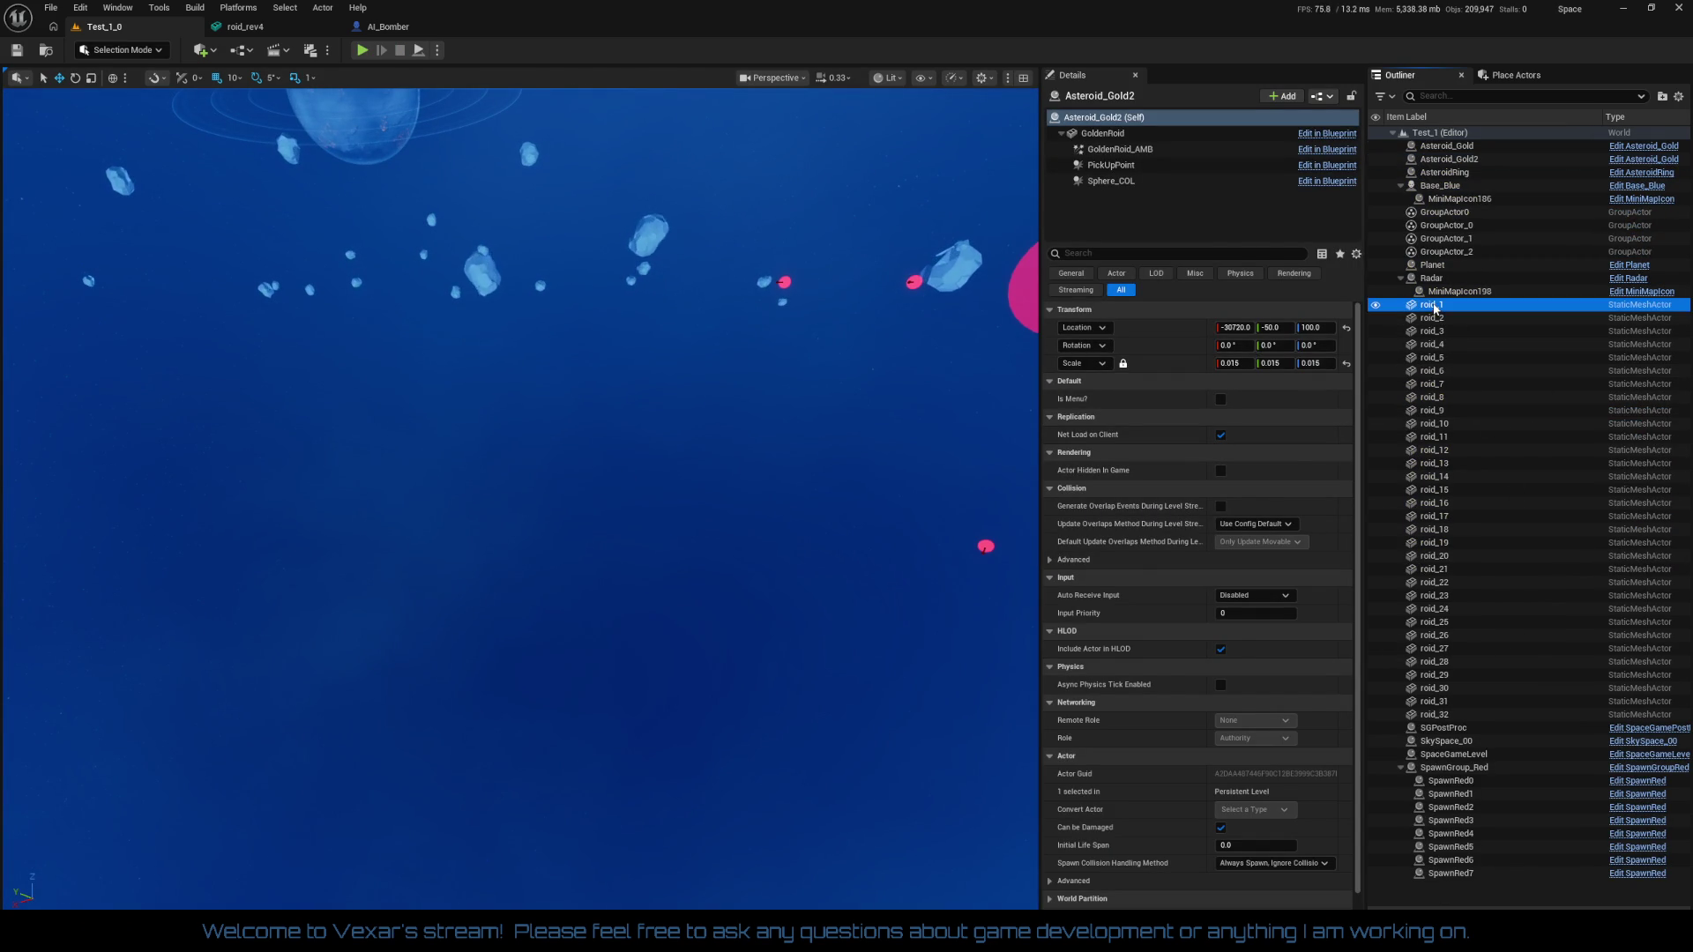
{"action": "left_click", "coordinate": [1433, 397], "text": "shift"}
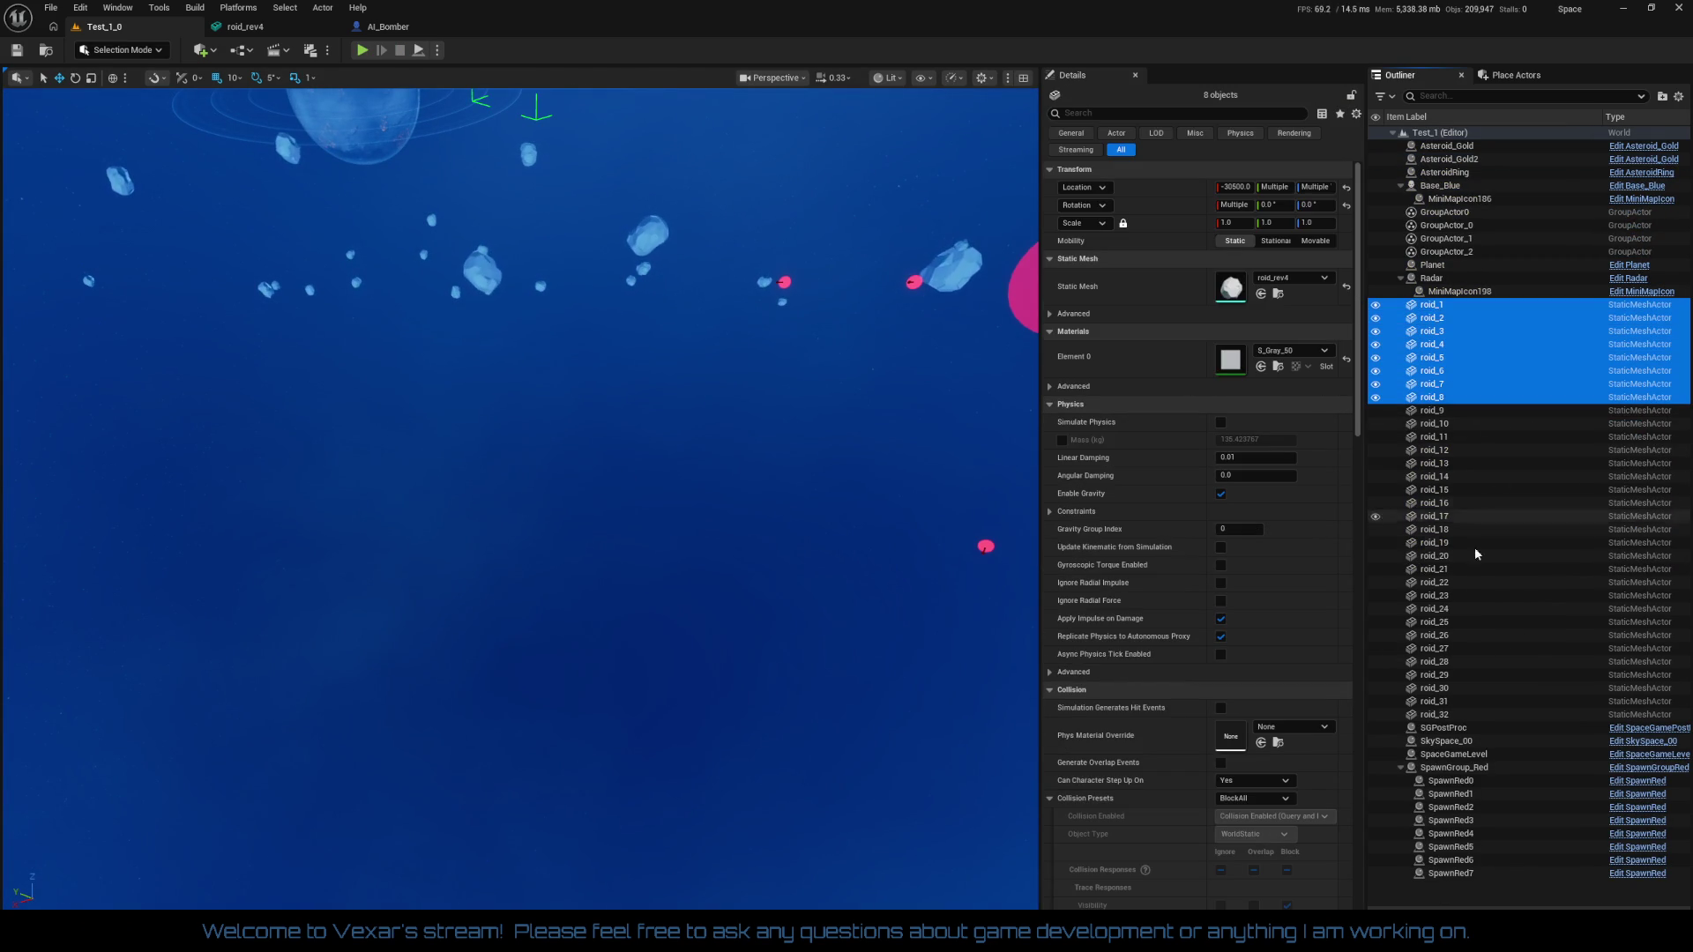
{"action": "left_click", "coordinate": [1464, 715], "text": "shift"}
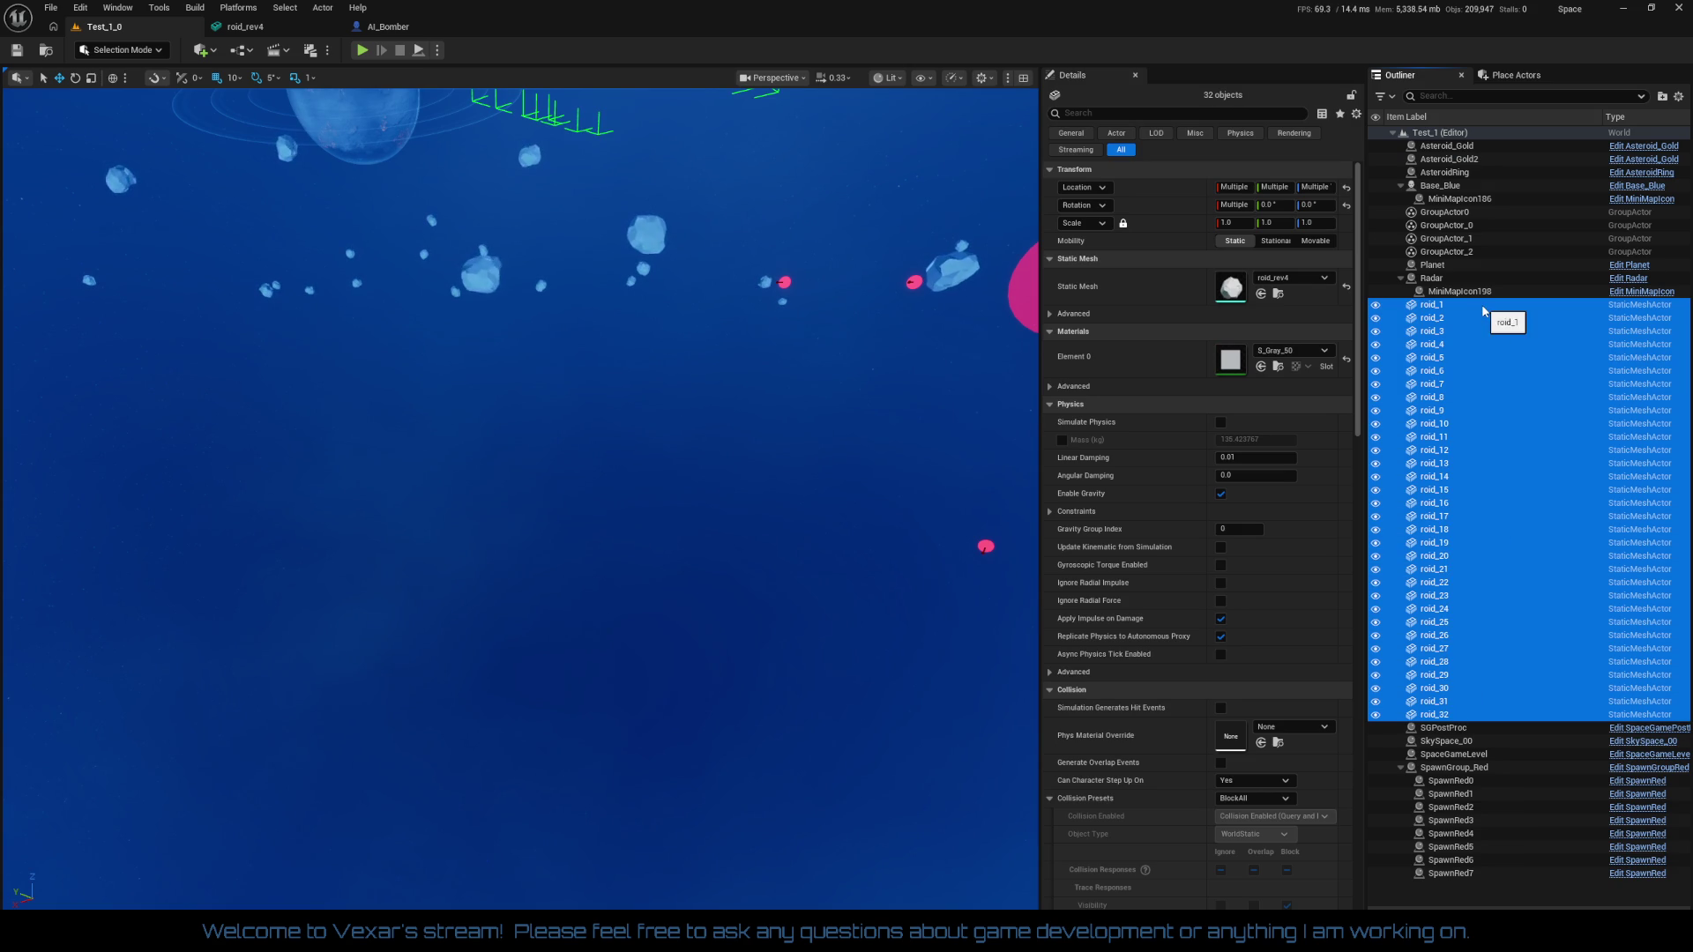
{"action": "left_click", "coordinate": [1444, 212]}
{"action": "left_click", "coordinate": [1461, 252], "text": "shift"}
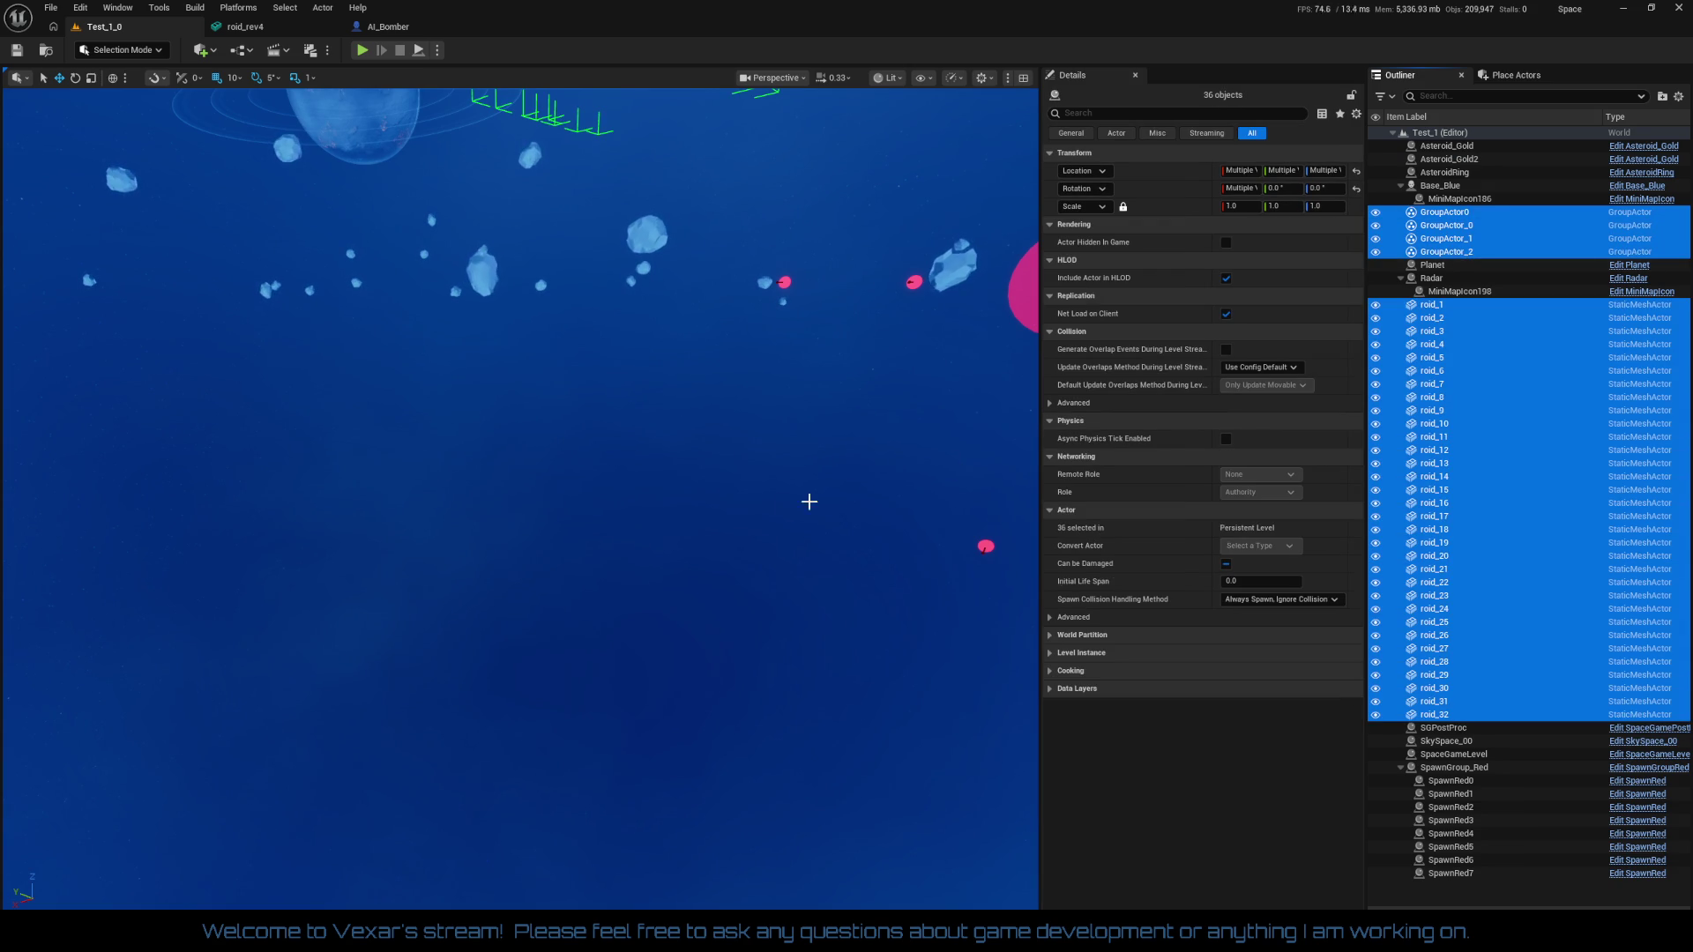
{"action": "key", "text": "f"}
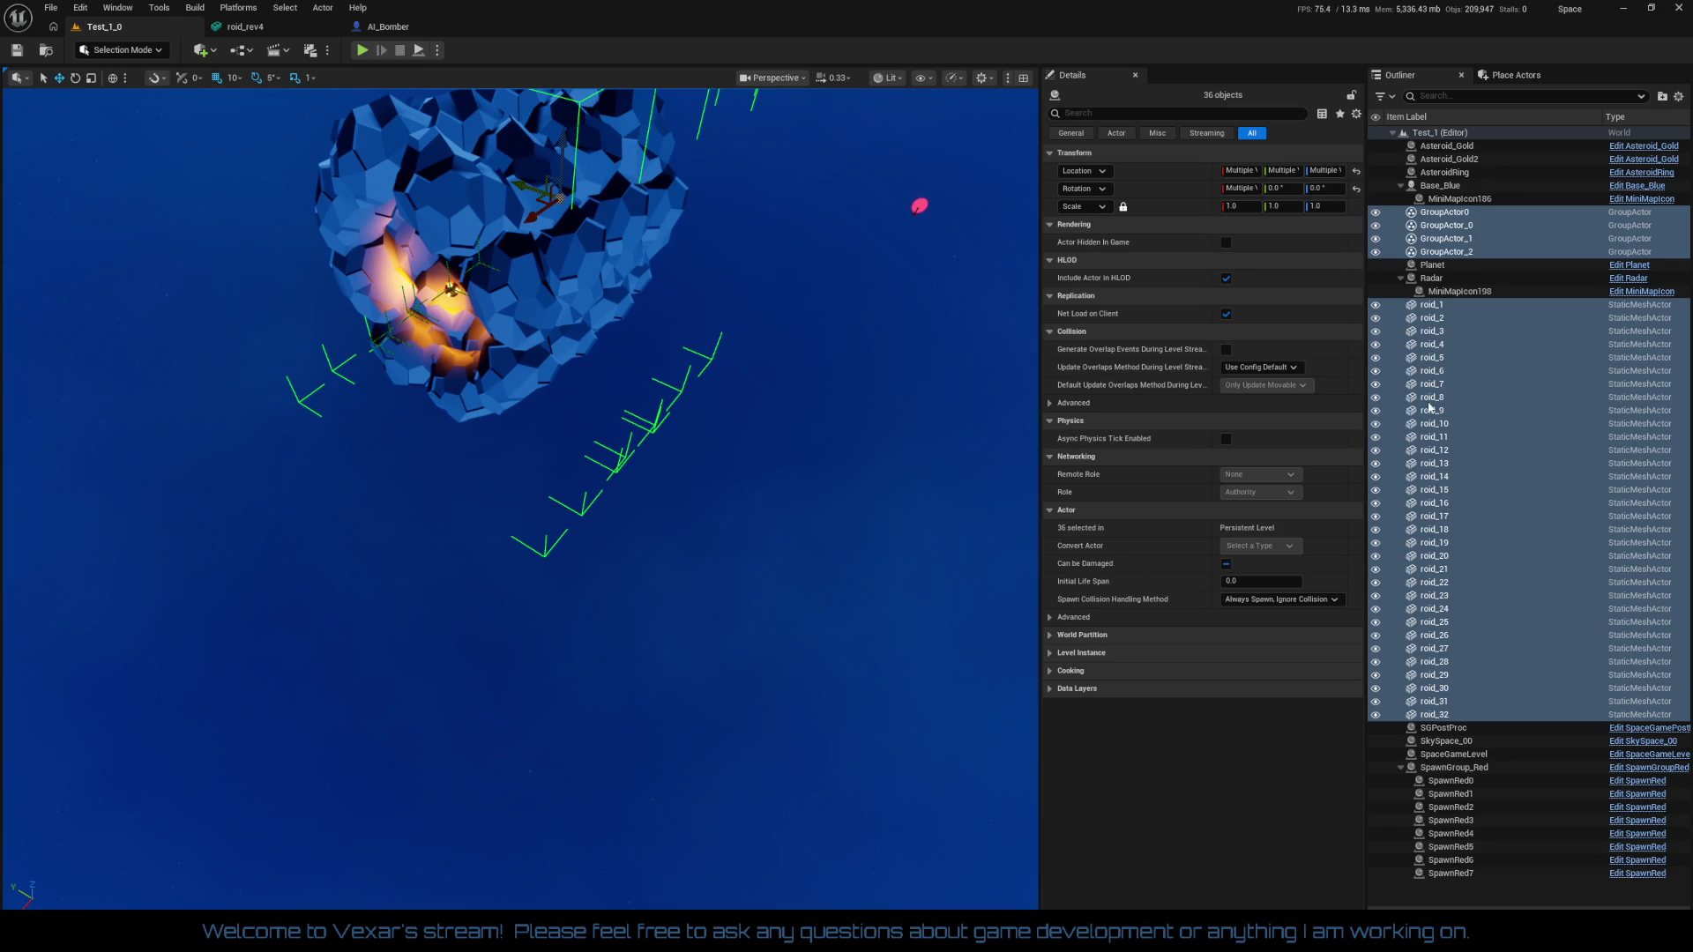
Nest Asteroid_Gold and Asteroid_Gold2 under GroupActor0, then frame it with the shell pieces
{"action": "left_click", "coordinate": [1488, 146]}
{"action": "left_click", "coordinate": [1477, 160], "text": "ctrl"}
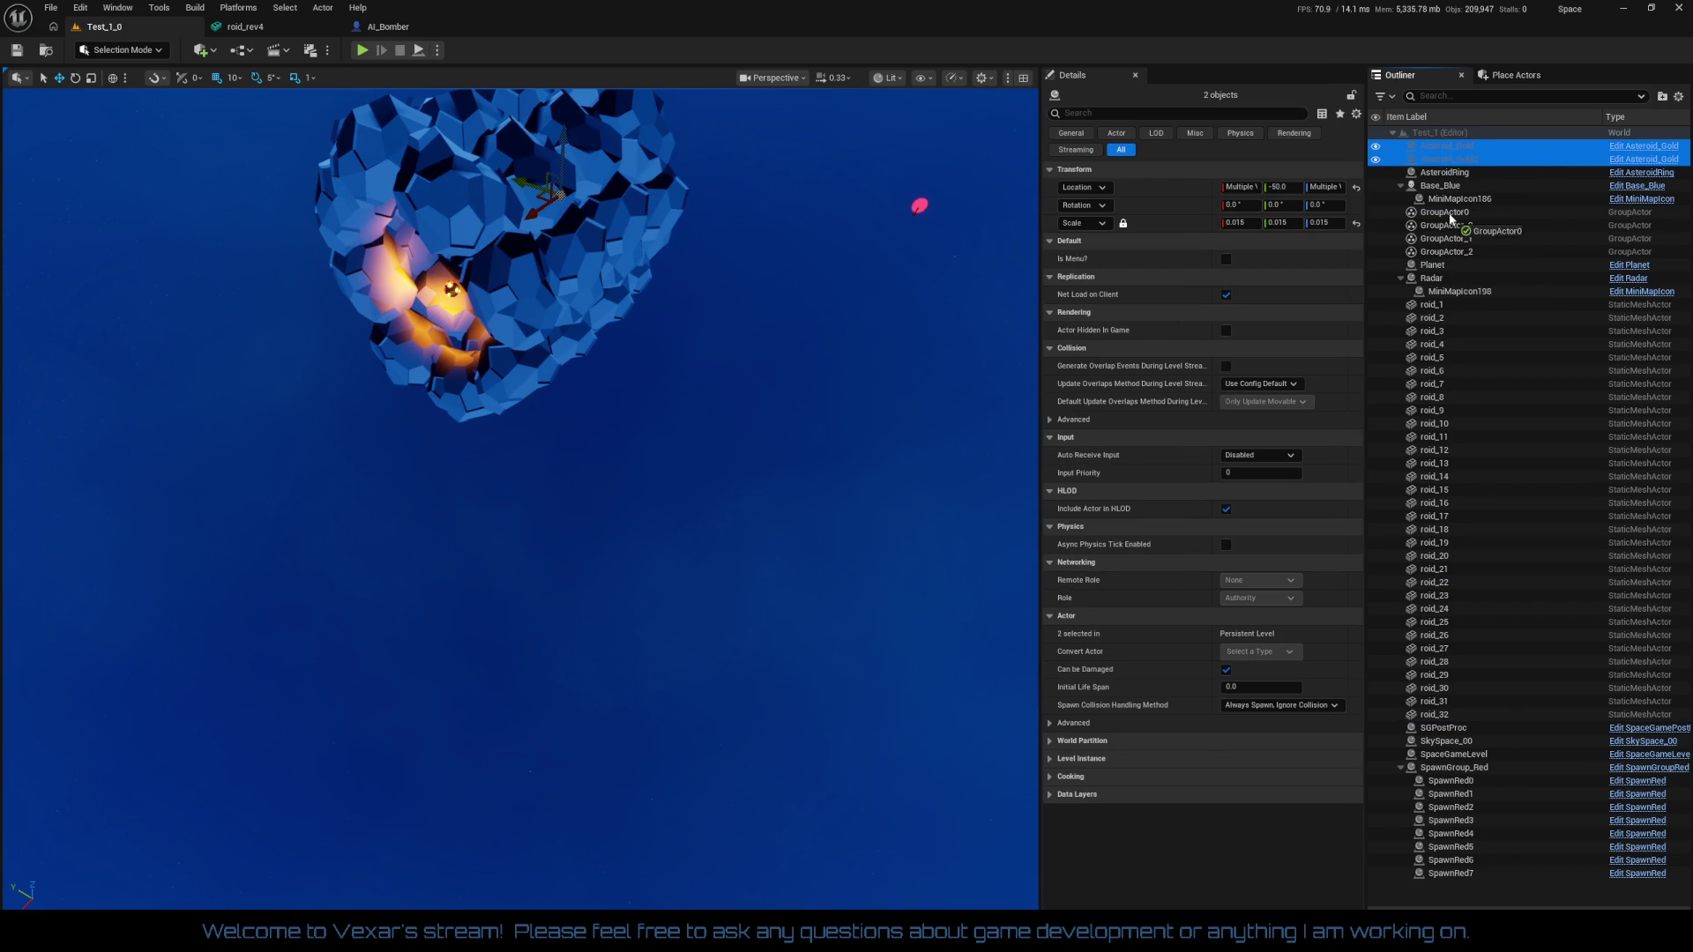
{"action": "left_click_drag", "start_coordinate": [1451, 218], "coordinate": [1450, 217]}
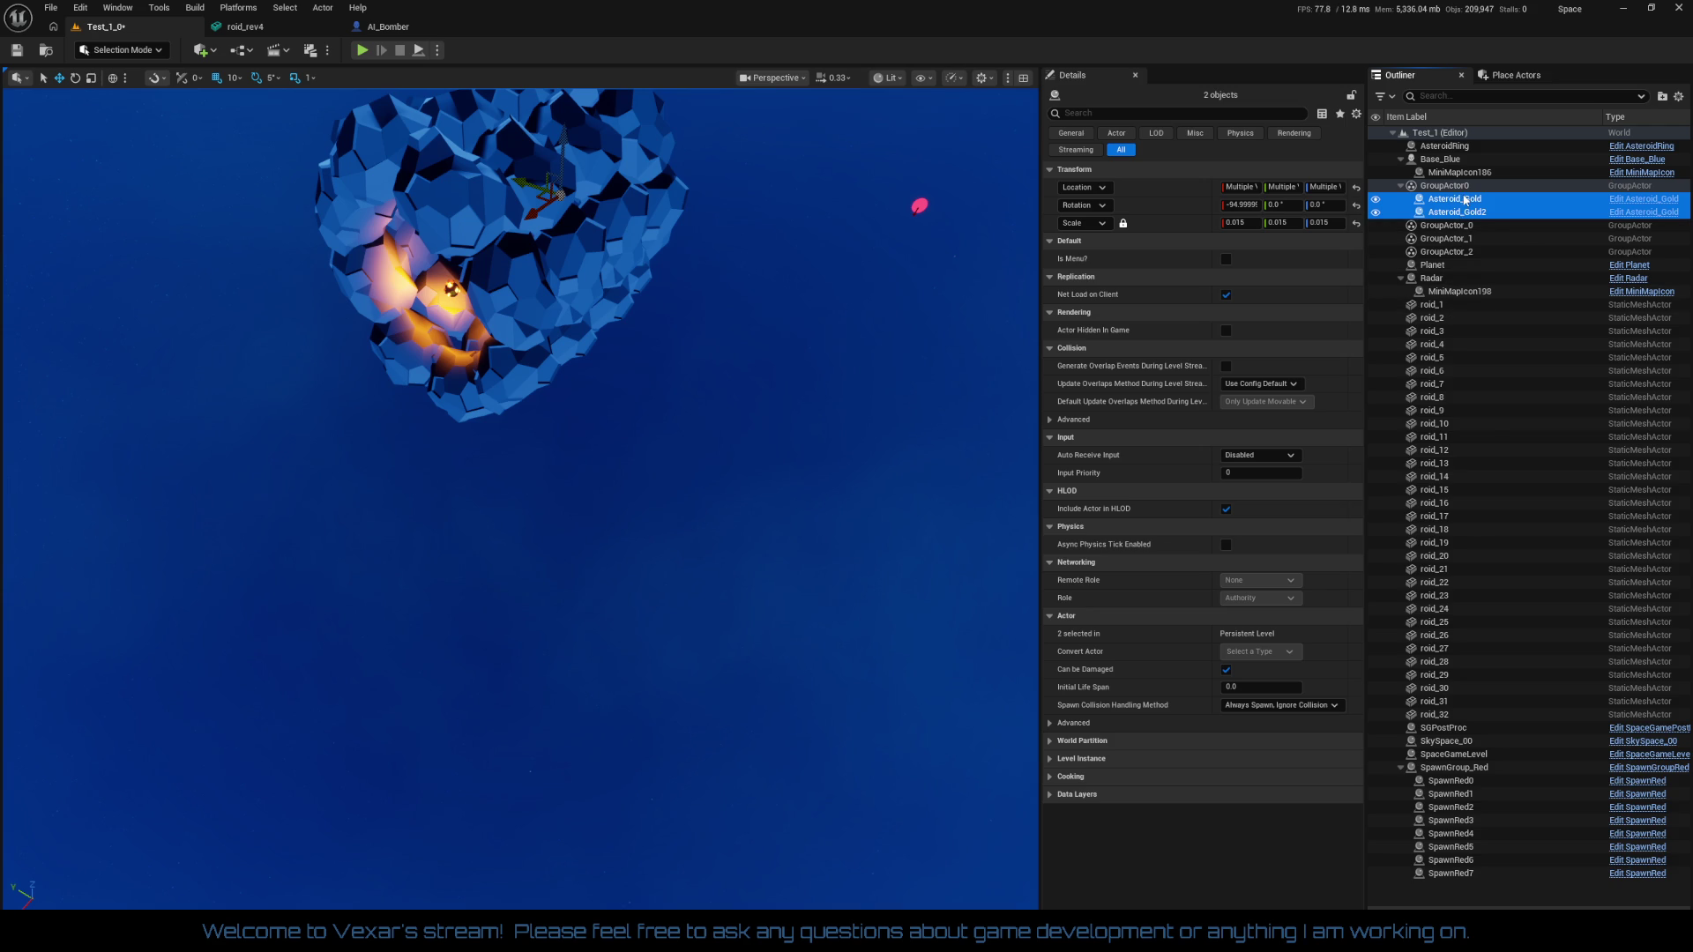
{"action": "left_click", "coordinate": [1457, 188]}
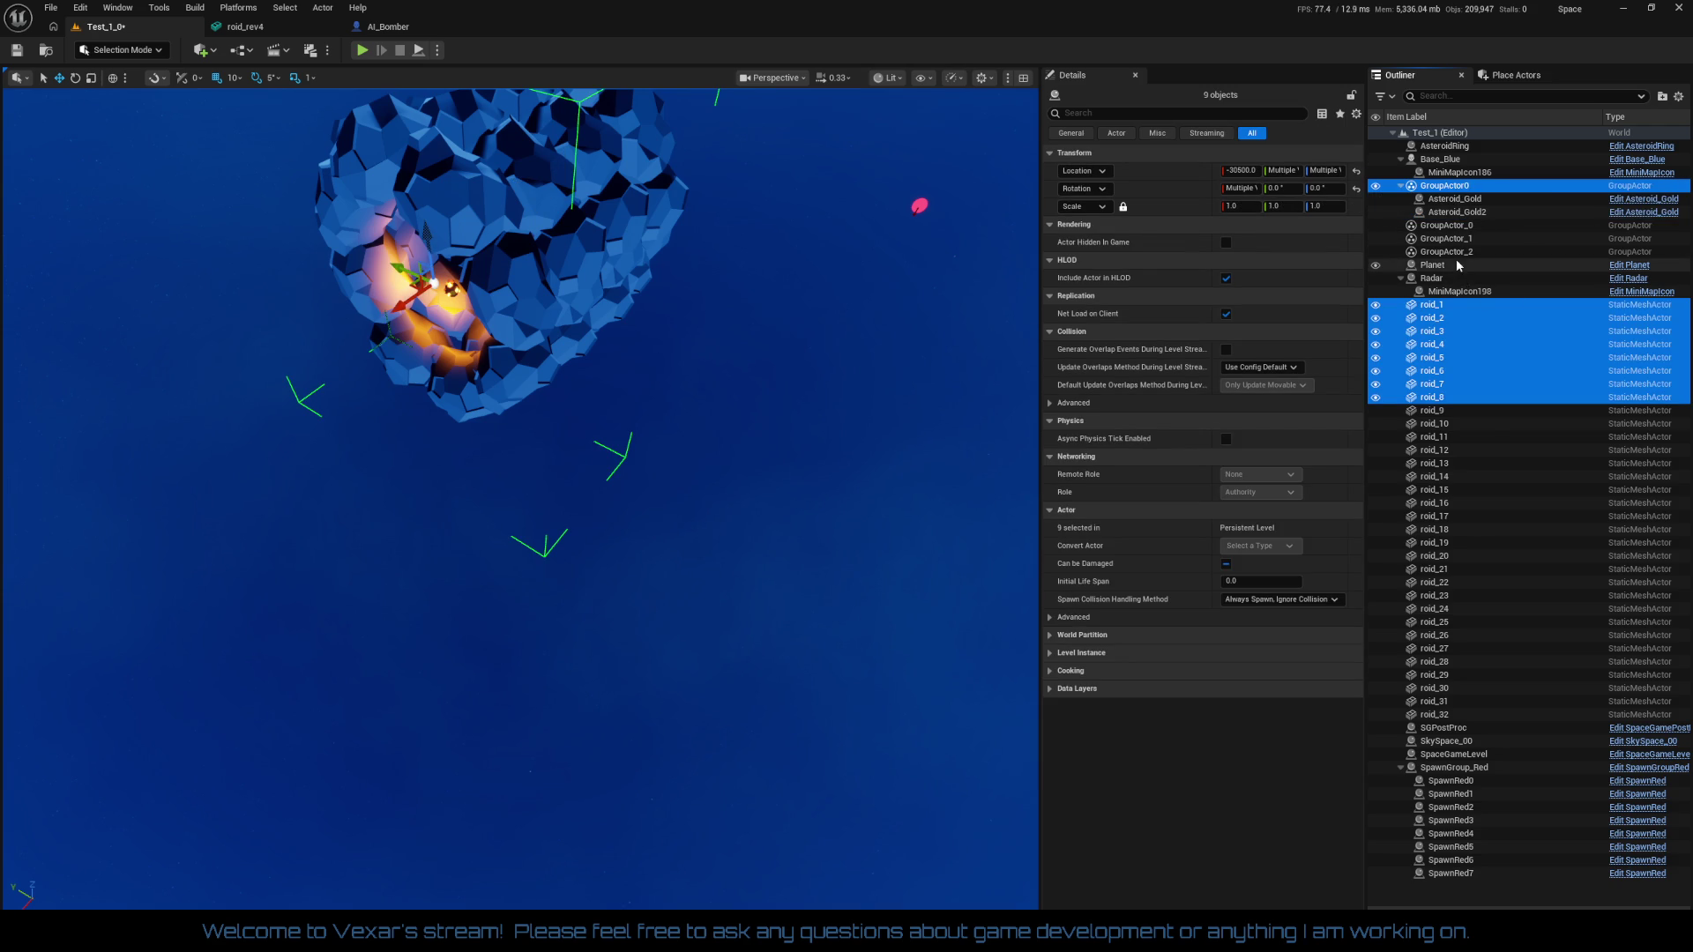
{"action": "left_click", "coordinate": [1453, 255], "text": "shift"}
{"action": "key", "text": "f"}
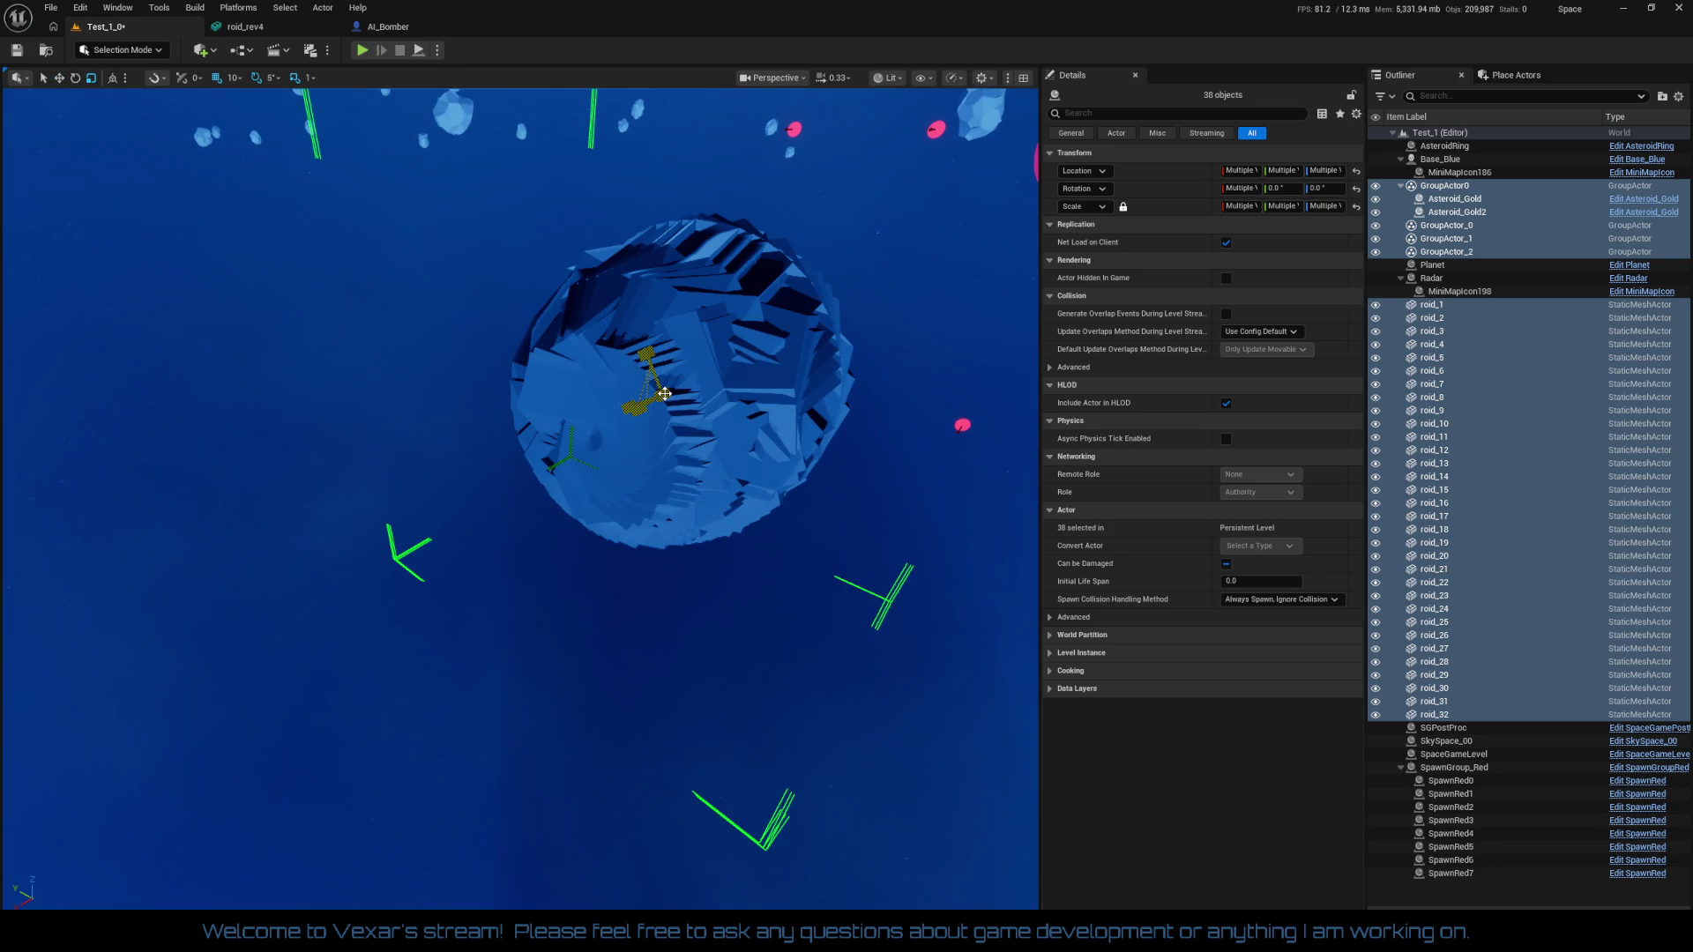
Undo the accidental scaling, then scale the asteroid cluster up into a huge shell
{"action": "key", "text": "ctrl+z"}
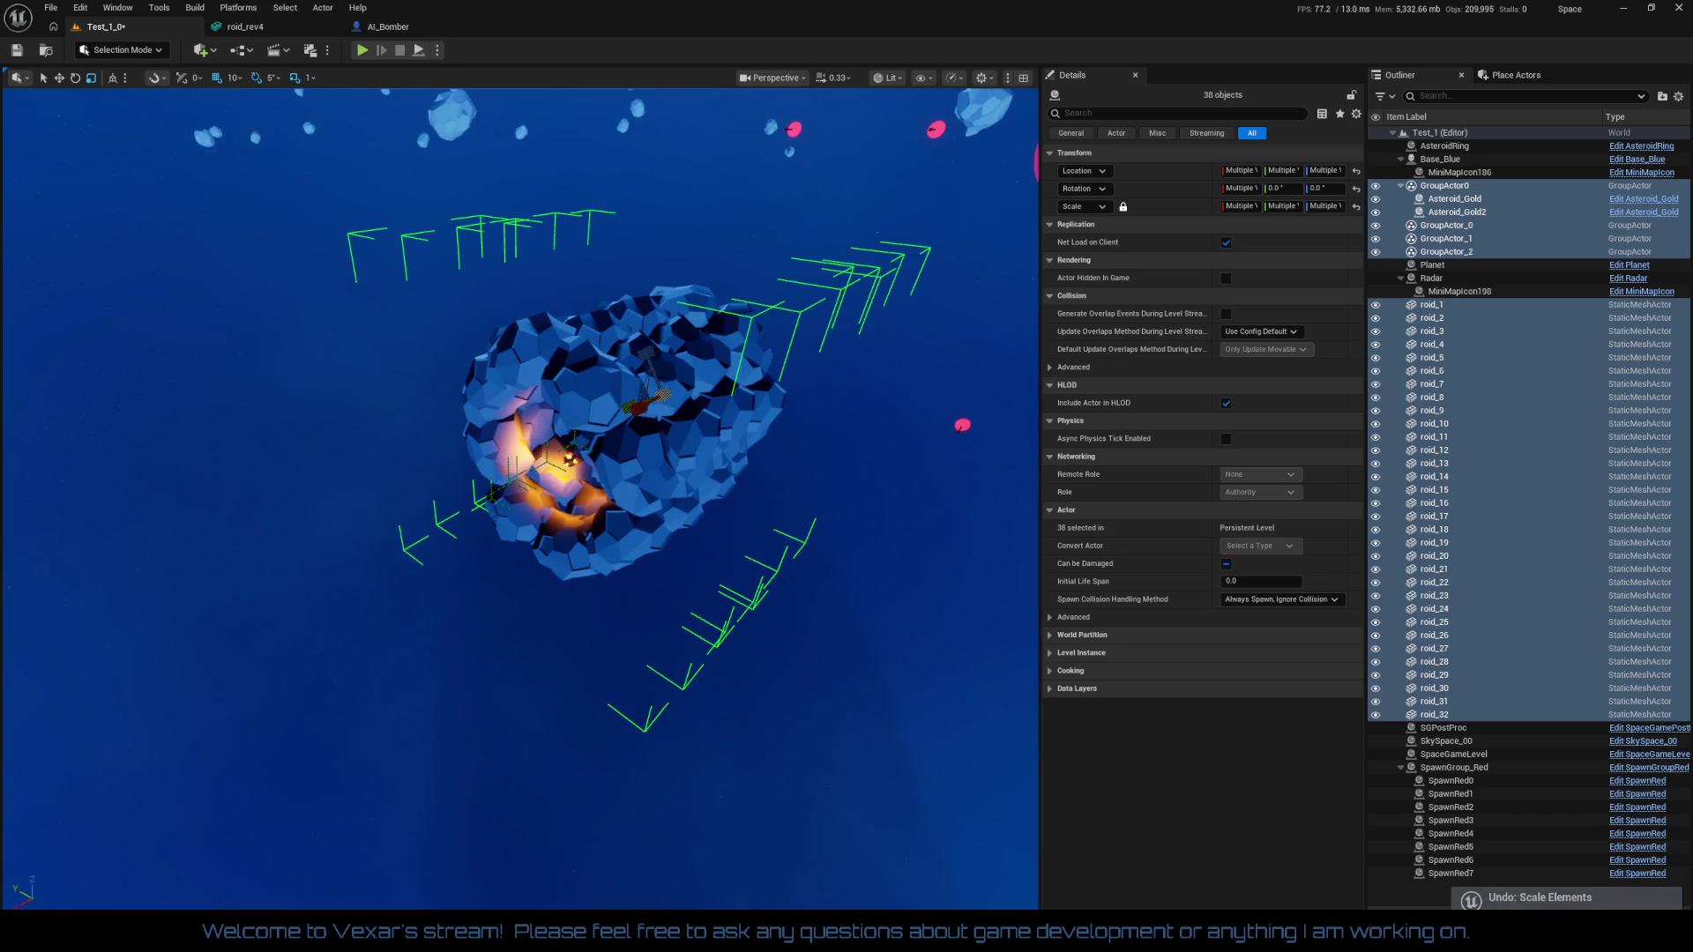
{"action": "mouse_move", "coordinate": [691, 557]}
{"action": "left_mouse_down"}
{"action": "mouse_move", "coordinate": [741, 529]}
{"action": "mouse_move", "coordinate": [692, 557]}
{"action": "left_mouse_up"}
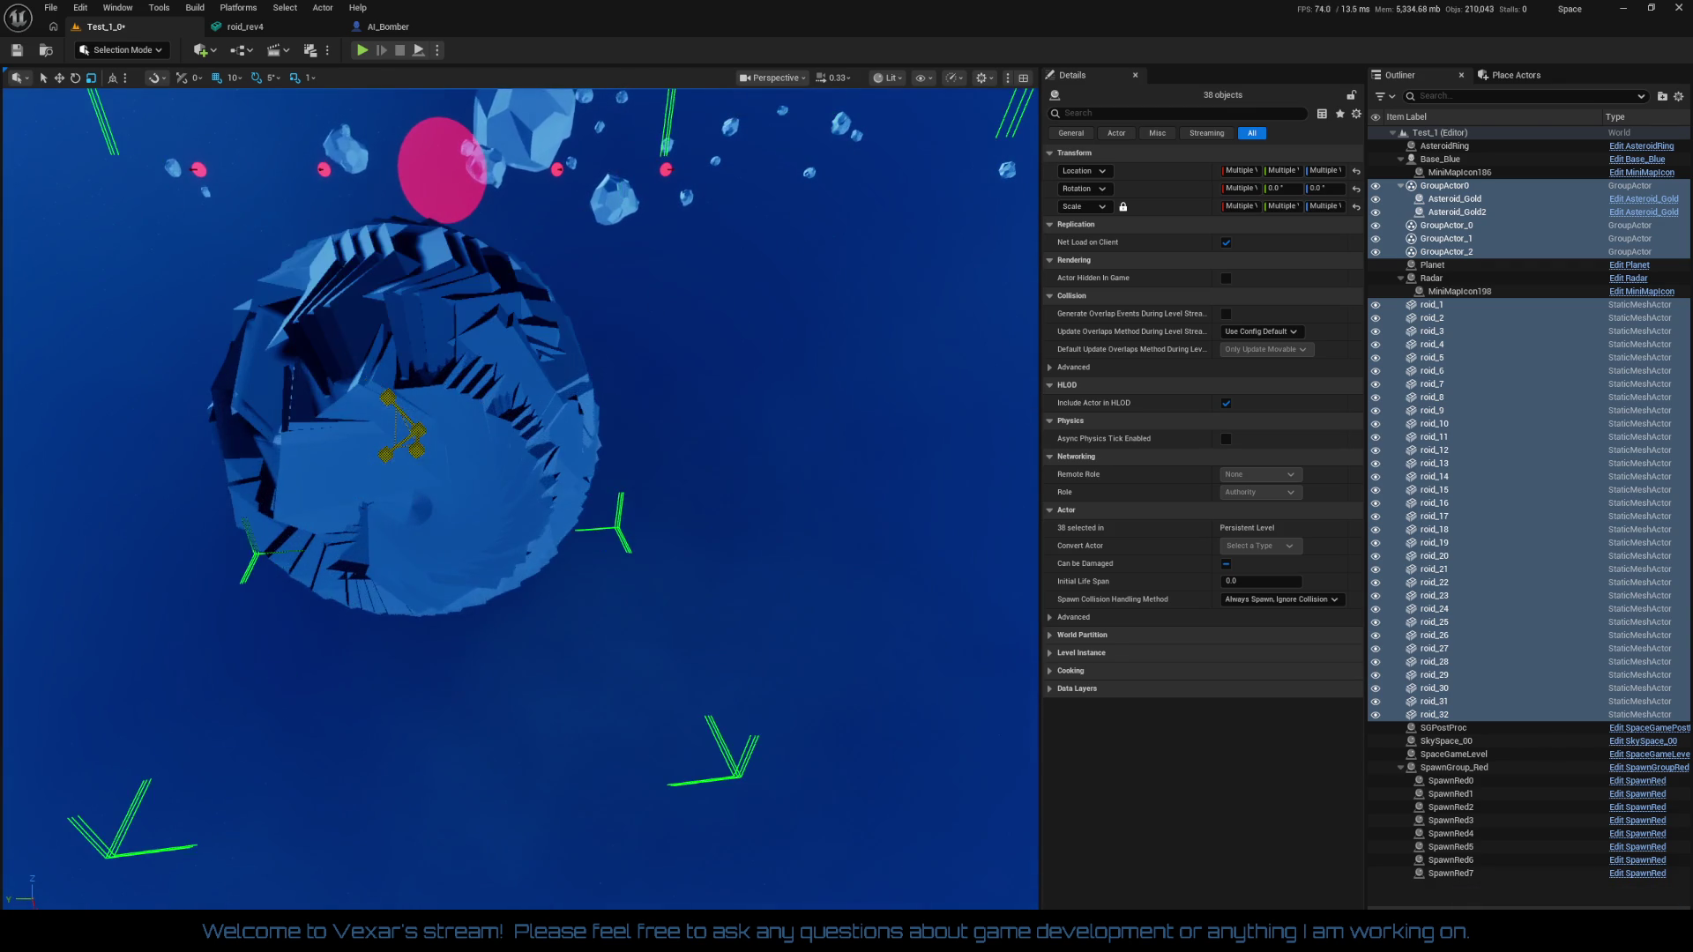
{"action": "key", "text": "ctrl+z"}
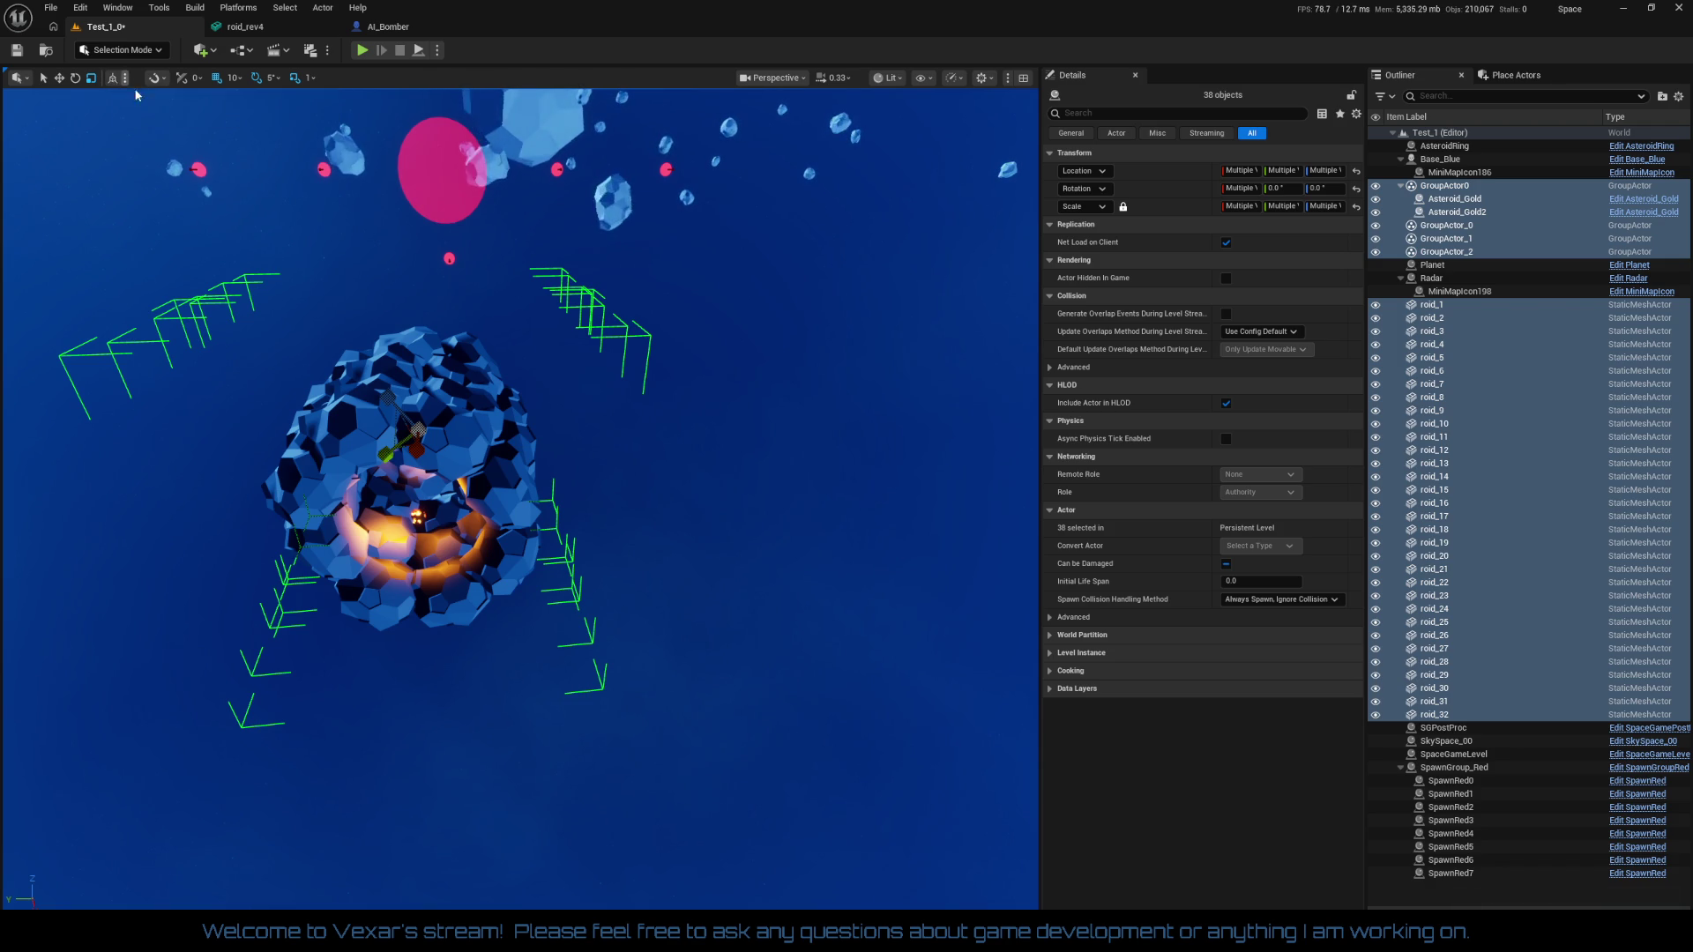
{"action": "left_click", "coordinate": [116, 79]}
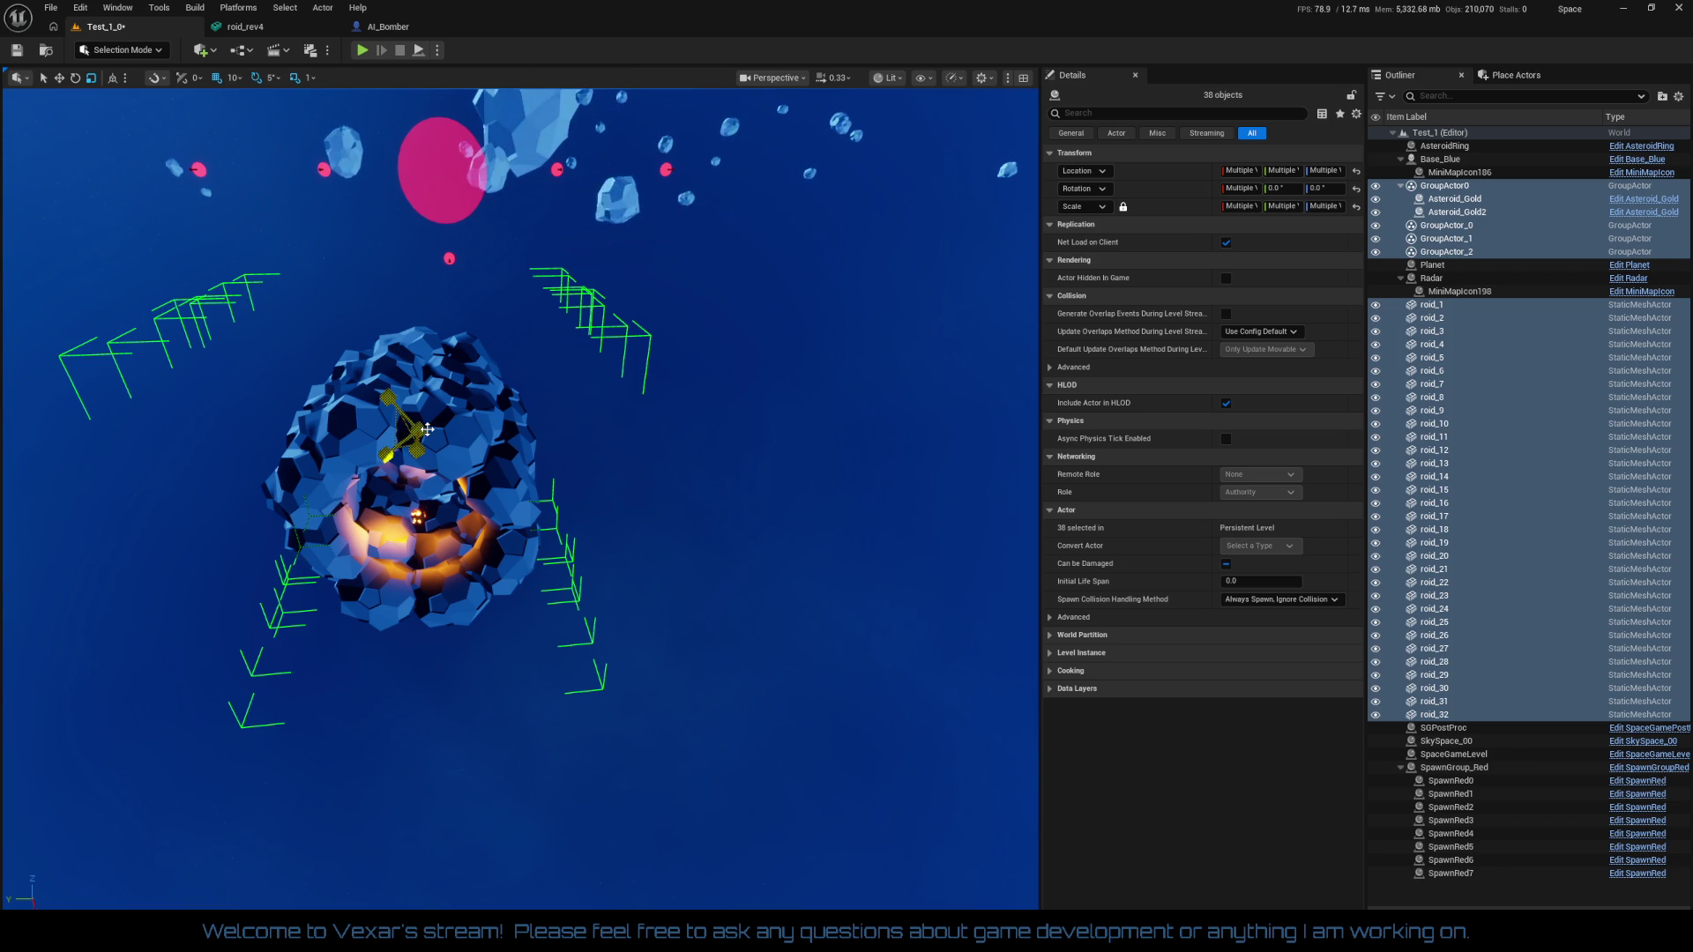
{"action": "mouse_move", "coordinate": [425, 433]}
{"action": "left_mouse_down"}
{"action": "mouse_move", "coordinate": [405, 458]}
{"action": "mouse_move", "coordinate": [502, 361]}
{"action": "mouse_move", "coordinate": [378, 434]}
{"action": "mouse_move", "coordinate": [782, 389]}
{"action": "mouse_move", "coordinate": [719, 736]}
{"action": "mouse_move", "coordinate": [696, 749]}
{"action": "mouse_move", "coordinate": [670, 731]}
{"action": "mouse_move", "coordinate": [656, 648]}
{"action": "mouse_move", "coordinate": [724, 515]}
{"action": "left_mouse_up"}
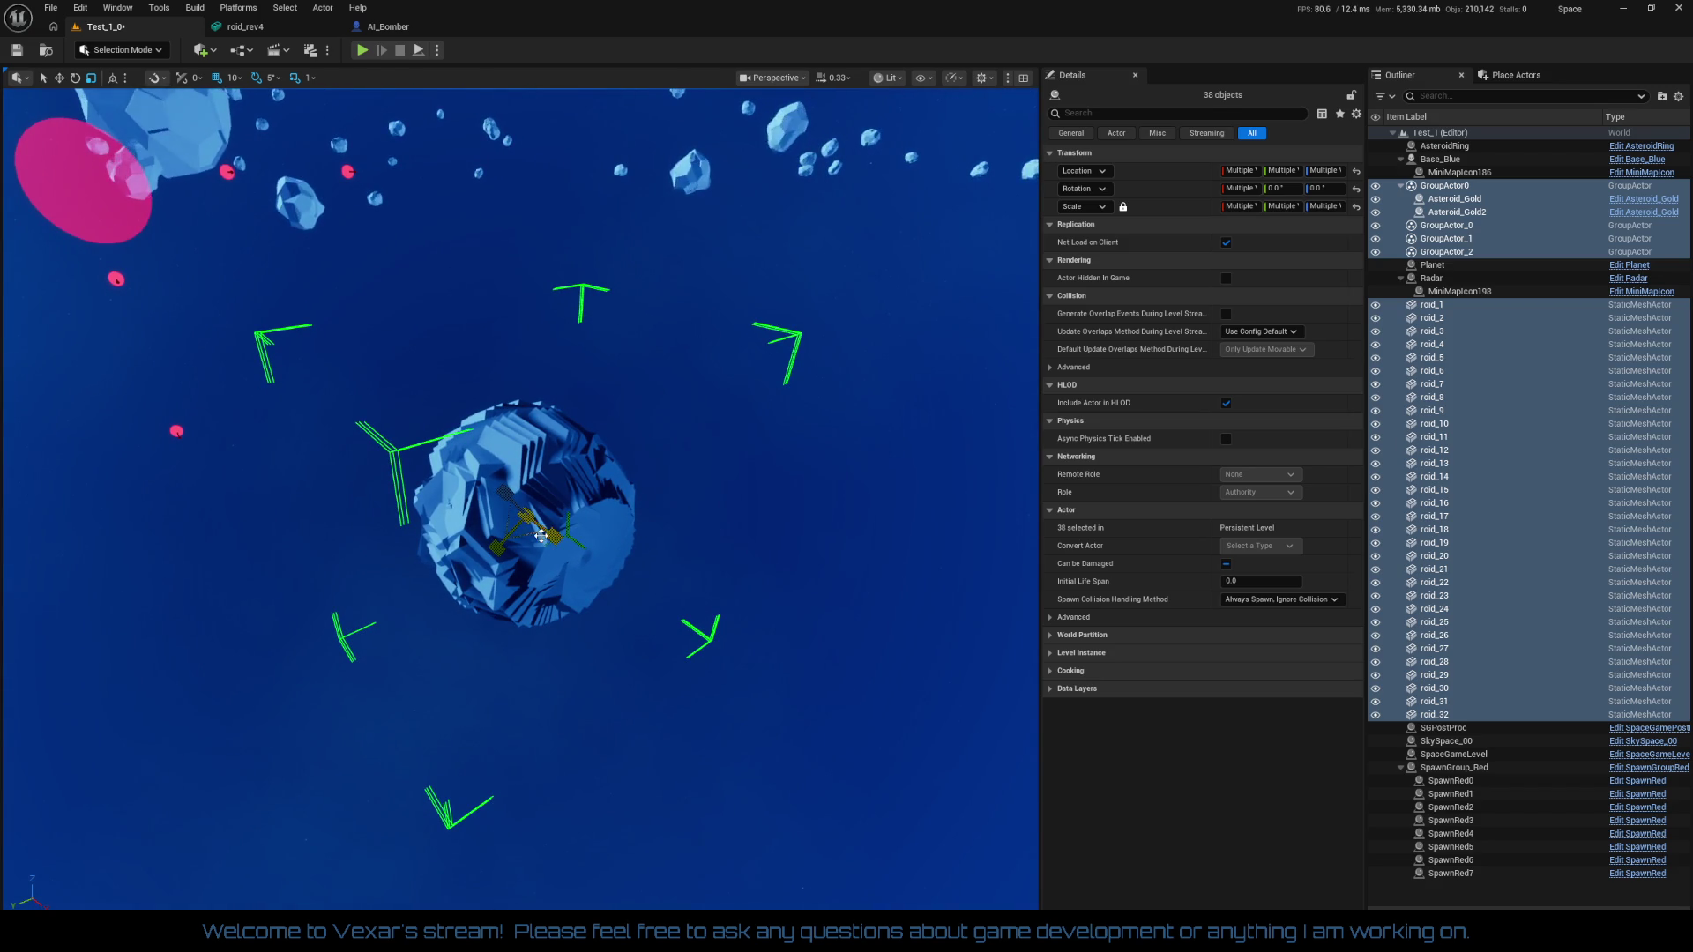
{"action": "scroll", "coordinate": [546, 529], "scroll_direction": "up", "scroll_amount": 5}
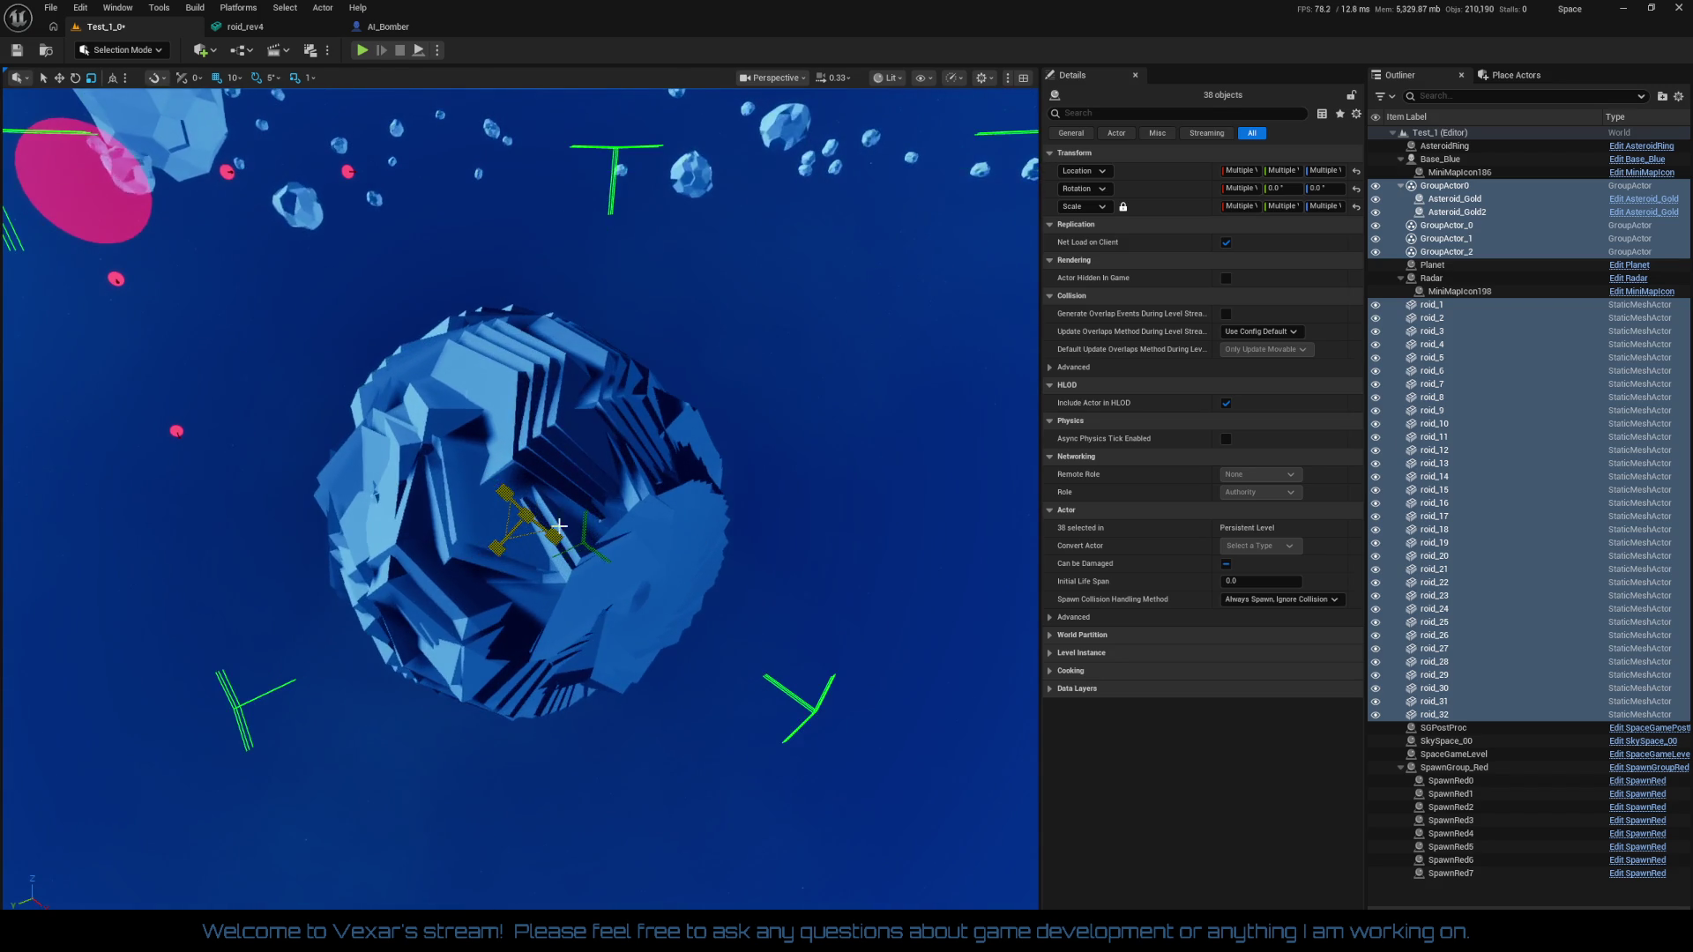
{"action": "mouse_move", "coordinate": [559, 527]}
{"action": "left_mouse_down"}
{"action": "mouse_move", "coordinate": [591, 520]}
{"action": "mouse_move", "coordinate": [582, 467]}
{"action": "mouse_move", "coordinate": [564, 499]}
{"action": "mouse_move", "coordinate": [599, 529]}
{"action": "mouse_move", "coordinate": [724, 551]}
{"action": "left_mouse_up"}
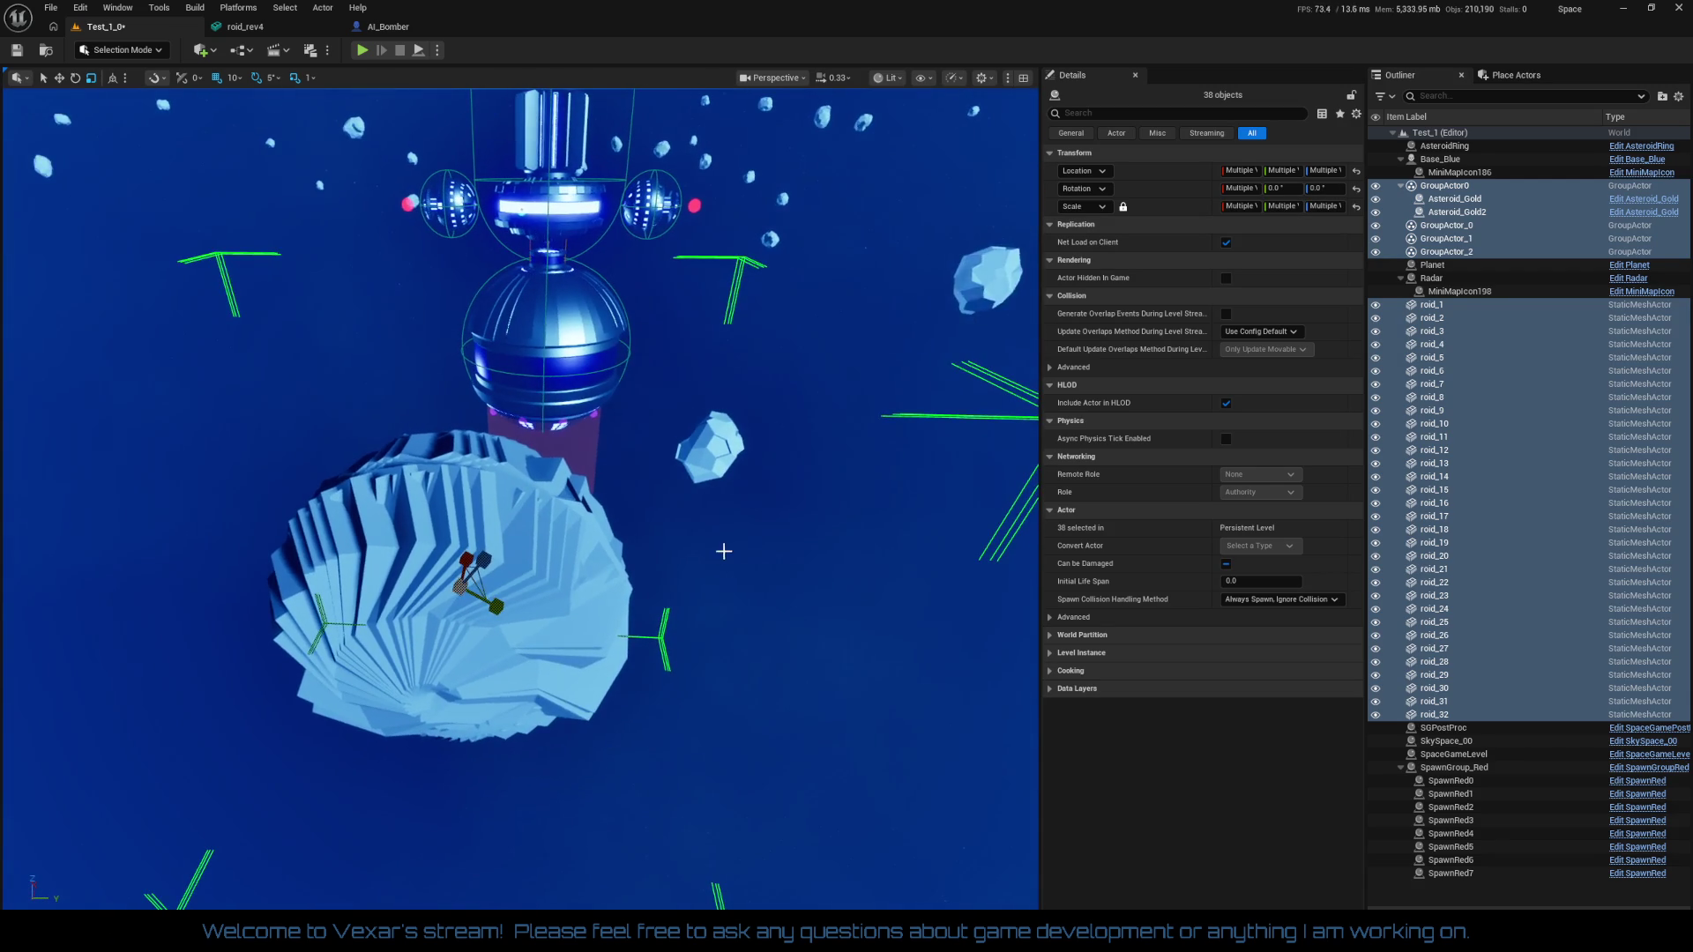
Delete GroupActor_1, GroupActor_2, Asteroid_Gold2 and GroupActor_0 with their roid pieces
{"action": "left_click", "coordinate": [1446, 226], "text": "ctrl"}
{"action": "left_click", "coordinate": [1464, 238], "text": "ctrl"}
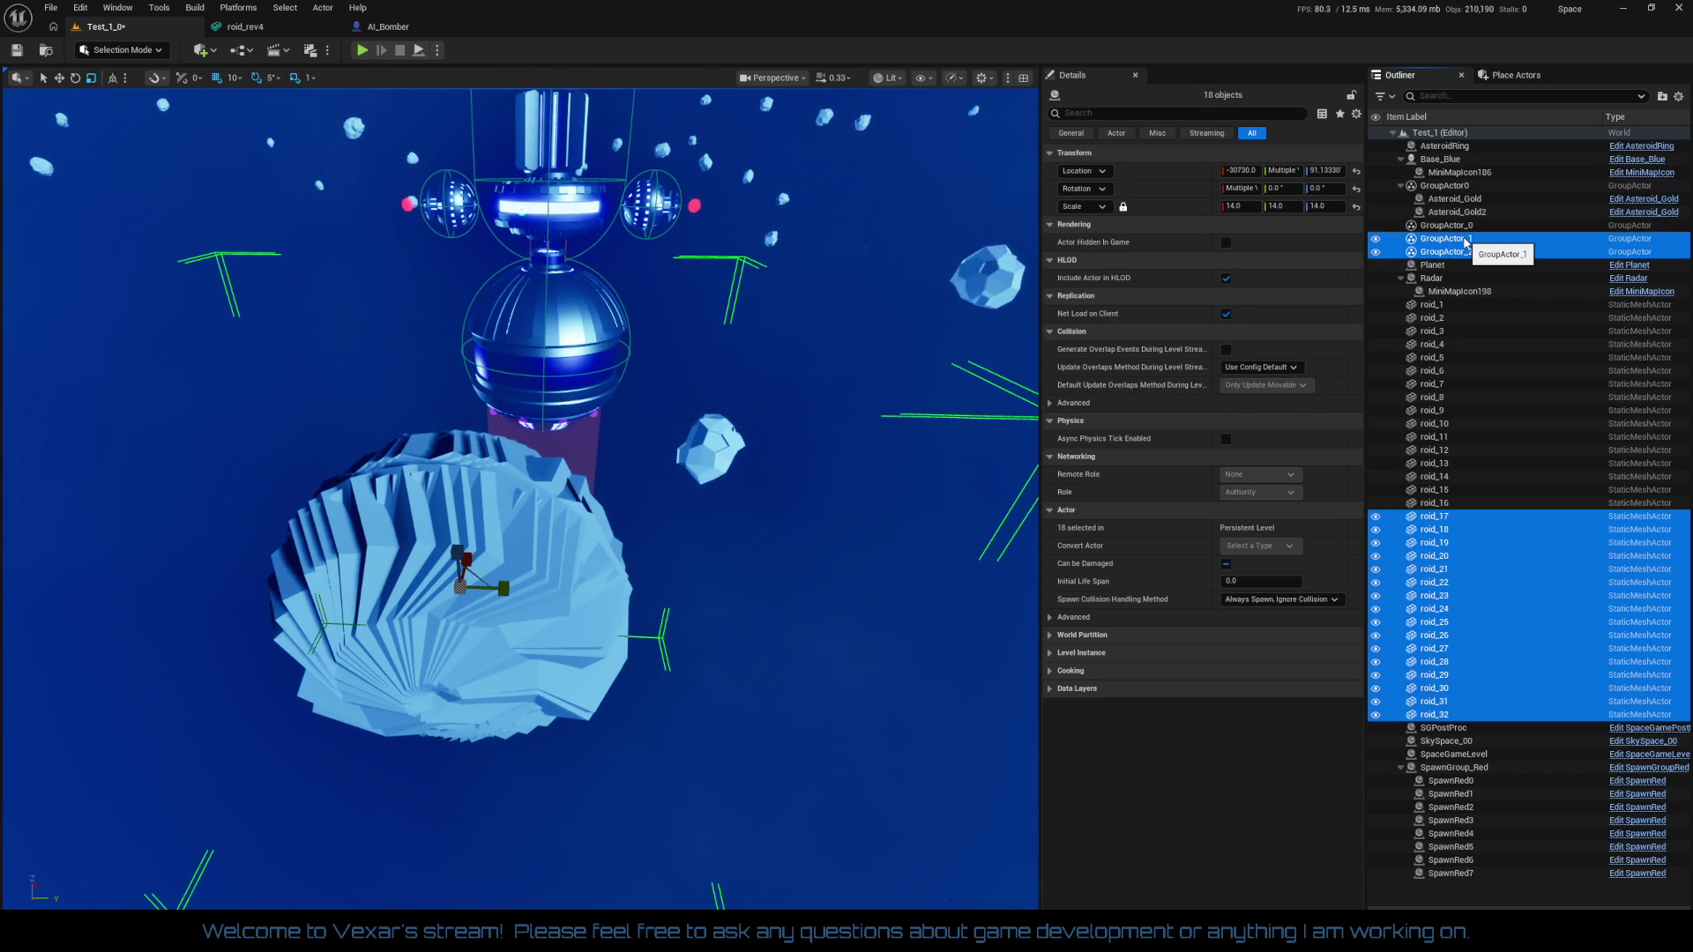
{"action": "key", "text": "Delete"}
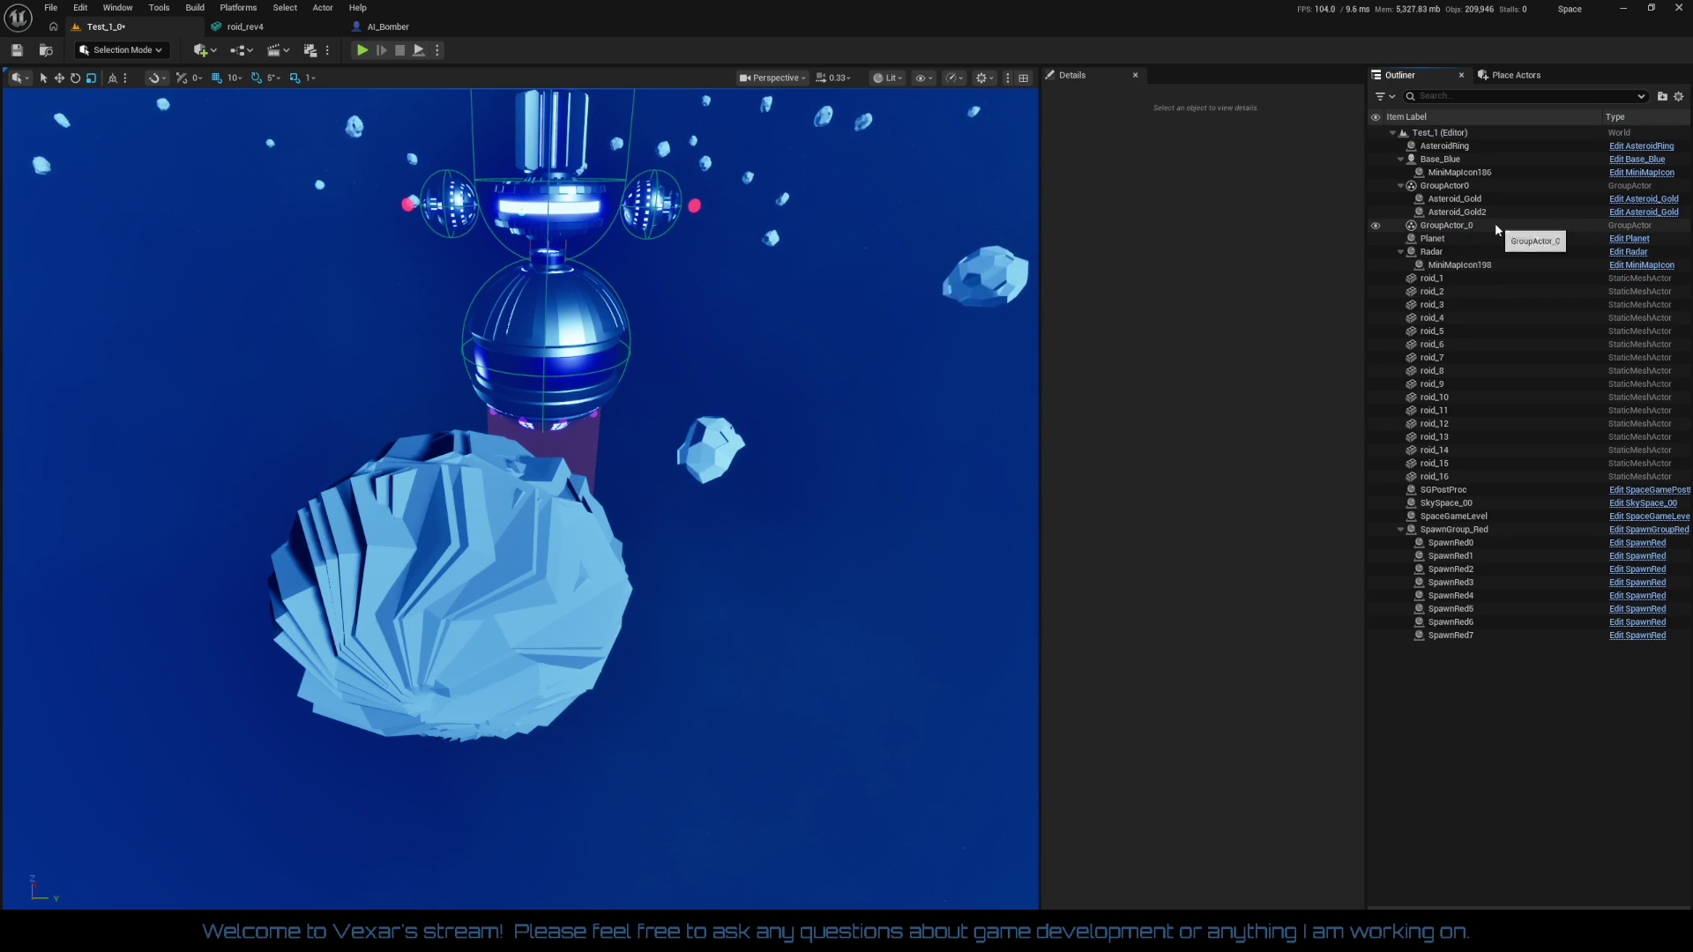
{"action": "left_click", "coordinate": [1457, 212]}
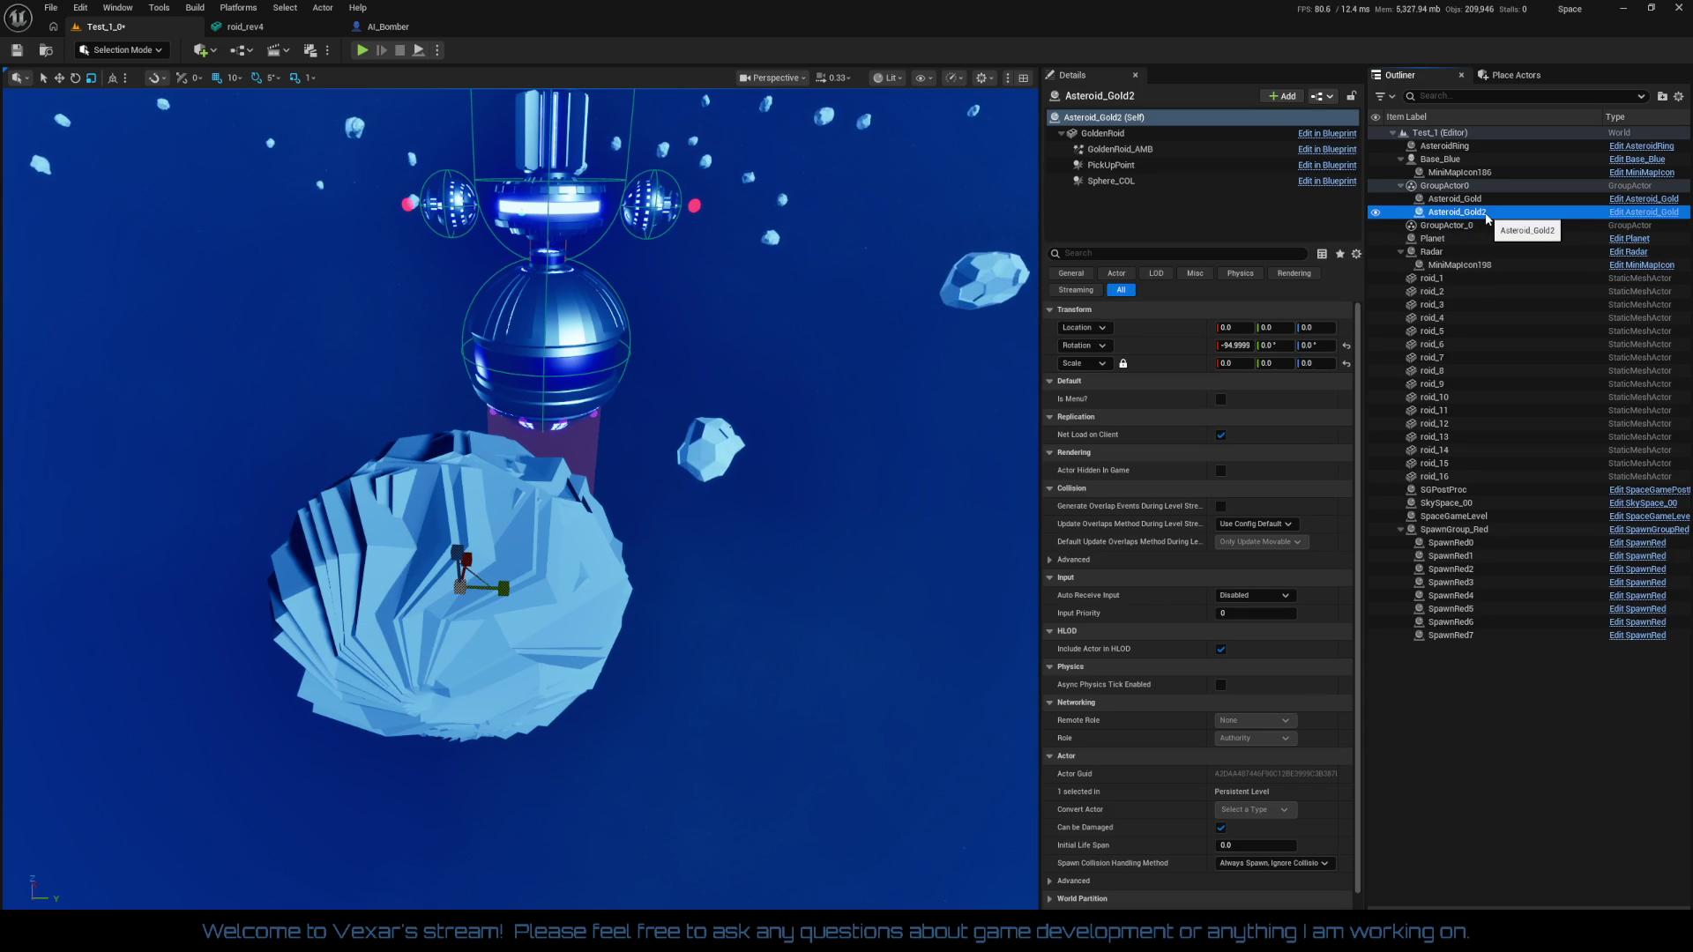
{"action": "key", "text": "Delete"}
{"action": "left_click", "coordinate": [1468, 214]}
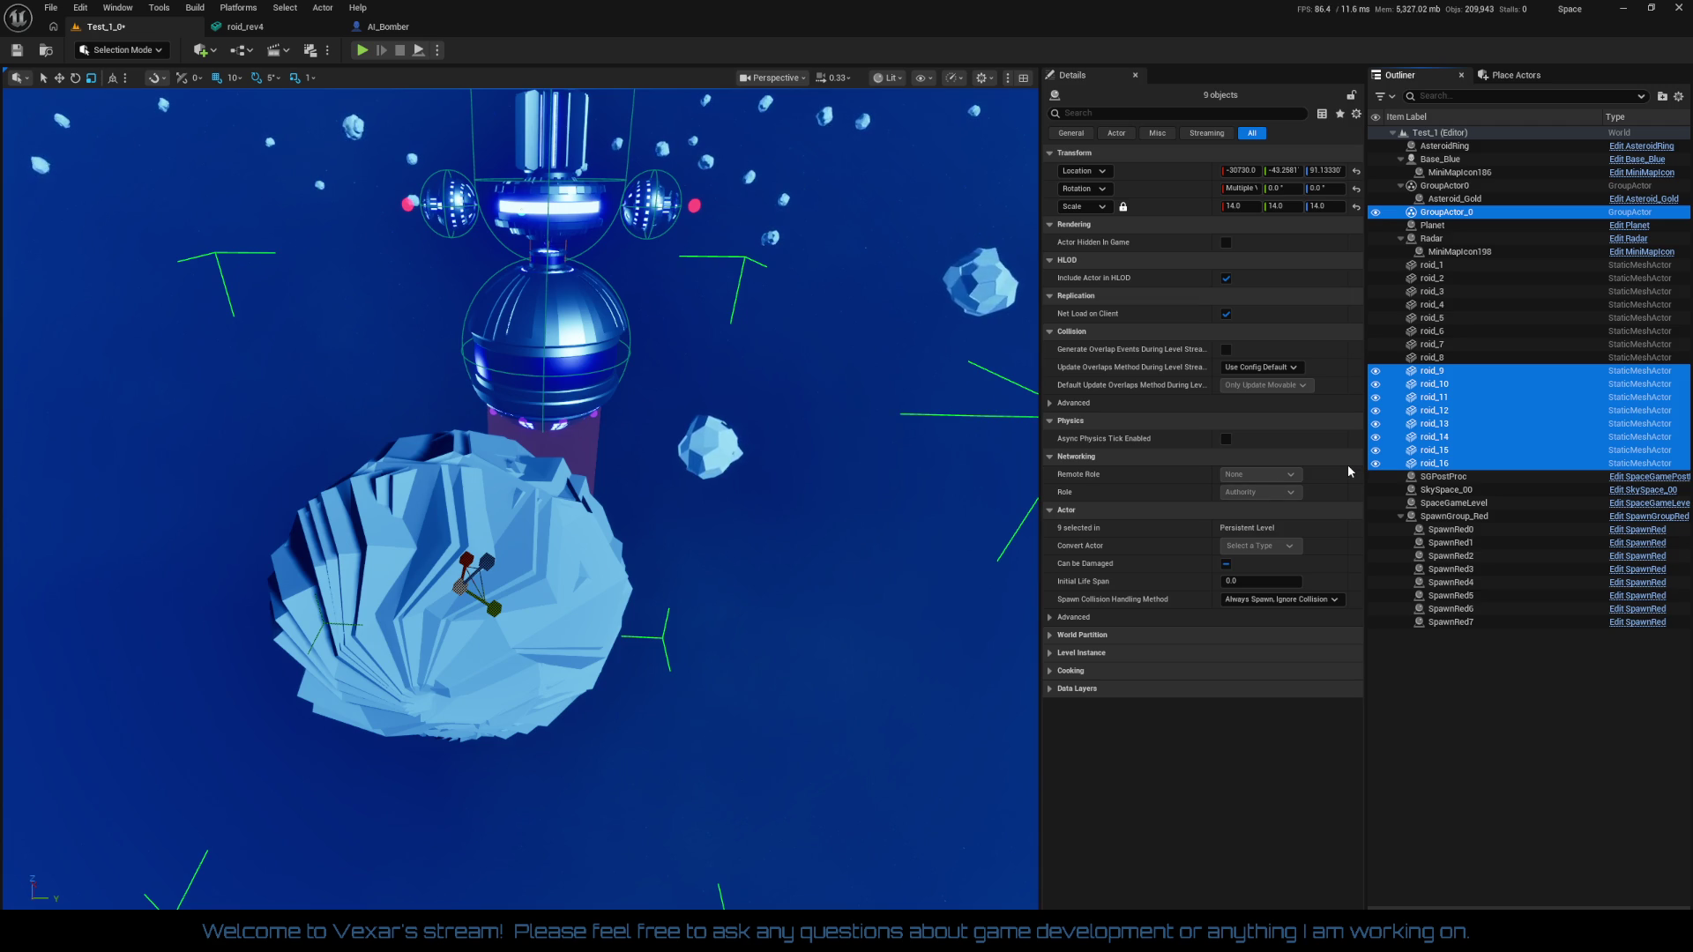
{"action": "key", "text": "Delete"}
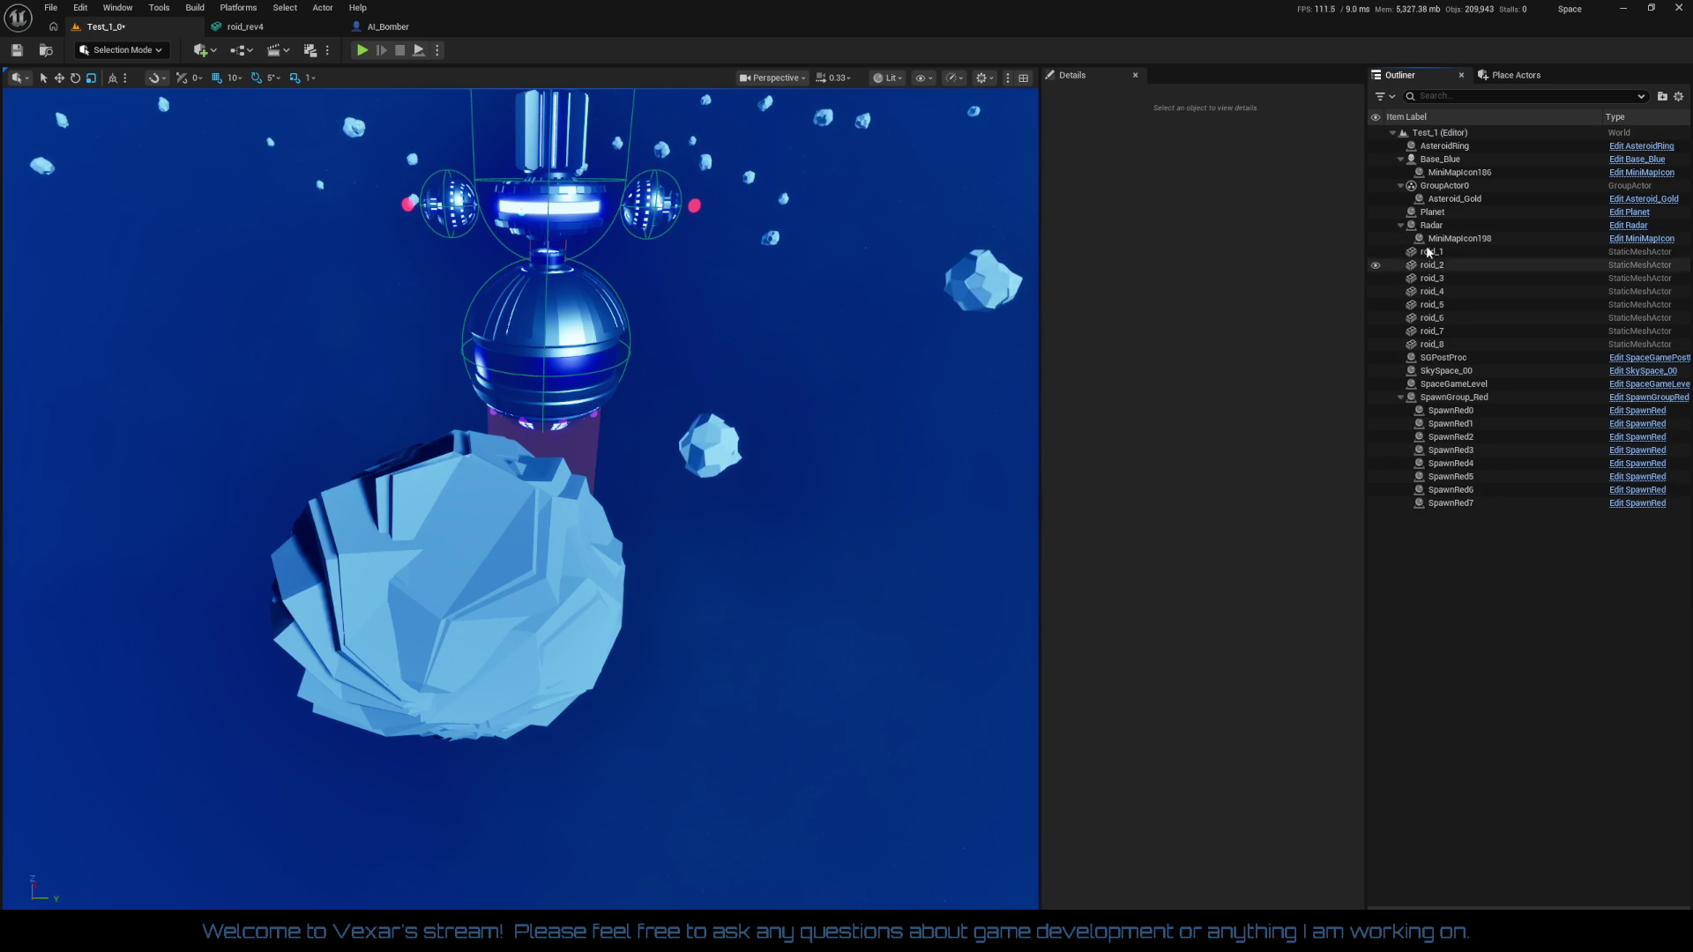
Select GroupActor0 and inspect the enlarged shell among the other asteroids
{"action": "left_click", "coordinate": [1446, 186]}
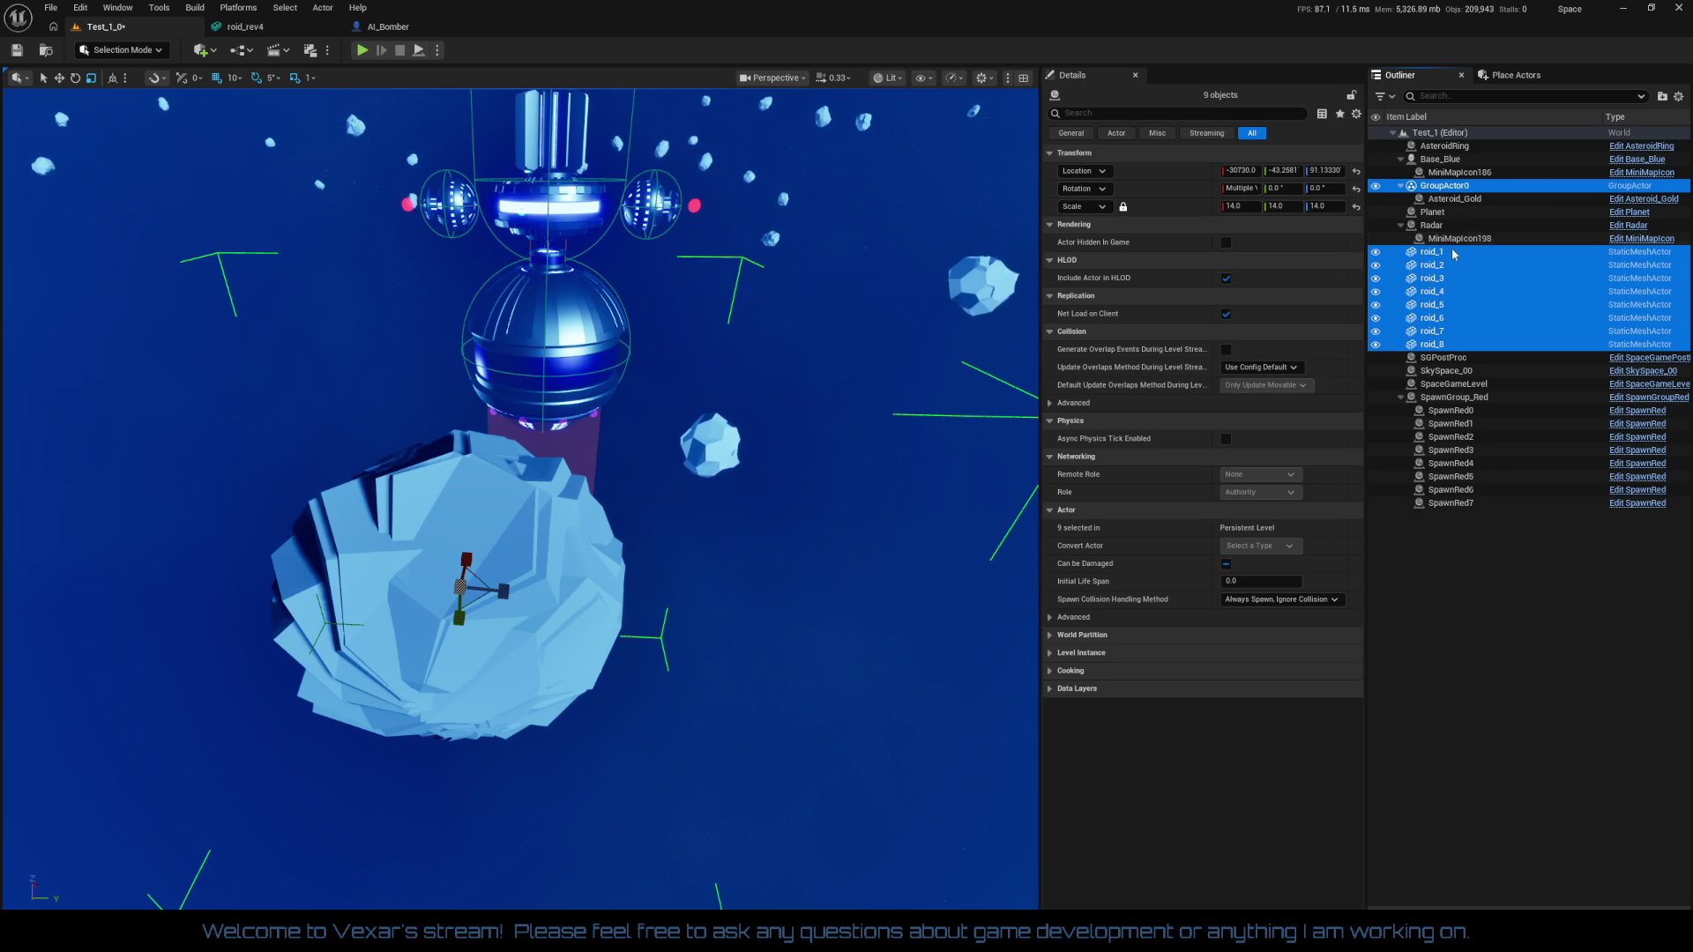
{"action": "mouse_move", "coordinate": [702, 546]}
{"action": "left_mouse_down"}
{"action": "mouse_move", "coordinate": [670, 396]}
{"action": "mouse_move", "coordinate": [608, 362]}
{"action": "mouse_move", "coordinate": [608, 326]}
{"action": "mouse_move", "coordinate": [710, 567]}
{"action": "left_mouse_up"}
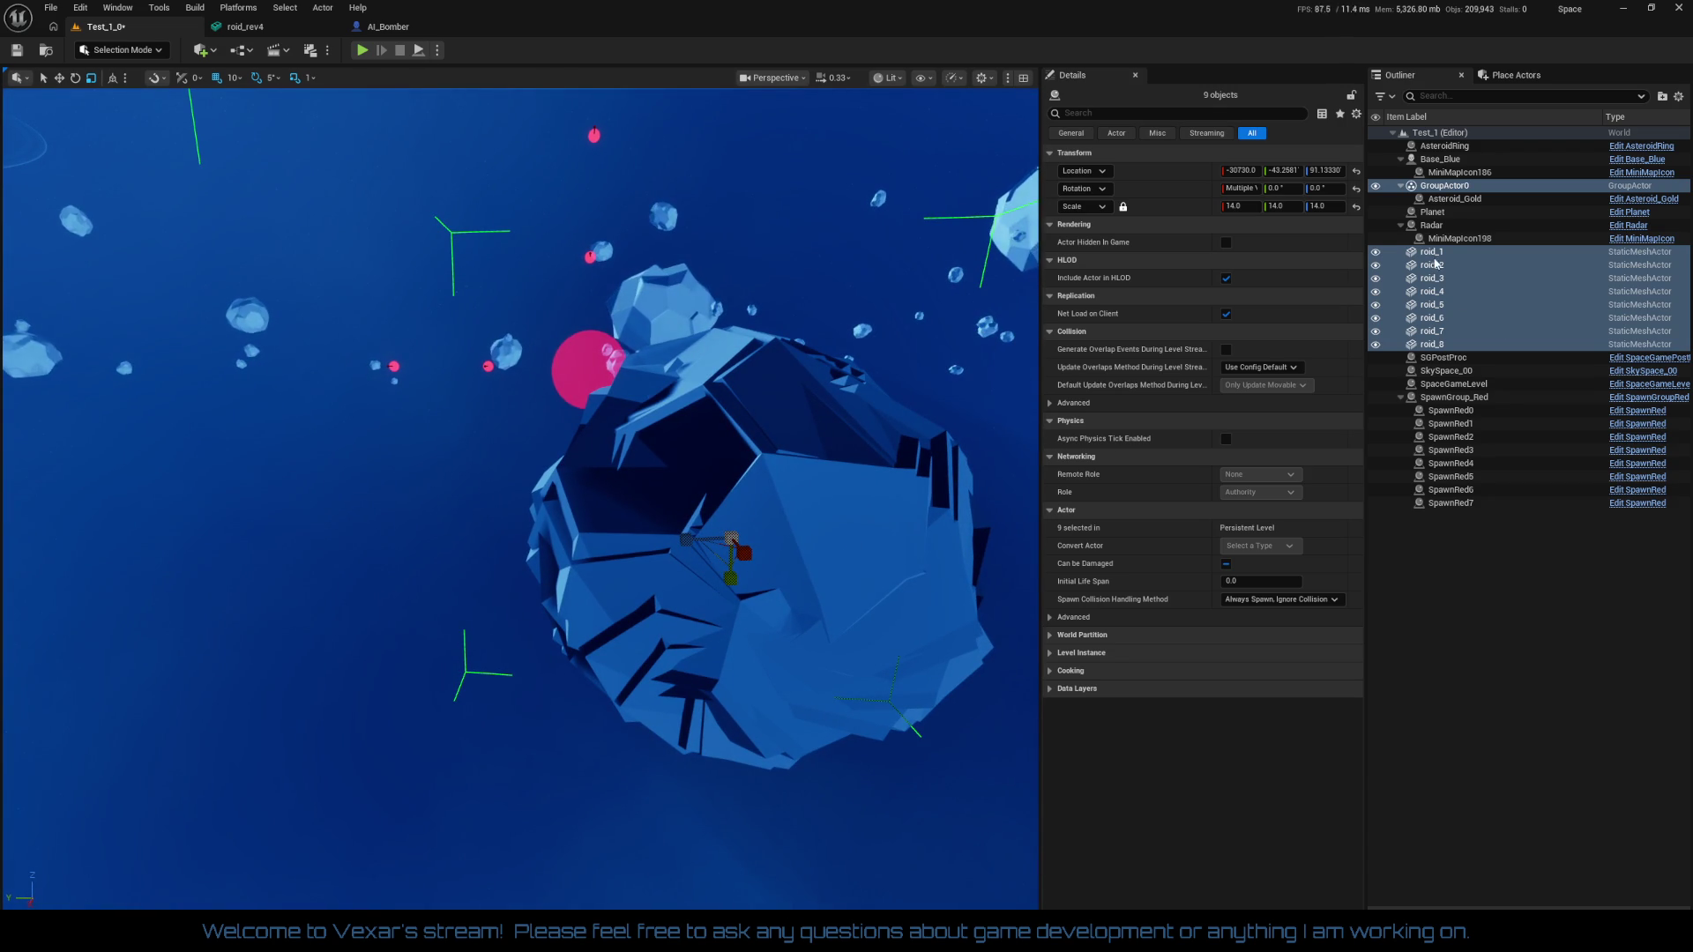
{"action": "left_click", "coordinate": [998, 482]}
{"action": "left_click_drag", "start_coordinate": [801, 642], "coordinate": [872, 643]}
{"action": "mouse_move", "coordinate": [762, 657]}
{"action": "left_mouse_down"}
{"action": "mouse_move", "coordinate": [762, 706]}
{"action": "mouse_move", "coordinate": [760, 656]}
{"action": "left_mouse_up"}
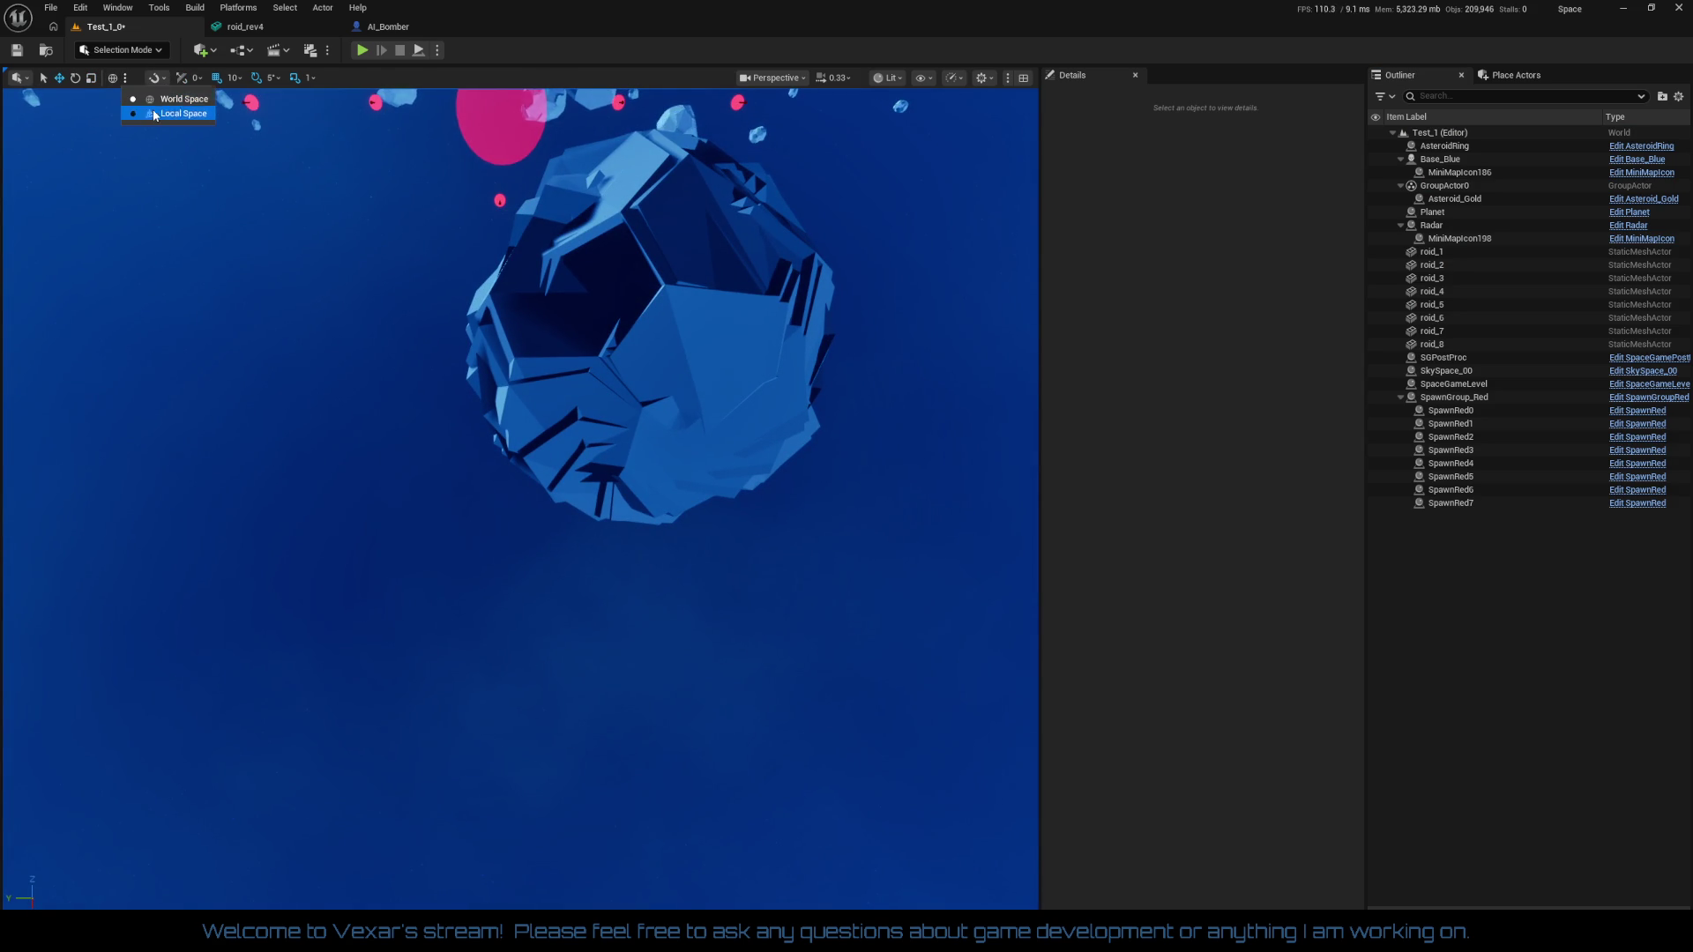
Select roid_1–roid_8 with GroupActor0 and ungroup them, freeing Asteroid_Gold and the eight pieces
{"action": "left_click_drag", "start_coordinate": [605, 446], "coordinate": [612, 467]}
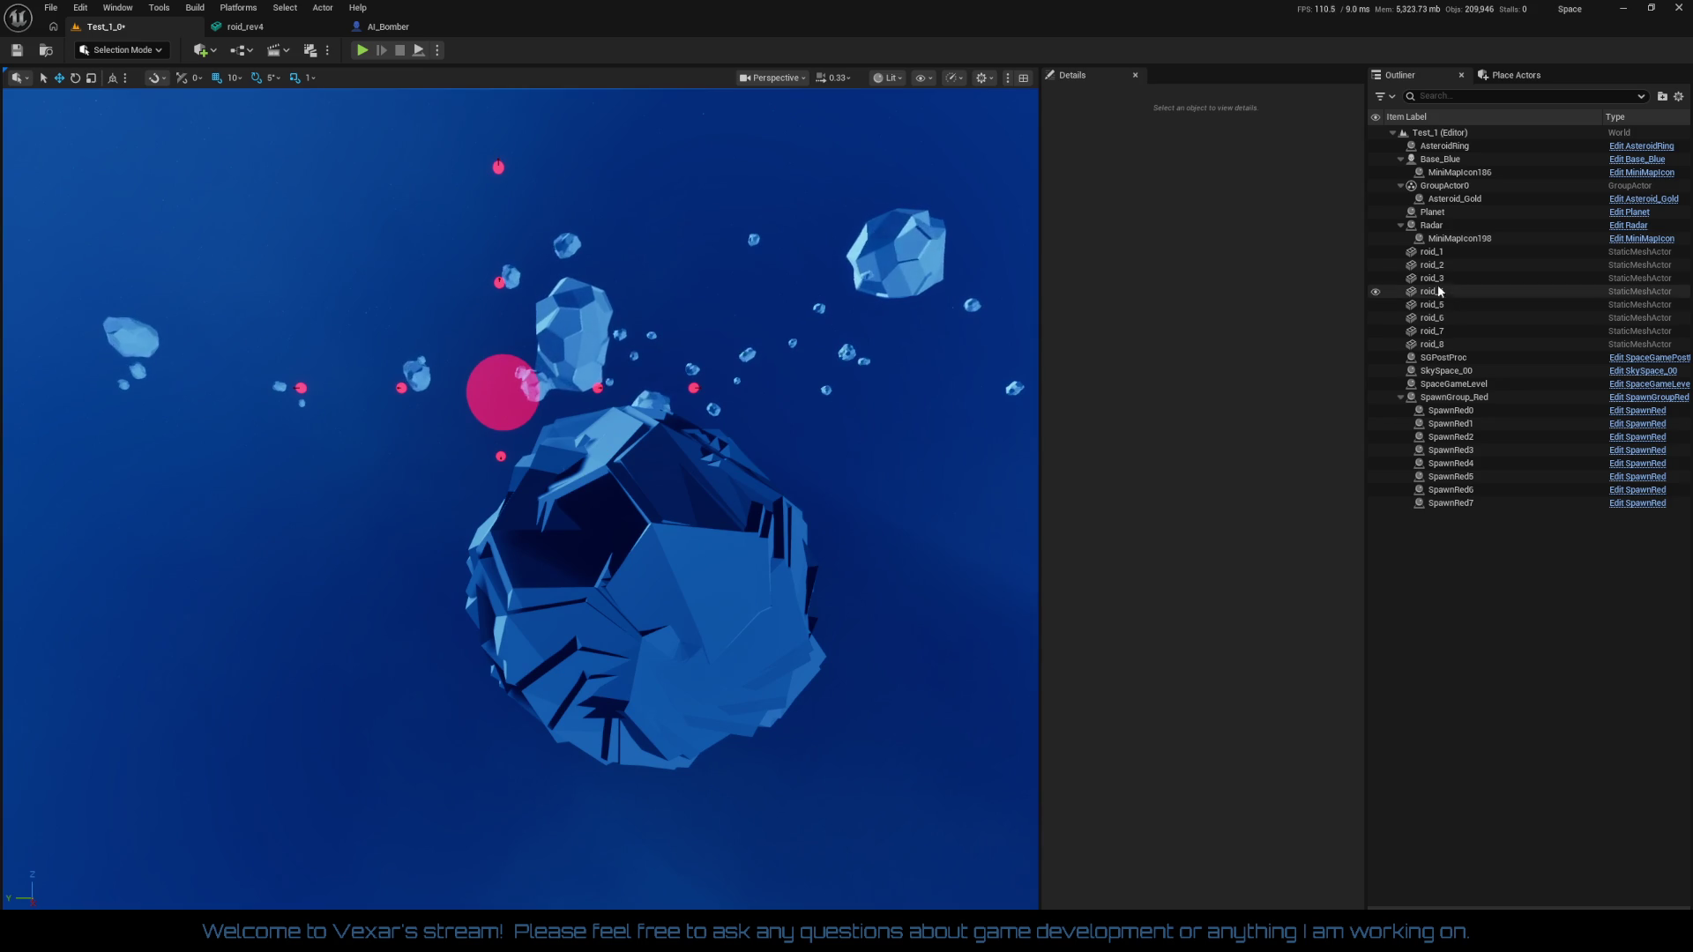
{"action": "left_click", "coordinate": [1432, 251]}
{"action": "left_click", "coordinate": [1432, 343], "text": "shift"}
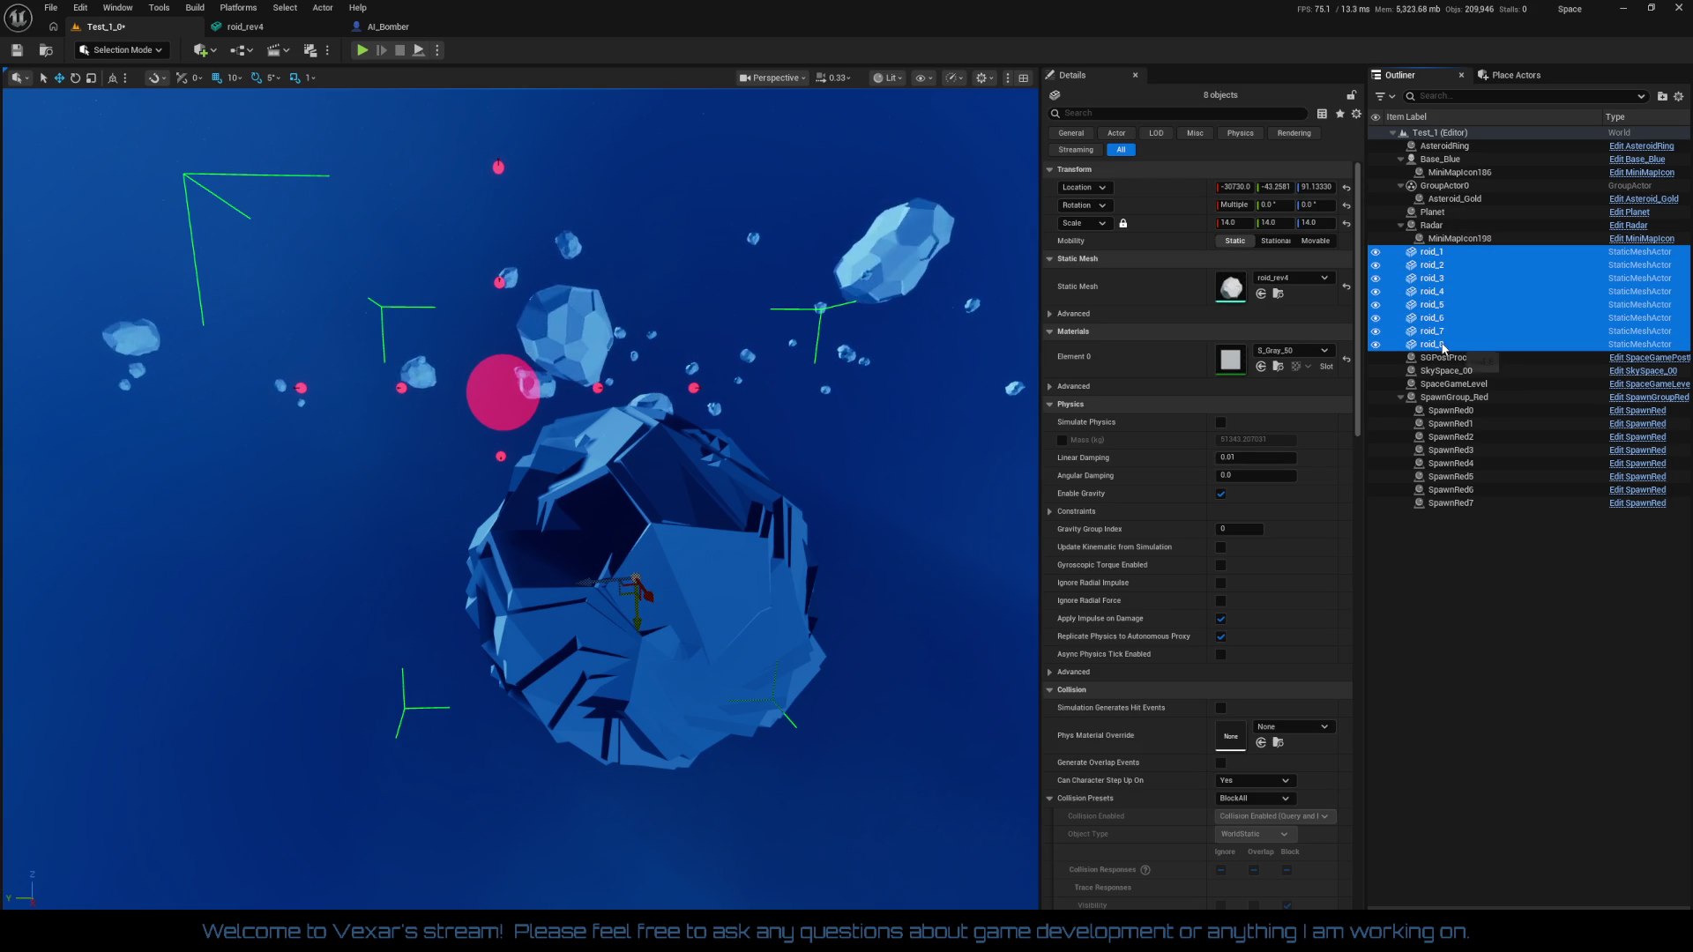
{"action": "right_click", "coordinate": [1439, 277]}
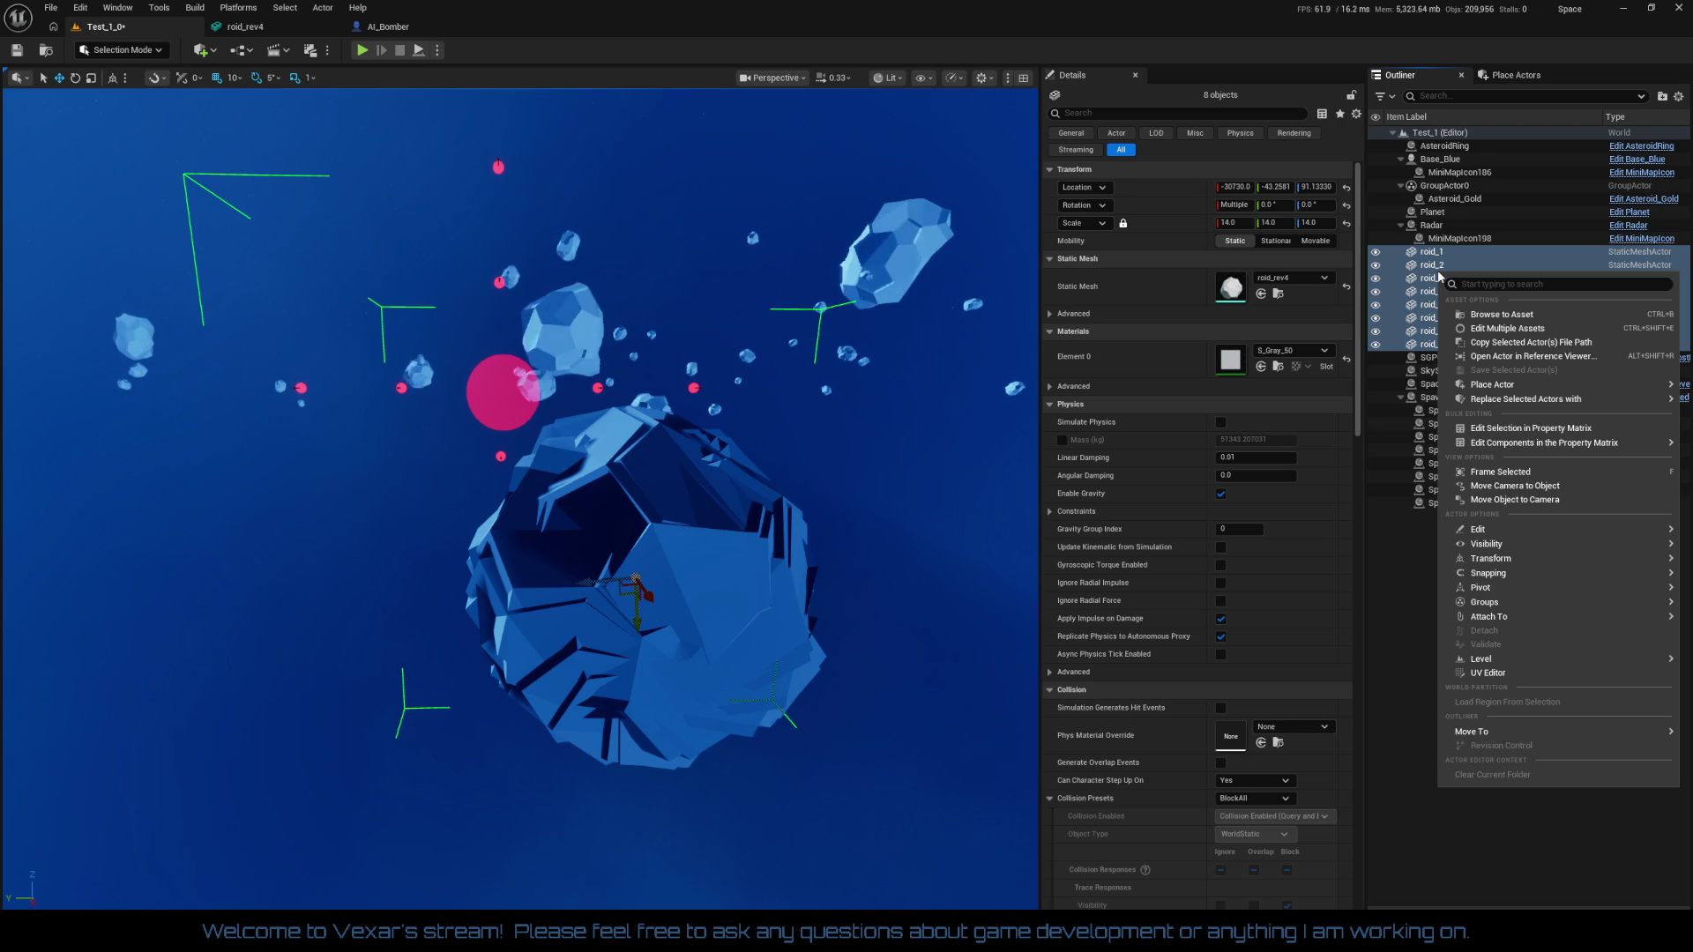
{"action": "left_click", "coordinate": [1446, 187]}
{"action": "right_click", "coordinate": [1446, 187], "text": "ctrl"}
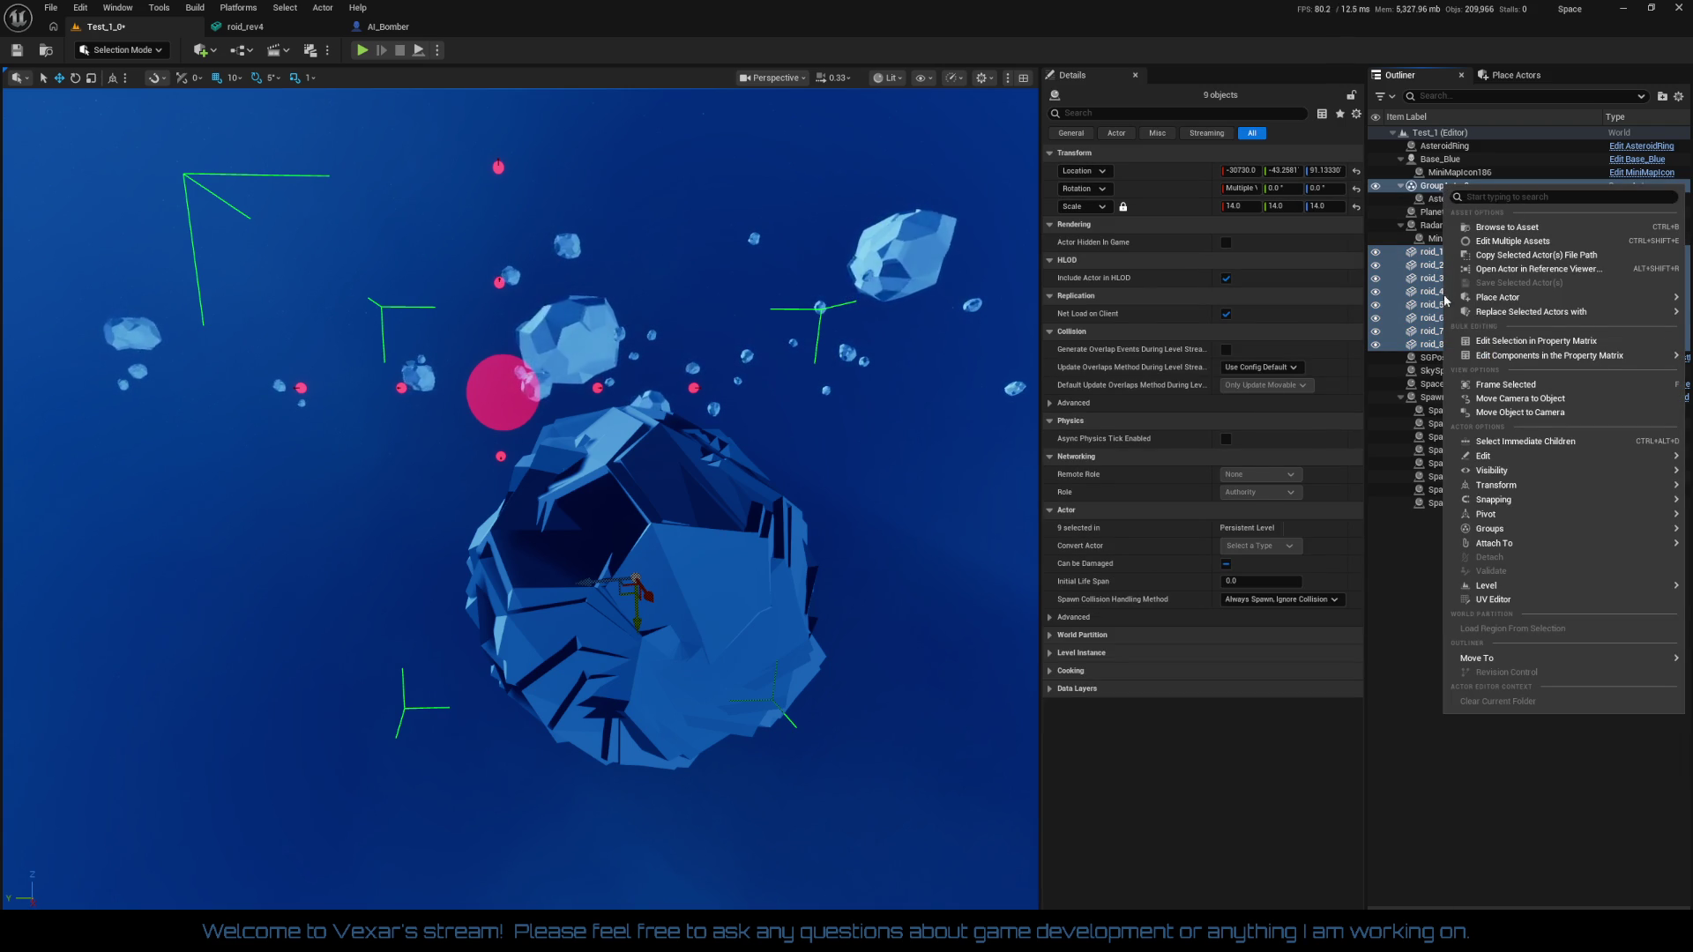
{"action": "mouse_move", "coordinate": [1504, 494]}
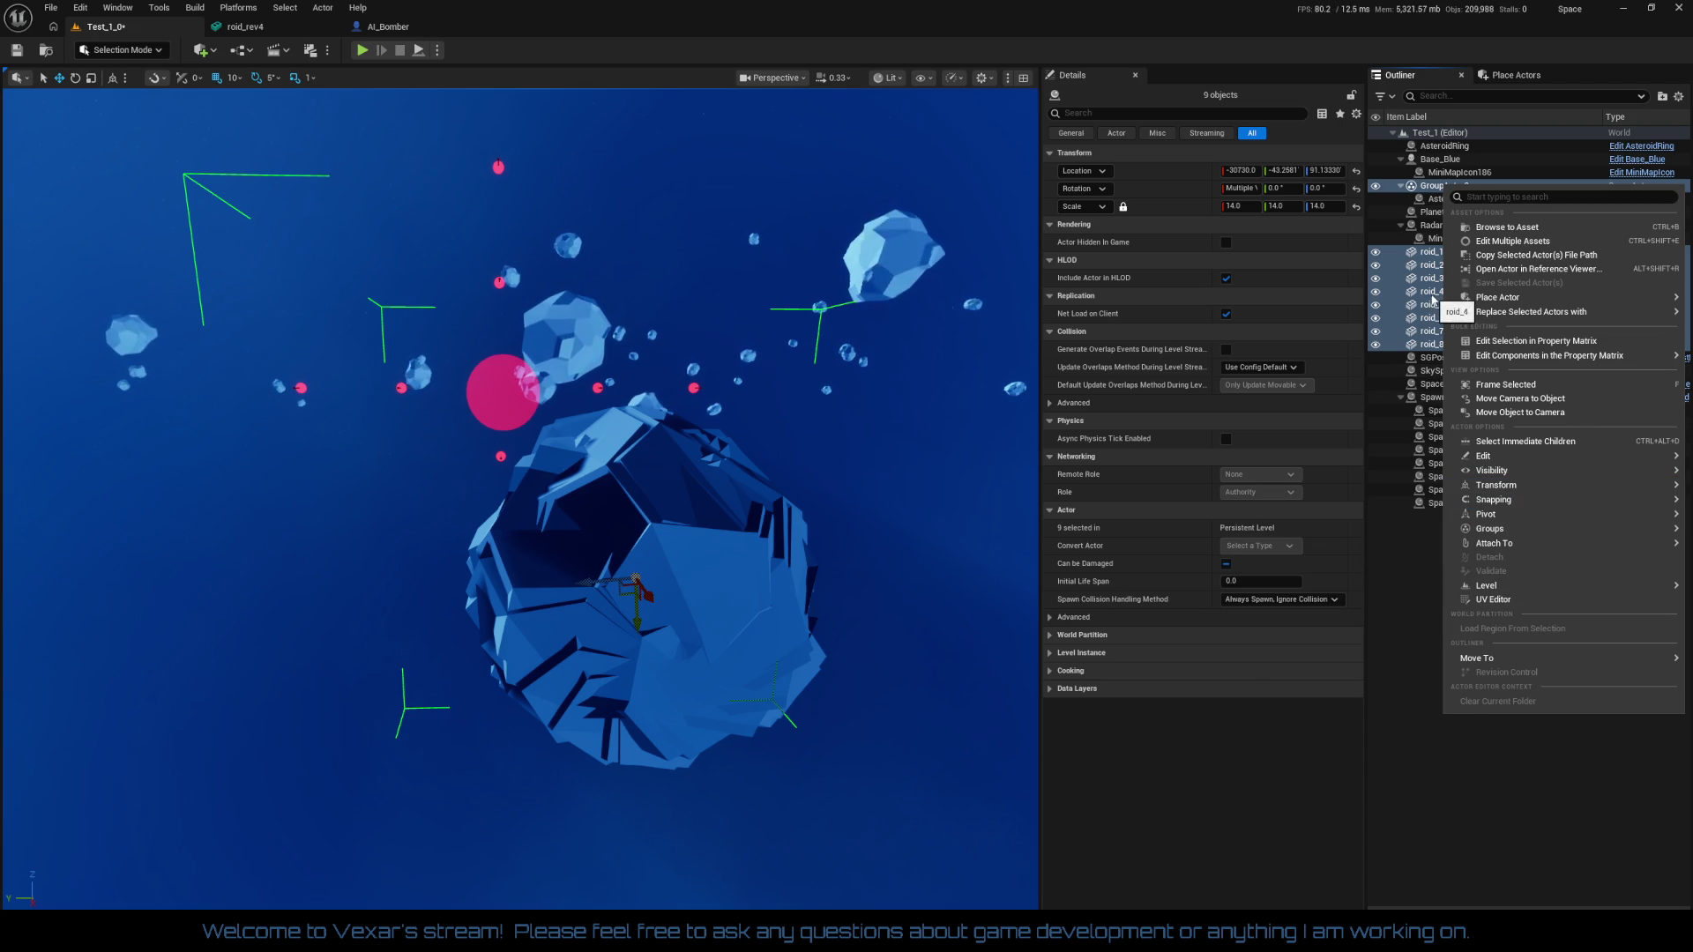
{"action": "key", "text": "Escape"}
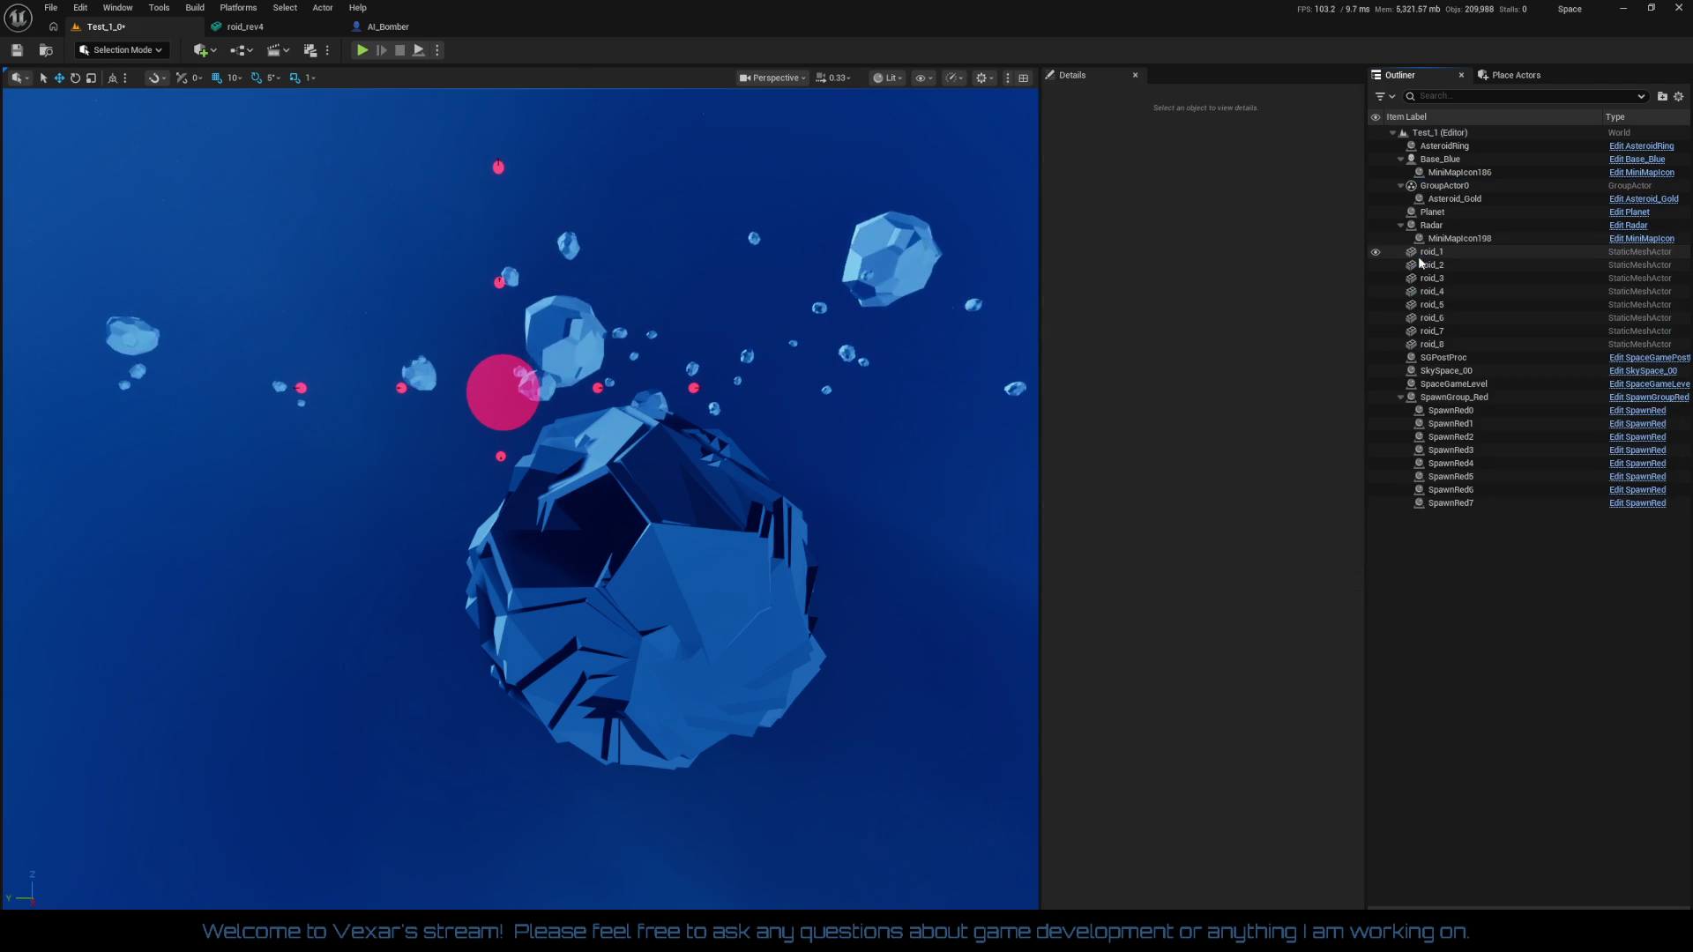
{"action": "right_click", "coordinate": [1443, 188]}
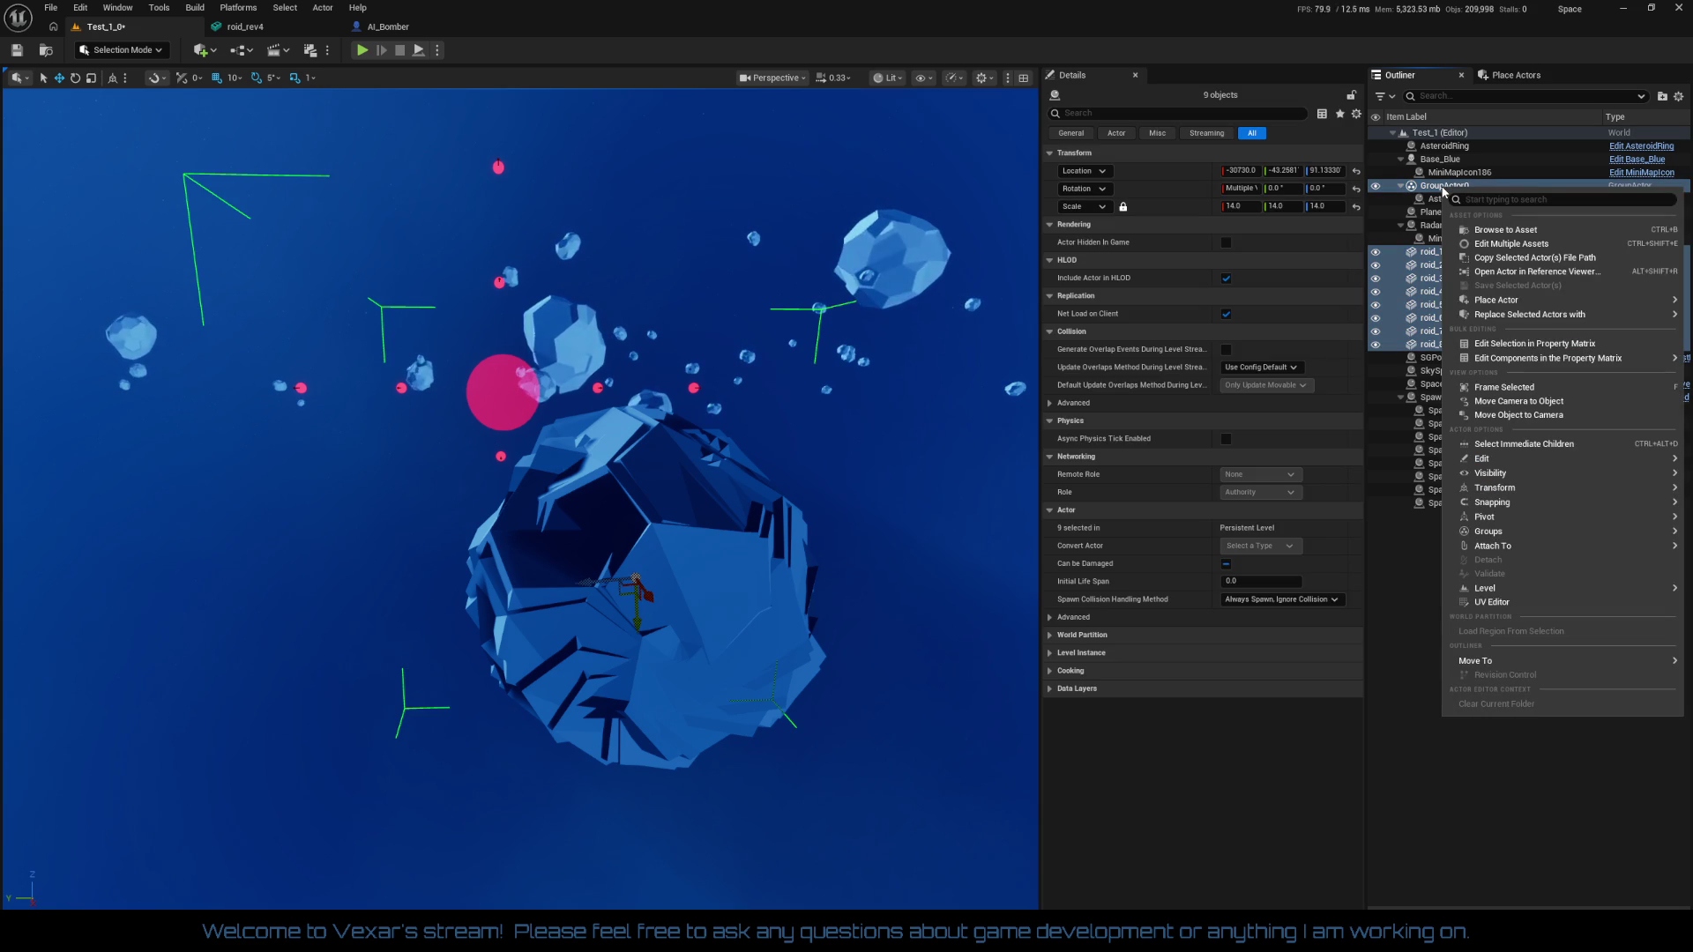
{"action": "mouse_move", "coordinate": [1490, 531]}
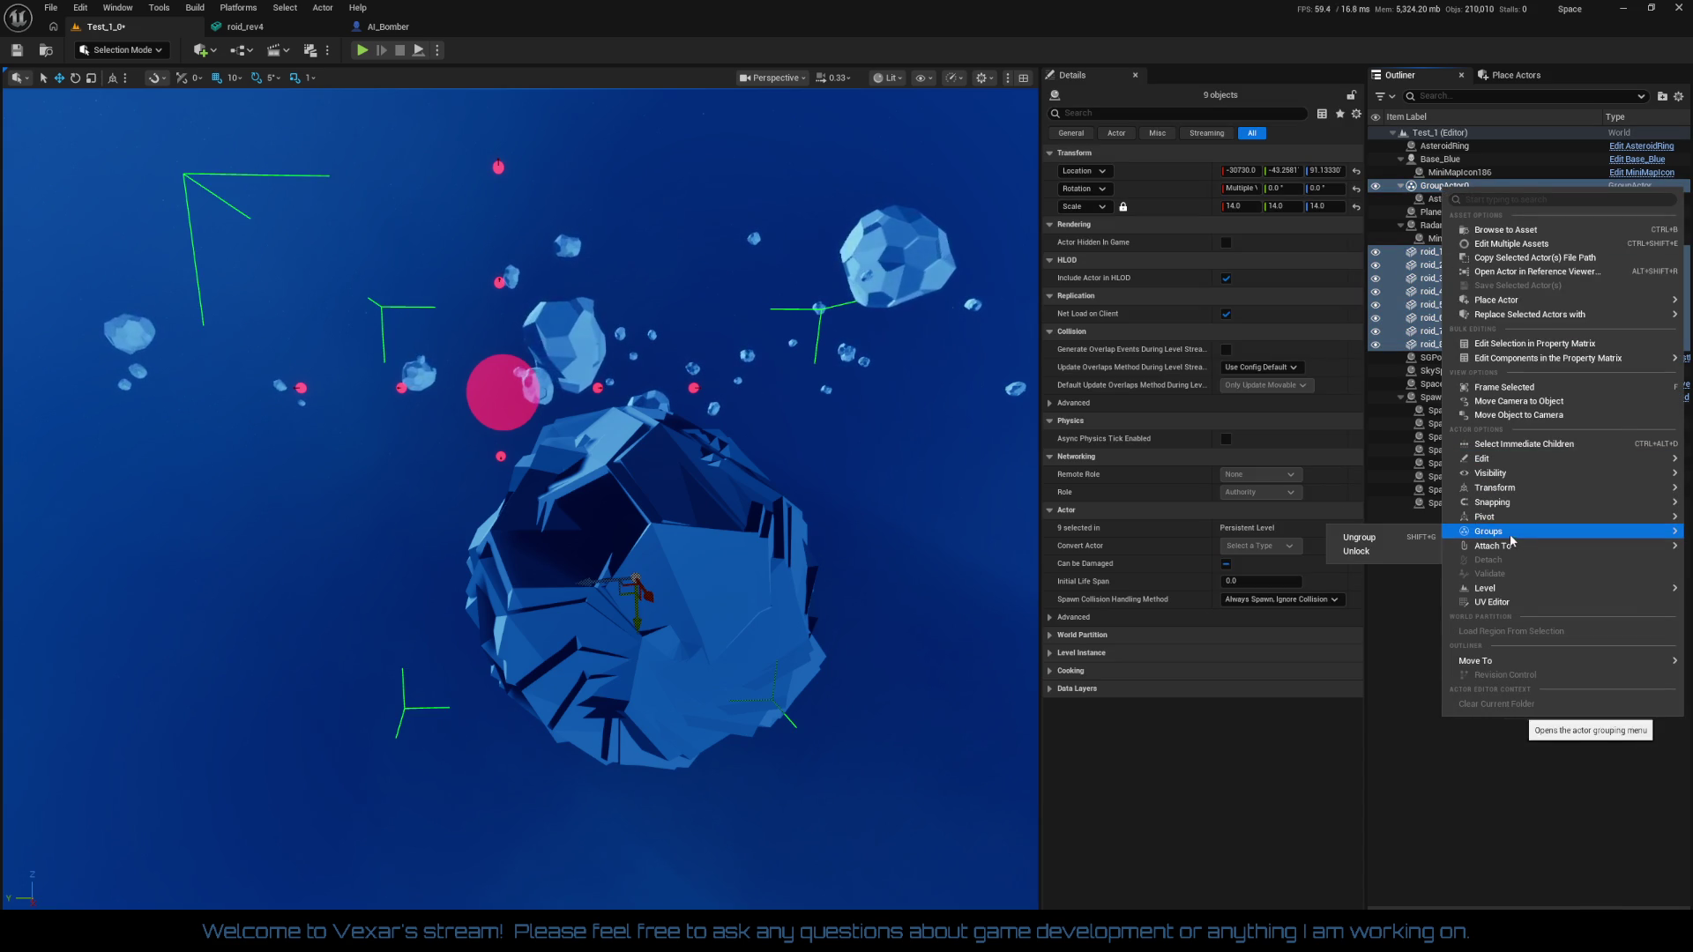
{"action": "left_click", "coordinate": [1369, 539]}
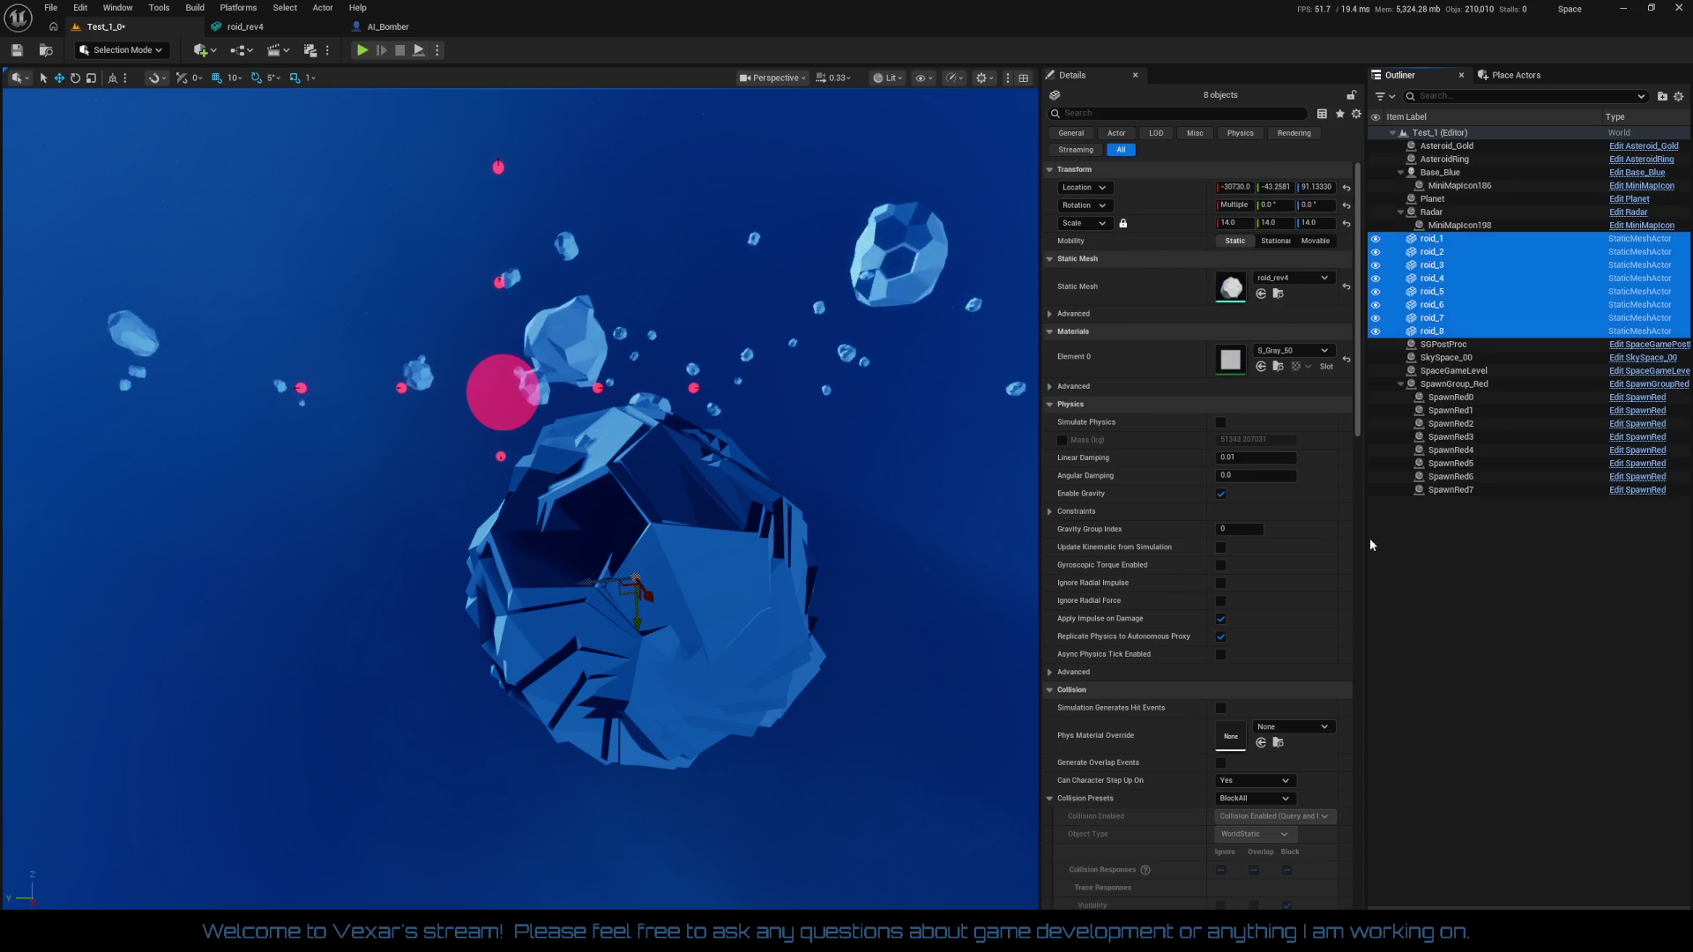
{"action": "left_click", "coordinate": [1502, 554]}
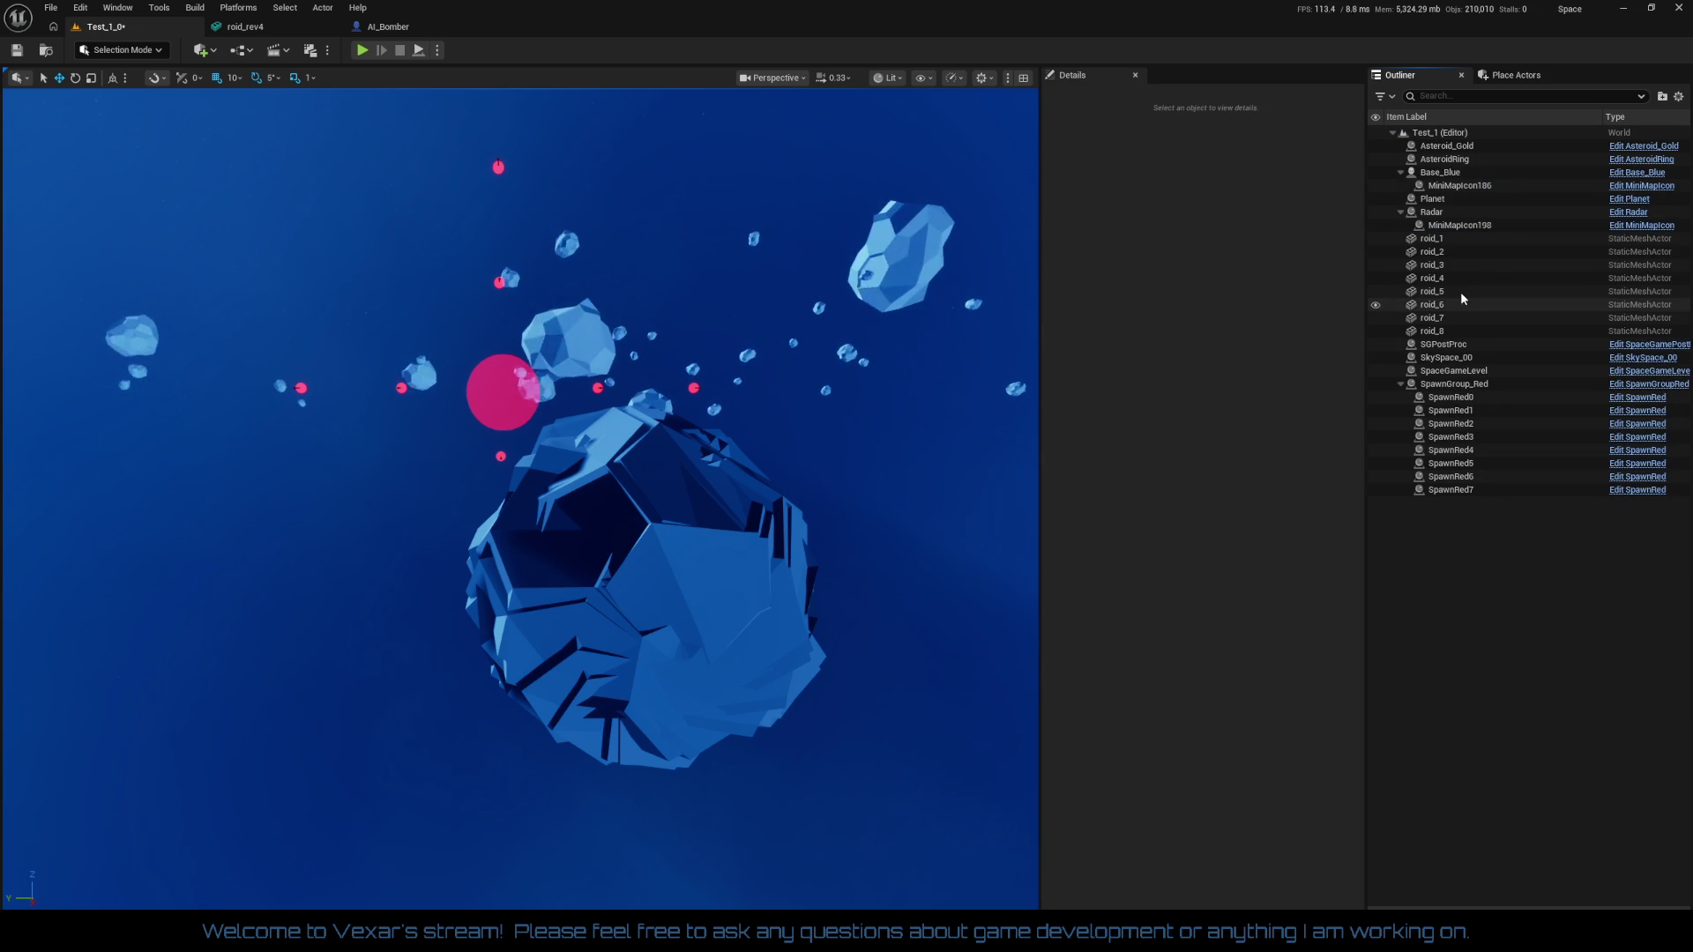
Spread roid_1 through roid_4 apart, sliding roid_2 along Y to about 1036
{"action": "left_click", "coordinate": [1451, 147]}
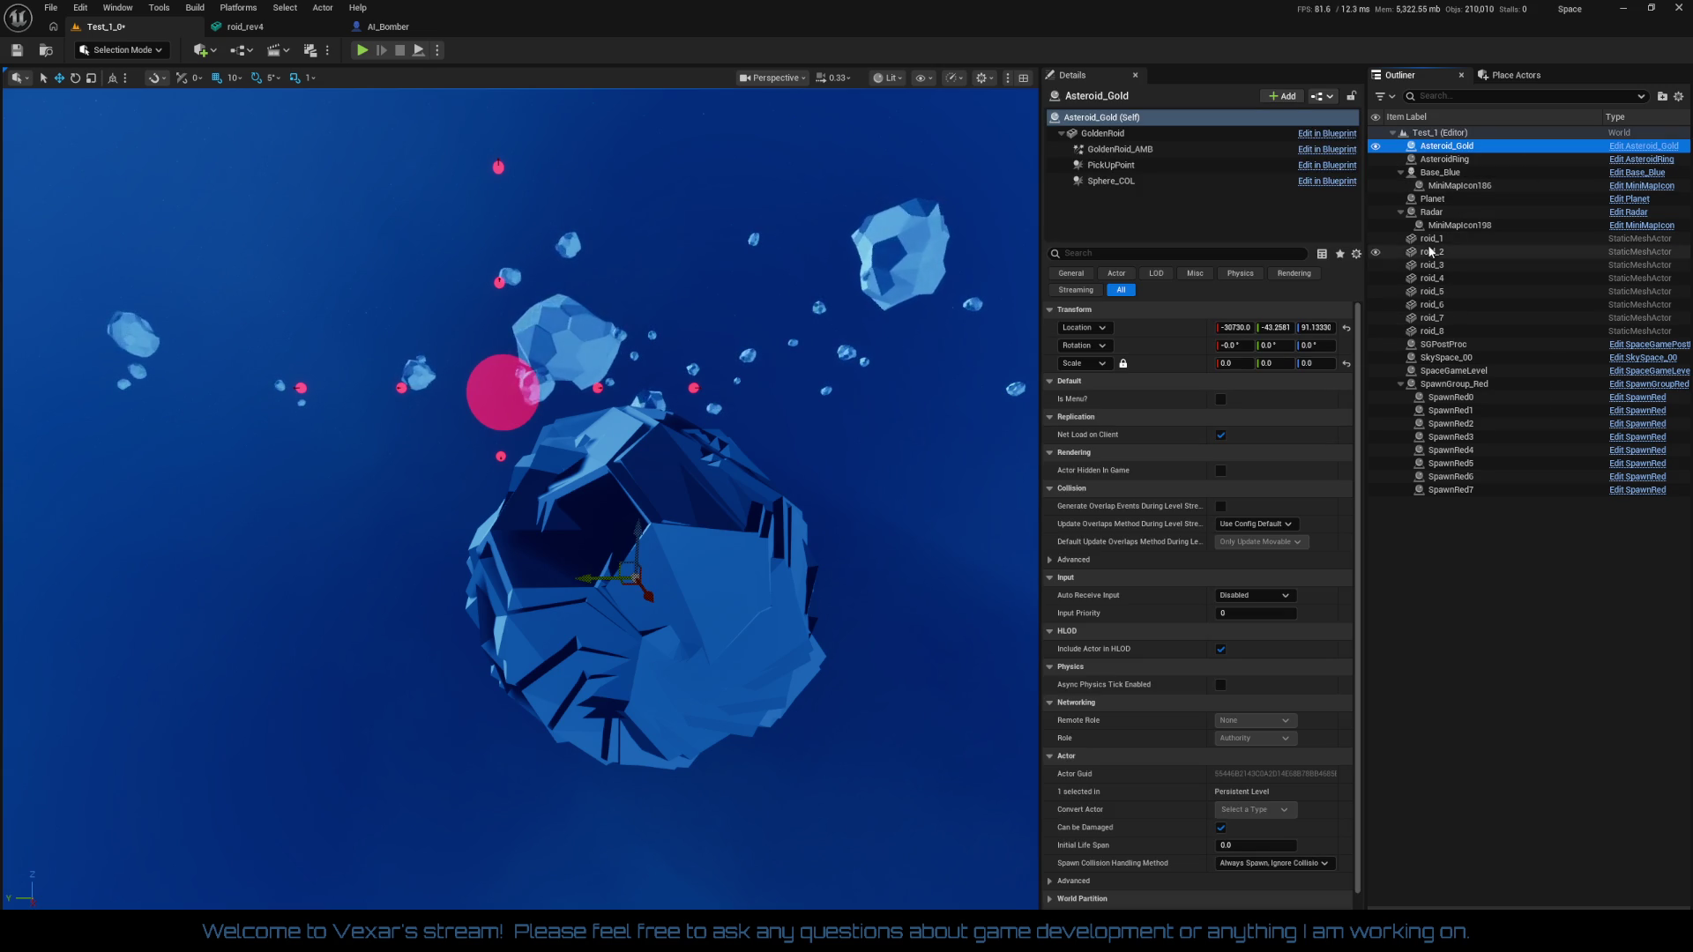
{"action": "left_click", "coordinate": [1431, 239]}
{"action": "mouse_move", "coordinate": [635, 538]}
{"action": "left_mouse_down"}
{"action": "mouse_move", "coordinate": [608, 533]}
{"action": "mouse_move", "coordinate": [473, 228]}
{"action": "mouse_move", "coordinate": [486, 276]}
{"action": "mouse_move", "coordinate": [452, 490]}
{"action": "left_mouse_up"}
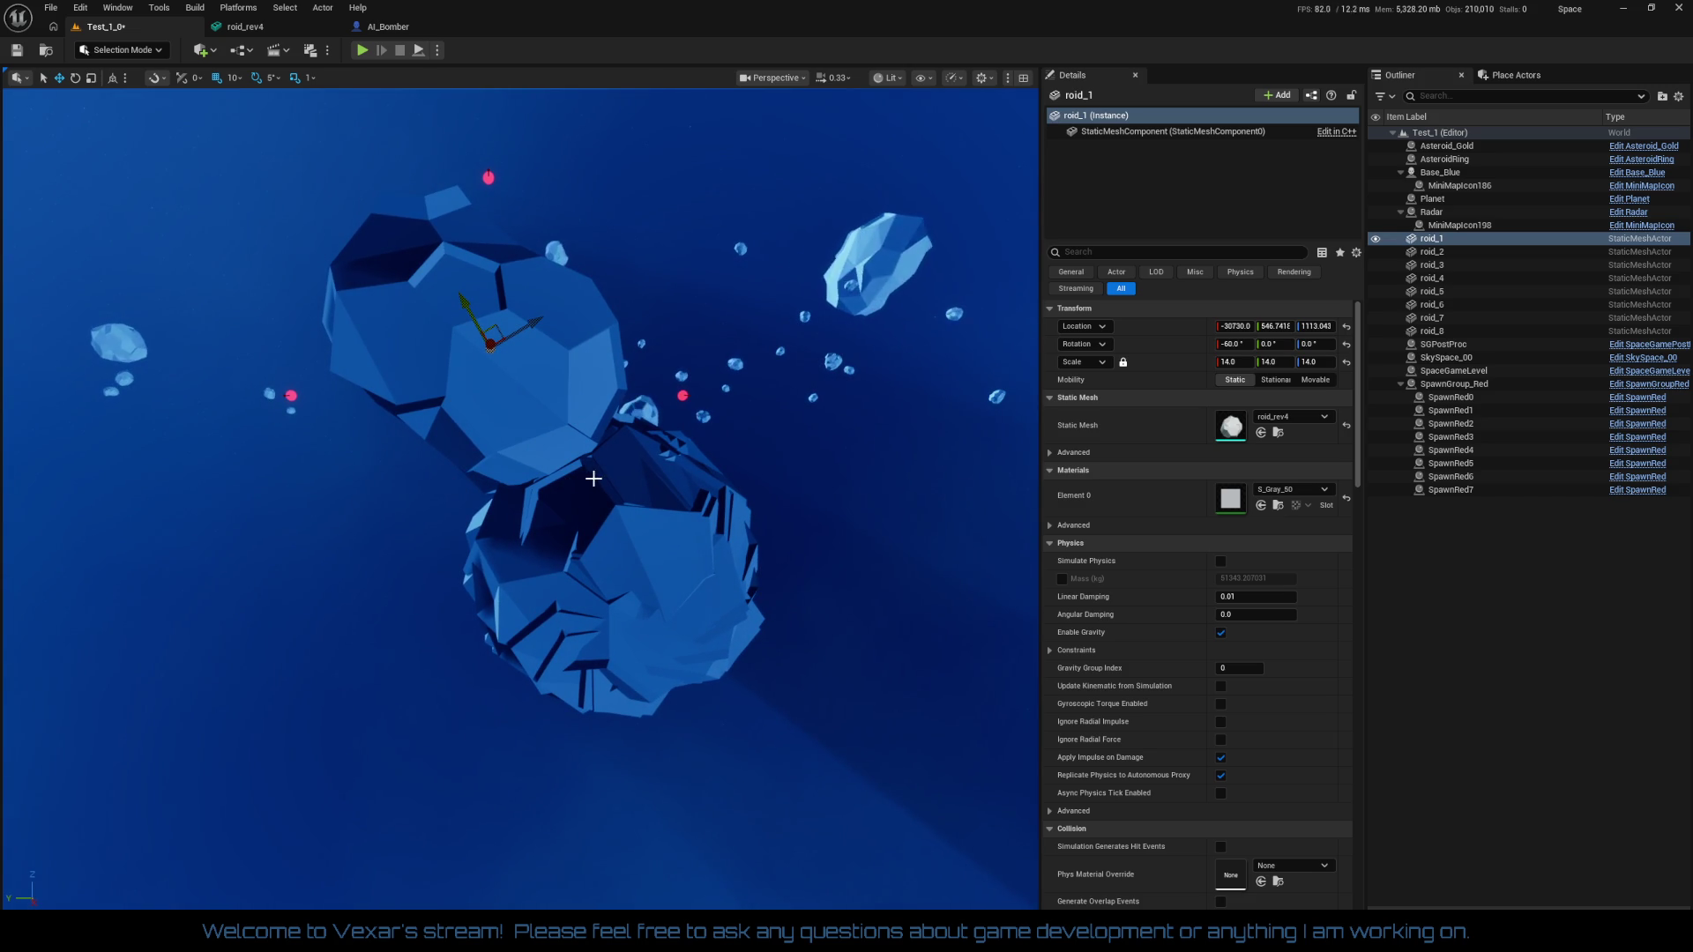
{"action": "left_click", "coordinate": [1428, 252]}
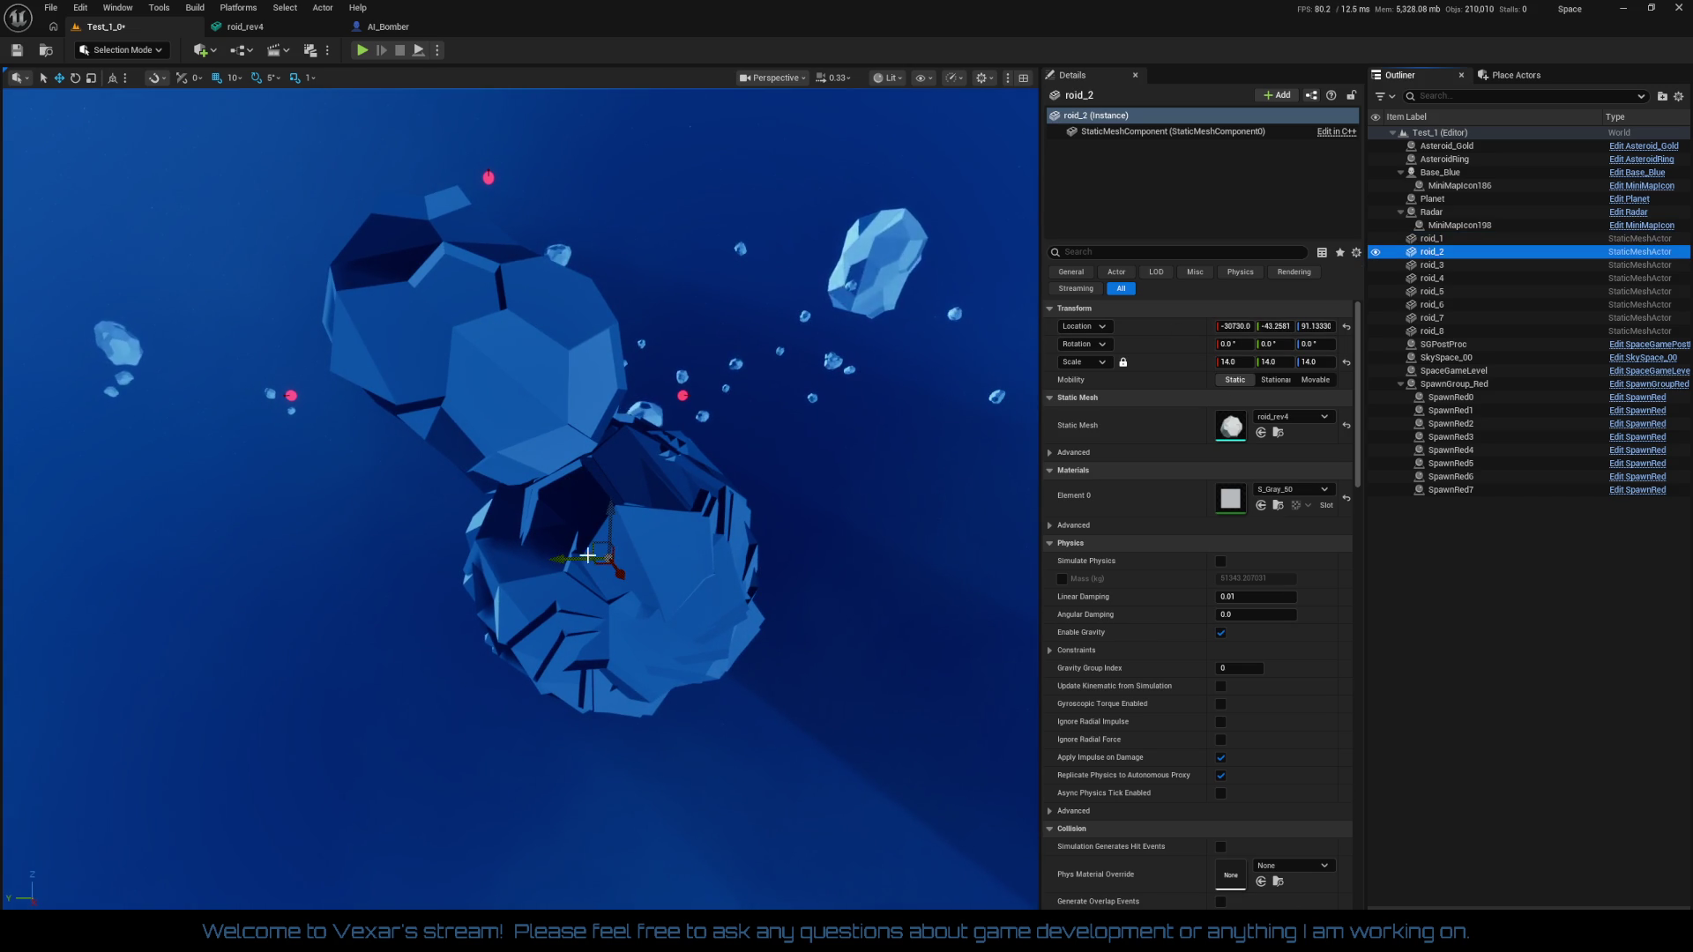
{"action": "mouse_move", "coordinate": [551, 559]}
{"action": "left_mouse_down"}
{"action": "mouse_move", "coordinate": [296, 545]}
{"action": "mouse_move", "coordinate": [335, 472]}
{"action": "mouse_move", "coordinate": [330, 398]}
{"action": "mouse_move", "coordinate": [324, 433]}
{"action": "left_mouse_up"}
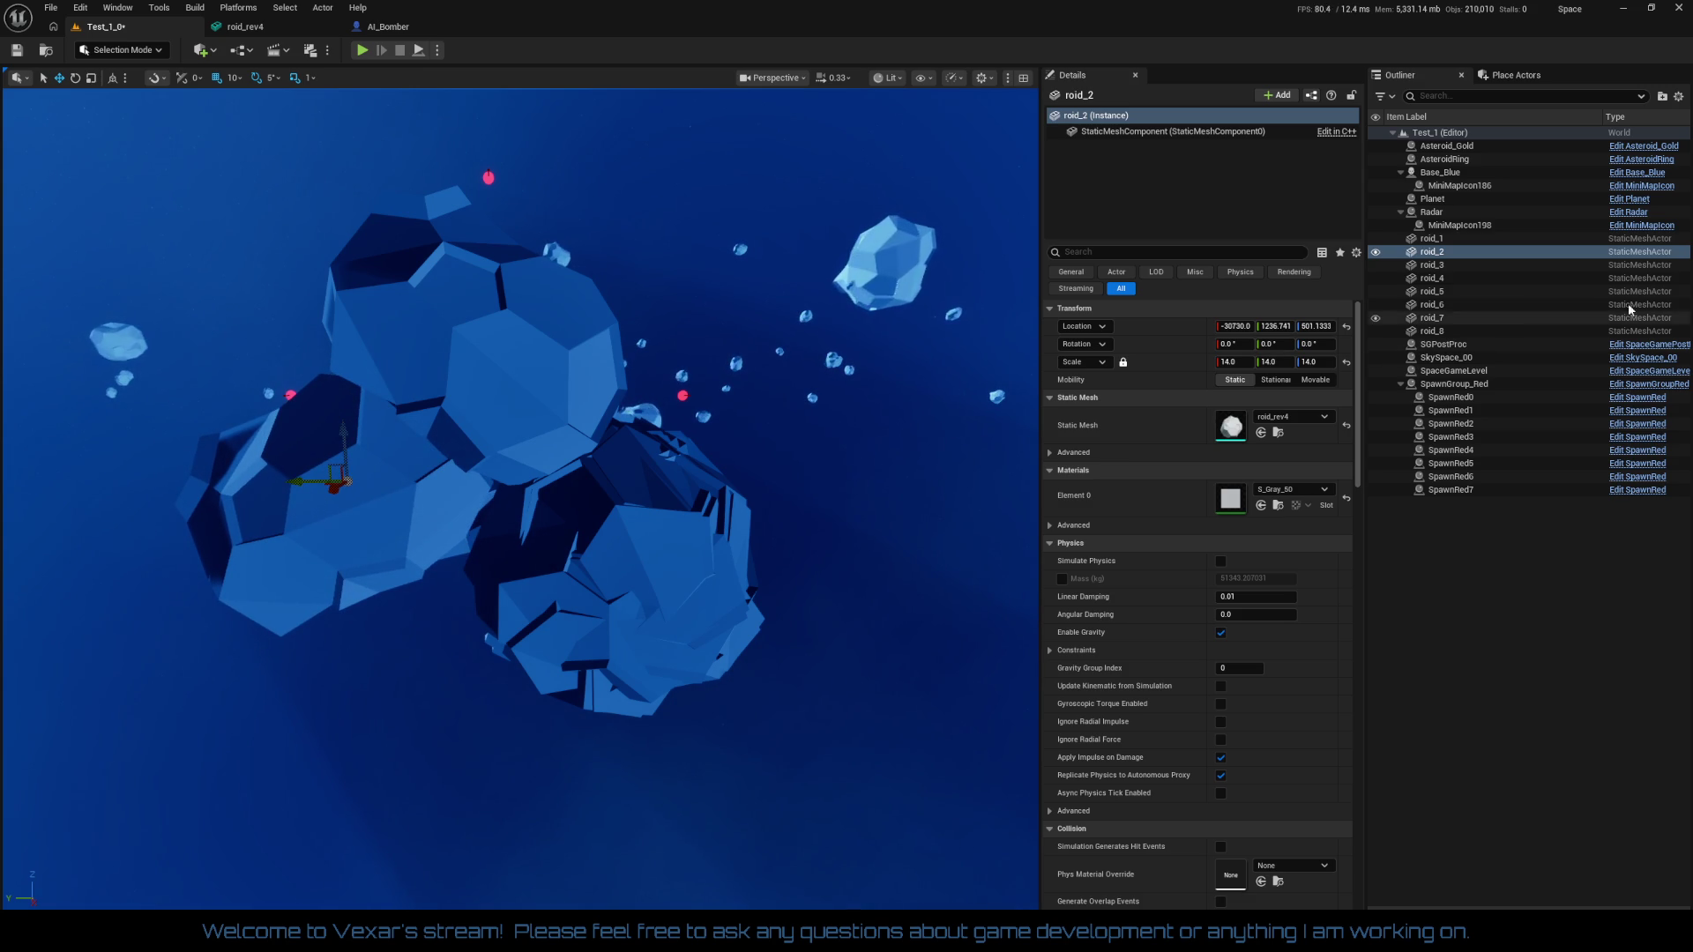
{"action": "left_click", "coordinate": [1498, 265]}
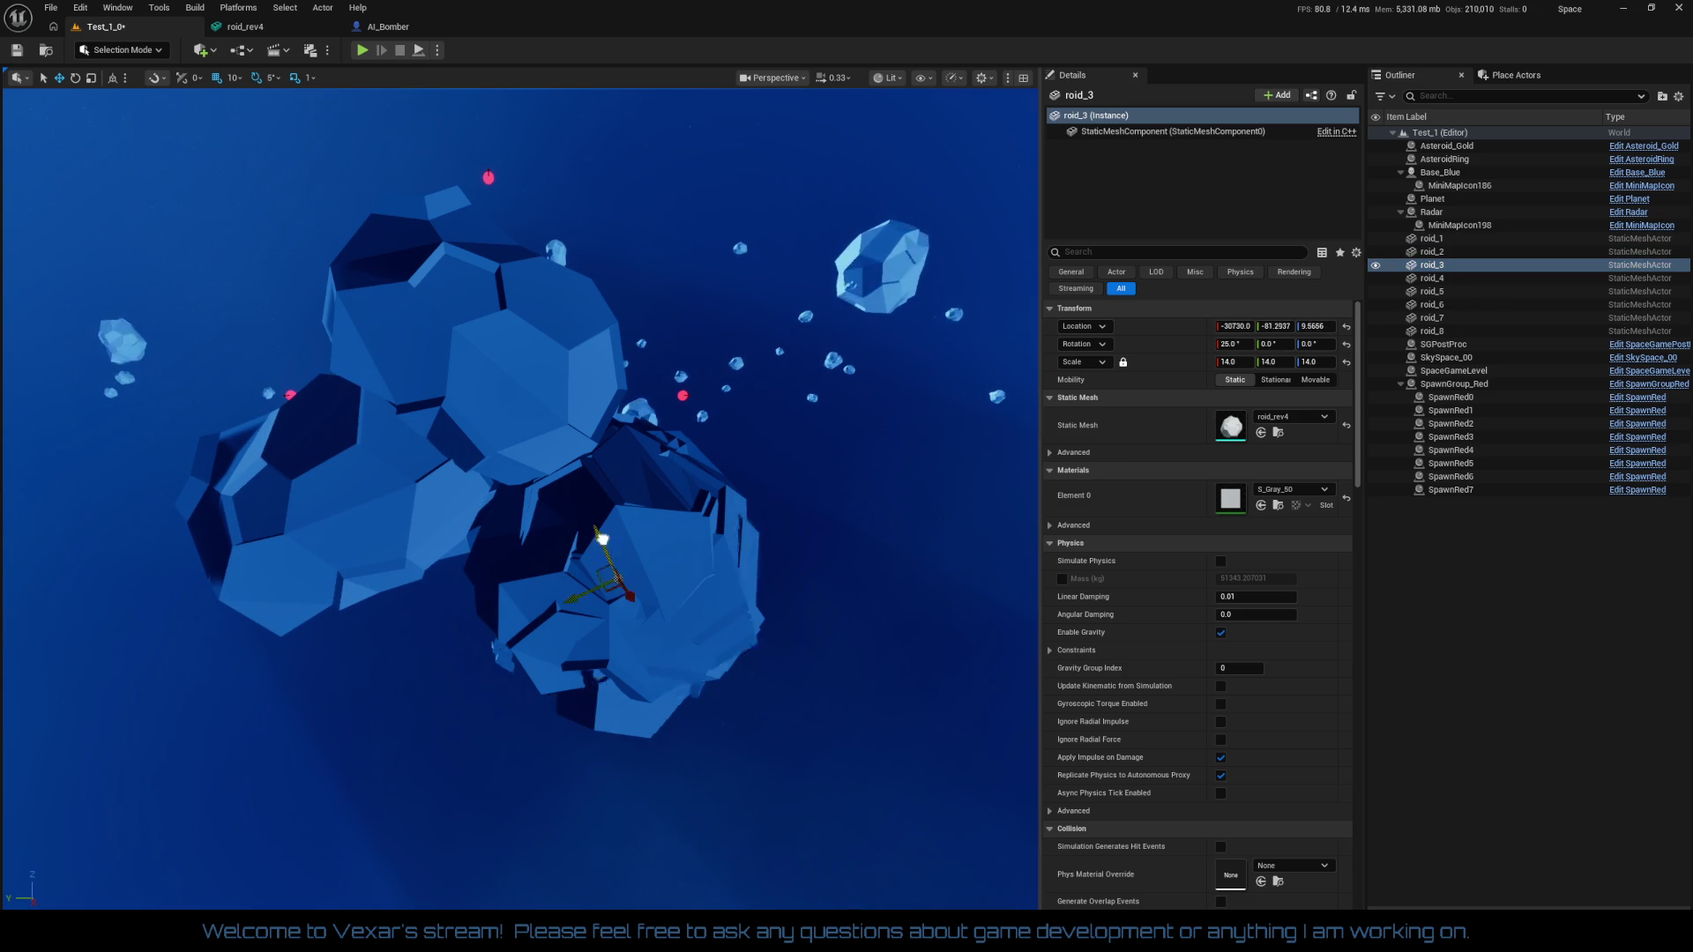
{"action": "left_click_drag", "start_coordinate": [603, 539], "coordinate": [685, 638]}
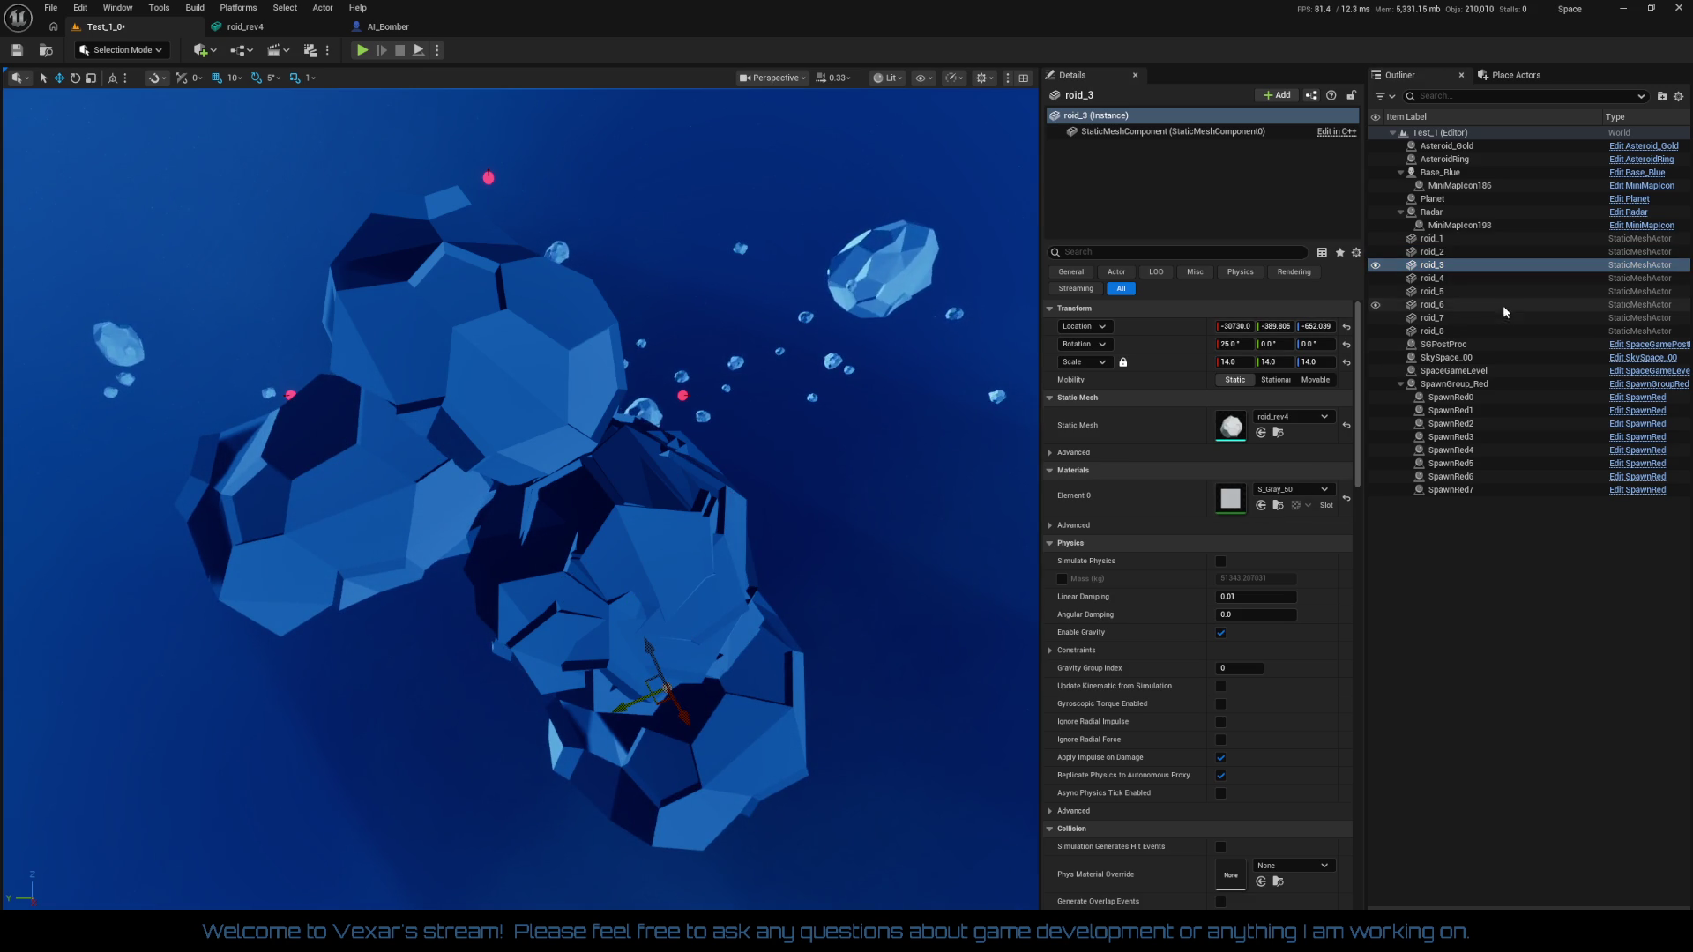
{"action": "left_click", "coordinate": [1446, 278]}
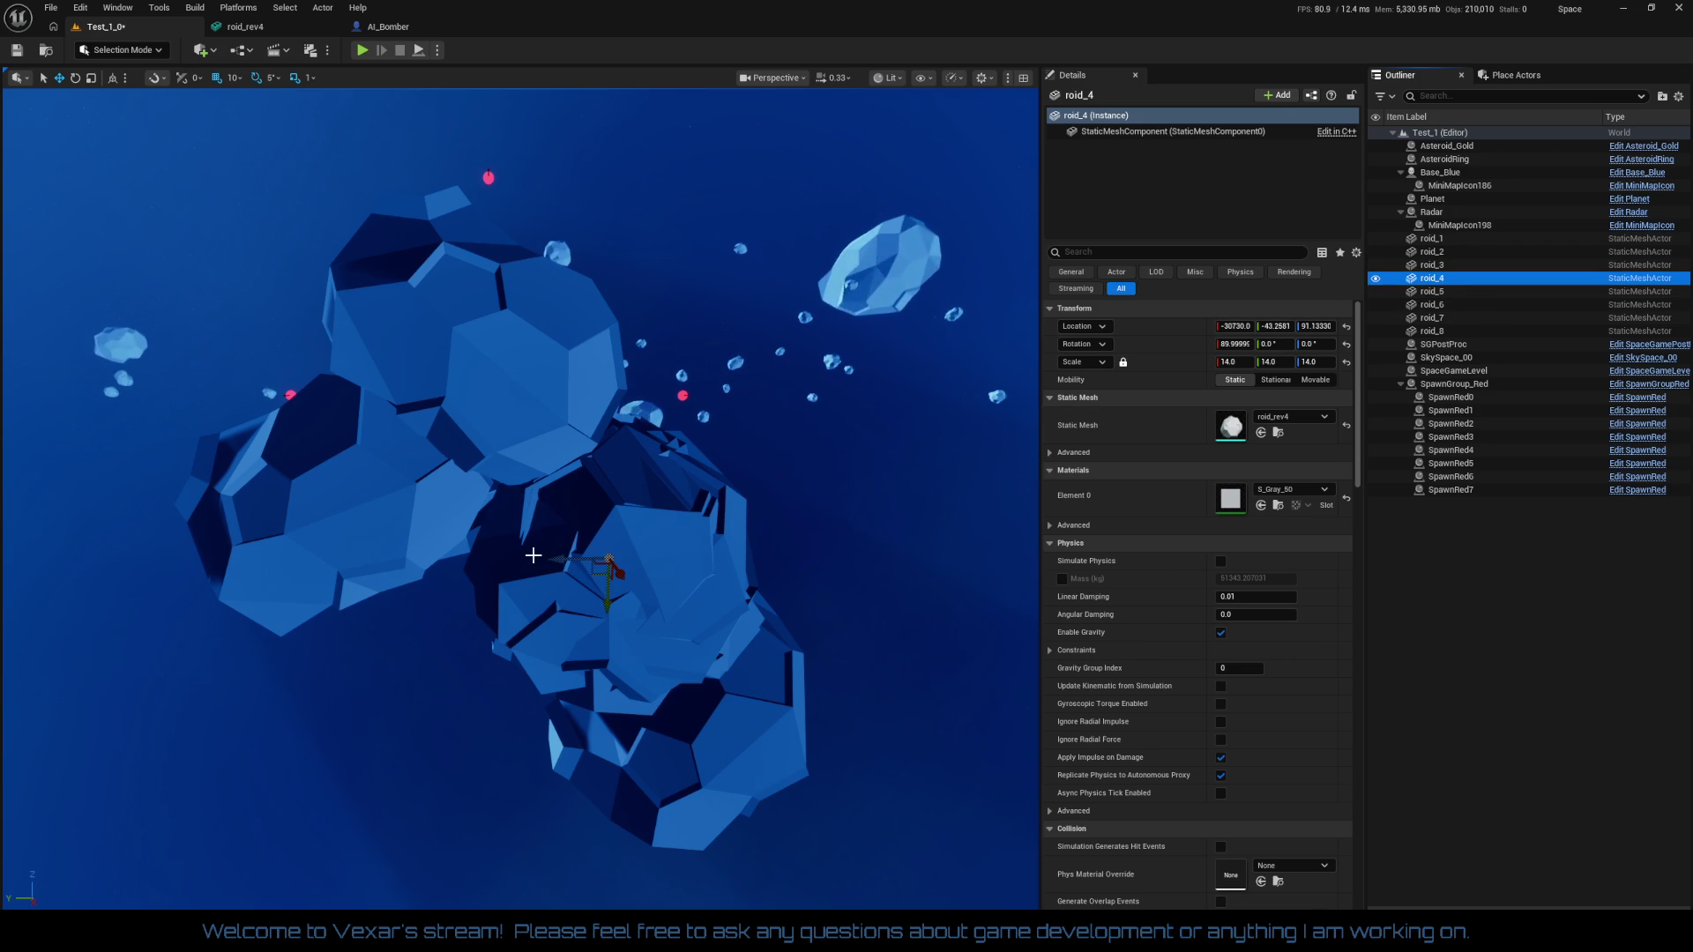
{"action": "mouse_move", "coordinate": [551, 560]}
{"action": "left_mouse_down"}
{"action": "mouse_move", "coordinate": [688, 546]}
{"action": "mouse_move", "coordinate": [709, 528]}
{"action": "mouse_move", "coordinate": [711, 463]}
{"action": "mouse_move", "coordinate": [821, 409]}
{"action": "mouse_move", "coordinate": [688, 246]}
{"action": "mouse_move", "coordinate": [801, 253]}
{"action": "mouse_move", "coordinate": [853, 234]}
{"action": "left_mouse_up"}
Shift roid_1 up again and slide roid_8 left and roid_7 down into place
{"action": "left_click", "coordinate": [1432, 291]}
{"action": "left_click", "coordinate": [520, 322]}
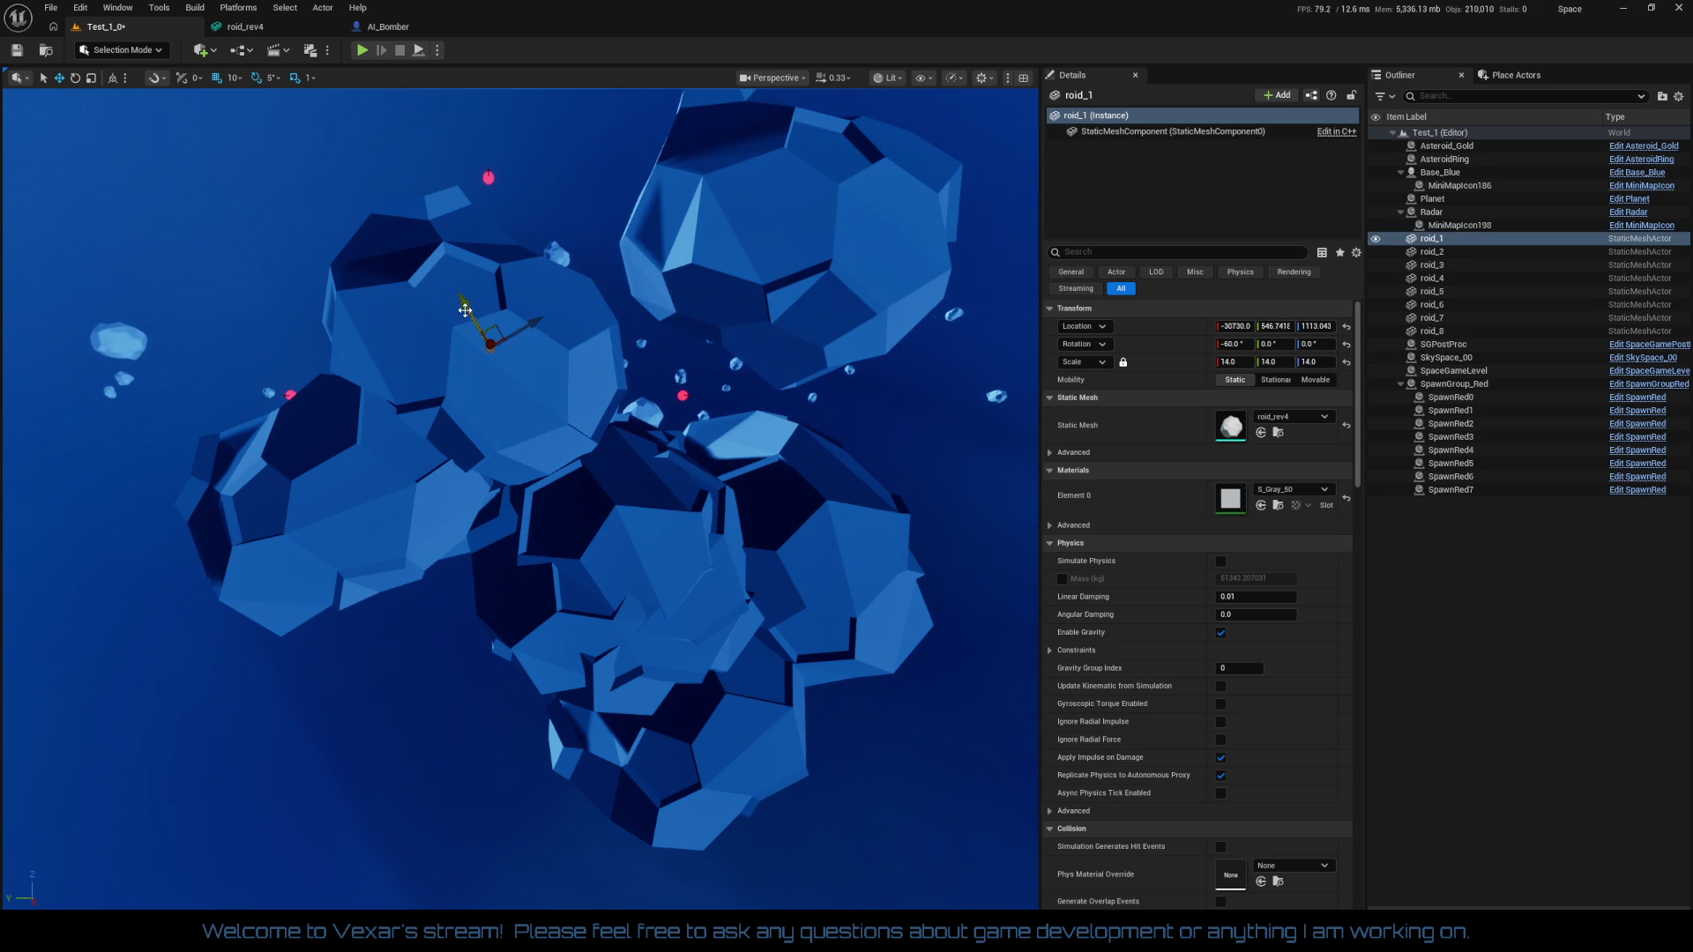
{"action": "mouse_move", "coordinate": [464, 311]}
{"action": "left_mouse_down"}
{"action": "mouse_move", "coordinate": [476, 231]}
{"action": "mouse_move", "coordinate": [582, 185]}
{"action": "left_mouse_up"}
{"action": "mouse_move", "coordinate": [503, 530]}
{"action": "left_mouse_down"}
{"action": "mouse_move", "coordinate": [508, 599]}
{"action": "mouse_move", "coordinate": [503, 531]}
{"action": "mouse_move", "coordinate": [458, 481]}
{"action": "mouse_move", "coordinate": [455, 412]}
{"action": "left_mouse_up"}
{"action": "left_click", "coordinate": [500, 539]}
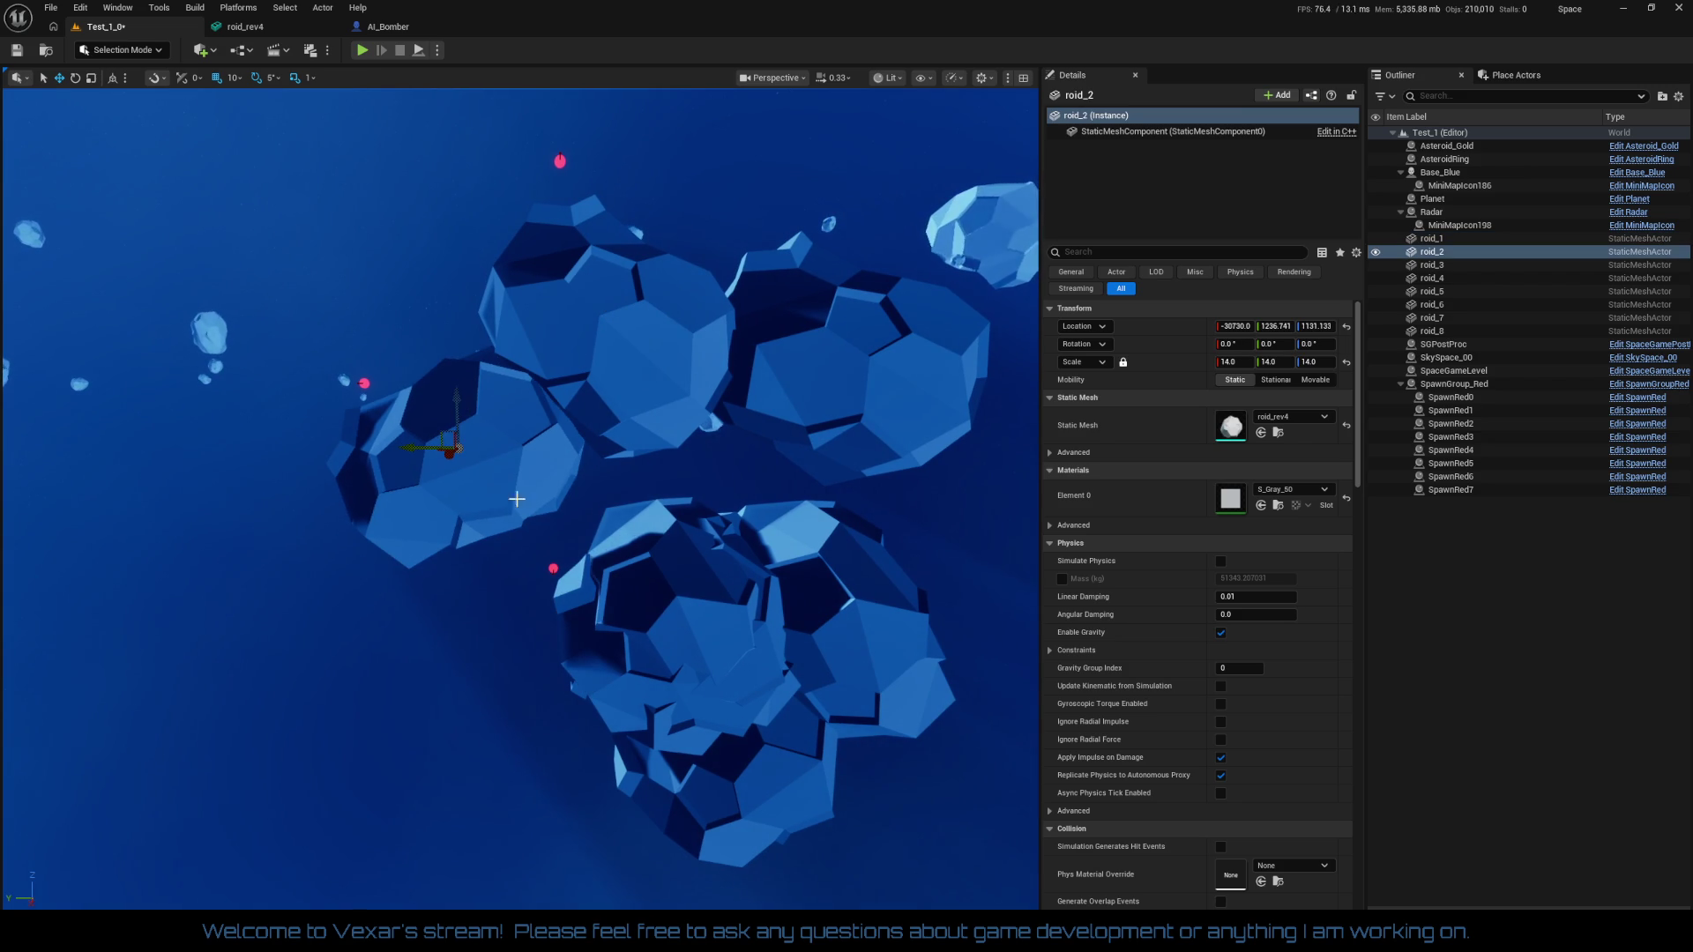
{"action": "left_click", "coordinate": [662, 561]}
{"action": "left_click_drag", "start_coordinate": [626, 628], "coordinate": [398, 635]}
{"action": "left_click", "coordinate": [691, 628]}
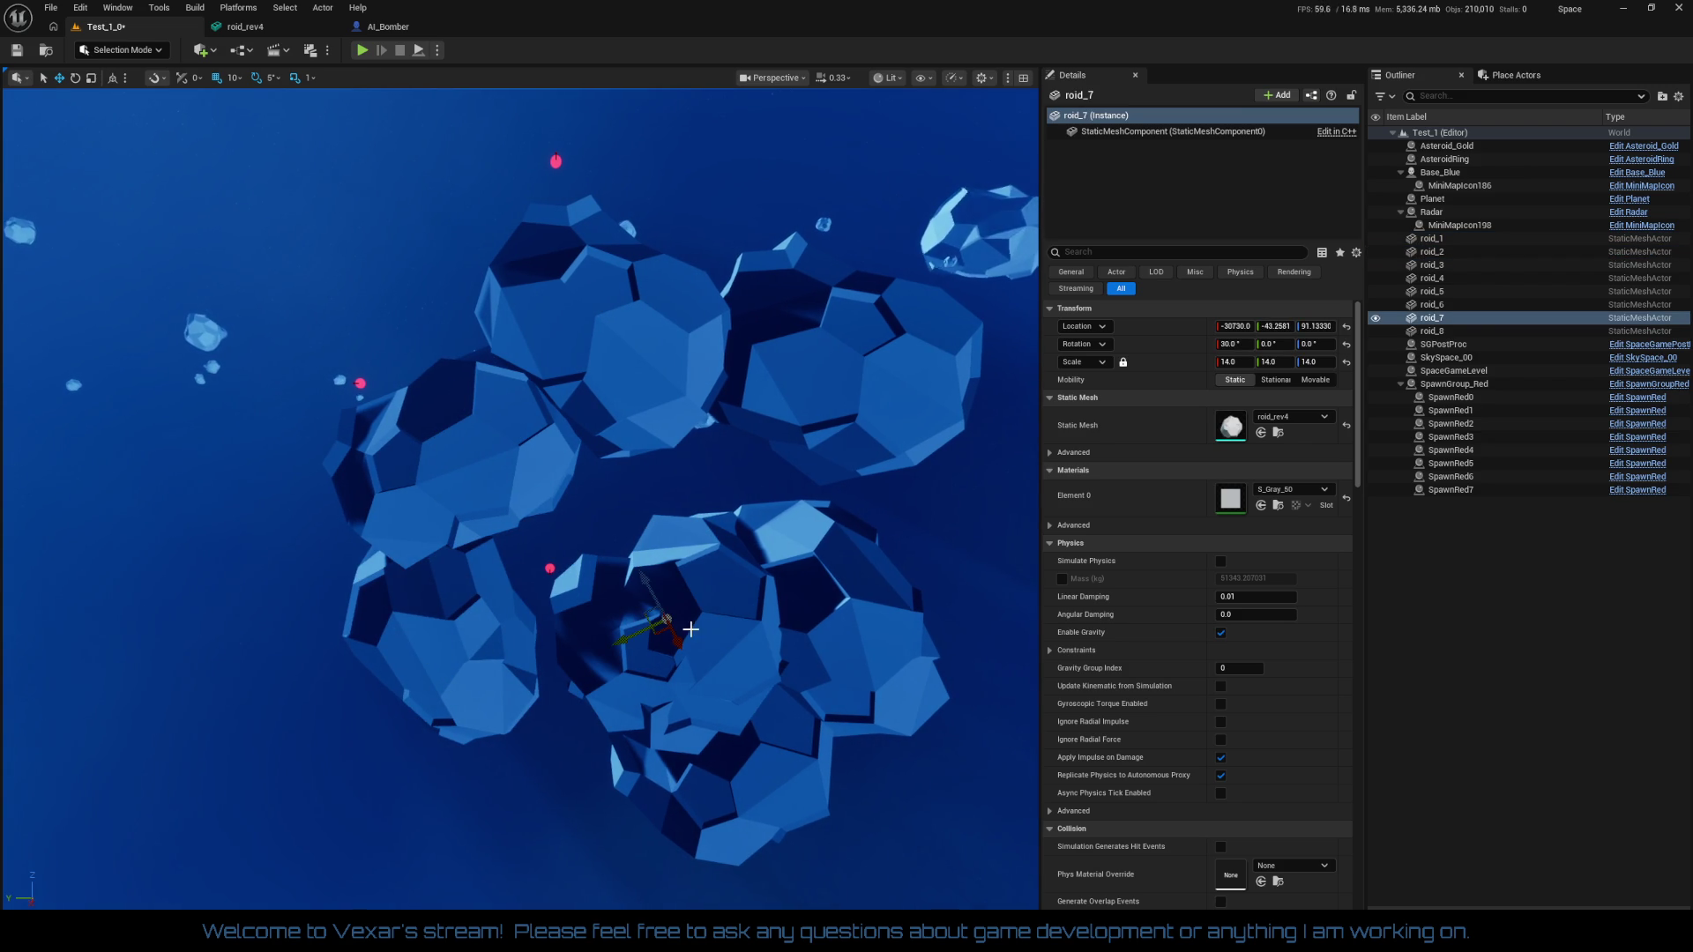
{"action": "mouse_move", "coordinate": [639, 634]}
{"action": "left_mouse_down"}
{"action": "mouse_move", "coordinate": [475, 708]}
{"action": "mouse_move", "coordinate": [484, 681]}
{"action": "mouse_move", "coordinate": [520, 721]}
{"action": "mouse_move", "coordinate": [483, 792]}
{"action": "mouse_move", "coordinate": [488, 705]}
{"action": "mouse_move", "coordinate": [491, 795]}
{"action": "mouse_move", "coordinate": [588, 397]}
{"action": "left_mouse_up"}
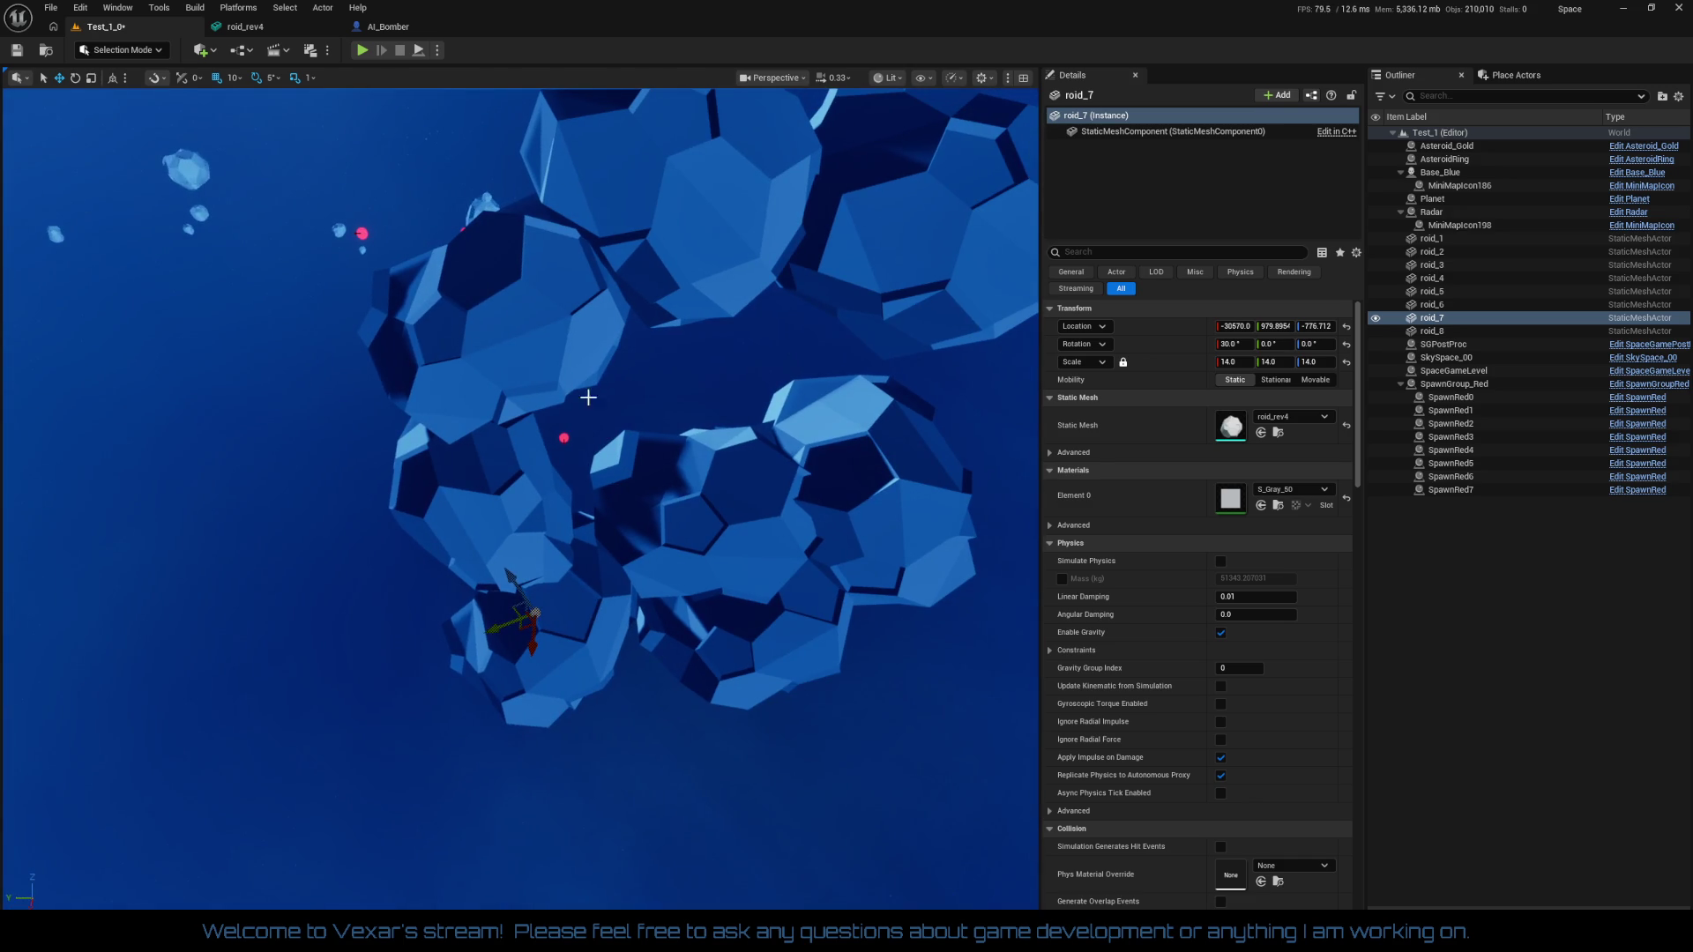
Move roid_6 down, roid_3 up, and roid_4 to -30730, -1114.69, 621.13
{"action": "left_click", "coordinate": [529, 321]}
{"action": "left_click", "coordinate": [709, 524]}
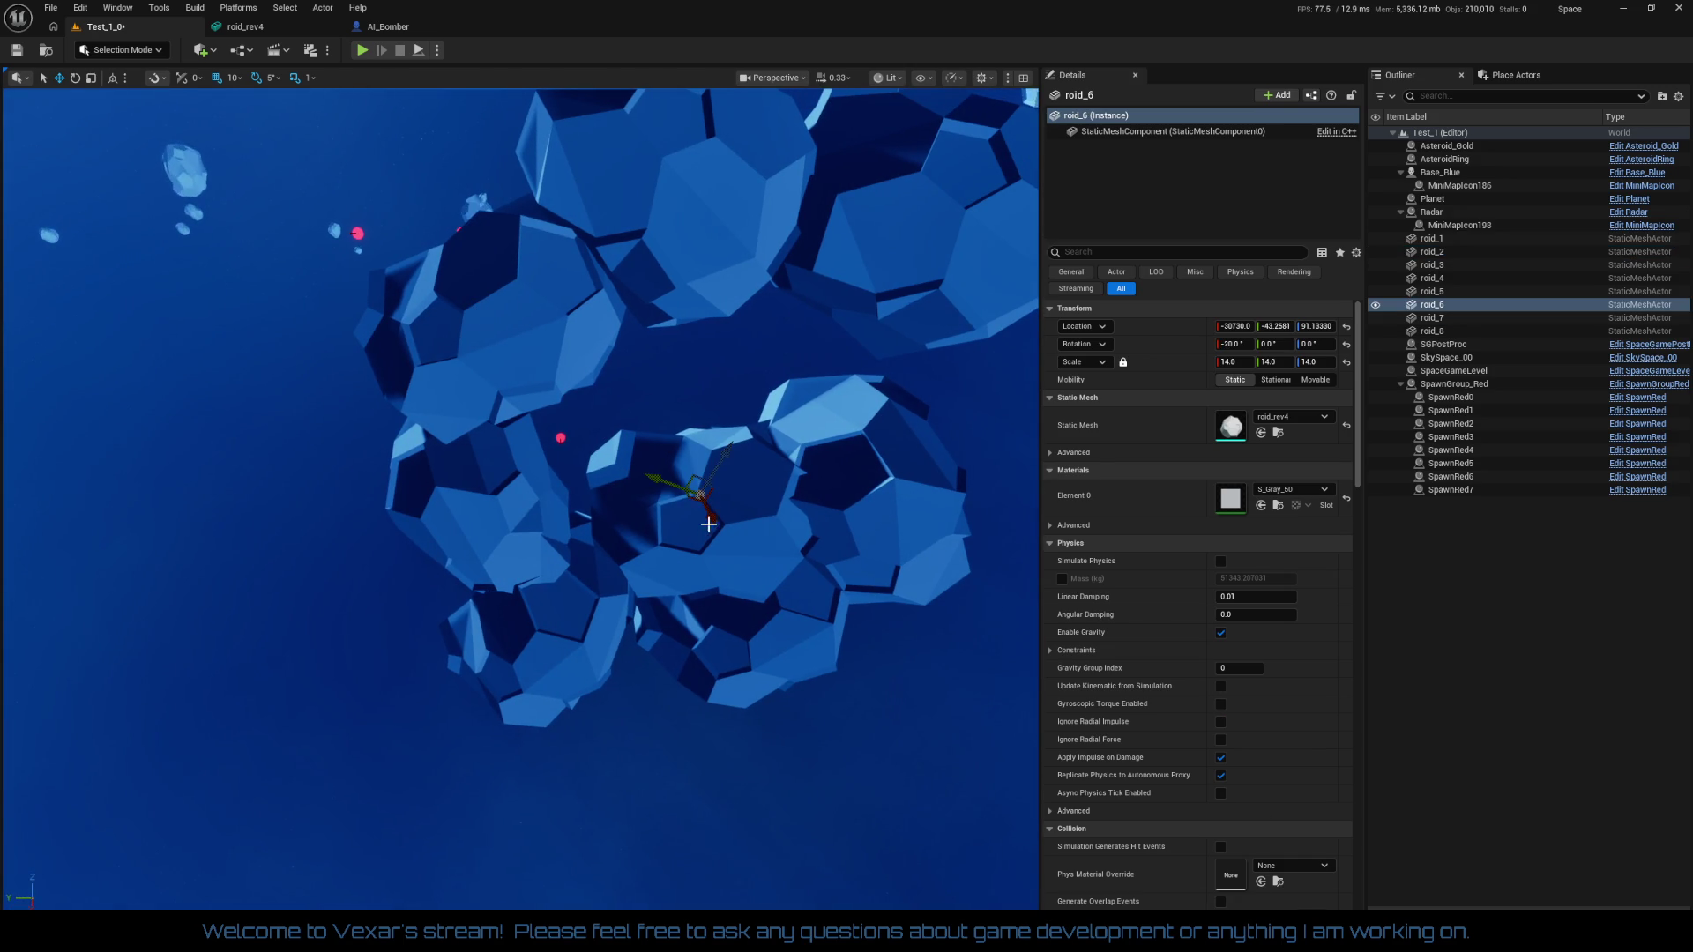
{"action": "mouse_move", "coordinate": [722, 458]}
{"action": "left_mouse_down"}
{"action": "mouse_move", "coordinate": [693, 483]}
{"action": "mouse_move", "coordinate": [614, 691]}
{"action": "mouse_move", "coordinate": [660, 829]}
{"action": "left_mouse_up"}
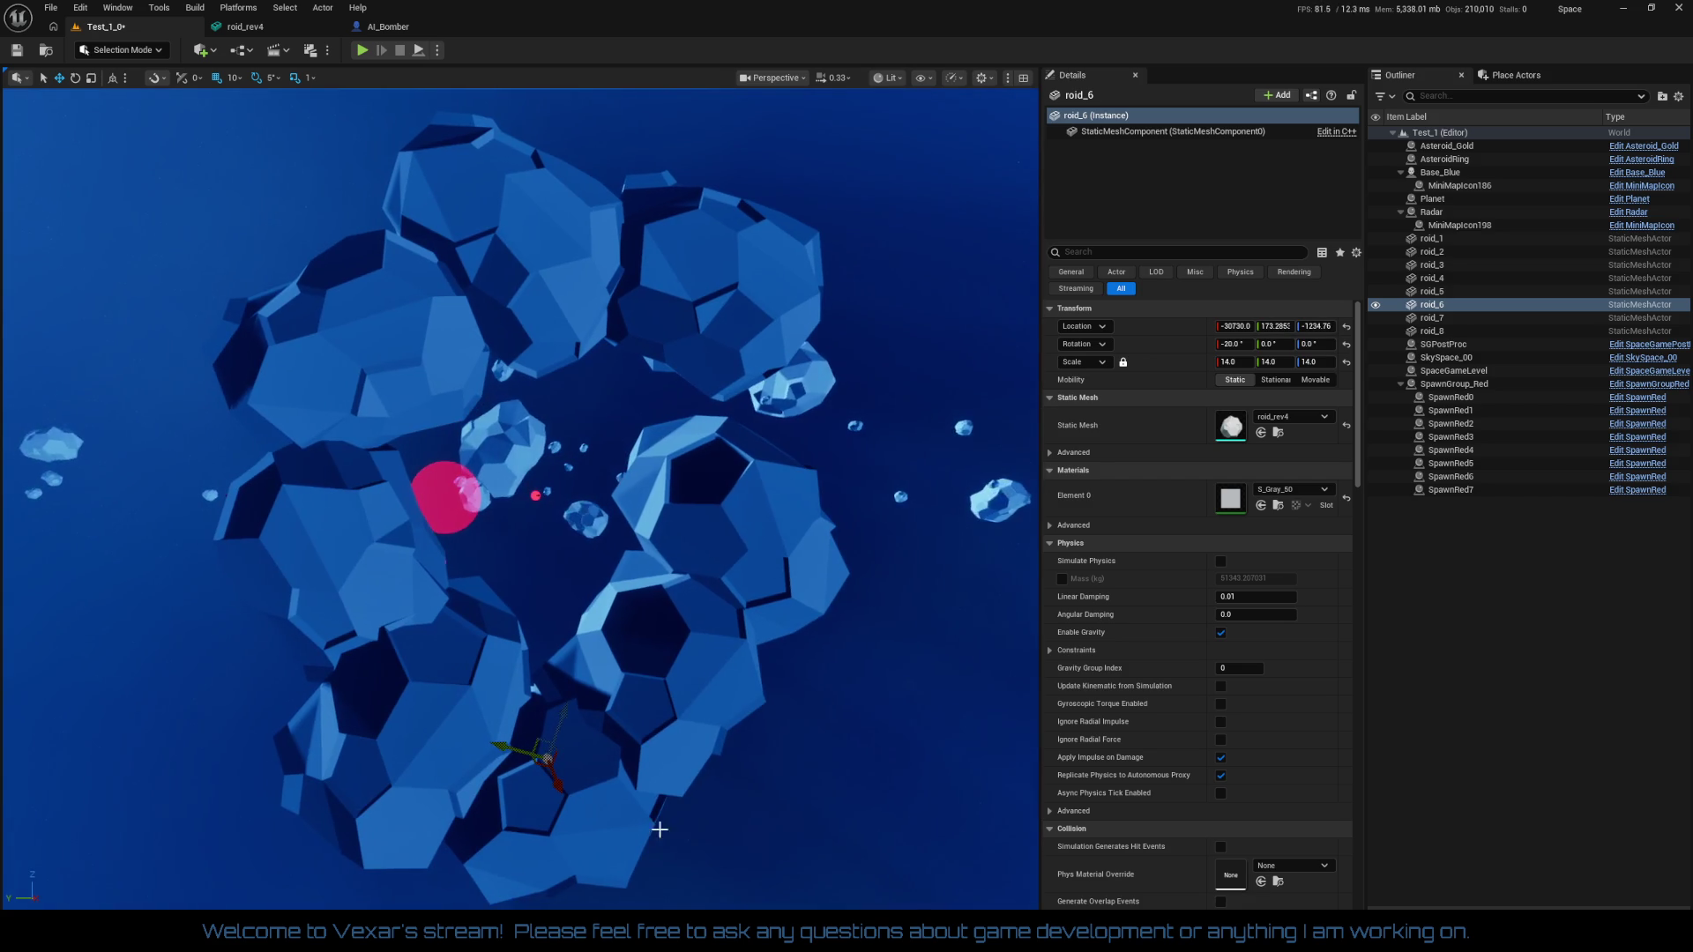
{"action": "left_click", "coordinate": [684, 704]}
{"action": "mouse_move", "coordinate": [622, 674]}
{"action": "left_mouse_down"}
{"action": "mouse_move", "coordinate": [609, 672]}
{"action": "mouse_move", "coordinate": [664, 643]}
{"action": "mouse_move", "coordinate": [738, 490]}
{"action": "left_mouse_up"}
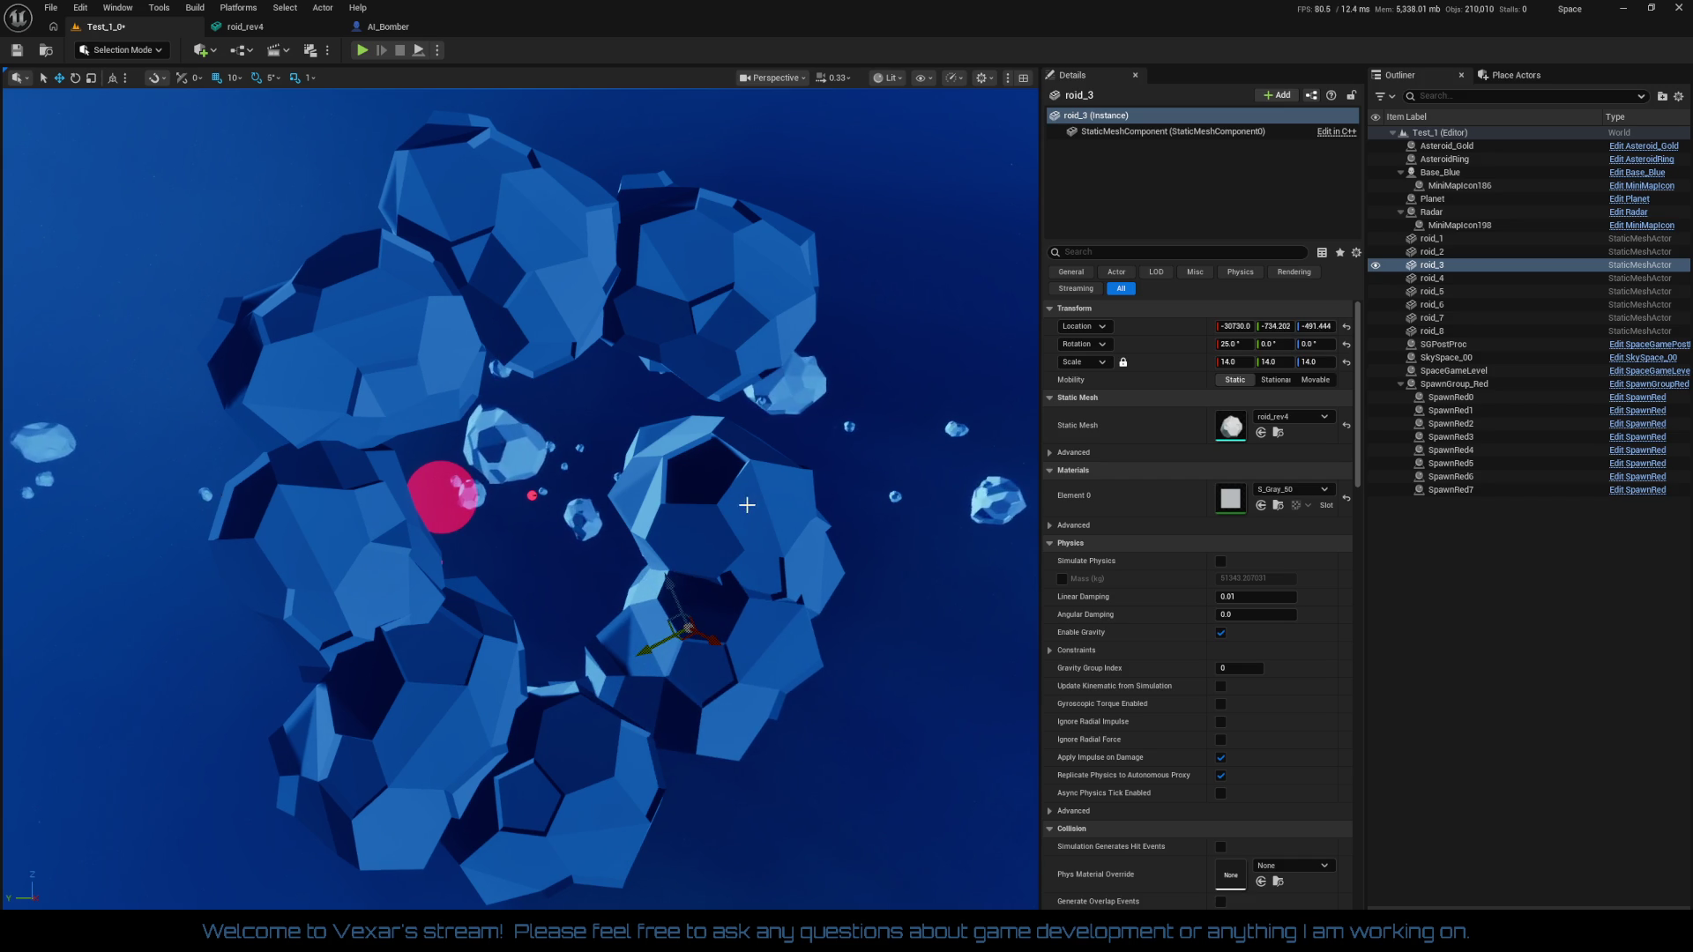
{"action": "left_click", "coordinate": [746, 504]}
{"action": "left_click_drag", "start_coordinate": [672, 539], "coordinate": [718, 518]}
{"action": "mouse_move", "coordinate": [769, 572]}
{"action": "left_mouse_down"}
{"action": "mouse_move", "coordinate": [777, 501]}
{"action": "mouse_move", "coordinate": [733, 529]}
{"action": "left_mouse_up"}
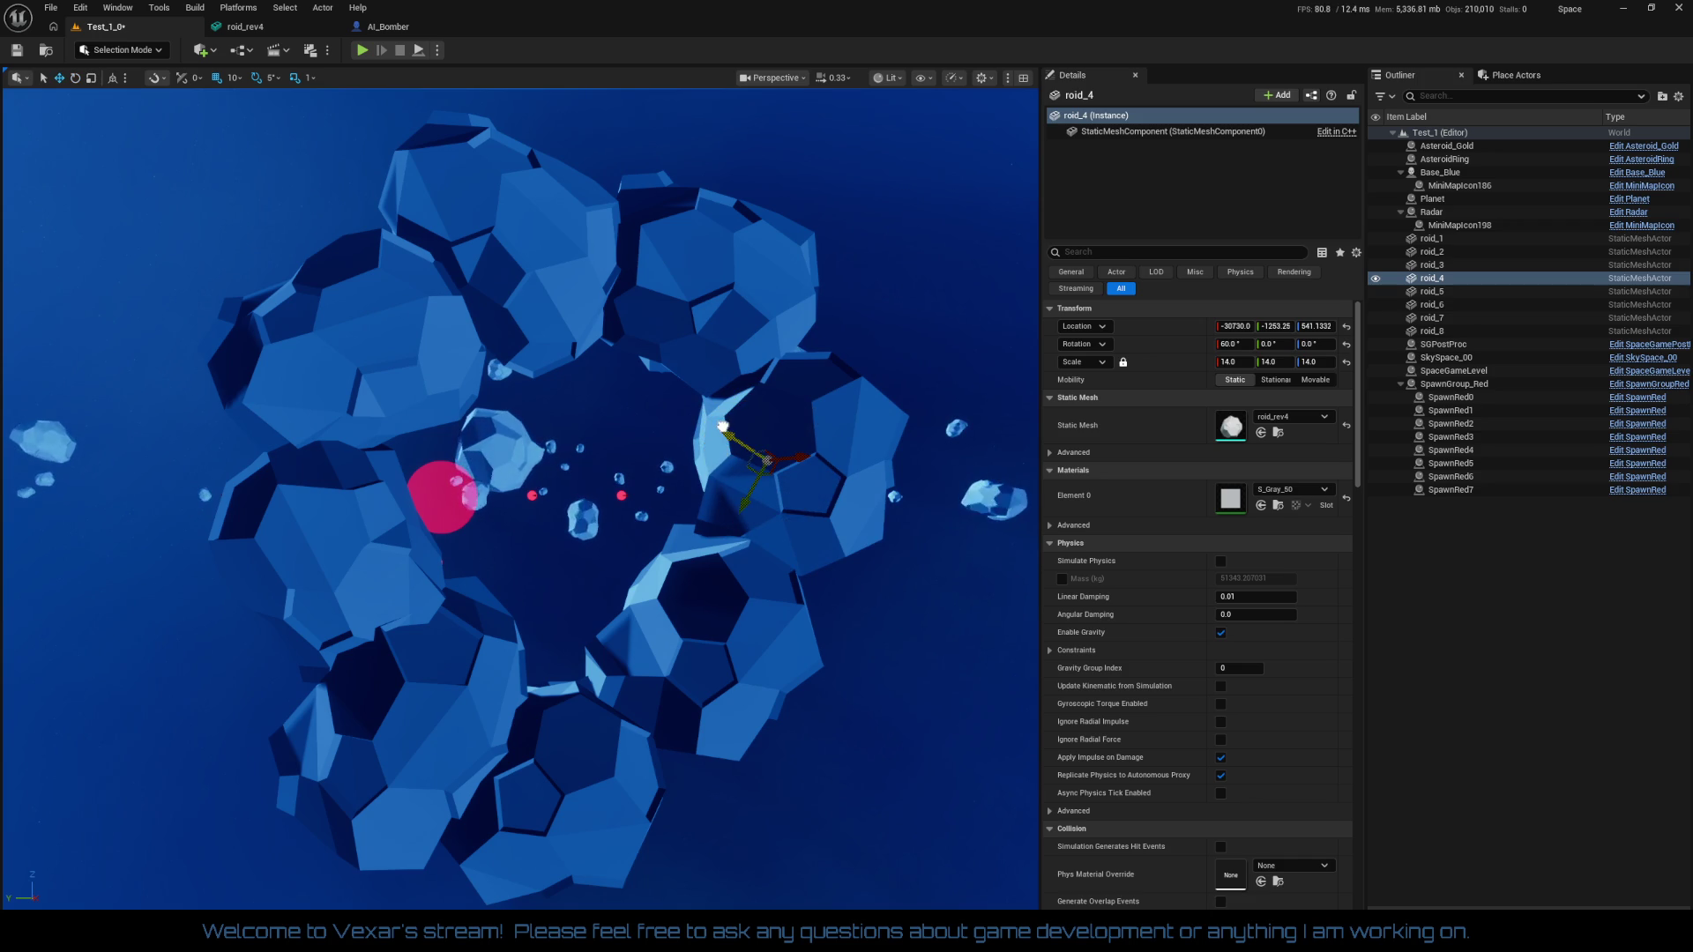
{"action": "left_click_drag", "start_coordinate": [723, 427], "coordinate": [703, 413]}
{"action": "left_click_drag", "start_coordinate": [702, 597], "coordinate": [678, 520]}
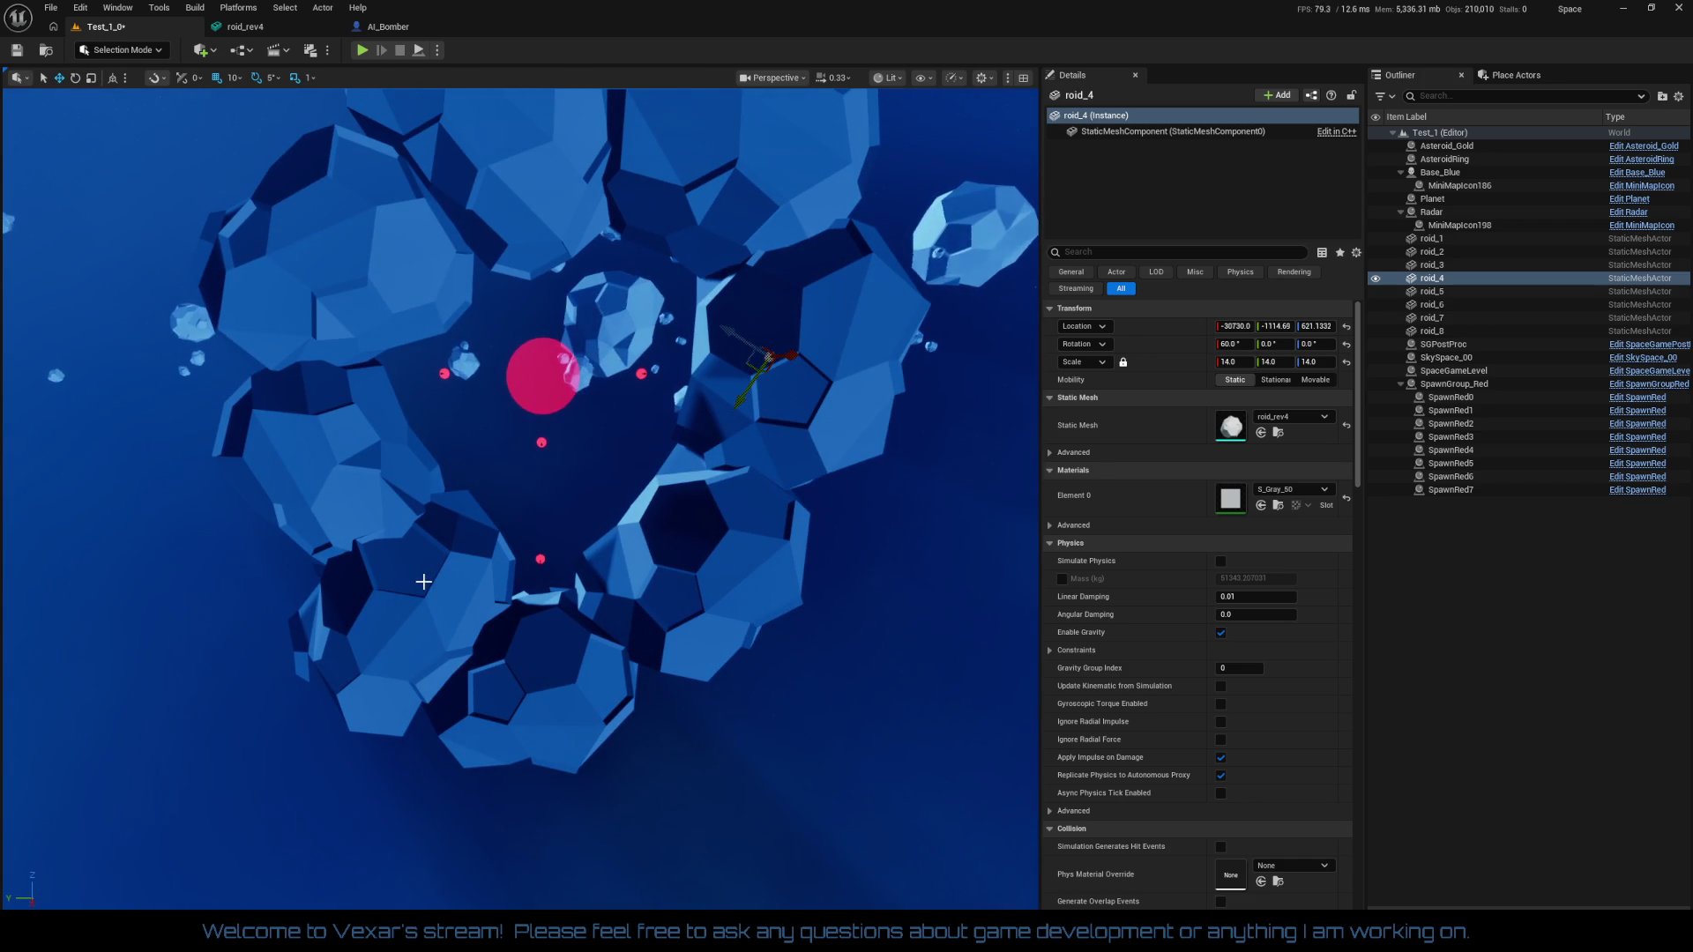
Rotate roid_7 by 70 degrees and roid_8 by -15 degrees
{"action": "left_click", "coordinate": [395, 577]}
{"action": "key", "text": "e"}
{"action": "mouse_move", "coordinate": [353, 538]}
{"action": "left_mouse_down"}
{"action": "mouse_move", "coordinate": [325, 609]}
{"action": "mouse_move", "coordinate": [332, 585]}
{"action": "left_mouse_up"}
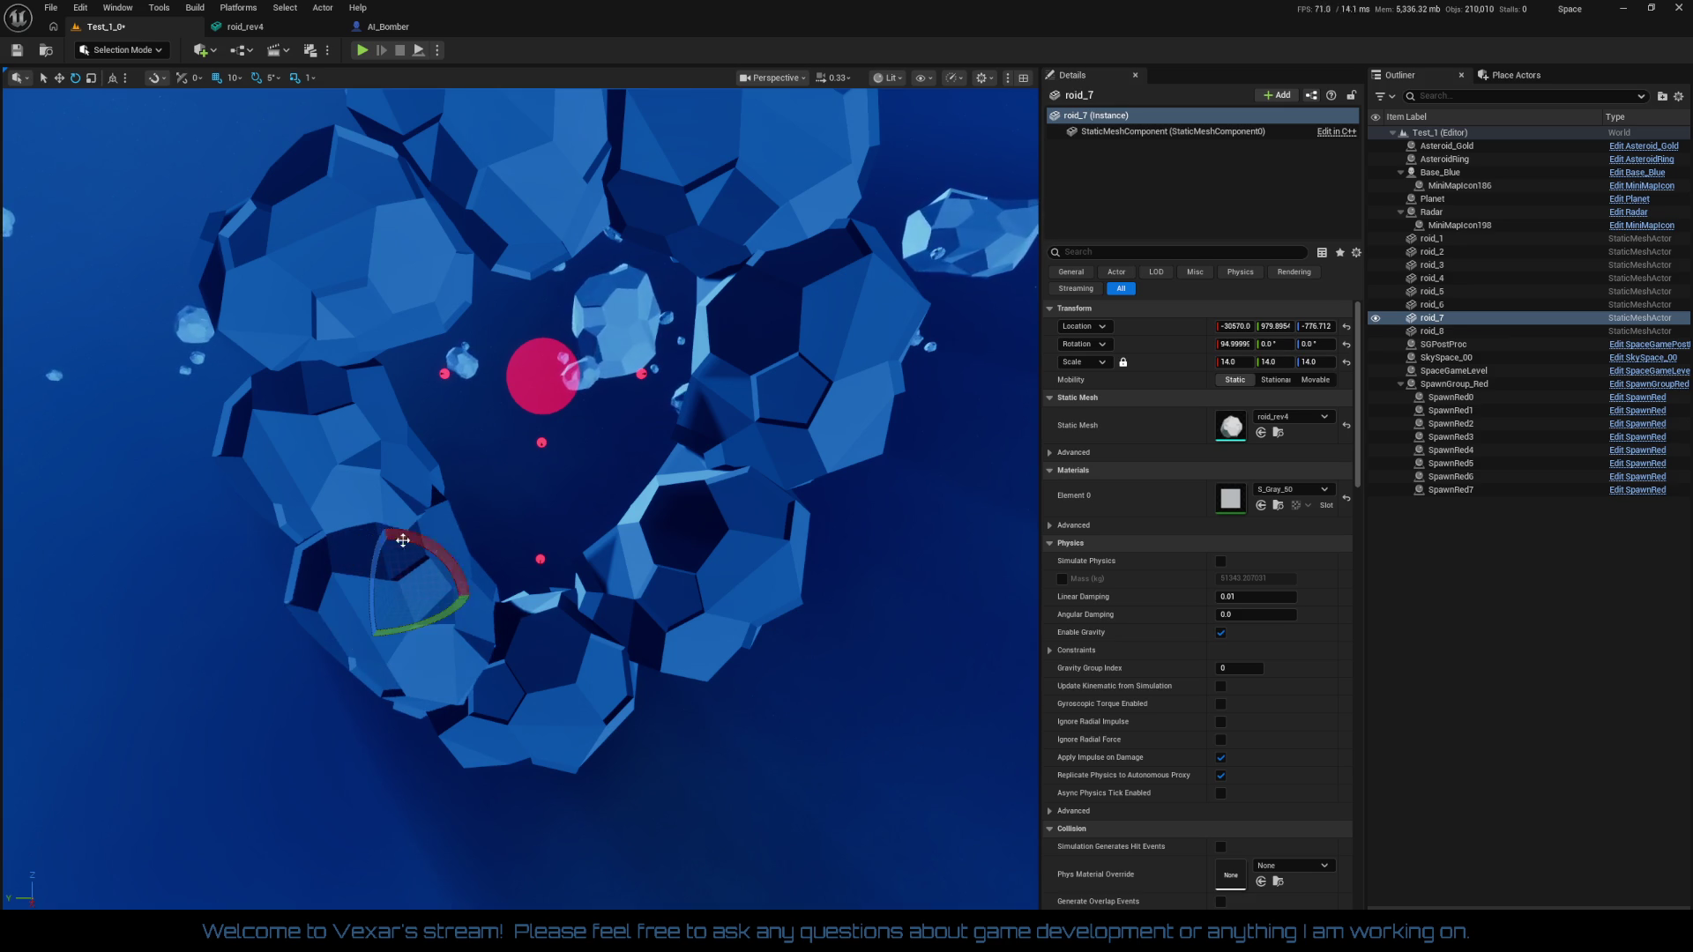
{"action": "left_click", "coordinate": [366, 445]}
{"action": "left_click_drag", "start_coordinate": [269, 467], "coordinate": [324, 492]}
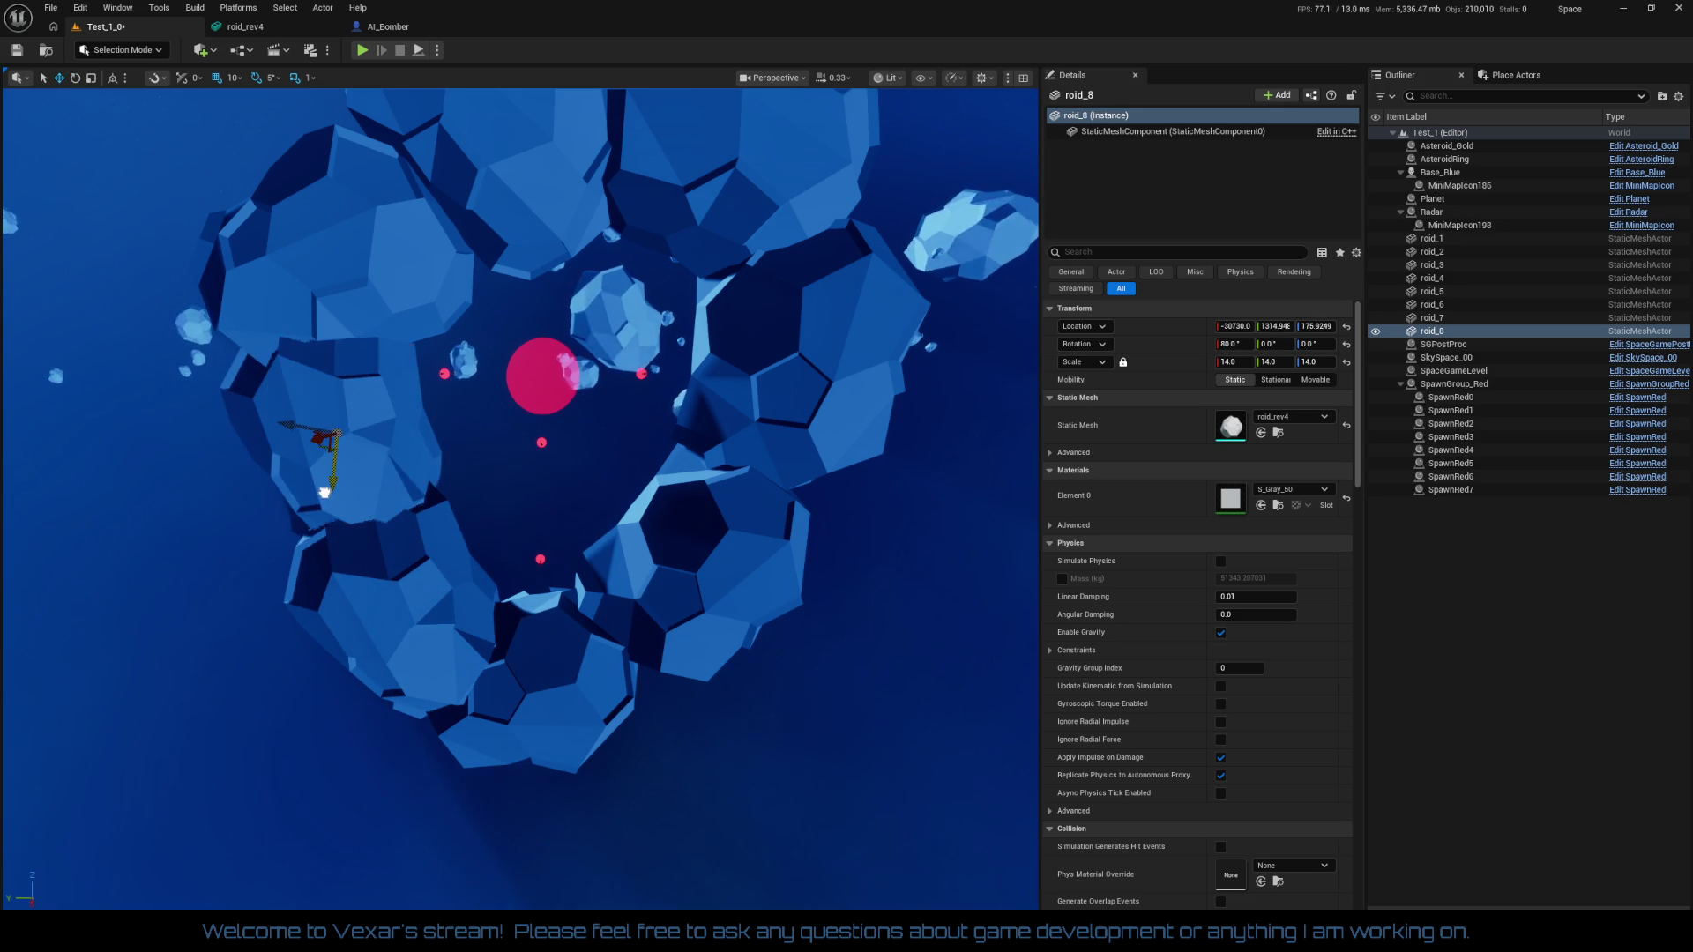
{"action": "scroll", "coordinate": [324, 490], "scroll_direction": "down", "scroll_amount": 3}
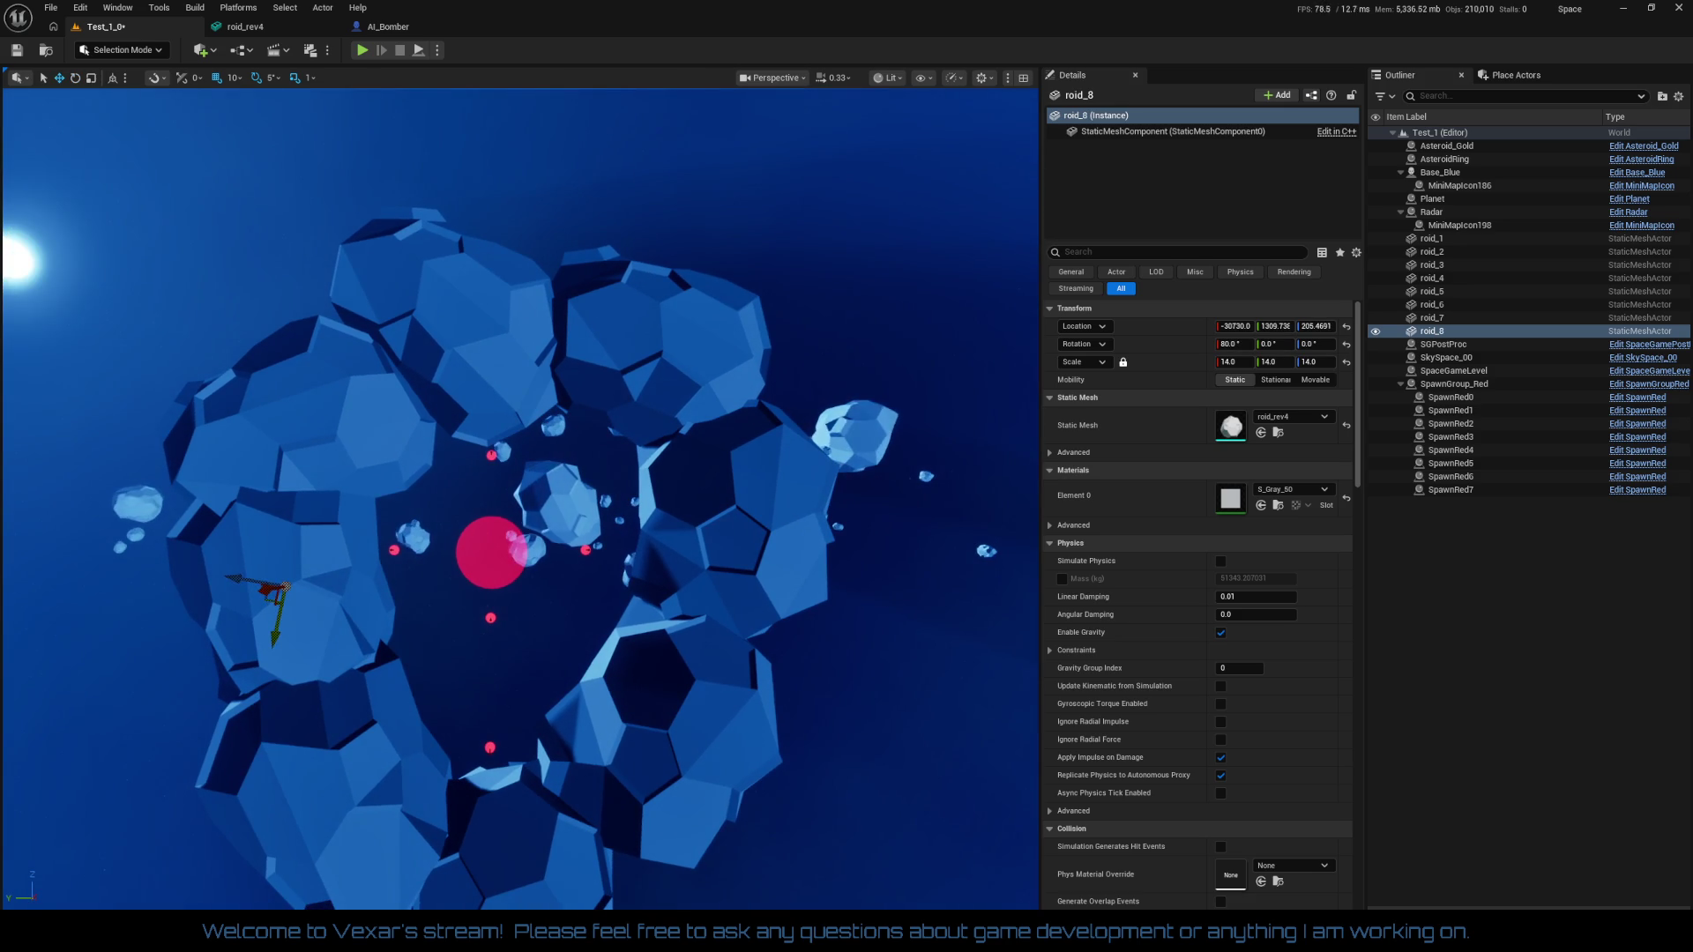
Rotate roid_1 by 50 degrees, roid_2 to -30 degrees, and roid_4 to 80 degrees
{"action": "left_click", "coordinate": [531, 365]}
{"action": "key", "text": "e"}
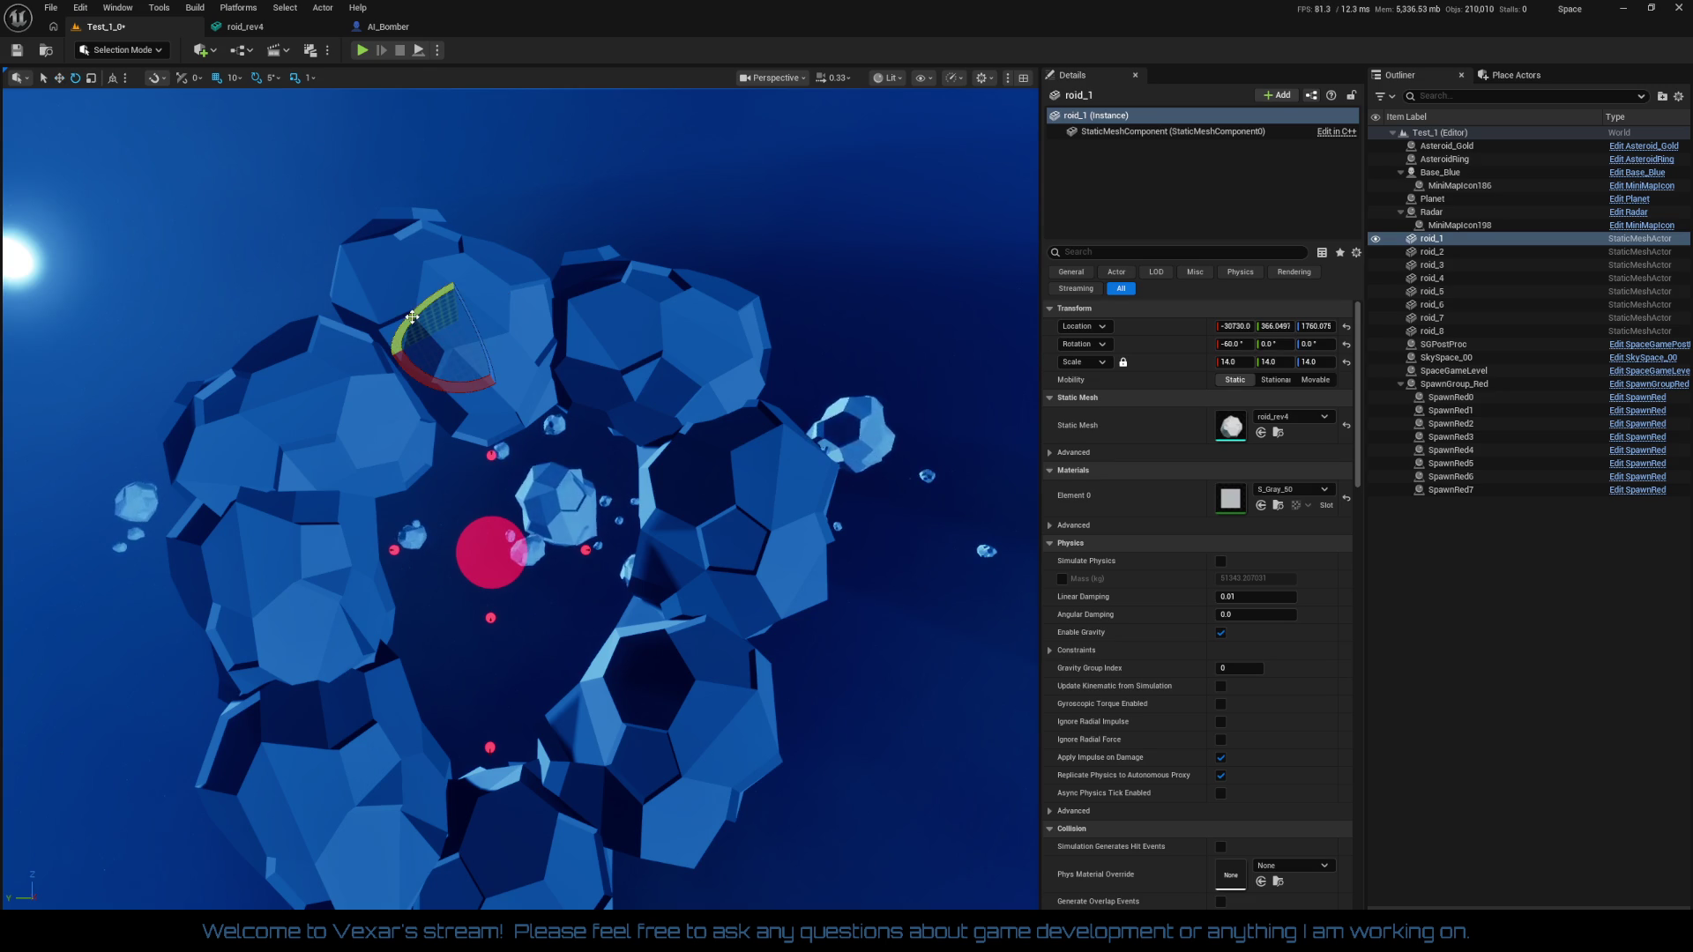
{"action": "left_click_drag", "start_coordinate": [488, 379], "coordinate": [529, 322]}
{"action": "mouse_move", "coordinate": [443, 656]}
{"action": "left_mouse_down"}
{"action": "mouse_move", "coordinate": [396, 635]}
{"action": "mouse_move", "coordinate": [442, 656]}
{"action": "left_mouse_up"}
{"action": "left_click", "coordinate": [562, 428]}
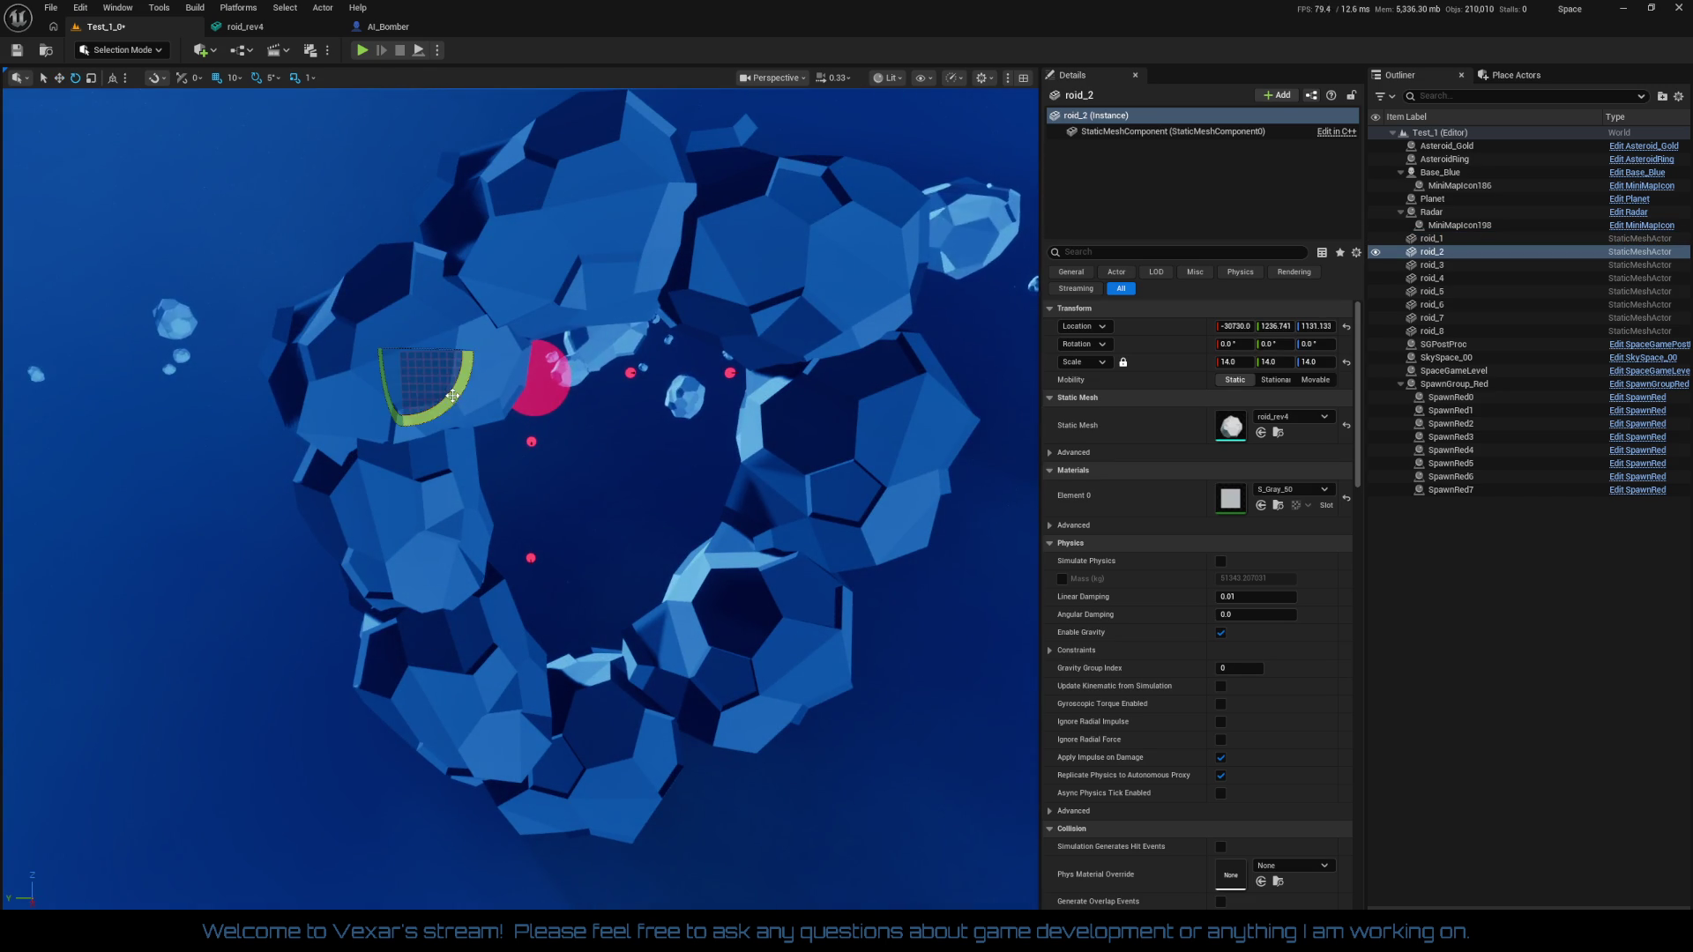
{"action": "left_click_drag", "start_coordinate": [453, 396], "coordinate": [462, 379]}
{"action": "left_click_drag", "start_coordinate": [380, 265], "coordinate": [437, 275]}
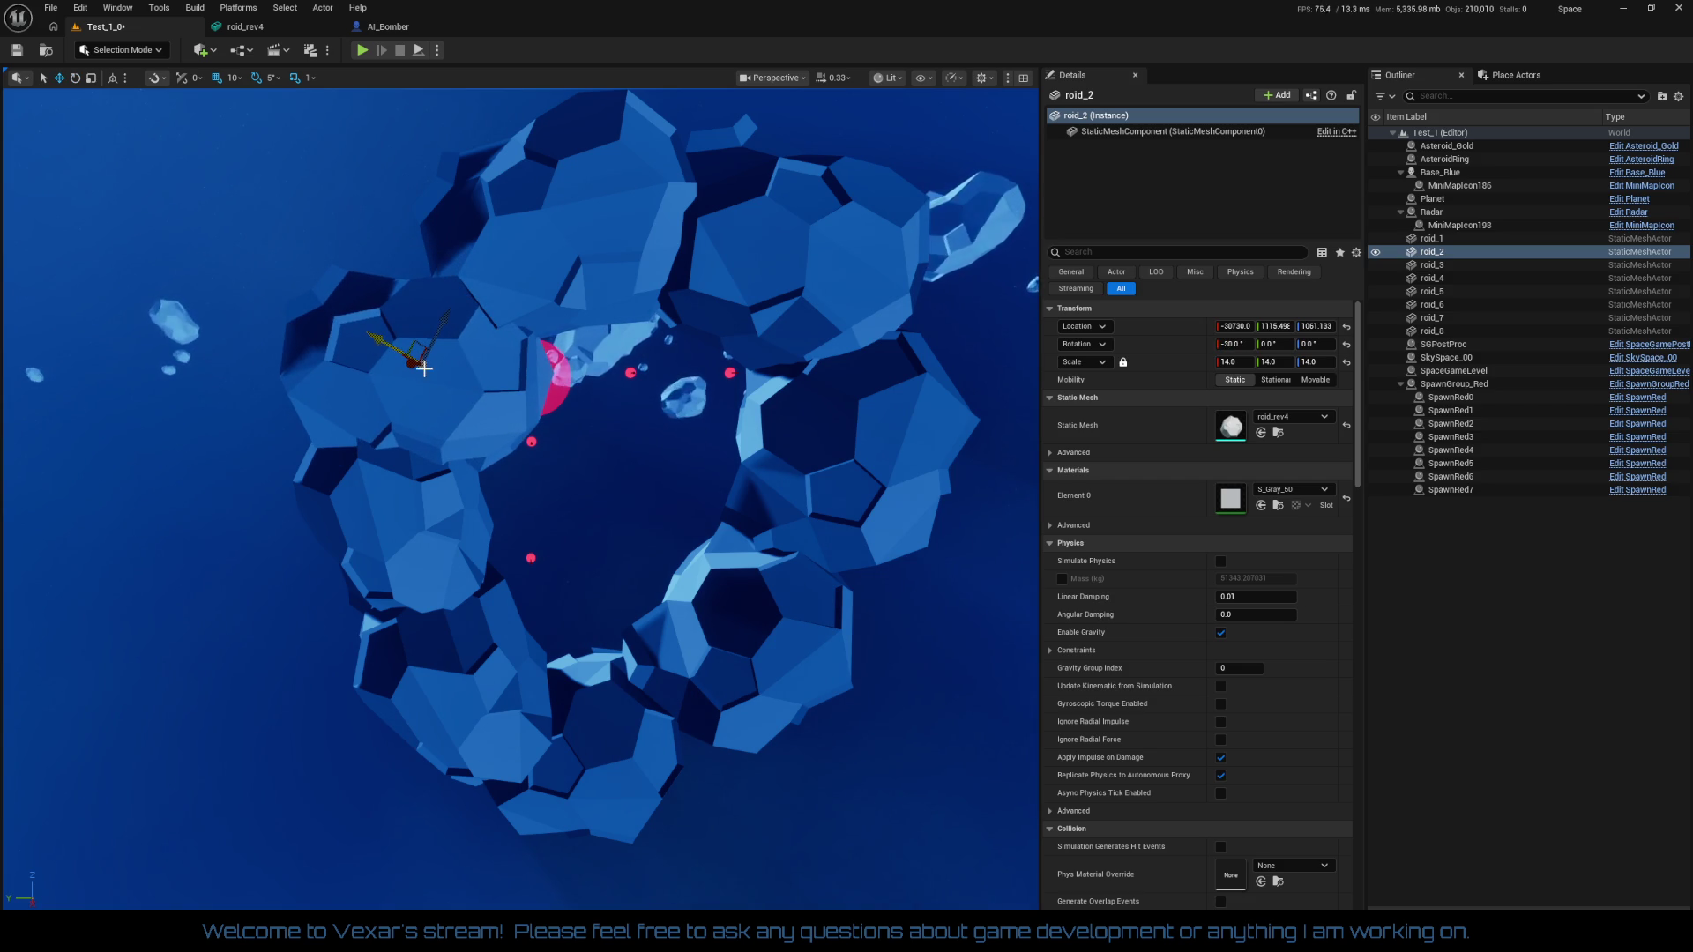
{"action": "left_click", "coordinate": [804, 455]}
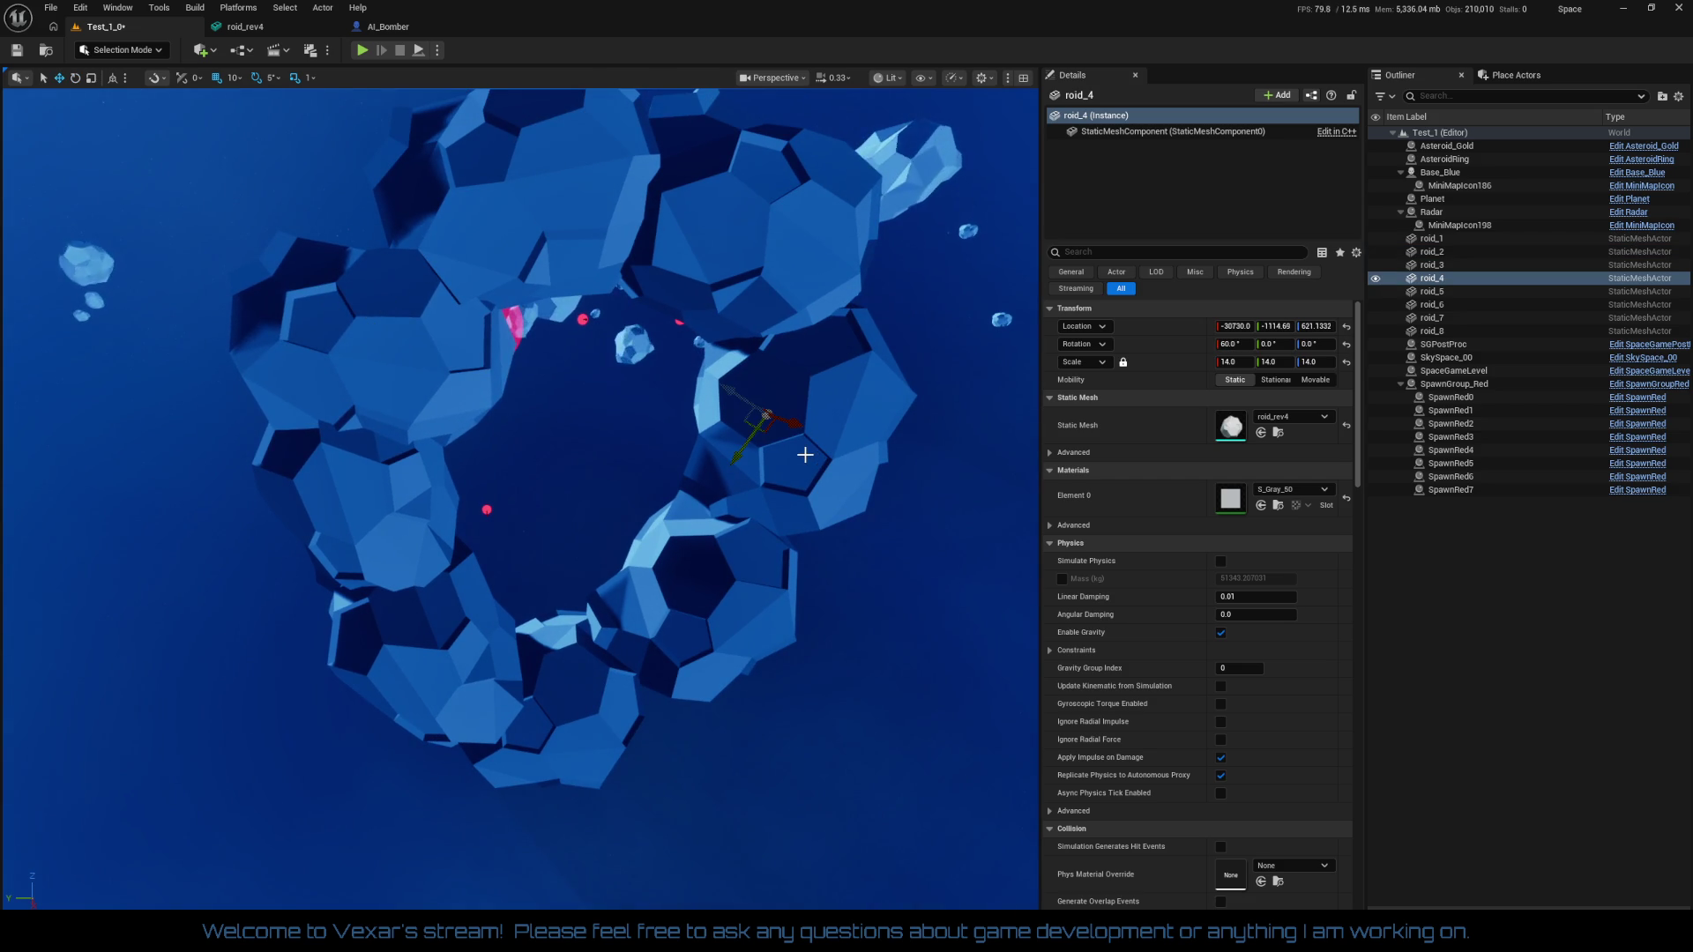
{"action": "mouse_move", "coordinate": [804, 454]}
{"action": "left_mouse_down"}
{"action": "mouse_move", "coordinate": [794, 430]}
{"action": "mouse_move", "coordinate": [689, 405]}
{"action": "mouse_move", "coordinate": [655, 441]}
{"action": "mouse_move", "coordinate": [618, 394]}
{"action": "left_mouse_up"}
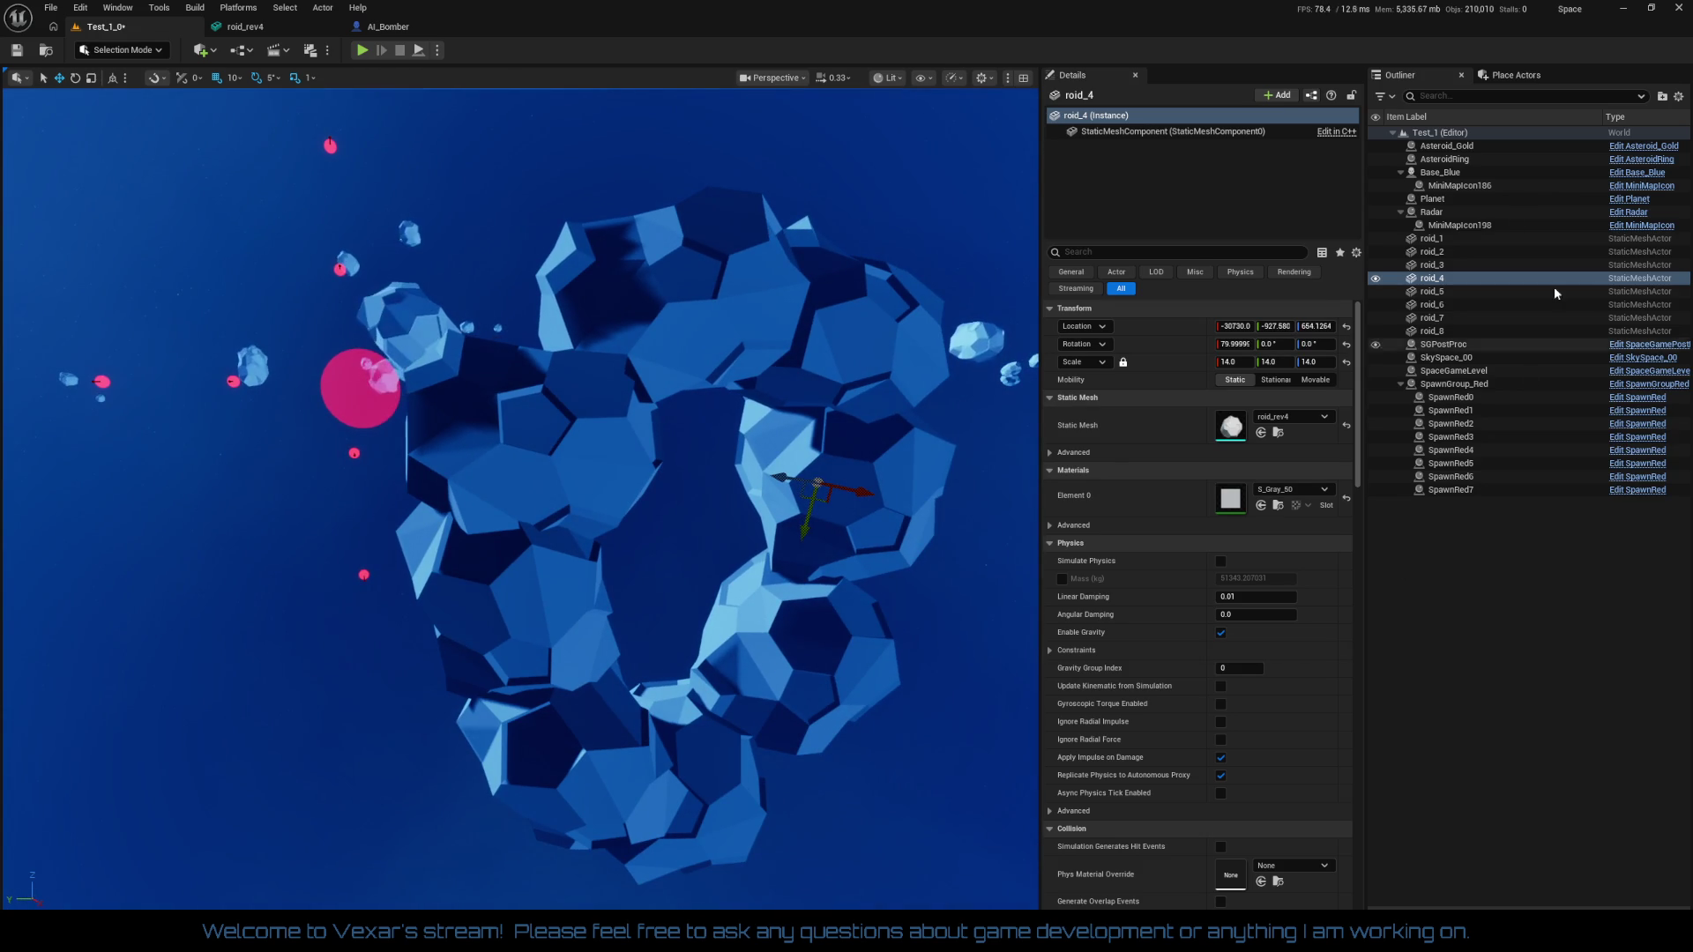
Reset Asteroid_Gold's scale and set it to 0.2 on all axes inside the shell
{"action": "left_click", "coordinate": [1472, 147]}
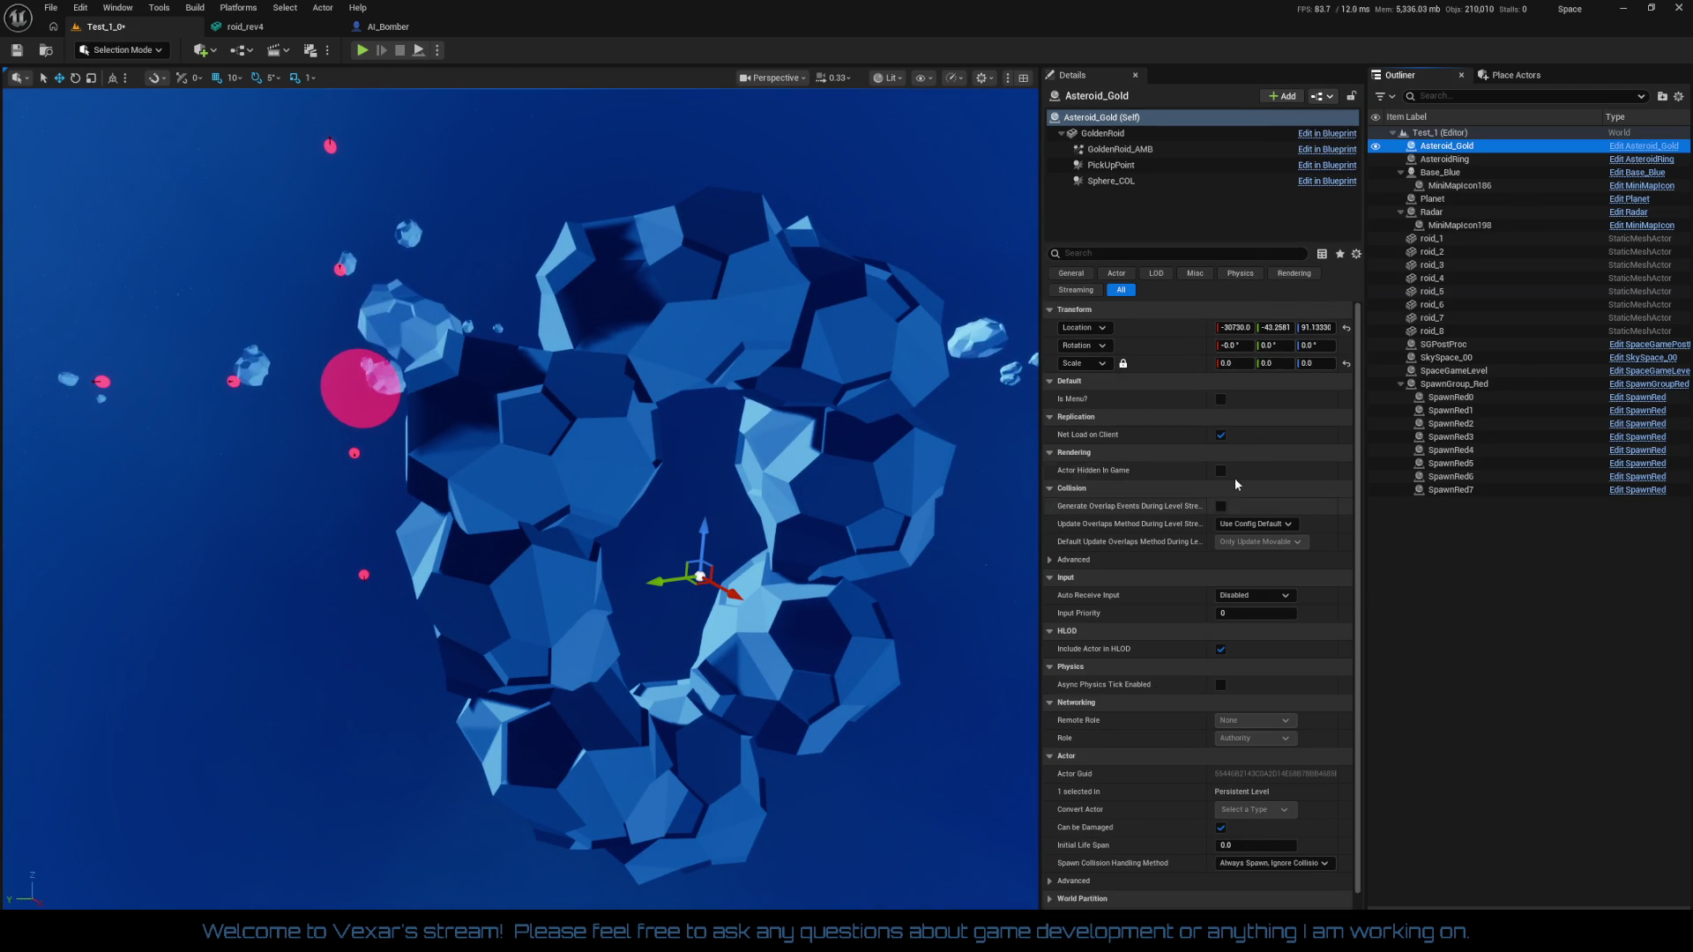
{"action": "left_click", "coordinate": [1346, 365]}
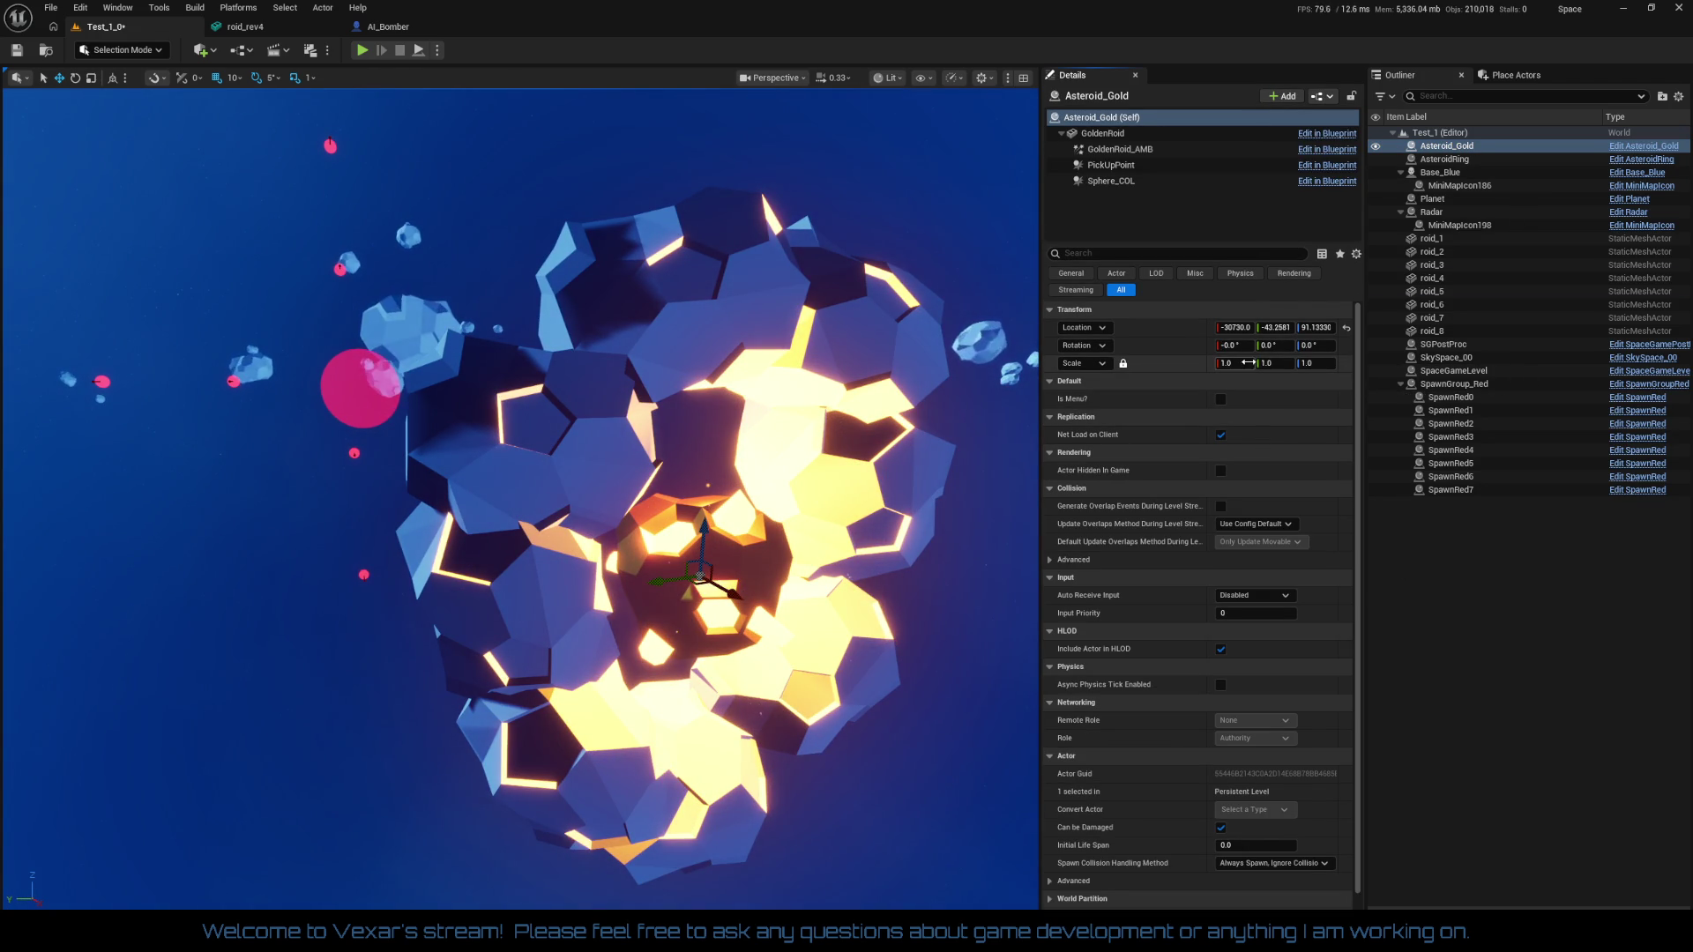
{"action": "type", "text": "0.1"}
{"action": "key", "text": "Return"}
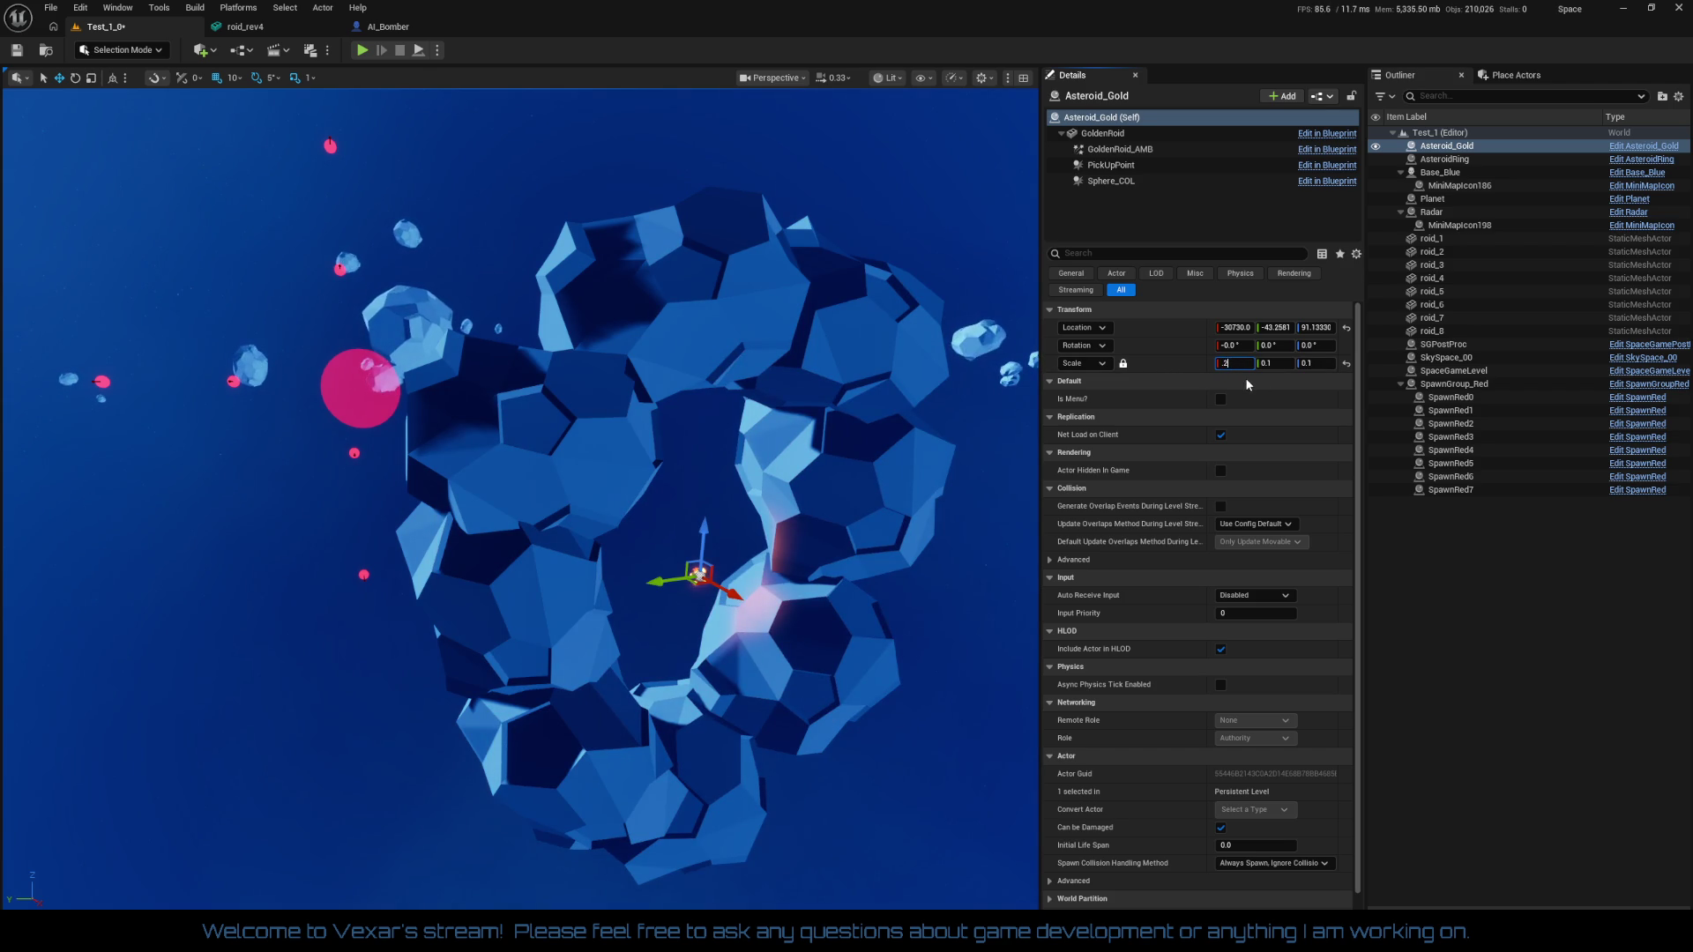
{"action": "key", "text": "Return"}
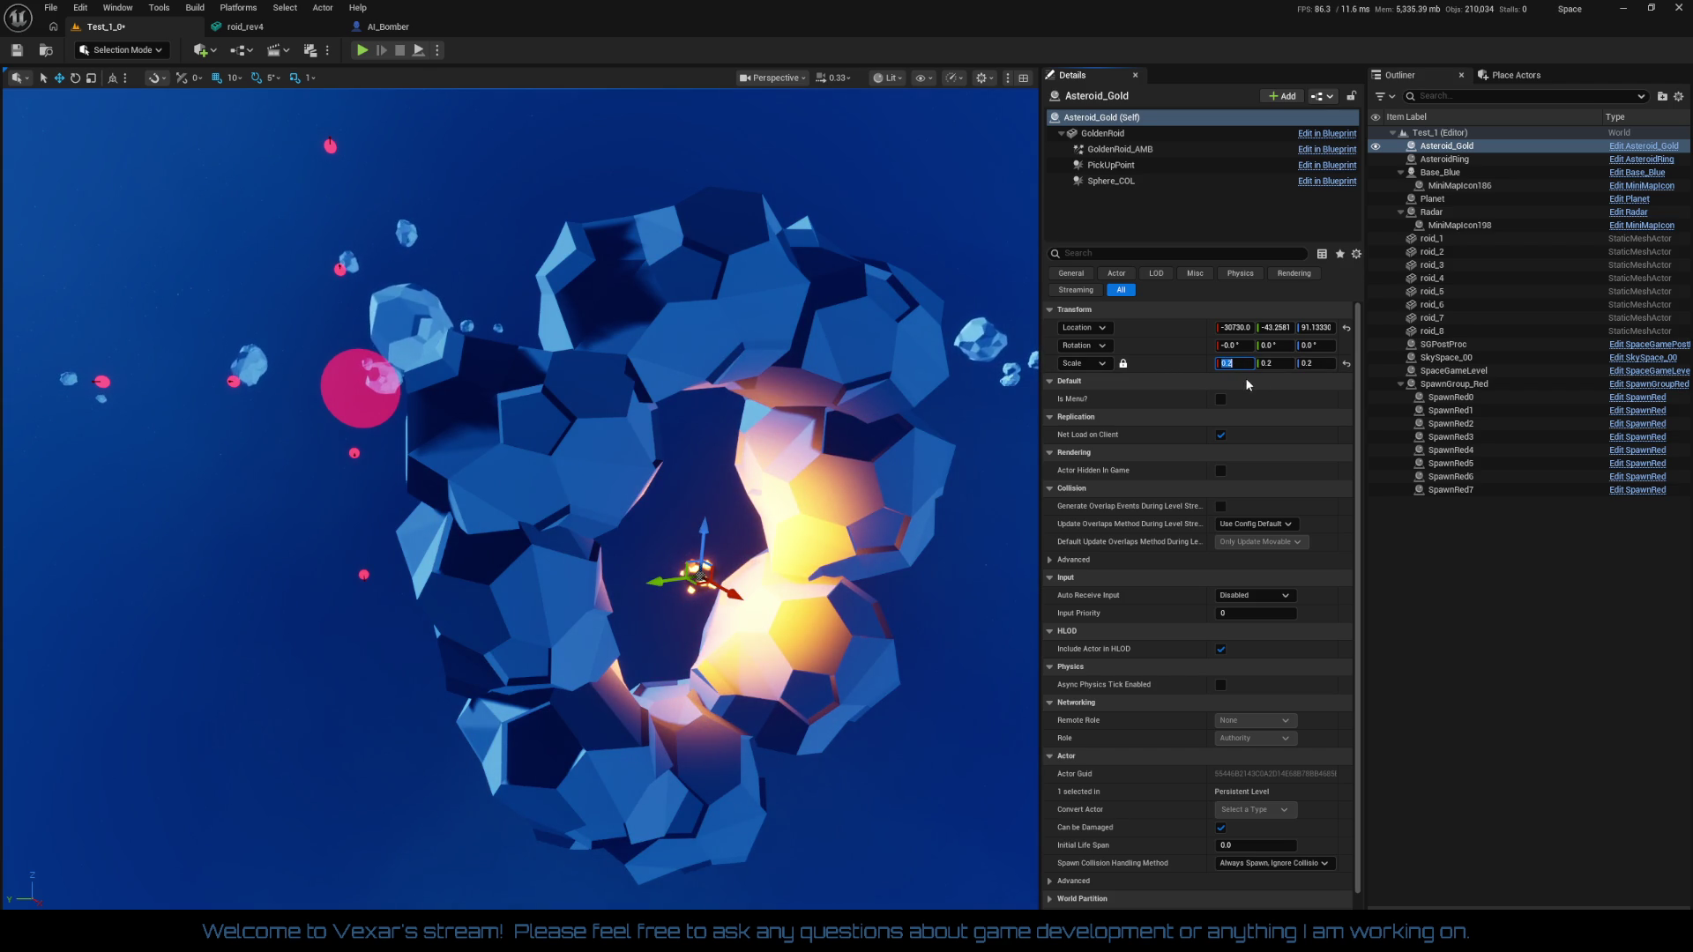
{"action": "mouse_move", "coordinate": [928, 439]}
{"action": "left_mouse_down"}
{"action": "mouse_move", "coordinate": [966, 382]}
{"action": "mouse_move", "coordinate": [952, 404]}
{"action": "left_mouse_up"}
{"action": "left_click_drag", "start_coordinate": [689, 504], "coordinate": [689, 504]}
Select SpaceGameLevel in the Outliner and launch Play In Editor for Test_1
{"action": "left_click", "coordinate": [941, 429]}
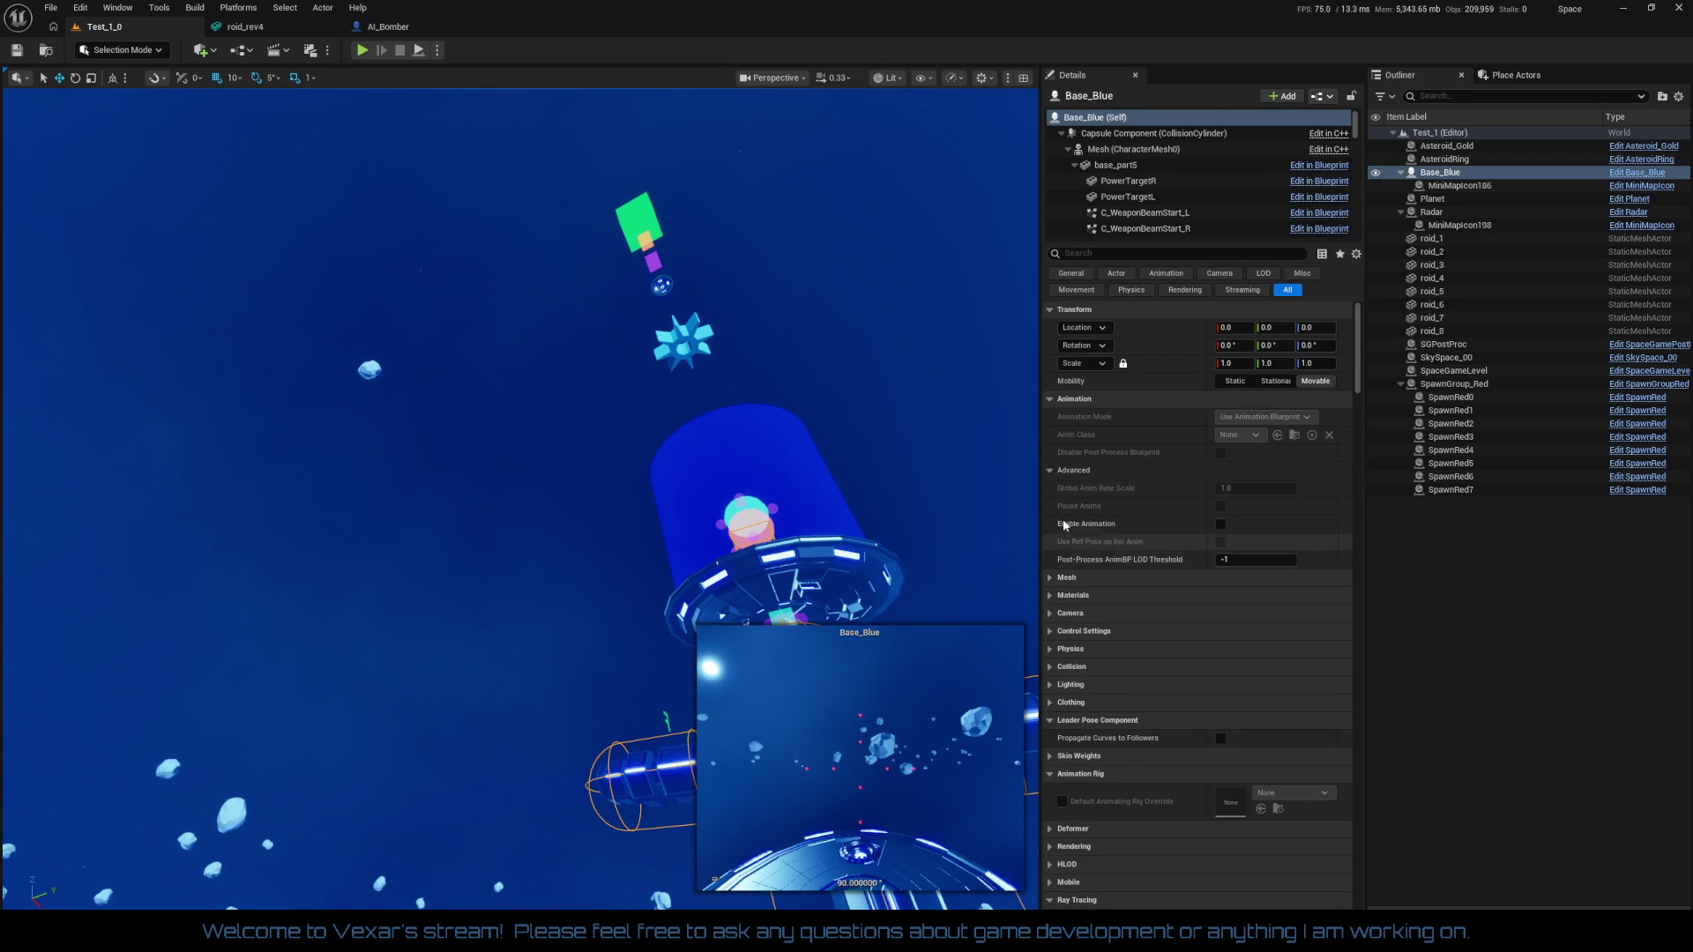
{"action": "left_click_drag", "start_coordinate": [570, 734], "coordinate": [571, 733]}
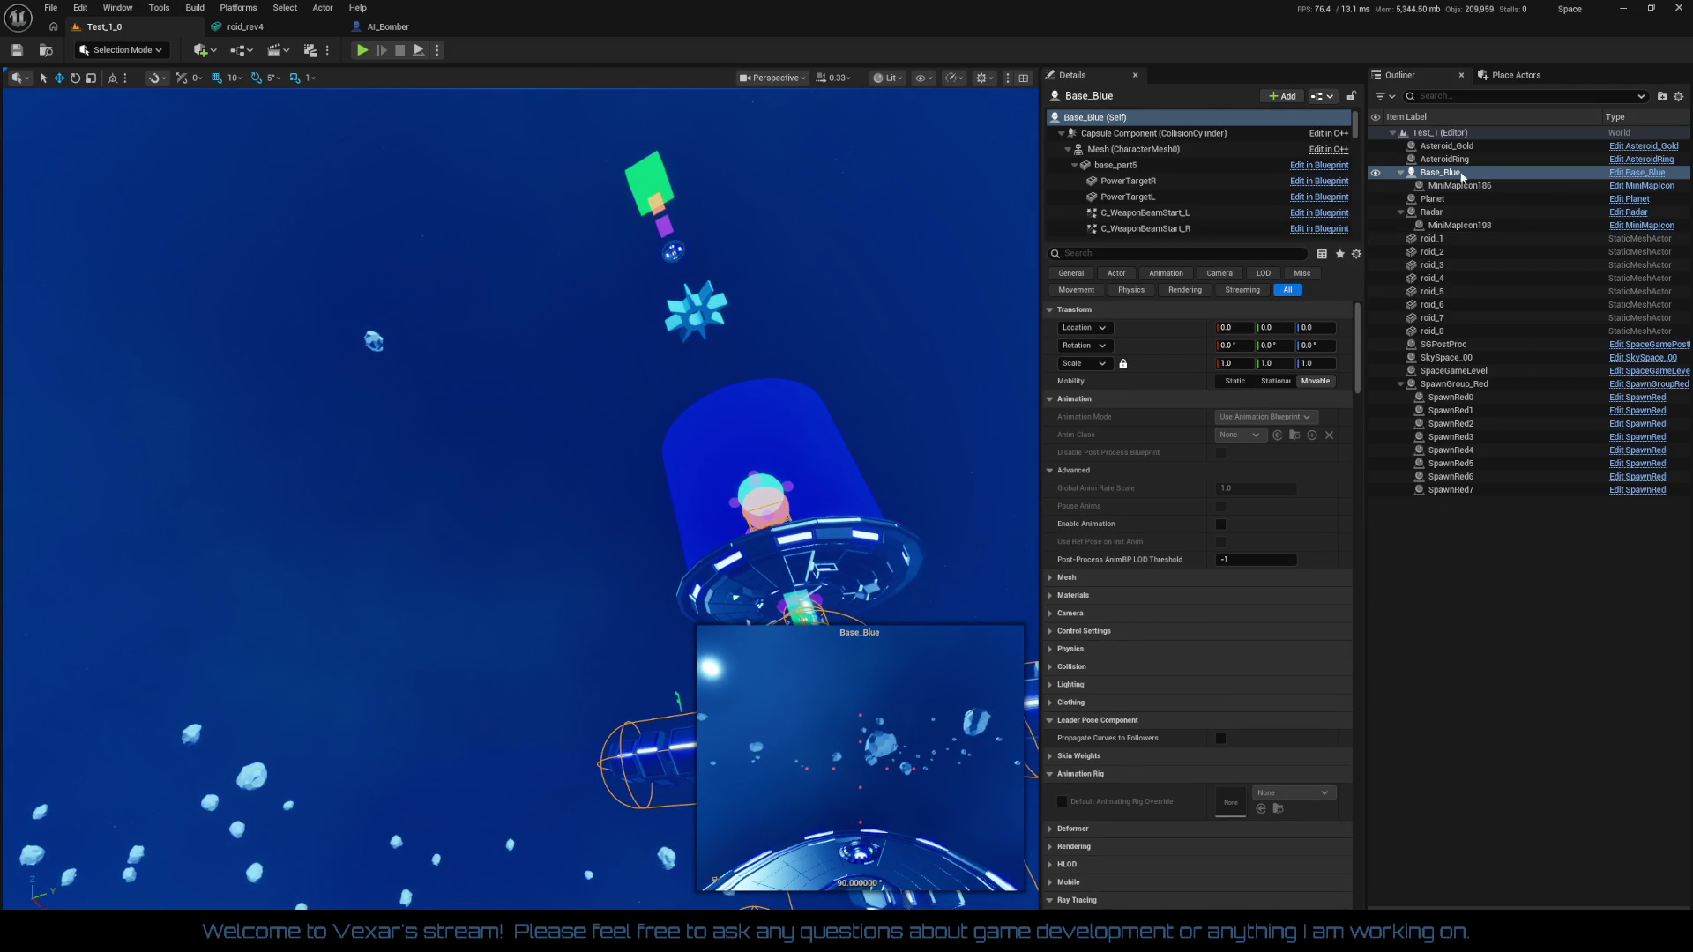
{"action": "left_click", "coordinate": [1478, 371]}
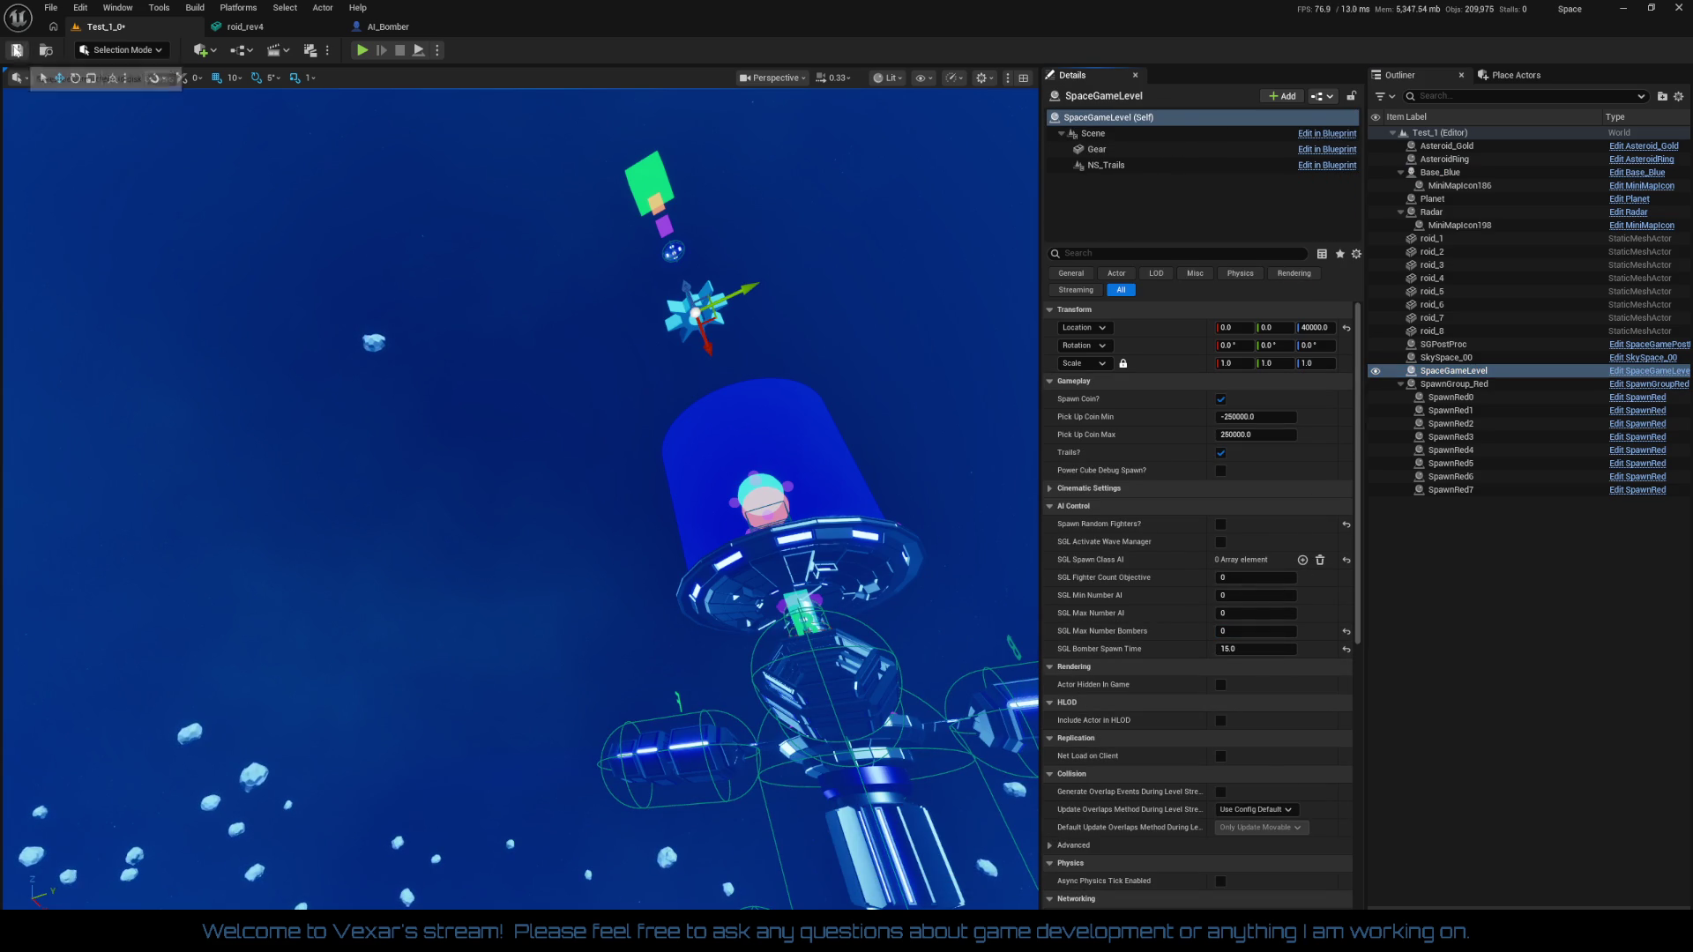
{"action": "left_click", "coordinate": [363, 50]}
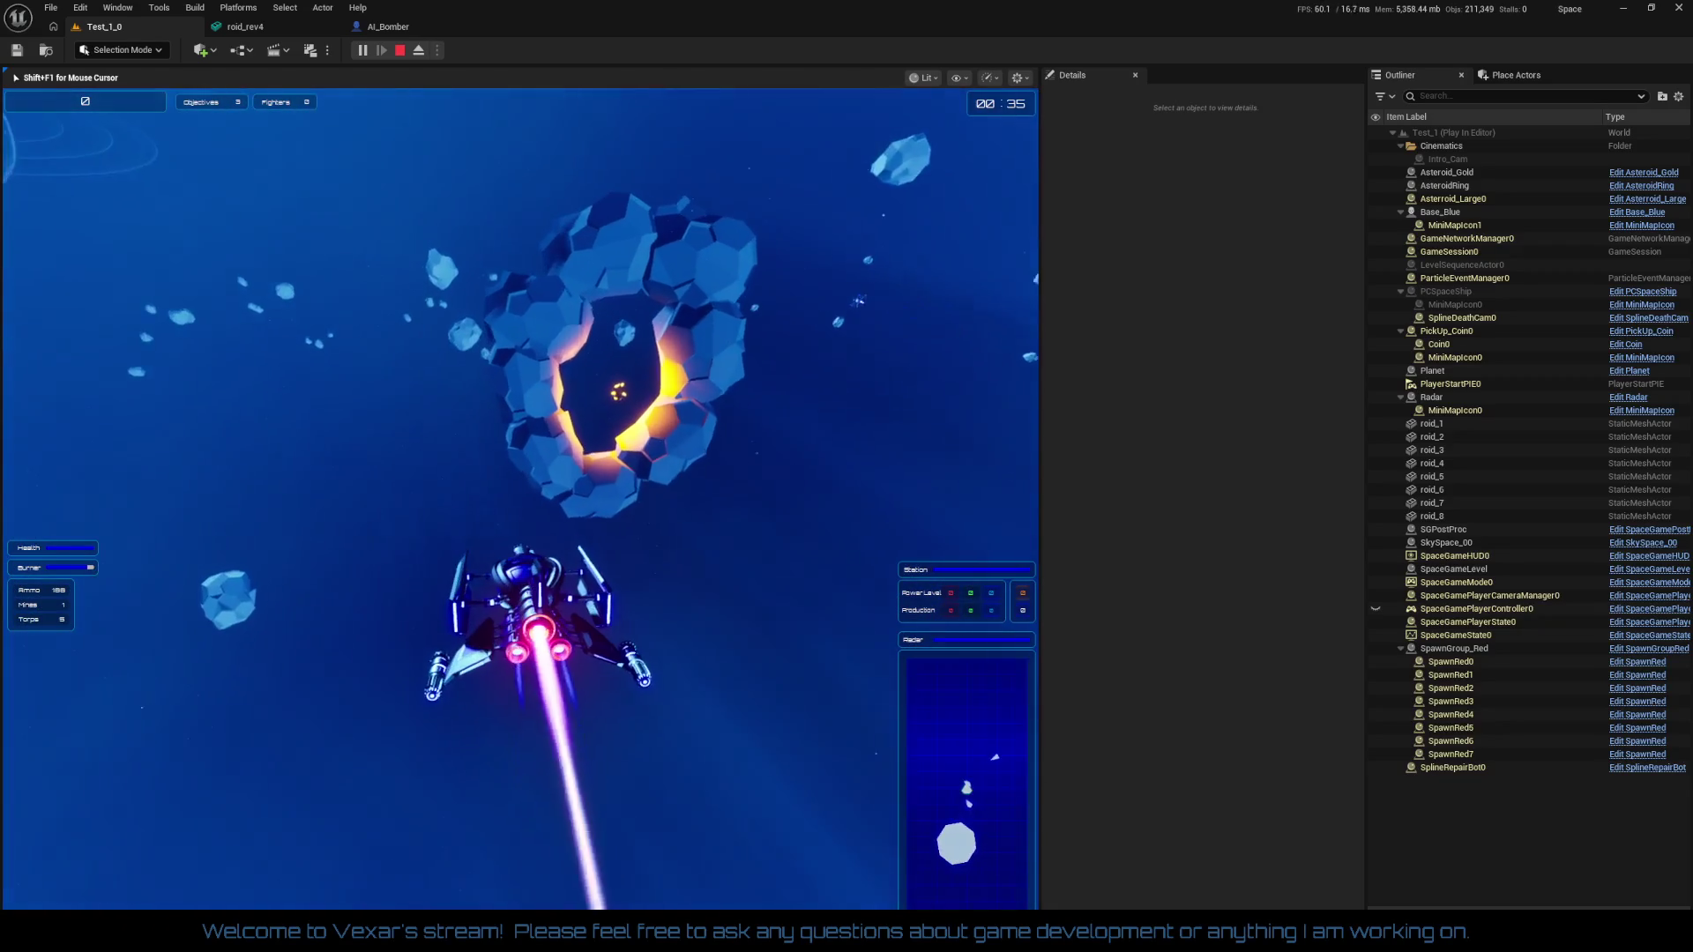
Stop Play In Editor with Esc and pull the view back from the shell
{"action": "key", "text": "Escape"}
{"action": "left_click_drag", "start_coordinate": [772, 529], "coordinate": [782, 611]}
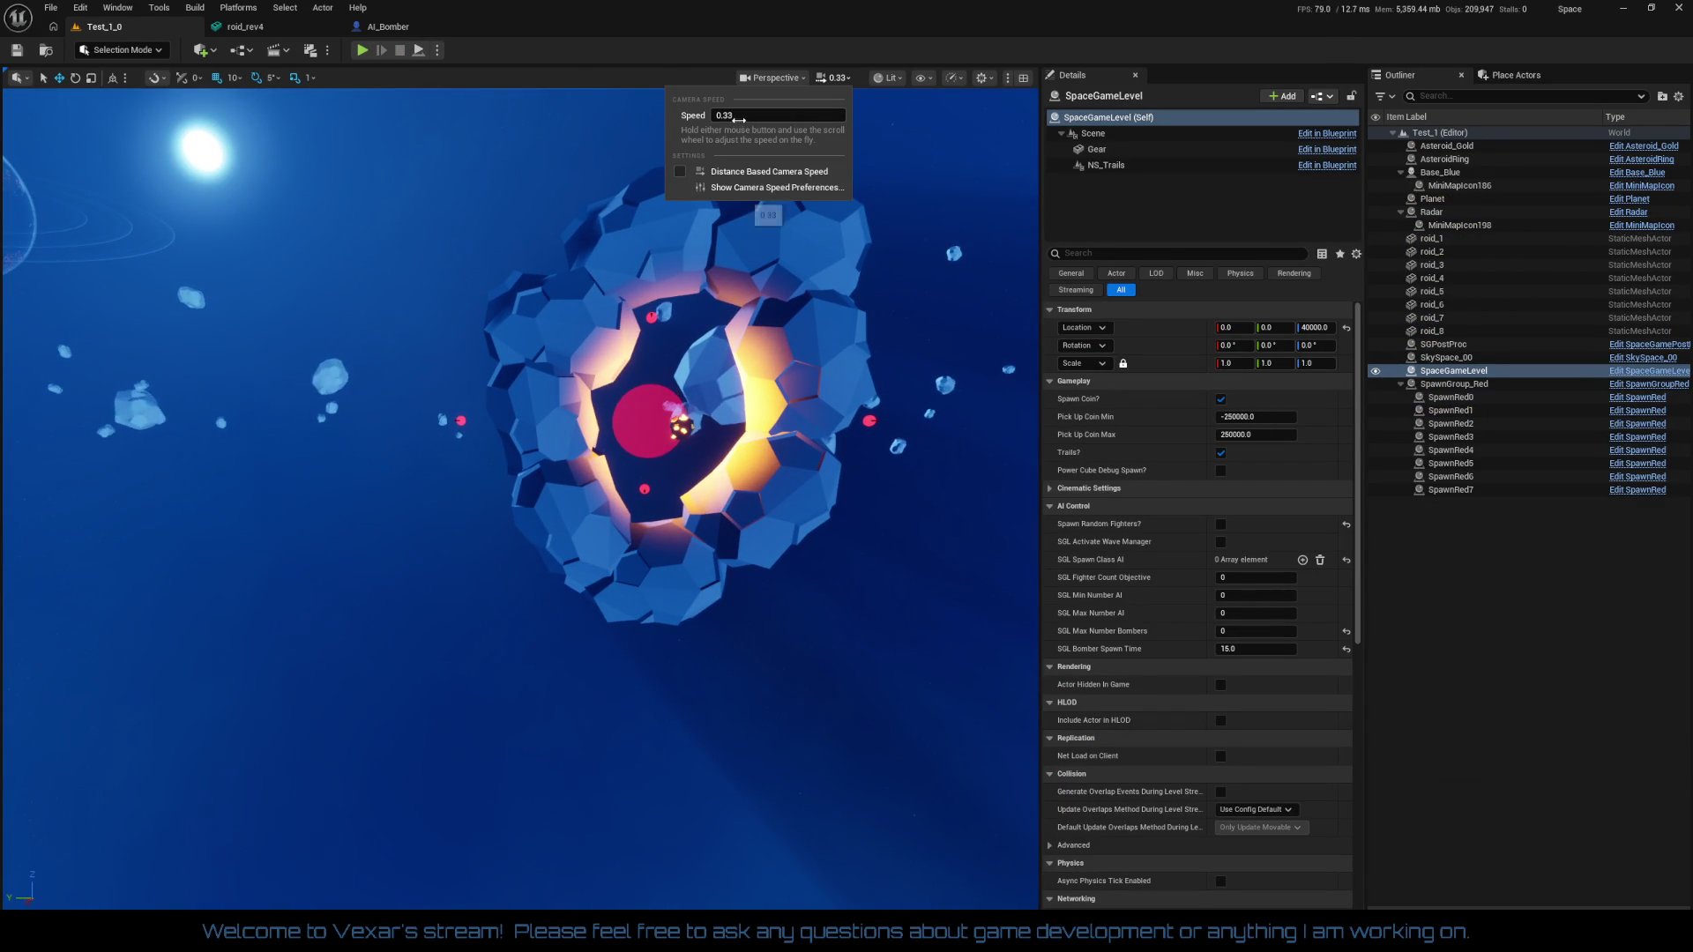
Nudge Asteroid_Gold slightly along Y, frame it, then Shift-select roid_1 to roid_8
{"action": "left_click_drag", "start_coordinate": [828, 436], "coordinate": [716, 410]}
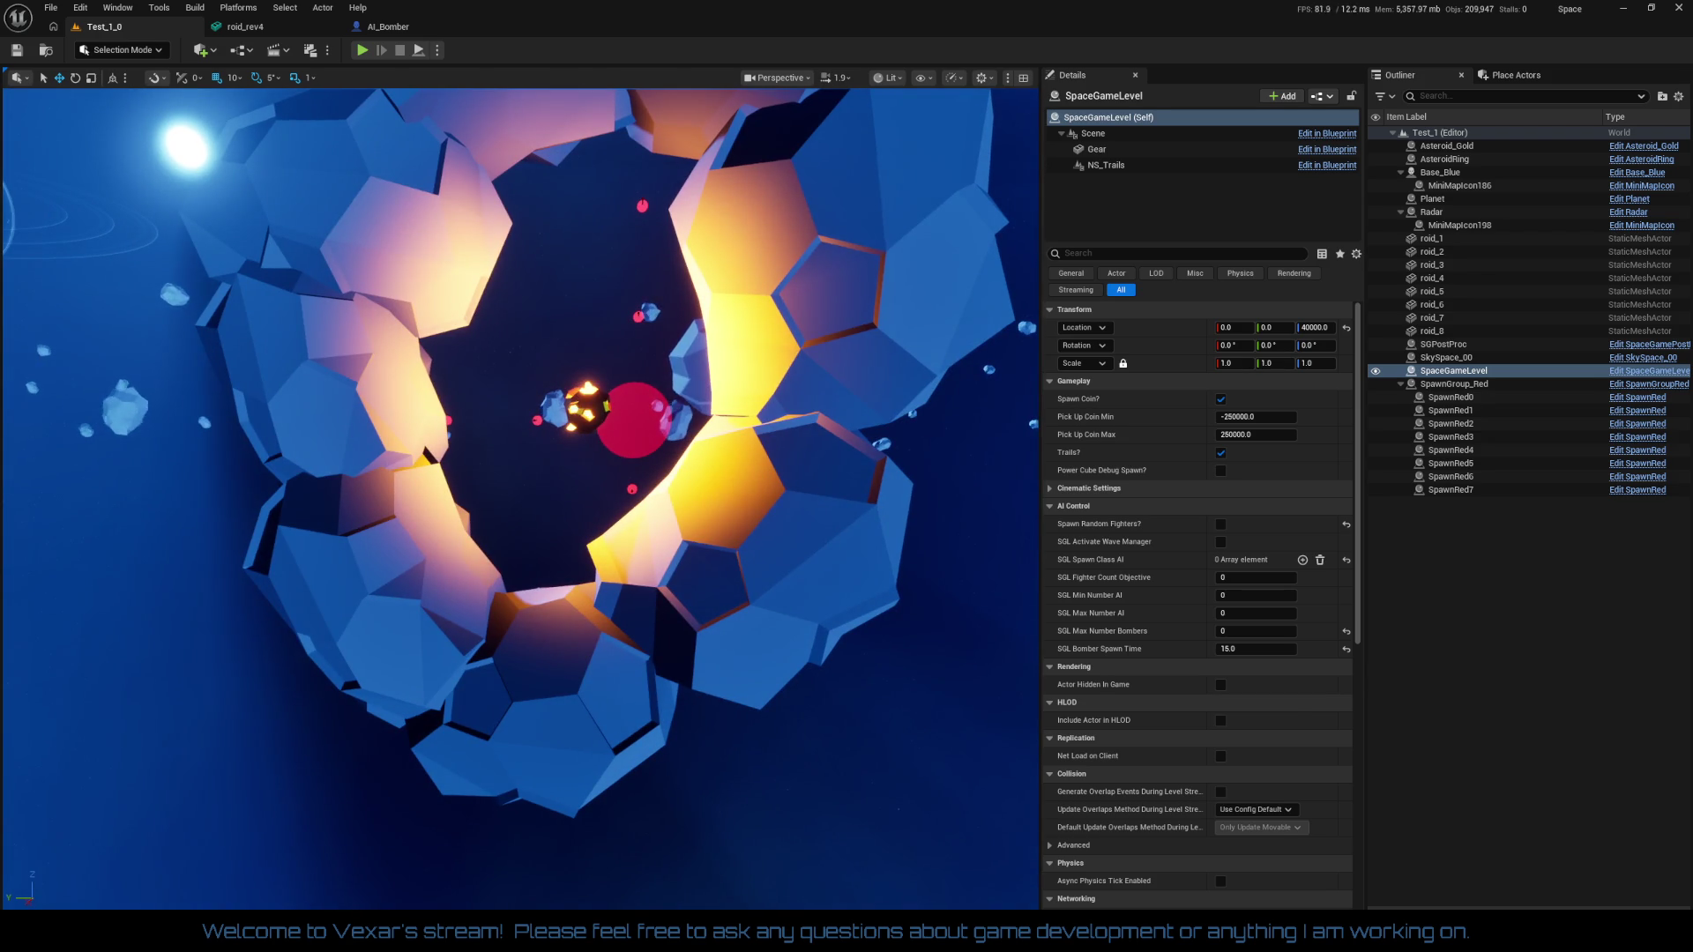
{"action": "left_click", "coordinate": [591, 375]}
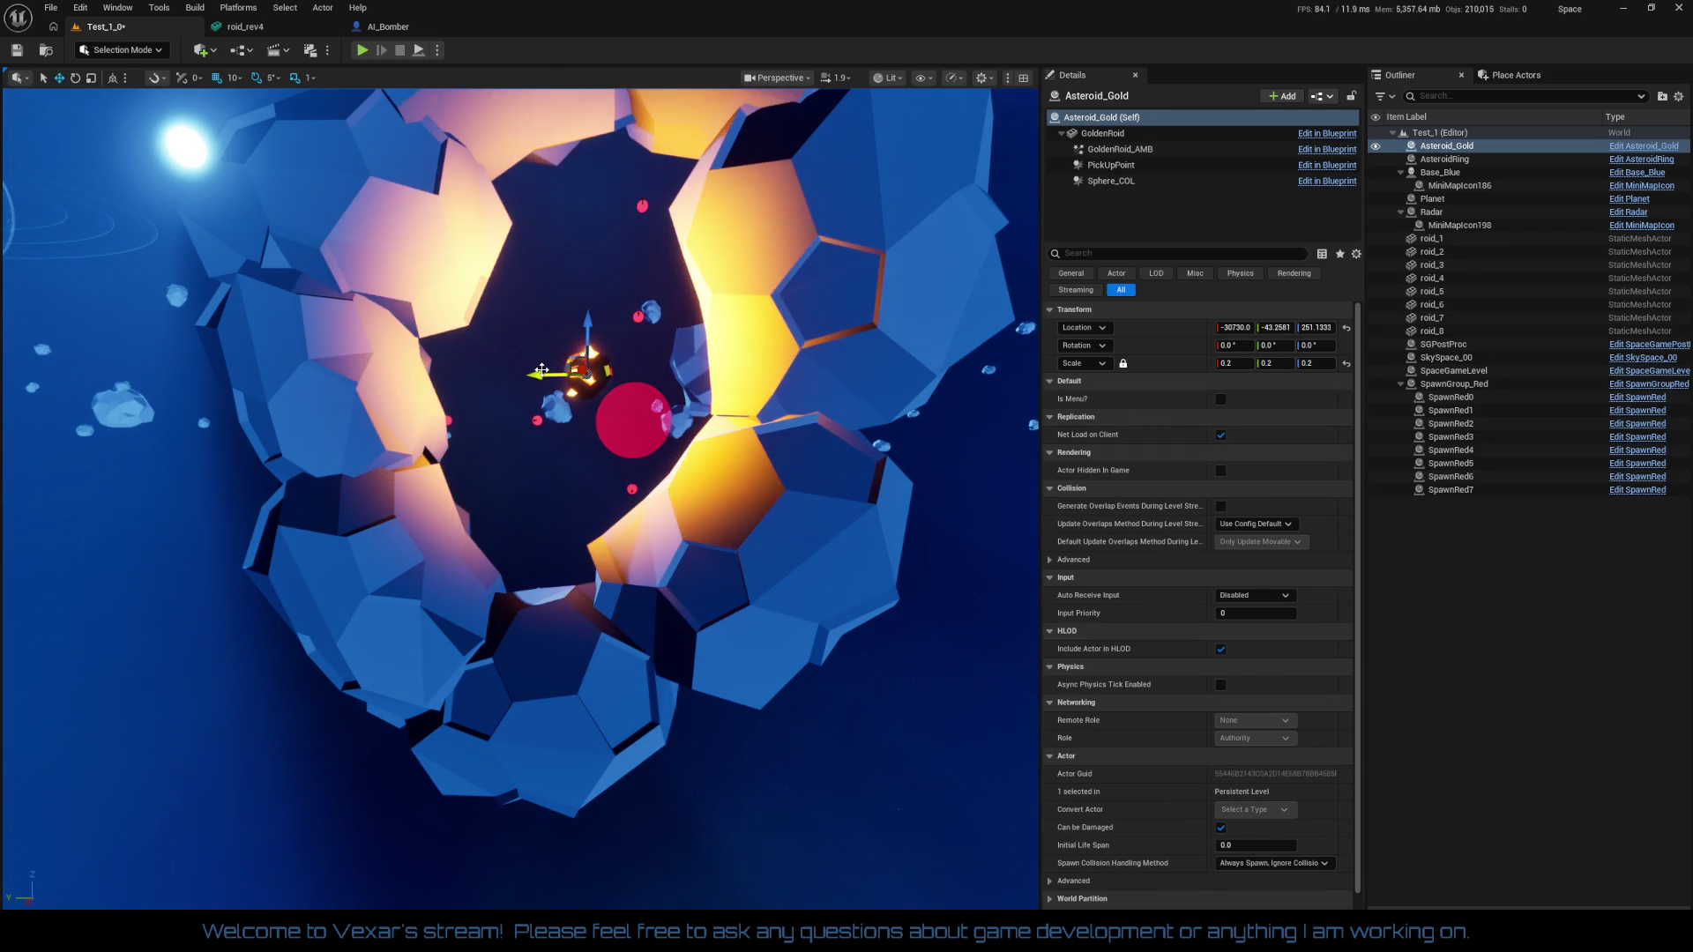
{"action": "left_click_drag", "start_coordinate": [542, 374], "coordinate": [514, 379]}
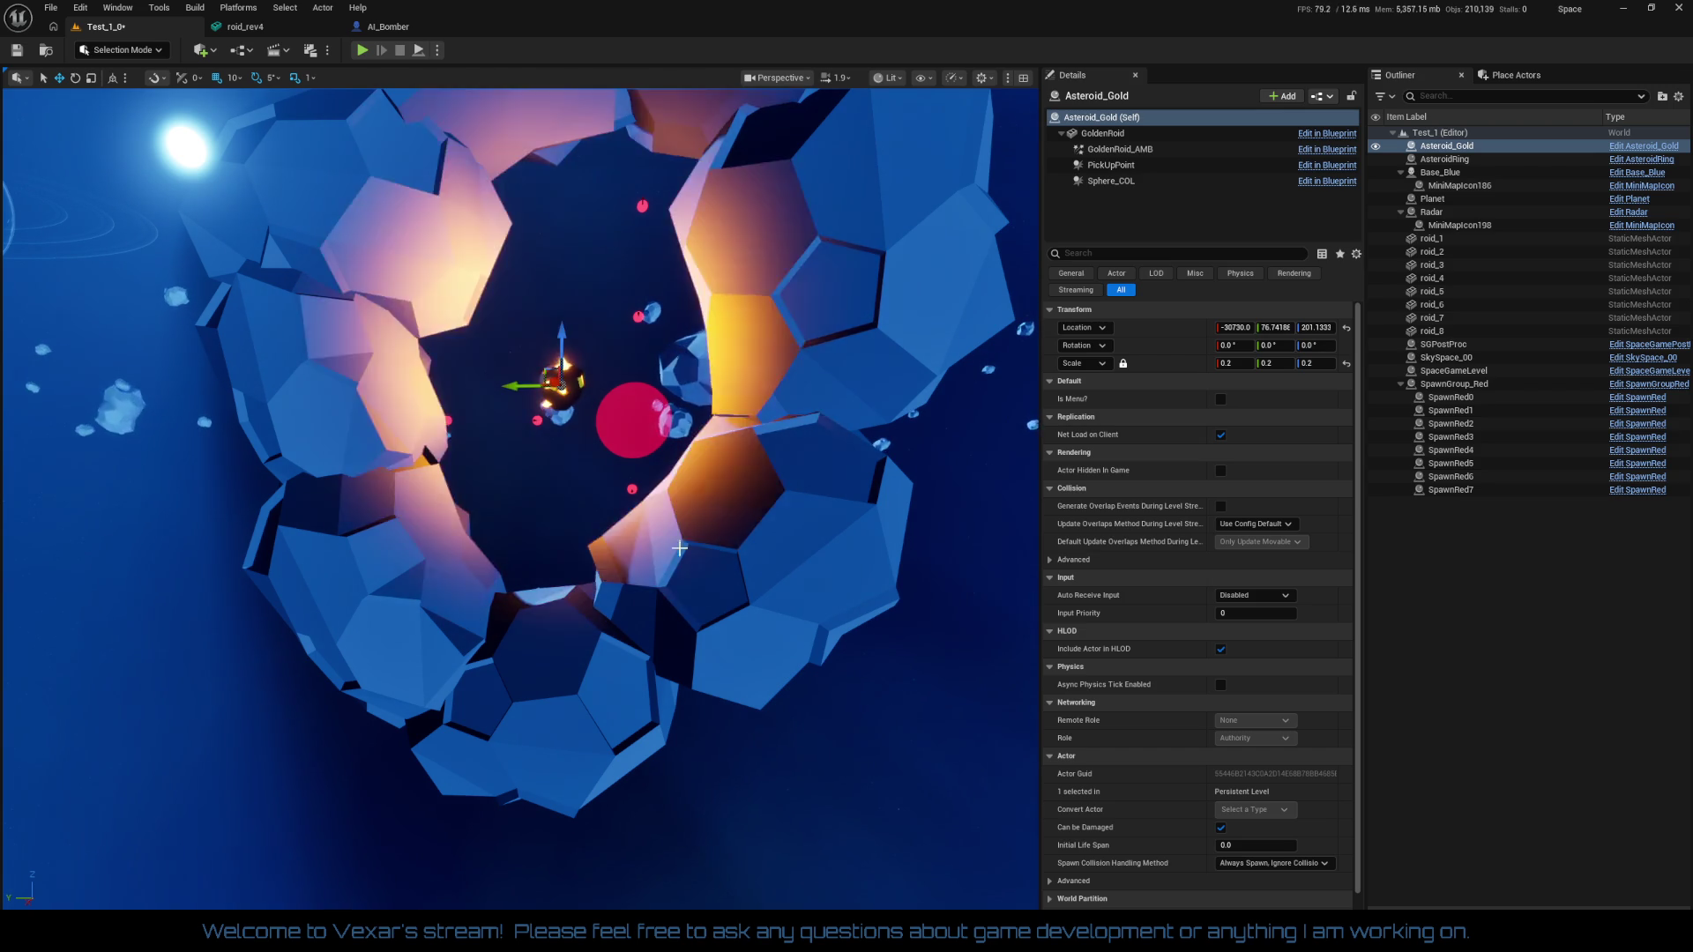
{"action": "scroll", "coordinate": [678, 548], "scroll_direction": "down", "scroll_amount": 5}
{"action": "scroll", "coordinate": [679, 548], "scroll_direction": "up", "scroll_amount": 6}
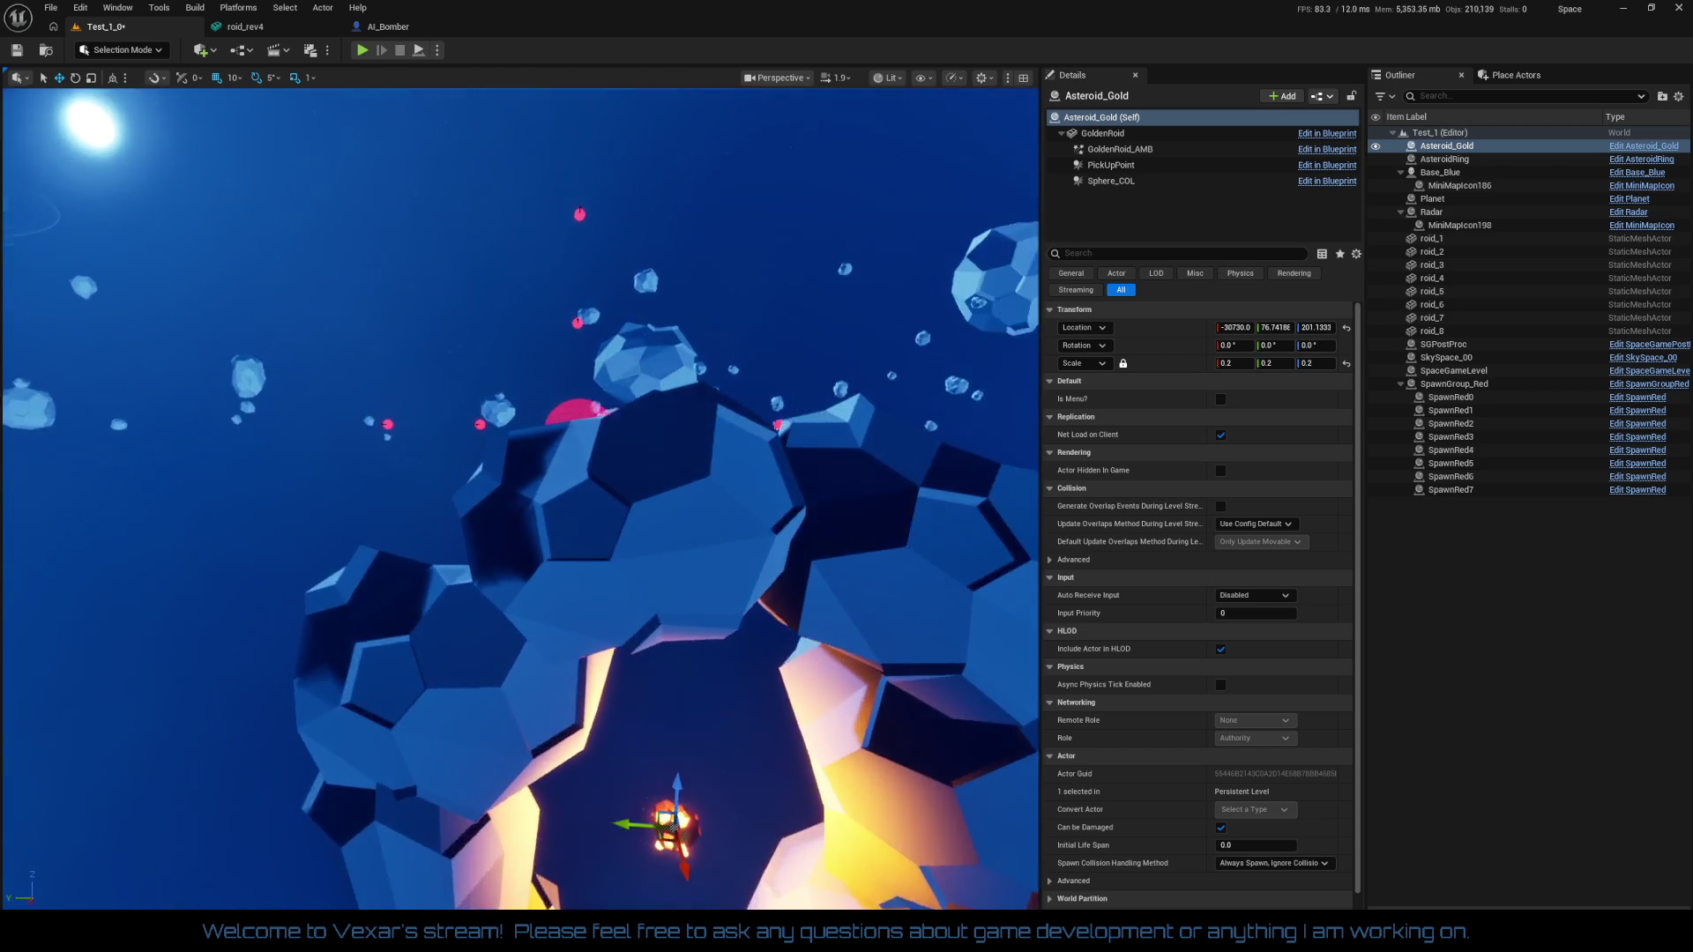
{"action": "key", "text": "f"}
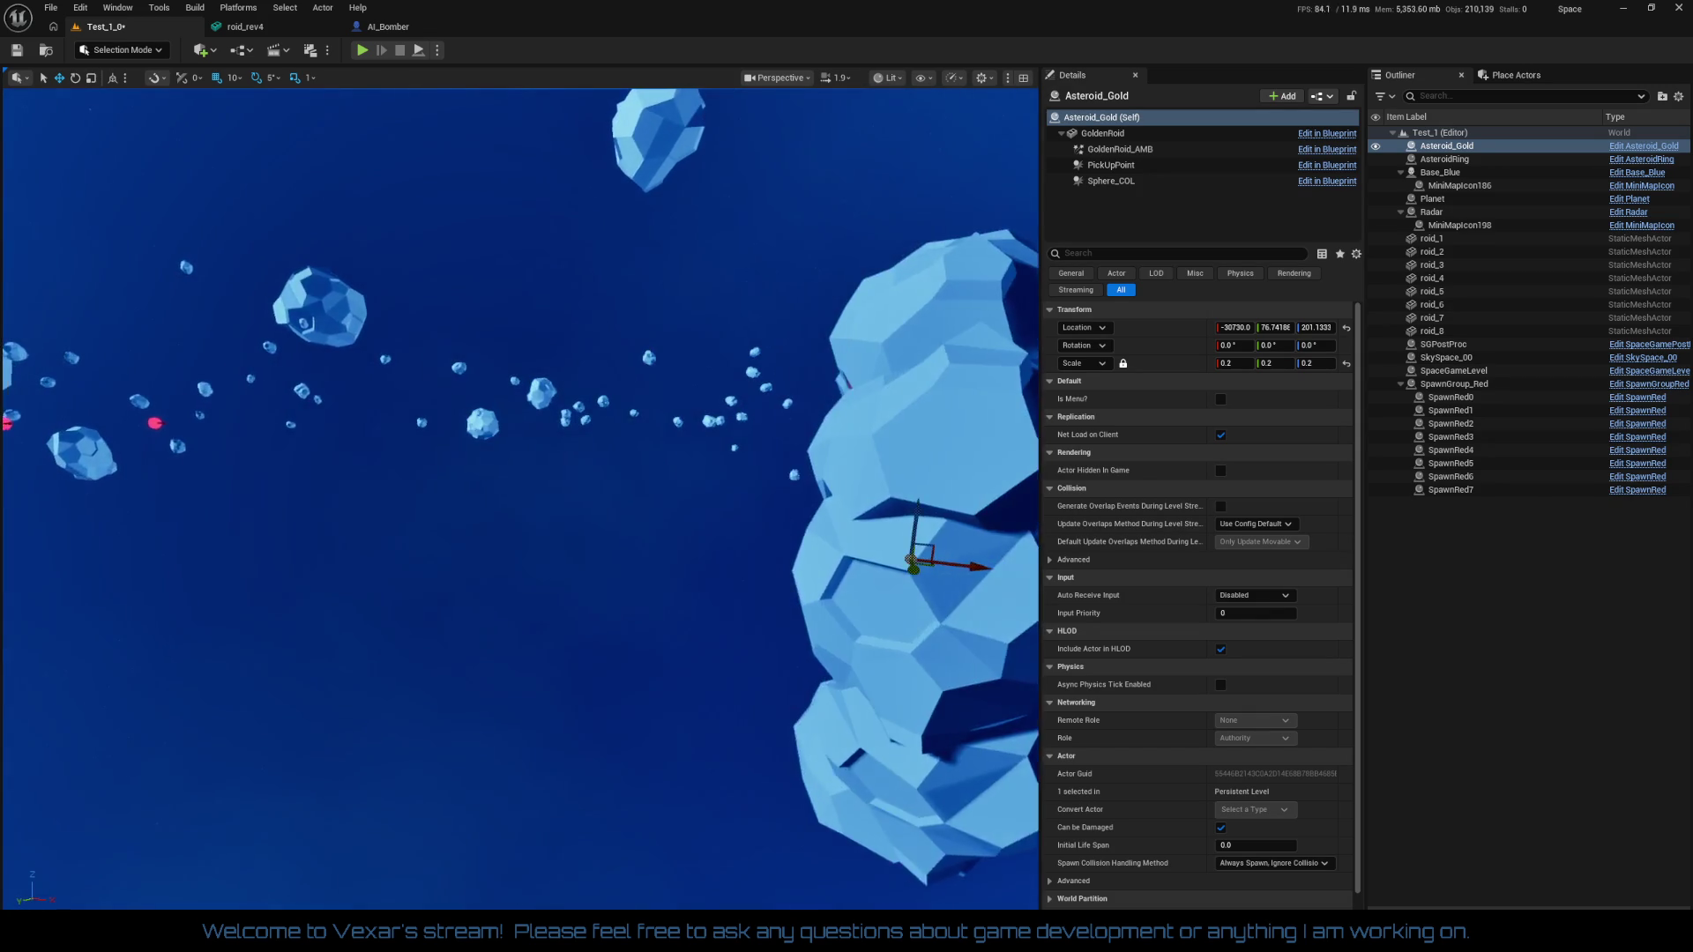
{"action": "left_click", "coordinate": [1432, 239]}
{"action": "left_click", "coordinate": [1429, 331], "text": "shift"}
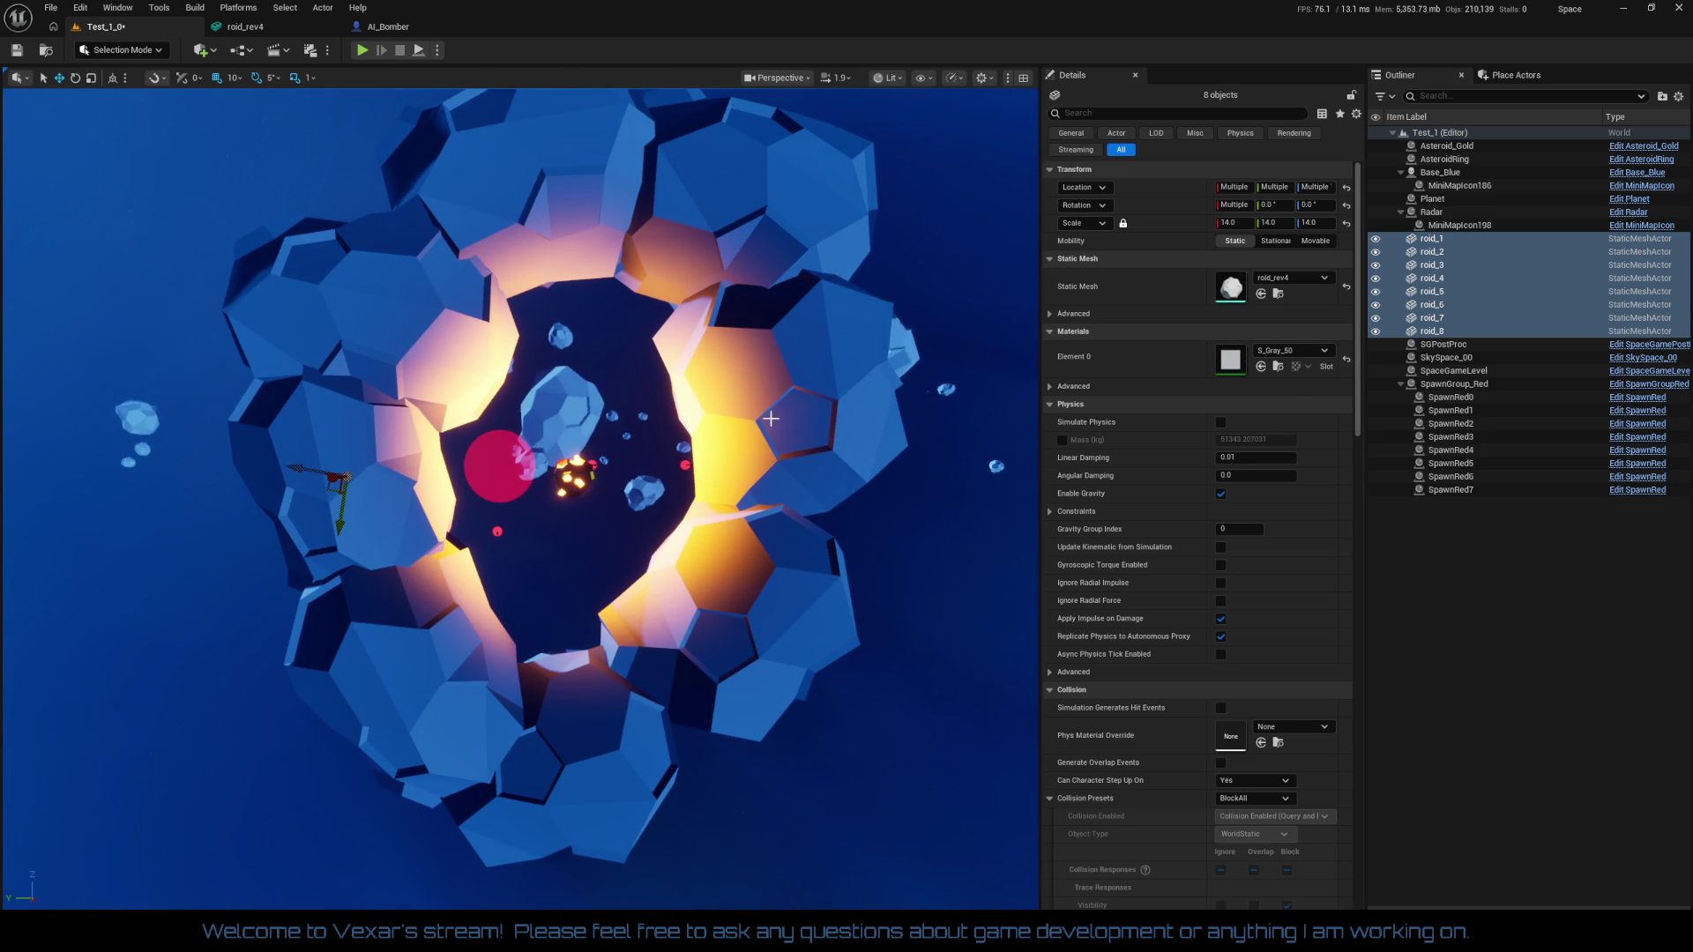
Move roid_5 down-left and roid_2 outward to tighten the shell's top and left
{"action": "left_click", "coordinate": [771, 417]}
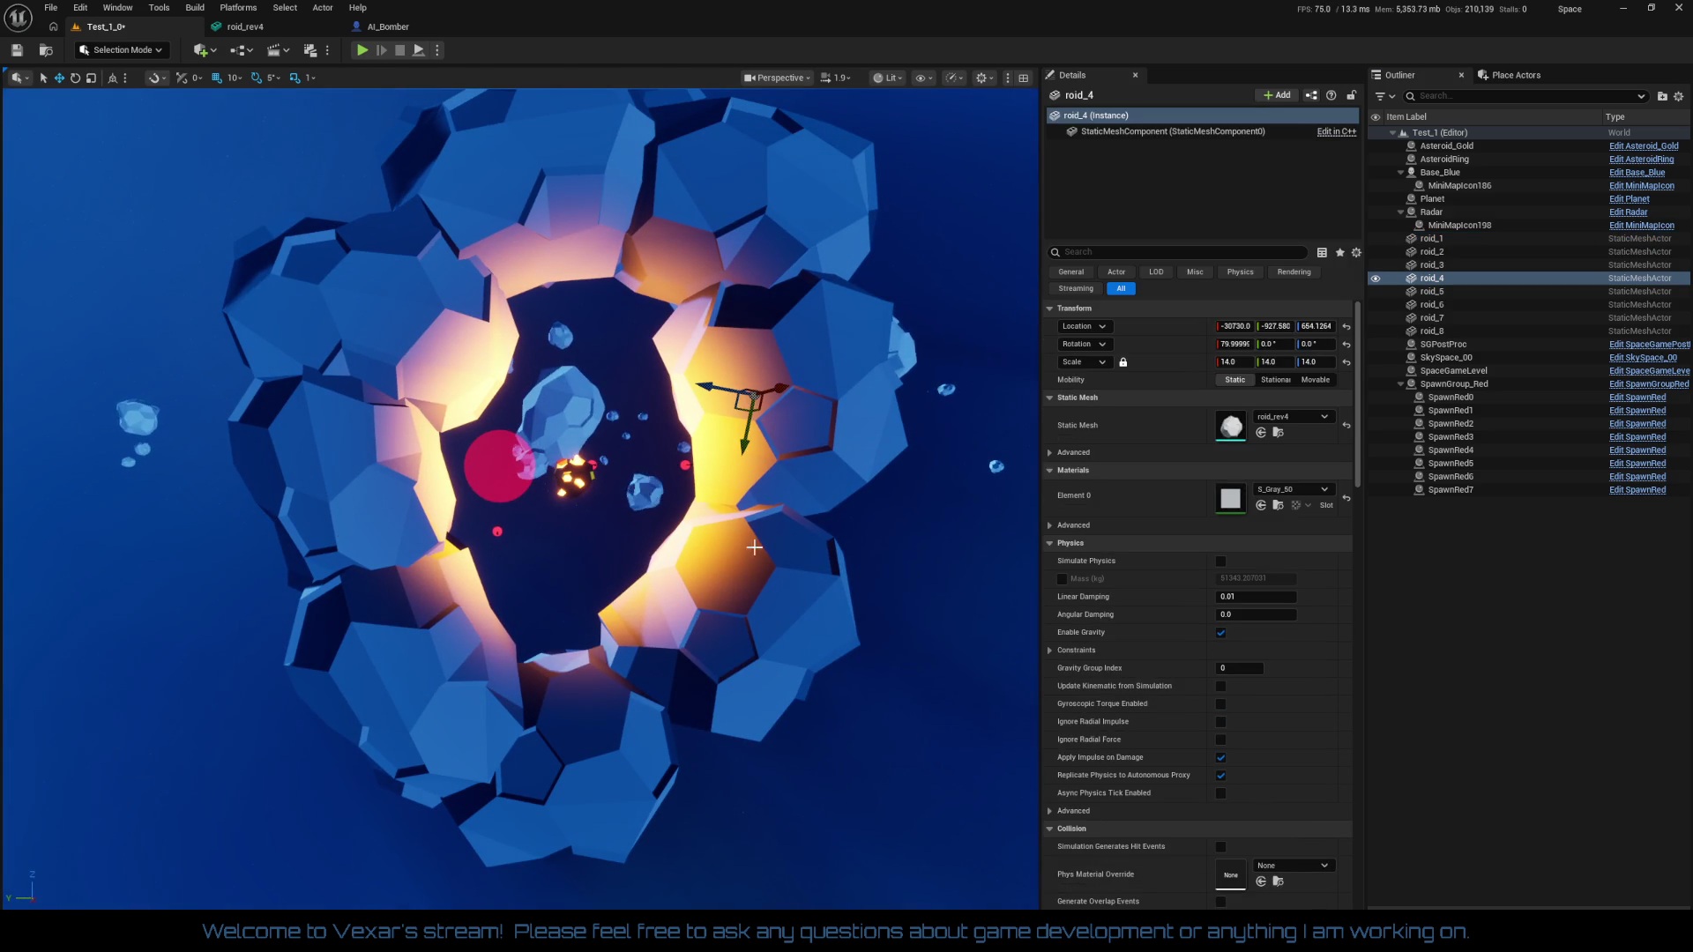
{"action": "left_click", "coordinate": [713, 197]}
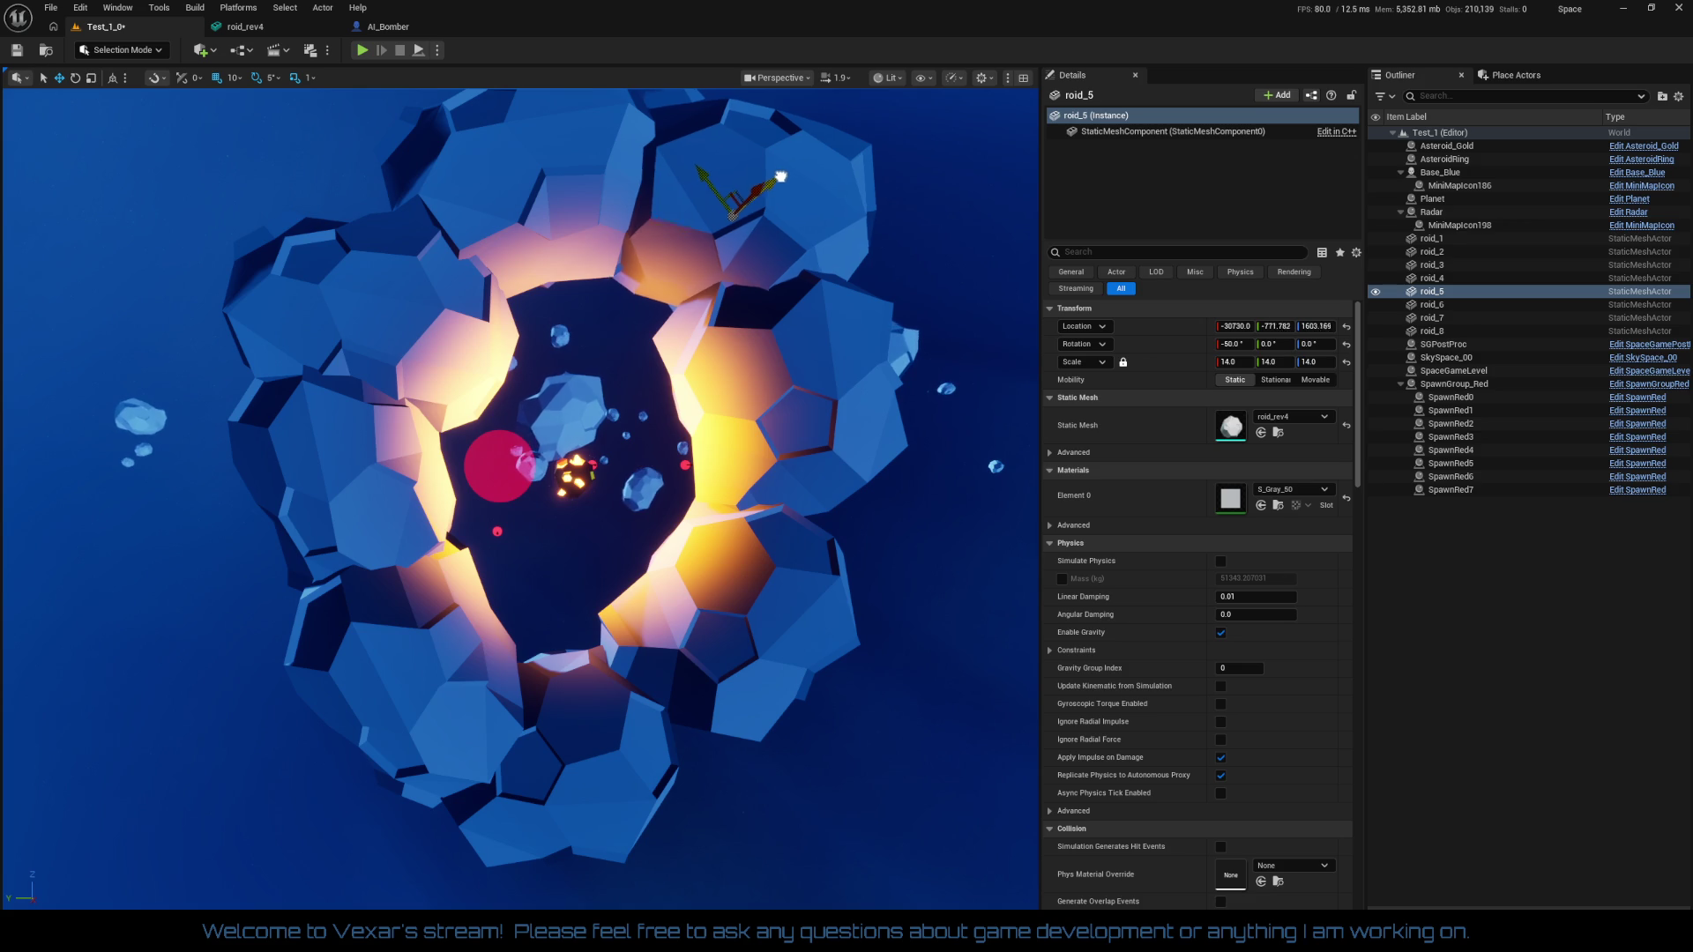
{"action": "left_click_drag", "start_coordinate": [780, 176], "coordinate": [760, 196]}
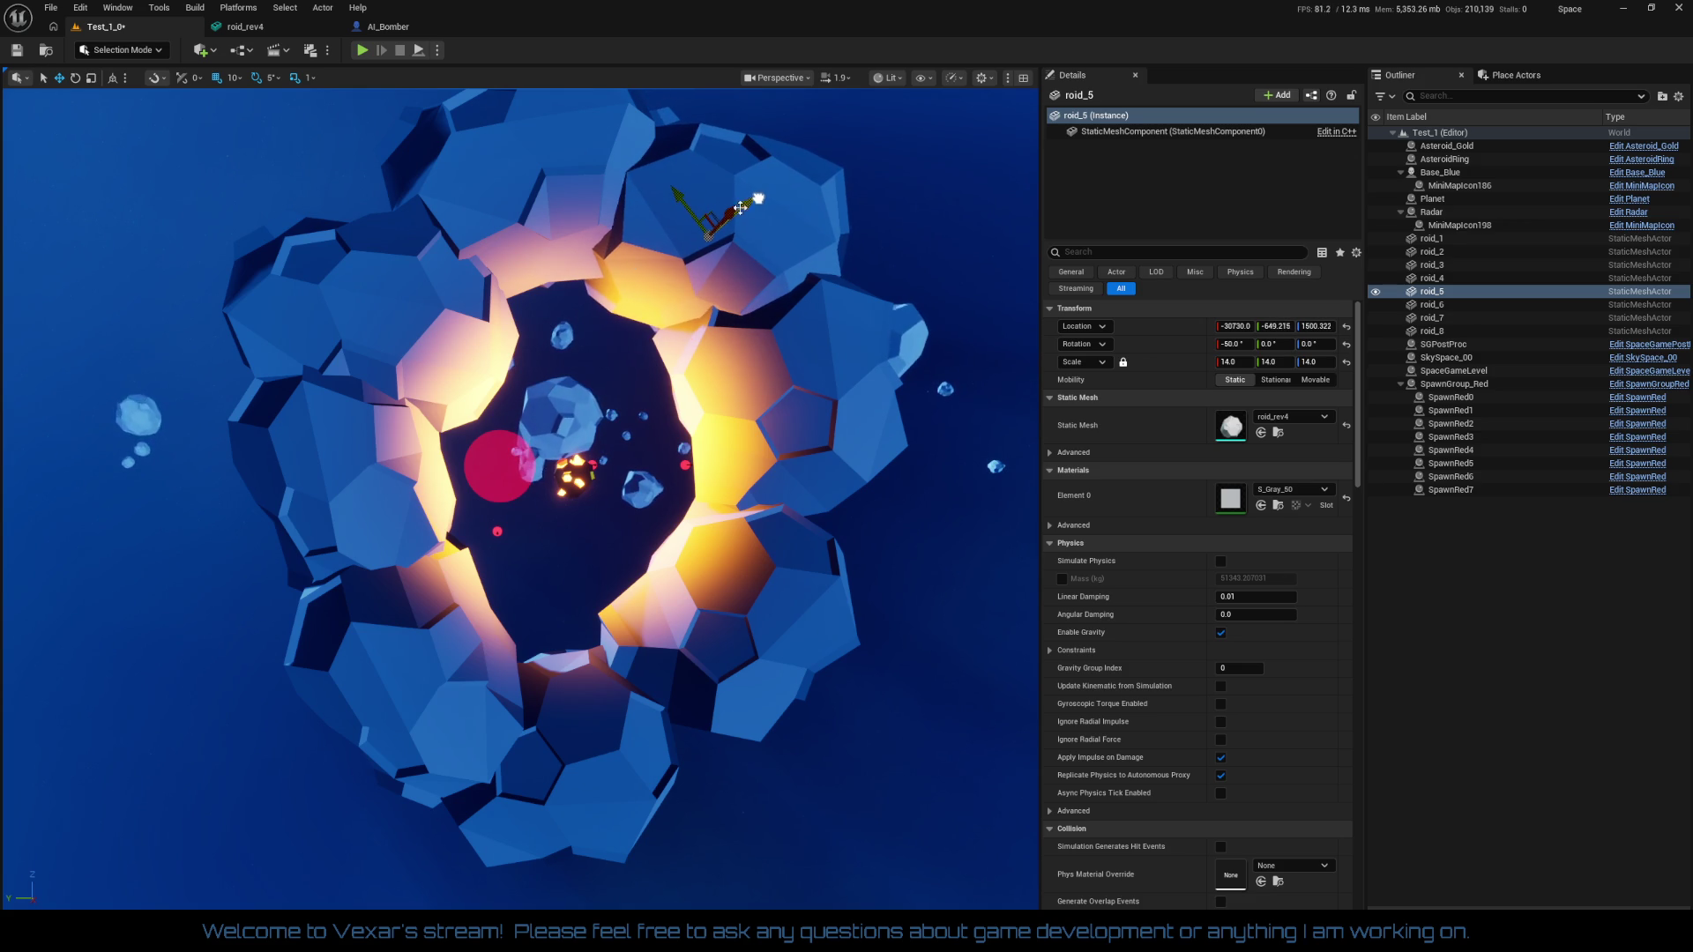
{"action": "left_click", "coordinate": [487, 352]}
{"action": "mouse_move", "coordinate": [328, 283]}
{"action": "left_mouse_down"}
{"action": "mouse_move", "coordinate": [313, 282]}
{"action": "mouse_move", "coordinate": [235, 590]}
{"action": "left_mouse_up"}
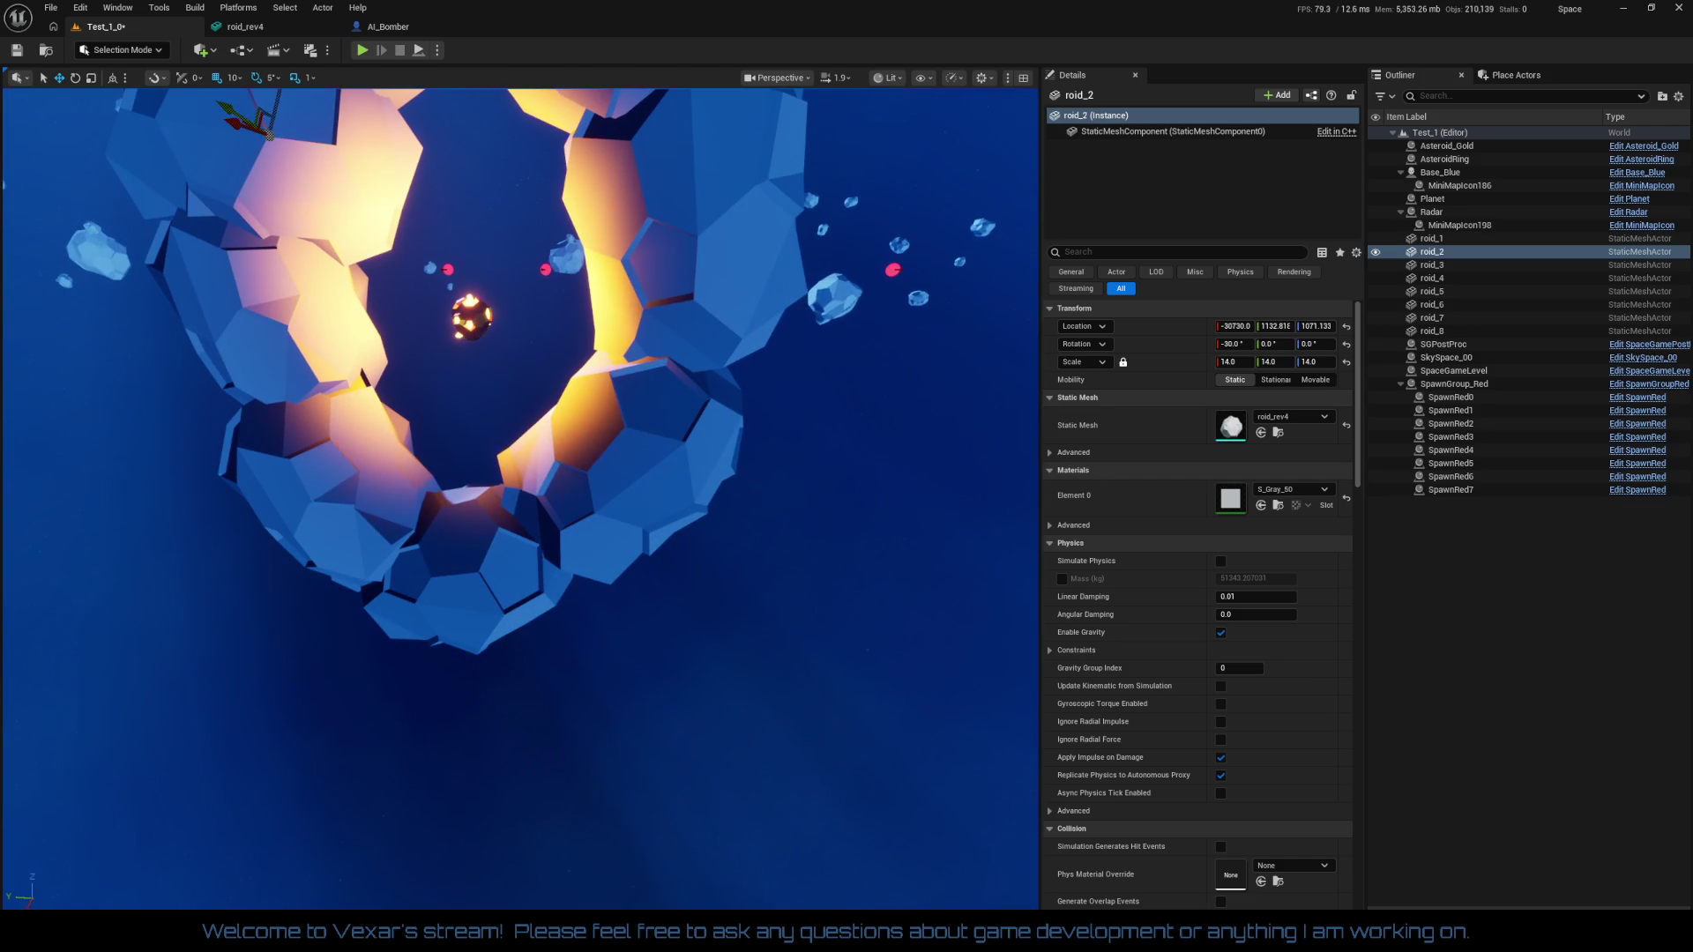
Rotate roid_7 by 55 then 20 more degrees and lower it, then raise roid_6
{"action": "left_click", "coordinate": [343, 496]}
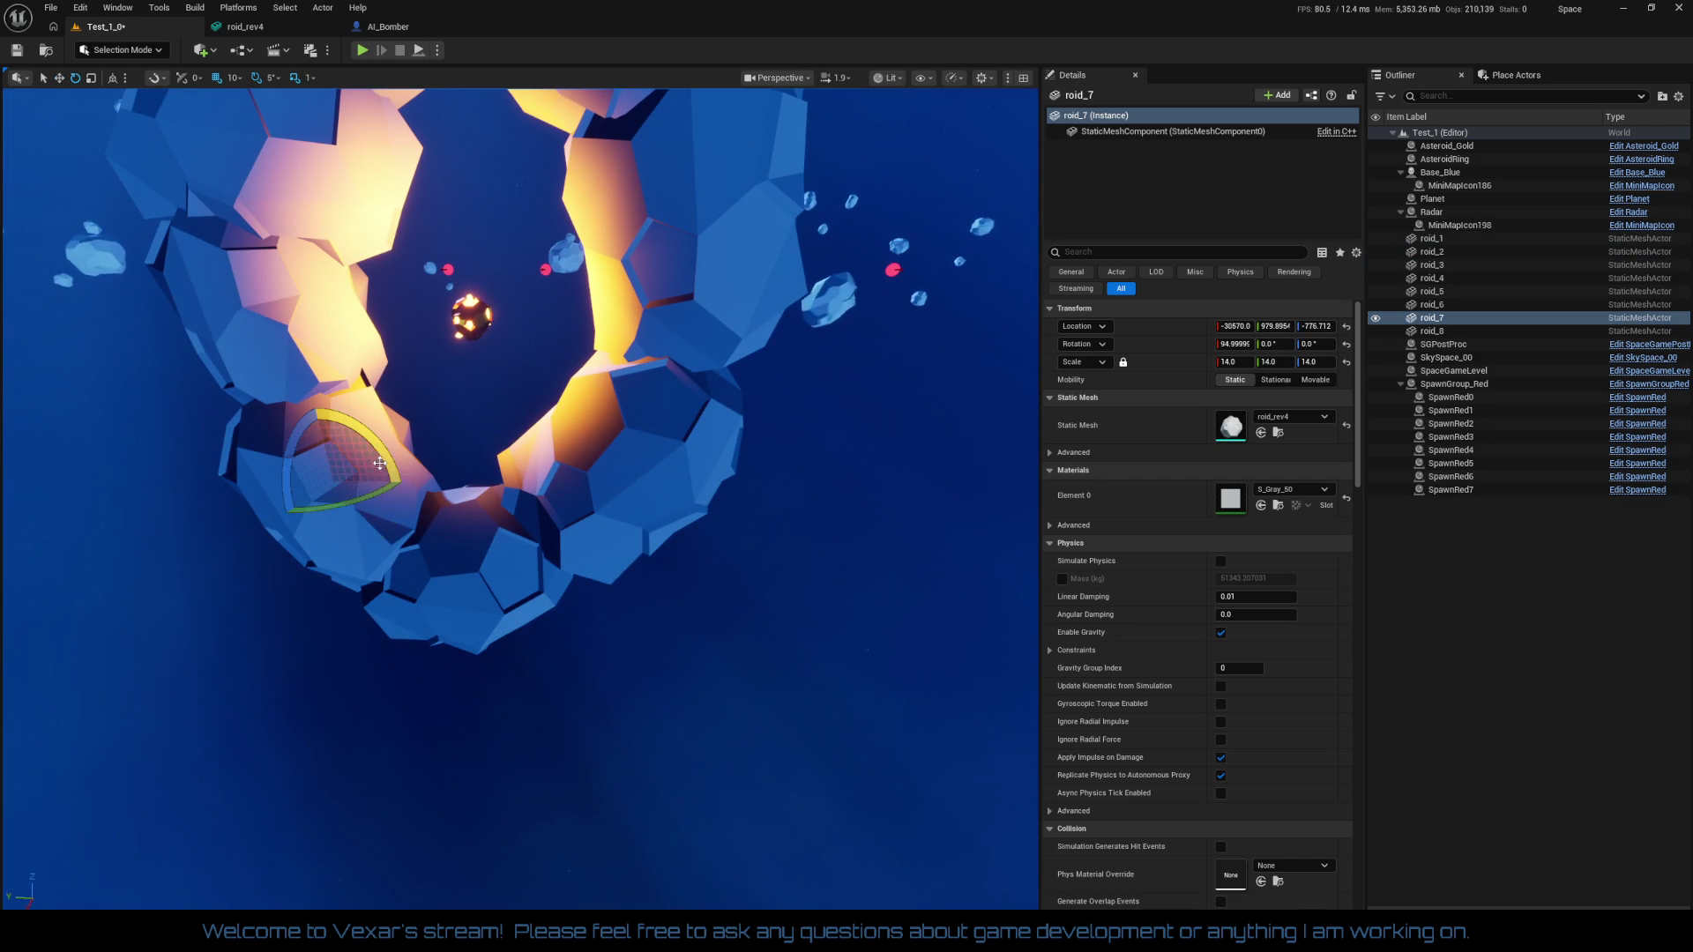
{"action": "mouse_move", "coordinate": [379, 463]}
{"action": "left_mouse_down"}
{"action": "mouse_move", "coordinate": [319, 540]}
{"action": "mouse_move", "coordinate": [339, 501]}
{"action": "left_mouse_up"}
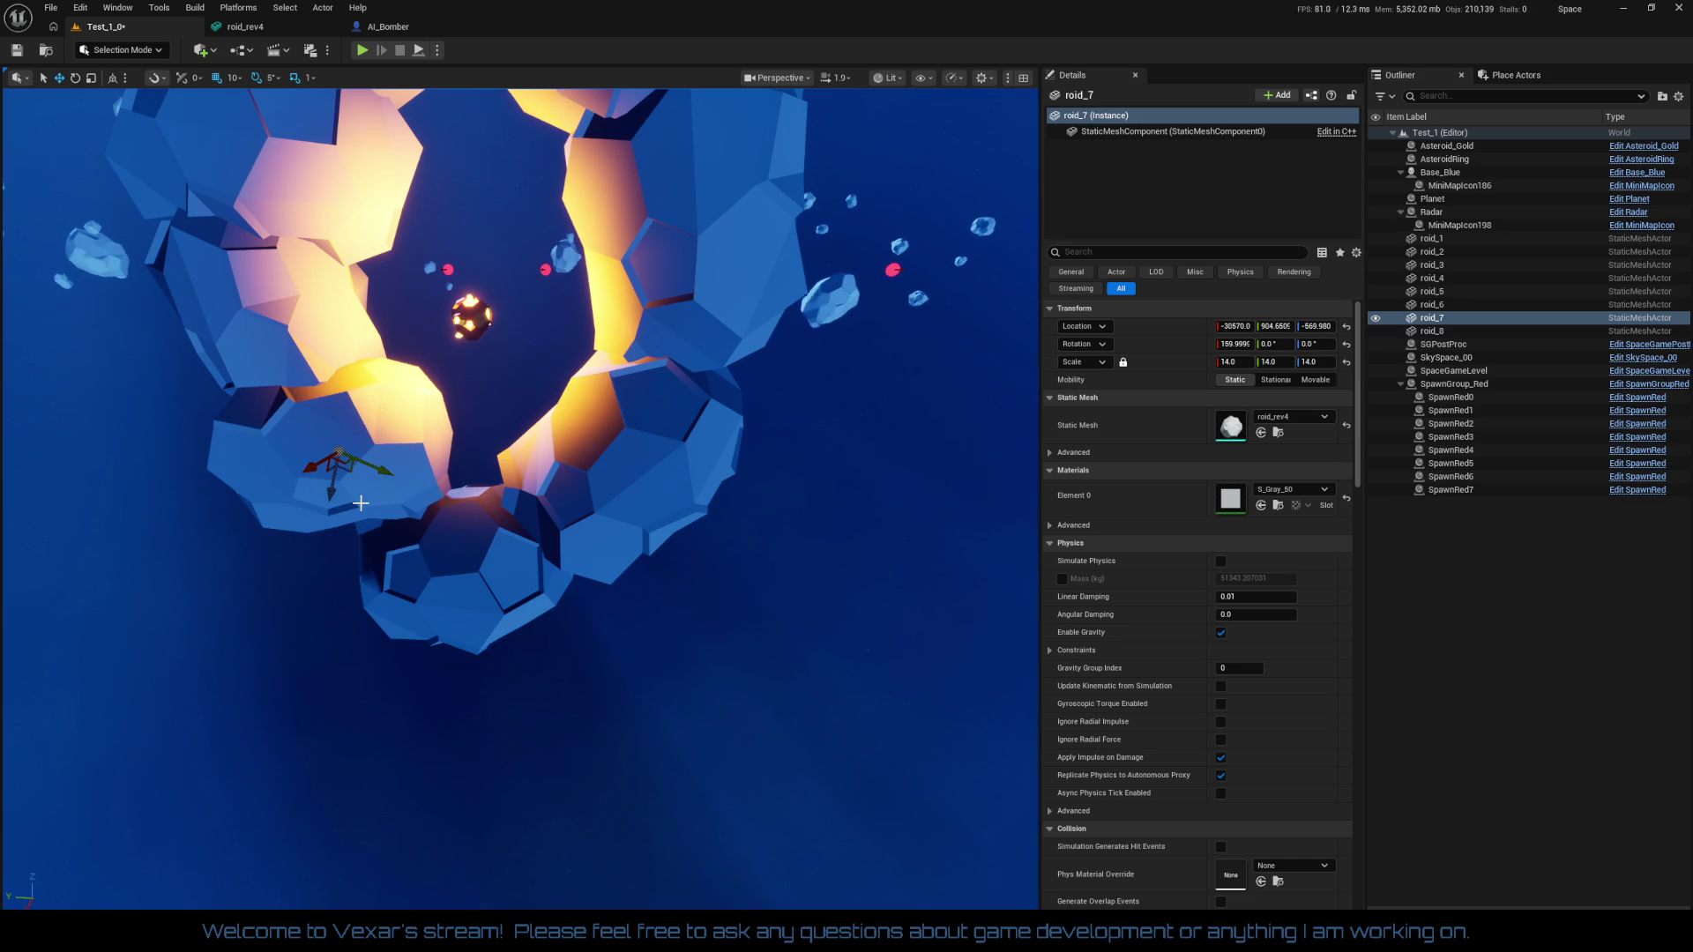
{"action": "left_click_drag", "start_coordinate": [400, 453], "coordinate": [370, 493]}
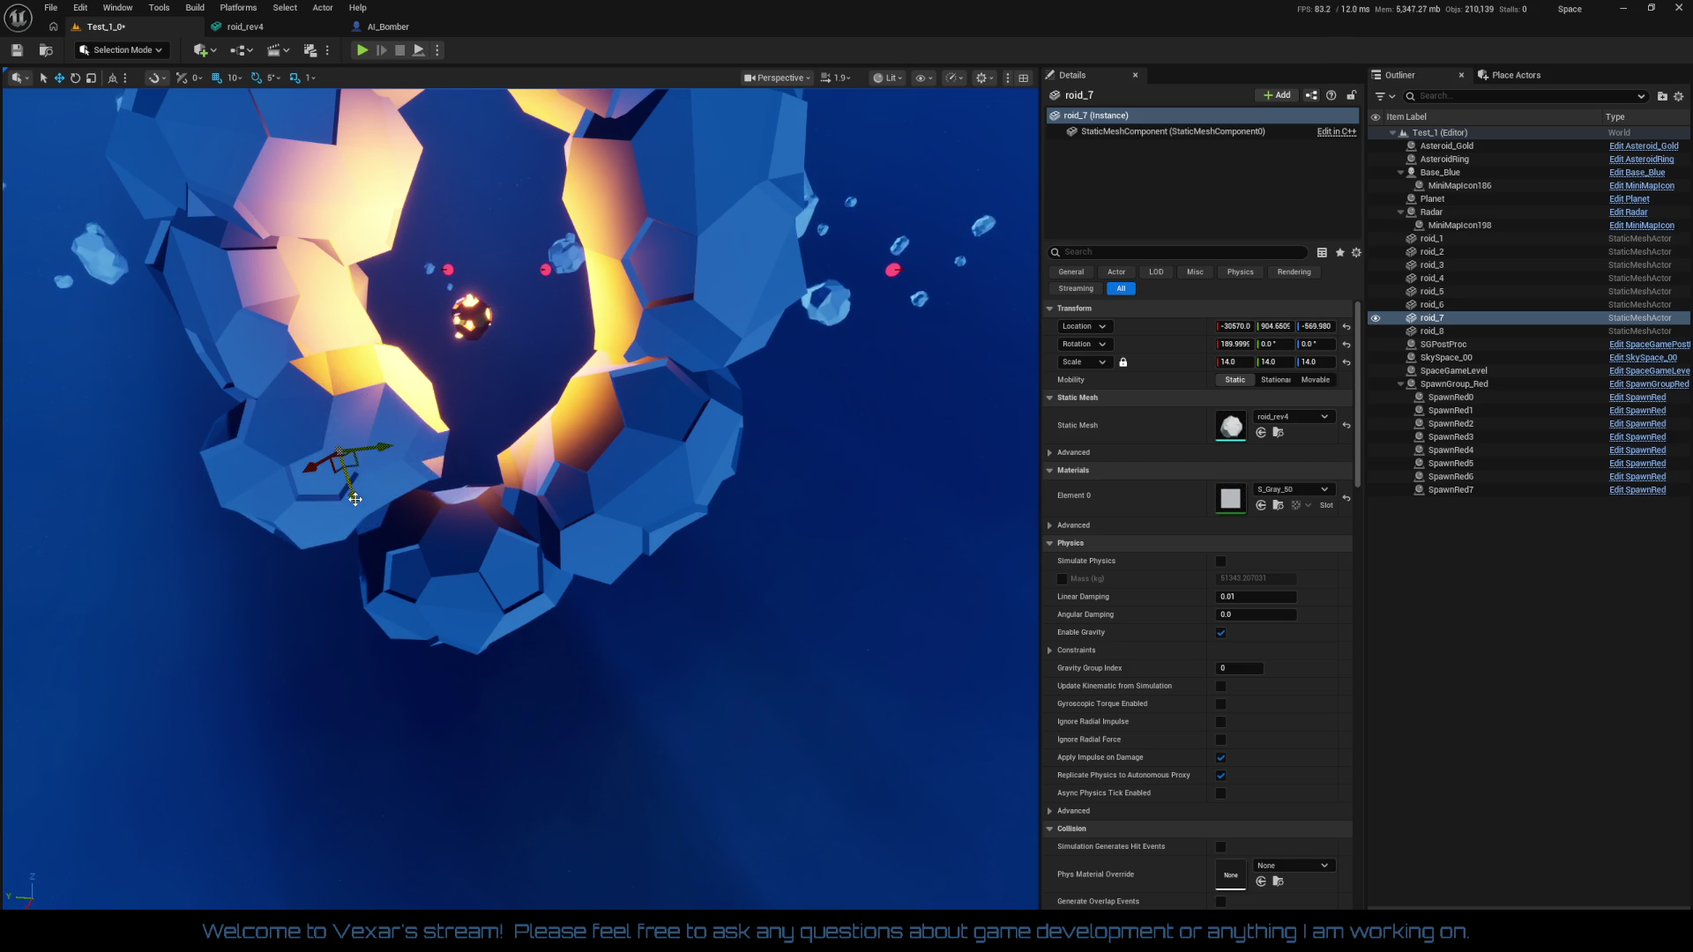
{"action": "mouse_move", "coordinate": [354, 499]}
{"action": "left_mouse_down"}
{"action": "mouse_move", "coordinate": [371, 527]}
{"action": "mouse_move", "coordinate": [406, 478]}
{"action": "left_mouse_up"}
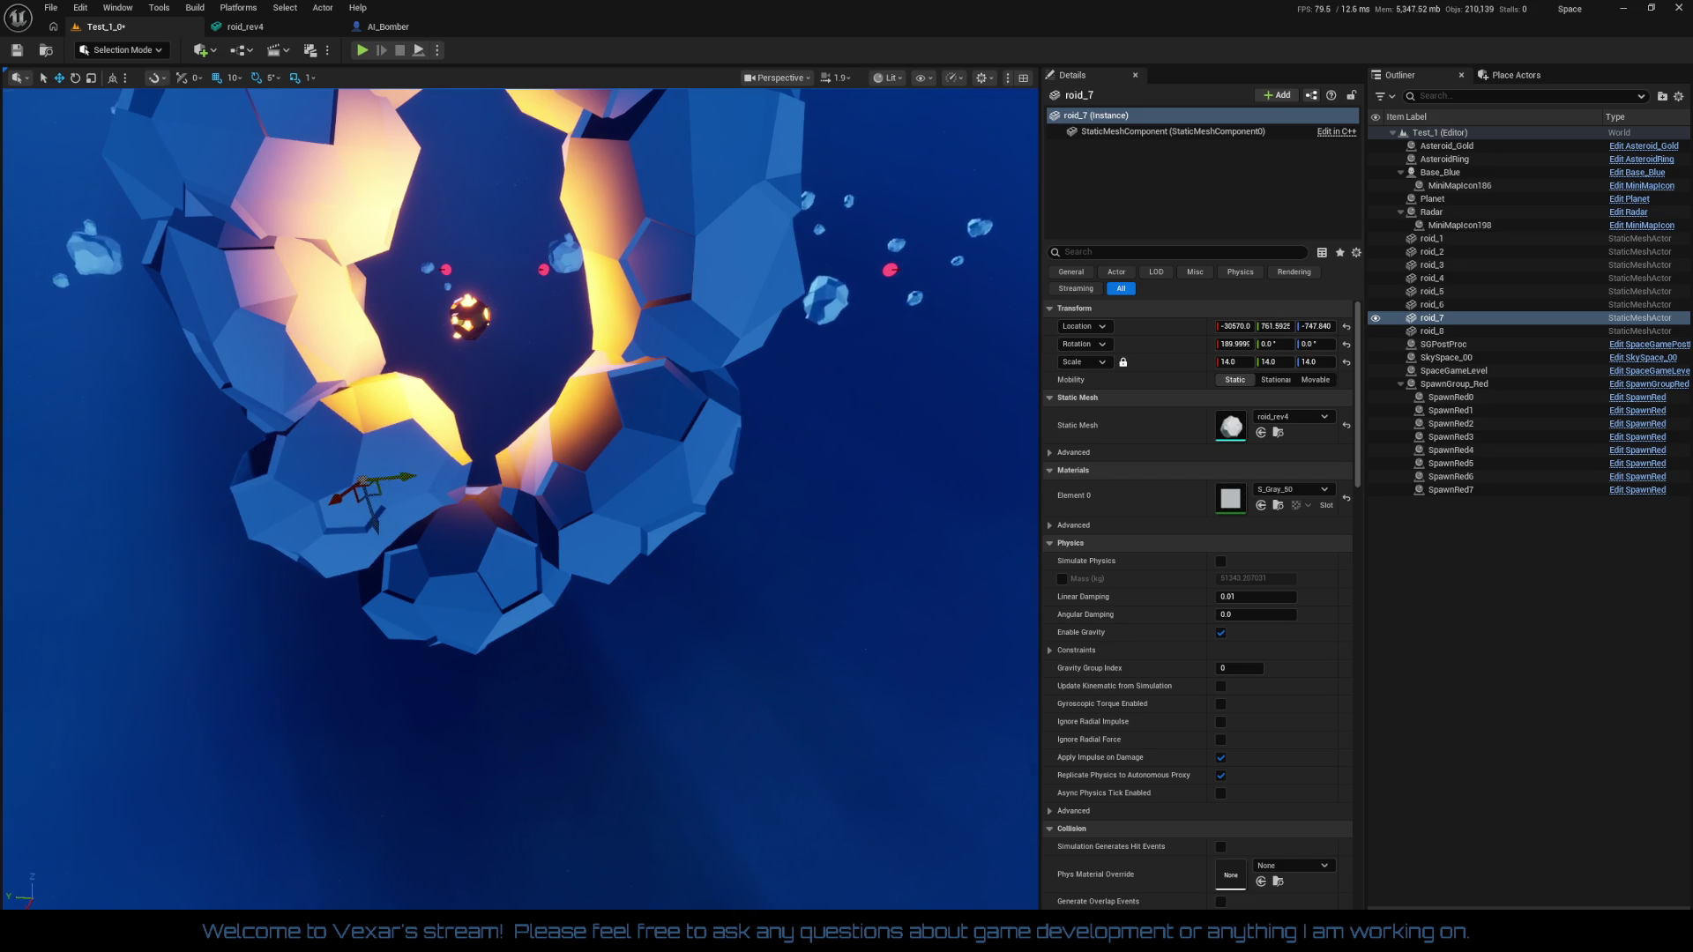
{"action": "scroll", "coordinate": [408, 478], "scroll_direction": "up", "scroll_amount": 5}
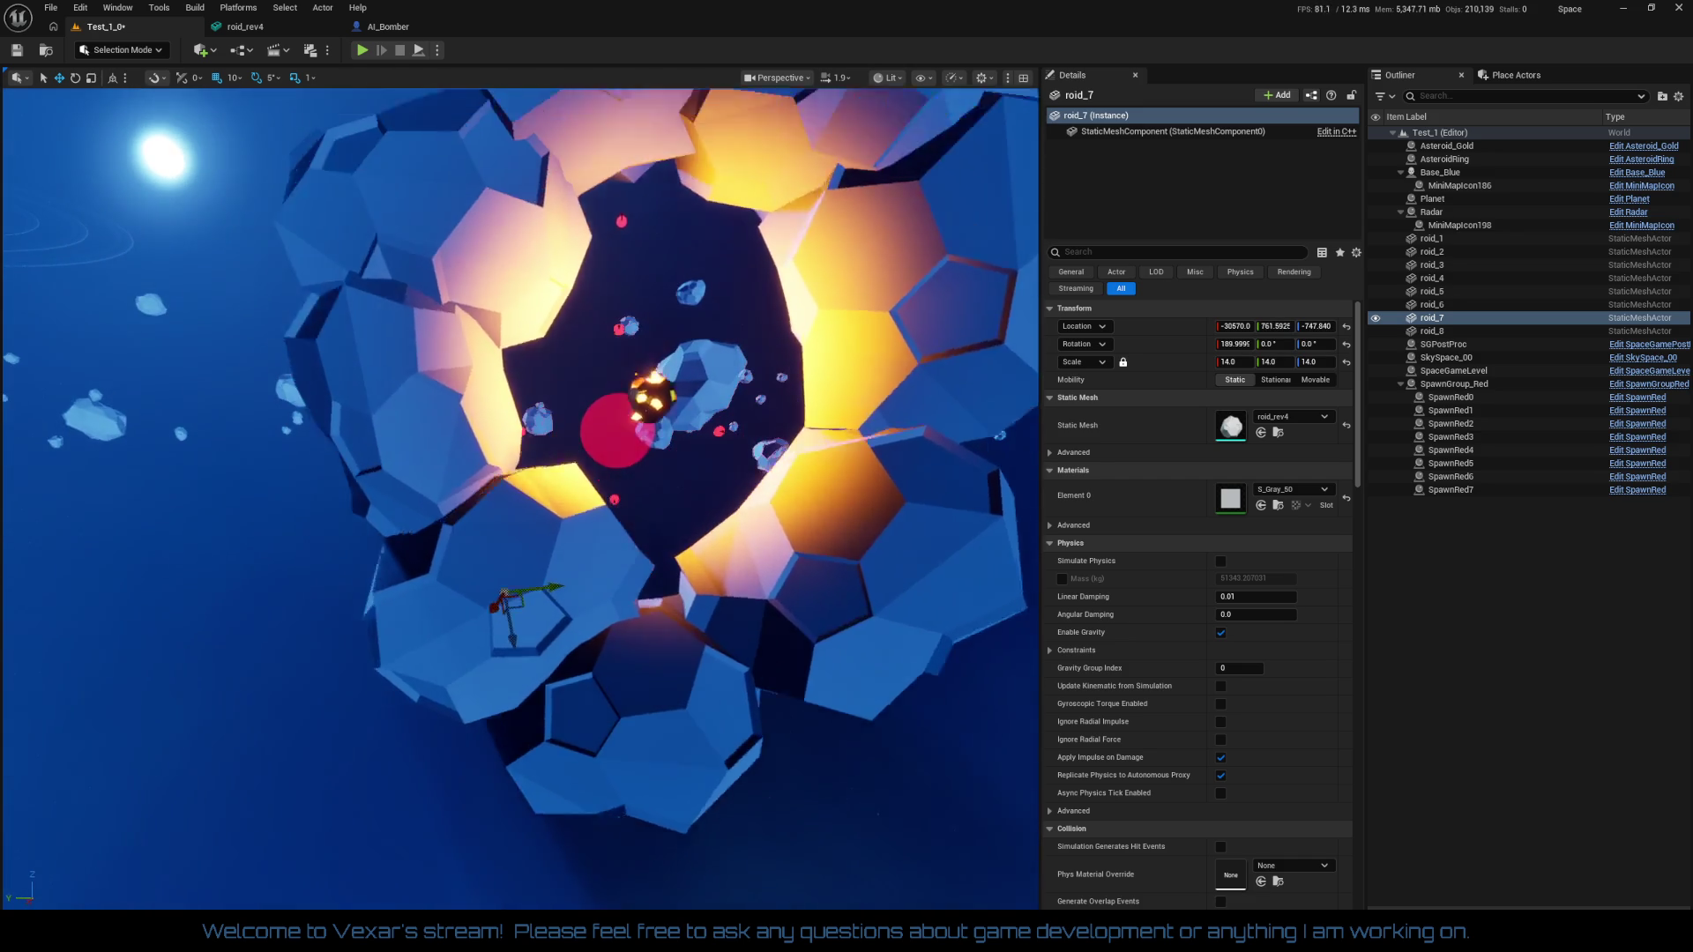
{"action": "left_click", "coordinate": [659, 674]}
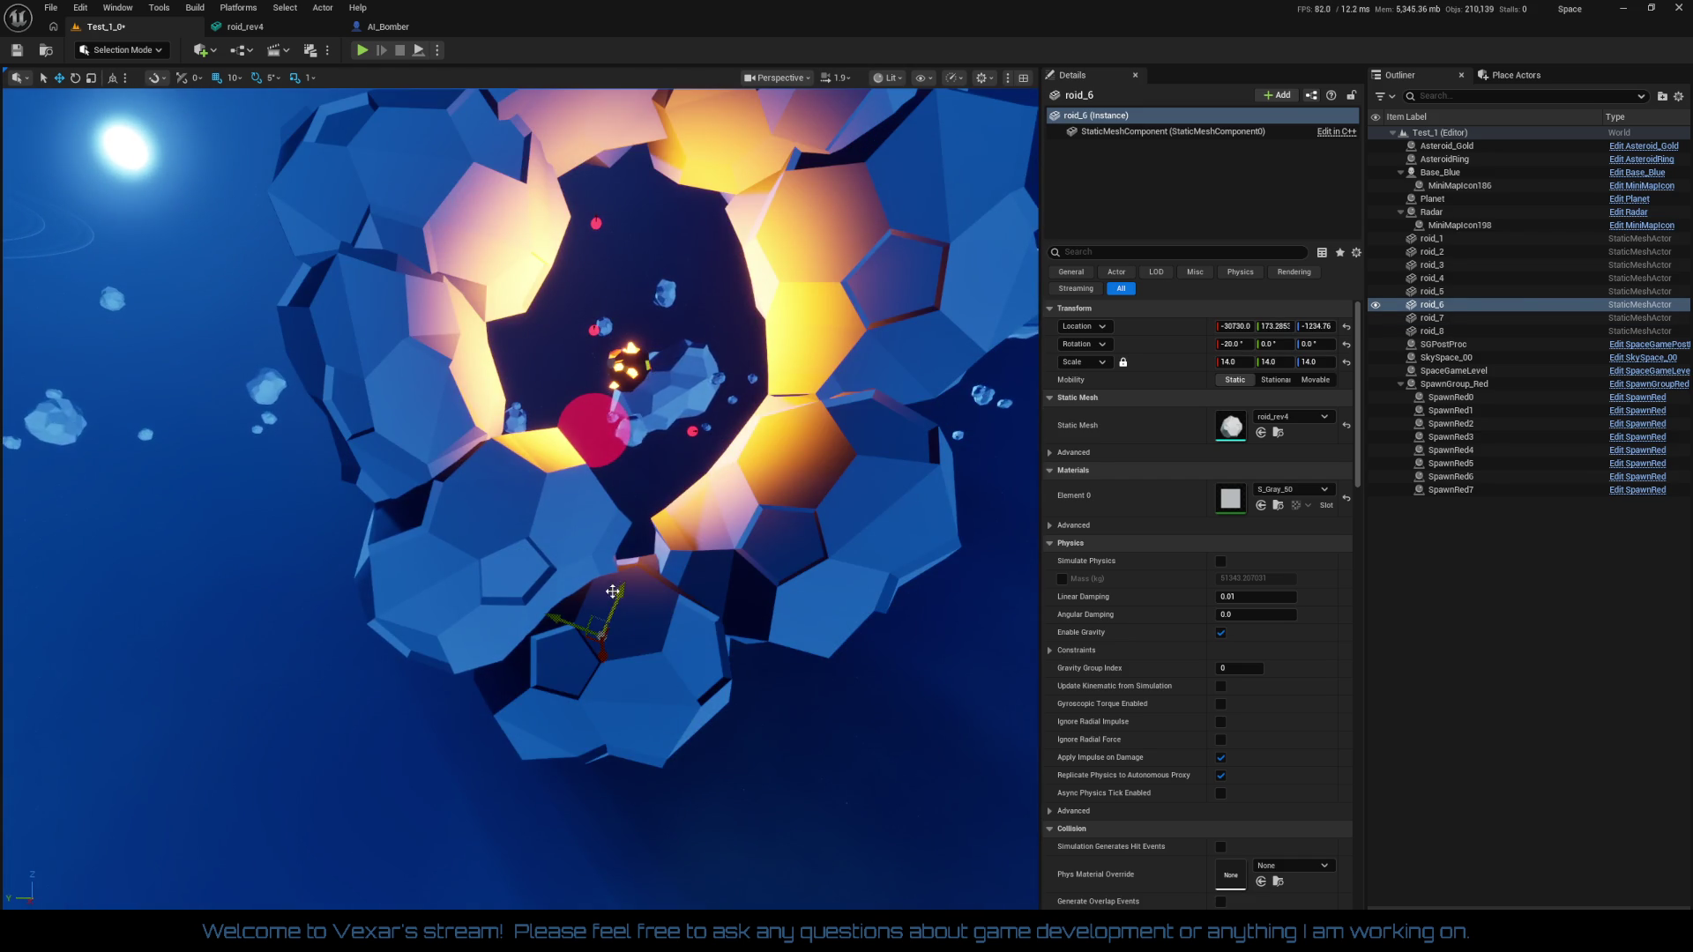
{"action": "mouse_move", "coordinate": [612, 591]}
{"action": "left_mouse_down"}
{"action": "mouse_move", "coordinate": [644, 485]}
{"action": "mouse_move", "coordinate": [635, 716]}
{"action": "left_mouse_up"}
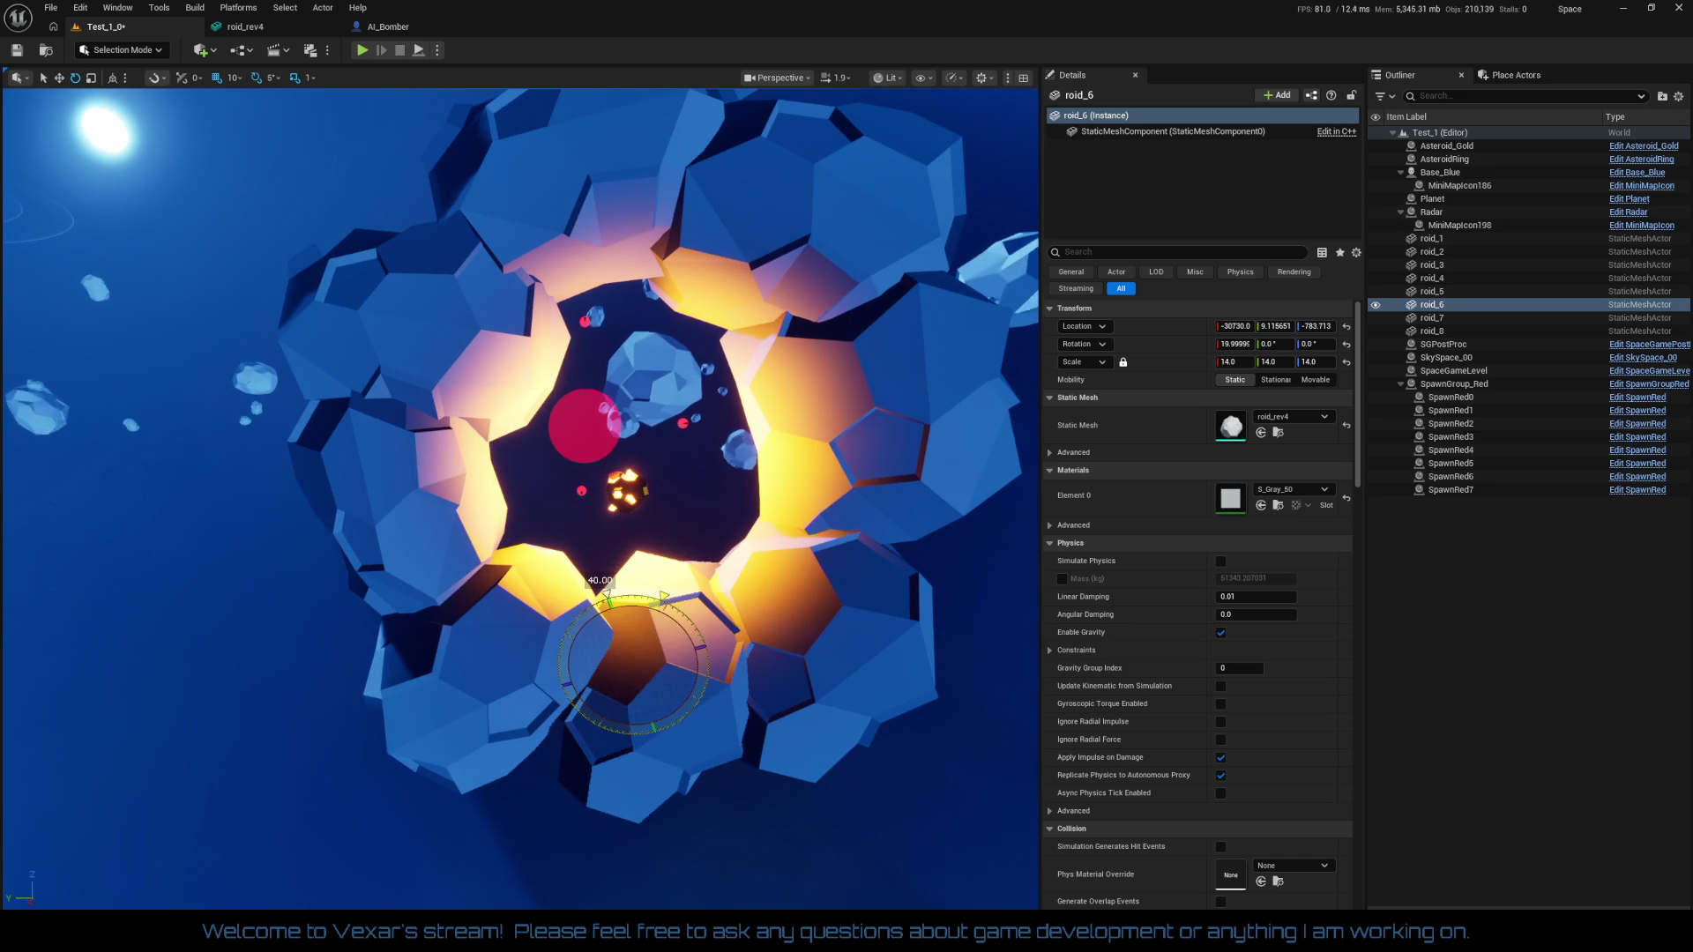
Move roid_1 down into the shell and tilt it a further 30 degrees
{"action": "left_click_drag", "start_coordinate": [622, 592], "coordinate": [701, 578]}
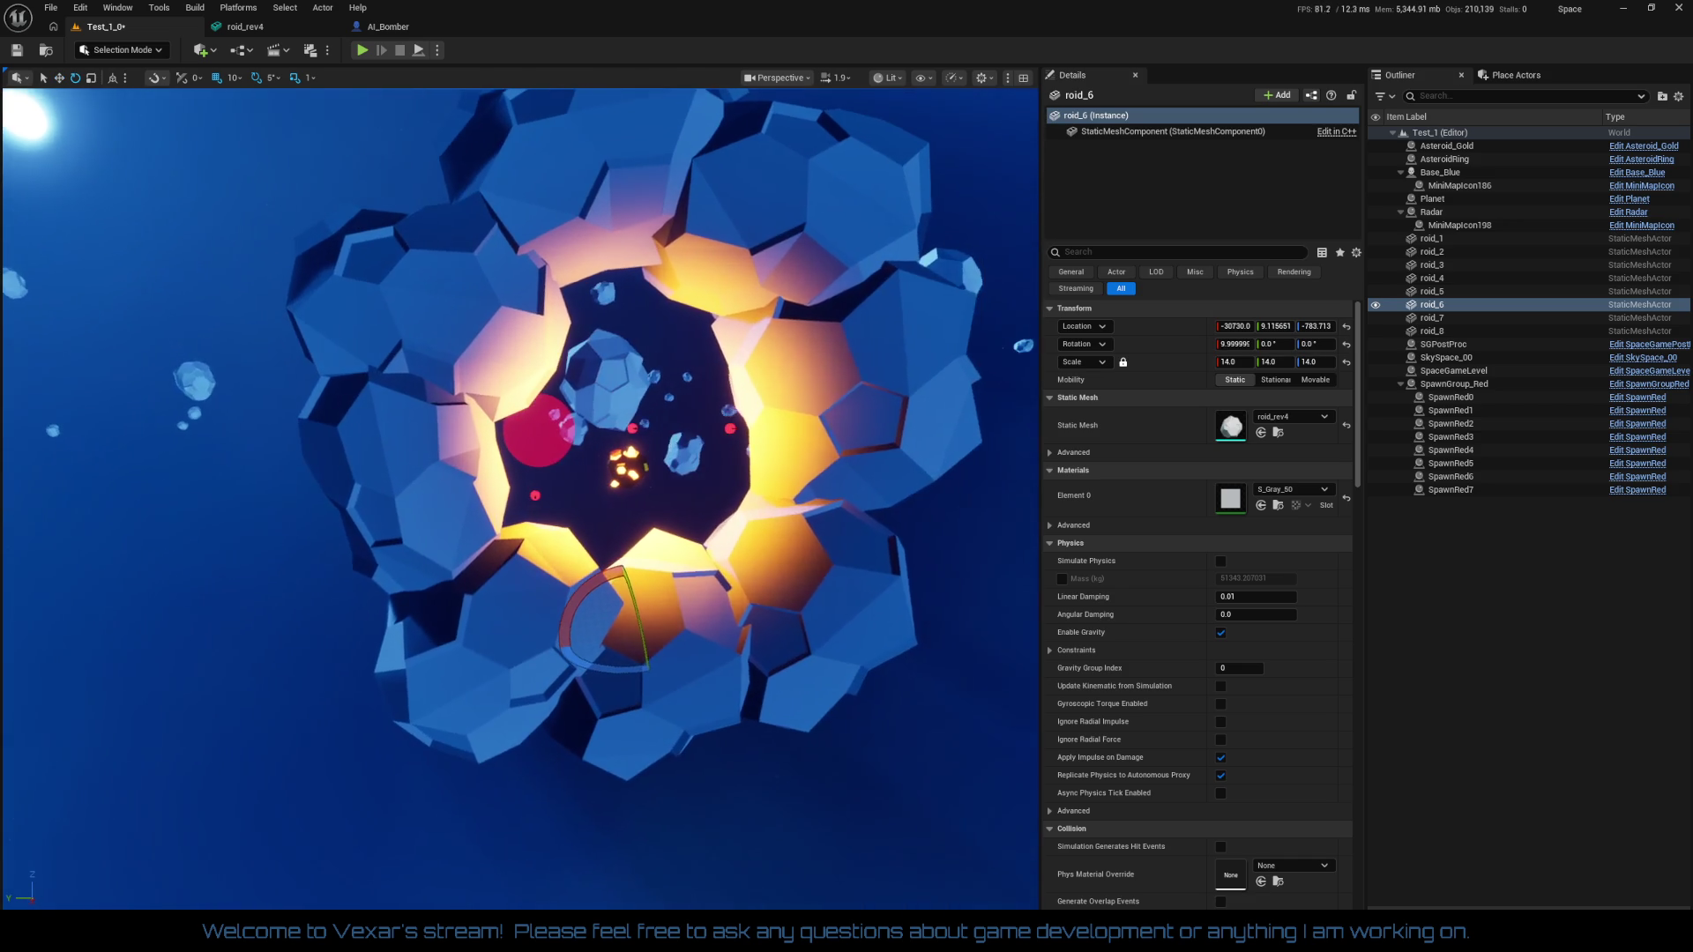
{"action": "left_click", "coordinate": [759, 405]}
{"action": "mouse_move", "coordinate": [806, 496]}
{"action": "left_mouse_down"}
{"action": "mouse_move", "coordinate": [805, 379]}
{"action": "mouse_move", "coordinate": [805, 459]}
{"action": "mouse_move", "coordinate": [780, 512]}
{"action": "mouse_move", "coordinate": [683, 568]}
{"action": "mouse_move", "coordinate": [756, 603]}
{"action": "left_mouse_up"}
{"action": "left_click", "coordinate": [581, 458]}
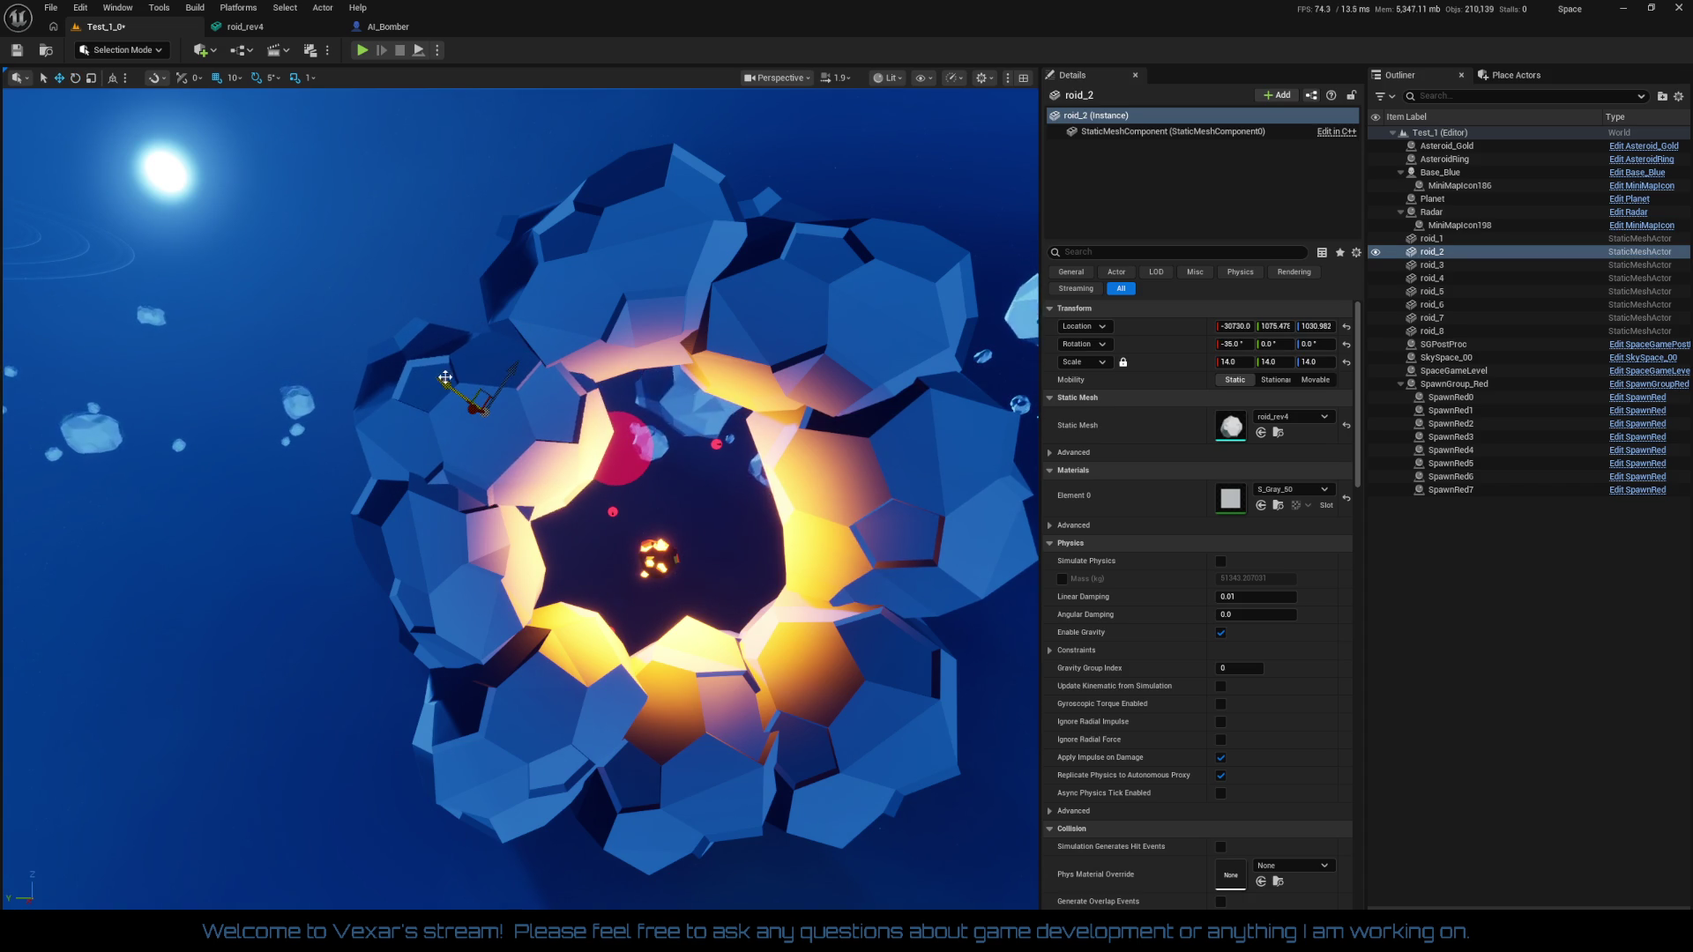
{"action": "left_click_drag", "start_coordinate": [497, 430], "coordinate": [551, 344]}
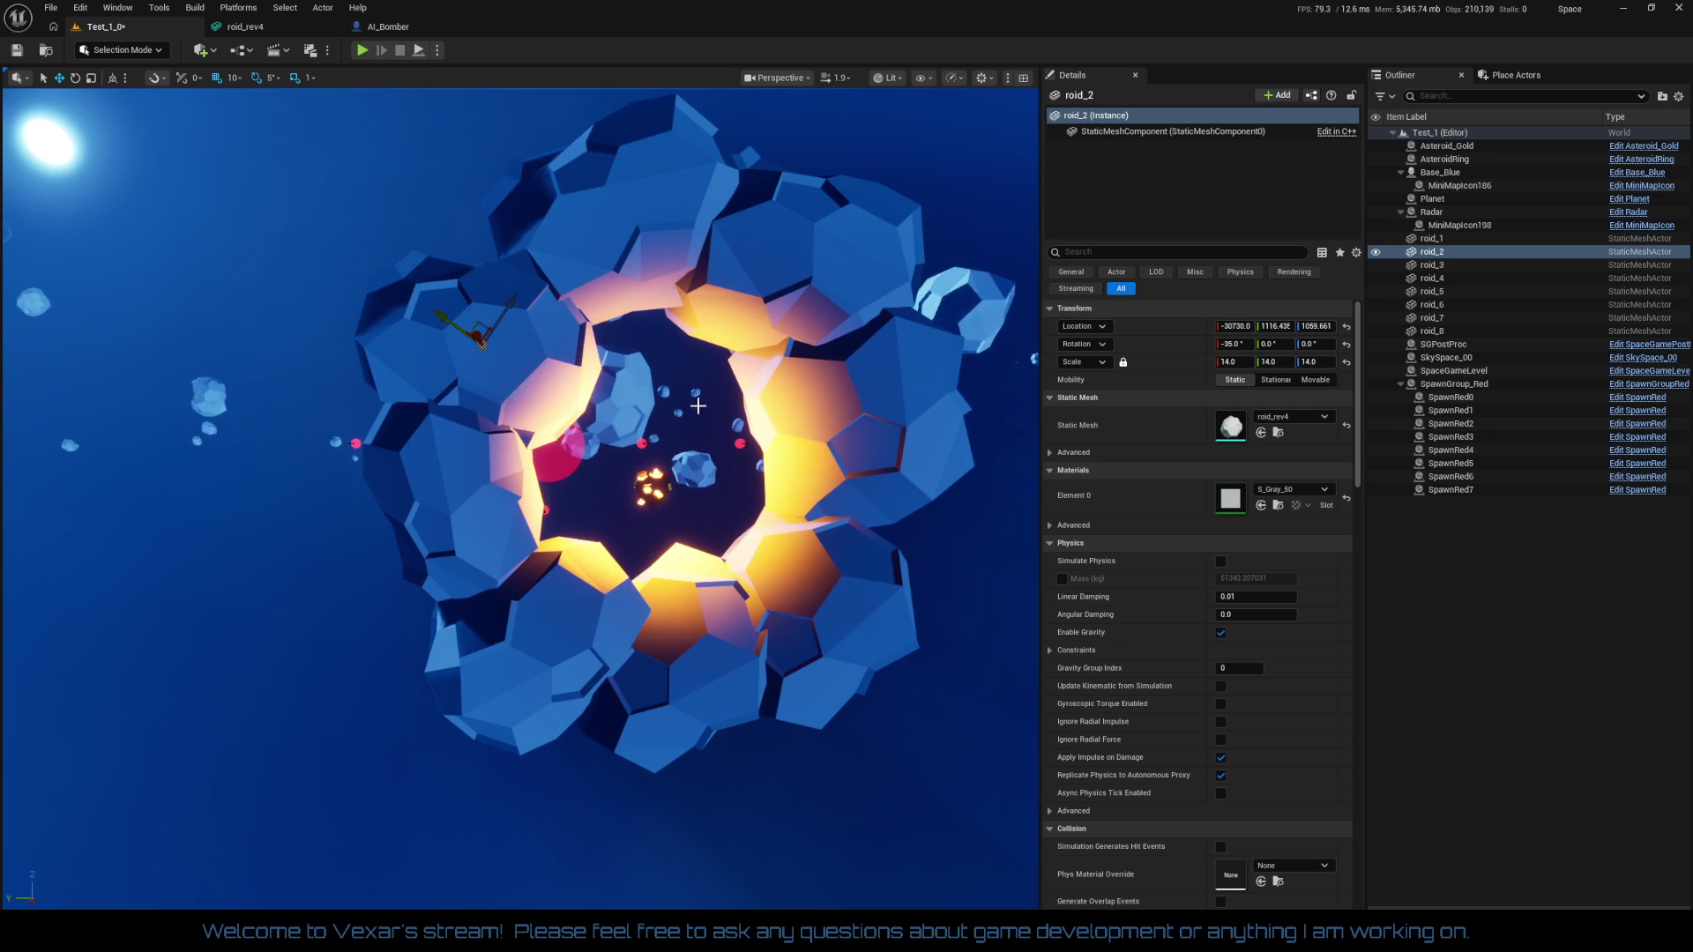
{"action": "left_click", "coordinate": [640, 281]}
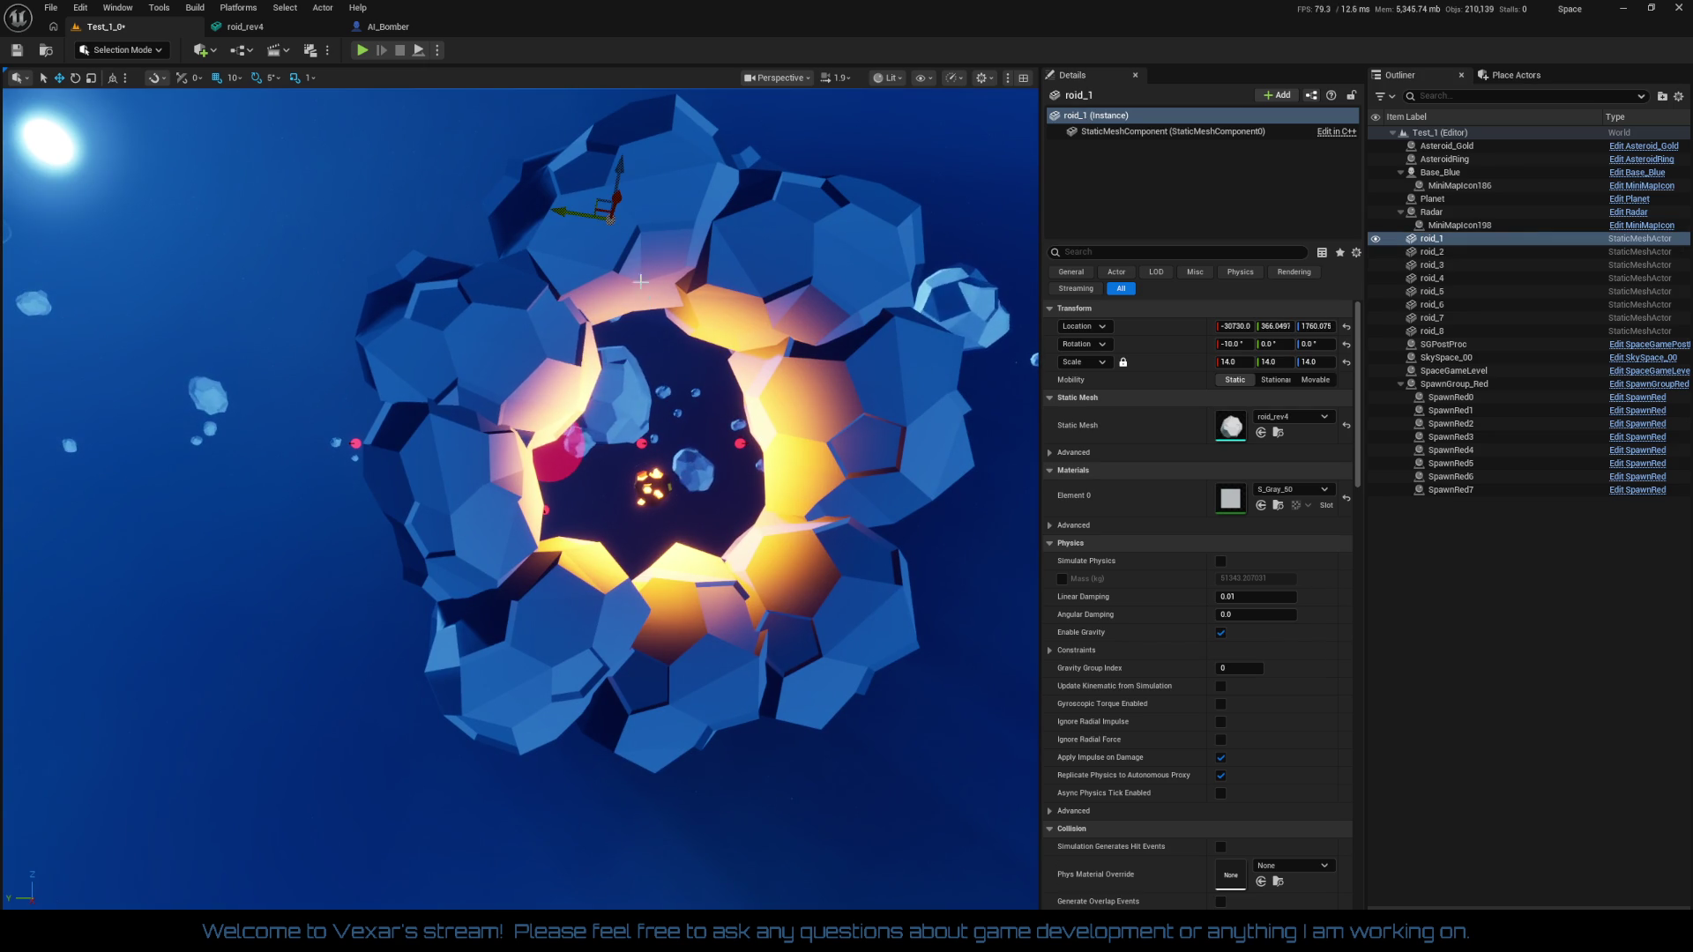
{"action": "left_click_drag", "start_coordinate": [620, 162], "coordinate": [620, 170]}
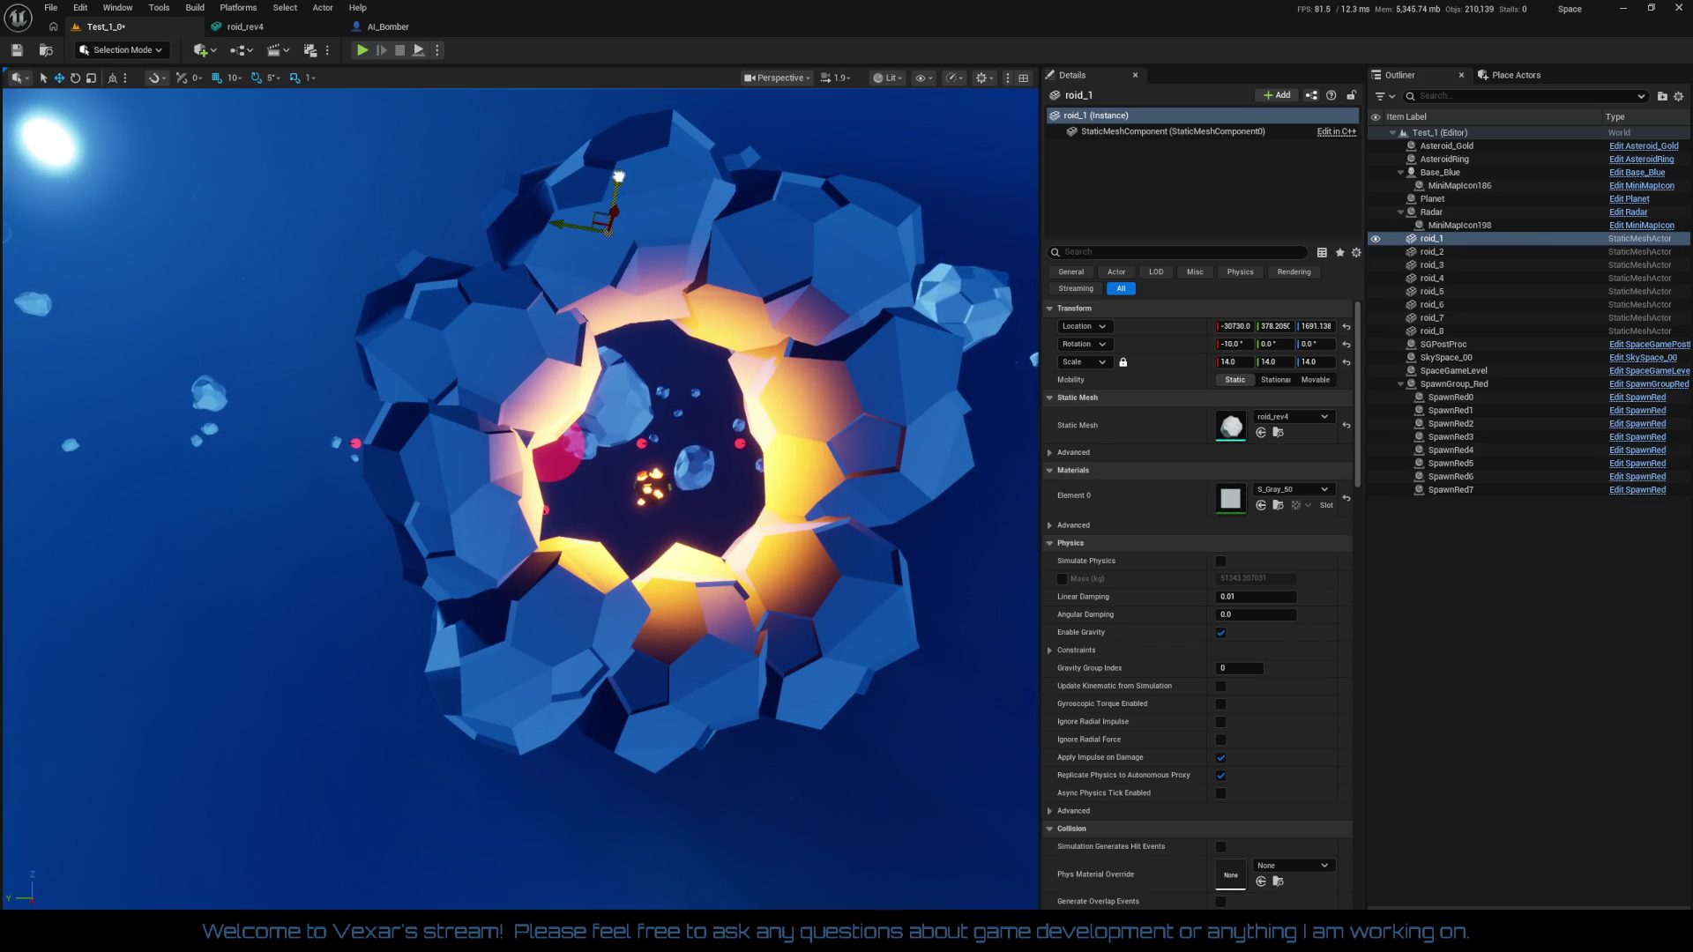
{"action": "mouse_move", "coordinate": [549, 275]}
{"action": "left_mouse_down"}
{"action": "mouse_move", "coordinate": [548, 309]}
{"action": "mouse_move", "coordinate": [652, 365]}
{"action": "left_mouse_up"}
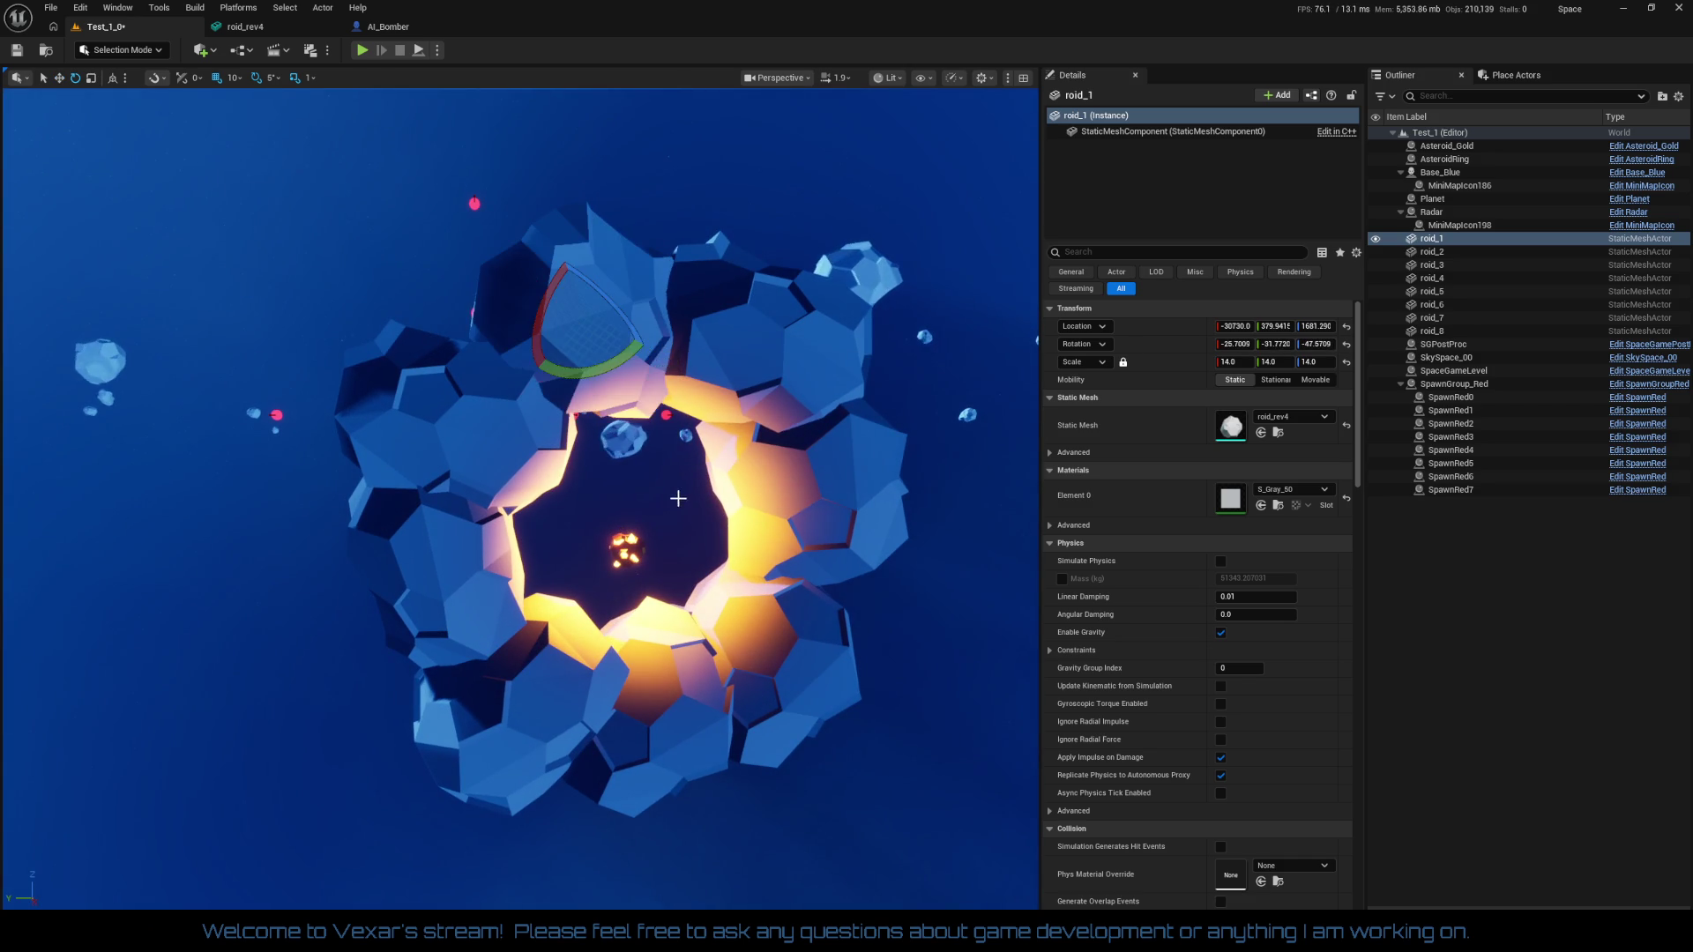
Rotate roid_5 to -103.3, -38.4, 109.3 and move it to -30740, -612, 1400
{"action": "mouse_move", "coordinate": [757, 606]}
{"action": "left_mouse_down"}
{"action": "mouse_move", "coordinate": [688, 587]}
{"action": "mouse_move", "coordinate": [692, 652]}
{"action": "mouse_move", "coordinate": [679, 485]}
{"action": "mouse_move", "coordinate": [727, 679]}
{"action": "left_mouse_up"}
{"action": "left_click", "coordinate": [620, 212]}
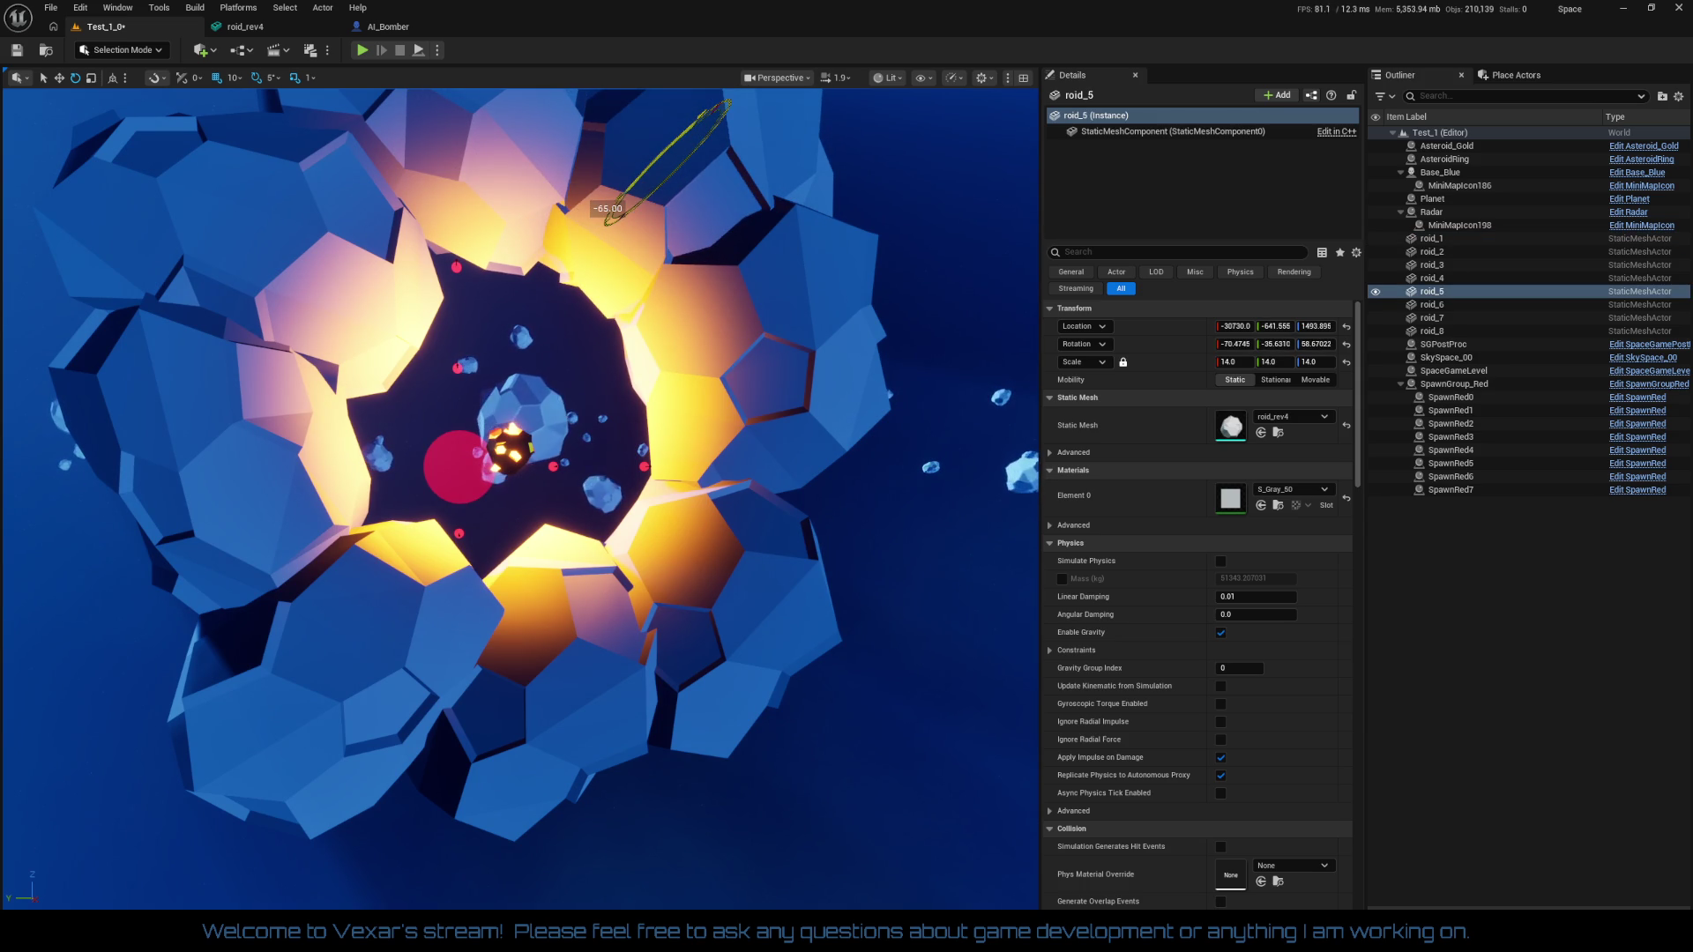
{"action": "left_click_drag", "start_coordinate": [608, 208], "coordinate": [591, 231]}
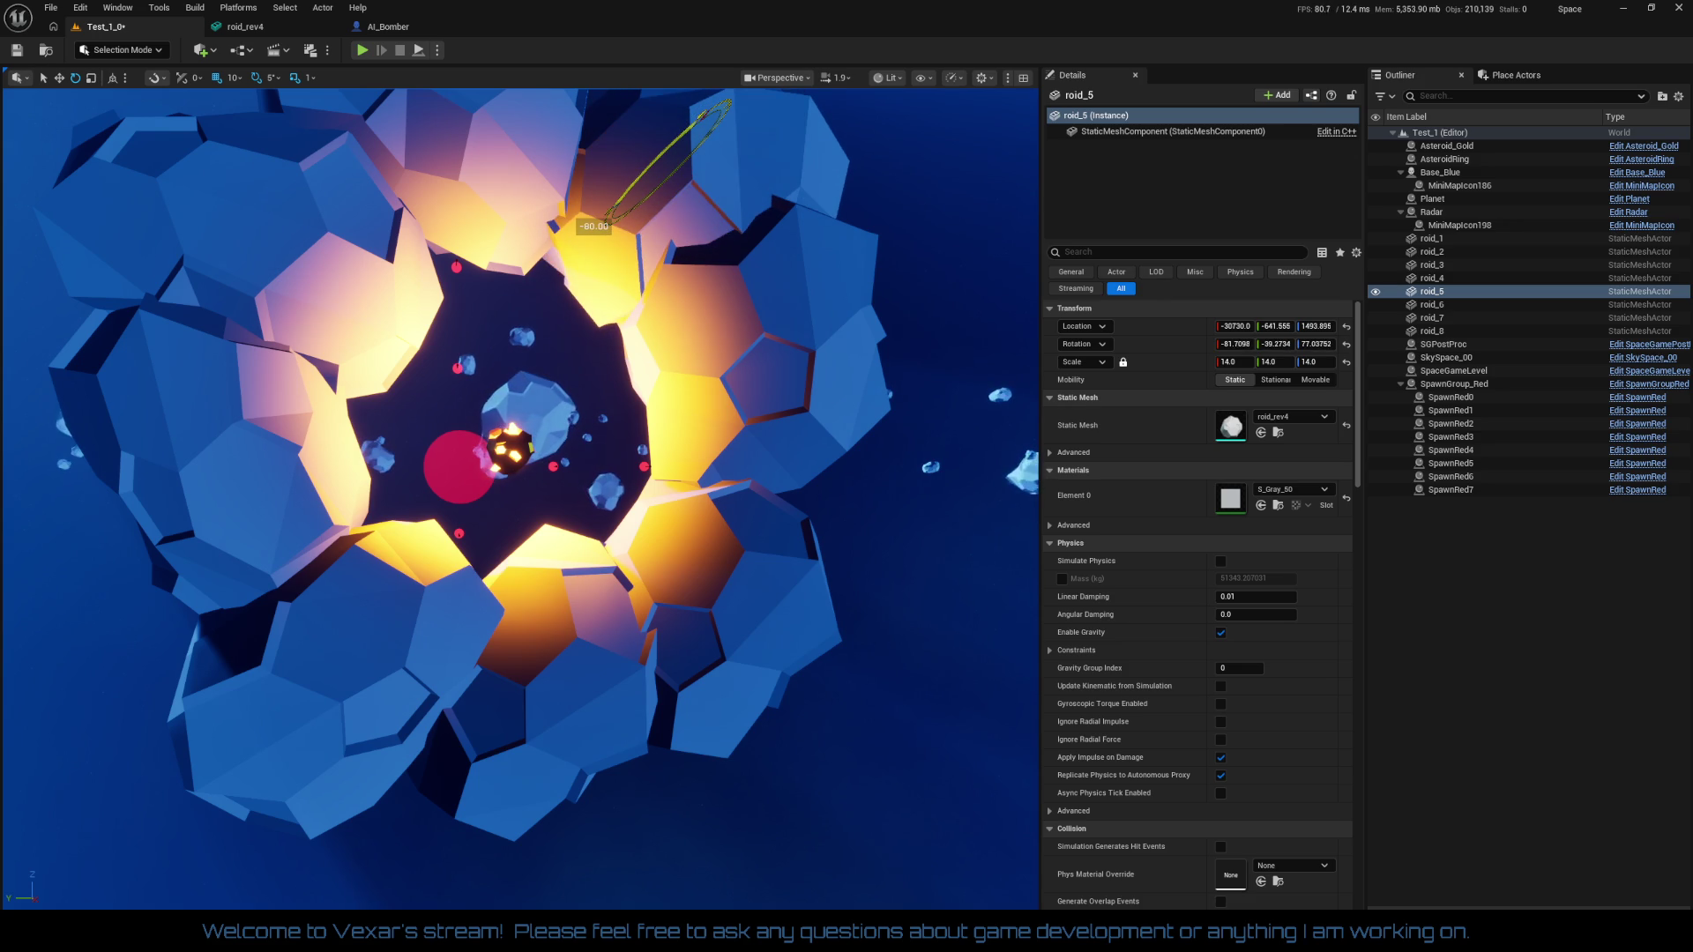
{"action": "mouse_move", "coordinate": [602, 217]}
{"action": "left_mouse_down"}
{"action": "mouse_move", "coordinate": [593, 236]}
{"action": "mouse_move", "coordinate": [644, 352]}
{"action": "left_mouse_up"}
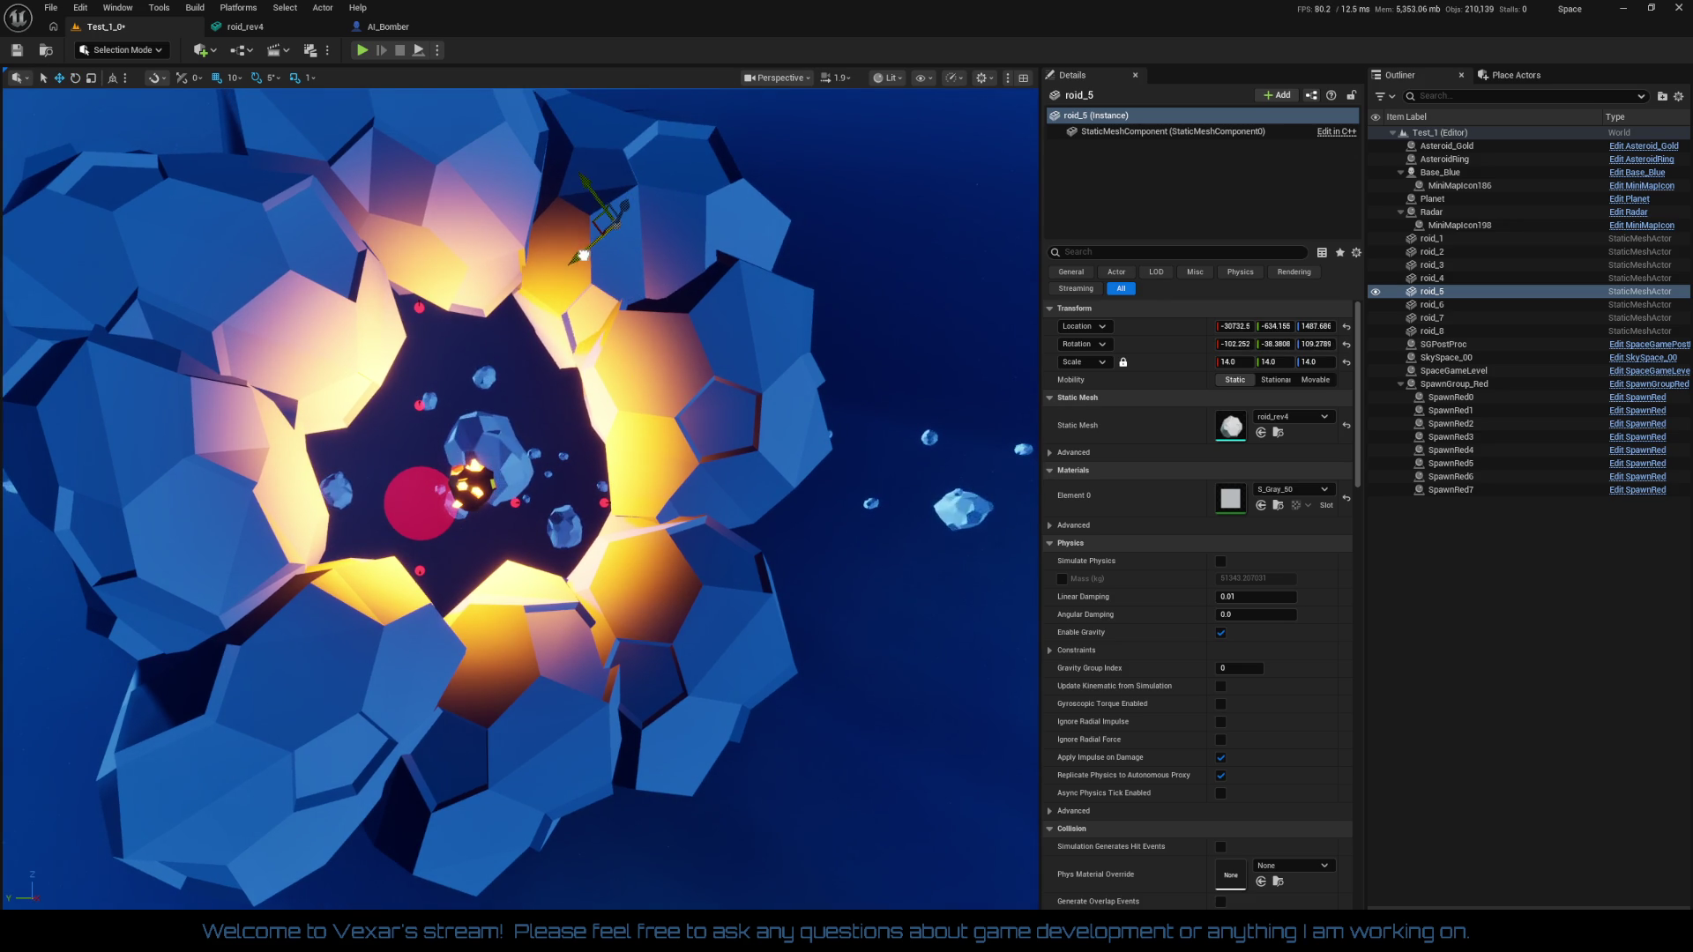
{"action": "left_click_drag", "start_coordinate": [583, 256], "coordinate": [572, 263]}
{"action": "scroll", "coordinate": [596, 376], "scroll_direction": "down", "scroll_amount": 10}
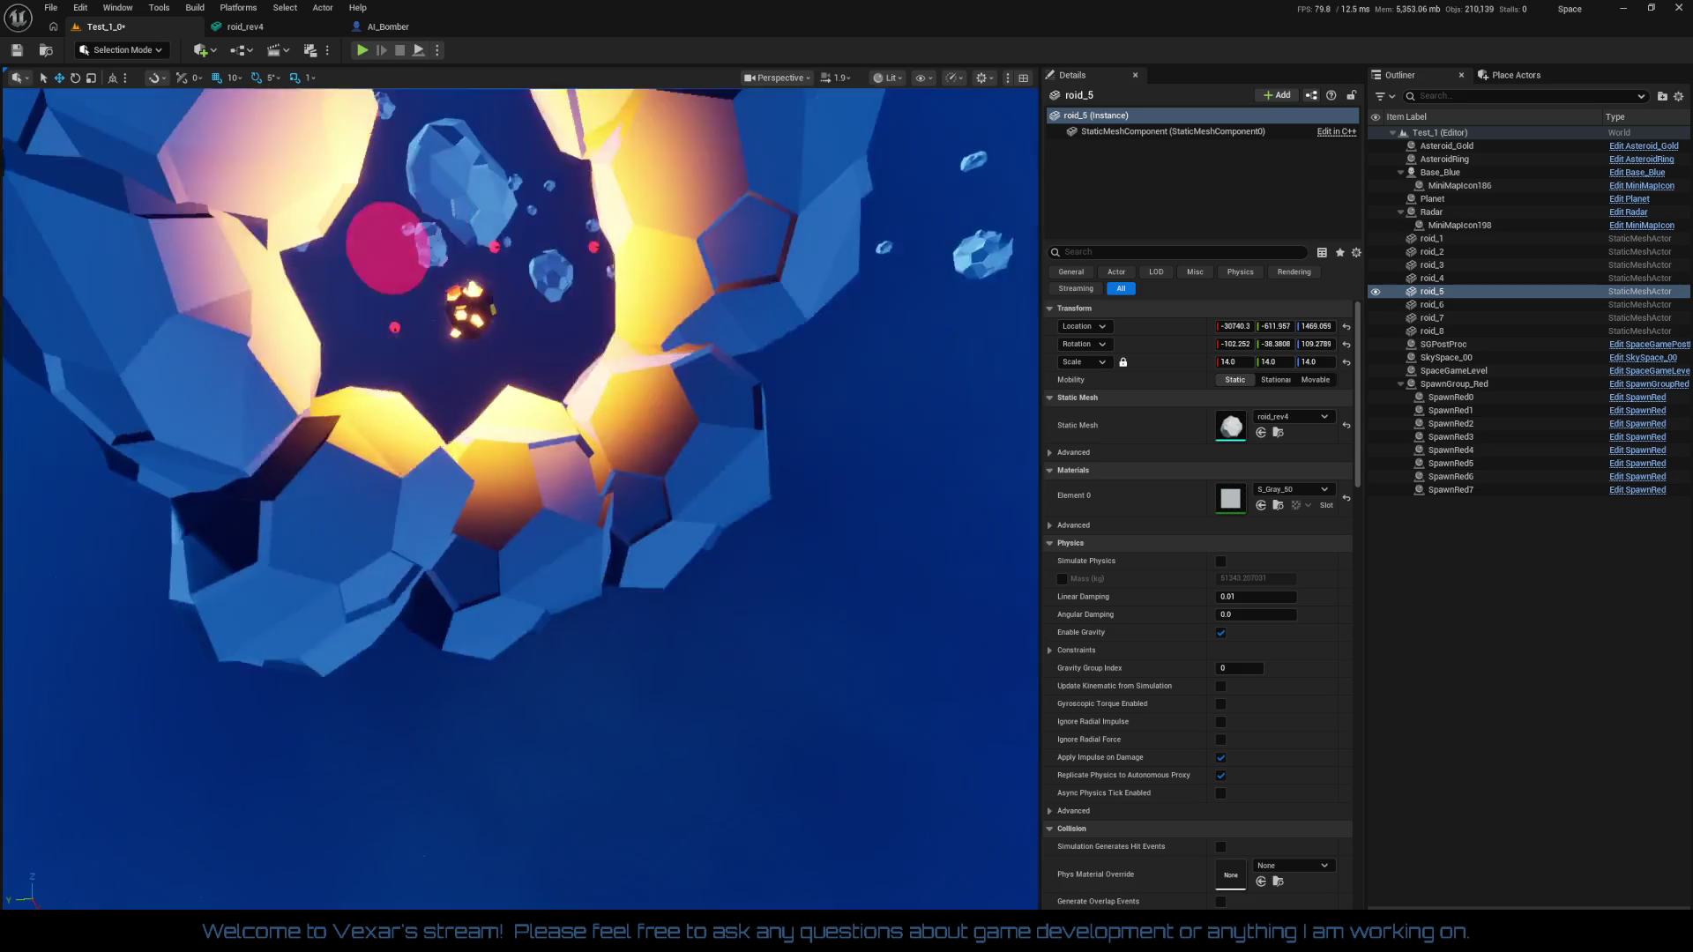
{"action": "mouse_move", "coordinate": [421, 318]}
{"action": "left_mouse_down"}
{"action": "mouse_move", "coordinate": [408, 287]}
{"action": "mouse_move", "coordinate": [421, 318]}
{"action": "left_mouse_up"}
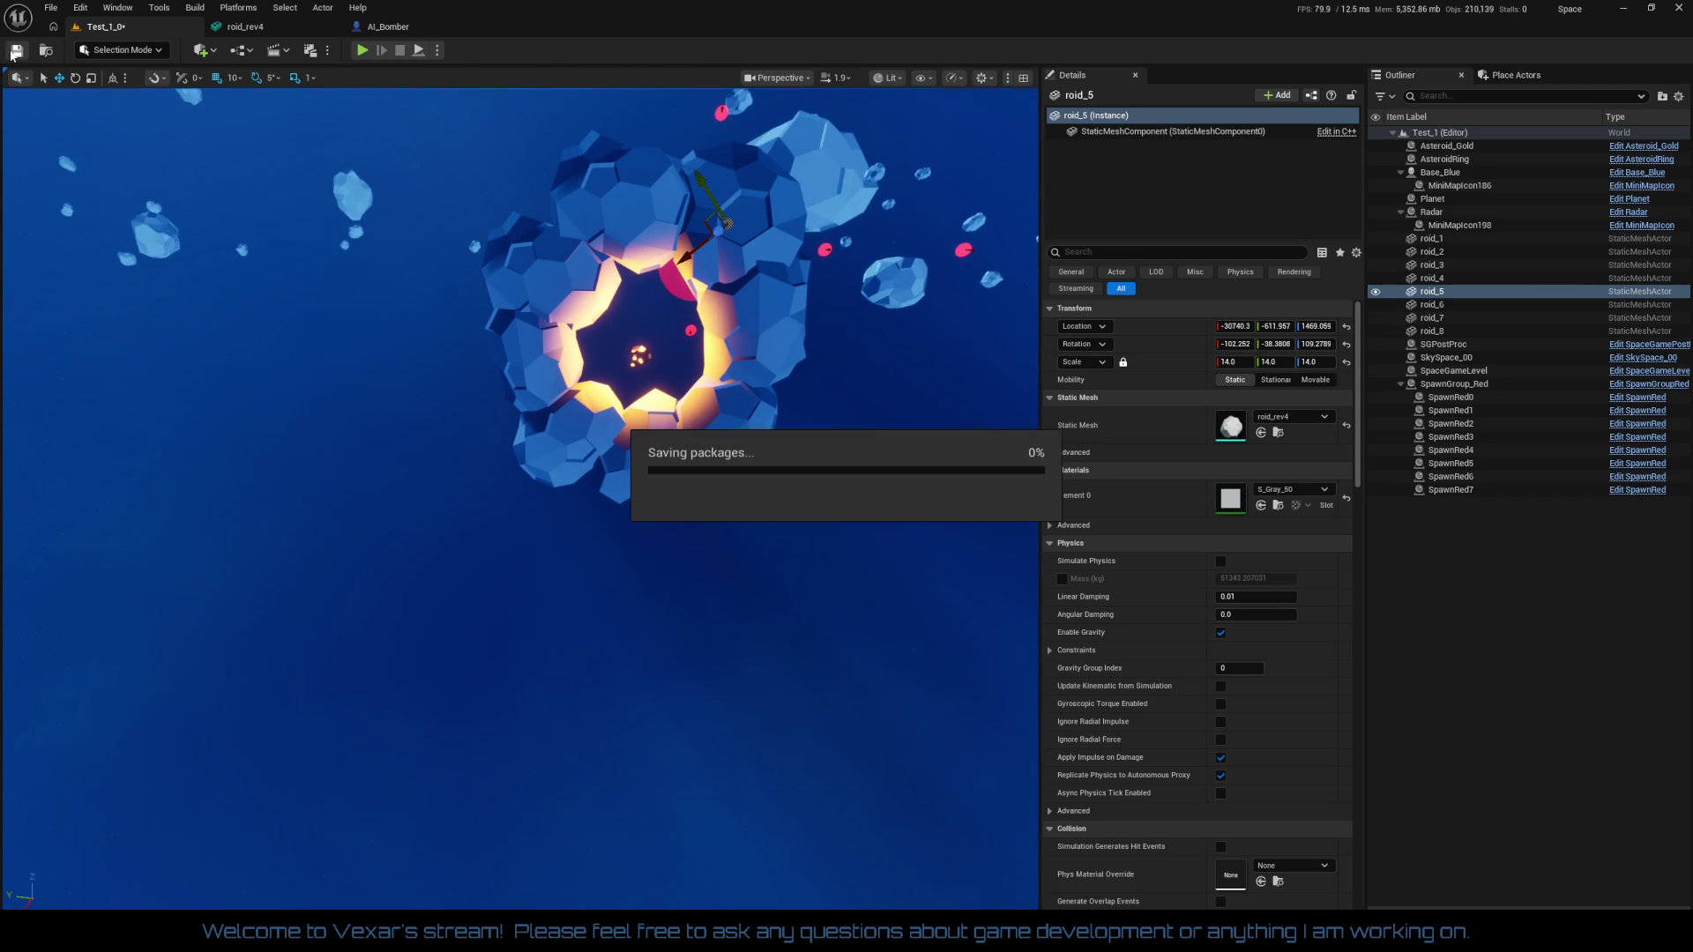
{"action": "left_click", "coordinate": [368, 52]}
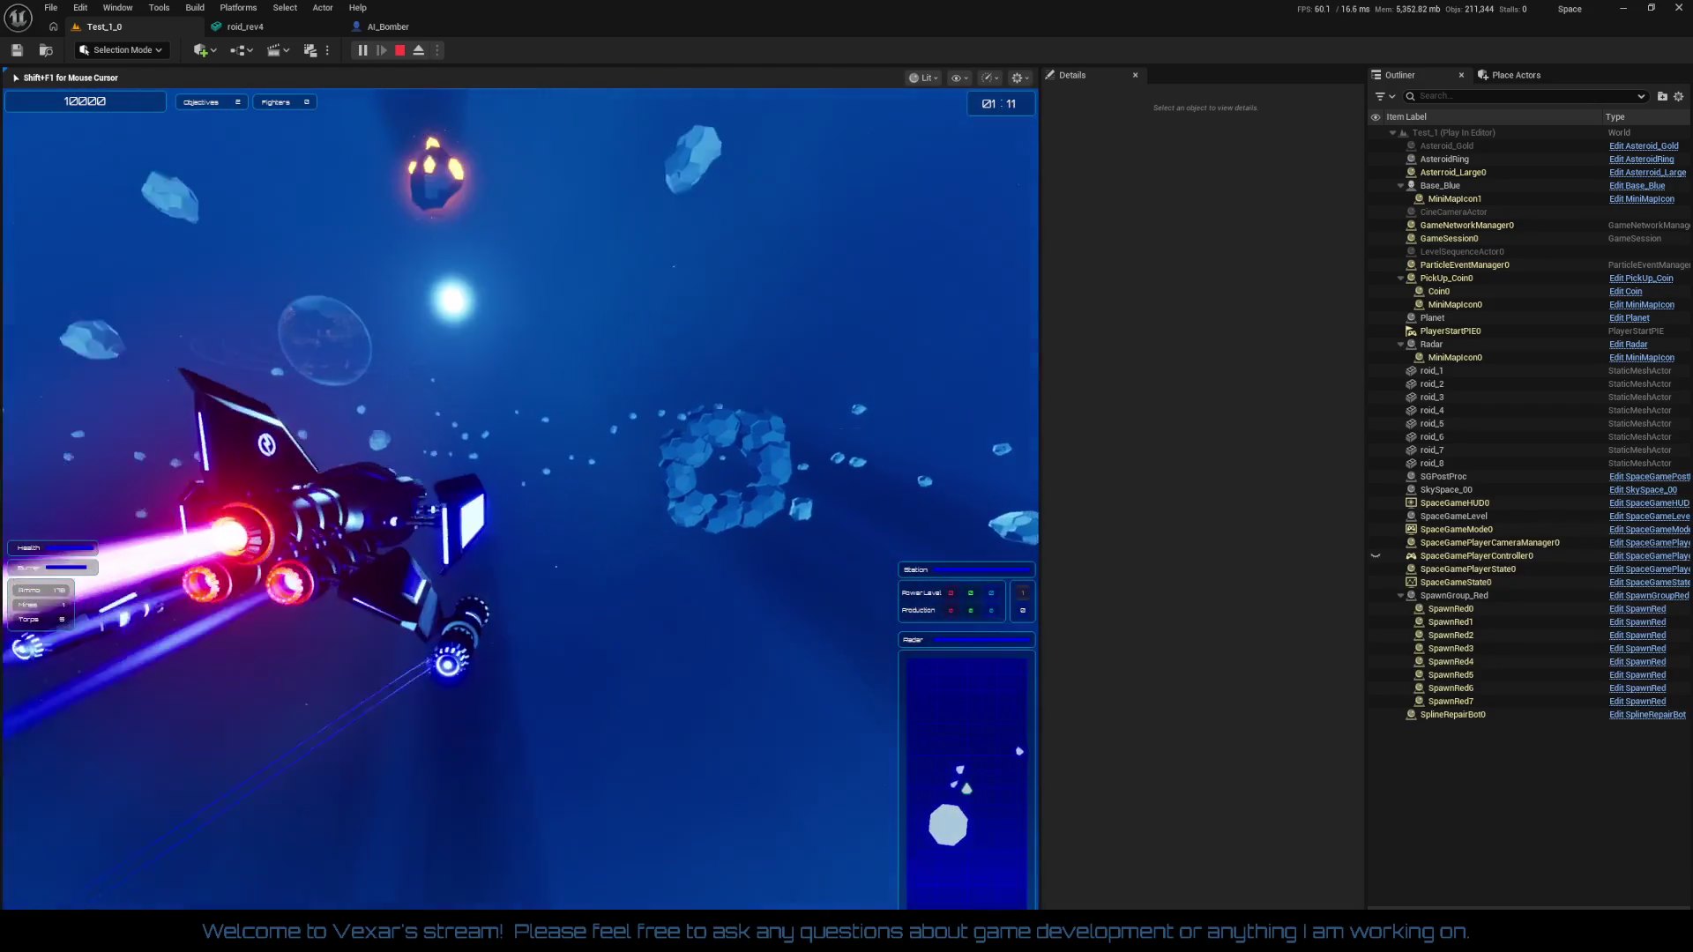
{"action": "key", "text": "Escape"}
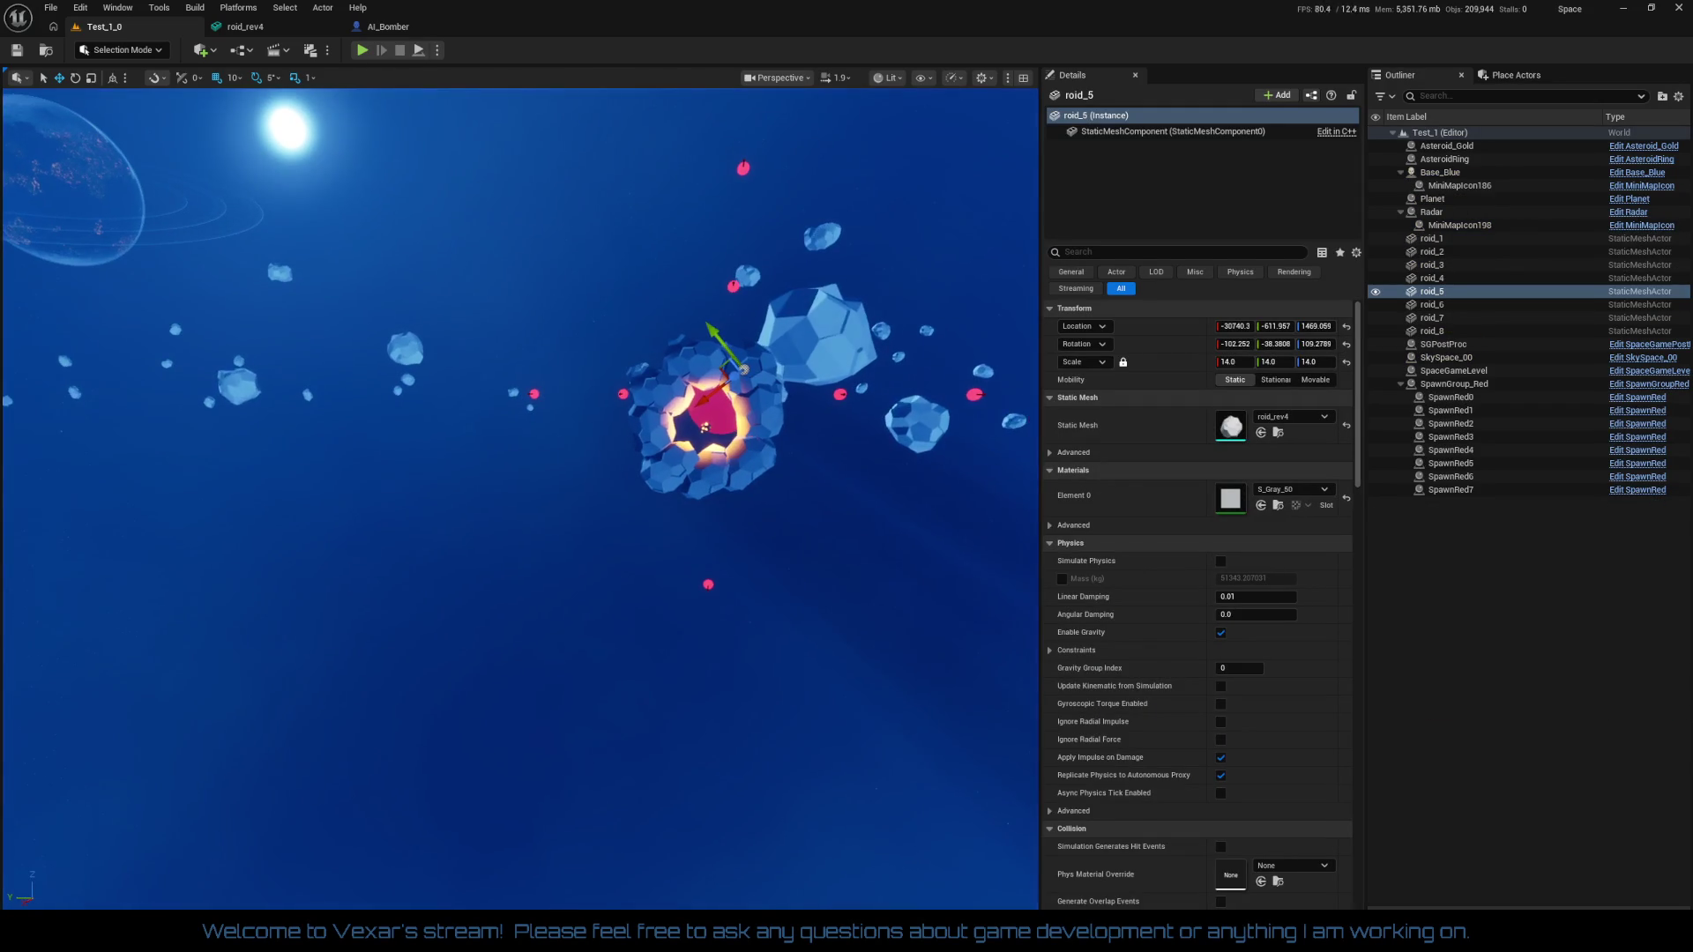
Lower the Asteroid_Gold core by 70 units within the shell
{"action": "key", "text": "f"}
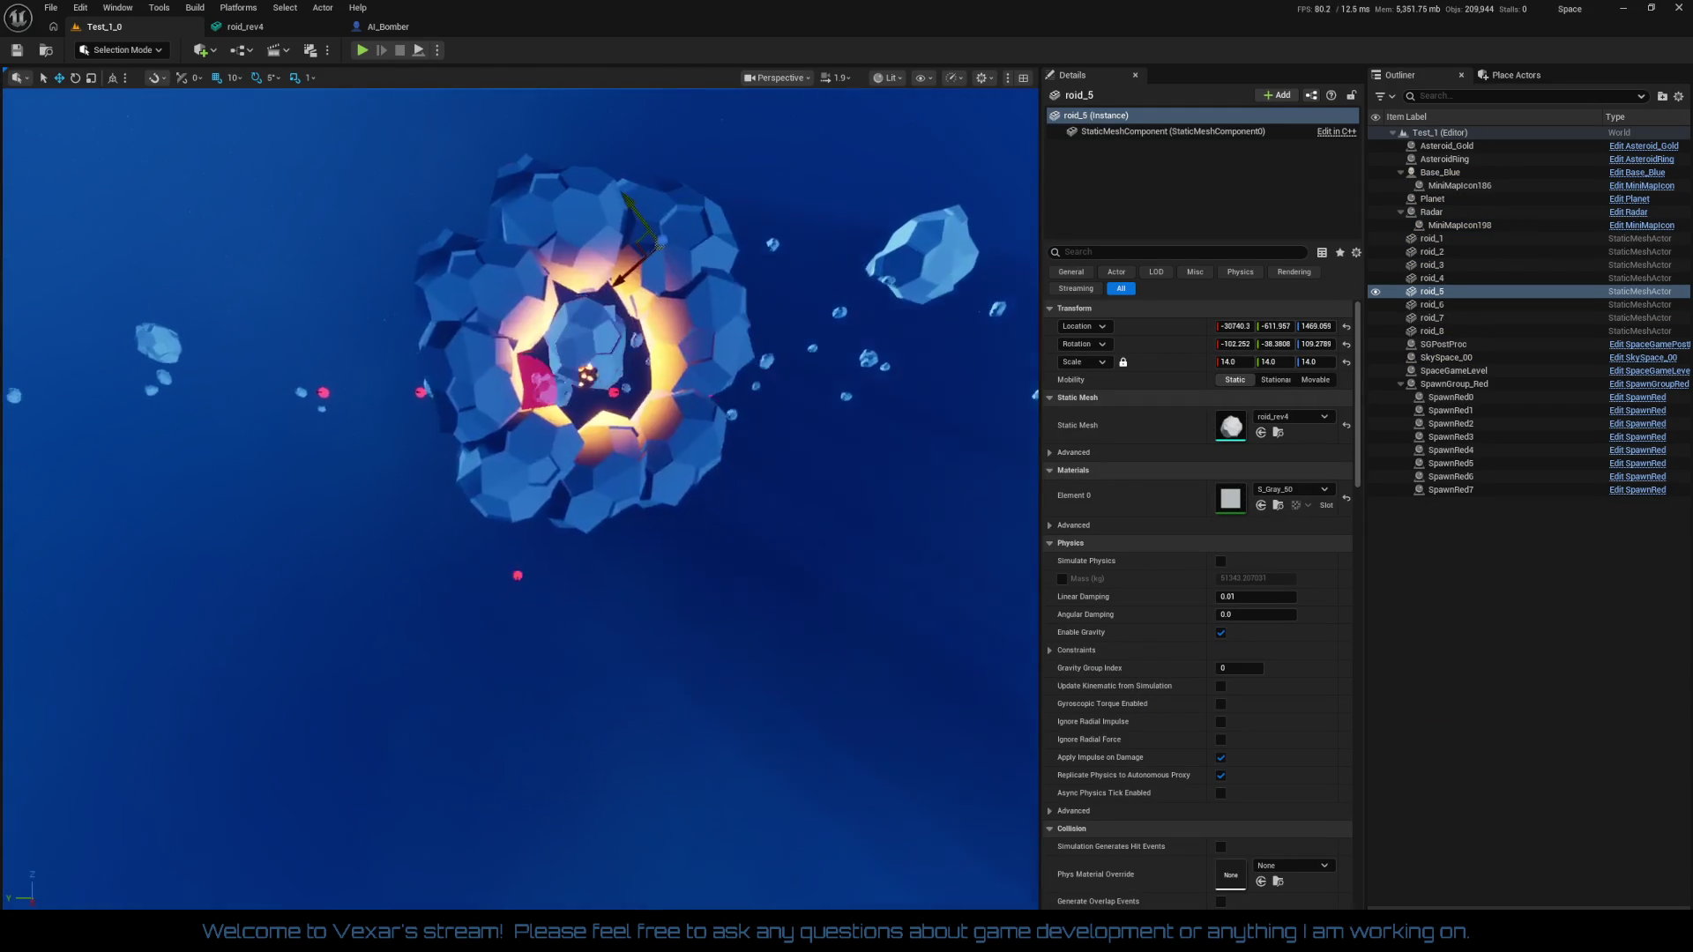
{"action": "scroll", "coordinate": [771, 577], "scroll_direction": "up", "scroll_amount": 5}
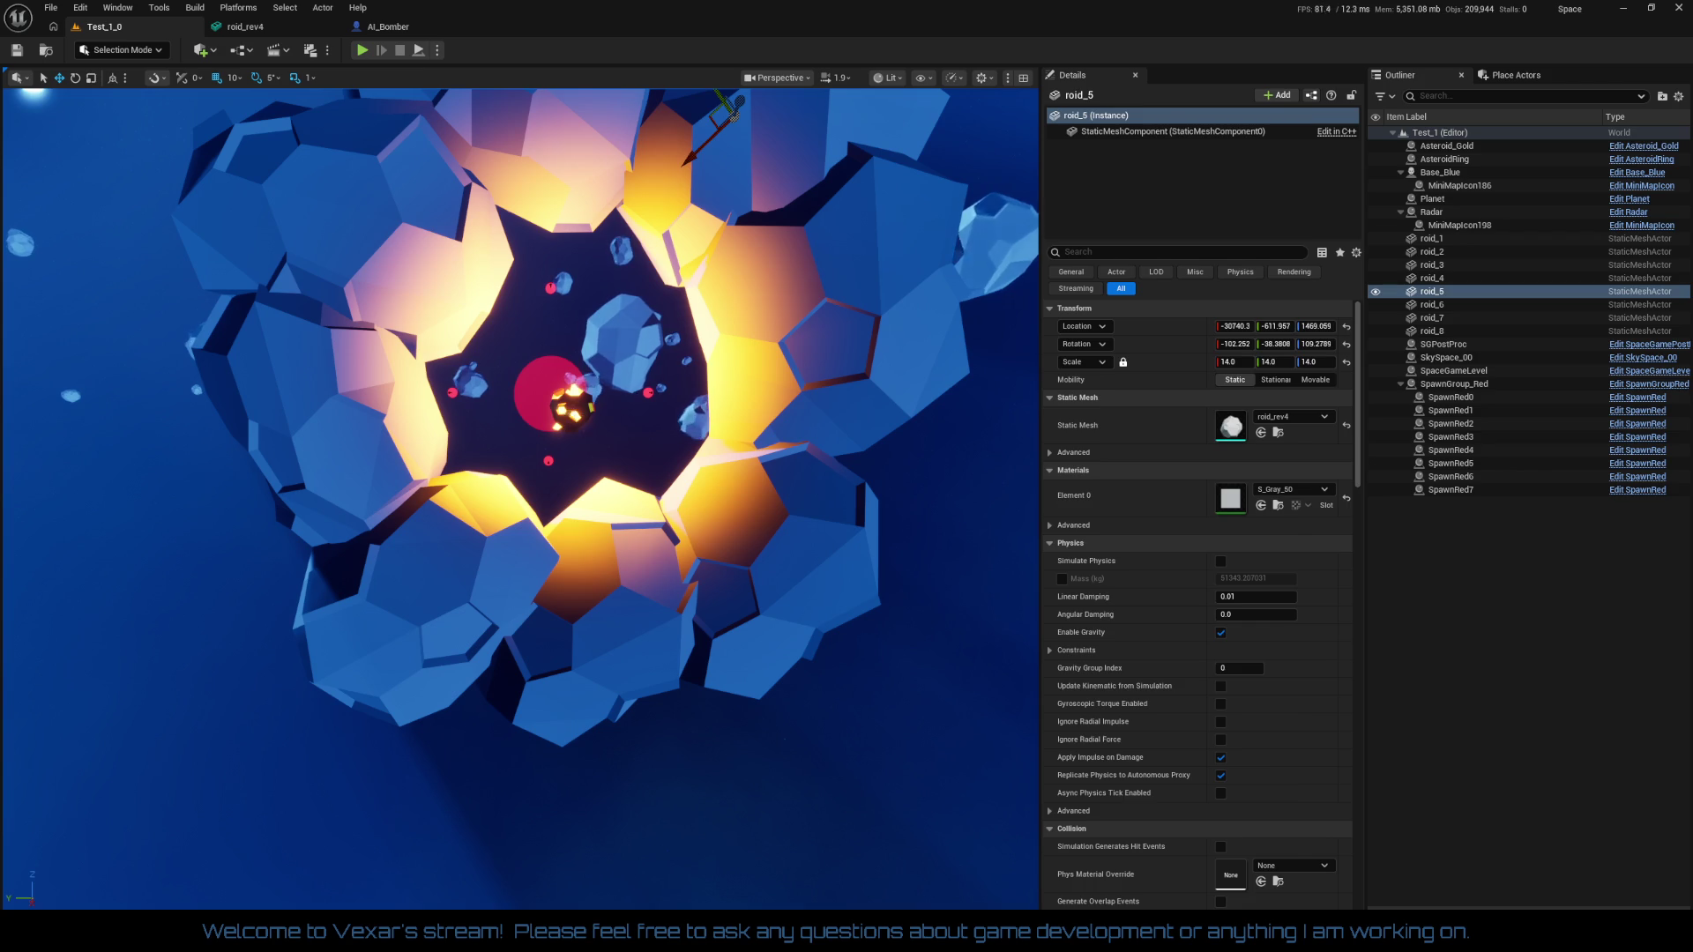
{"action": "left_click", "coordinate": [617, 472]}
{"action": "left_click_drag", "start_coordinate": [573, 357], "coordinate": [570, 372]}
{"action": "scroll", "coordinate": [570, 372], "scroll_direction": "up", "scroll_amount": 5}
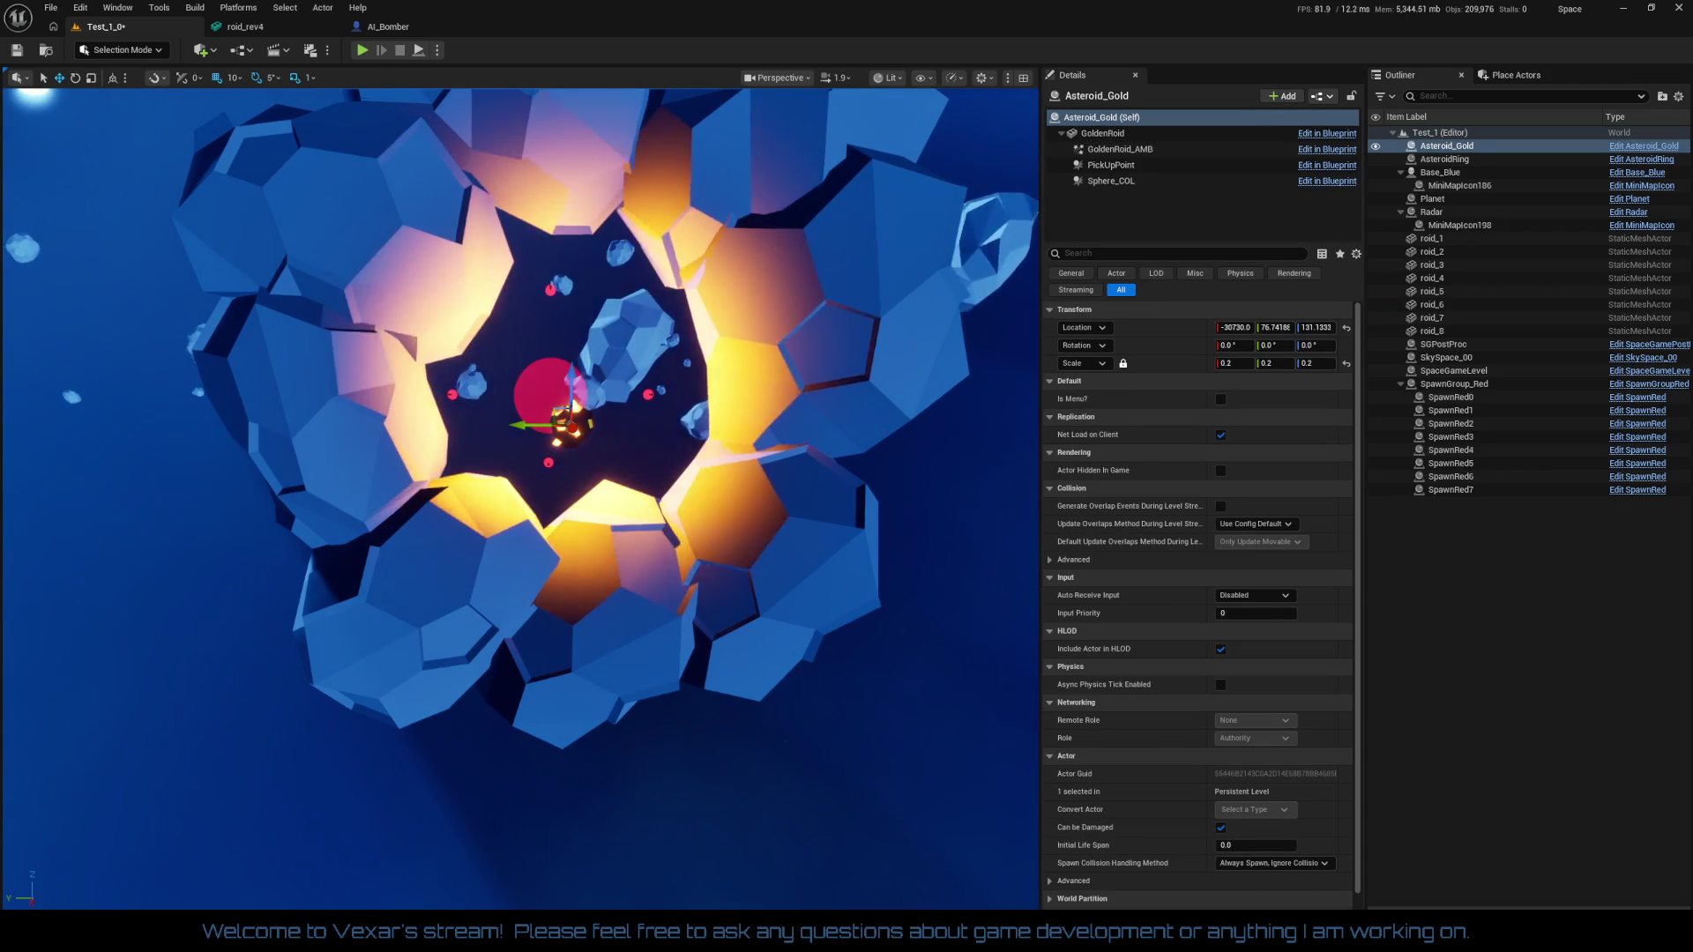
{"action": "scroll", "coordinate": [571, 372], "scroll_direction": "down", "scroll_amount": 5}
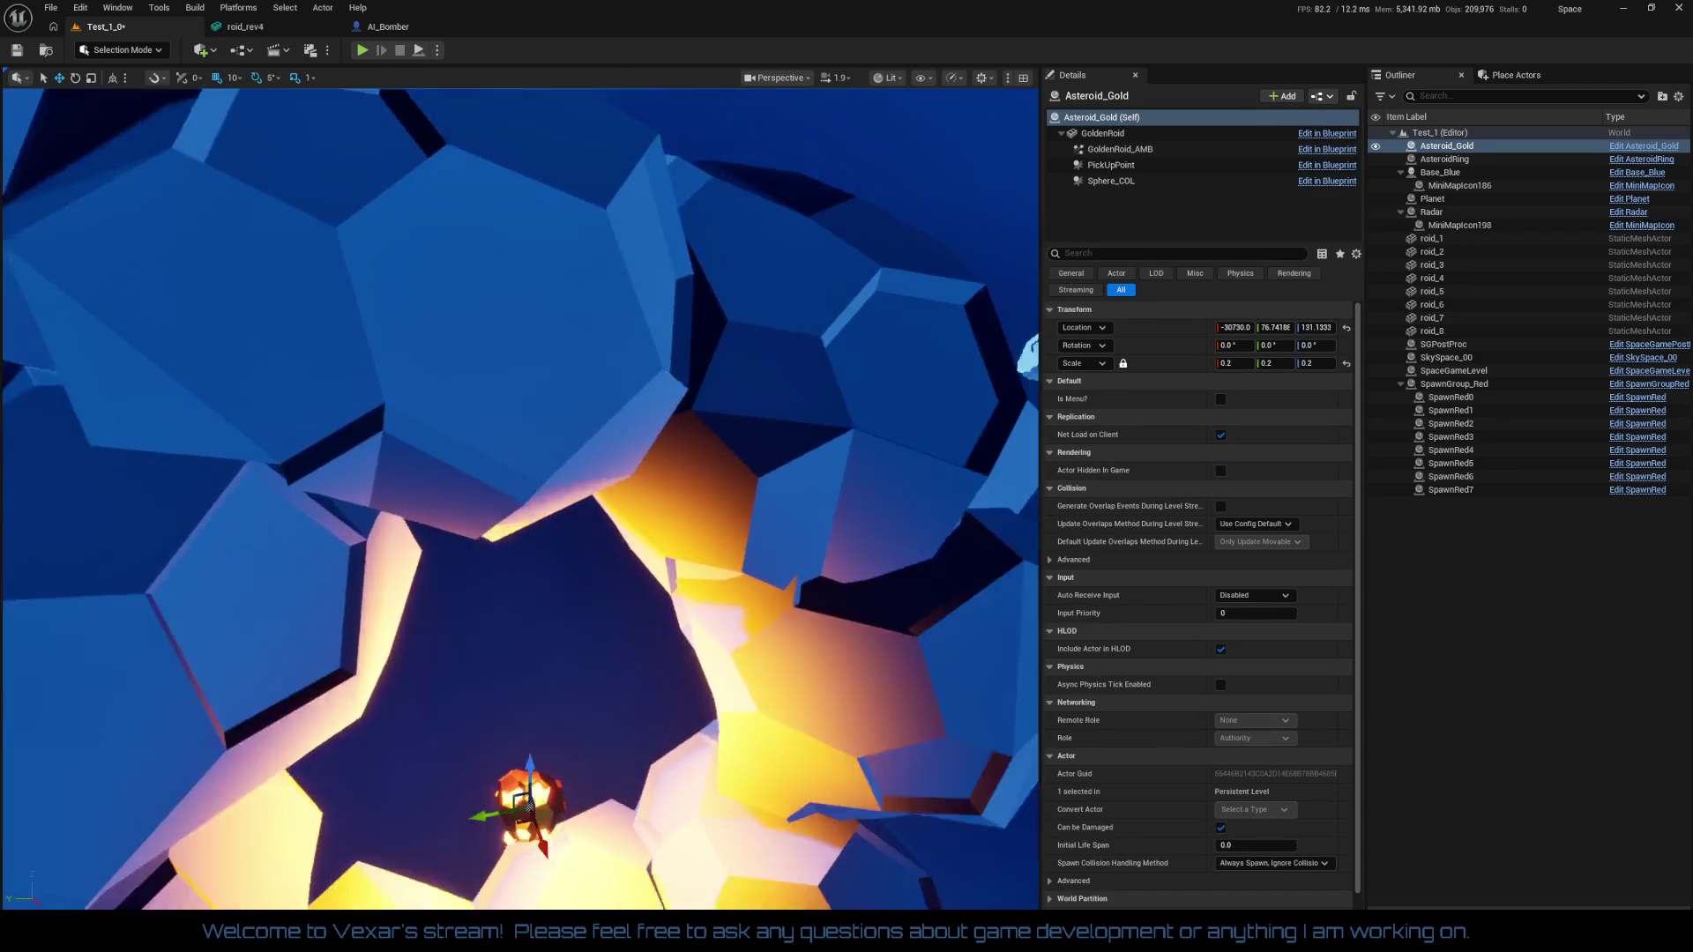
{"action": "scroll", "coordinate": [571, 373], "scroll_direction": "up", "scroll_amount": 4}
{"action": "scroll", "coordinate": [520, 498], "scroll_direction": "down", "scroll_amount": 4}
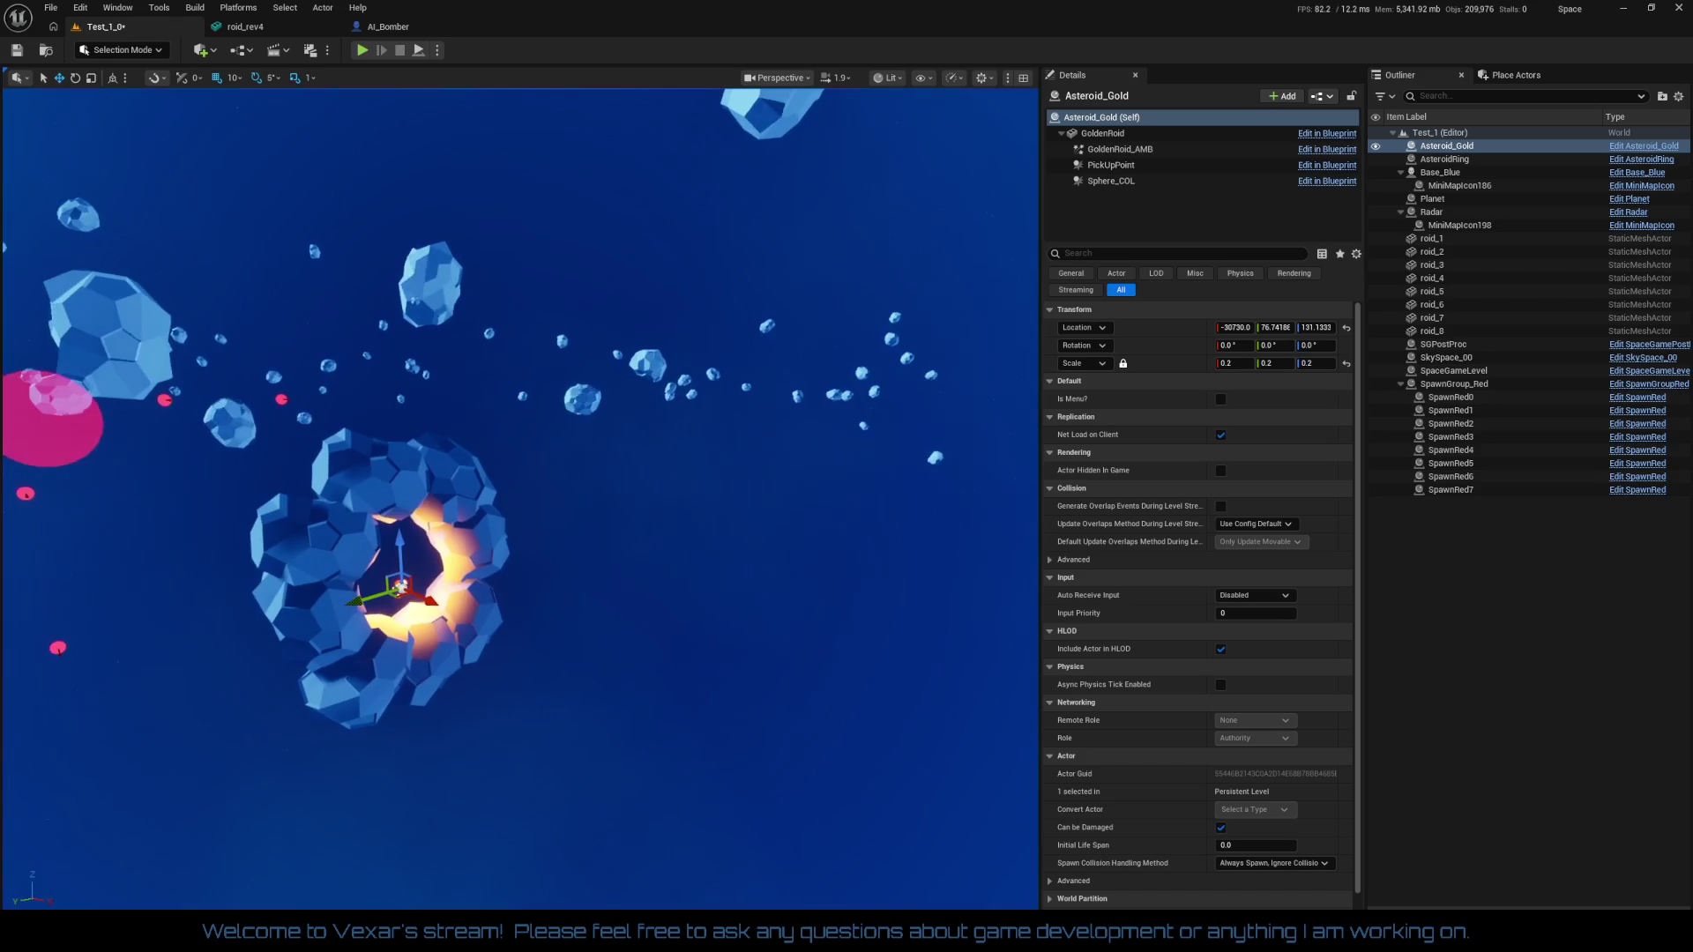
Group roid_1 to roid_8 and duplicate the group as roid_9 to roid_16
{"action": "left_click", "coordinate": [1432, 239]}
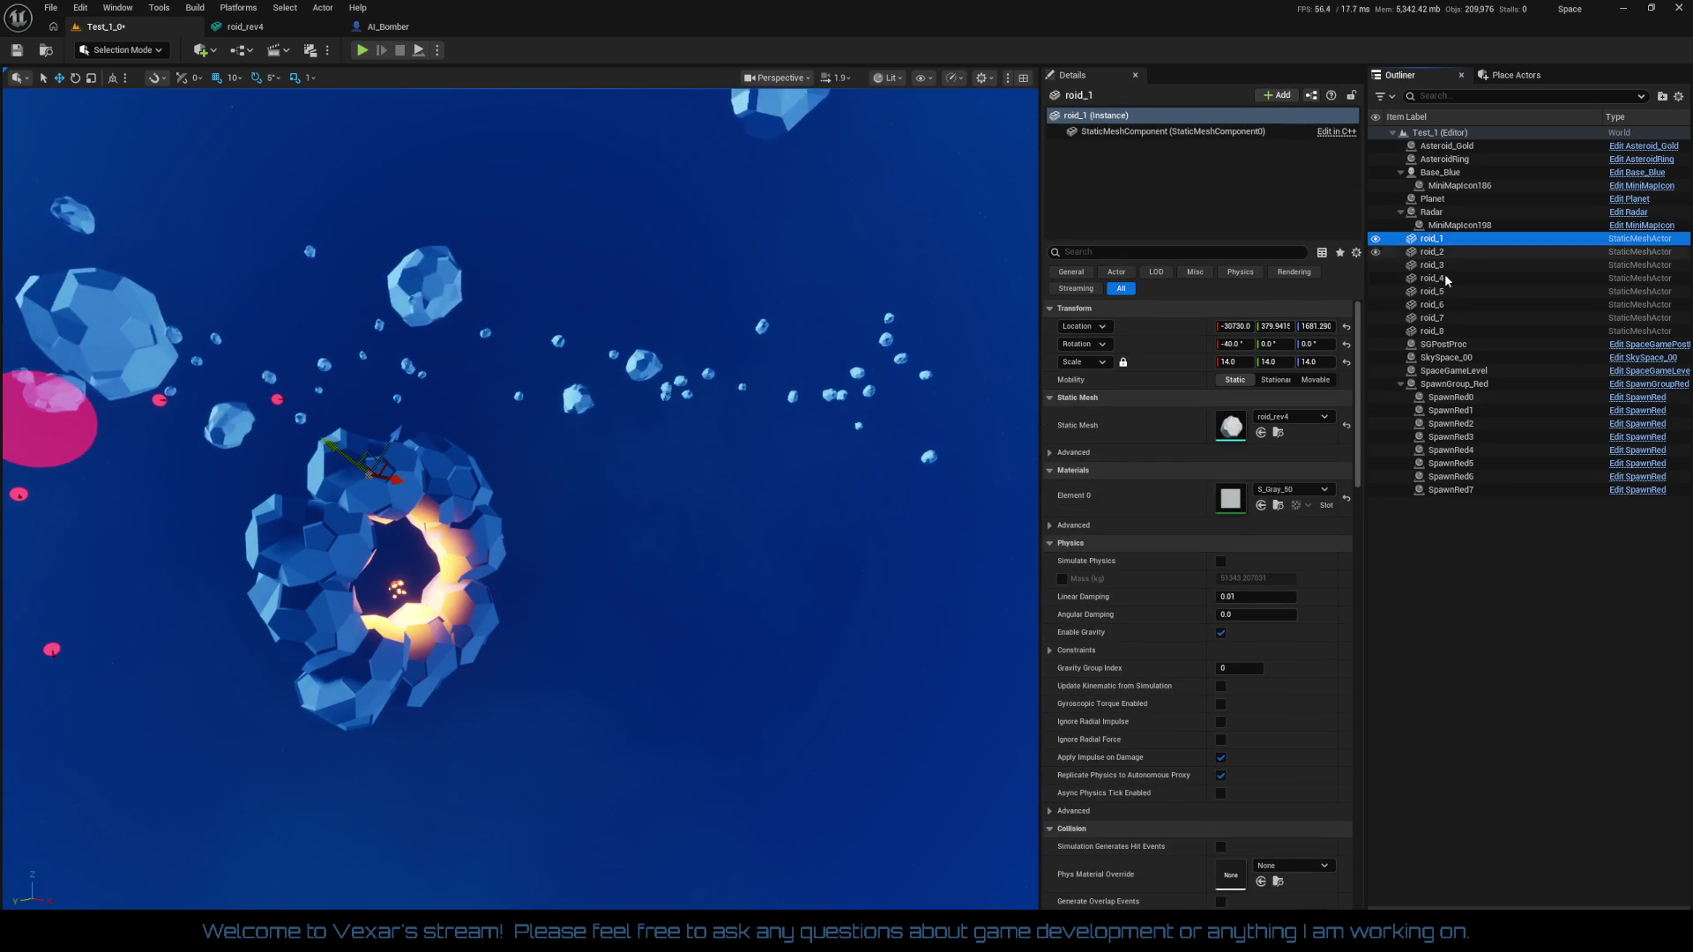
{"action": "left_click", "coordinate": [1440, 329], "text": "shift"}
{"action": "right_click", "coordinate": [1442, 302]}
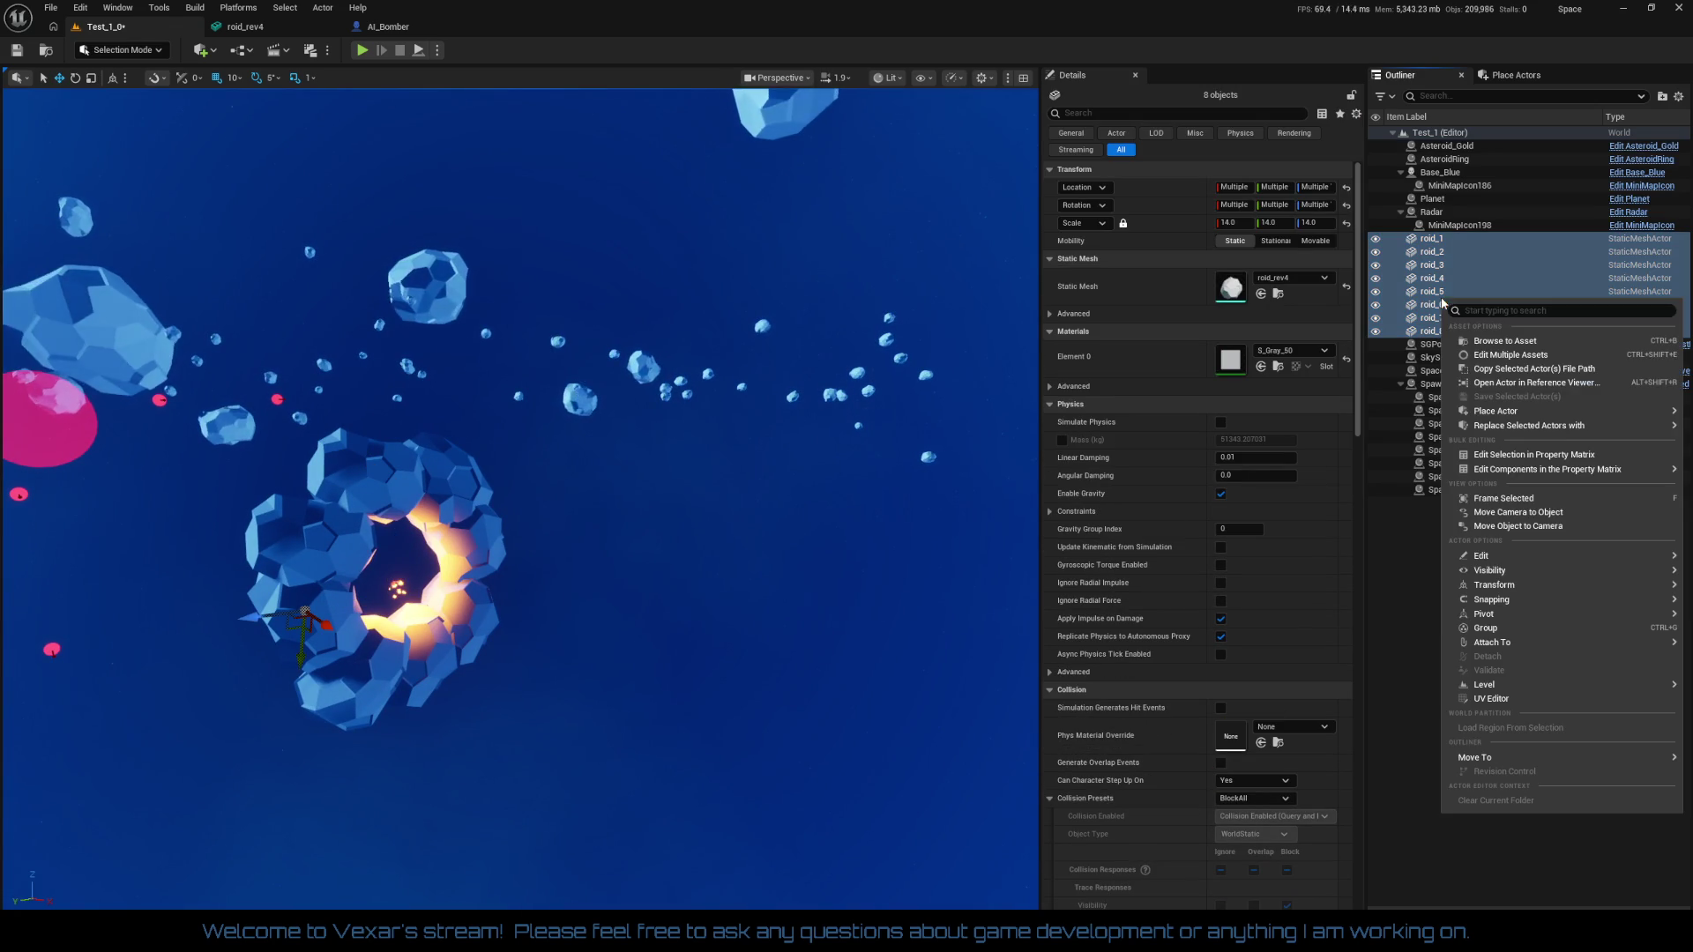
{"action": "left_click", "coordinate": [1485, 627]}
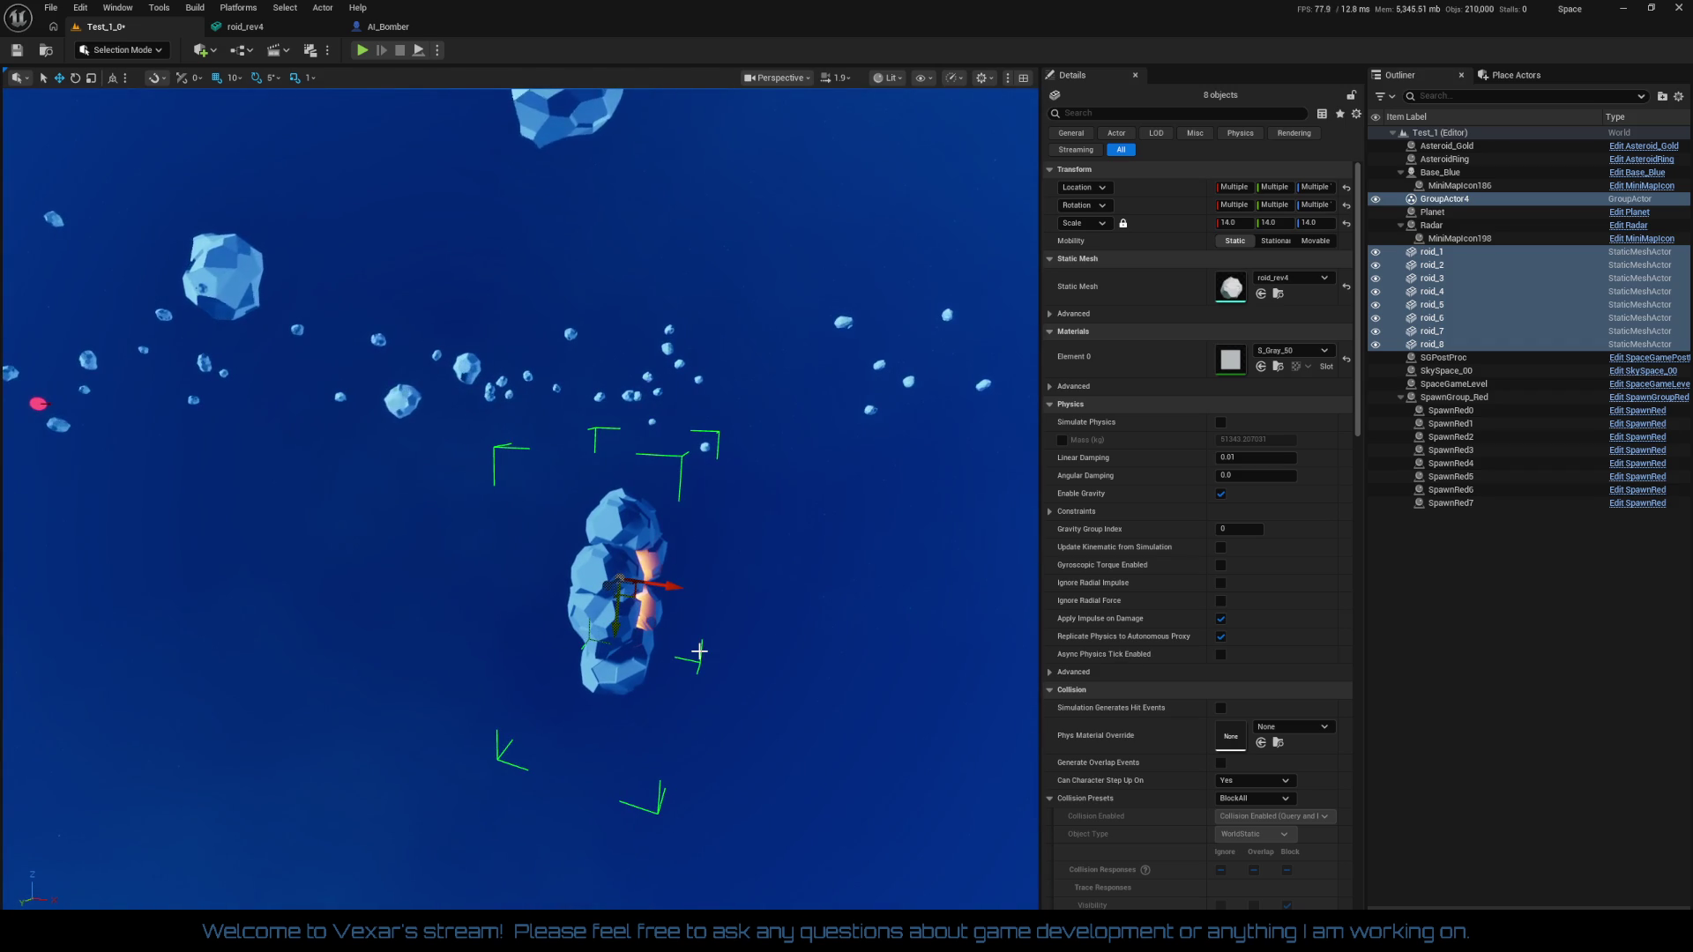
{"action": "key", "text": "ctrl+d"}
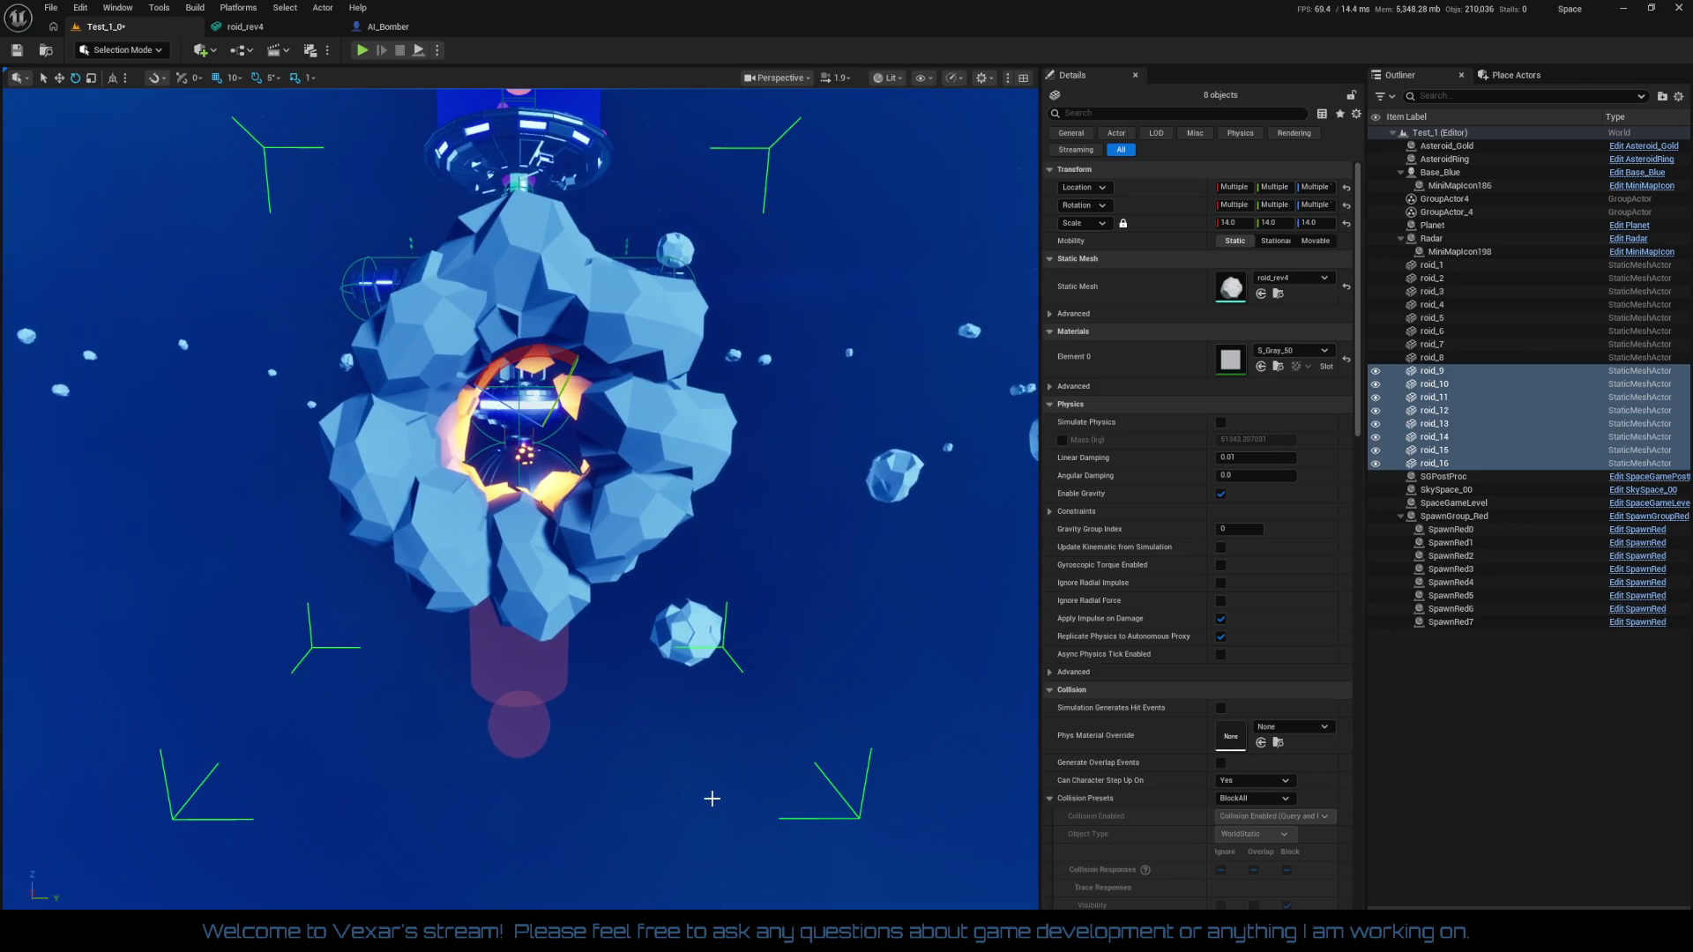
Duplicate the asteroid group as roid_17–24 and rotate it by -15°
{"action": "key", "text": "ctrl+d"}
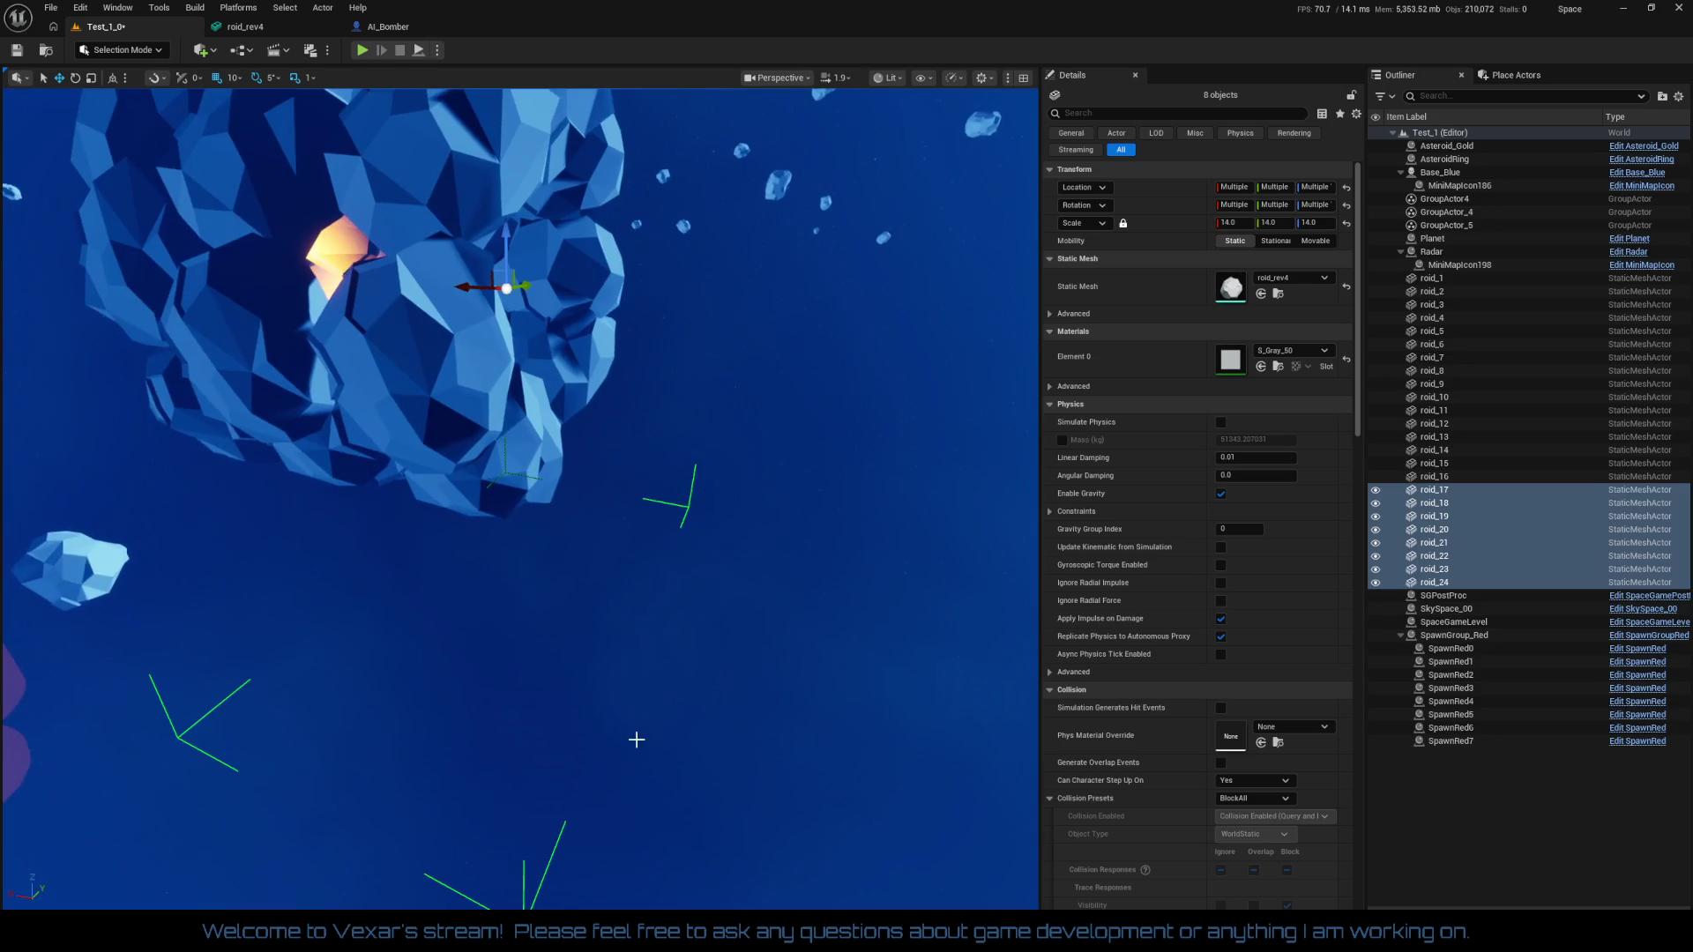
{"action": "left_click_drag", "start_coordinate": [499, 382], "coordinate": [507, 414]}
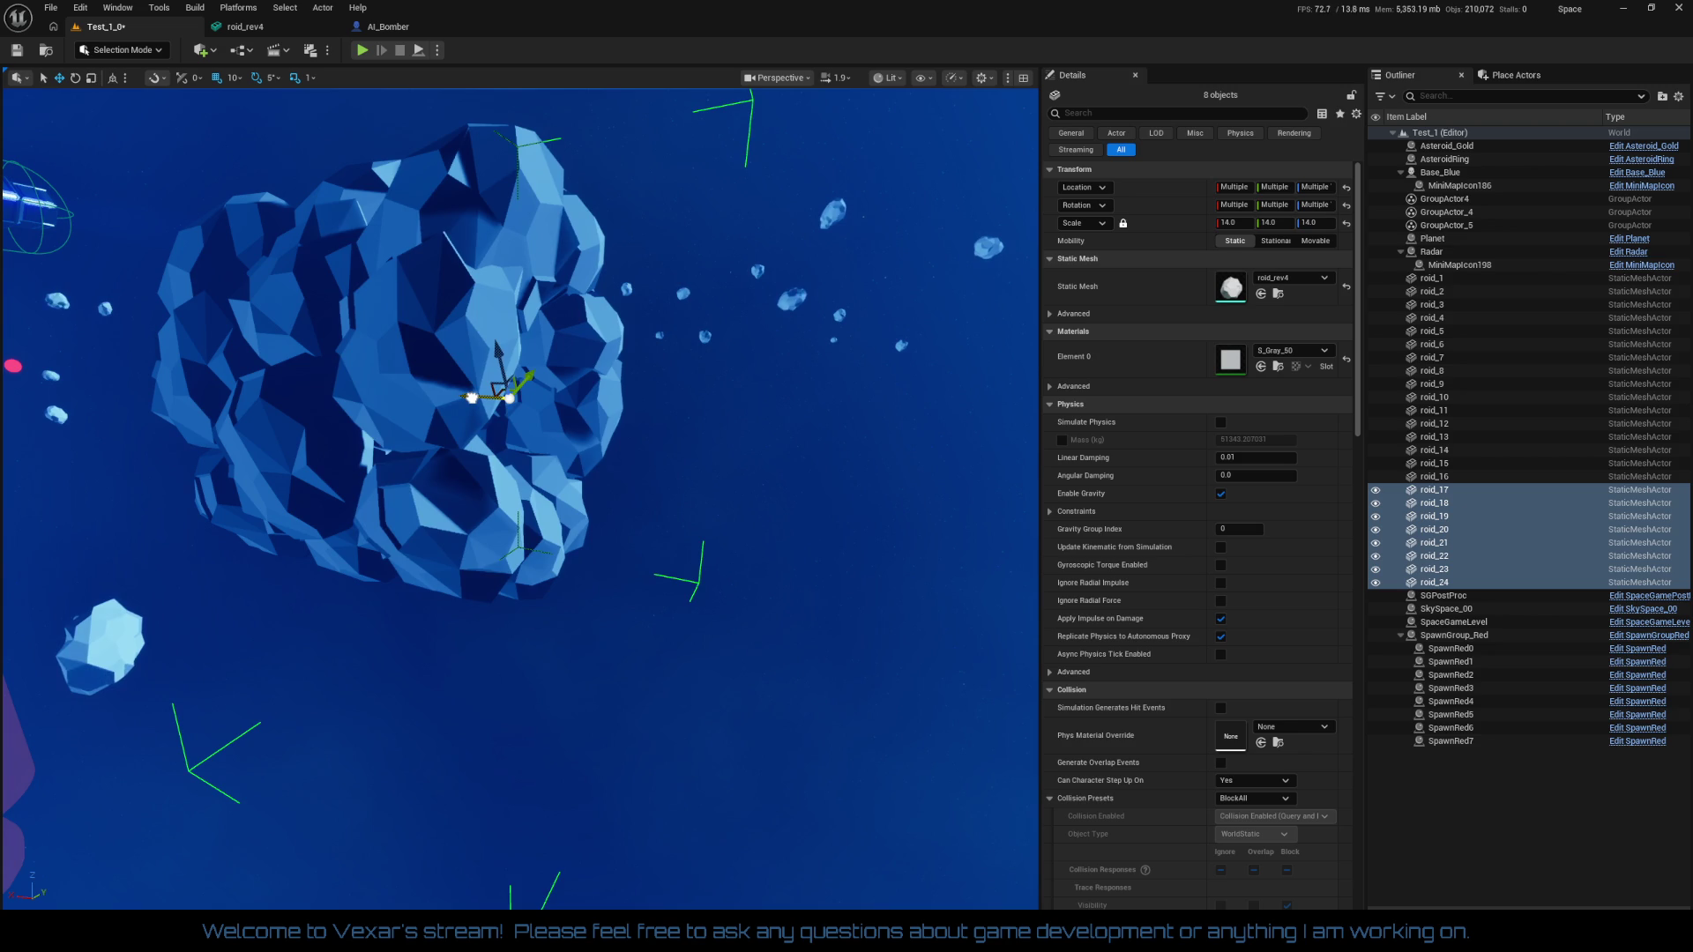
{"action": "scroll", "coordinate": [494, 426], "scroll_direction": "up", "scroll_amount": 10}
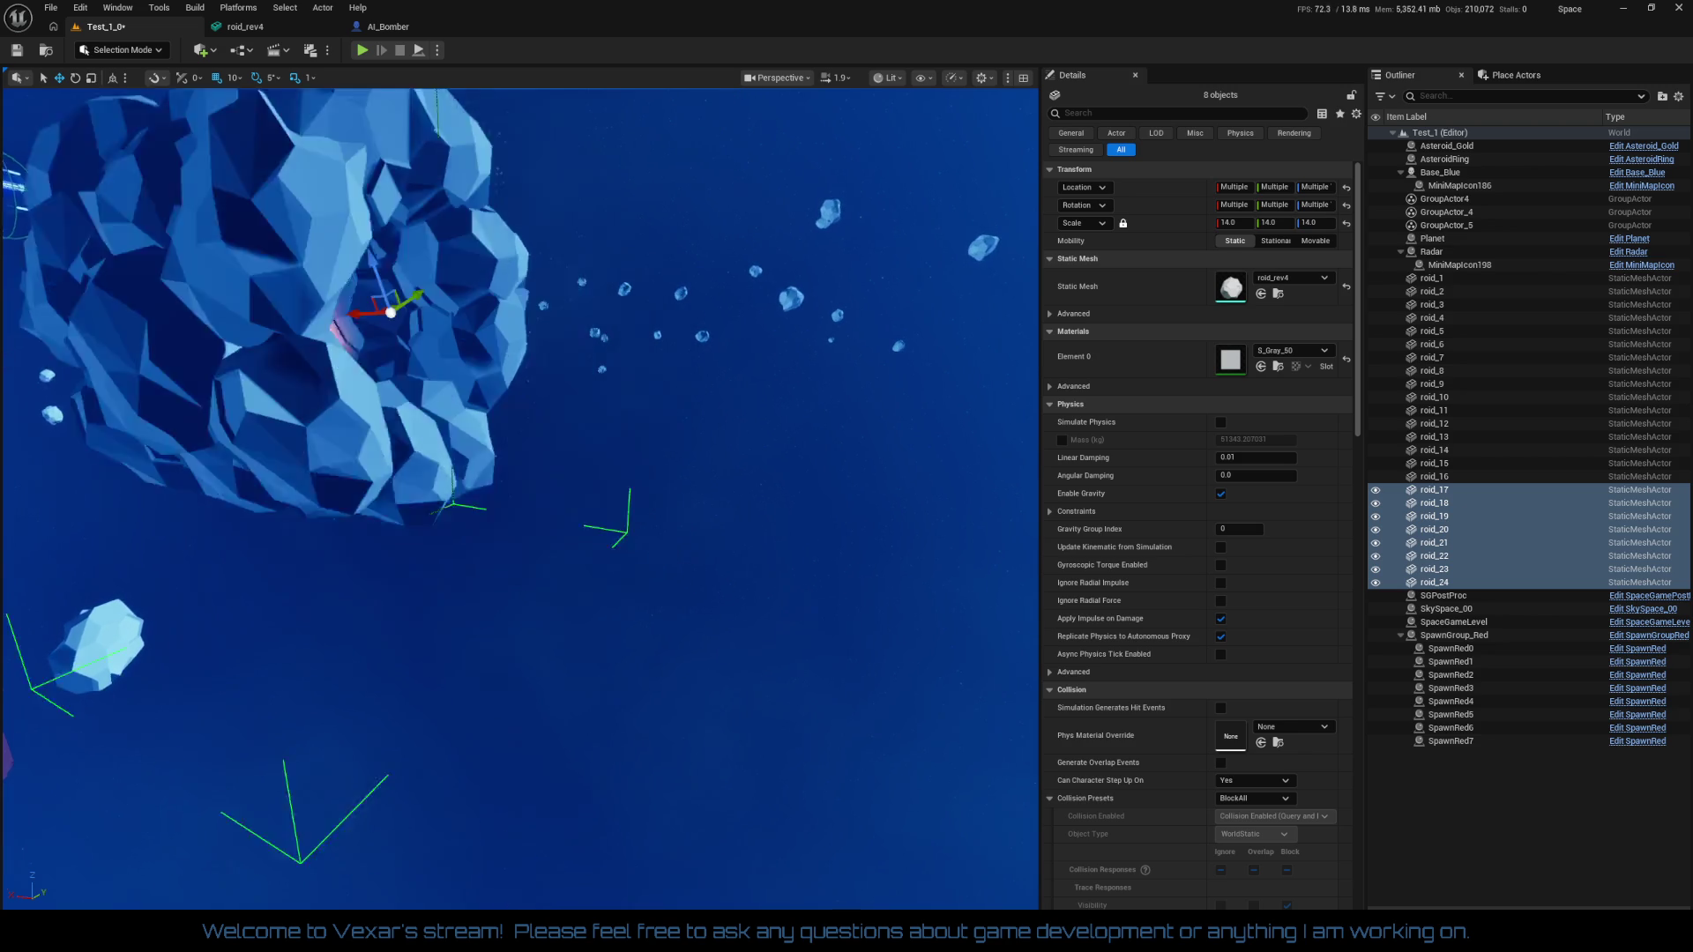
{"action": "scroll", "coordinate": [520, 498], "scroll_direction": "down", "scroll_amount": 10}
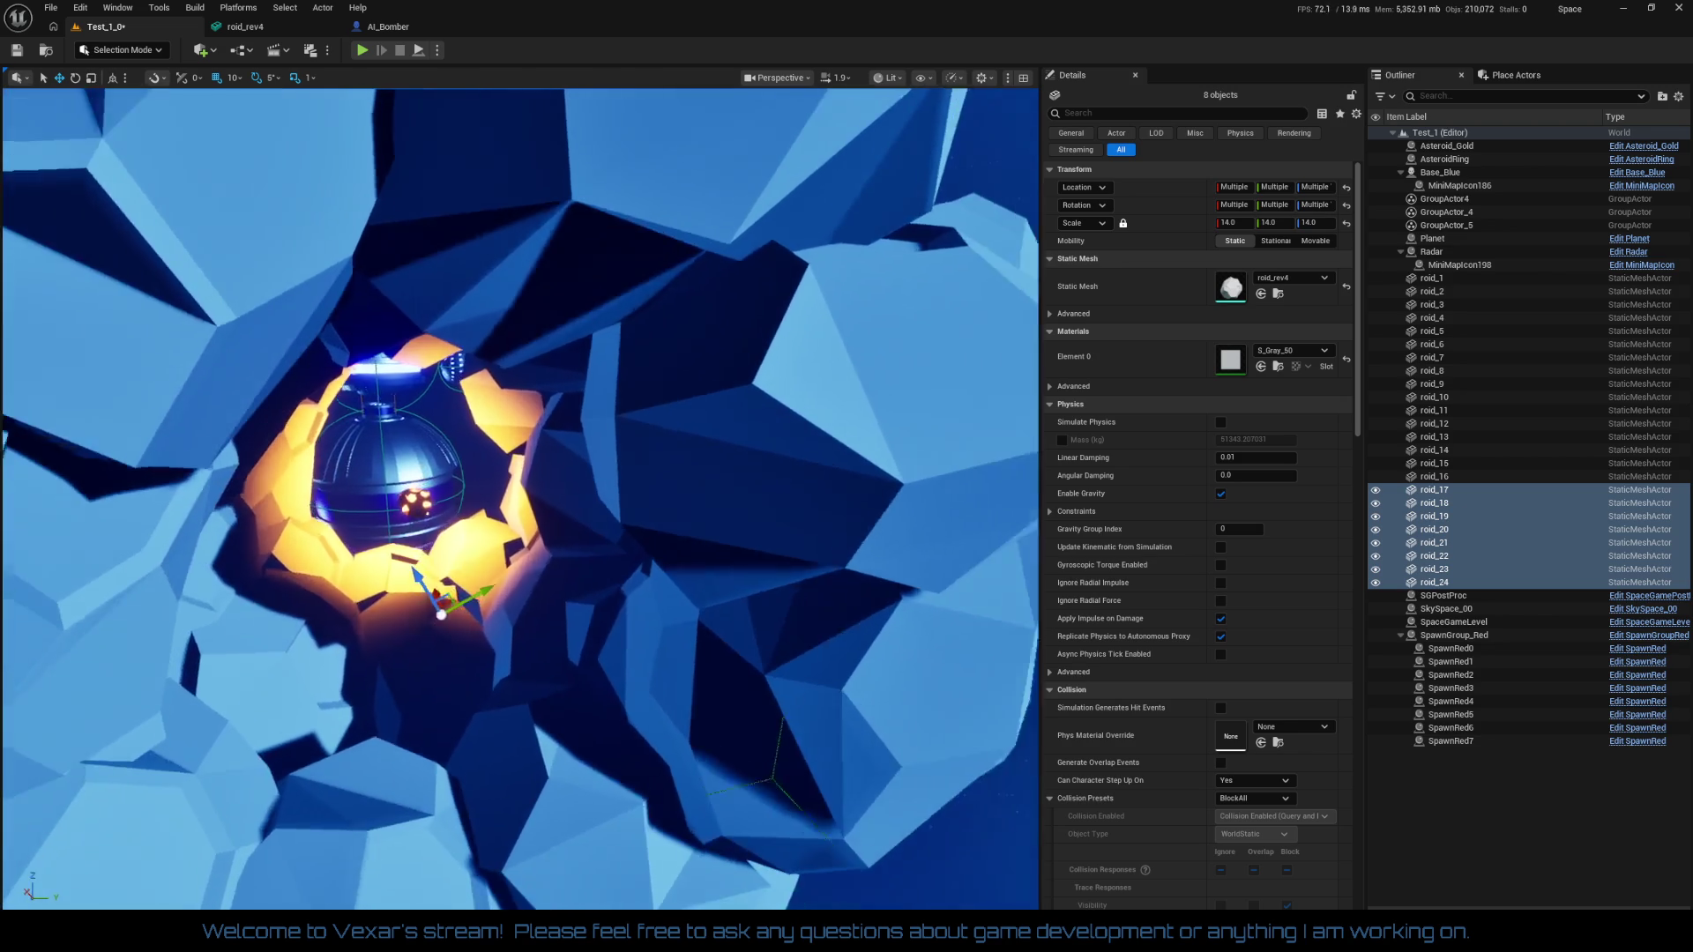
{"action": "scroll", "coordinate": [520, 498], "scroll_direction": "down", "scroll_amount": 5}
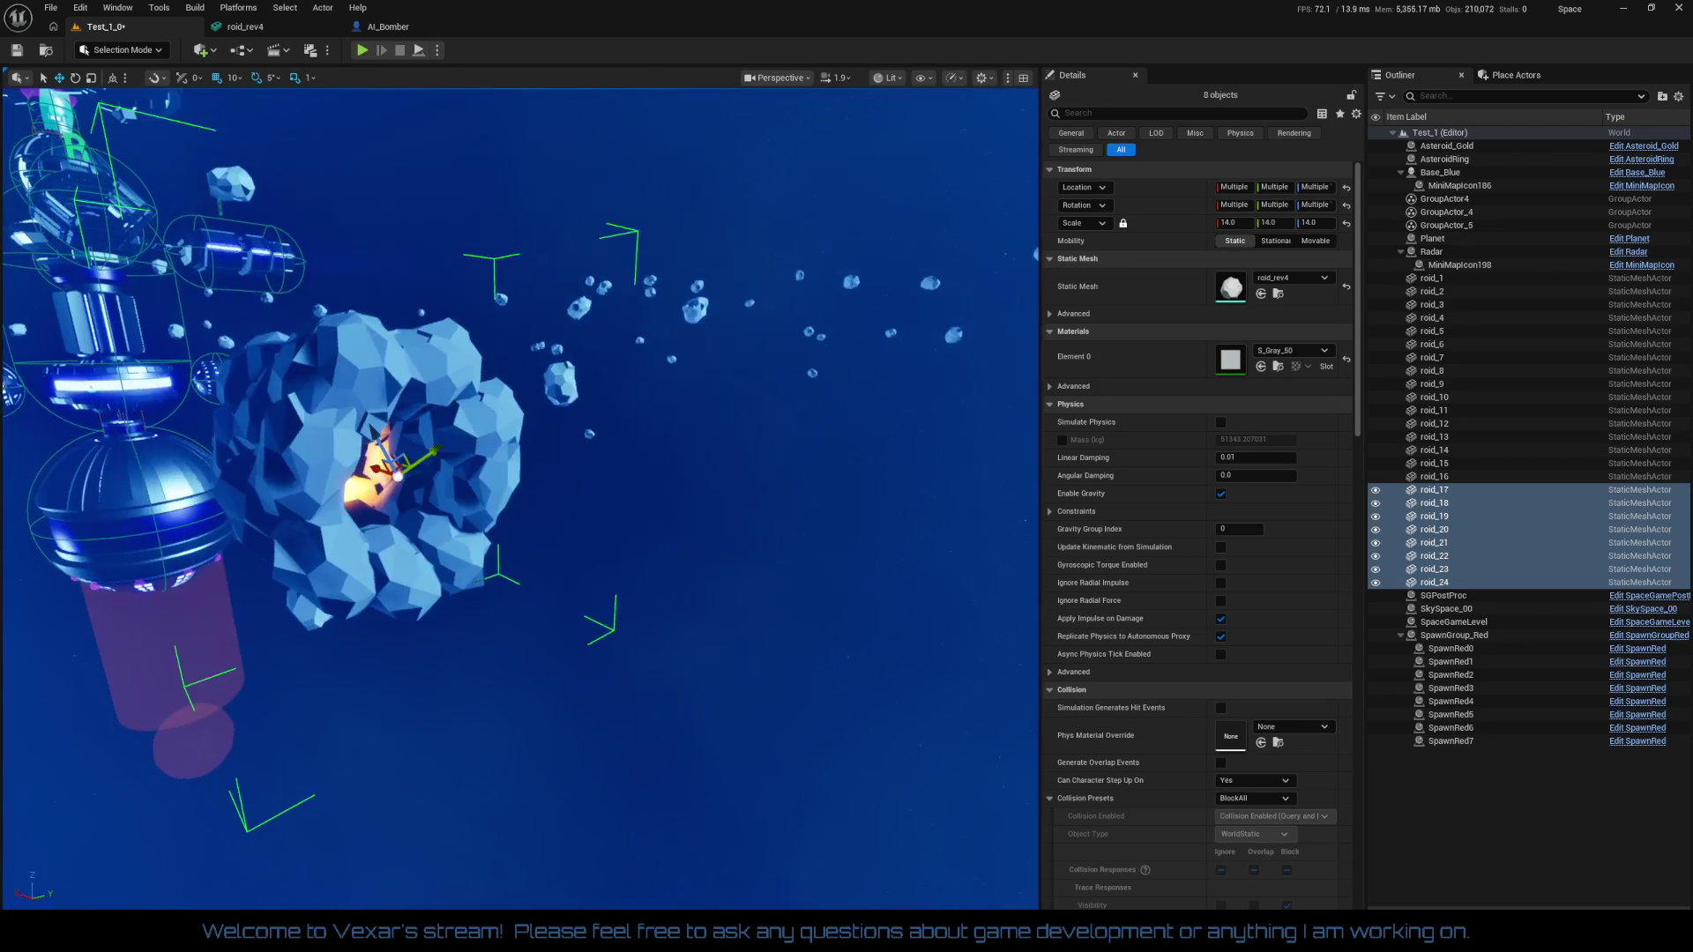
Duplicate the group again as roid_25–32 around the gold core
{"action": "key", "text": "ctrl+d"}
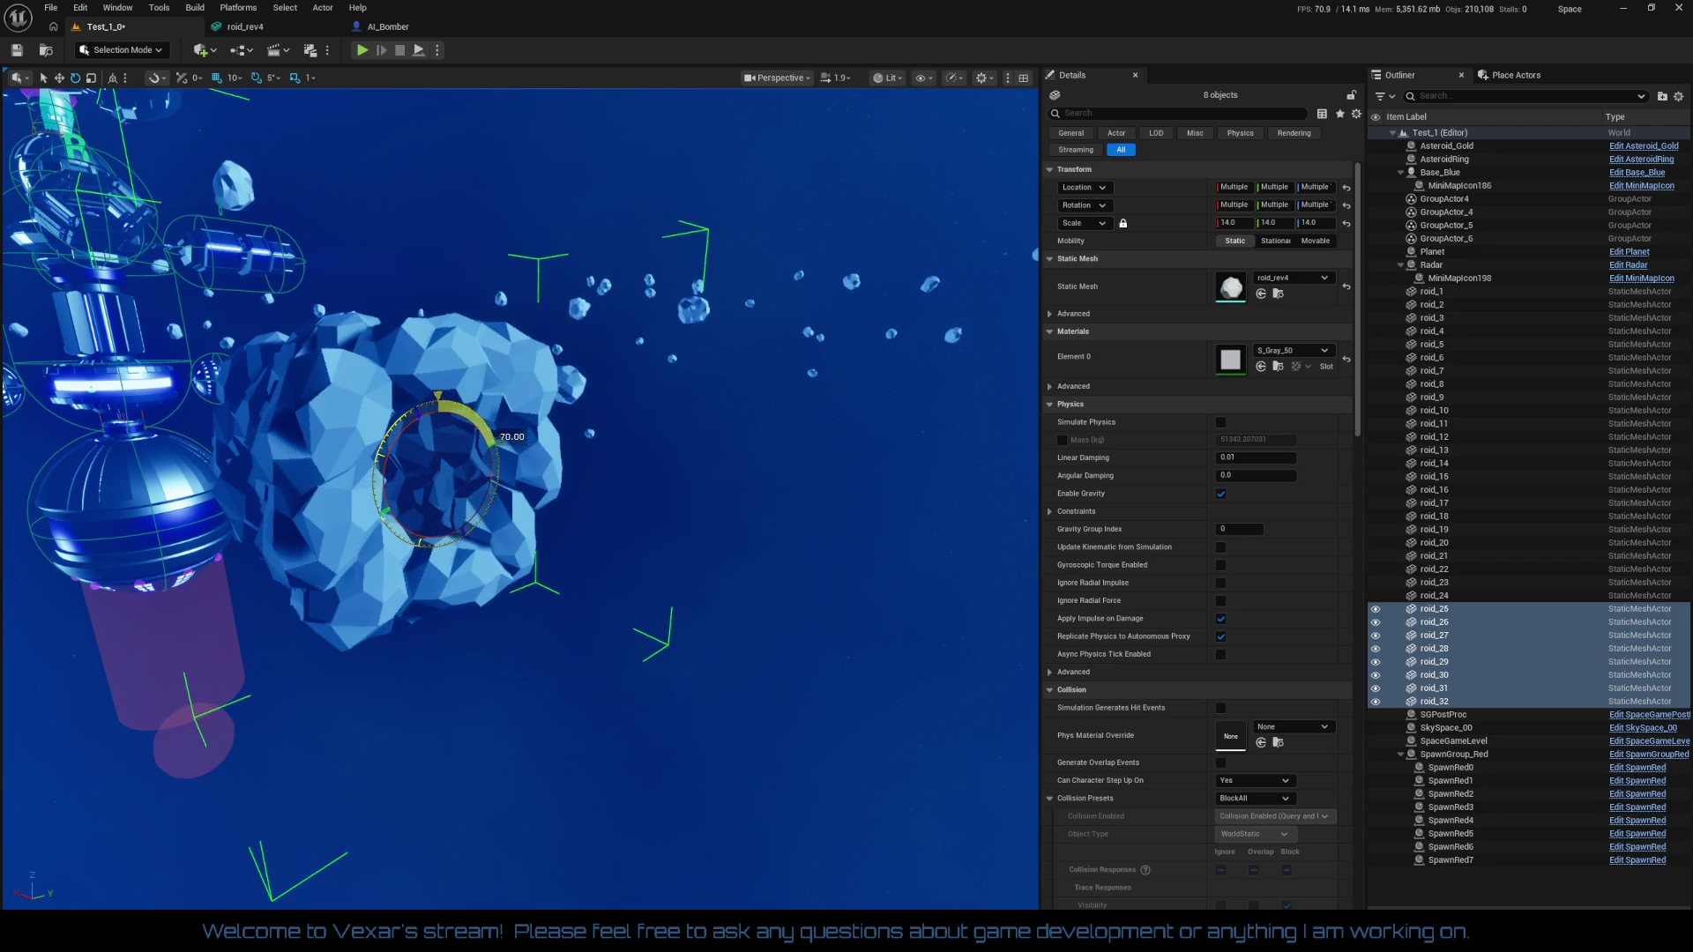
{"action": "scroll", "coordinate": [520, 498], "scroll_direction": "up", "scroll_amount": 10}
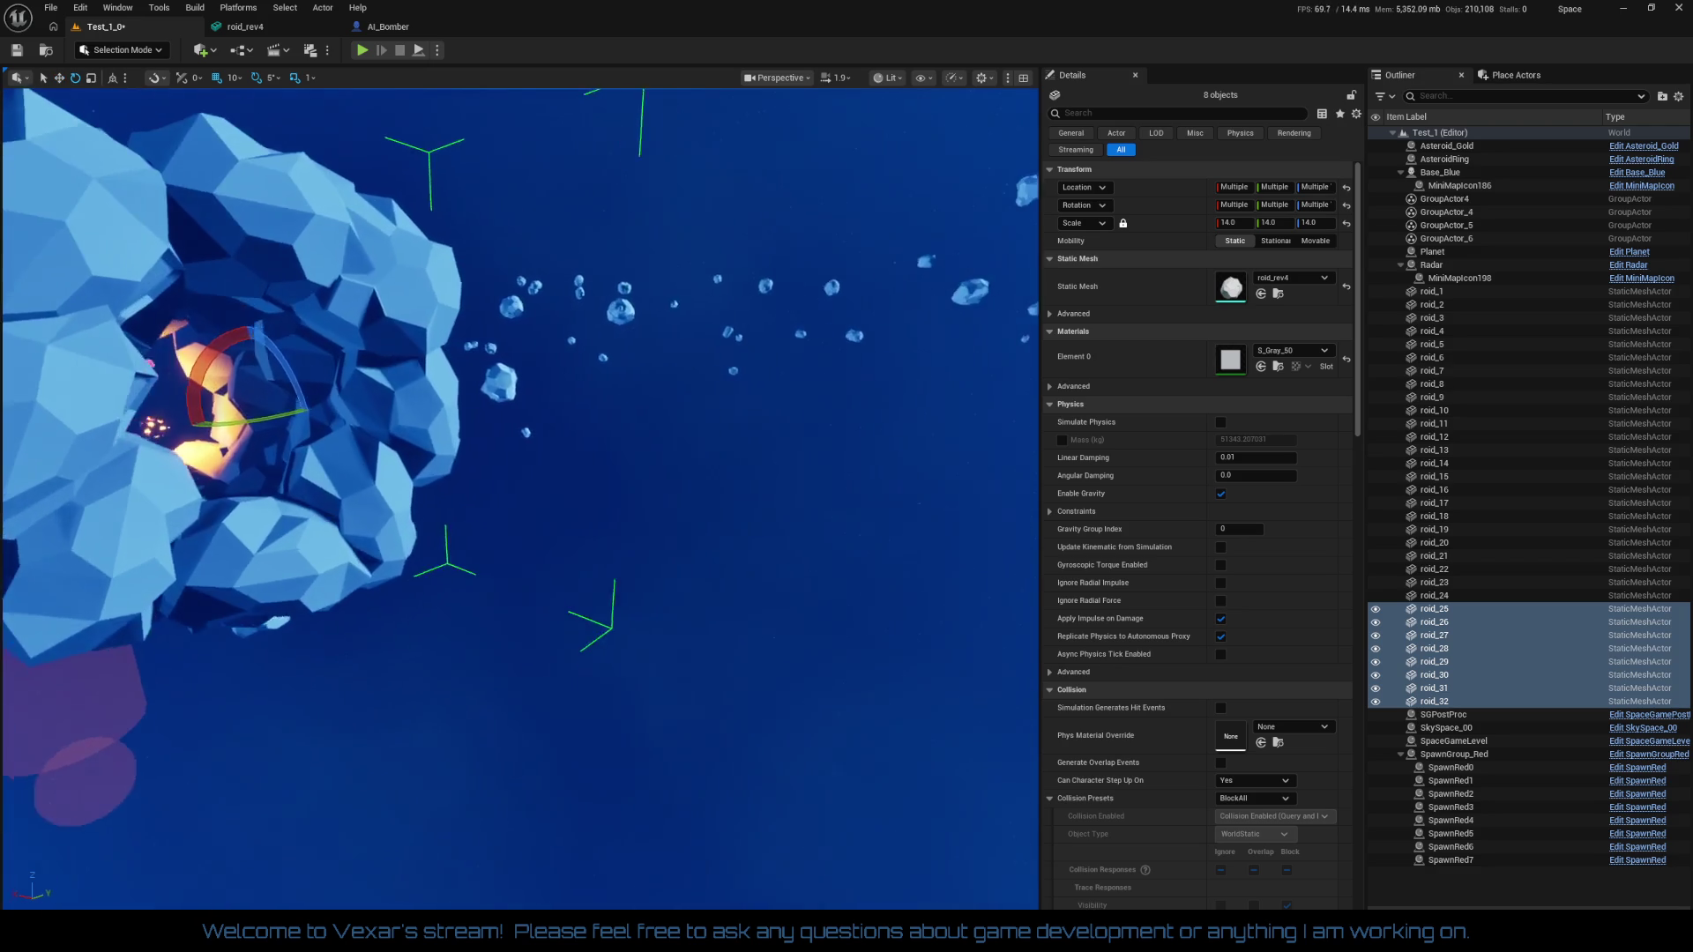
{"action": "scroll", "coordinate": [520, 498], "scroll_direction": "down", "scroll_amount": 10}
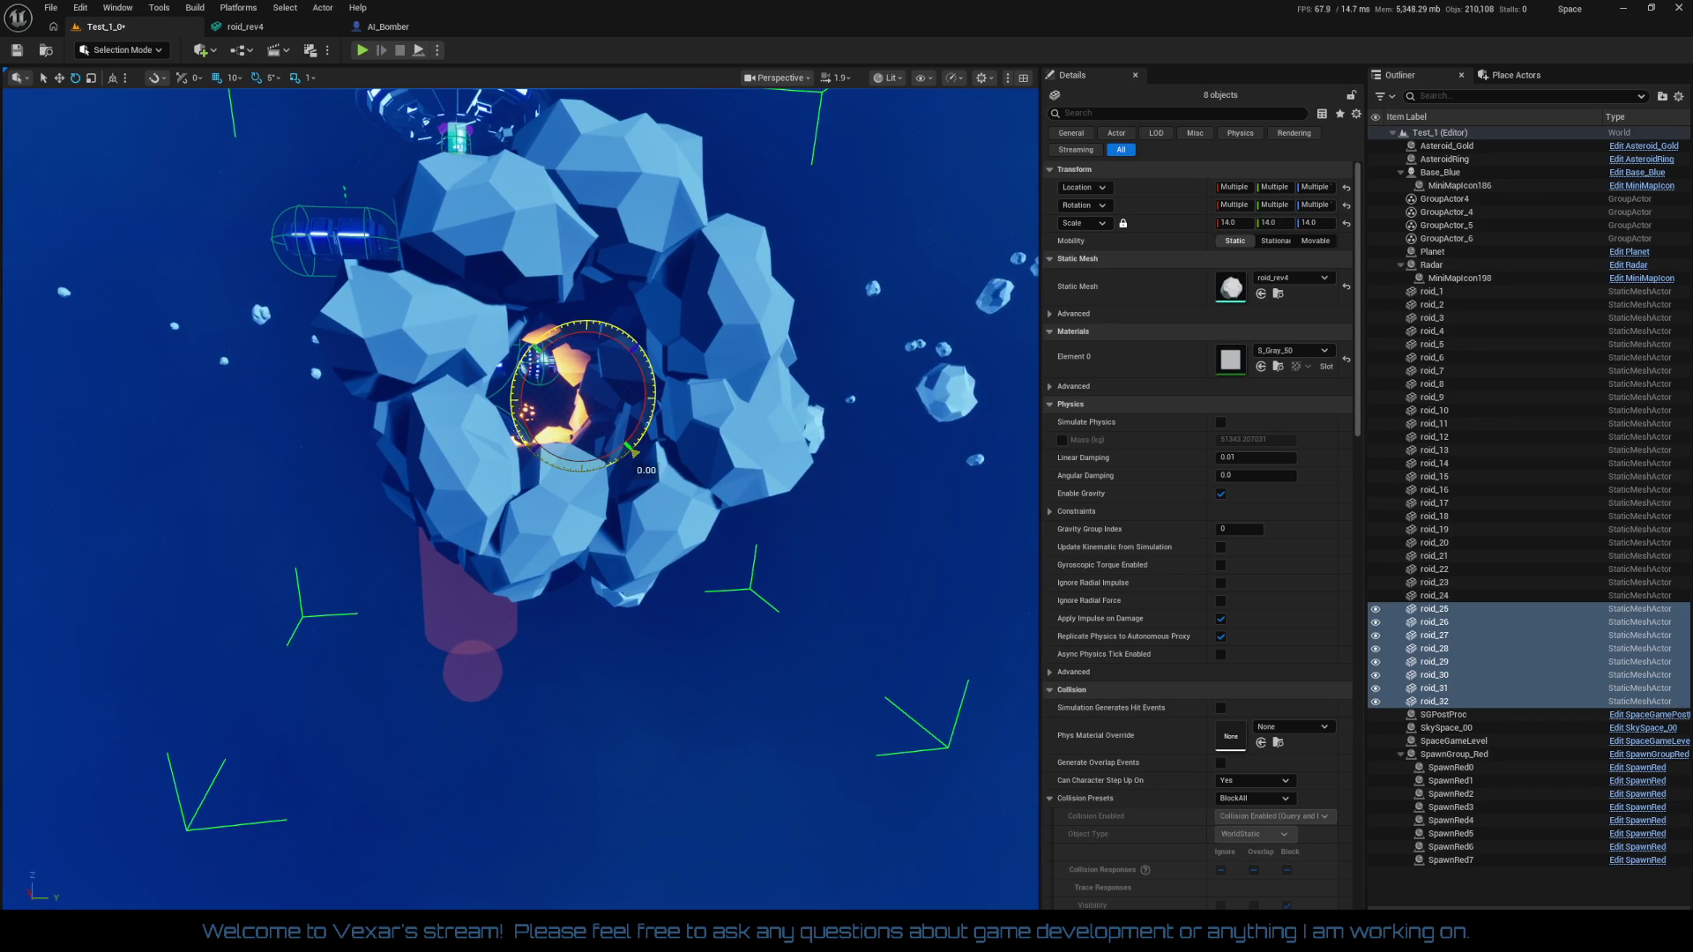
{"action": "mouse_move", "coordinate": [520, 498]}
{"action": "left_mouse_down"}
{"action": "mouse_move", "coordinate": [326, 505]}
{"action": "mouse_move", "coordinate": [467, 635]}
{"action": "mouse_move", "coordinate": [608, 888]}
{"action": "left_mouse_up"}
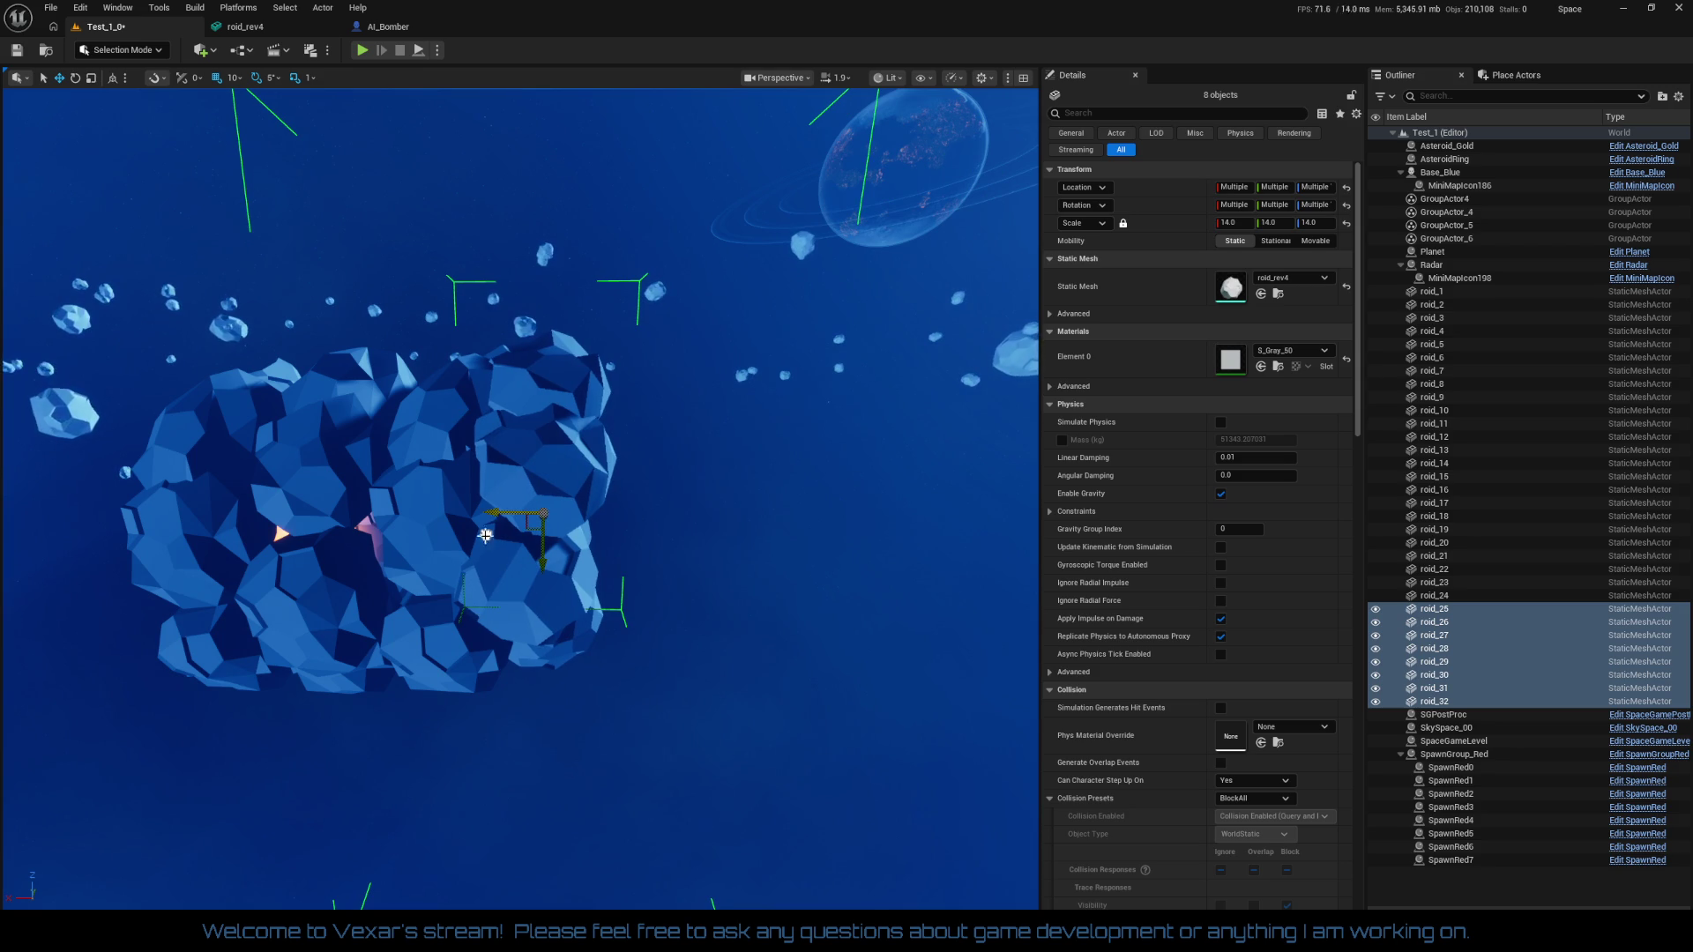
{"action": "left_click_drag", "start_coordinate": [485, 535], "coordinate": [494, 476]}
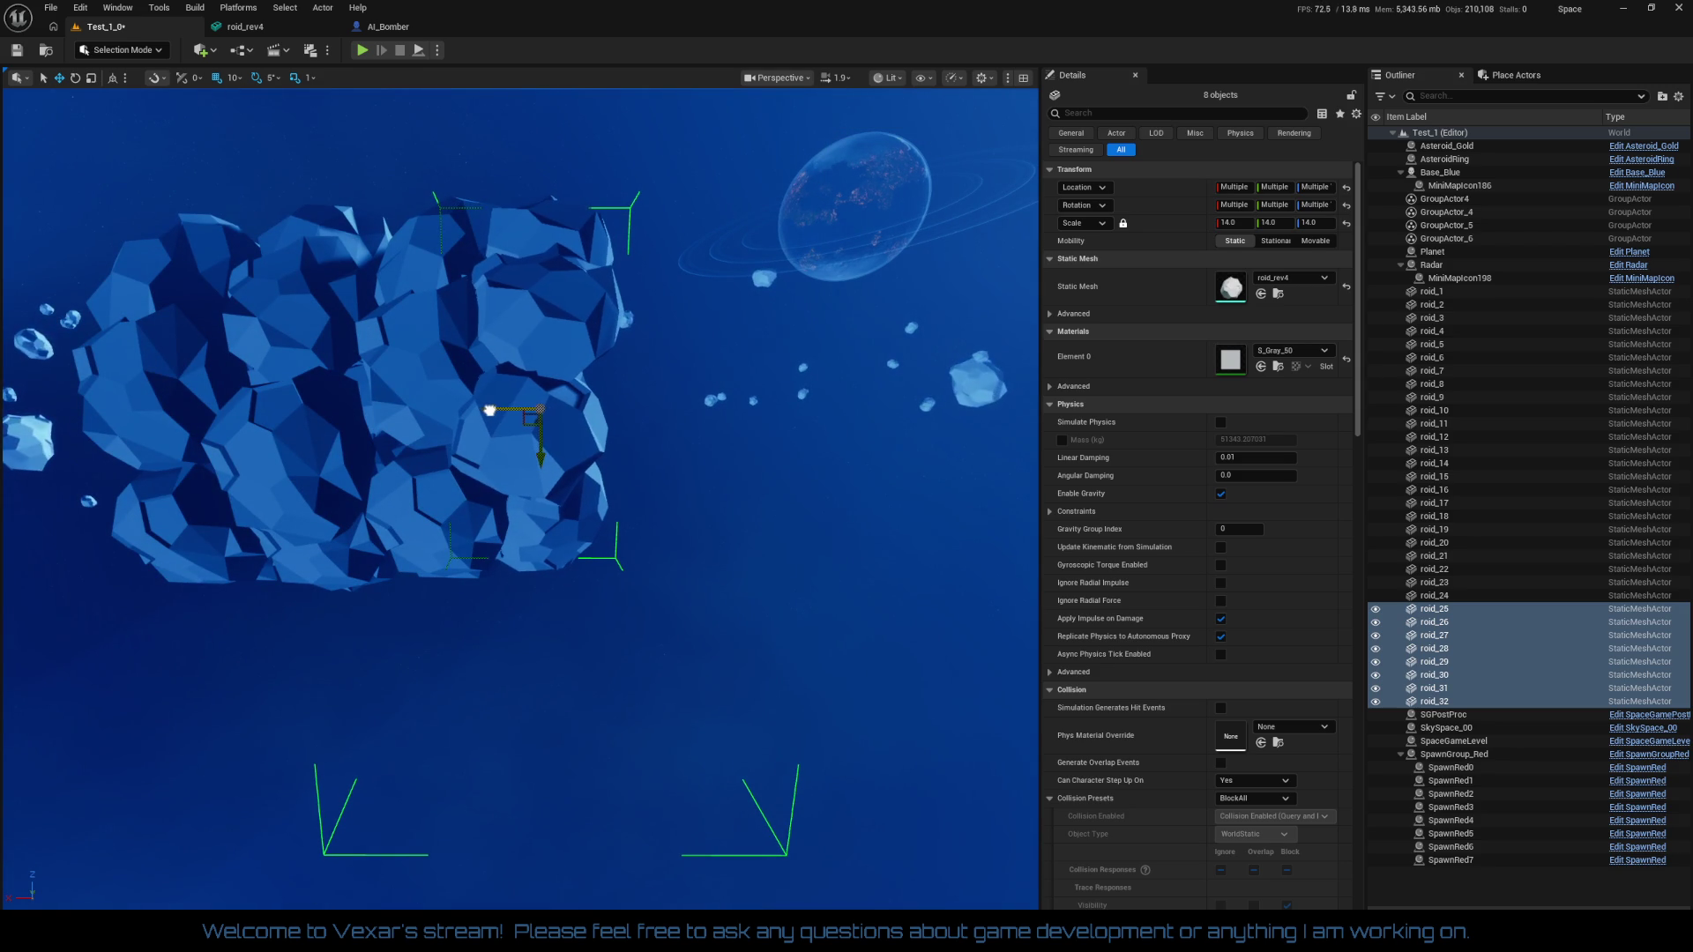
{"action": "mouse_move", "coordinate": [486, 413]}
{"action": "left_mouse_down"}
{"action": "mouse_move", "coordinate": [546, 331]}
{"action": "mouse_move", "coordinate": [494, 269]}
{"action": "mouse_move", "coordinate": [502, 370]}
{"action": "mouse_move", "coordinate": [520, 397]}
{"action": "mouse_move", "coordinate": [529, 361]}
{"action": "mouse_move", "coordinate": [547, 379]}
{"action": "mouse_move", "coordinate": [511, 370]}
{"action": "mouse_move", "coordinate": [622, 669]}
{"action": "left_mouse_up"}
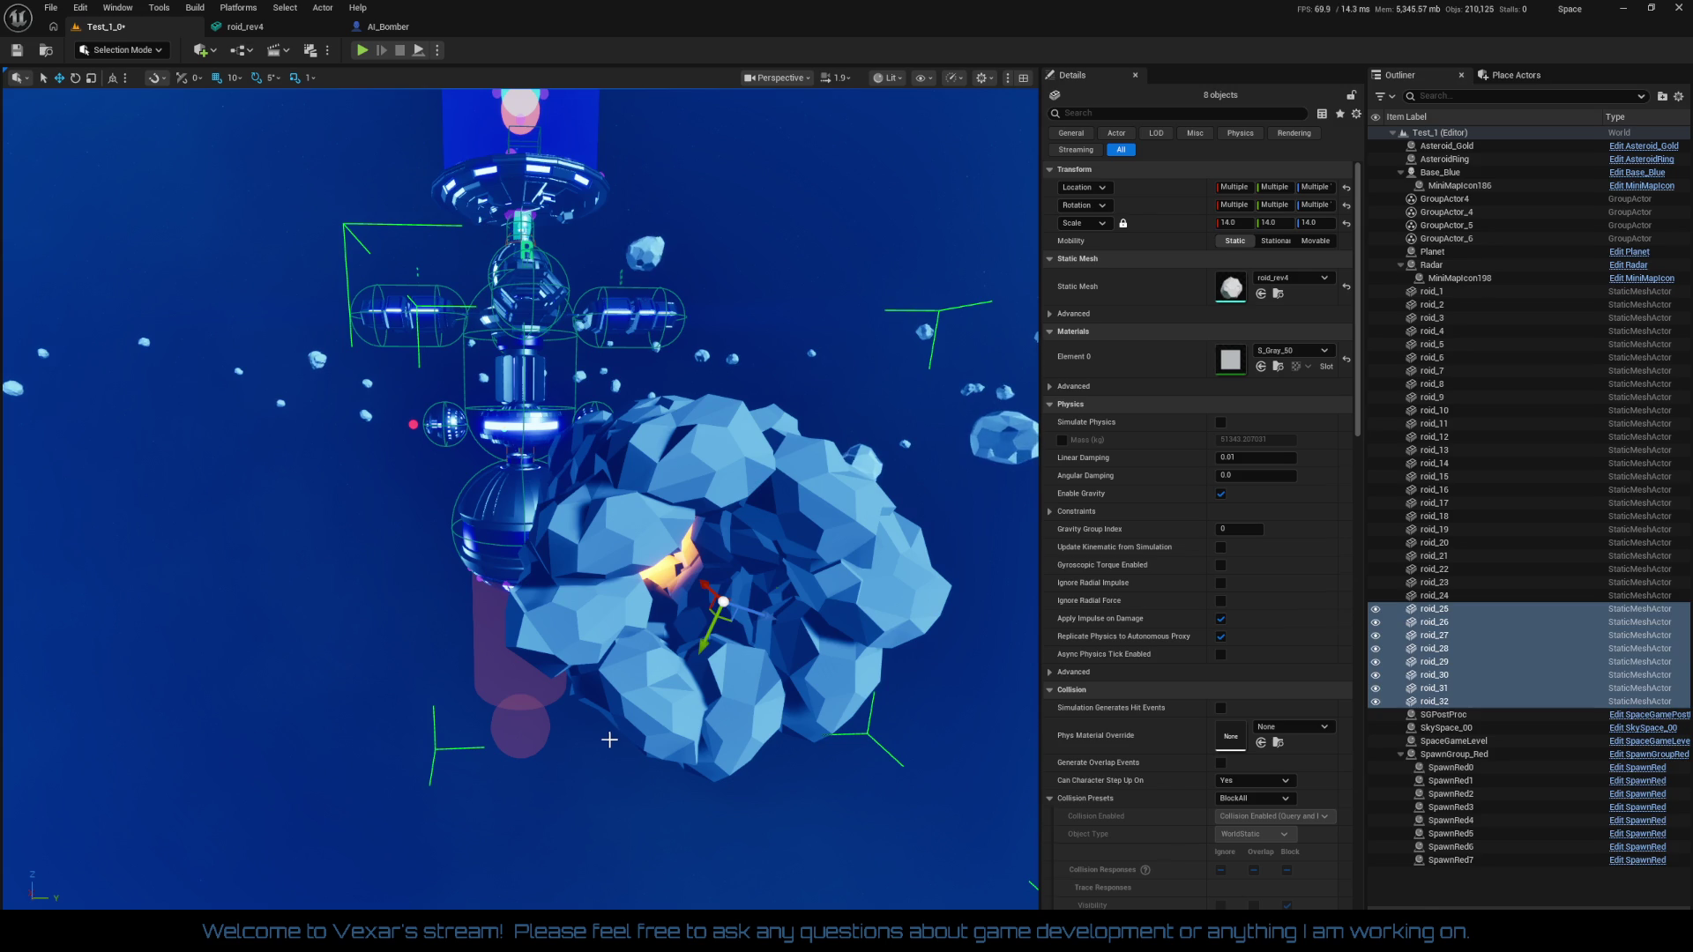
Duplicate the latest asteroid shell group and rotate the copies by -5°
{"action": "key", "text": "ctrl+d"}
{"action": "left_click_drag", "start_coordinate": [609, 739], "coordinate": [565, 722]}
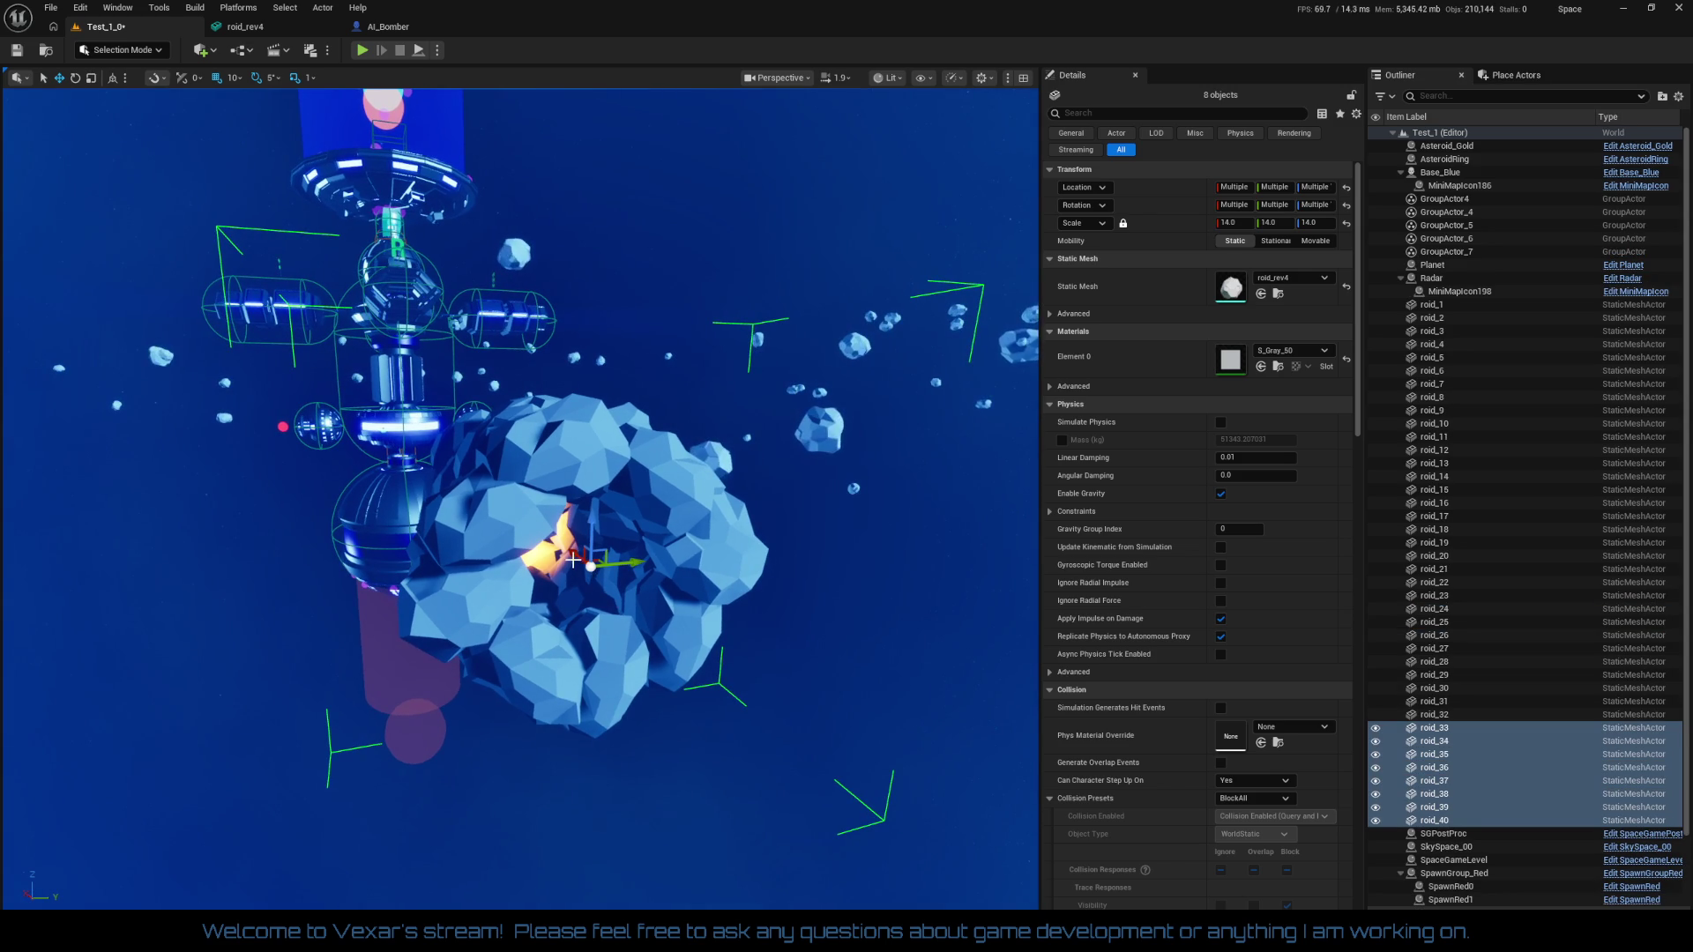
{"action": "left_click_drag", "start_coordinate": [573, 558], "coordinate": [573, 520]}
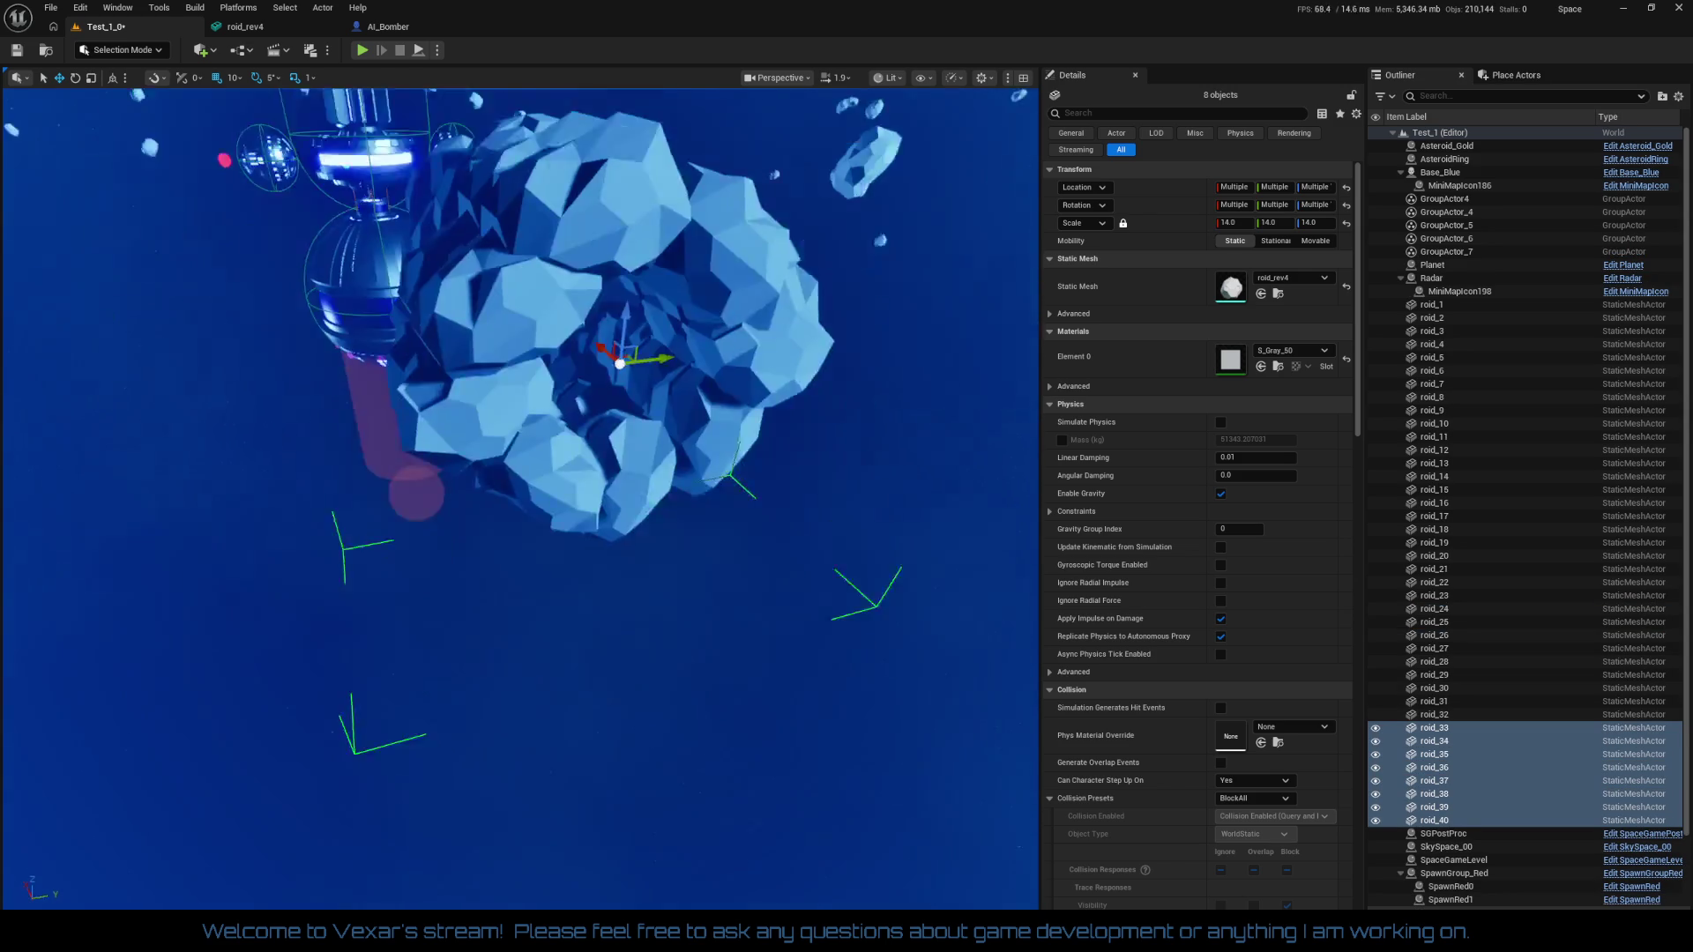
{"action": "mouse_move", "coordinate": [551, 715]}
{"action": "left_mouse_down"}
{"action": "mouse_move", "coordinate": [551, 696]}
{"action": "mouse_move", "coordinate": [551, 715]}
{"action": "left_mouse_up"}
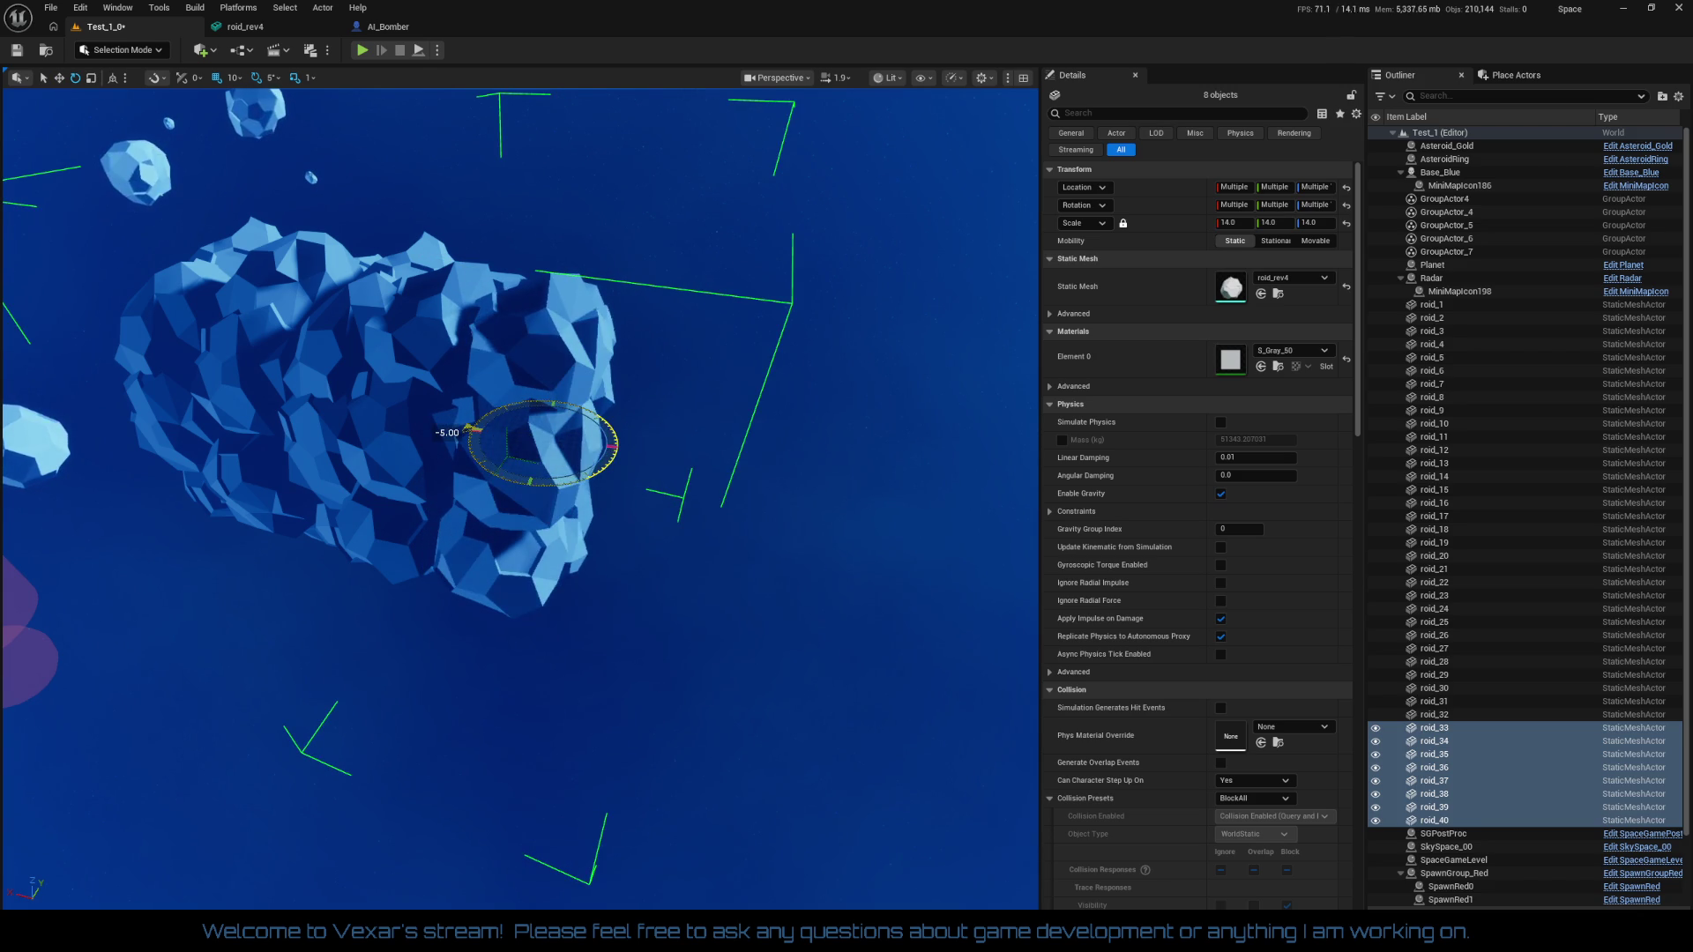
{"action": "key", "text": "w"}
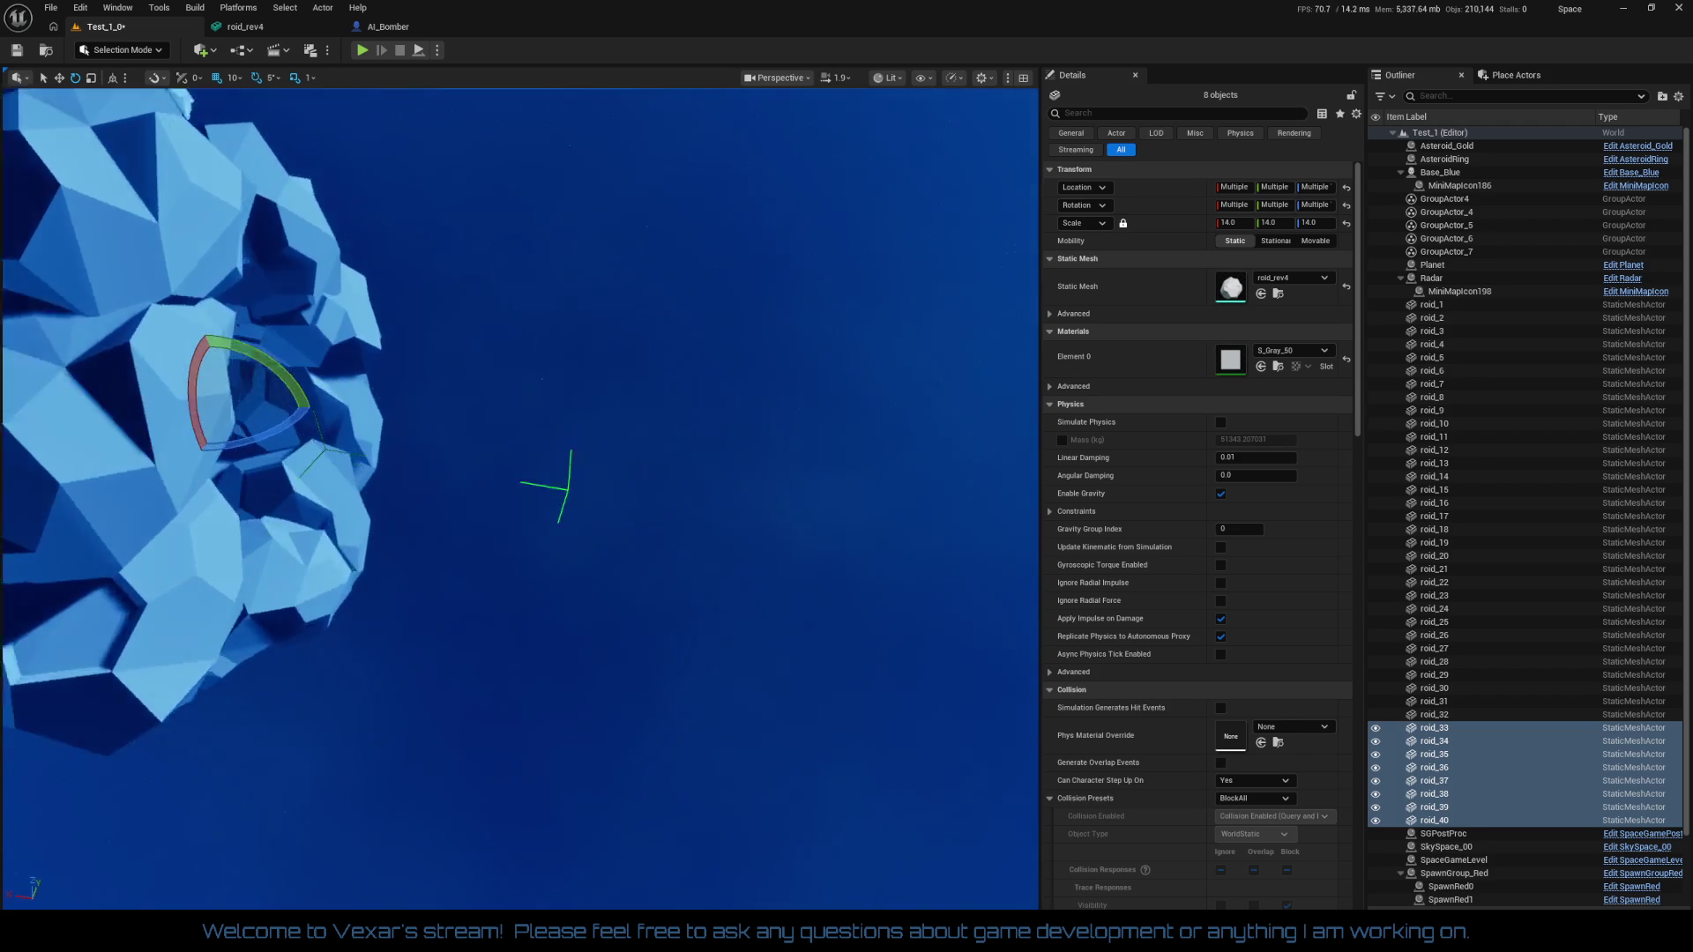
{"action": "key", "text": "w"}
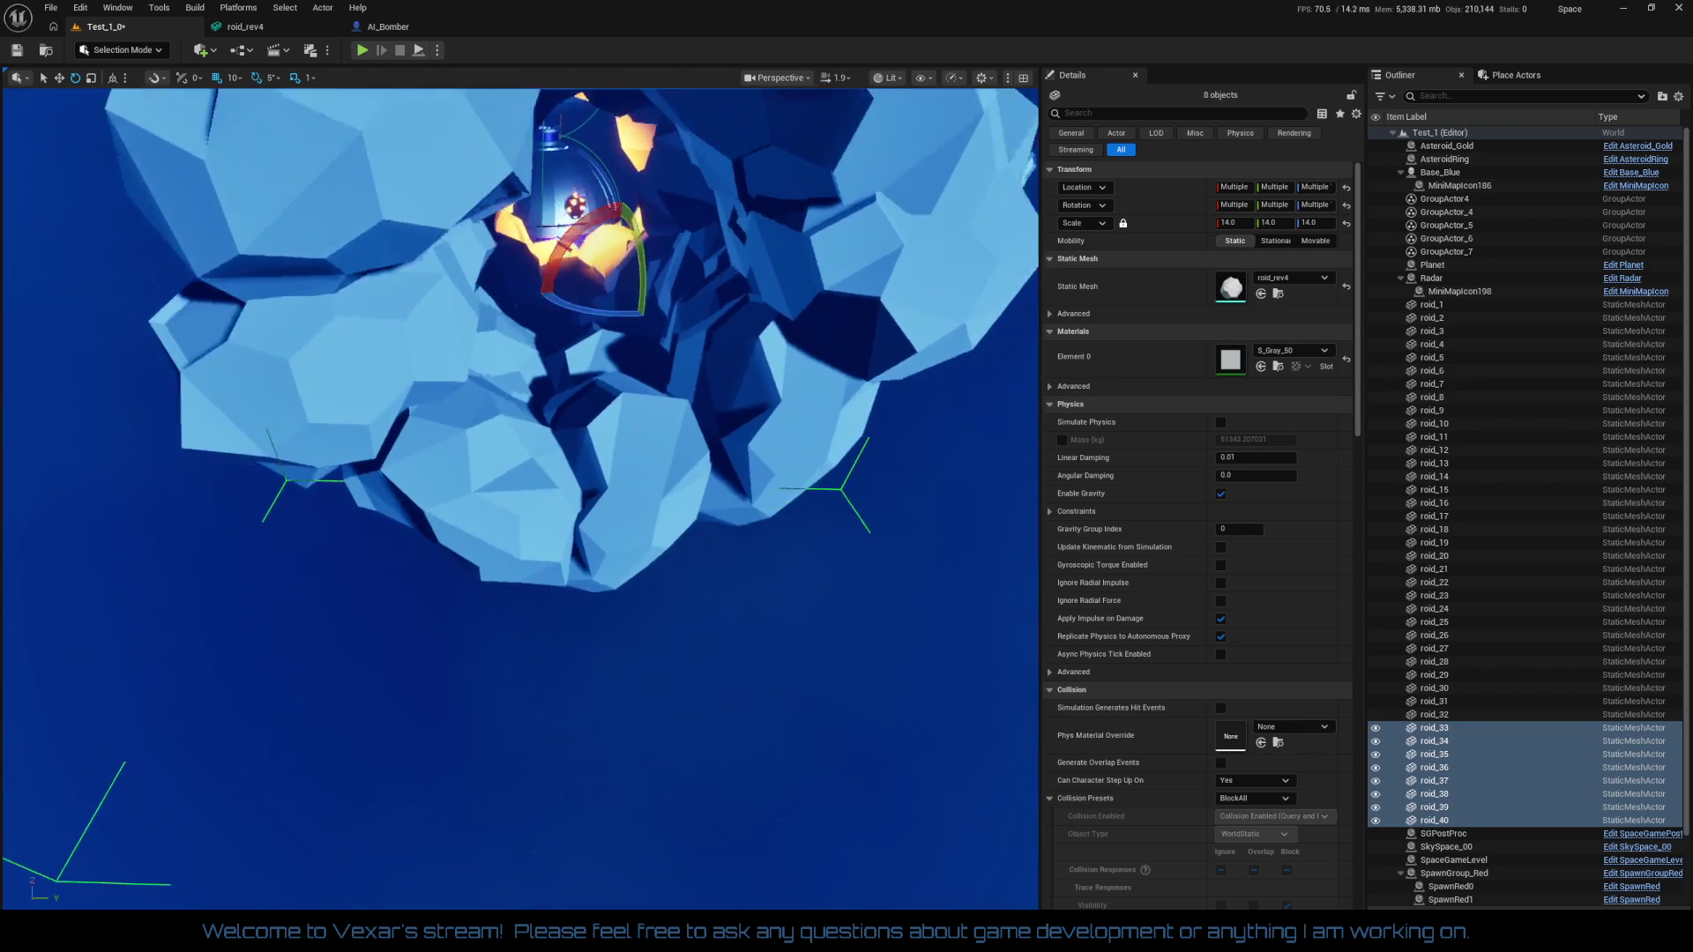
{"action": "key", "text": "w"}
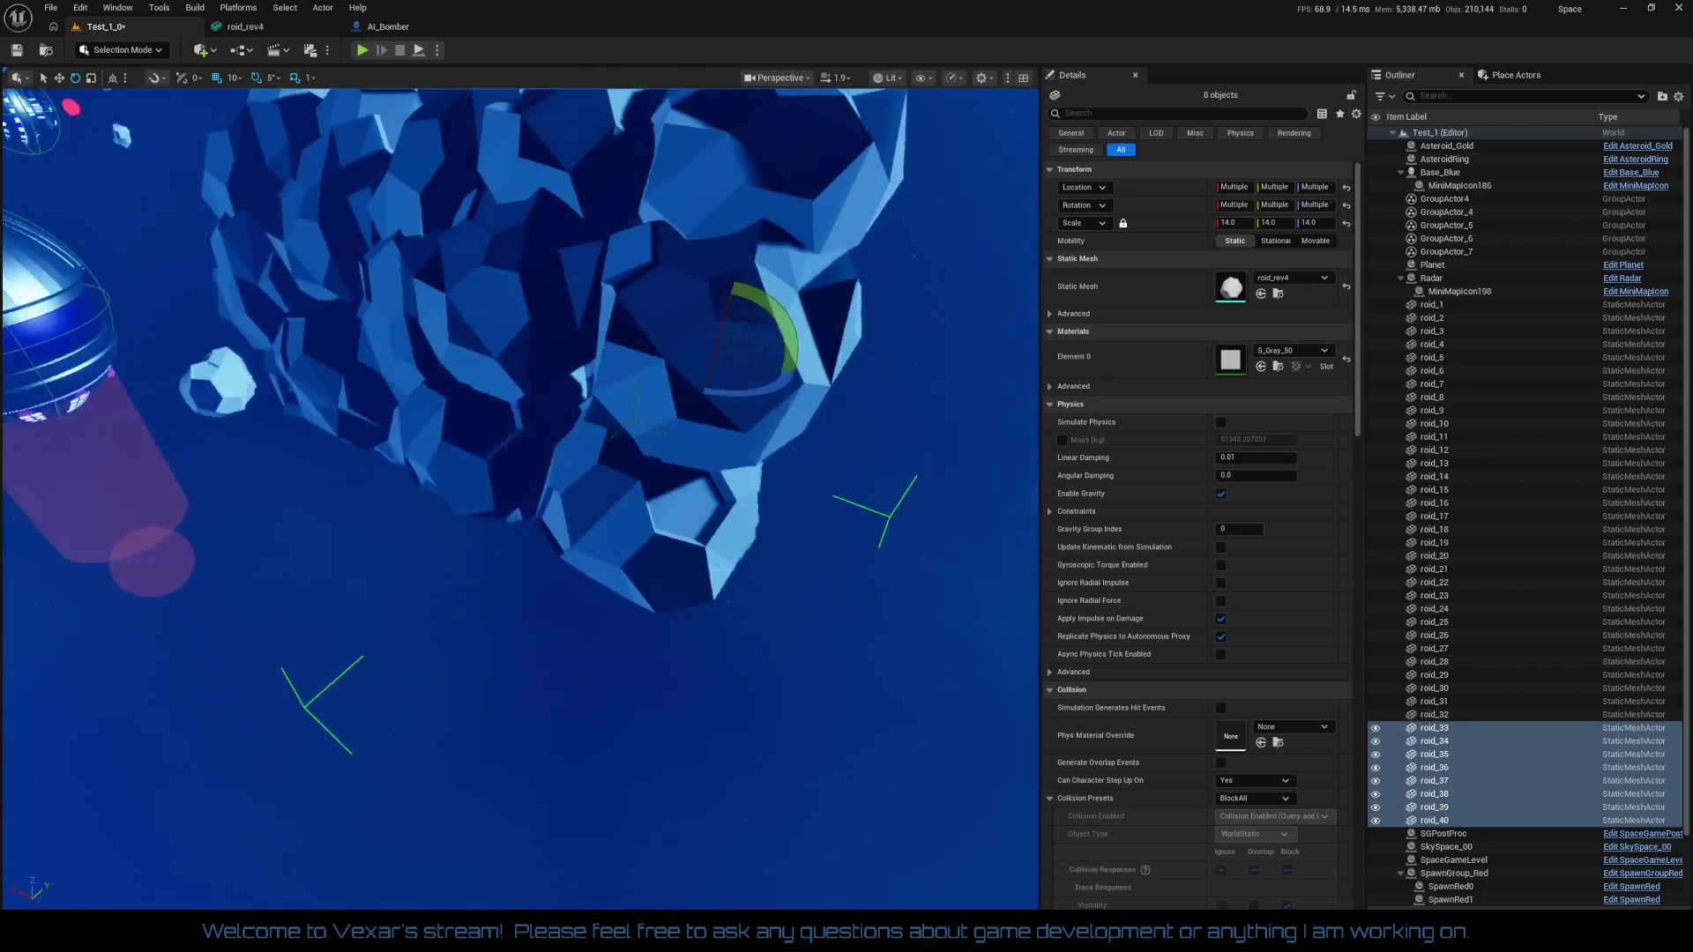
{"action": "key", "text": "w"}
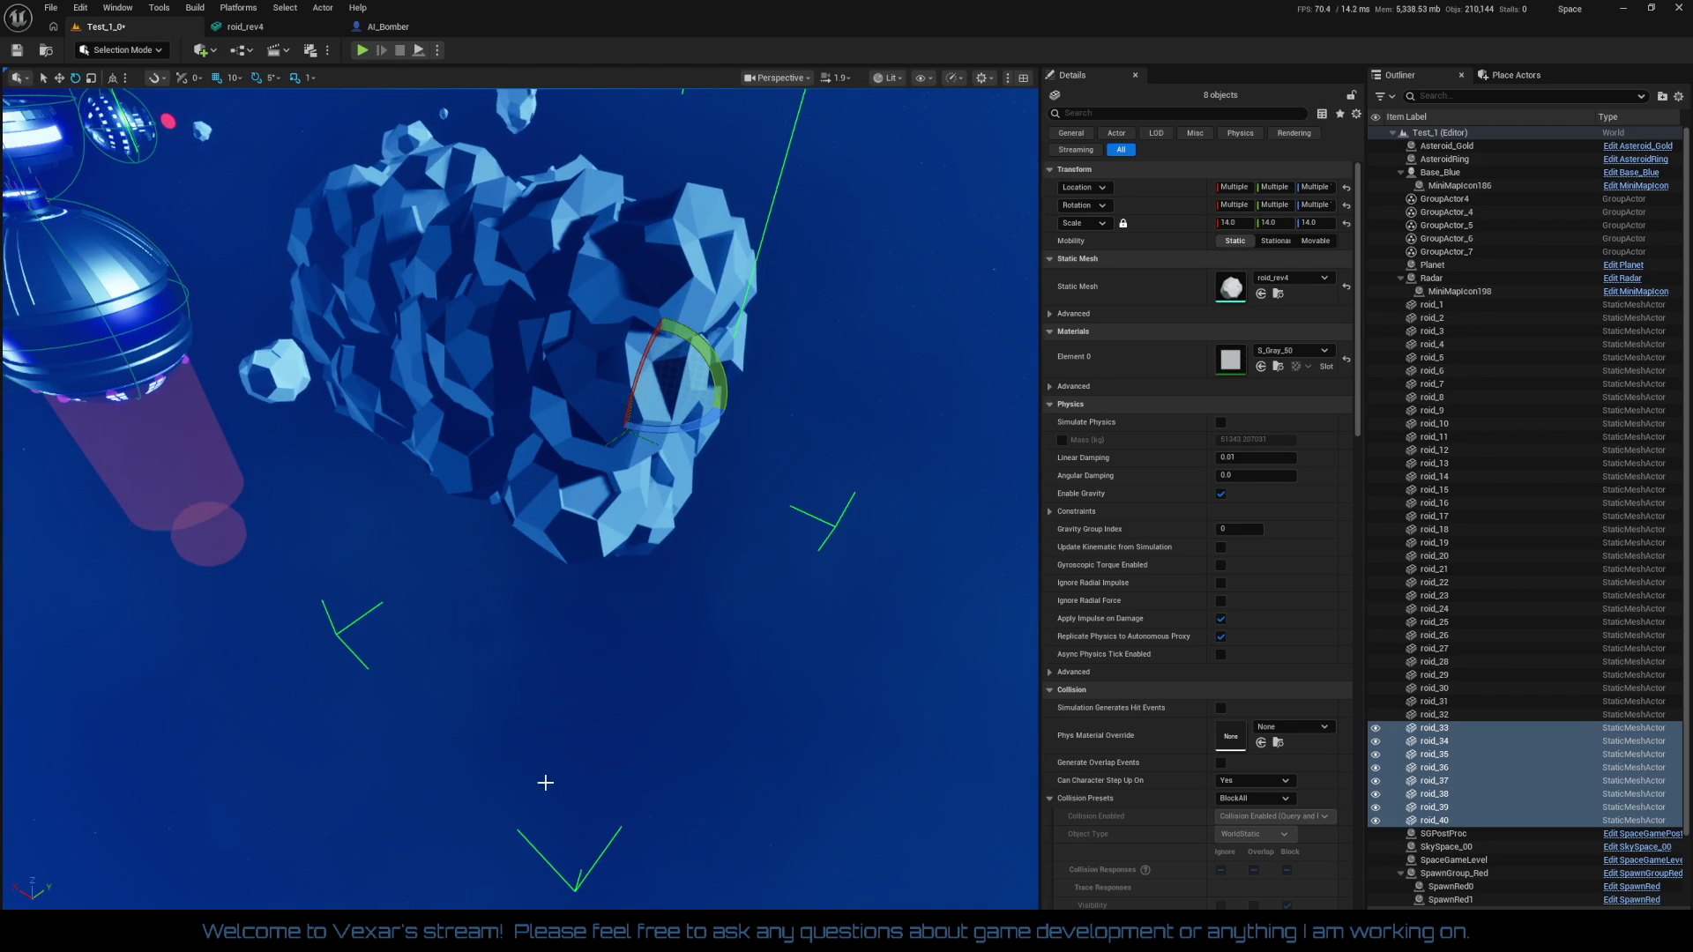
{"action": "key", "text": "w"}
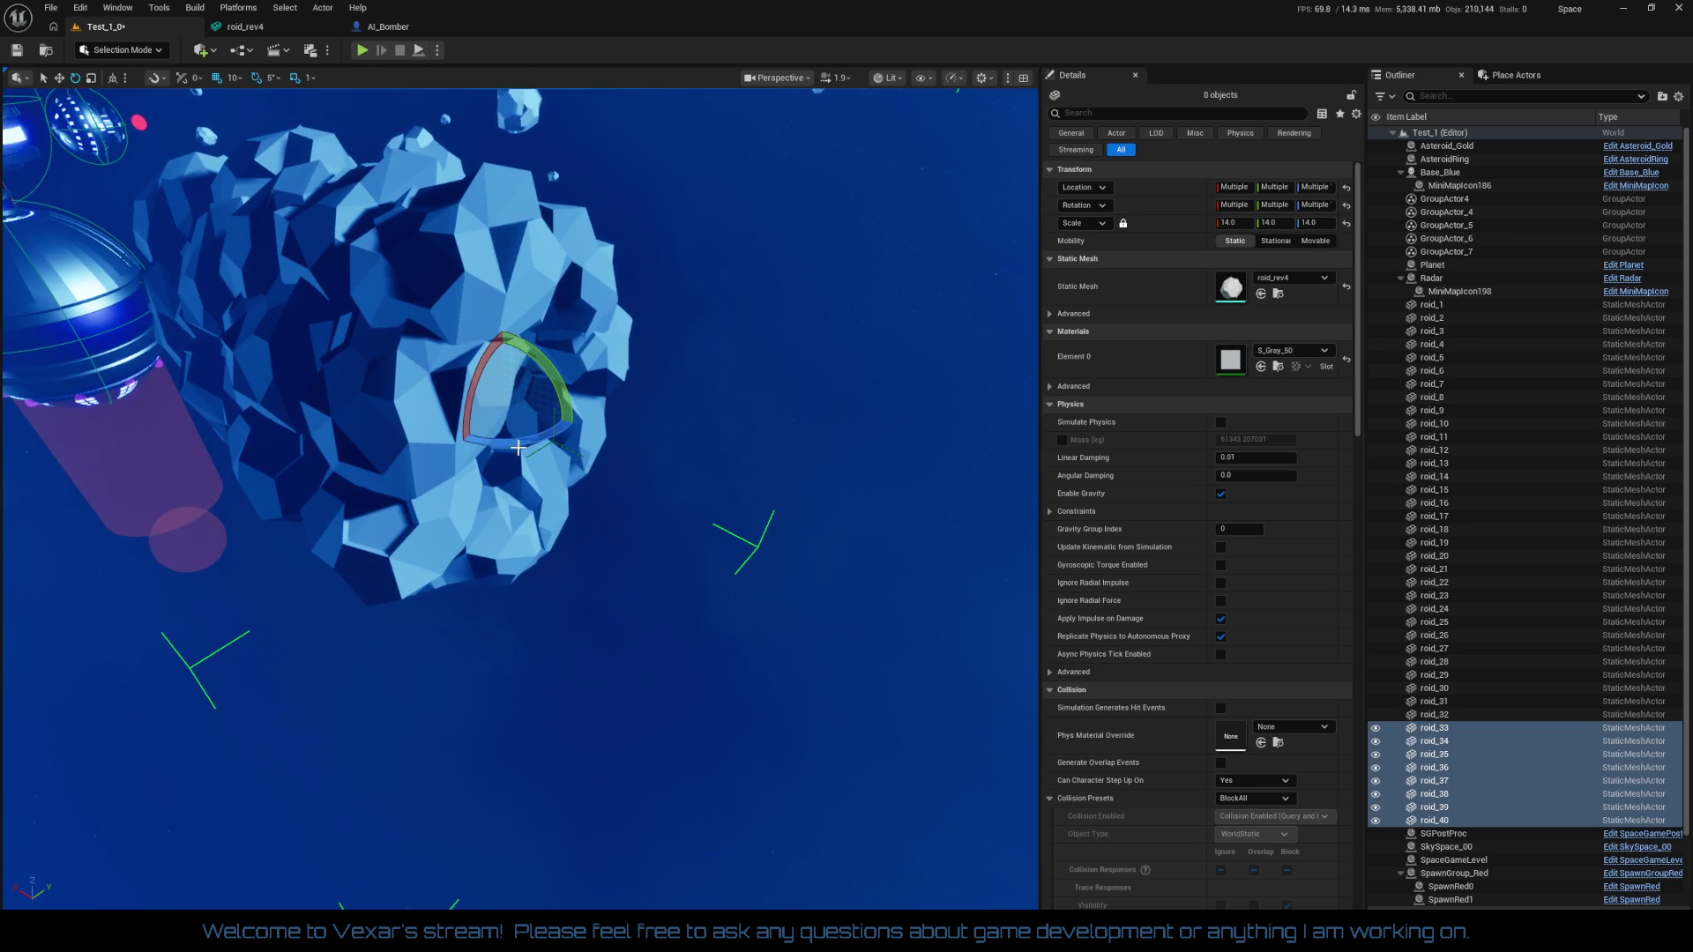
{"action": "left_click_drag", "start_coordinate": [438, 386], "coordinate": [432, 390]}
{"action": "key", "text": "w"}
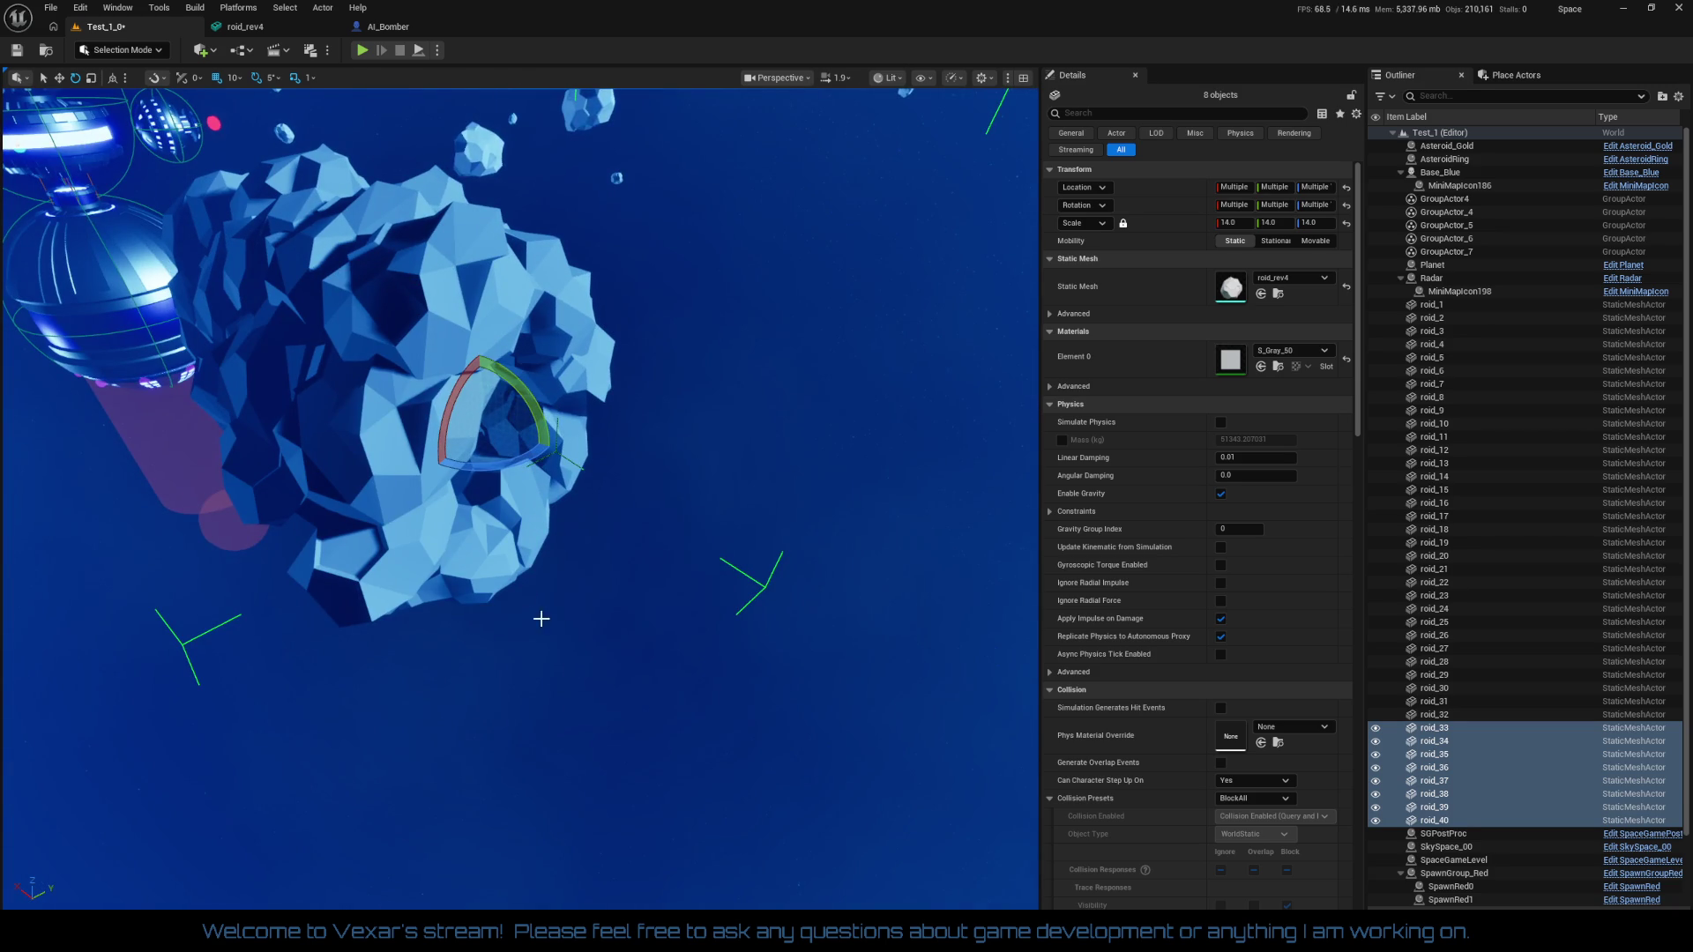
Duplicate again to create roid_41–roid_48, shift them along X and rotate -10° about Z
{"action": "key", "text": "ctrl+d"}
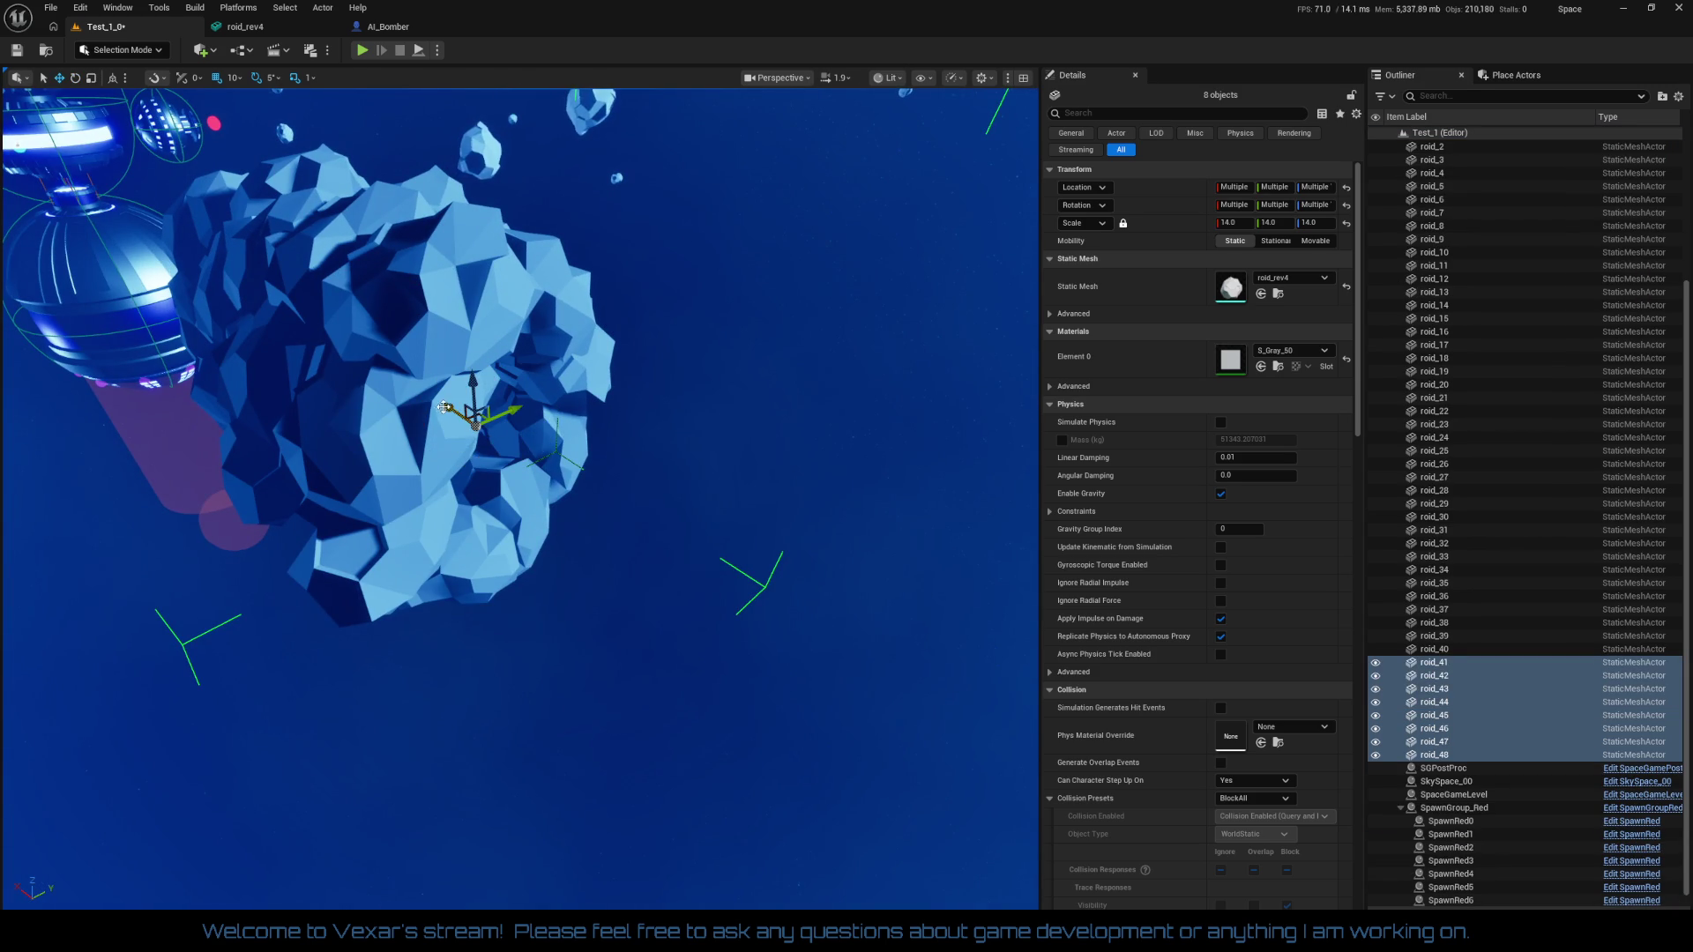
{"action": "left_click_drag", "start_coordinate": [445, 408], "coordinate": [483, 446]}
{"action": "left_click_drag", "start_coordinate": [521, 505], "coordinate": [503, 507]}
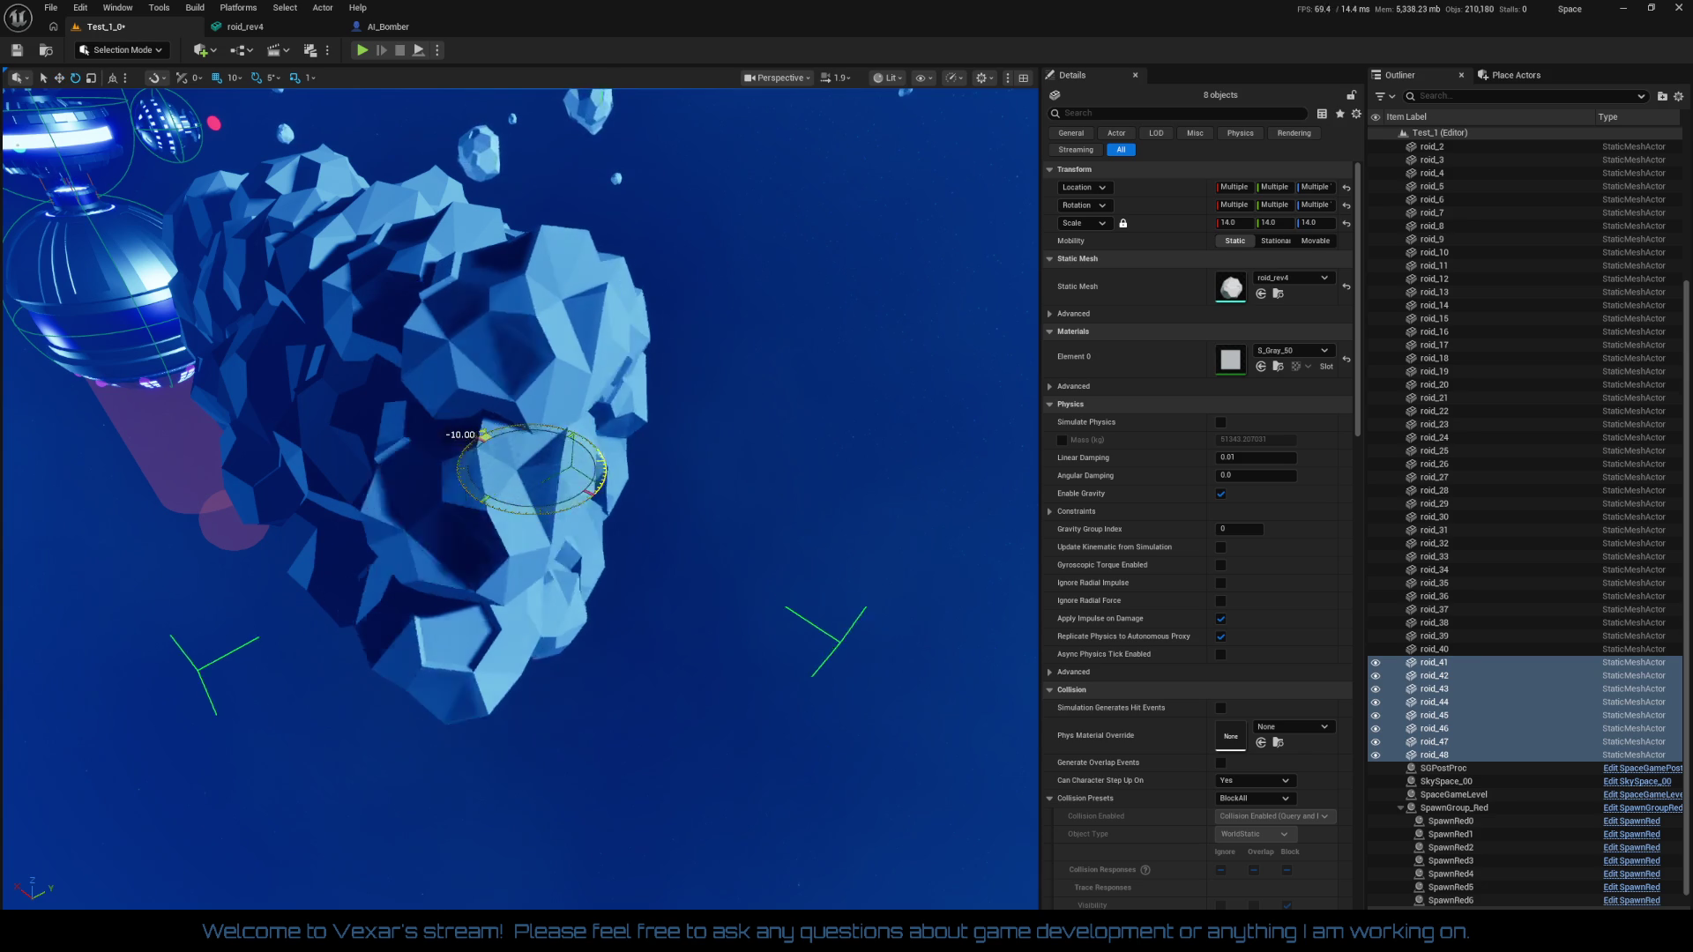
{"action": "mouse_move", "coordinate": [575, 608]}
{"action": "left_mouse_down"}
{"action": "mouse_move", "coordinate": [551, 595]}
{"action": "mouse_move", "coordinate": [573, 586]}
{"action": "left_mouse_up"}
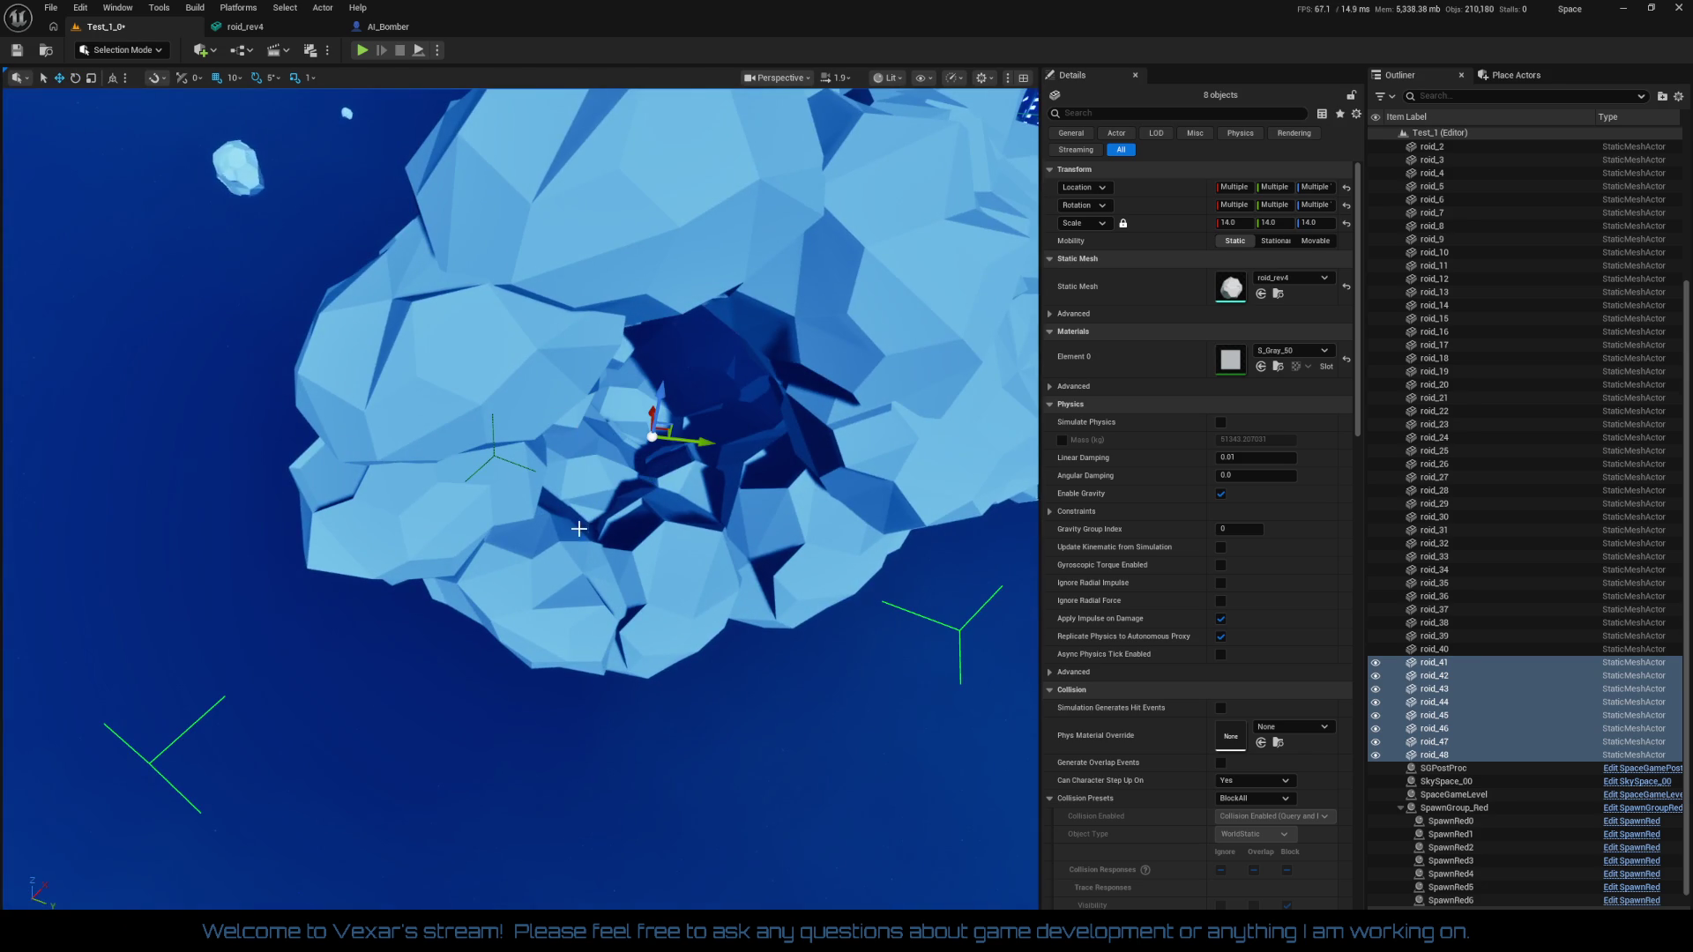
{"action": "mouse_move", "coordinate": [693, 438]}
{"action": "left_mouse_down"}
{"action": "mouse_move", "coordinate": [721, 453]}
{"action": "mouse_move", "coordinate": [697, 414]}
{"action": "left_mouse_up"}
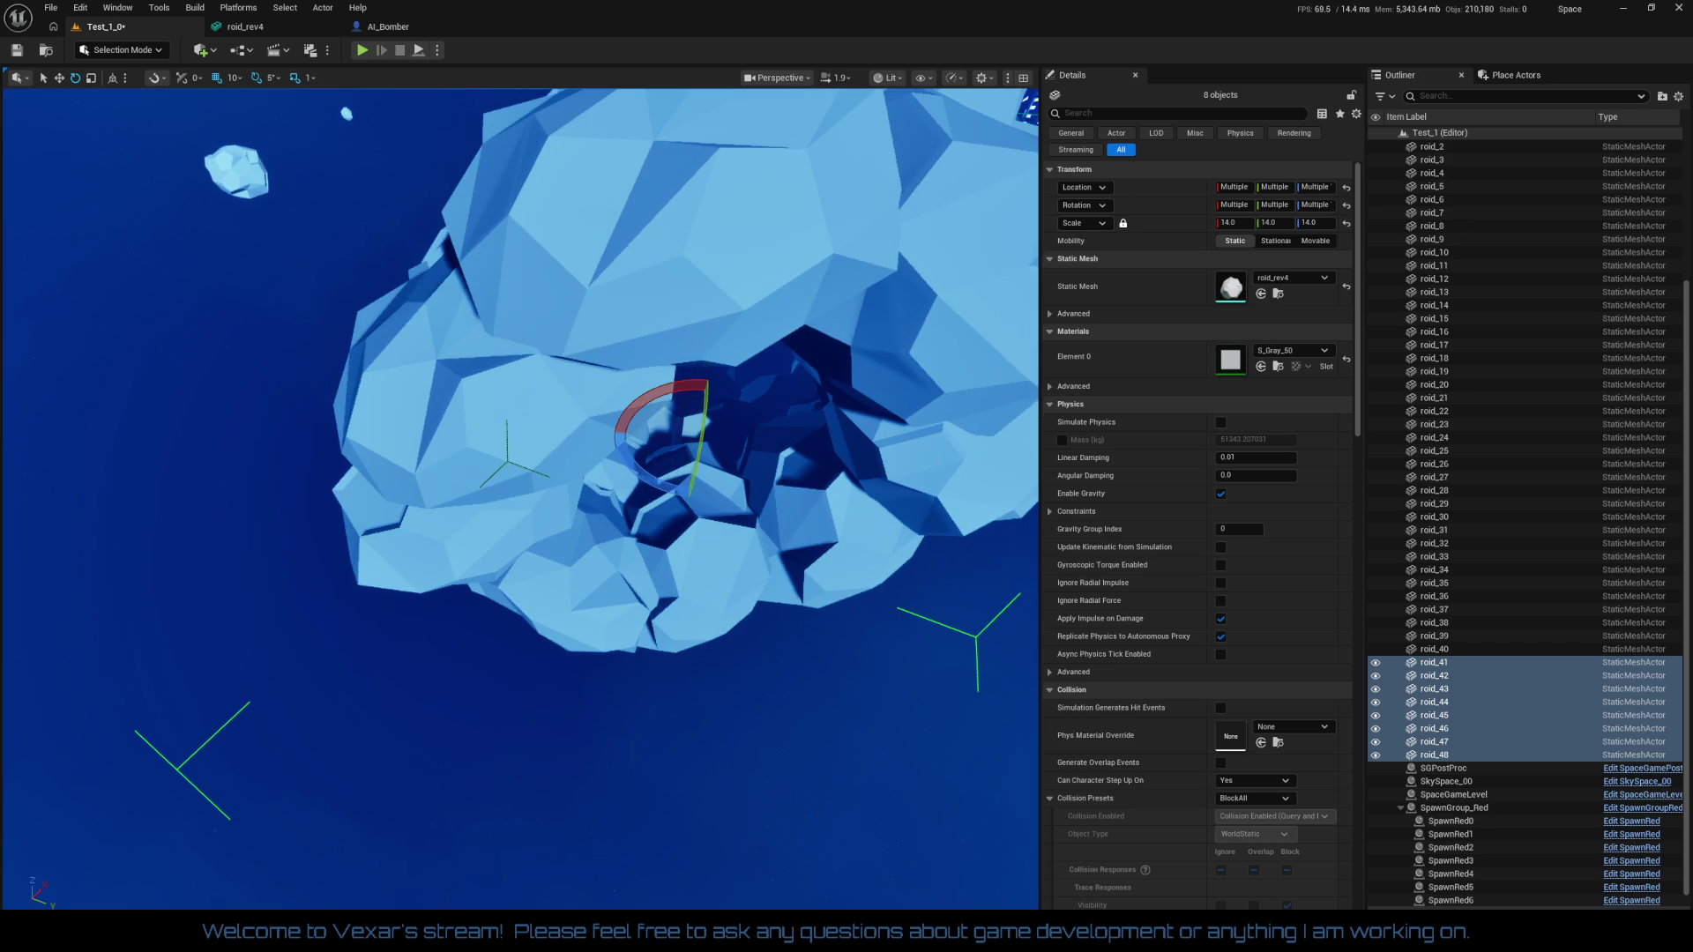
{"action": "mouse_move", "coordinate": [564, 529]}
{"action": "left_mouse_down"}
{"action": "mouse_move", "coordinate": [565, 494]}
{"action": "mouse_move", "coordinate": [573, 582]}
{"action": "mouse_move", "coordinate": [762, 636]}
{"action": "left_mouse_up"}
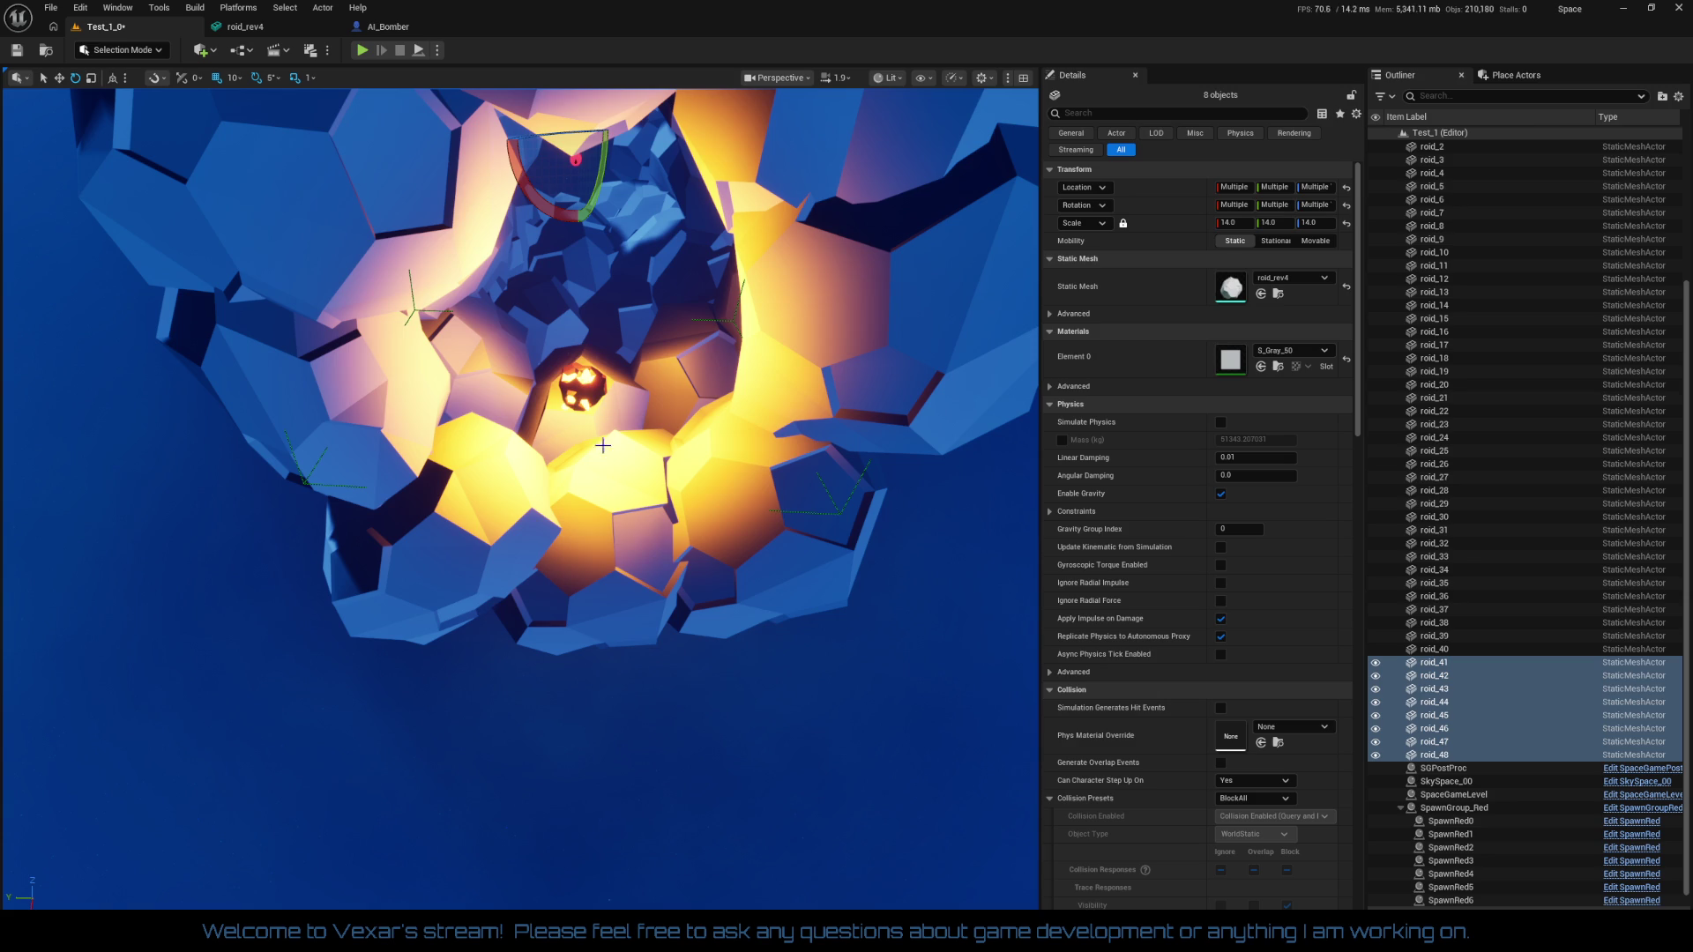
Duplicate Asteroid_Gold into Asteroid_Gold2, then shift it along X and raise it into the cavity
{"action": "left_click", "coordinate": [582, 388]}
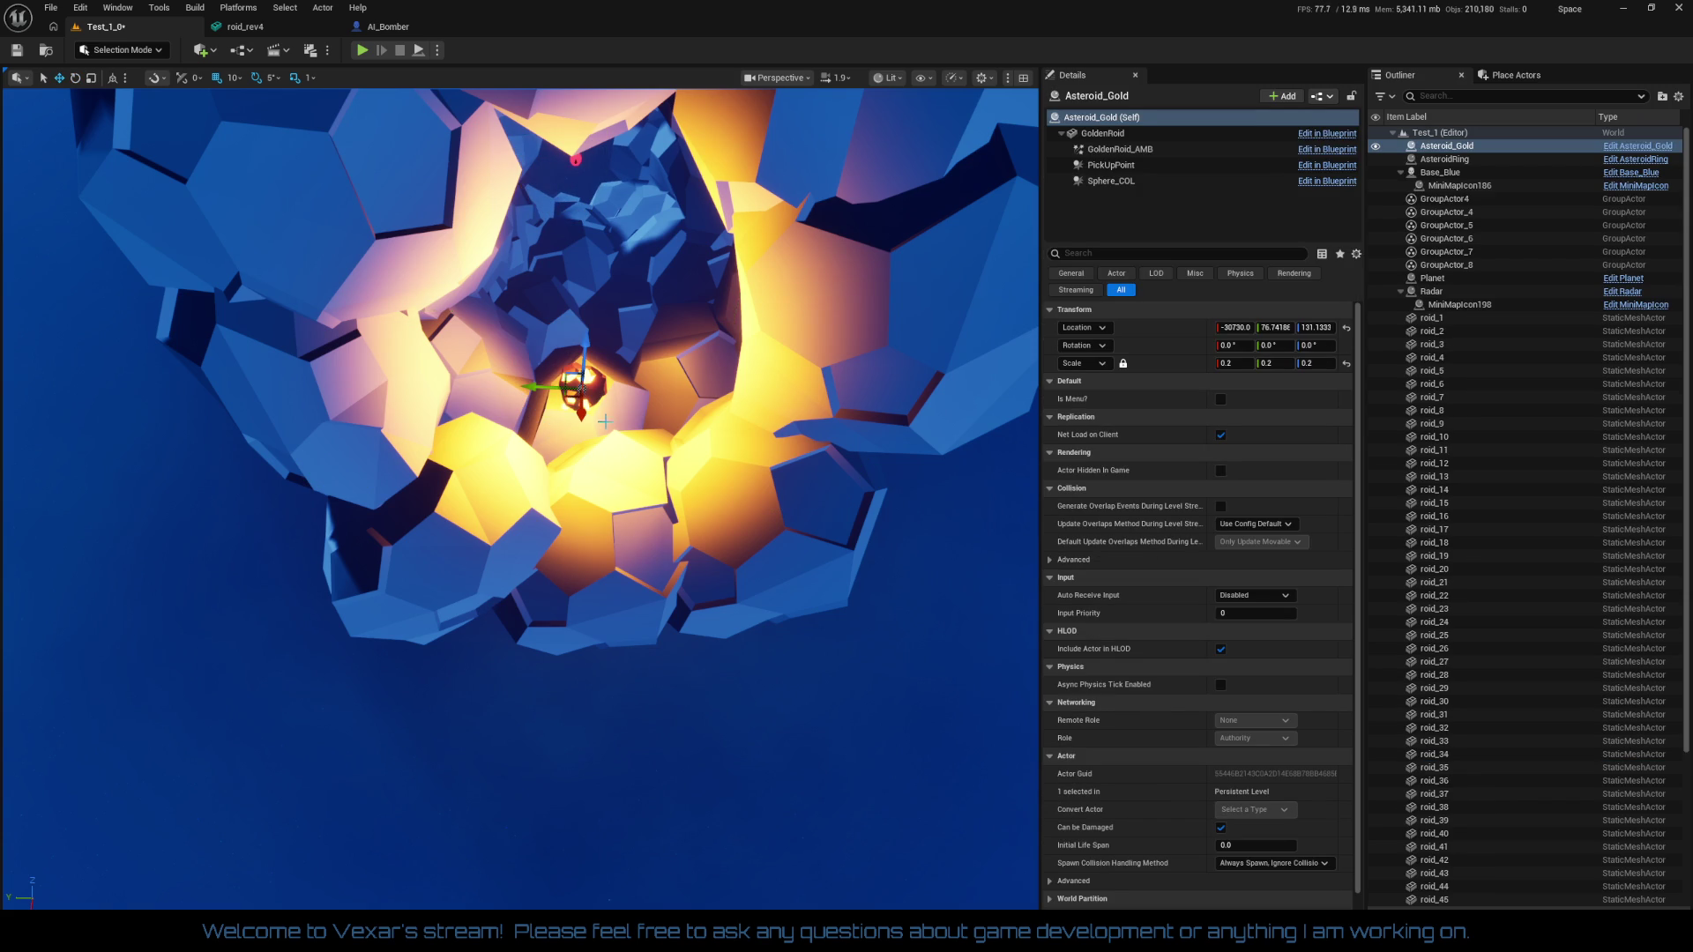
{"action": "key", "text": "ctrl+d"}
{"action": "mouse_move", "coordinate": [588, 418]}
{"action": "left_mouse_down"}
{"action": "mouse_move", "coordinate": [577, 375]}
{"action": "mouse_move", "coordinate": [547, 414]}
{"action": "left_mouse_up"}
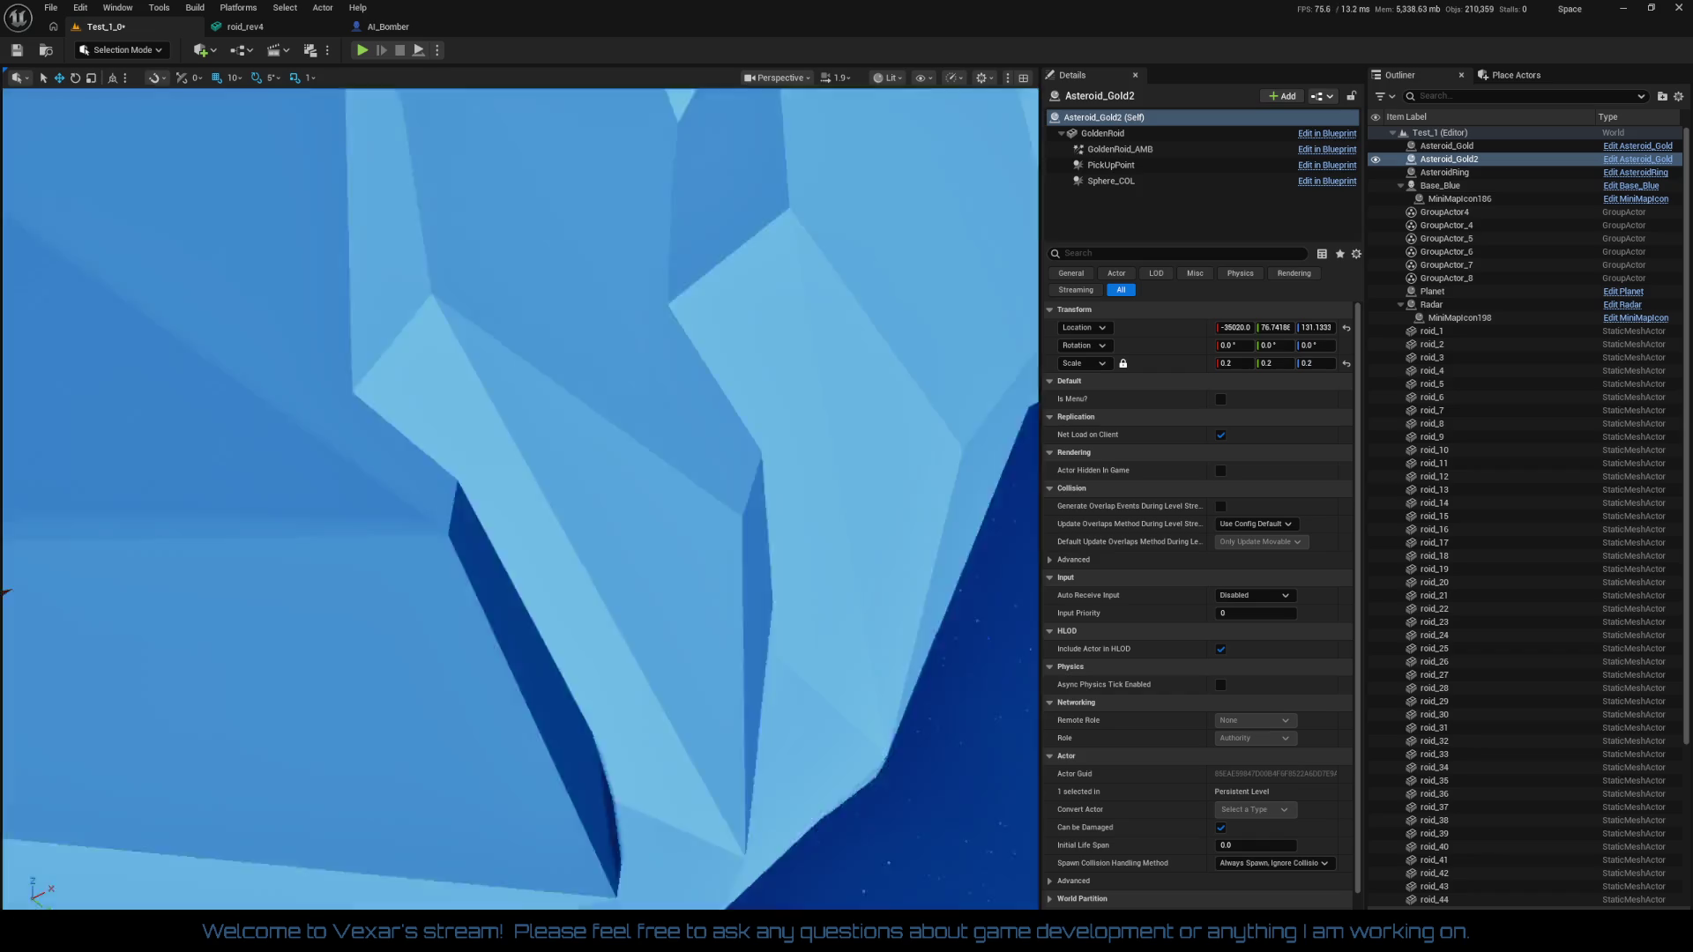
{"action": "scroll", "coordinate": [596, 461], "scroll_direction": "up", "scroll_amount": 5}
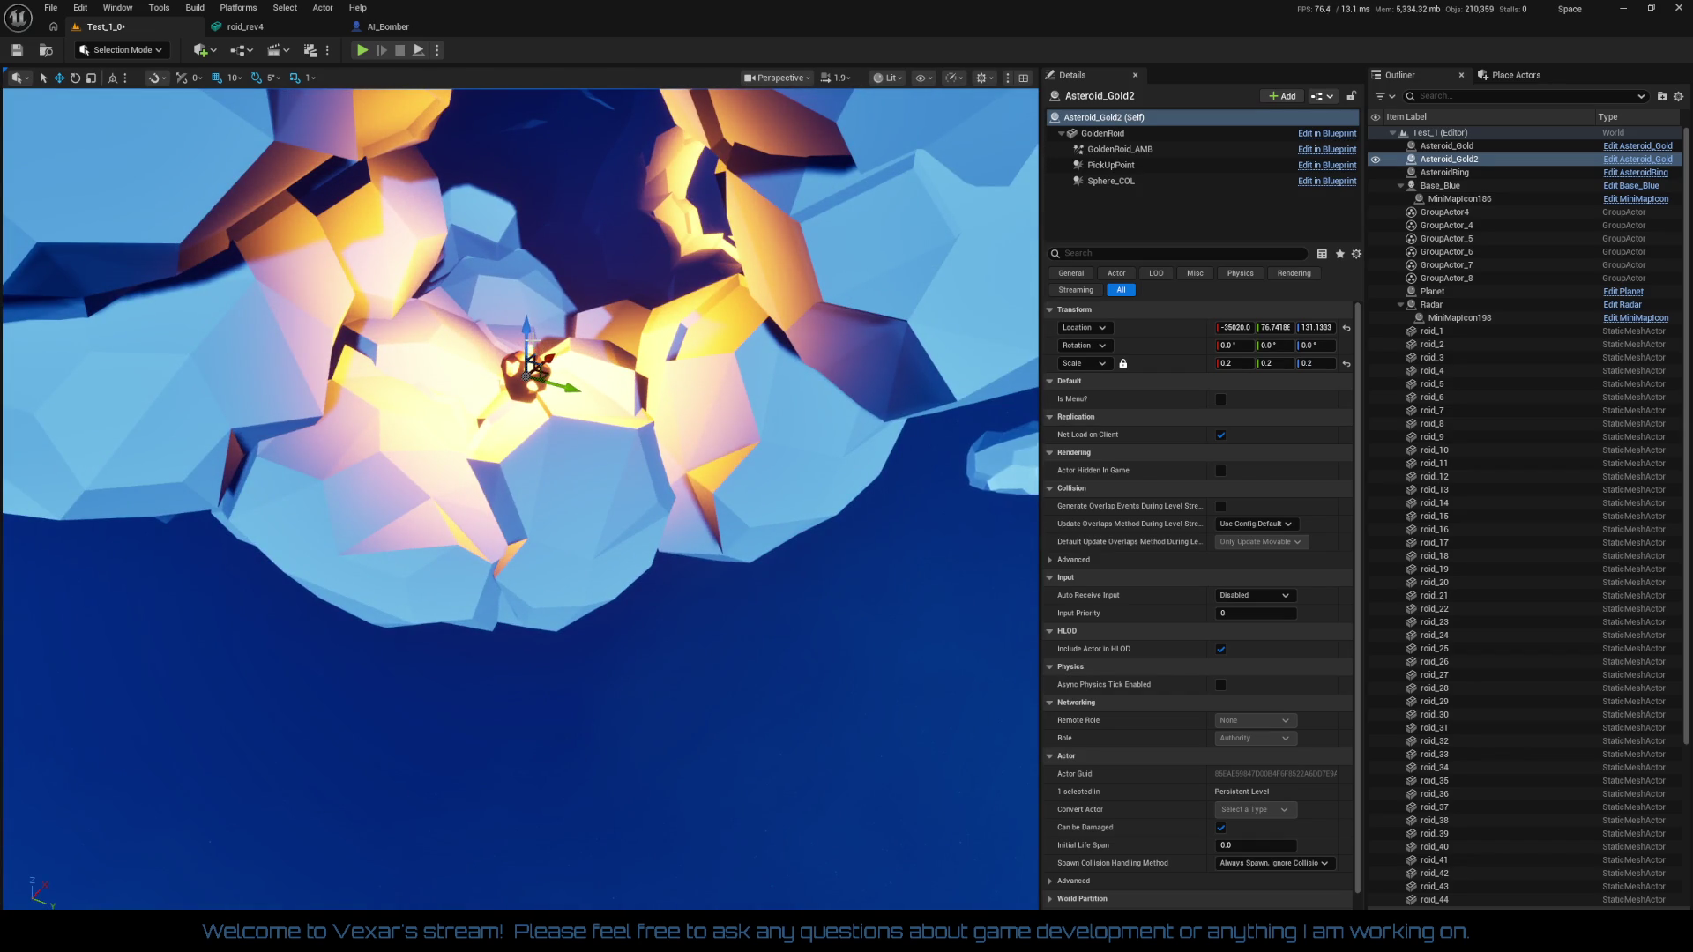
{"action": "left_click_drag", "start_coordinate": [532, 338], "coordinate": [530, 260]}
{"action": "scroll", "coordinate": [564, 348], "scroll_direction": "down", "scroll_amount": 5}
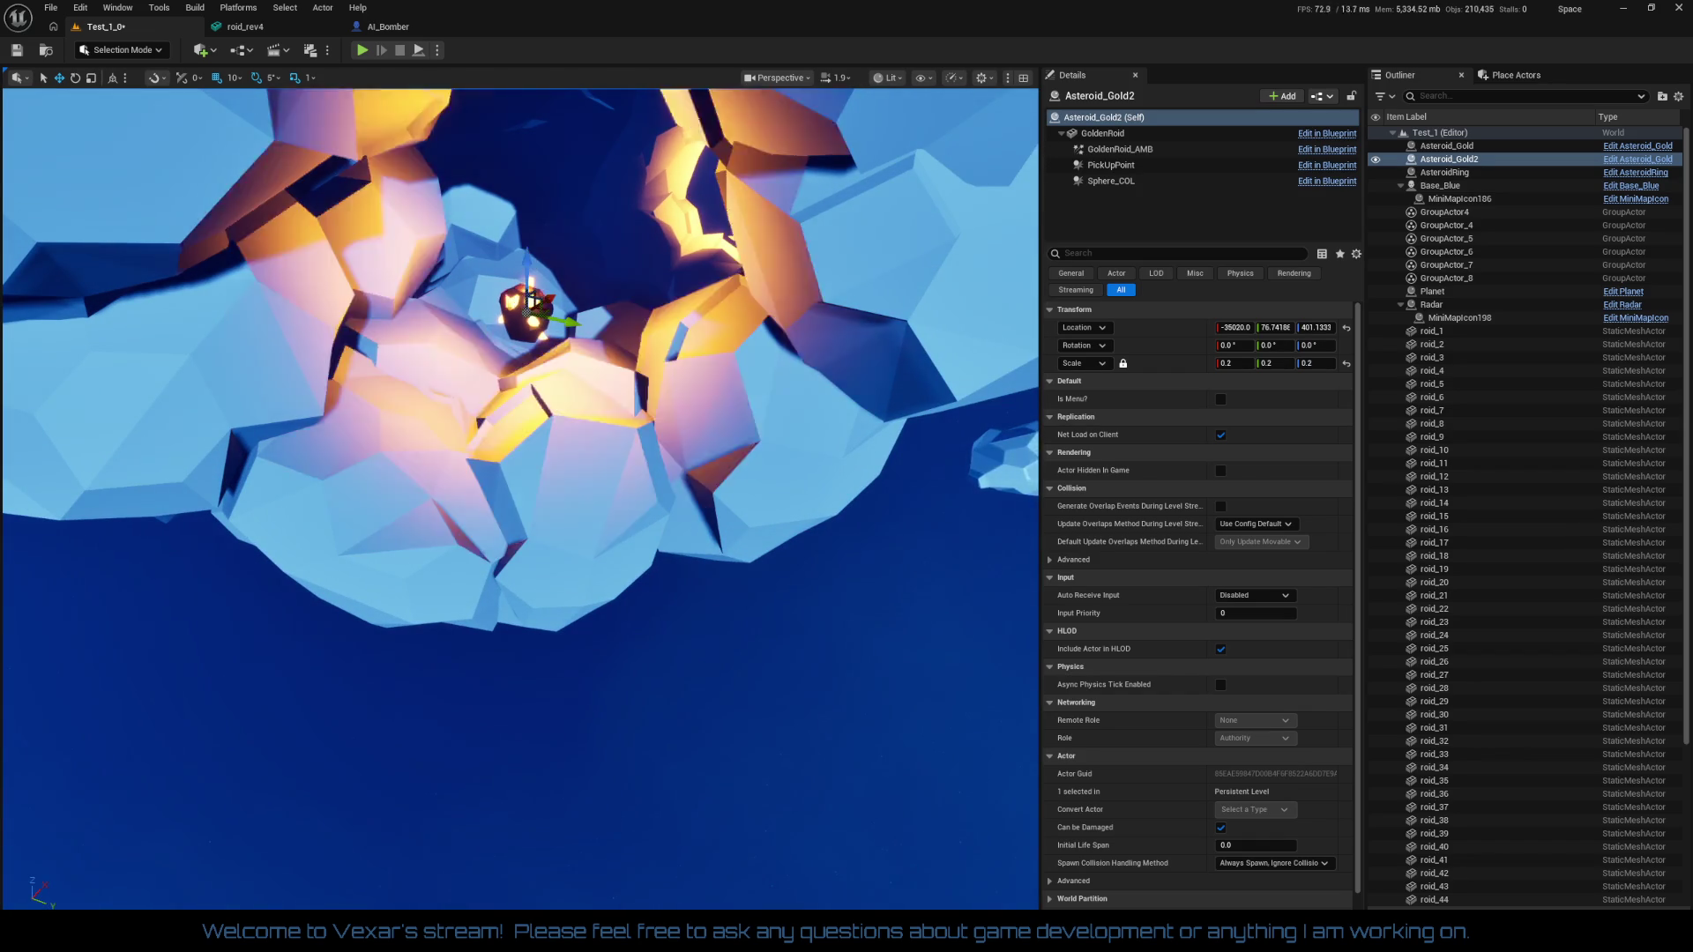
{"action": "scroll", "coordinate": [608, 380], "scroll_direction": "up", "scroll_amount": 3}
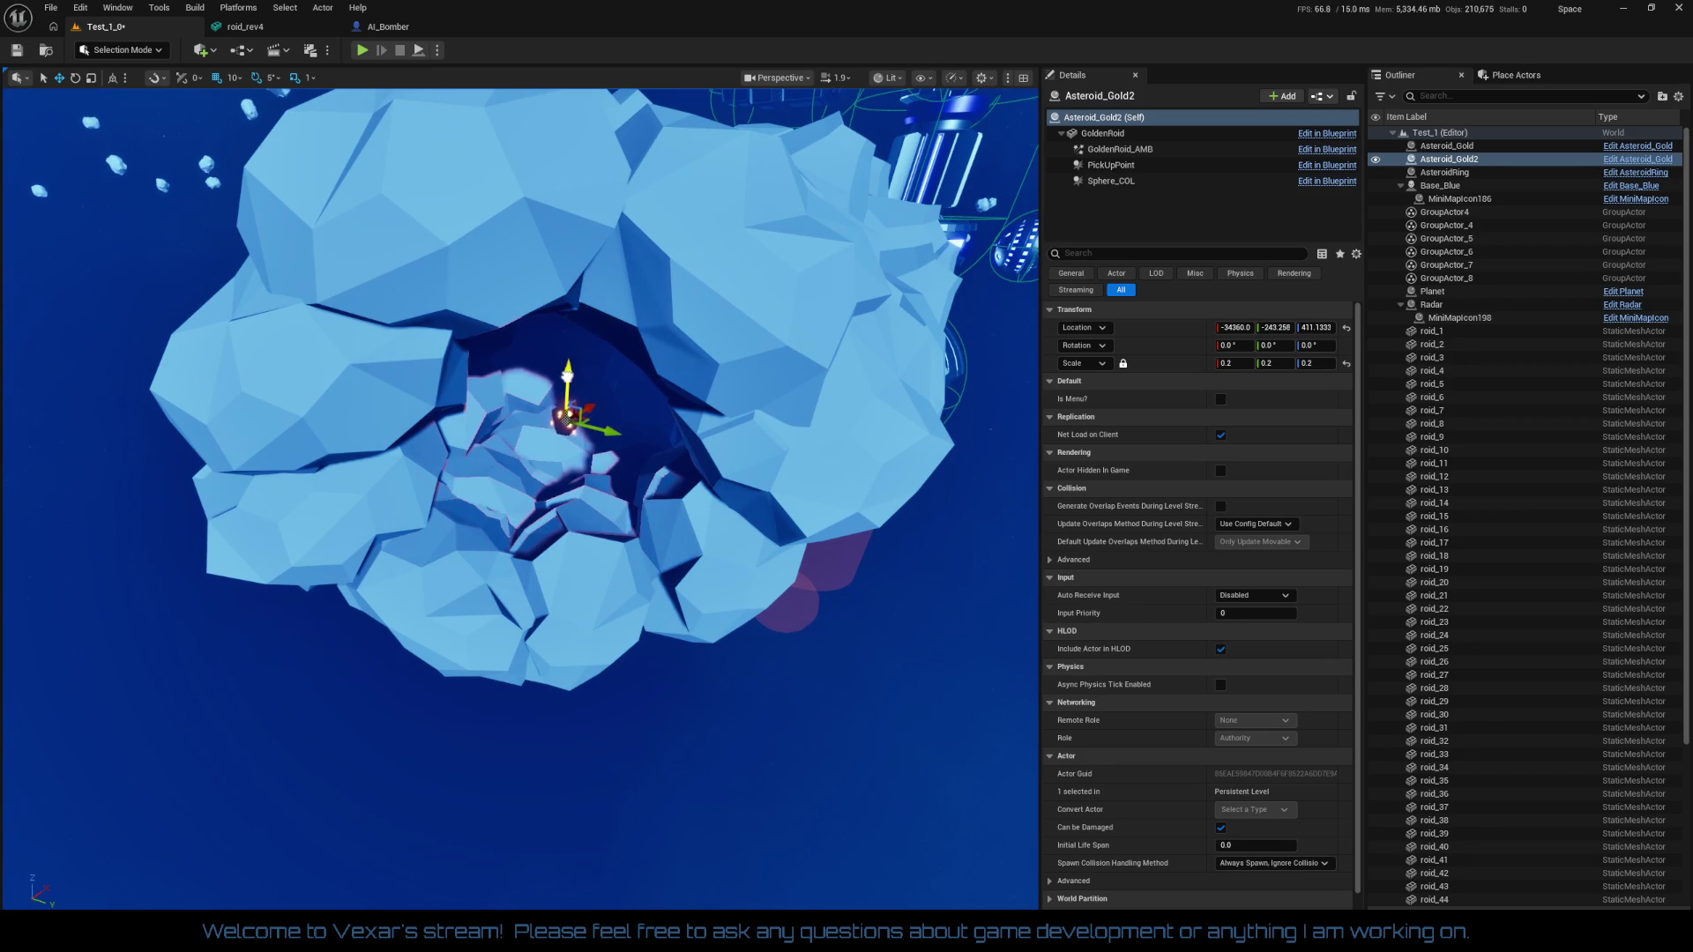
{"action": "scroll", "coordinate": [567, 428], "scroll_direction": "up", "scroll_amount": 6}
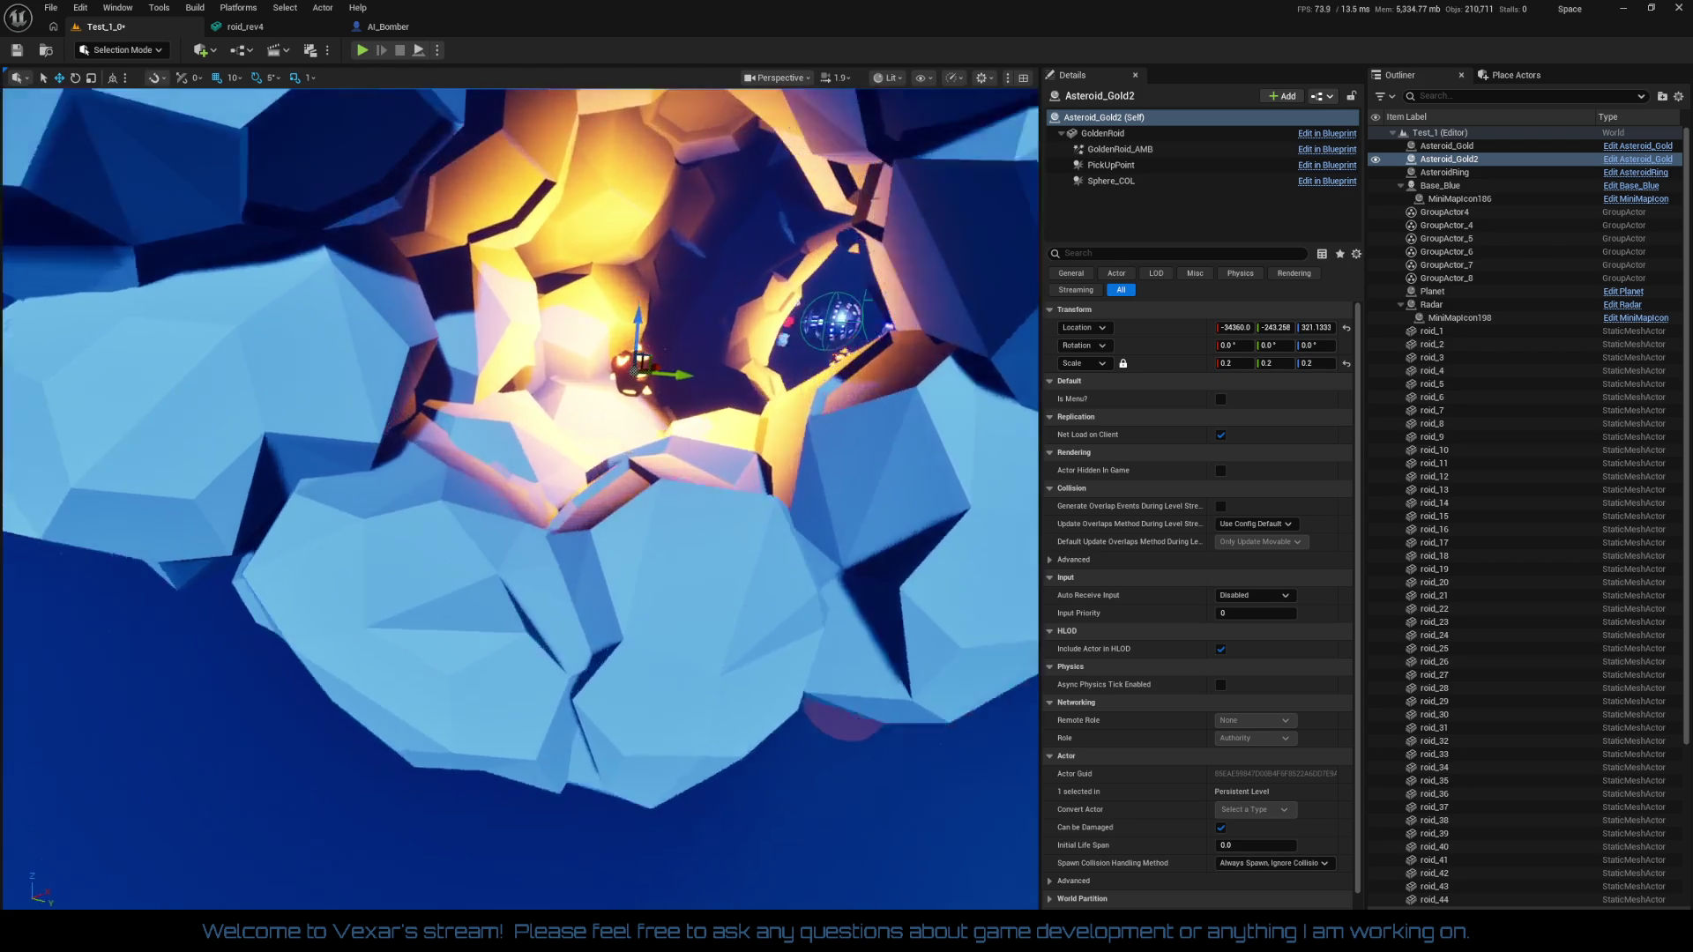
{"action": "scroll", "coordinate": [520, 498], "scroll_direction": "down", "scroll_amount": 4}
{"action": "scroll", "coordinate": [520, 498], "scroll_direction": "up", "scroll_amount": 3}
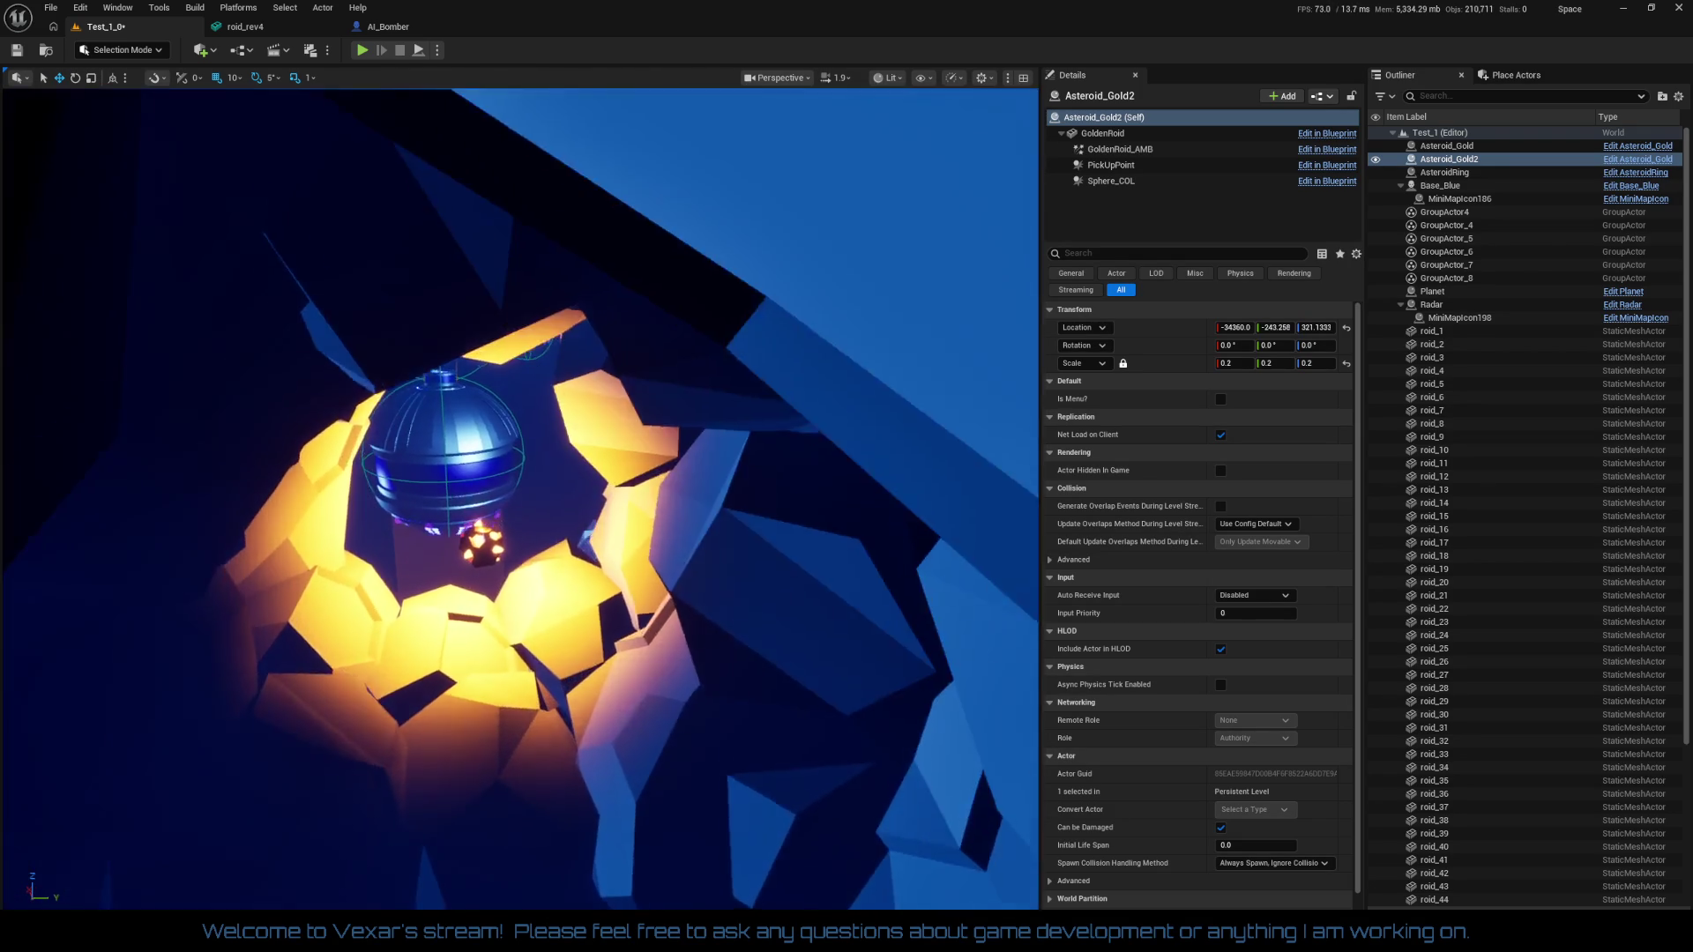
{"action": "scroll", "coordinate": [520, 498], "scroll_direction": "down", "scroll_amount": 8}
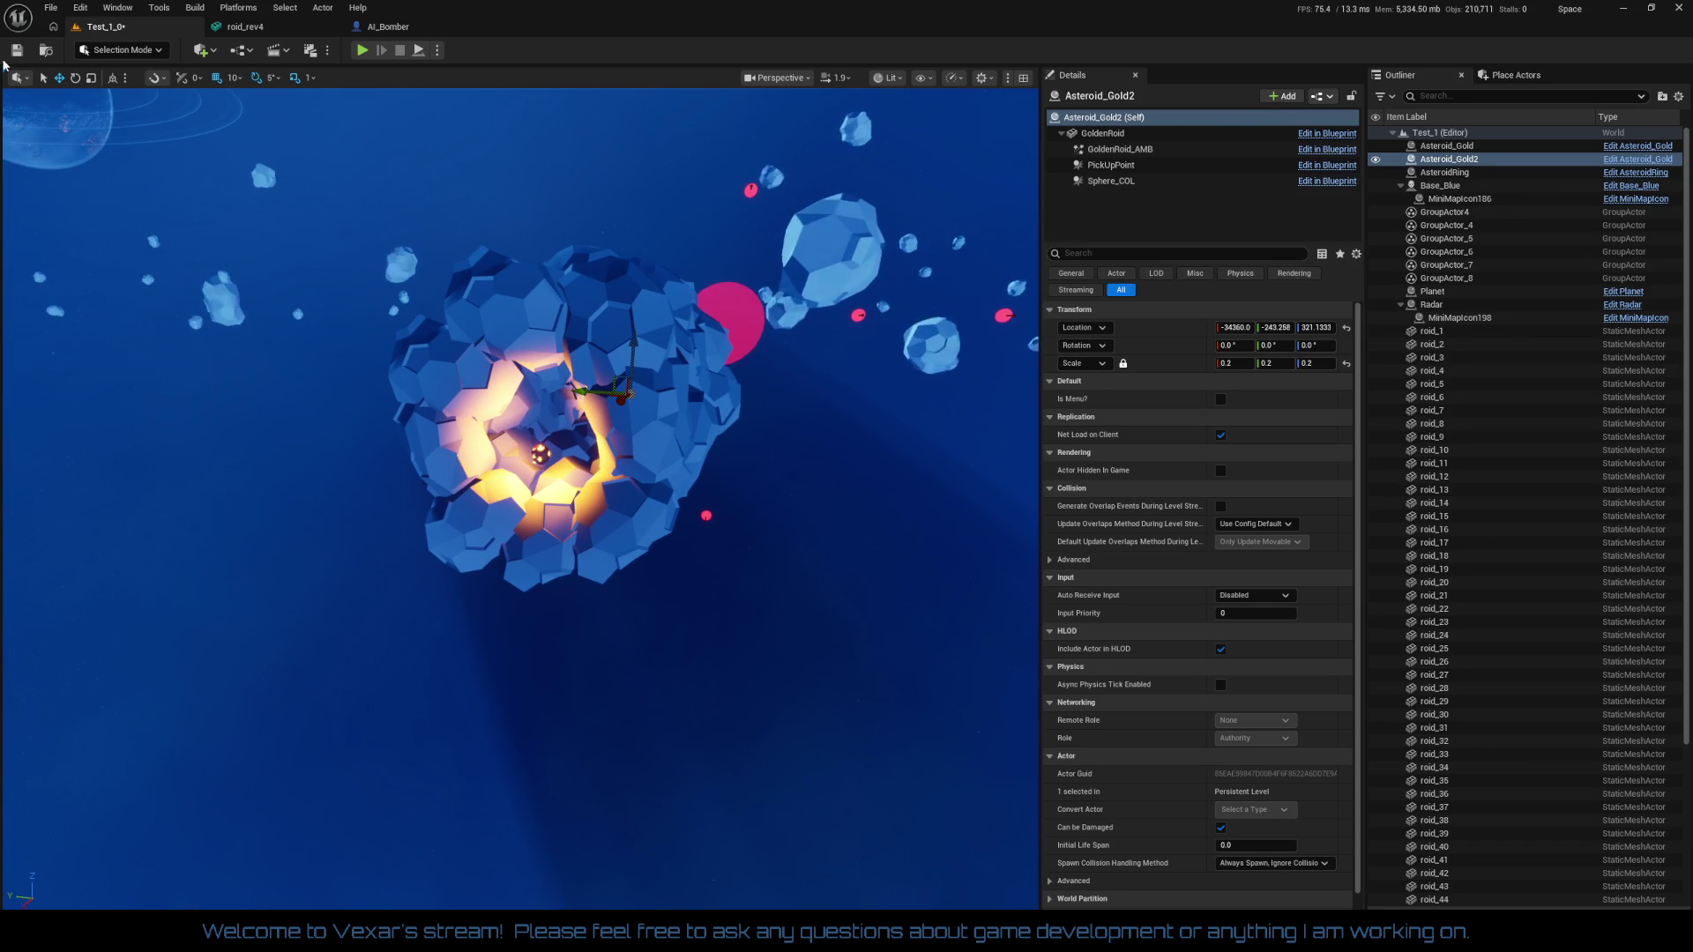
{"action": "left_click", "coordinate": [361, 50]}
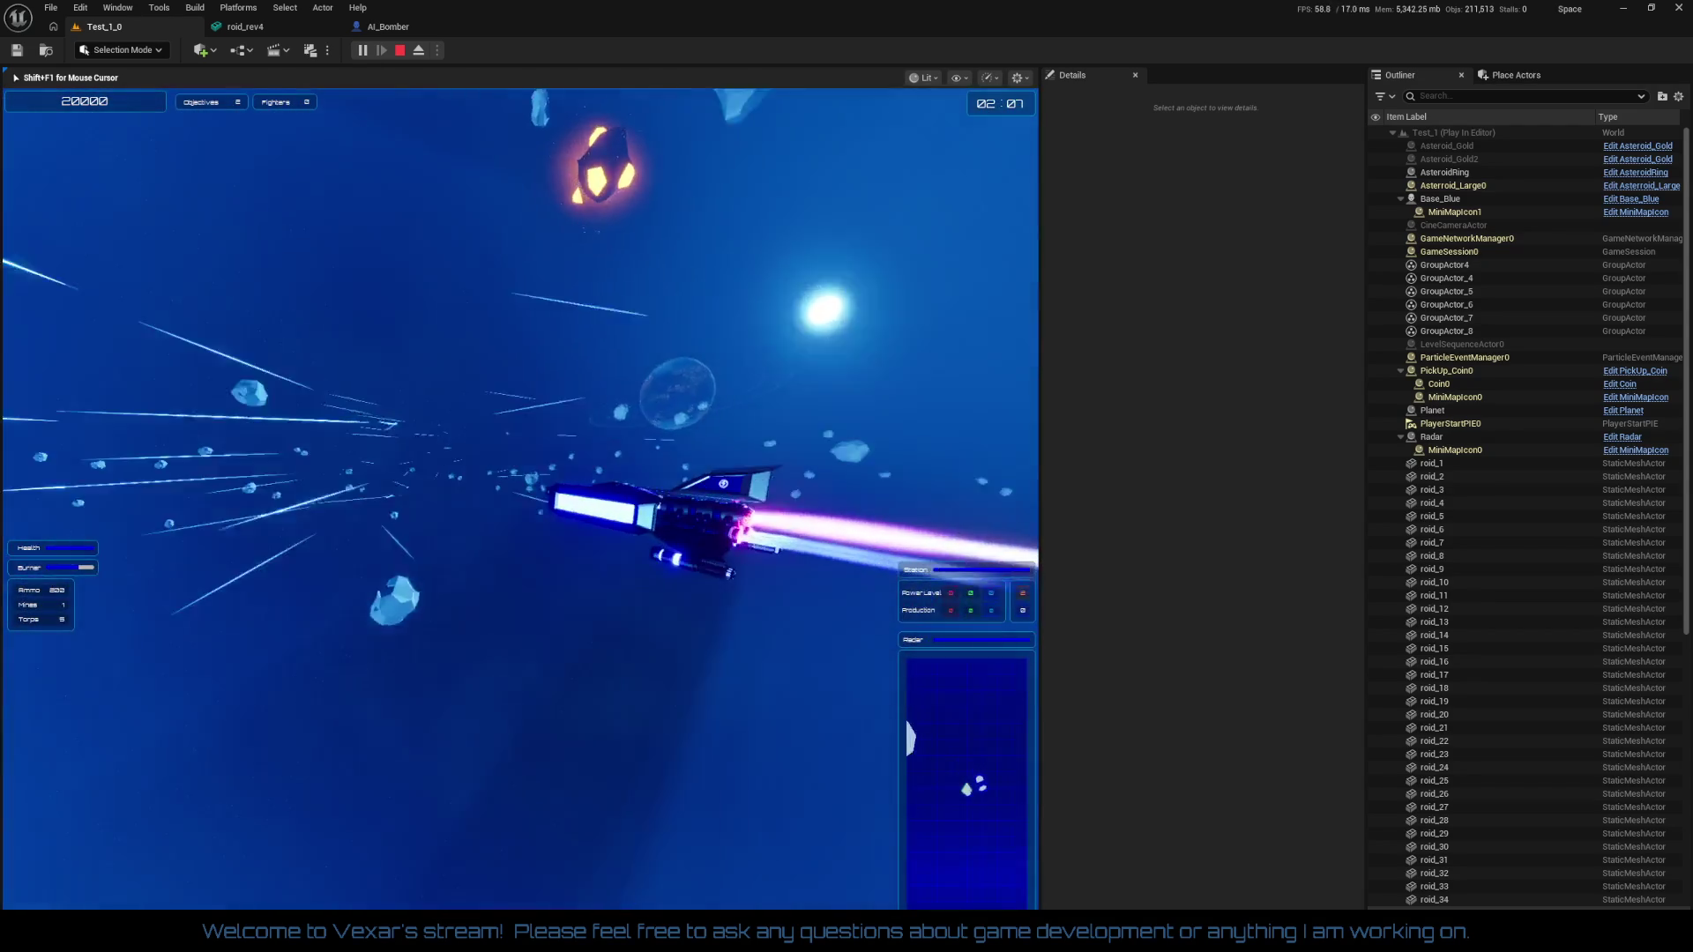
Stop the play session and orbit around Asteroid_Gold2 toward the rock field
{"action": "key", "text": "Escape"}
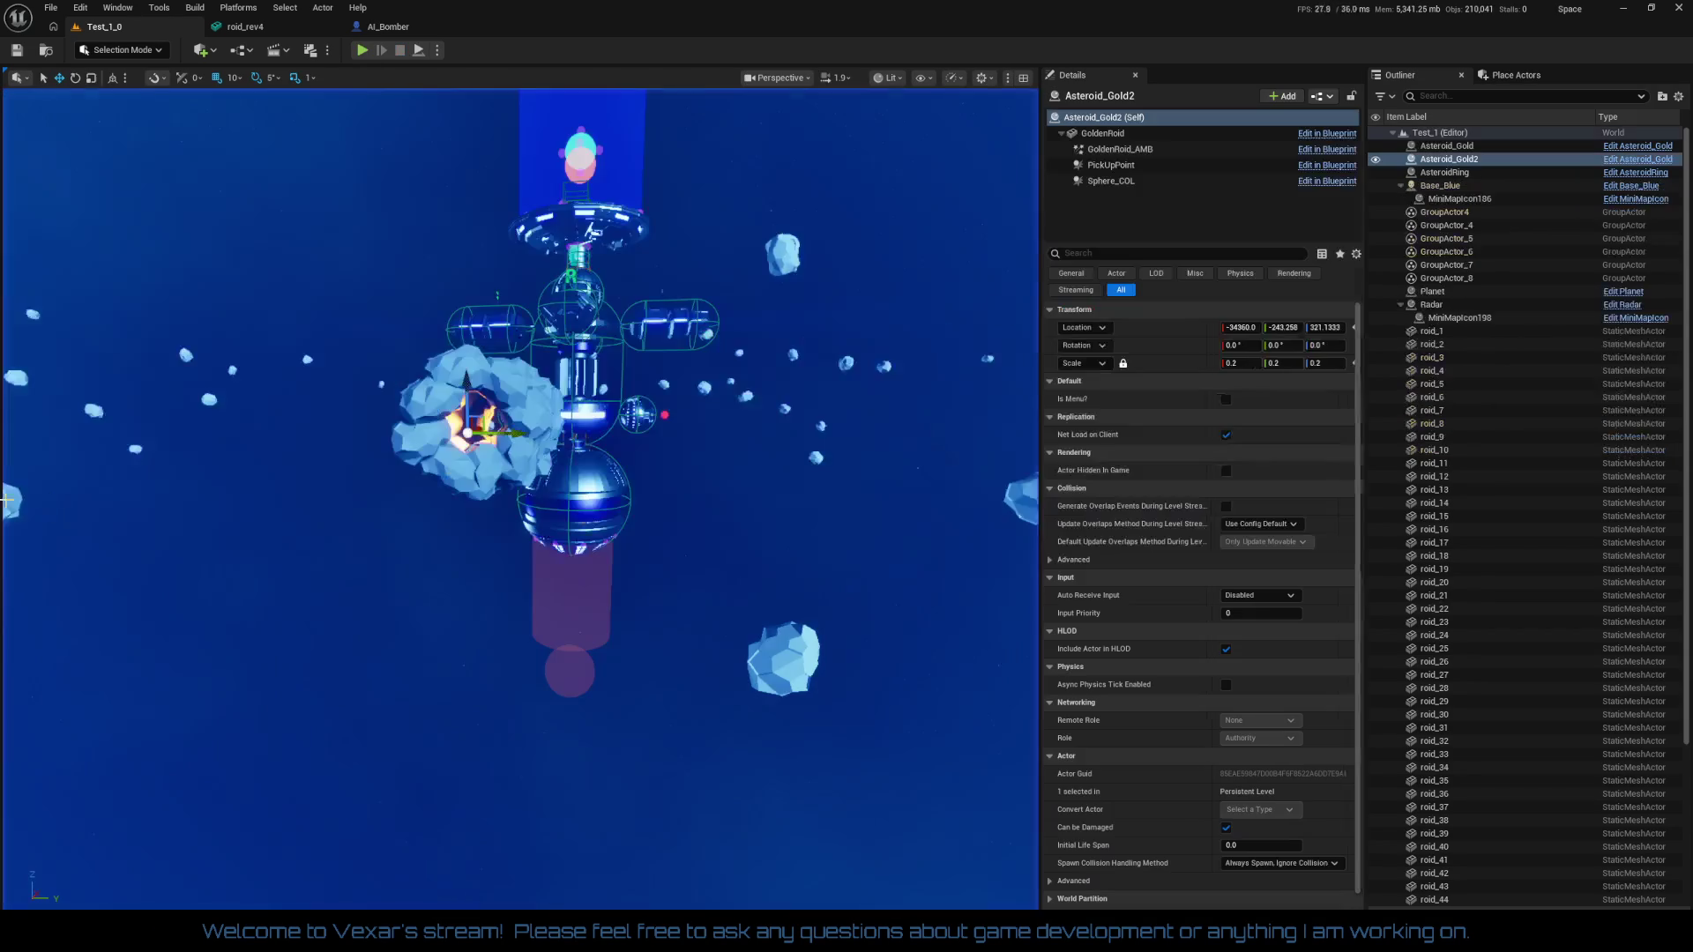
{"action": "key", "text": "f"}
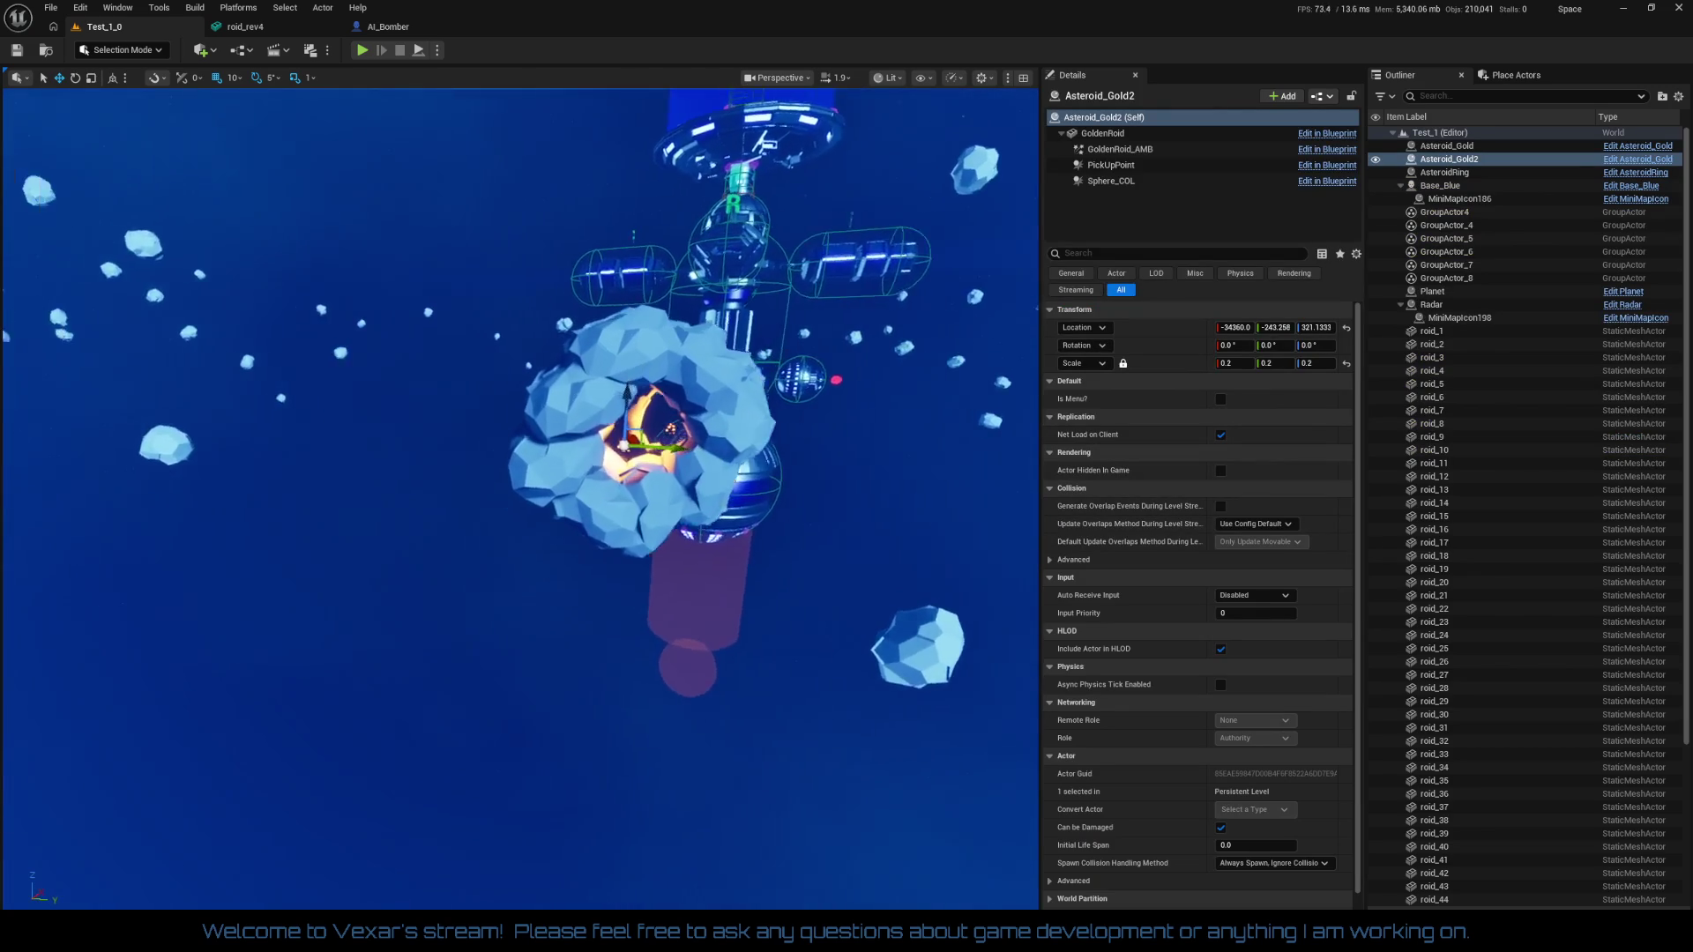
{"action": "left_click_drag", "start_coordinate": [750, 623], "coordinate": [599, 607]}
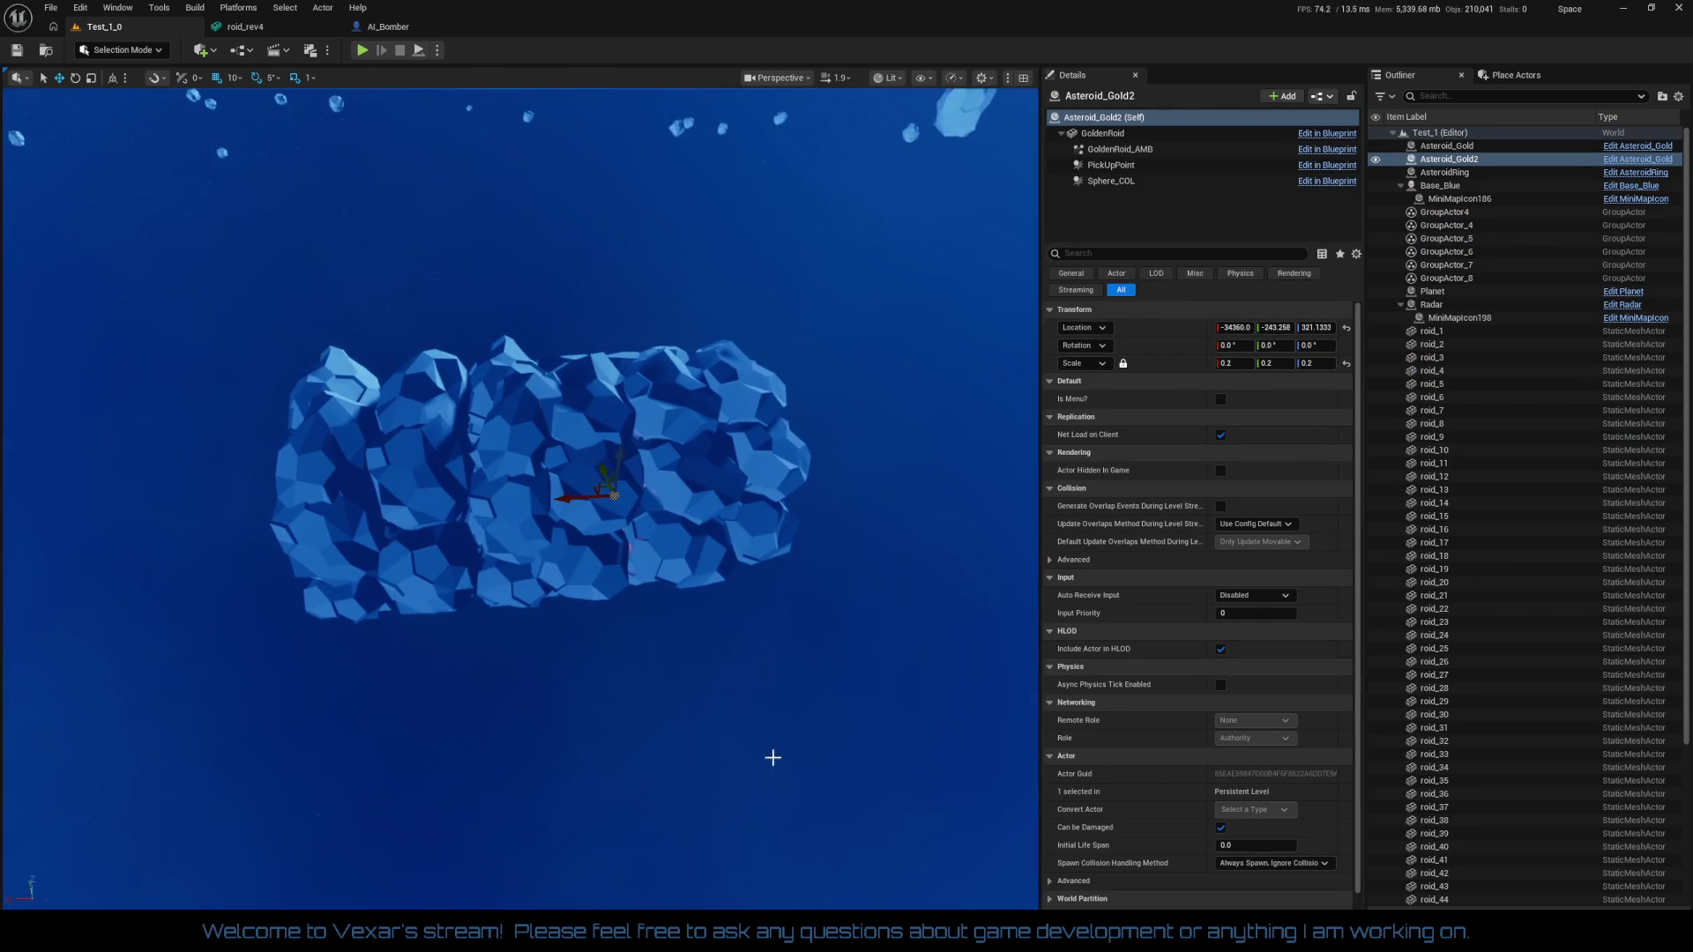
{"action": "mouse_move", "coordinate": [772, 758]}
{"action": "left_mouse_down"}
{"action": "mouse_move", "coordinate": [617, 560]}
{"action": "mouse_move", "coordinate": [670, 634]}
{"action": "left_mouse_up"}
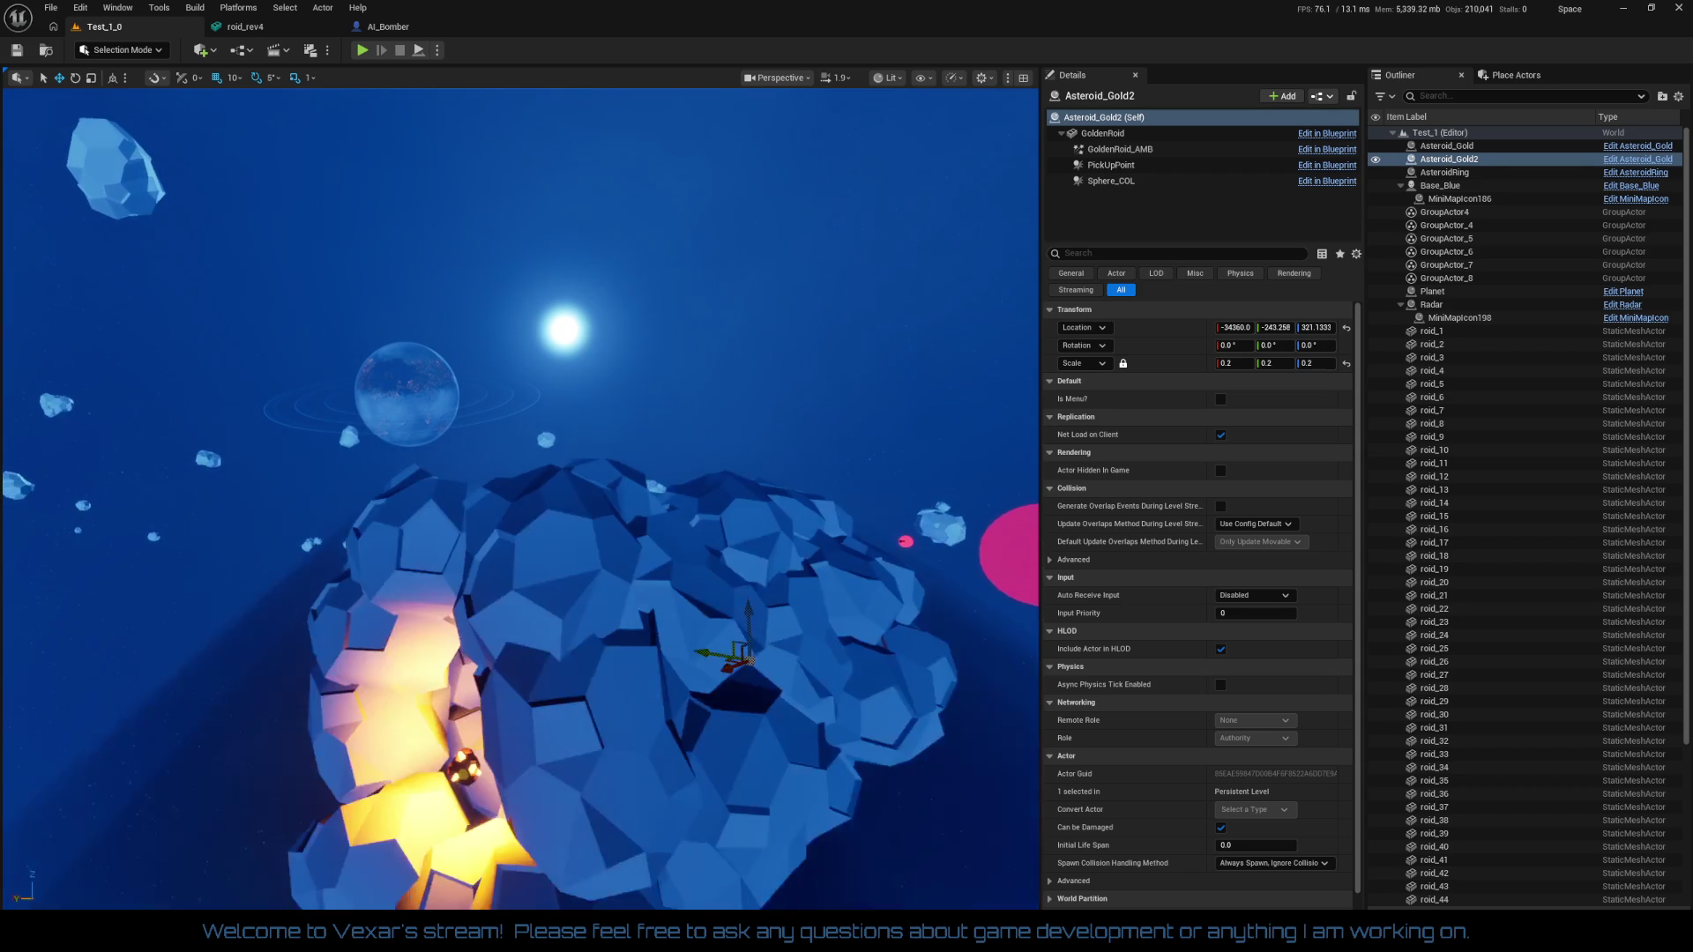
{"action": "key", "text": "w"}
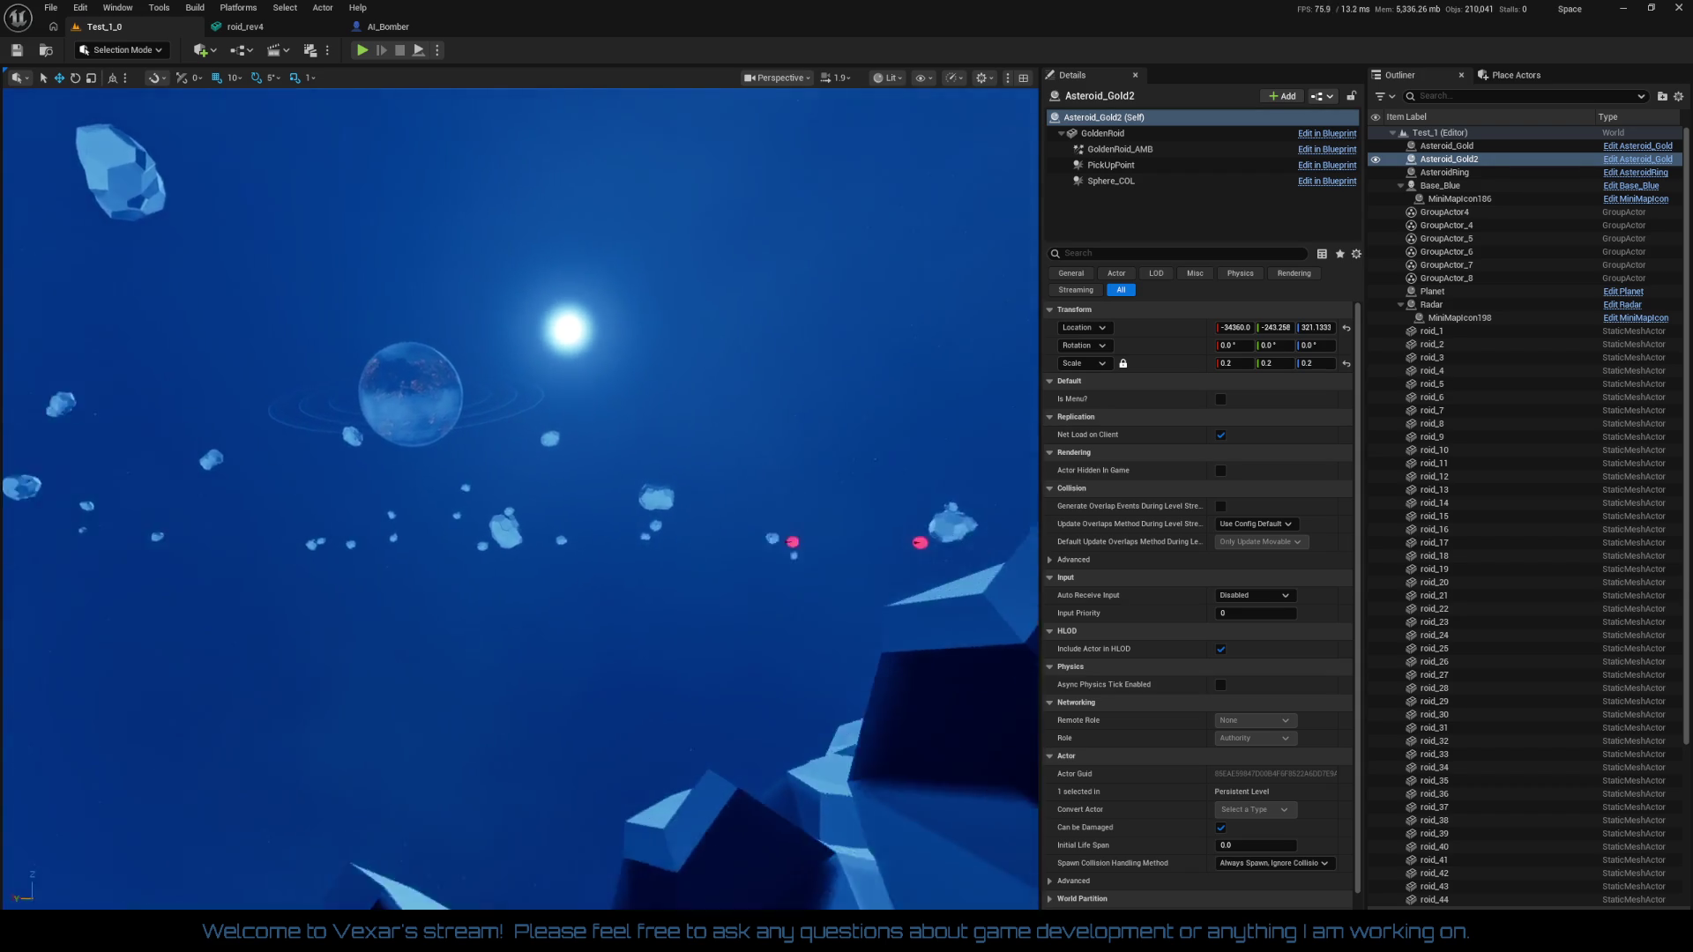
{"action": "mouse_move", "coordinate": [520, 493]}
{"action": "left_mouse_down"}
{"action": "mouse_move", "coordinate": [520, 573]}
{"action": "mouse_move", "coordinate": [547, 564]}
{"action": "mouse_move", "coordinate": [538, 529]}
{"action": "mouse_move", "coordinate": [485, 503]}
{"action": "left_mouse_up"}
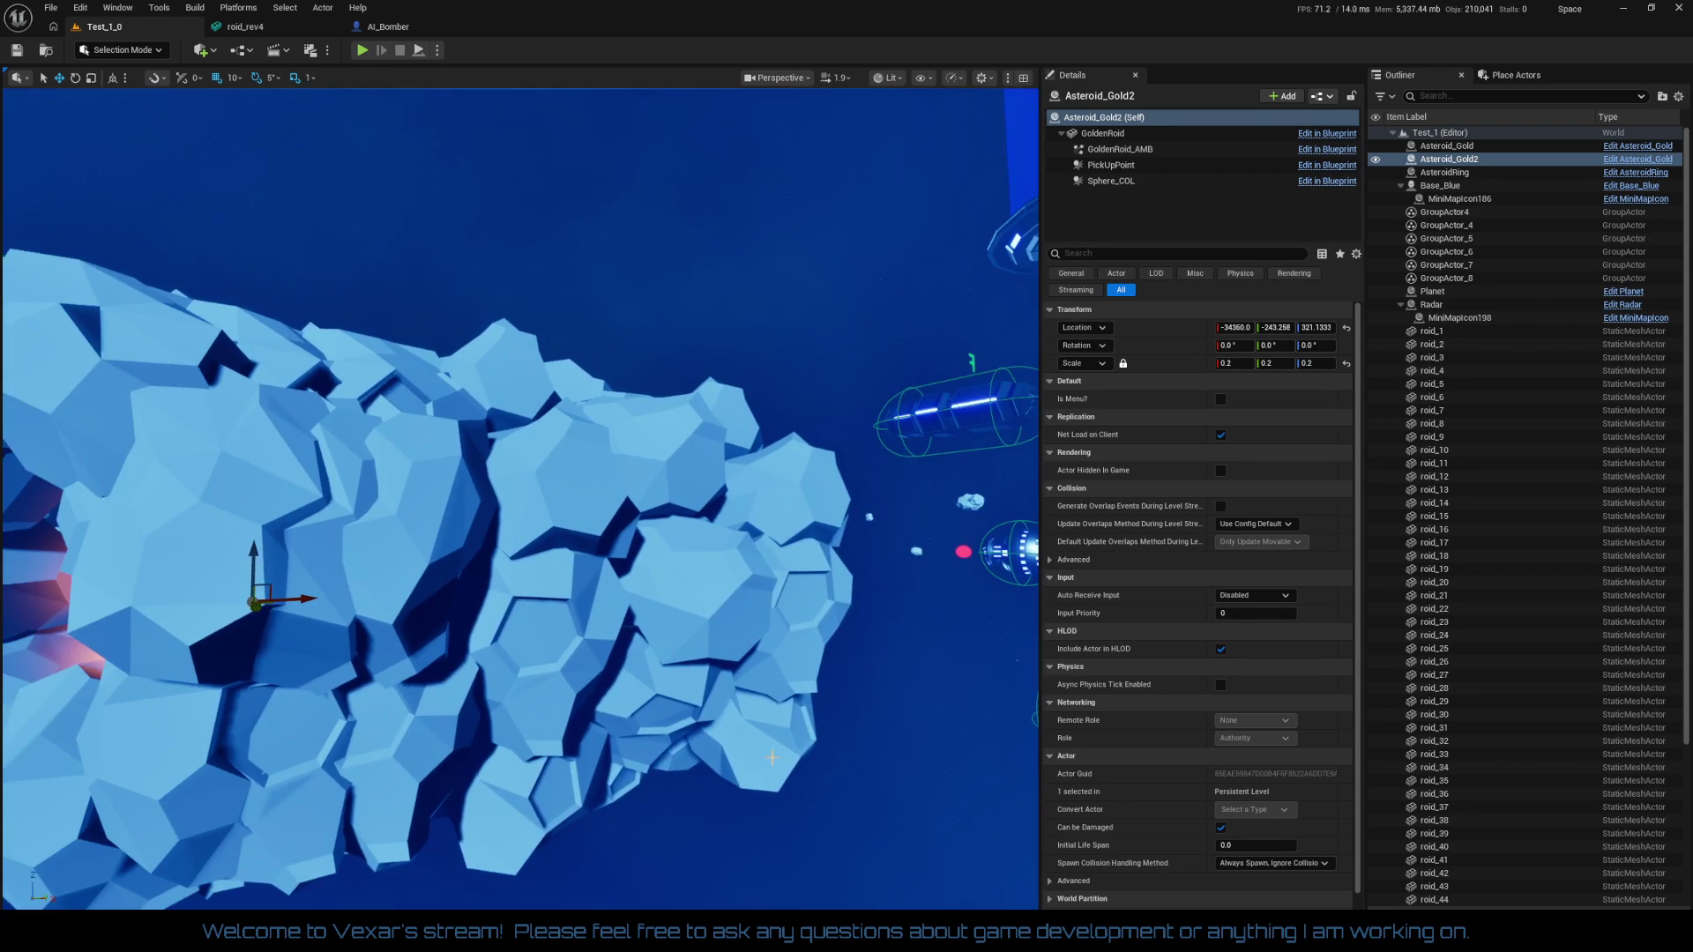
Select the rocks roid_17–roid_24 and frame them in the viewport
{"action": "left_click", "coordinate": [569, 605]}
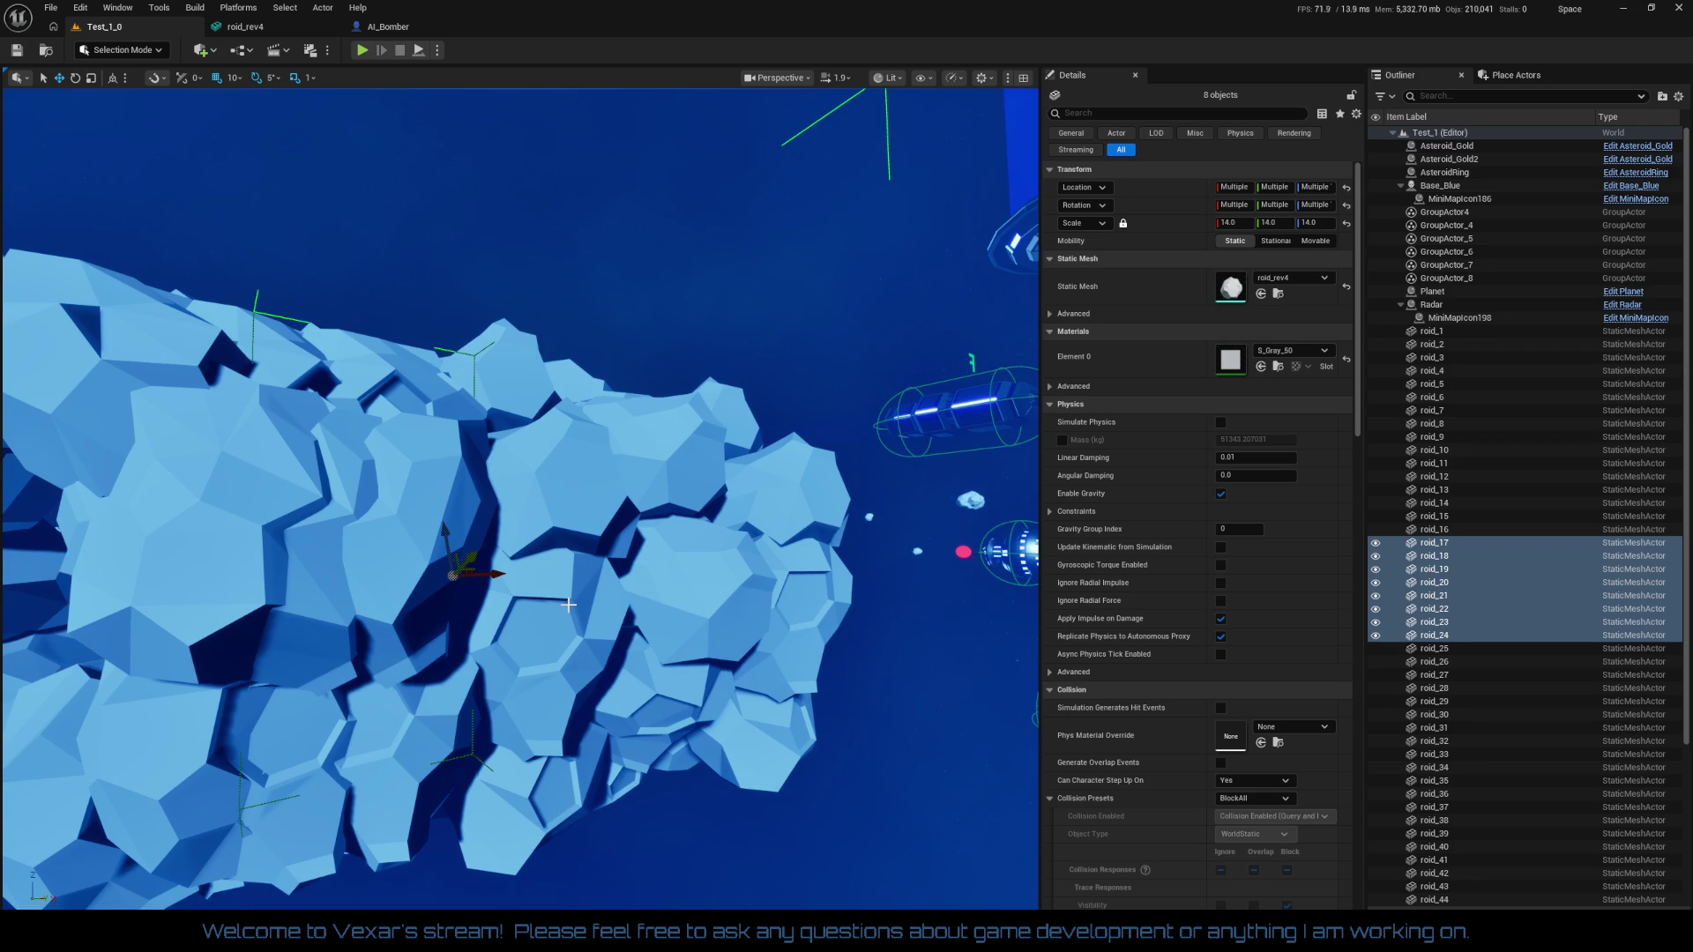
{"action": "left_click", "coordinate": [1435, 584]}
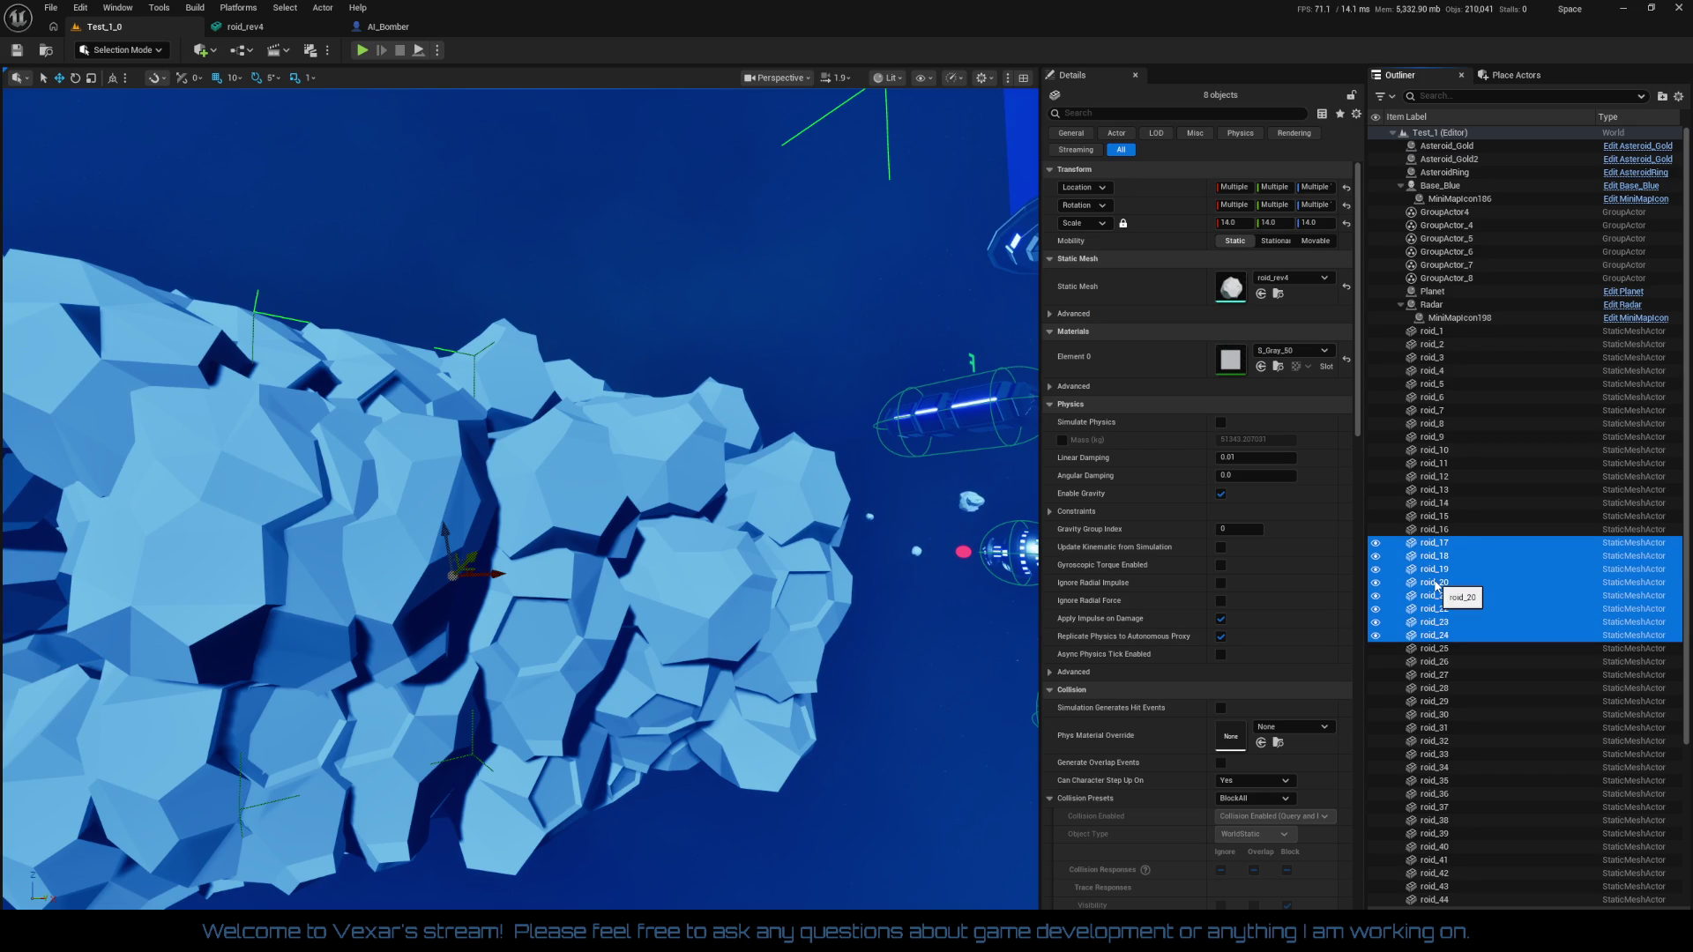
{"action": "key", "text": "f"}
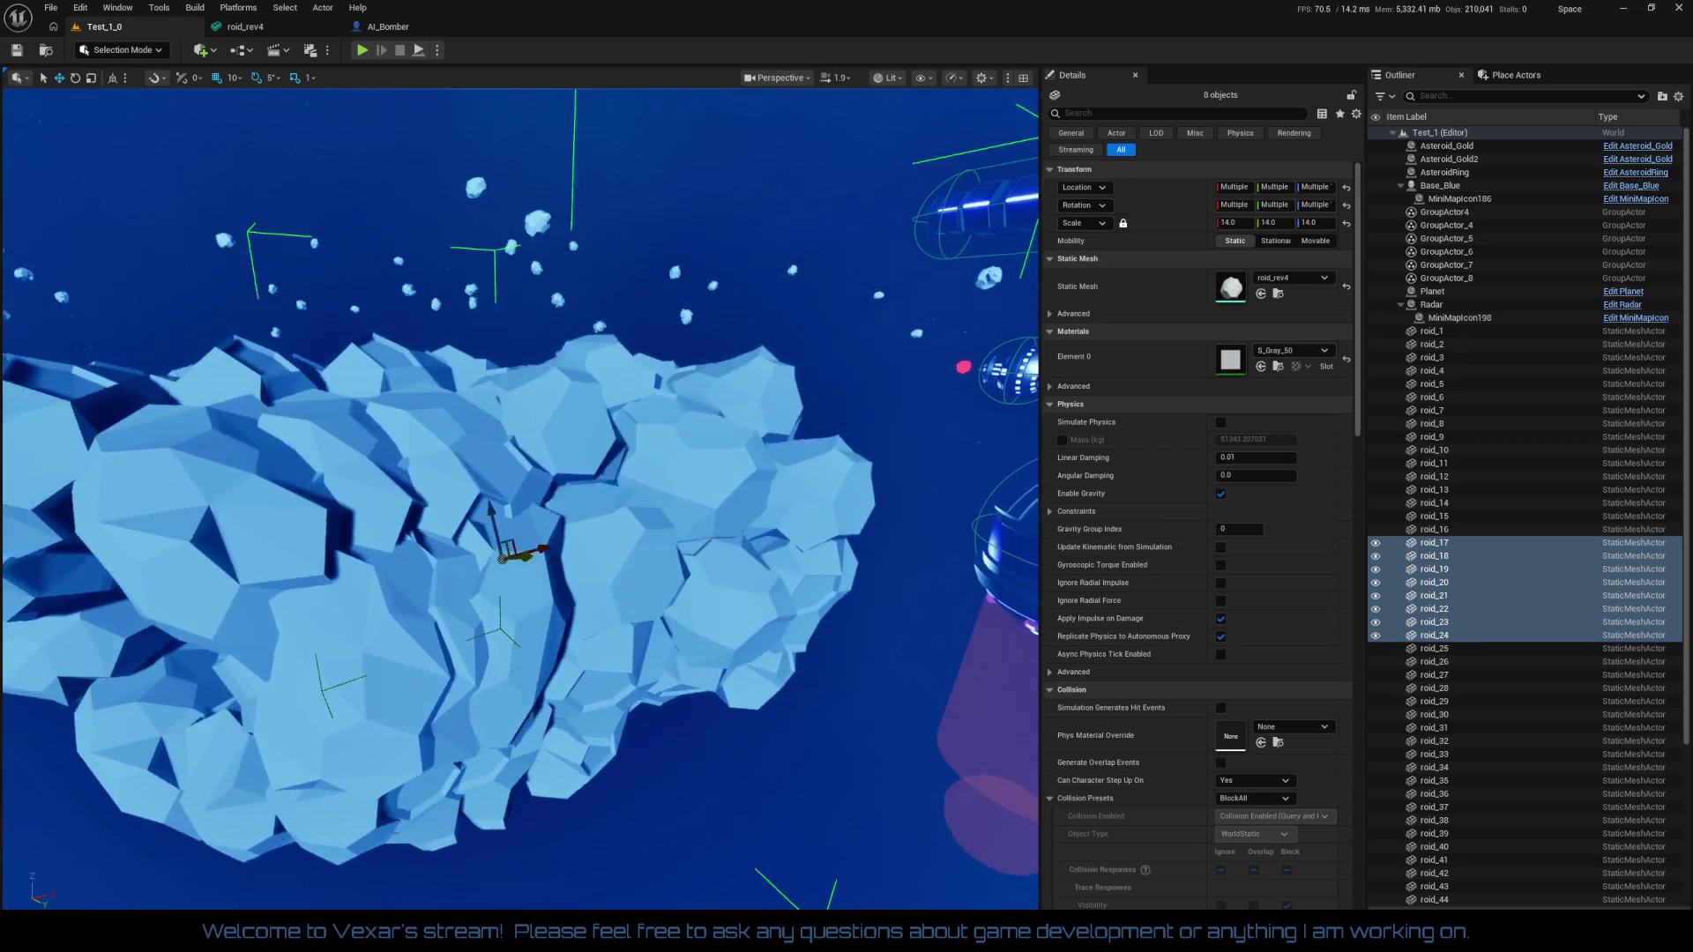
{"action": "scroll", "coordinate": [573, 529], "scroll_direction": "up", "scroll_amount": 5}
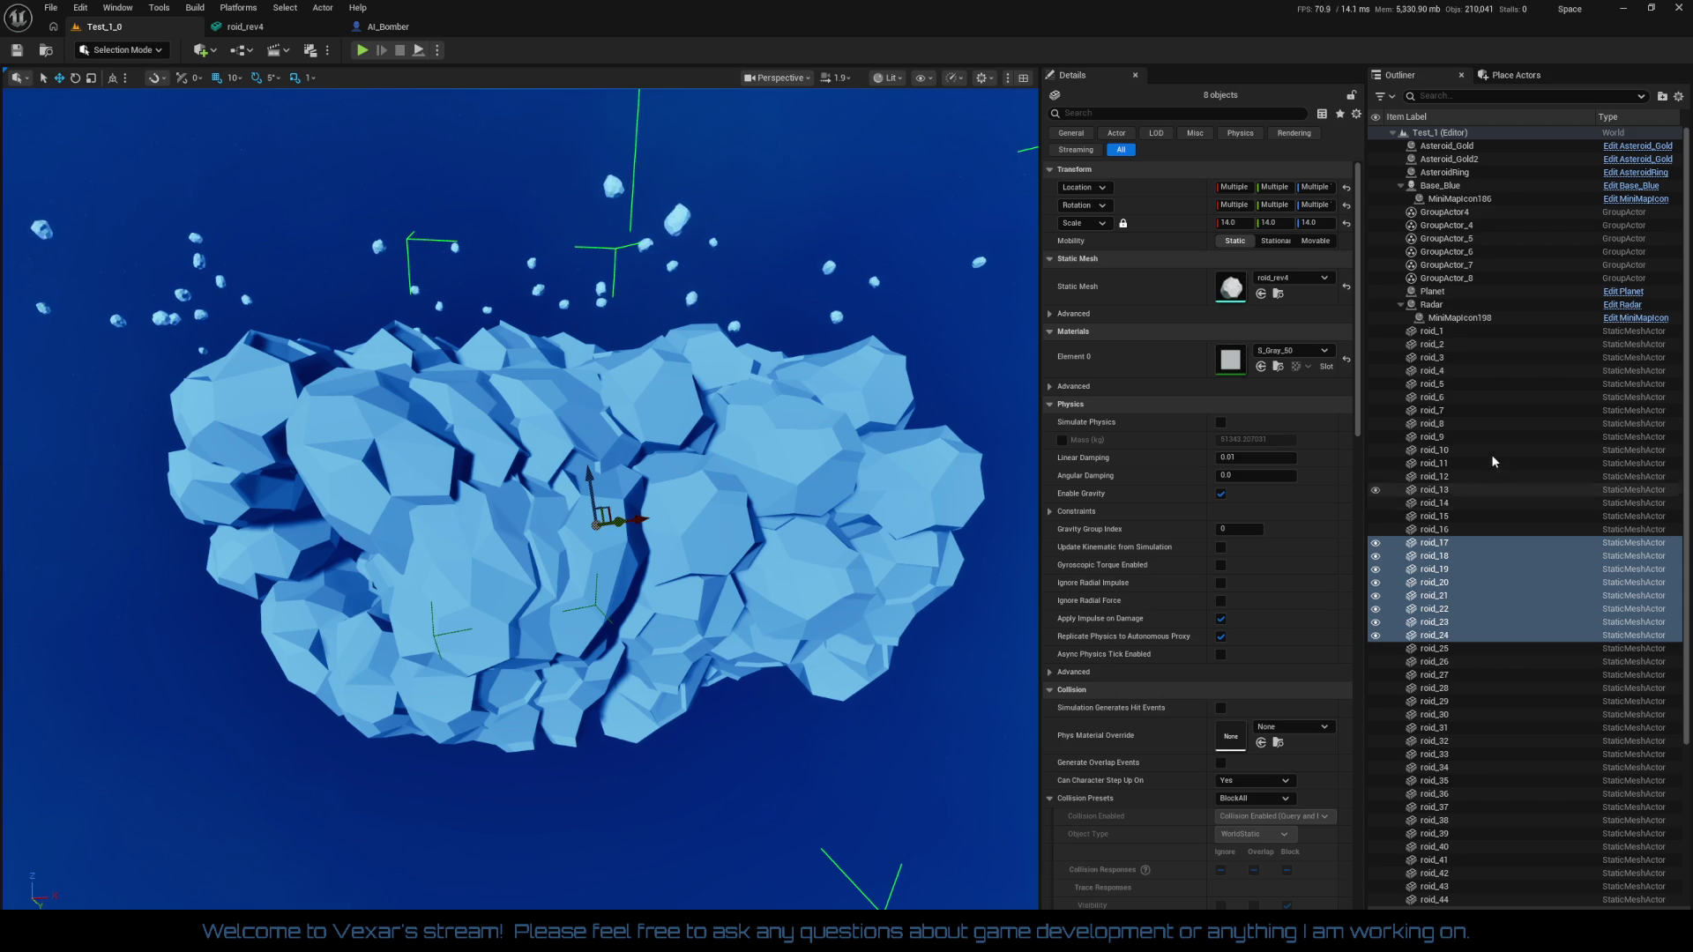
Unlock the groups of the selected rocks roid_17–roid_24
{"action": "right_click", "coordinate": [1444, 569]}
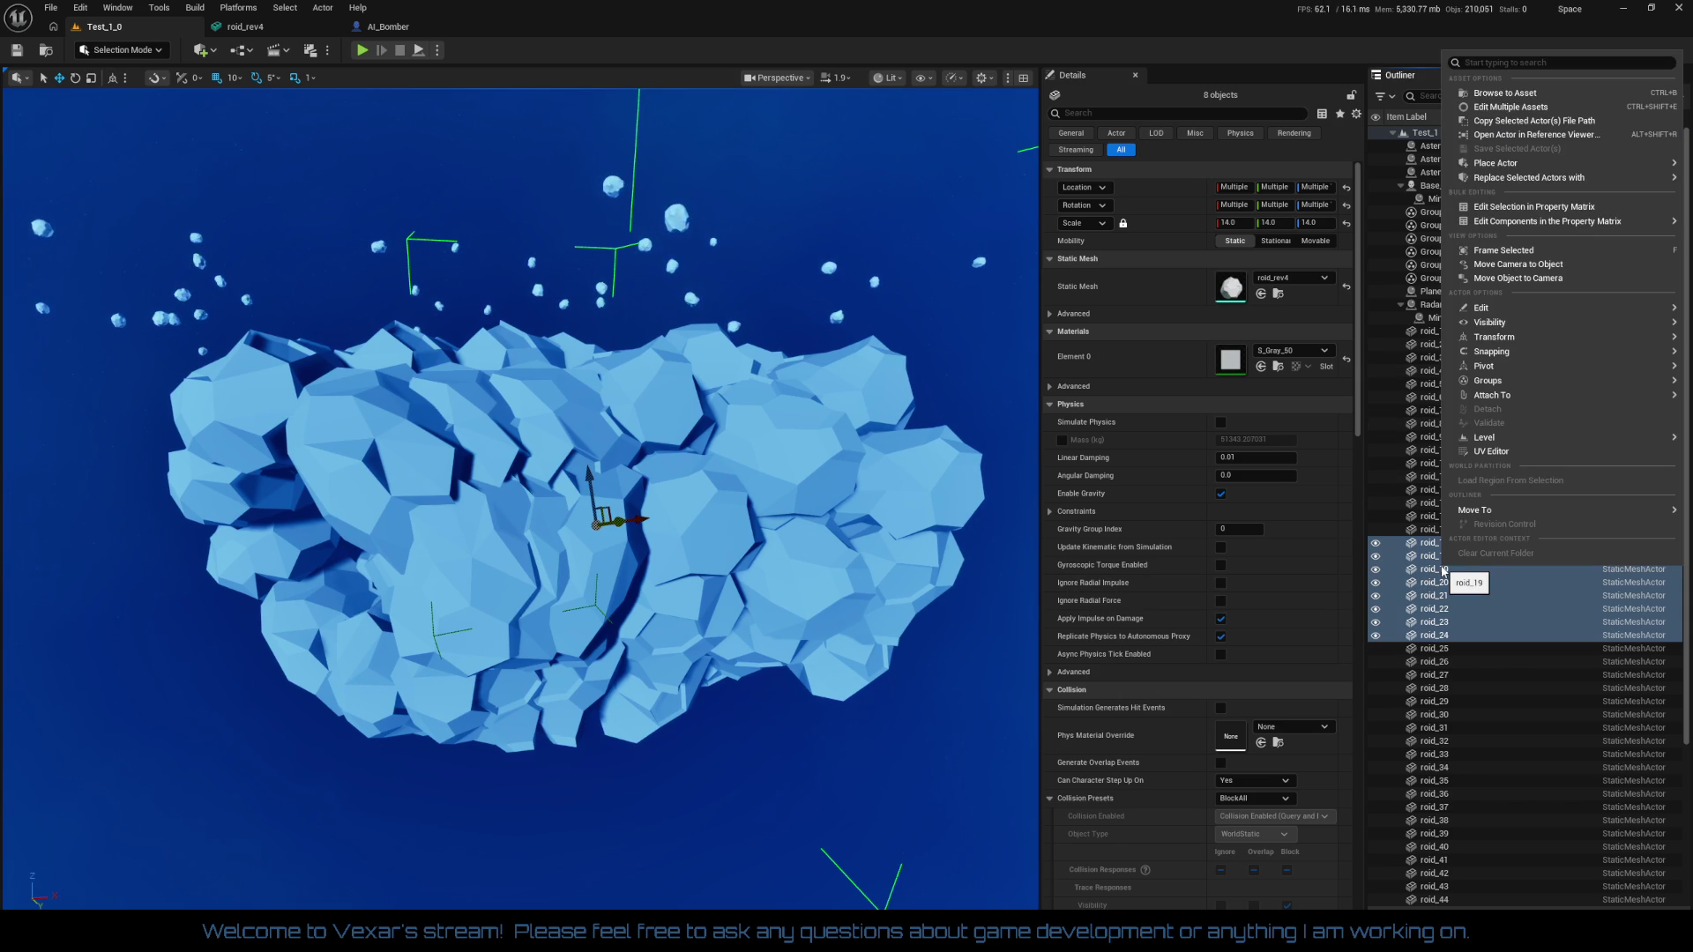
{"action": "mouse_move", "coordinate": [1495, 388]}
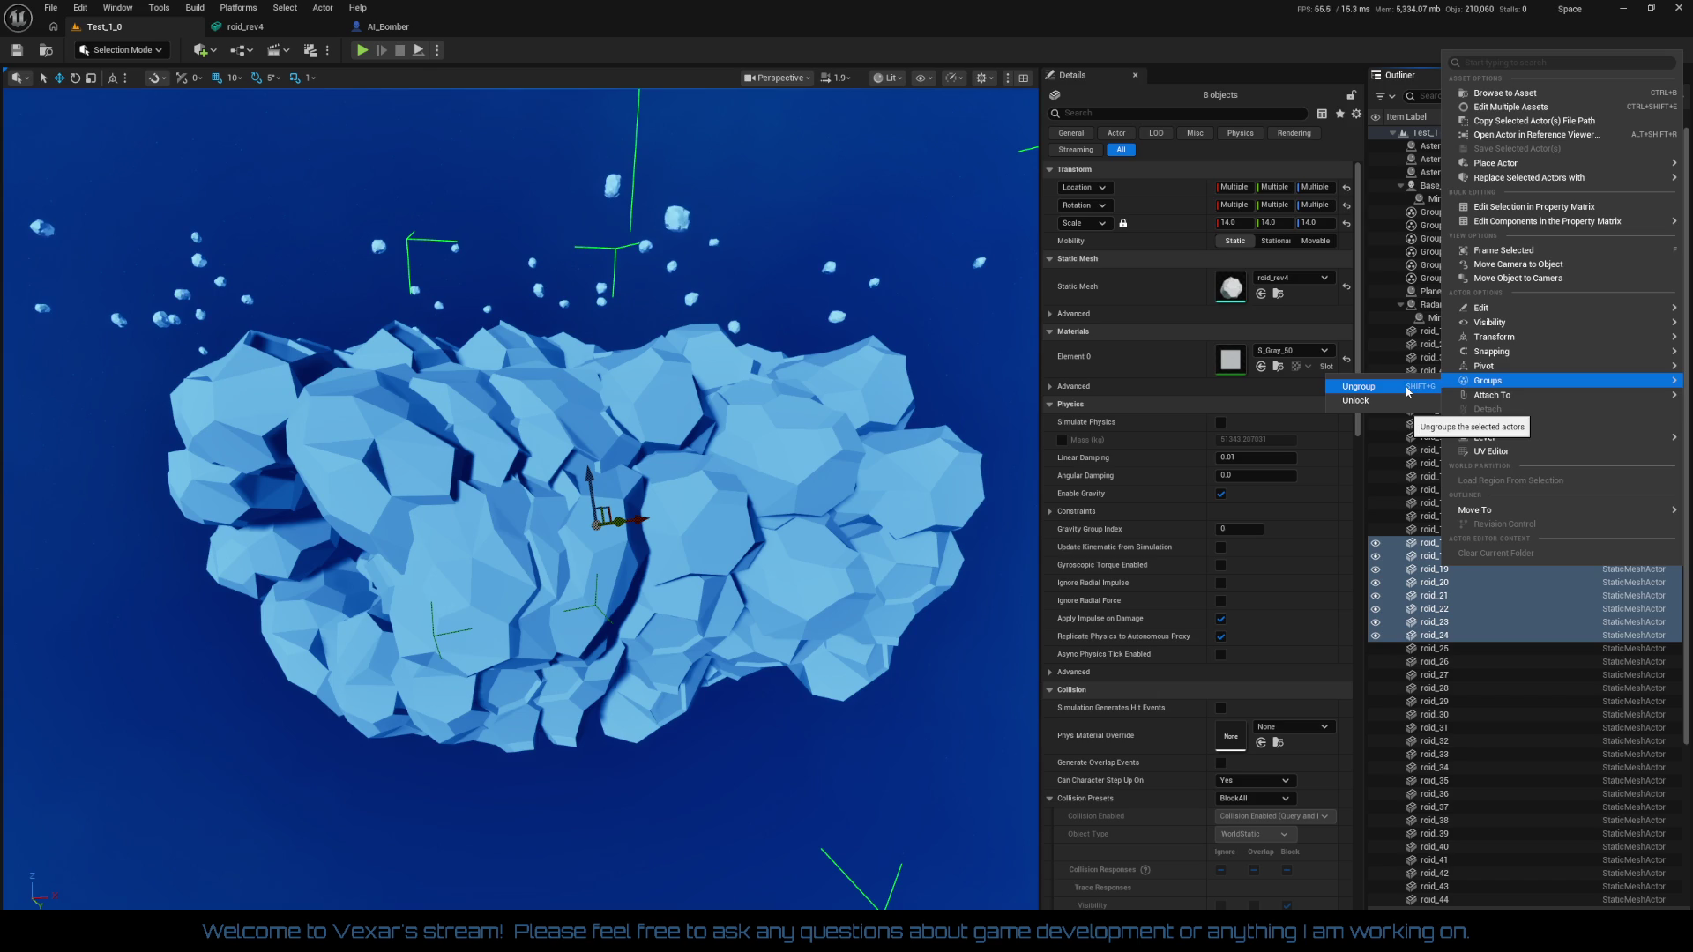
{"action": "left_click", "coordinate": [1355, 401]}
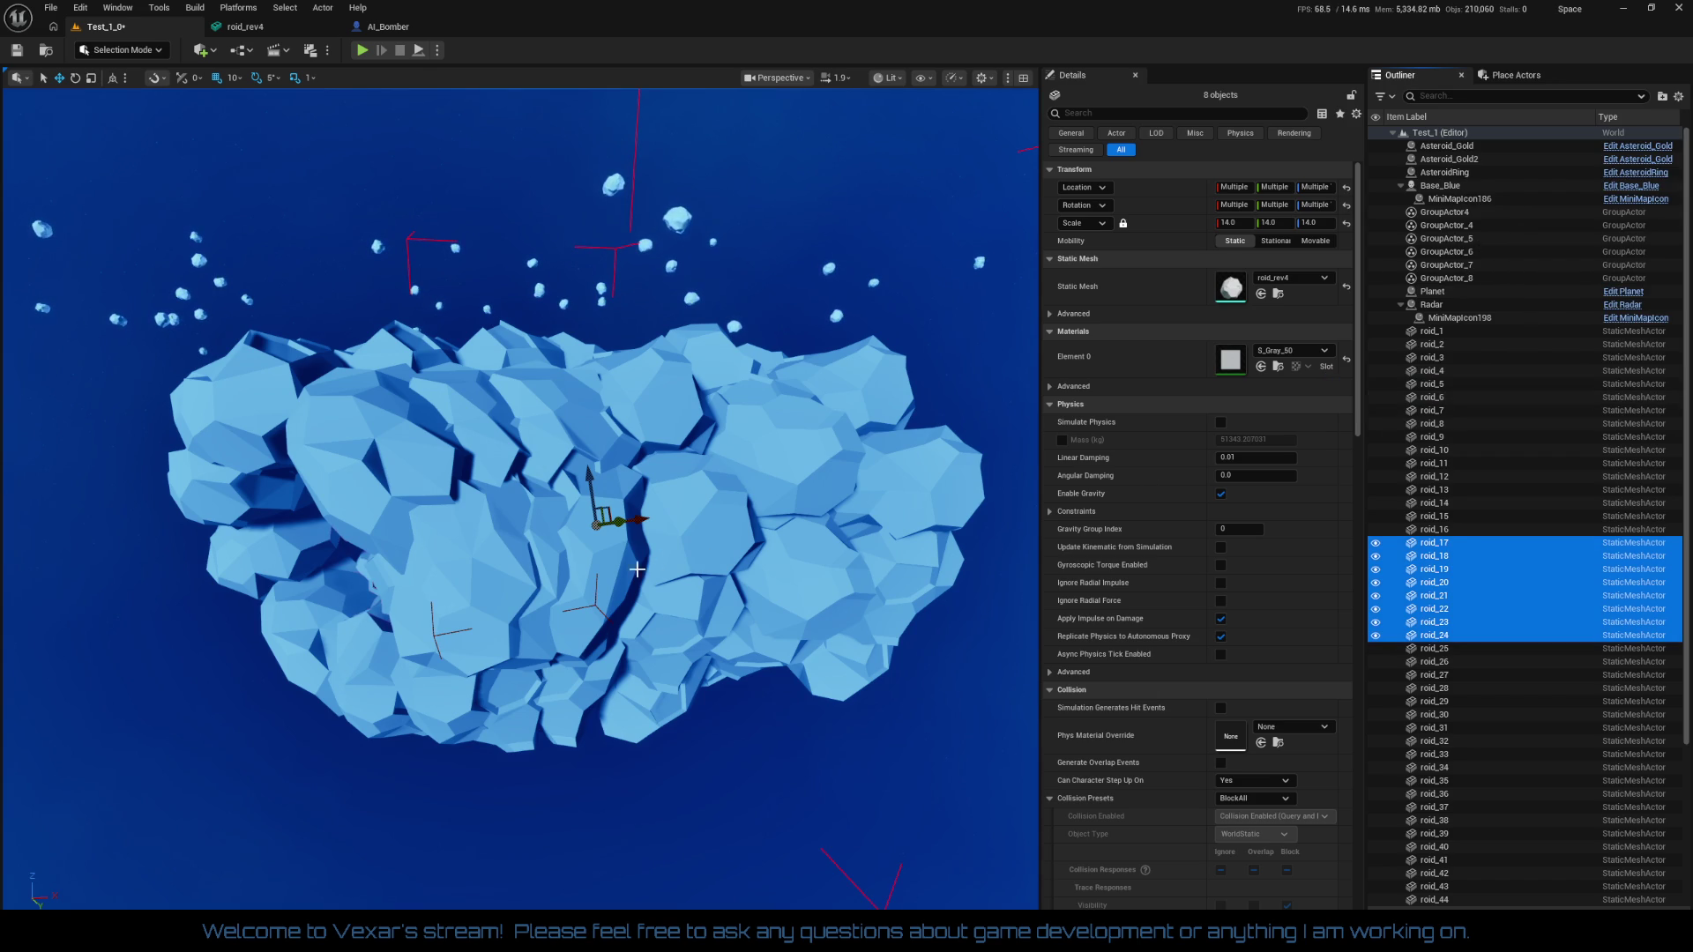
{"action": "left_click_drag", "start_coordinate": [607, 764], "coordinate": [596, 551]}
Pick the single rock roid_18 and start deleting it, then cancel to keep it
{"action": "left_click", "coordinate": [594, 538]}
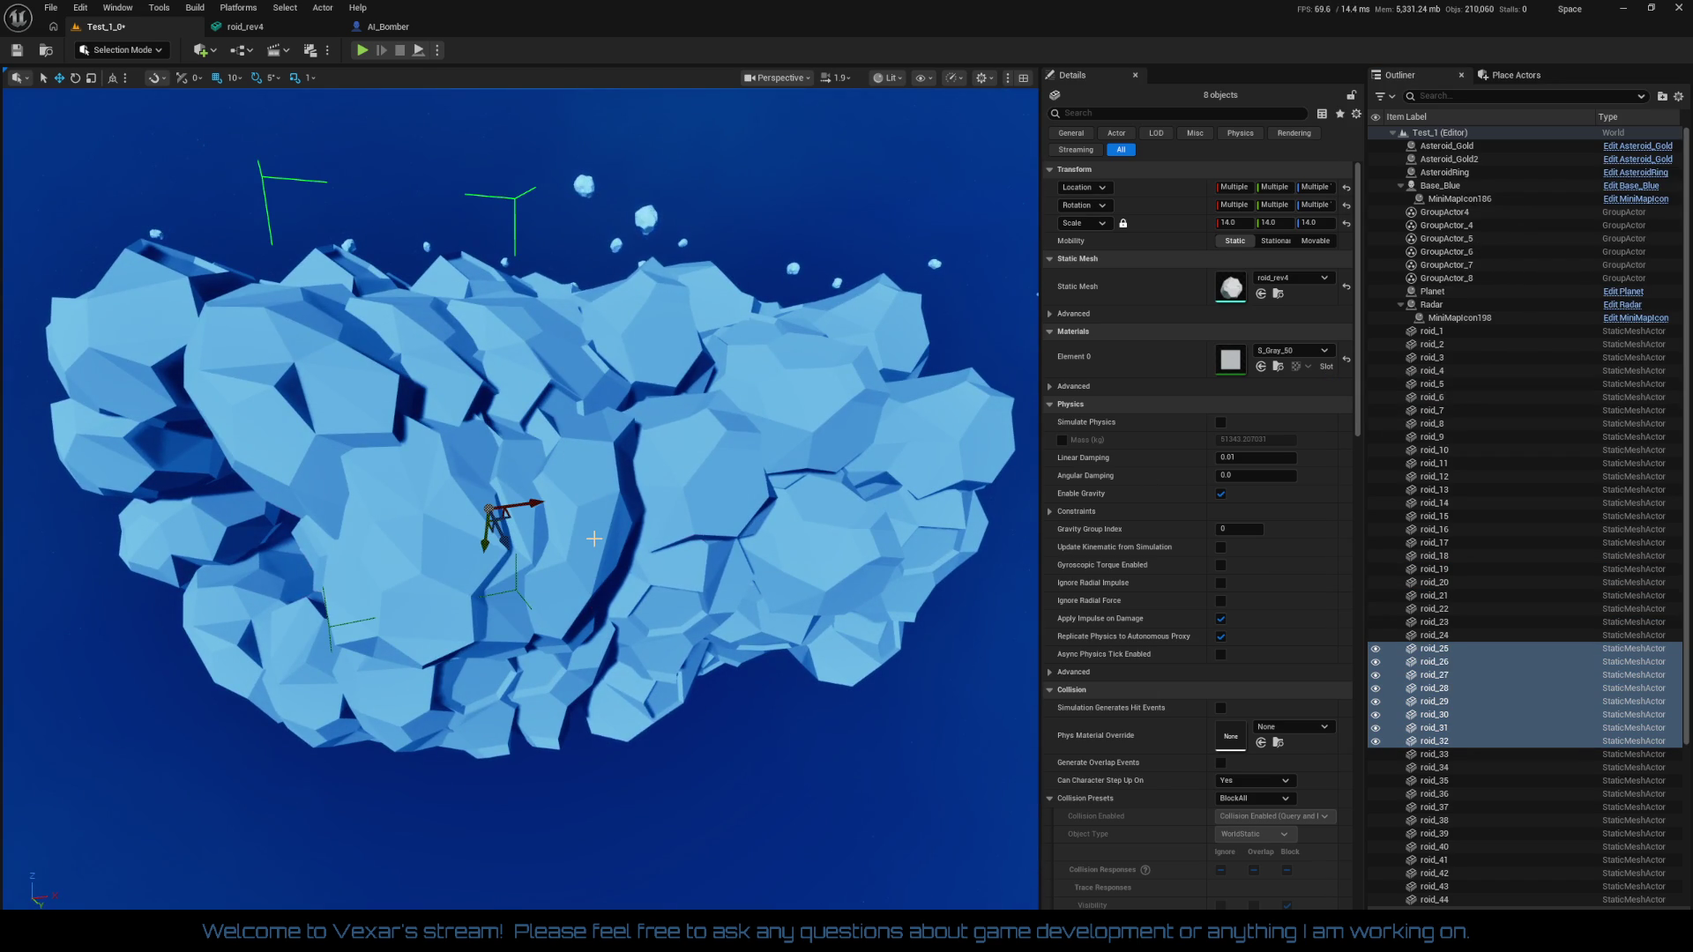
{"action": "left_click", "coordinate": [681, 485]}
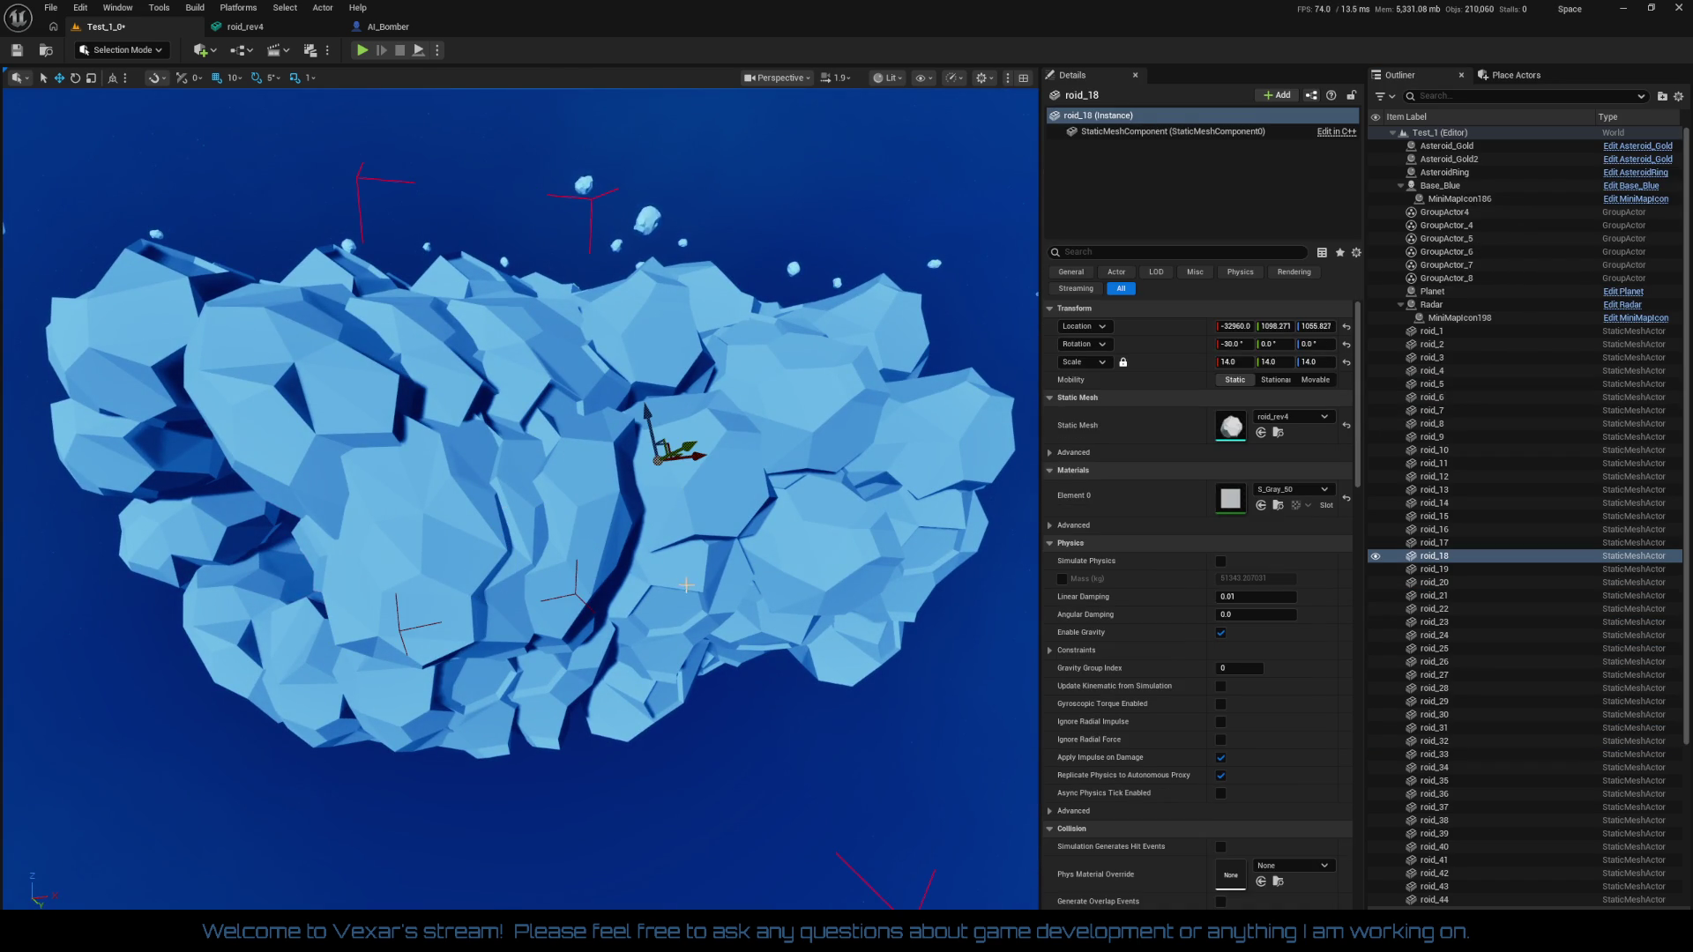
{"action": "left_click_drag", "start_coordinate": [499, 352], "coordinate": [491, 299]}
{"action": "left_click", "coordinate": [498, 352]}
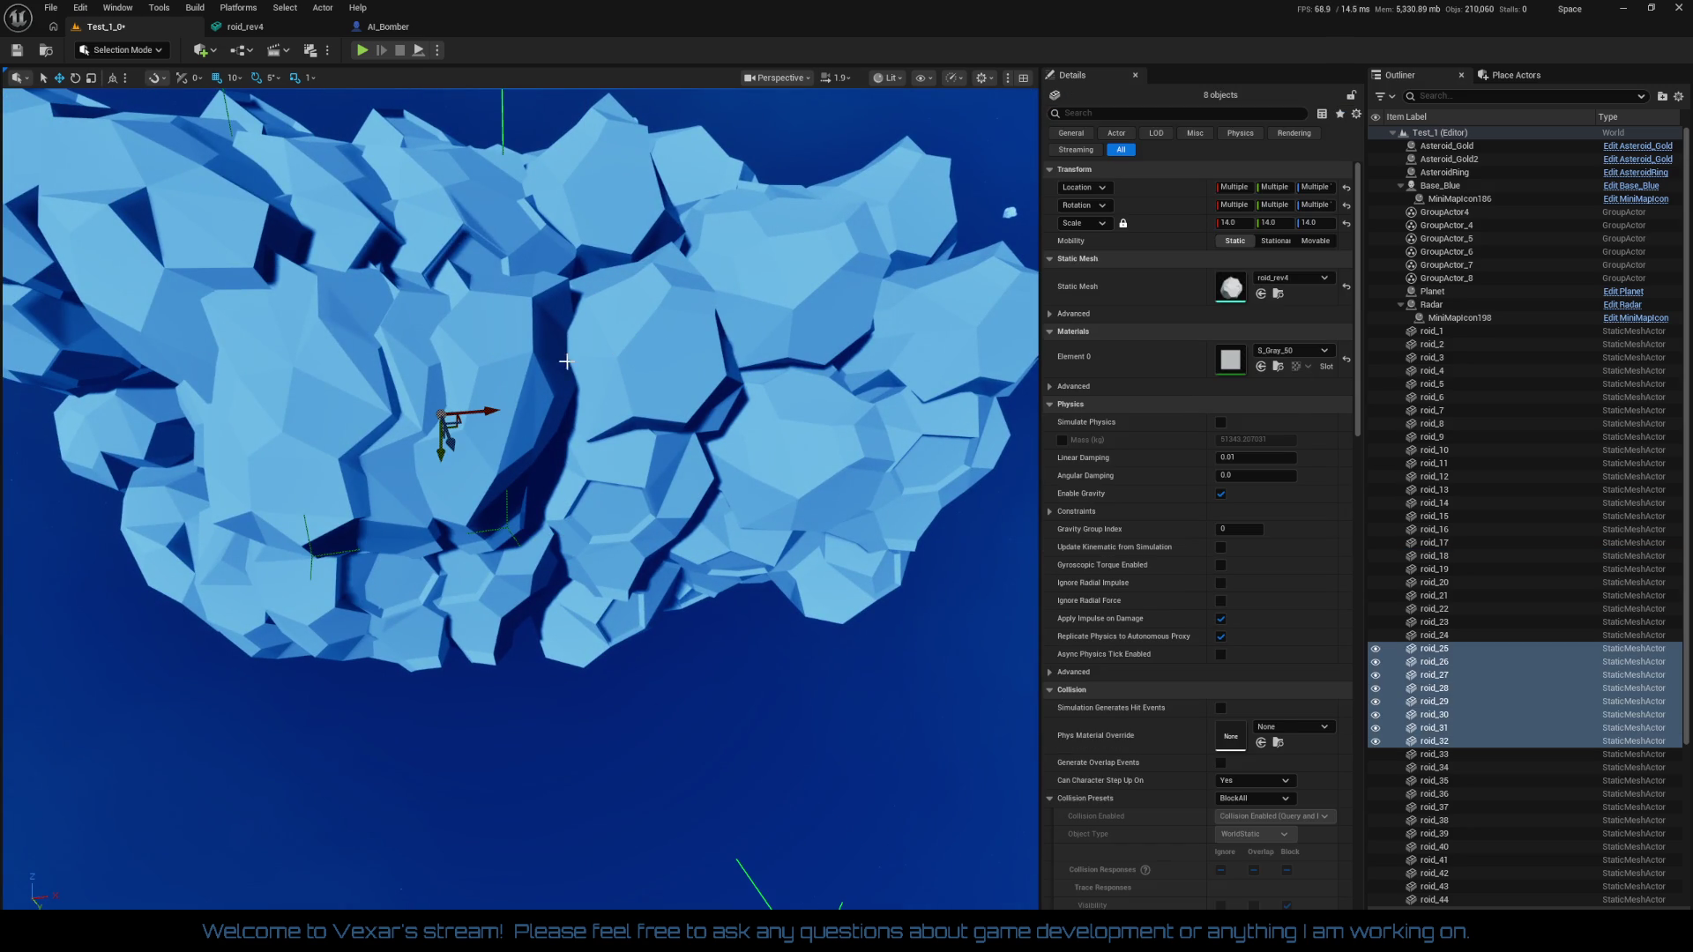
{"action": "left_click", "coordinate": [590, 357]}
{"action": "key", "text": "Delete"}
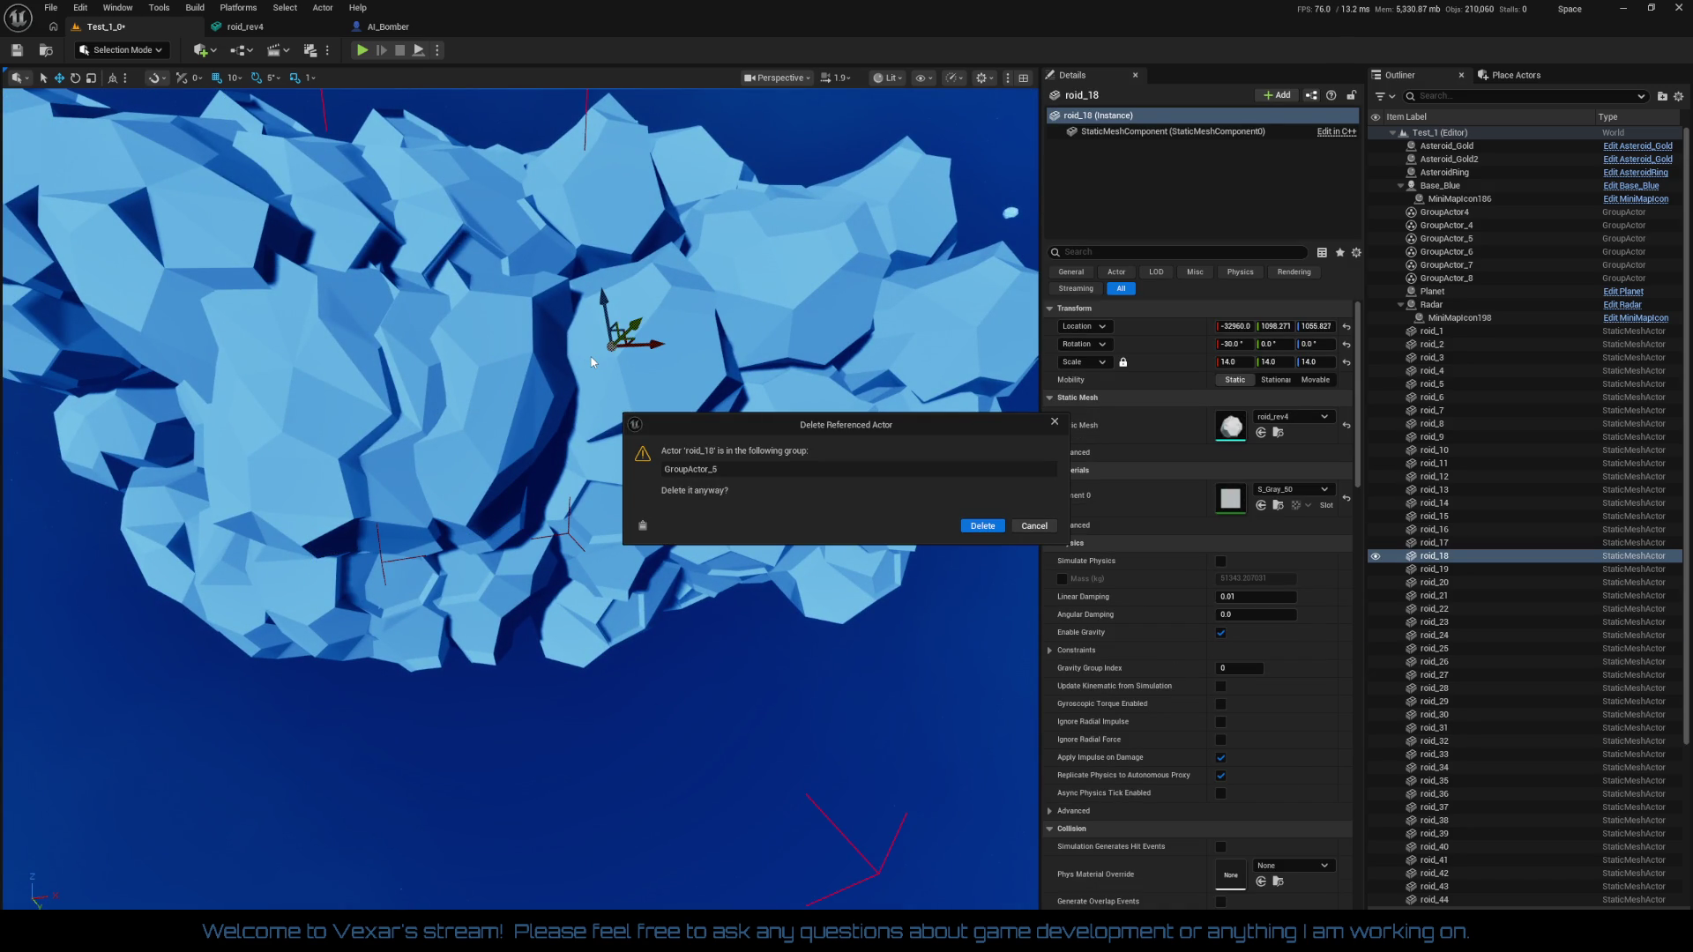
{"action": "left_click", "coordinate": [1034, 525]}
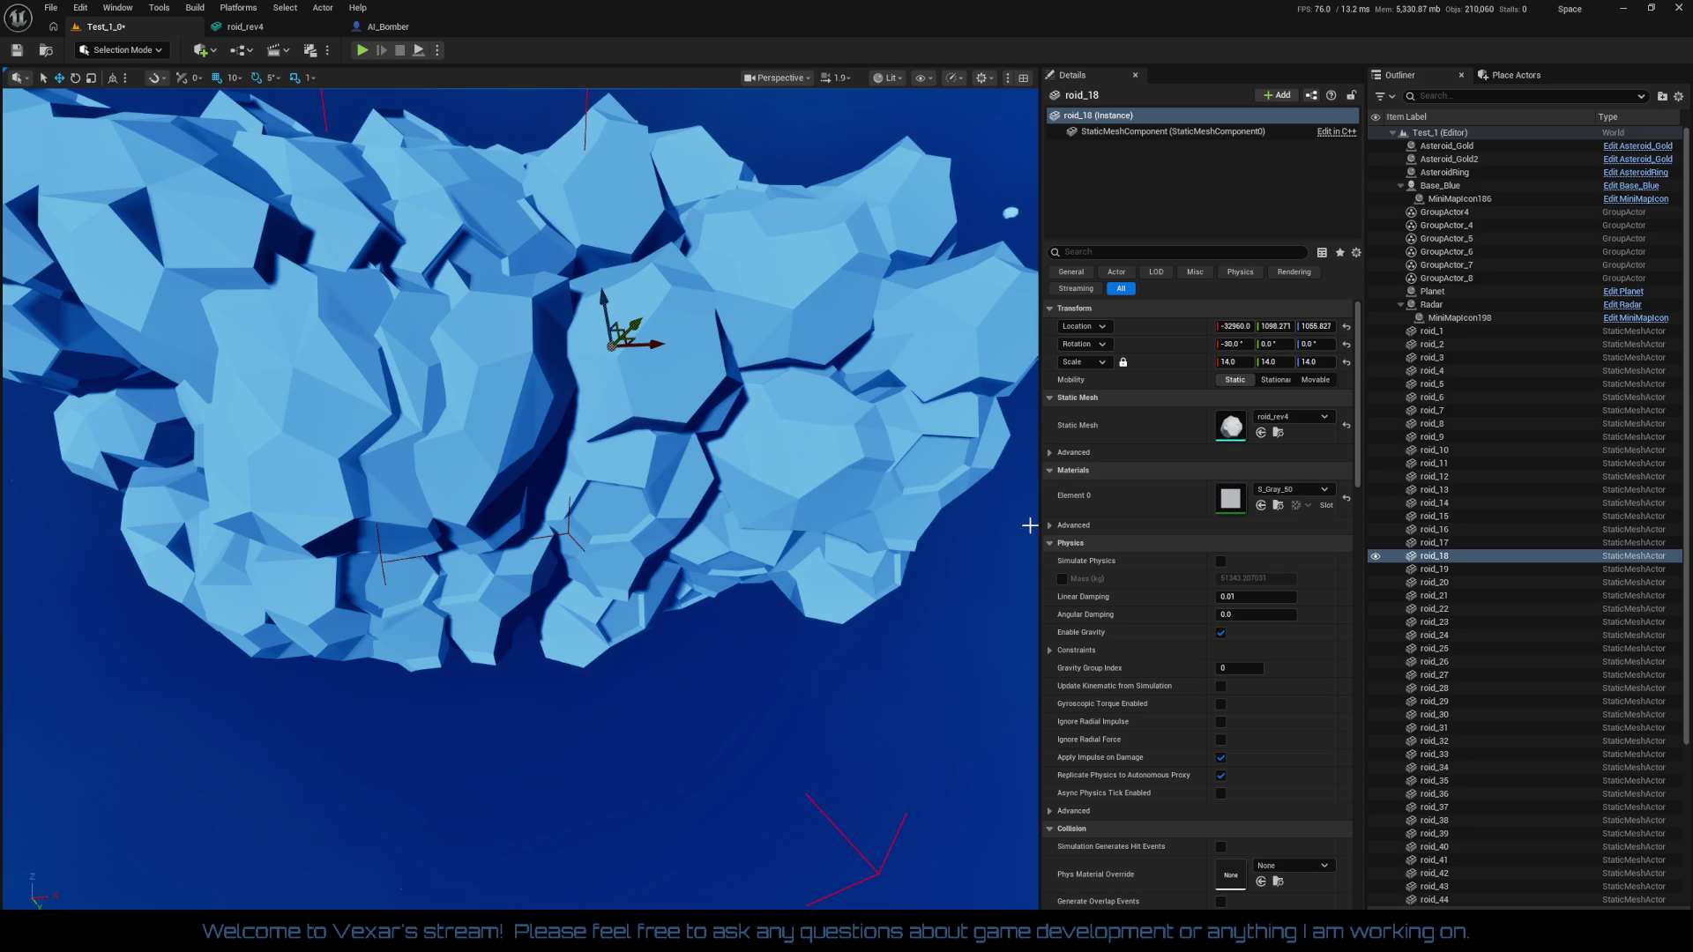
Ungroup roid_19 from its group, then select the roid_18 rock
{"action": "left_click", "coordinate": [1427, 529]}
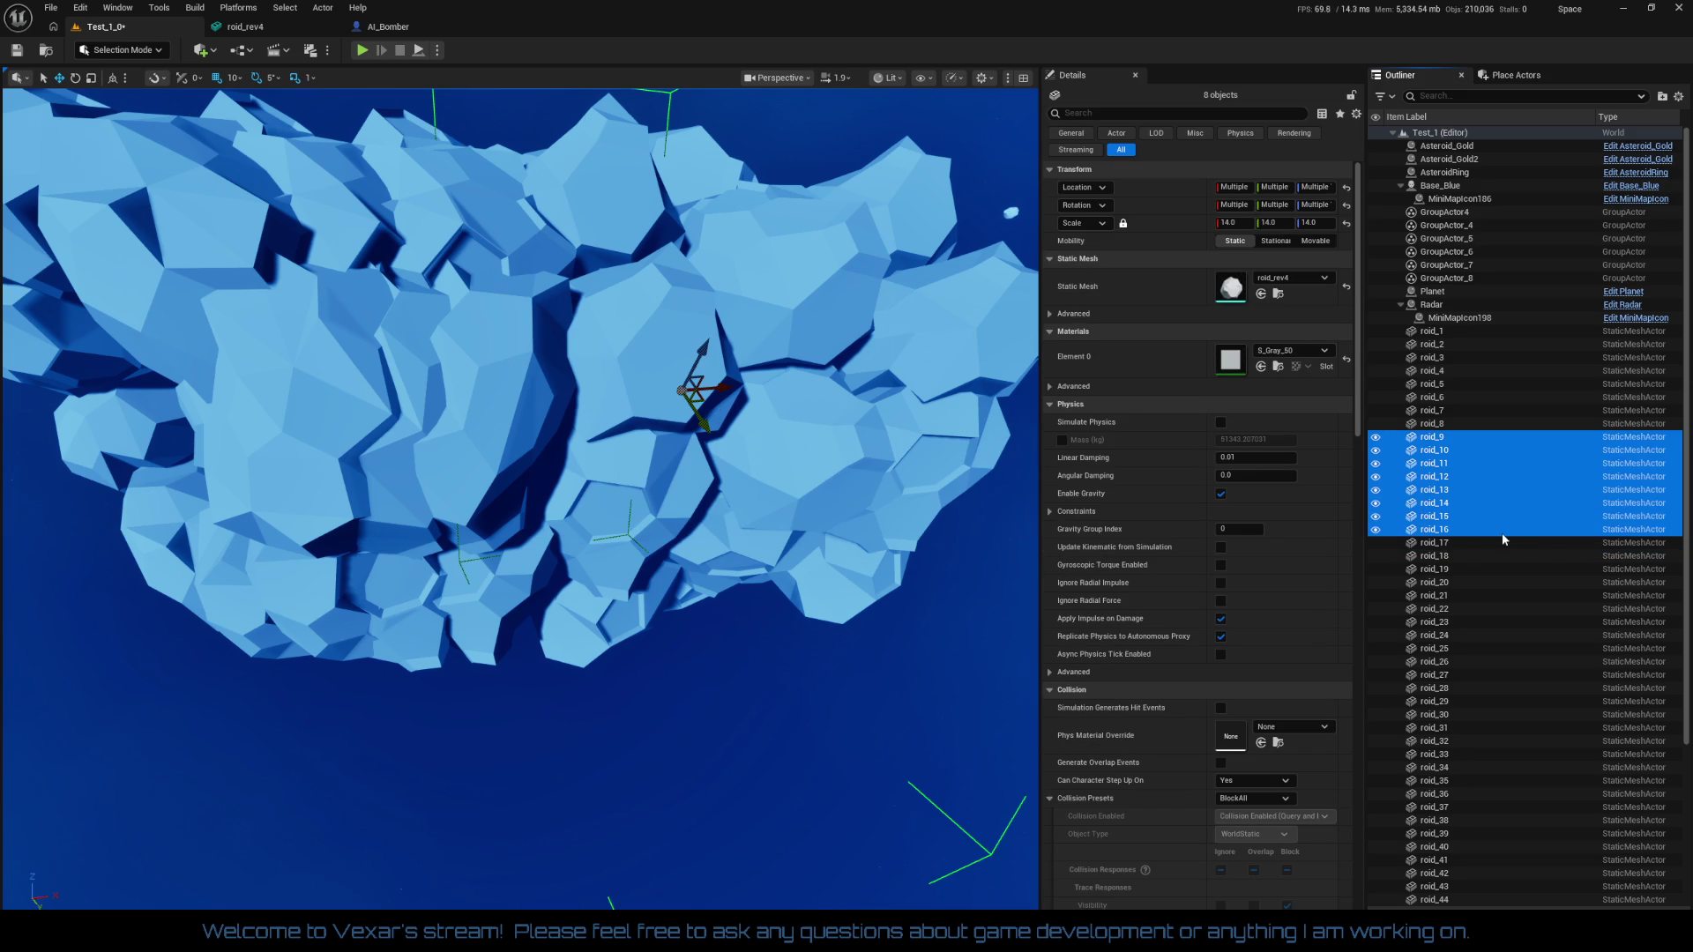
{"action": "left_click", "coordinate": [1457, 571]}
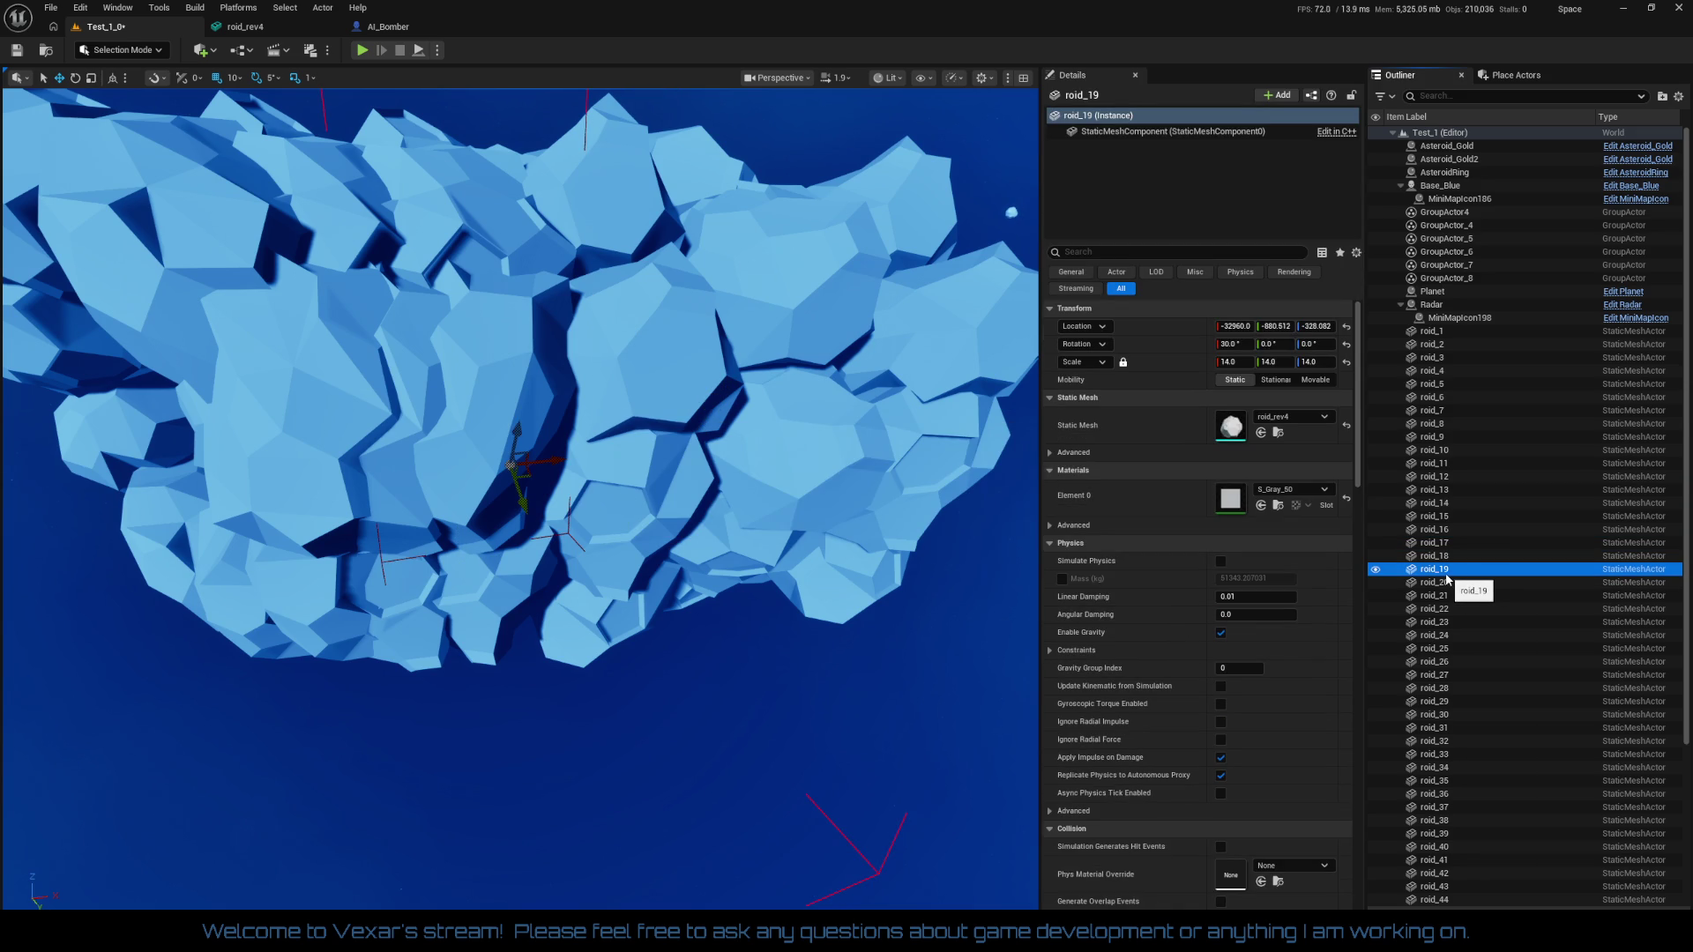
{"action": "right_click", "coordinate": [1442, 573]}
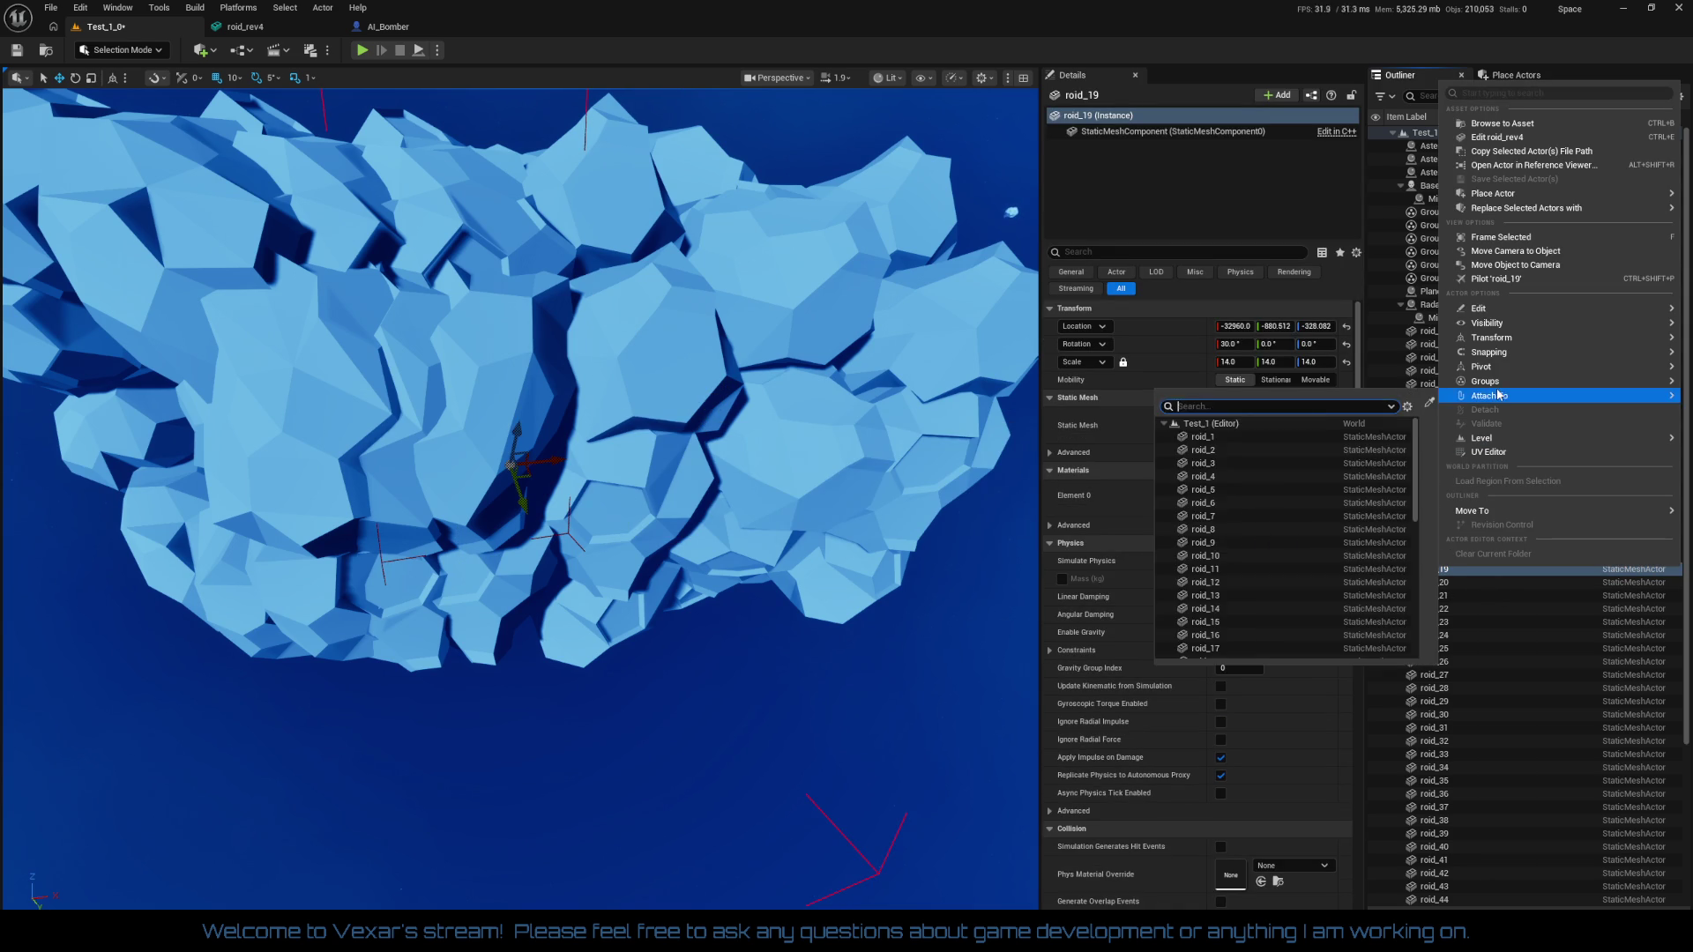
{"action": "mouse_move", "coordinate": [1494, 386]}
{"action": "left_click", "coordinate": [1380, 392]}
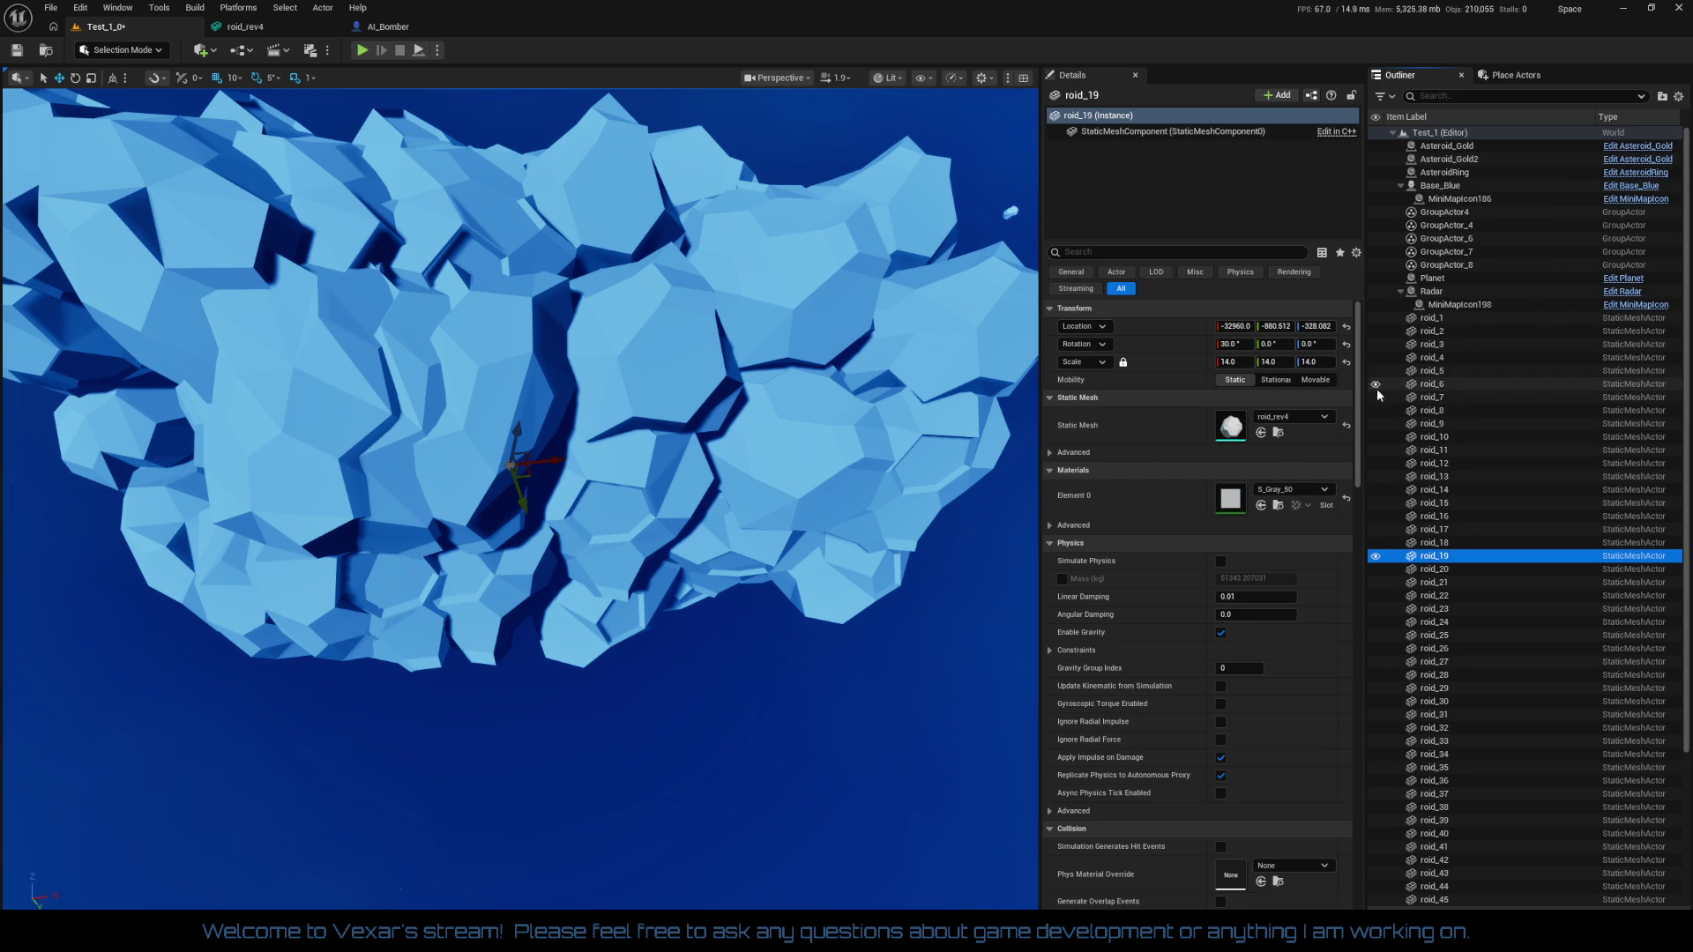
{"action": "left_click", "coordinate": [636, 392]}
{"action": "left_click", "coordinate": [629, 468]}
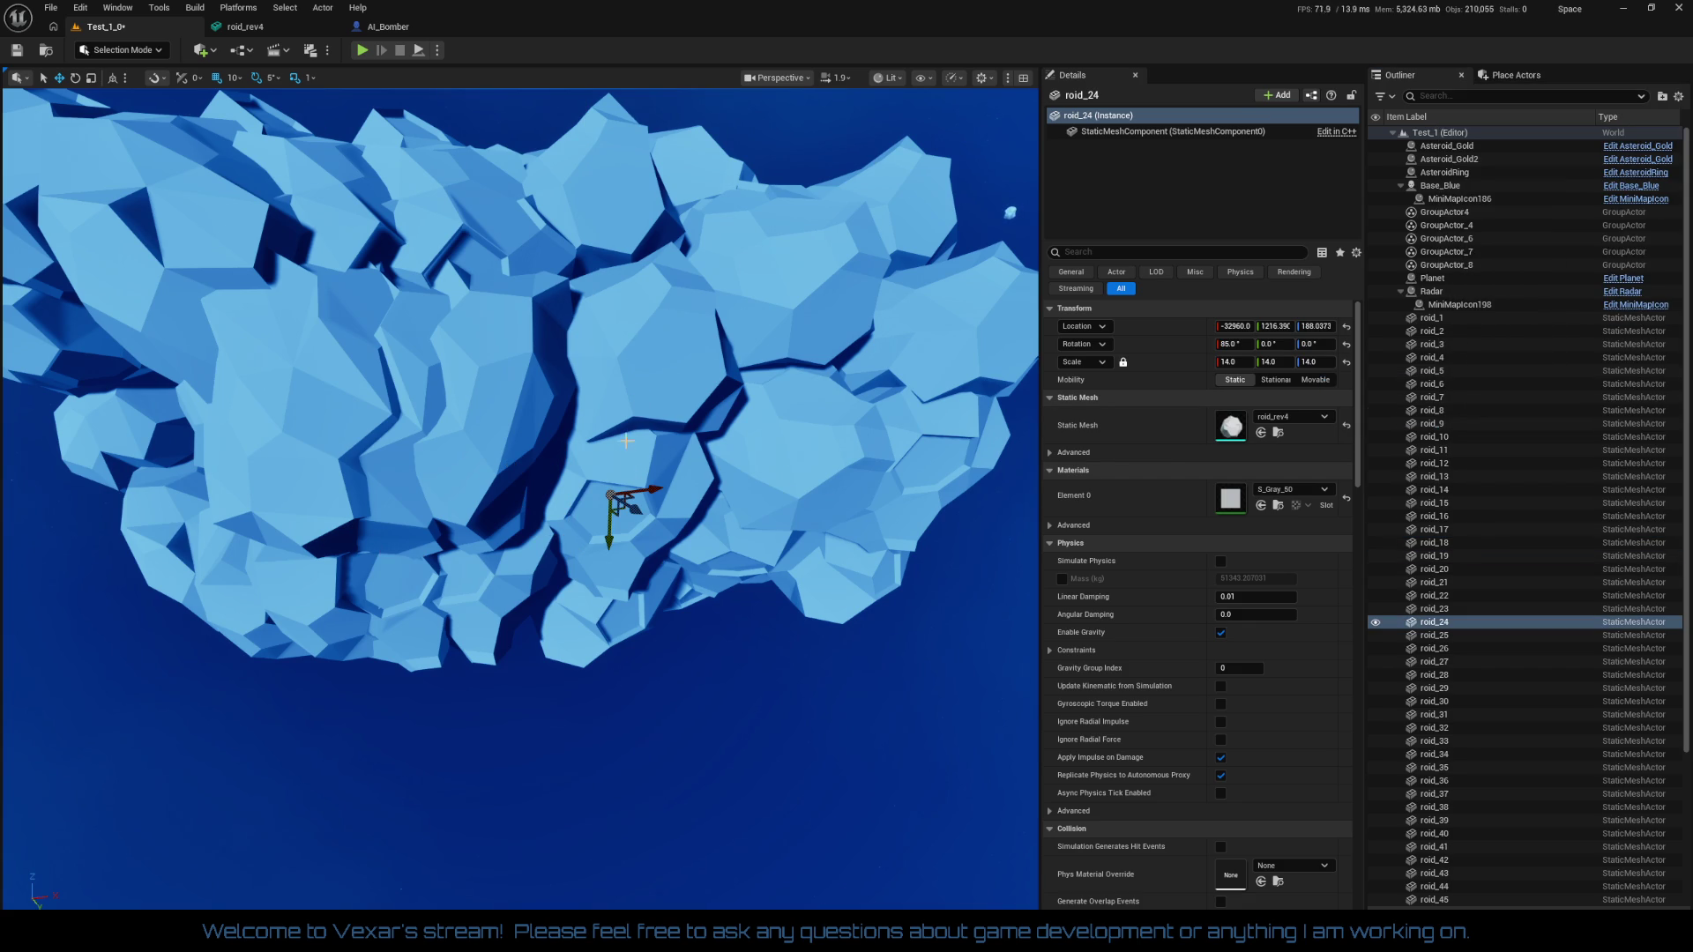
{"action": "left_click", "coordinate": [620, 399]}
Delete roid_18 and fly through the asteroid cave to inspect the glowing gold core
{"action": "key", "text": "Delete"}
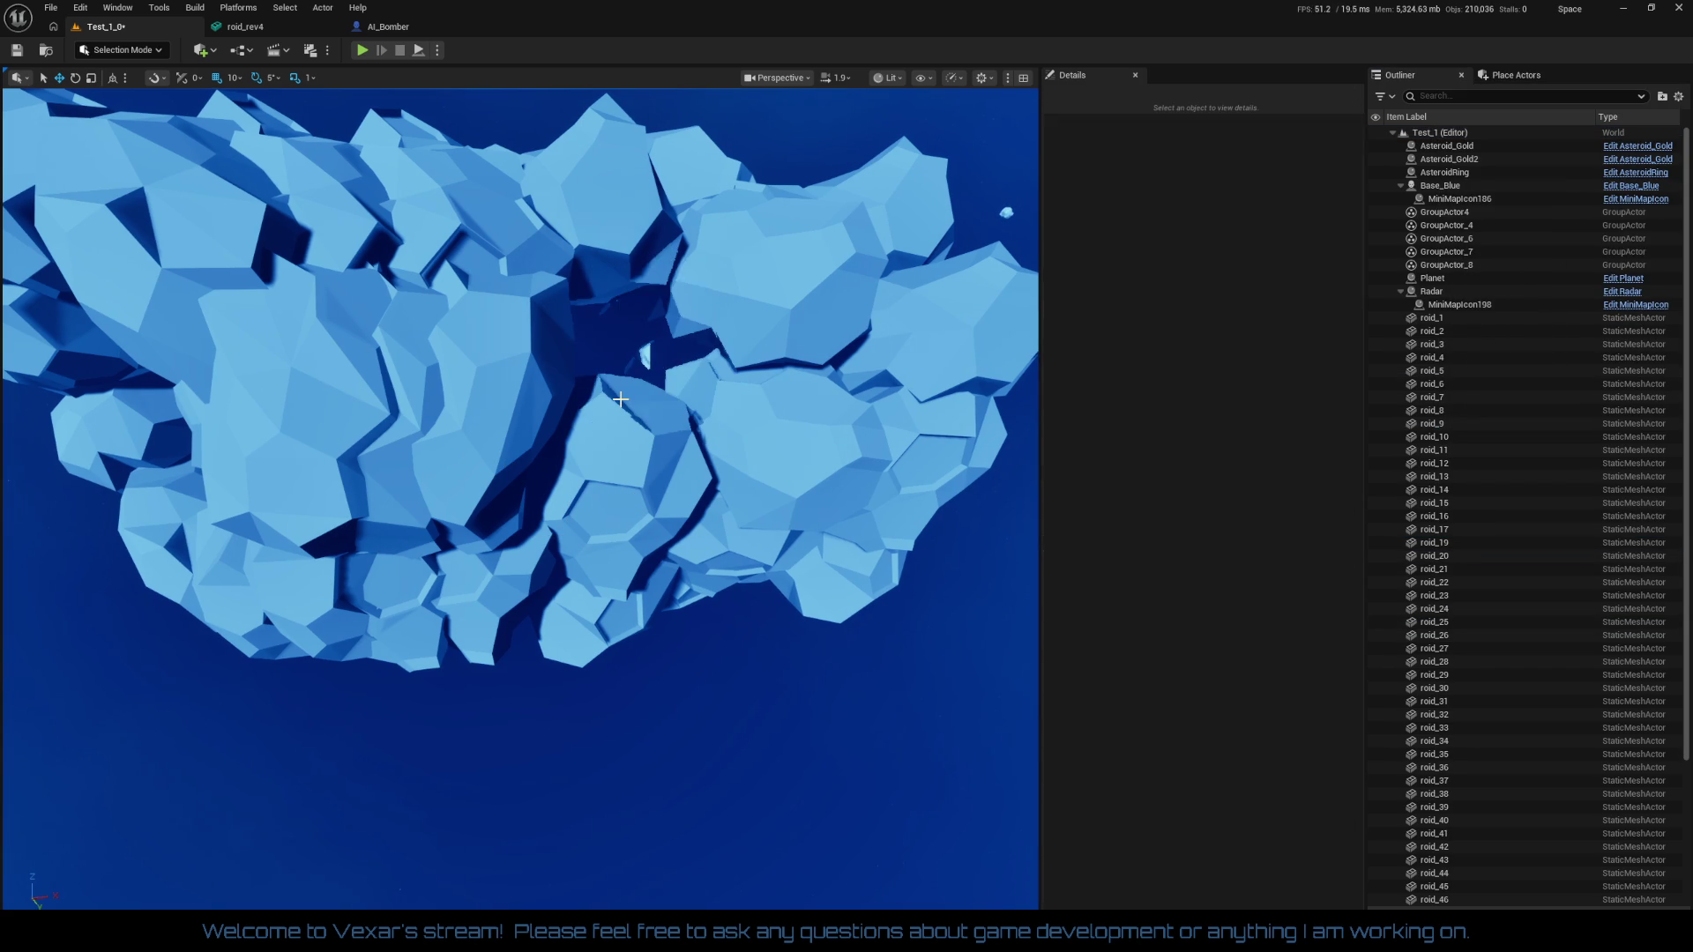
{"action": "key", "text": "w"}
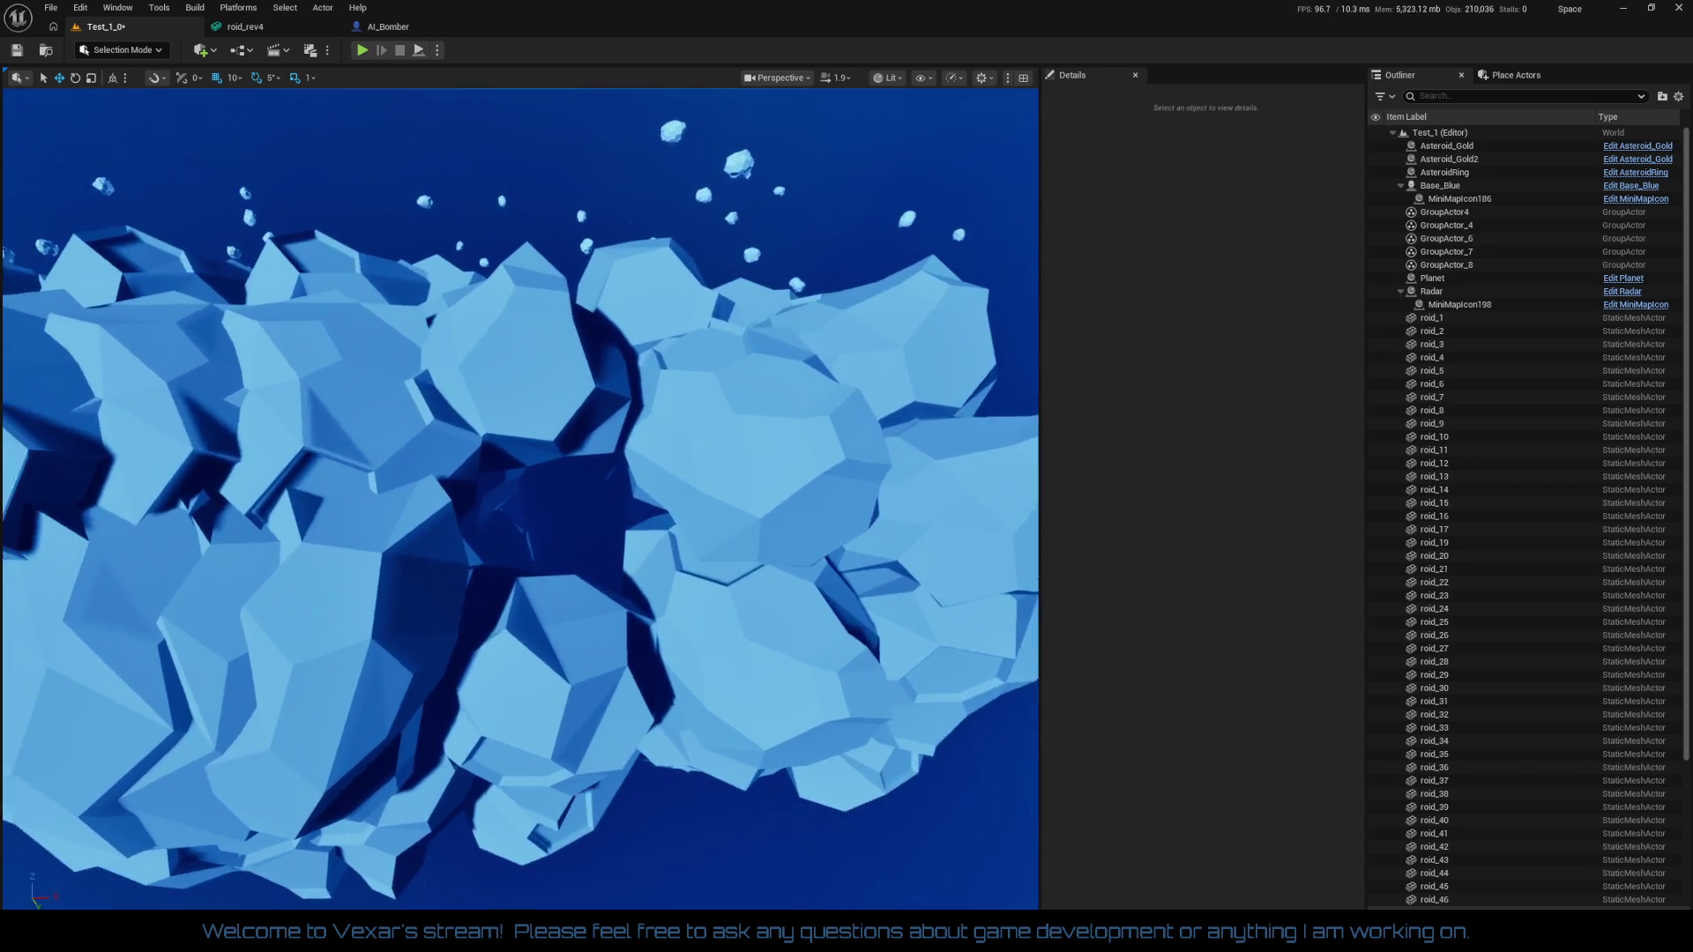
{"action": "key", "text": "w"}
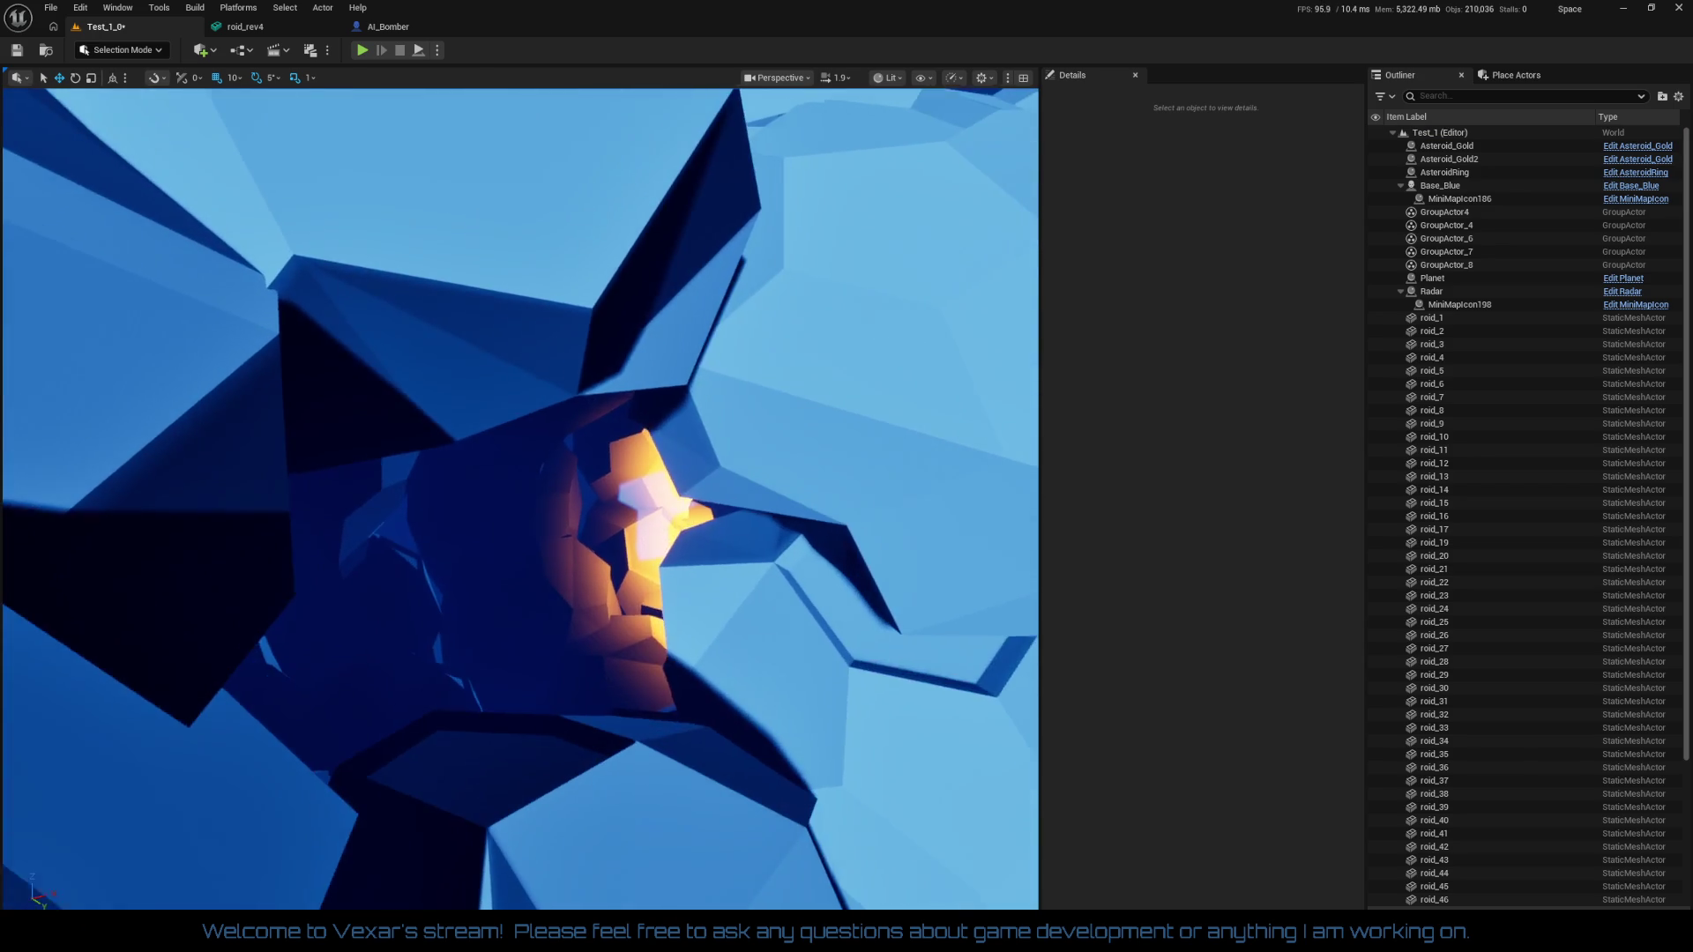
{"action": "key", "text": "w"}
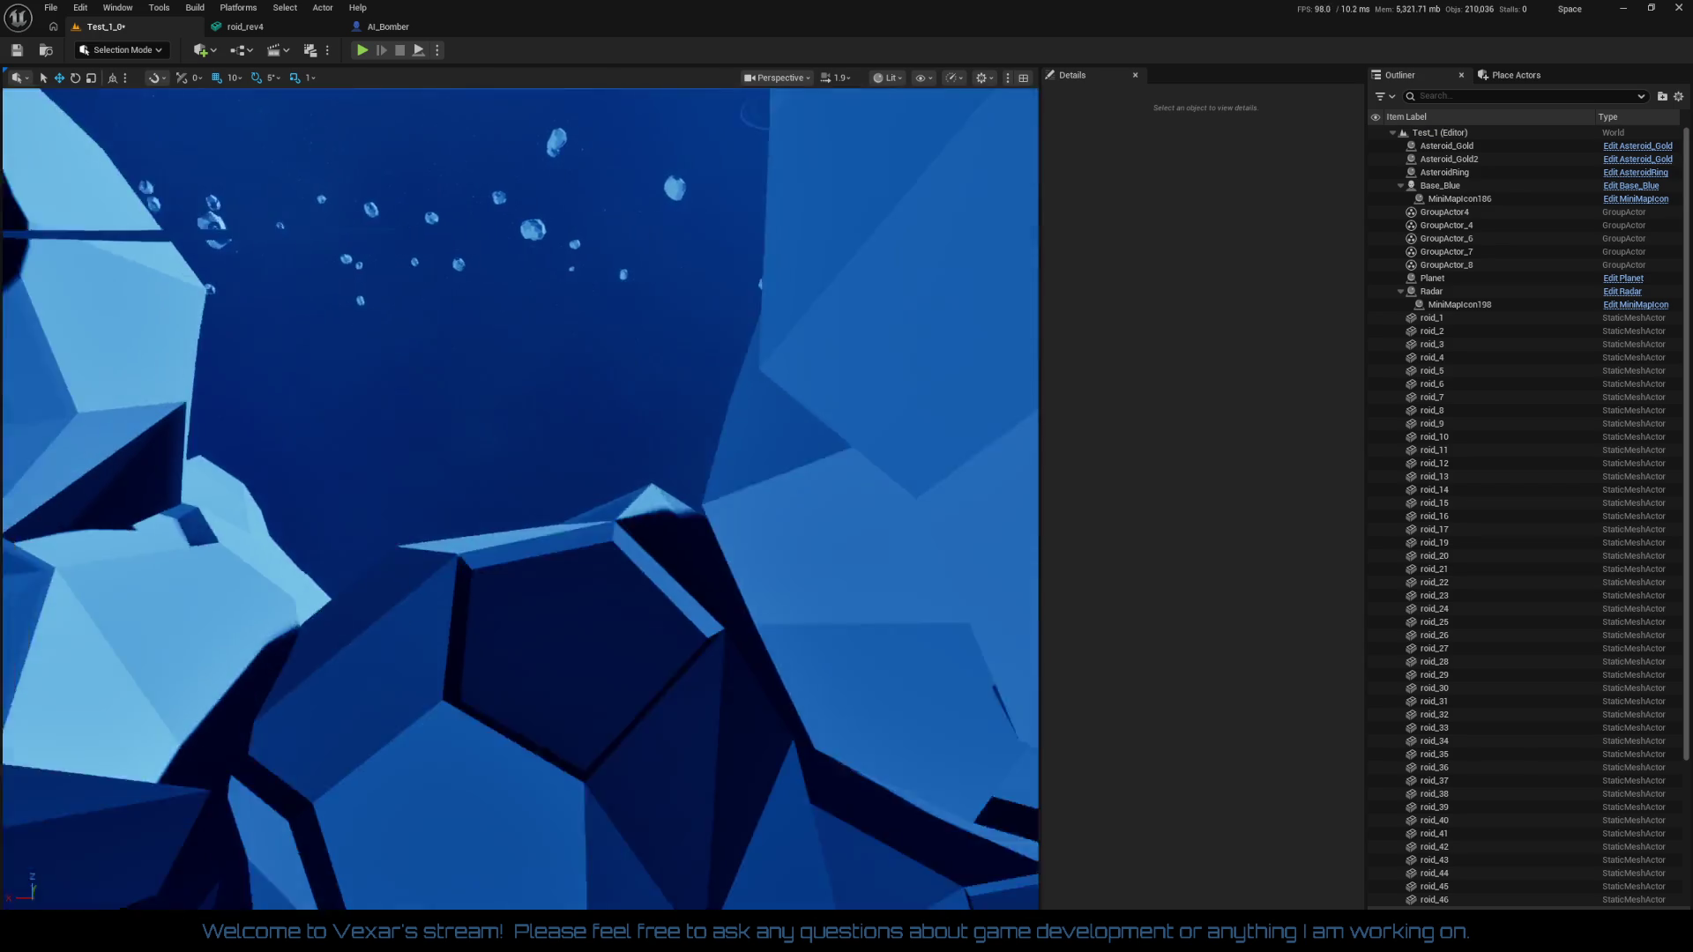
{"action": "key", "text": "s"}
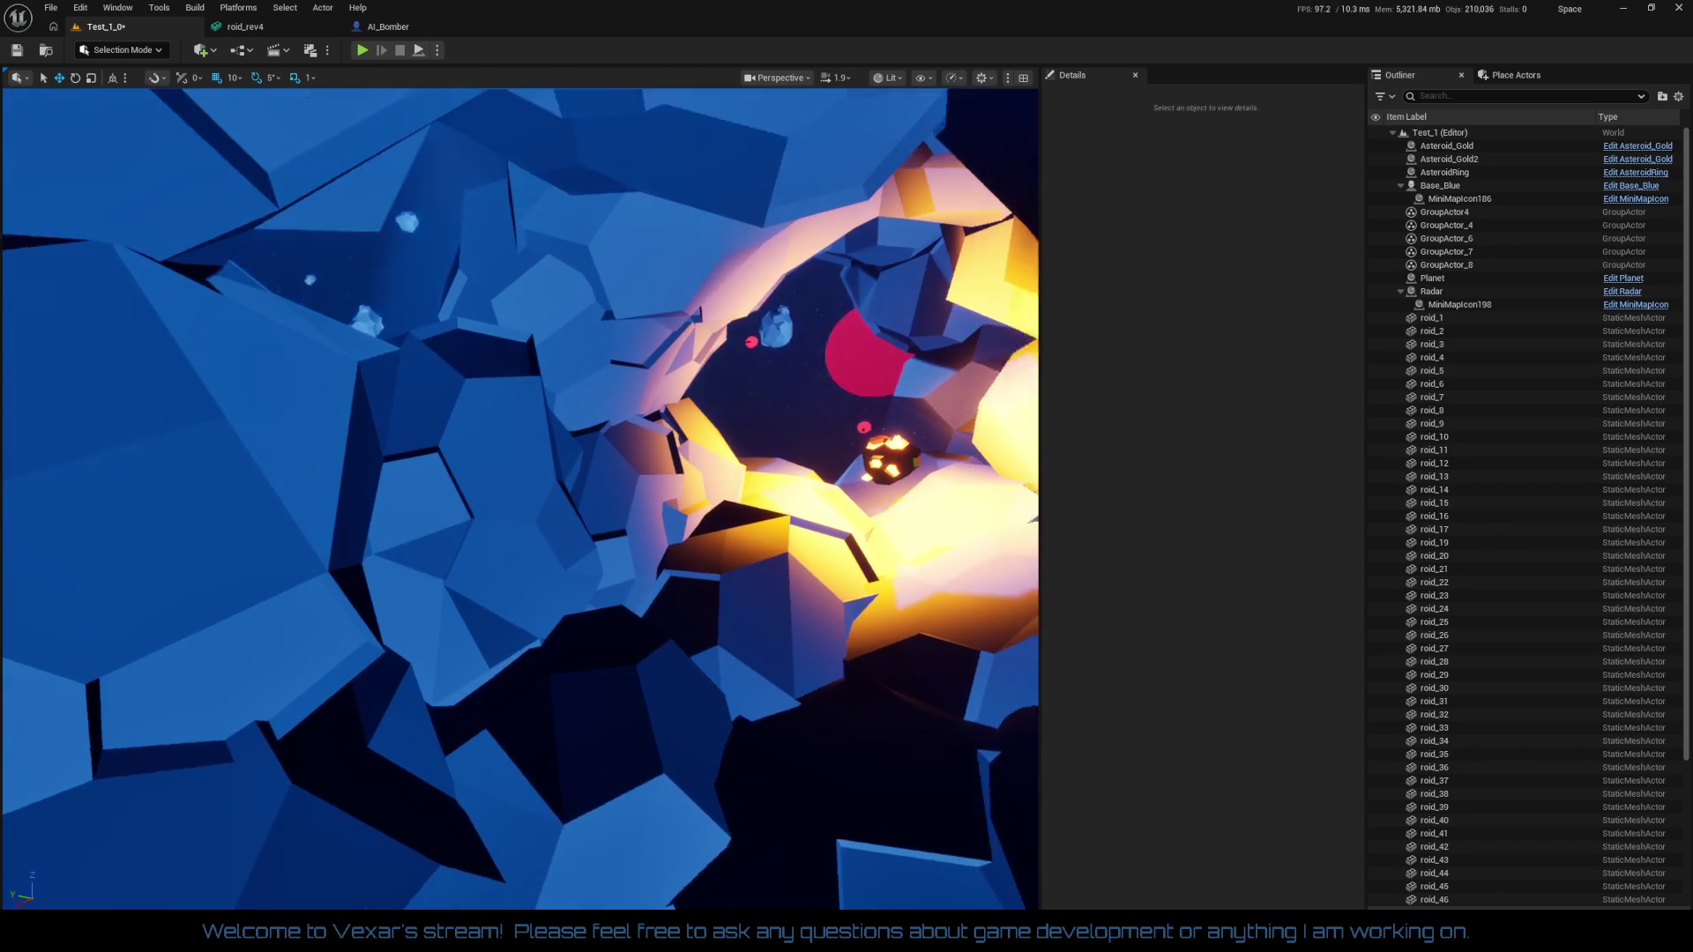
{"action": "key", "text": "s"}
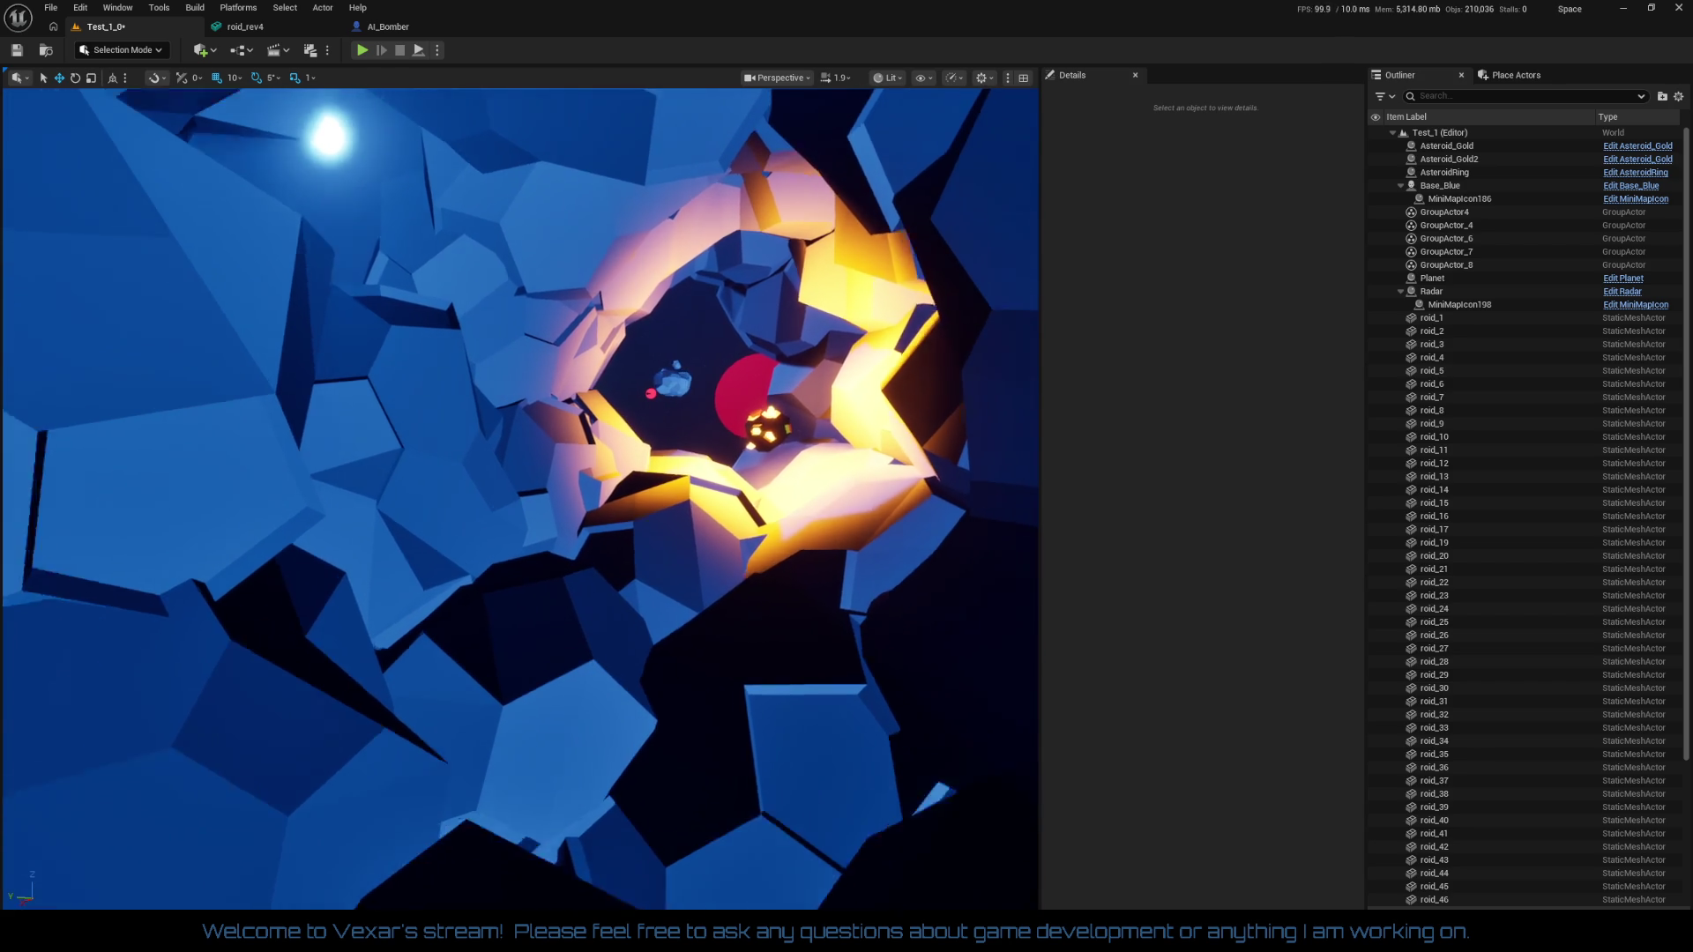
{"action": "key", "text": "w"}
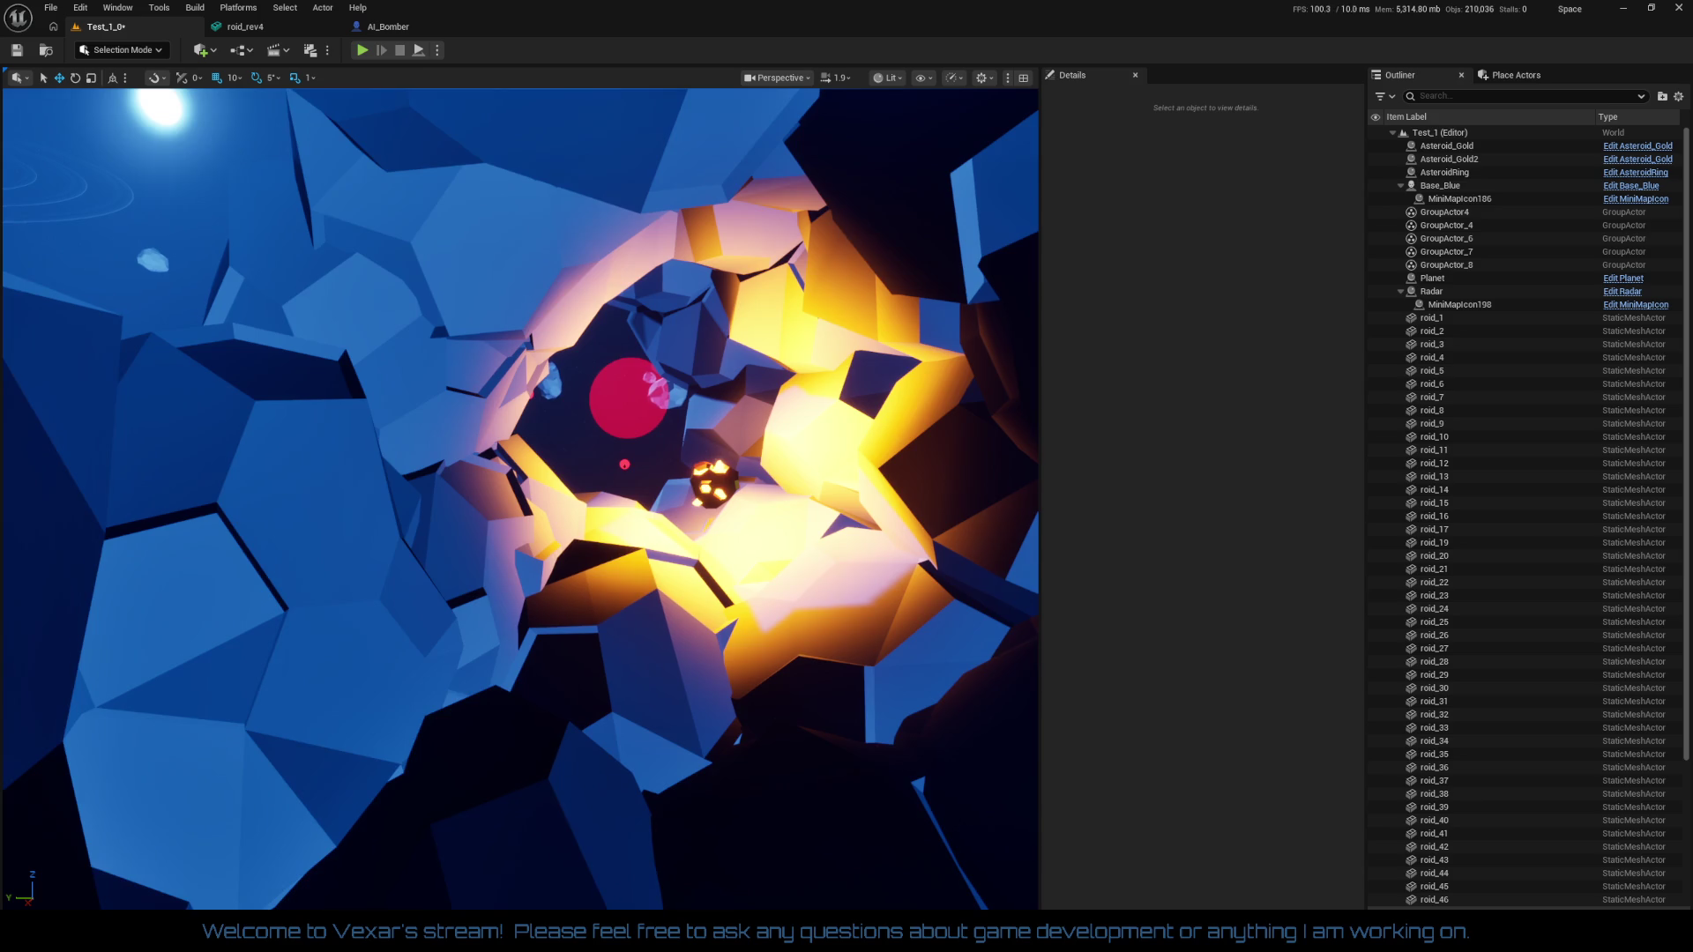
{"action": "key", "text": "w"}
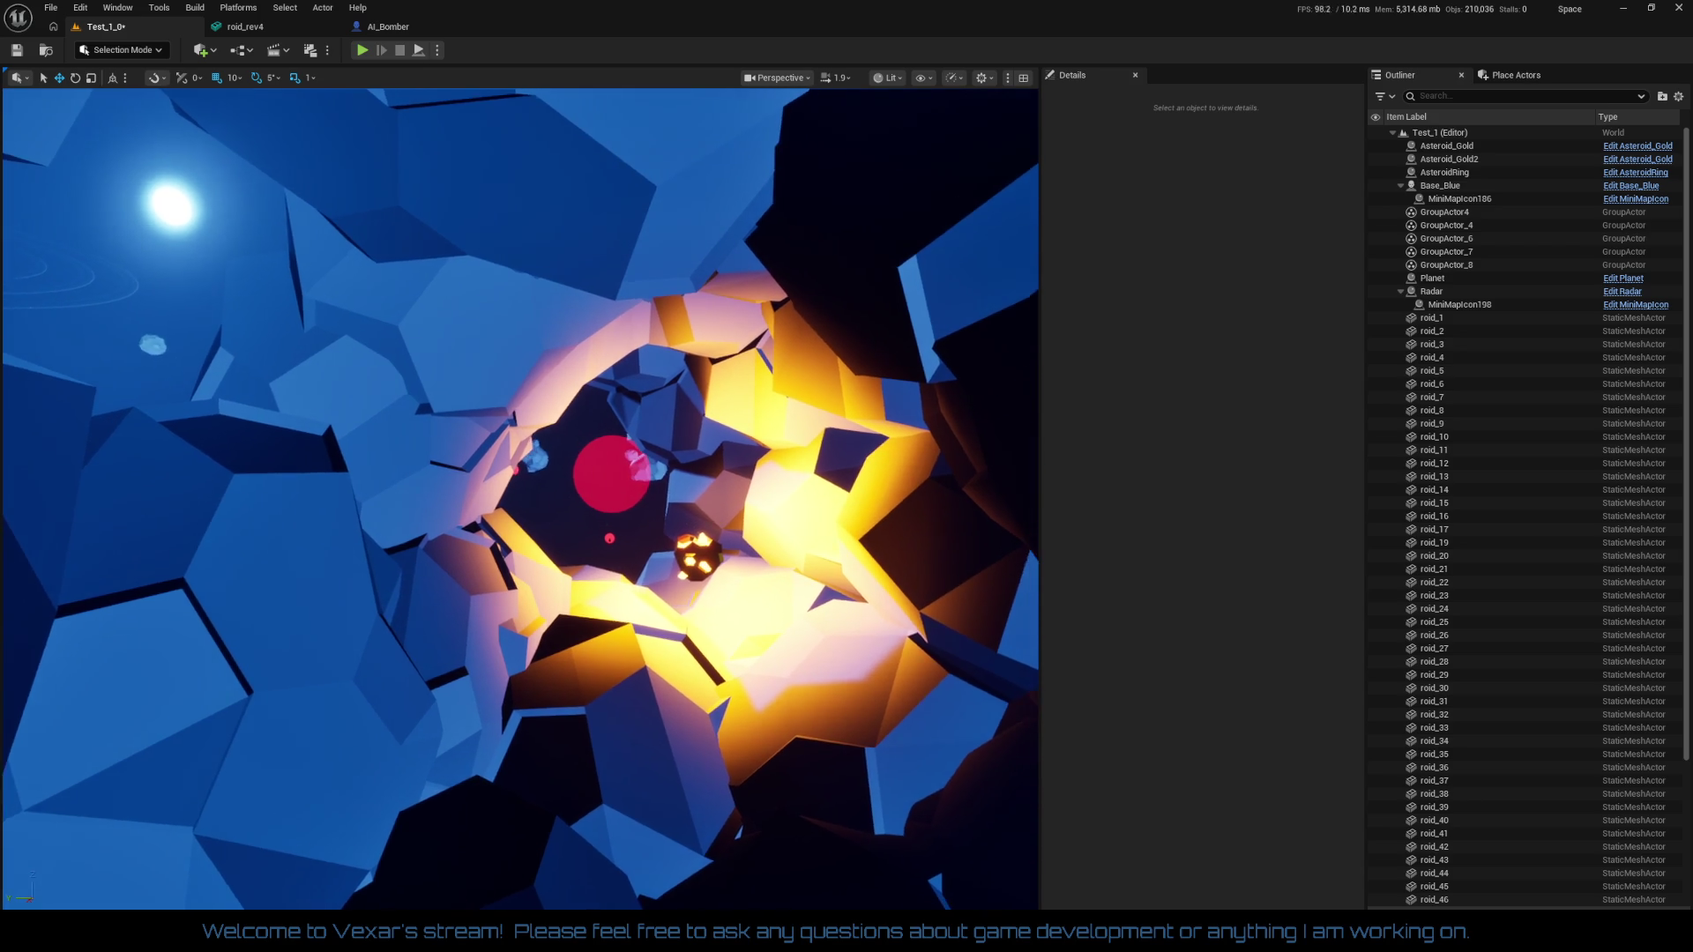
{"action": "key", "text": "w"}
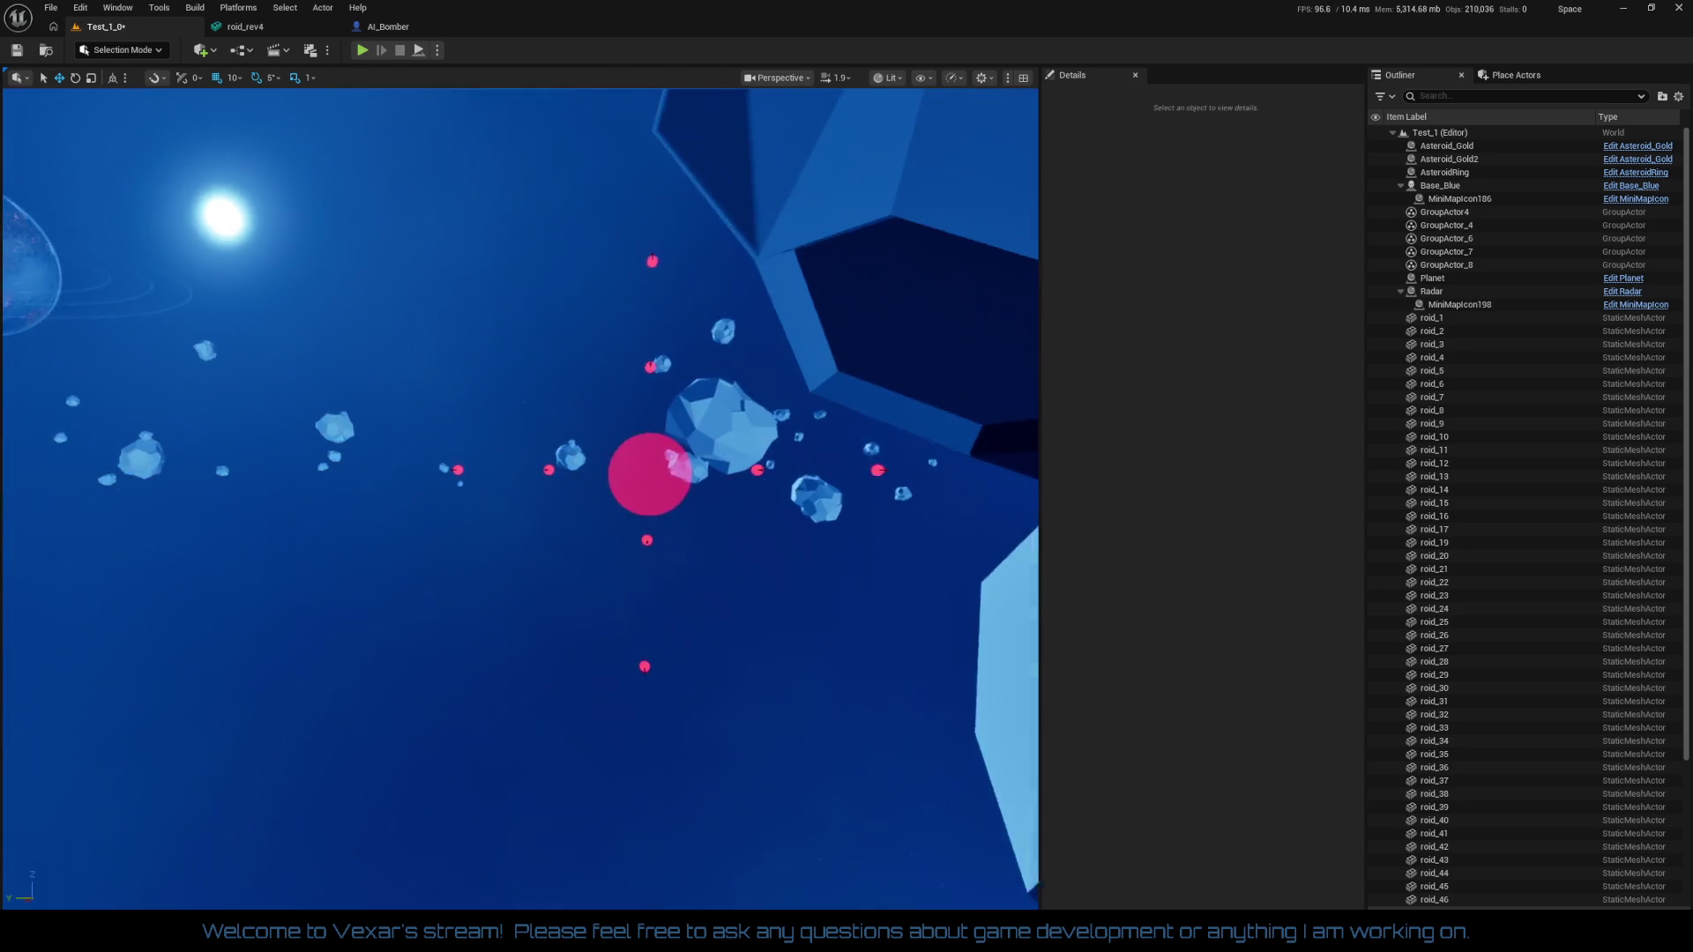
{"action": "key", "text": "s"}
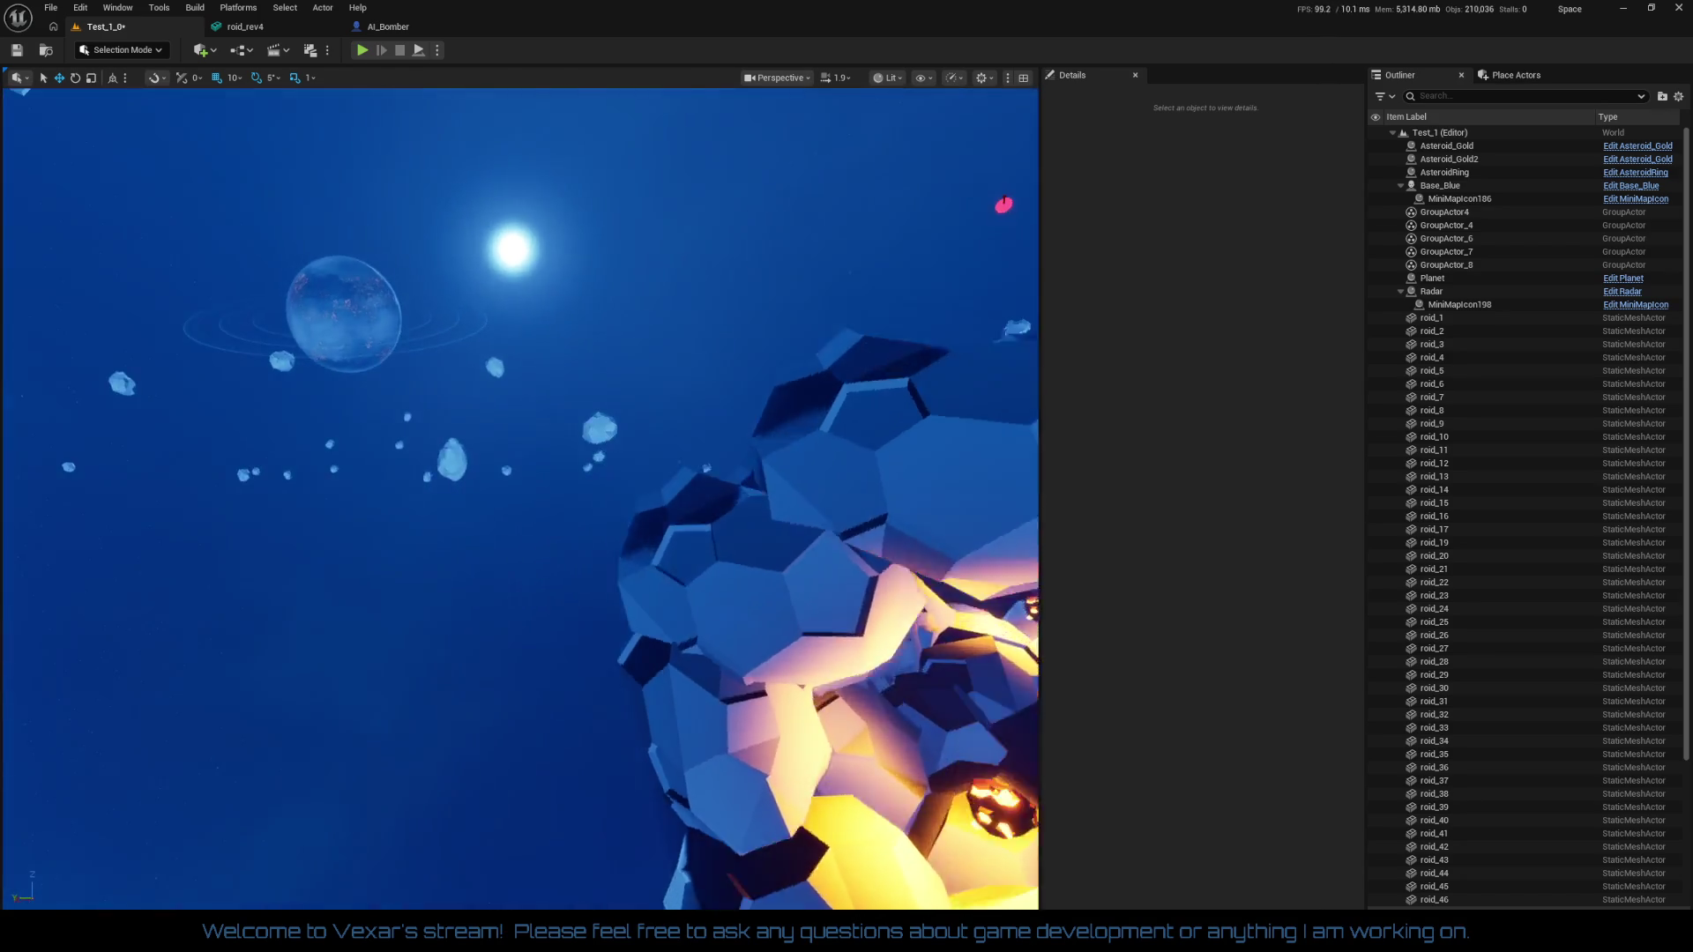
Save the level, then fly over to the base and select Base_Blue
{"action": "left_click", "coordinate": [17, 50]}
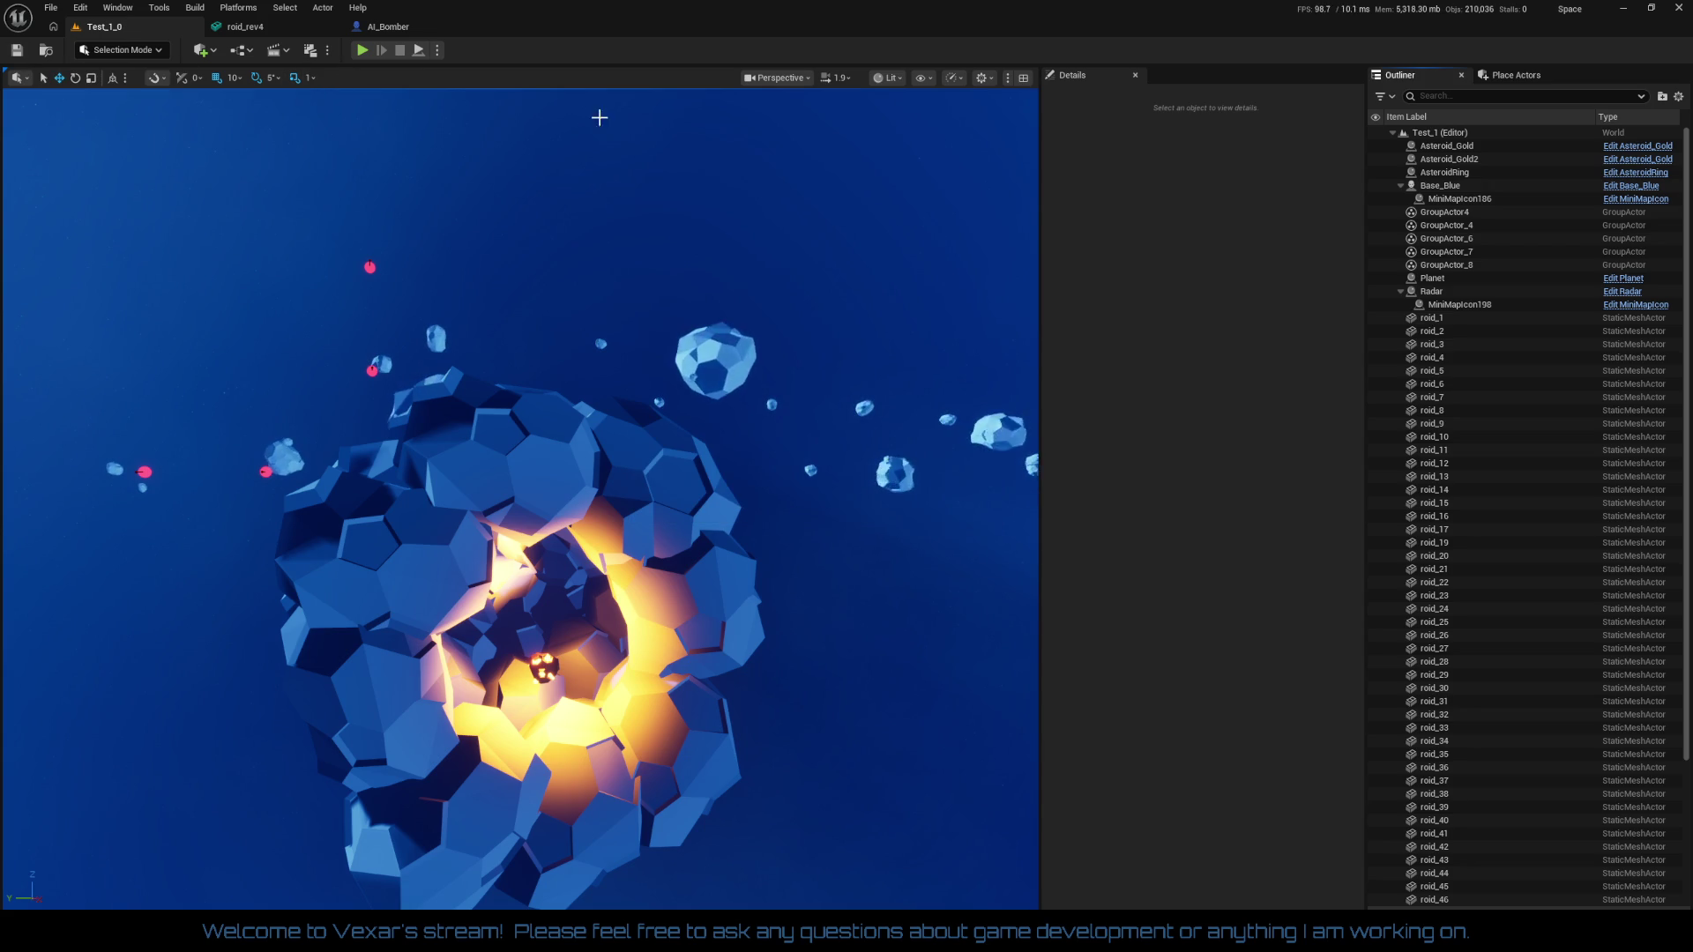
{"action": "key", "text": "w"}
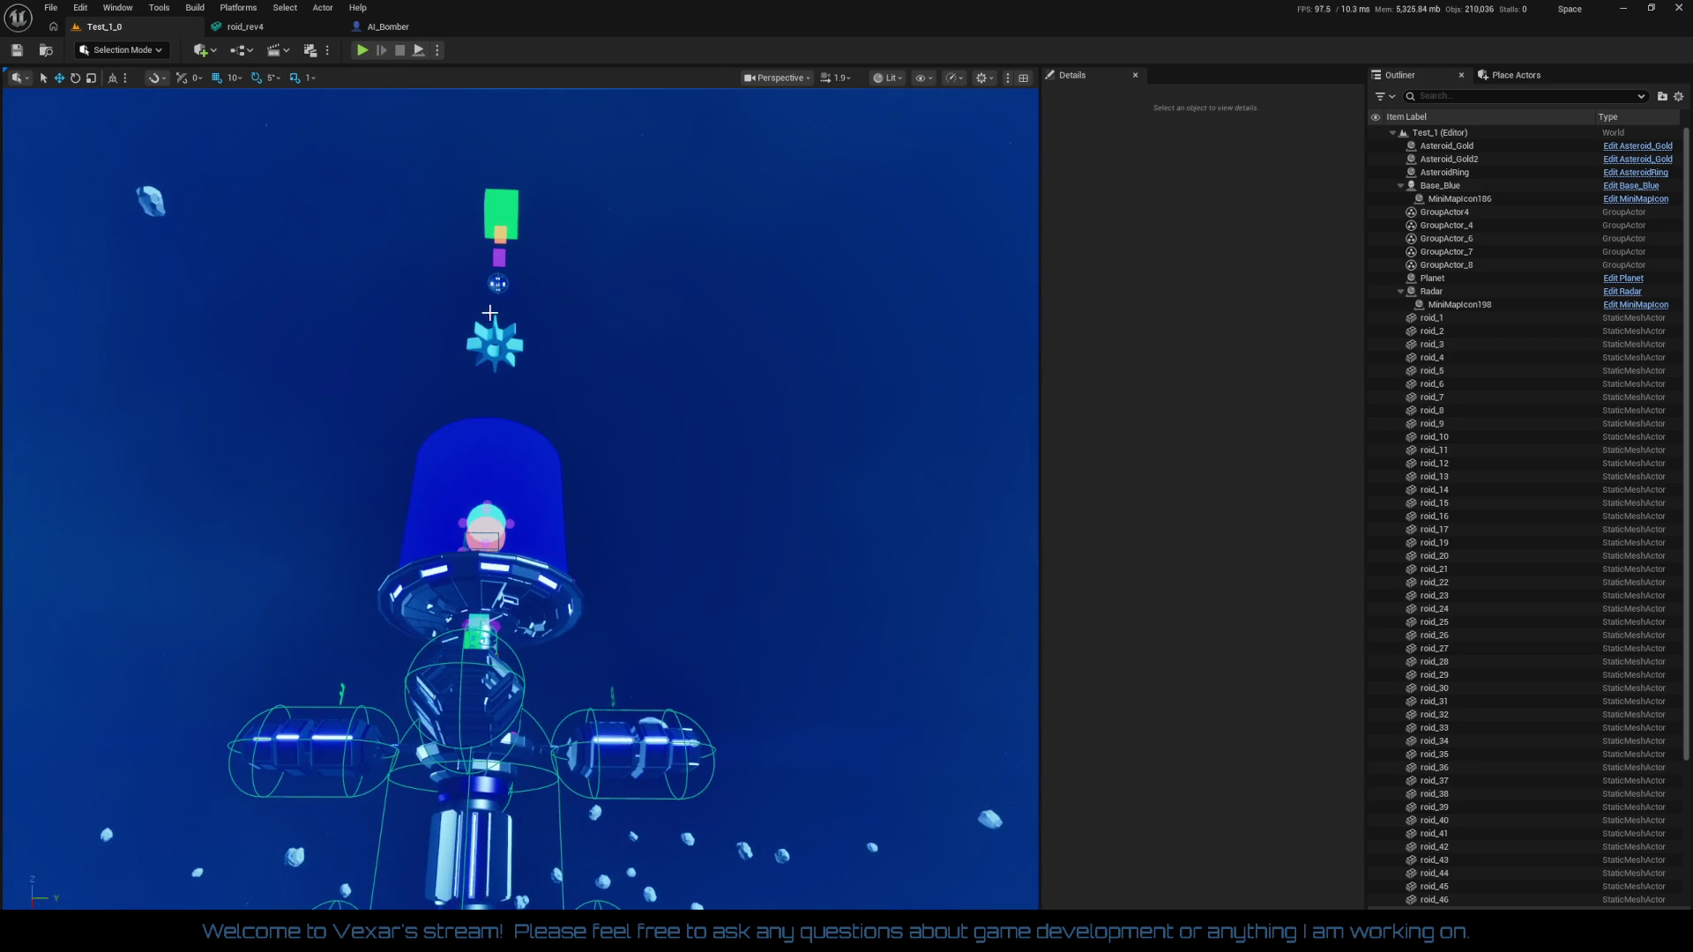
{"action": "left_click", "coordinate": [483, 536]}
Select the SpaceGameLevel actor, enter 1 for SGL Max Number Bombers, and save
{"action": "key", "text": "w"}
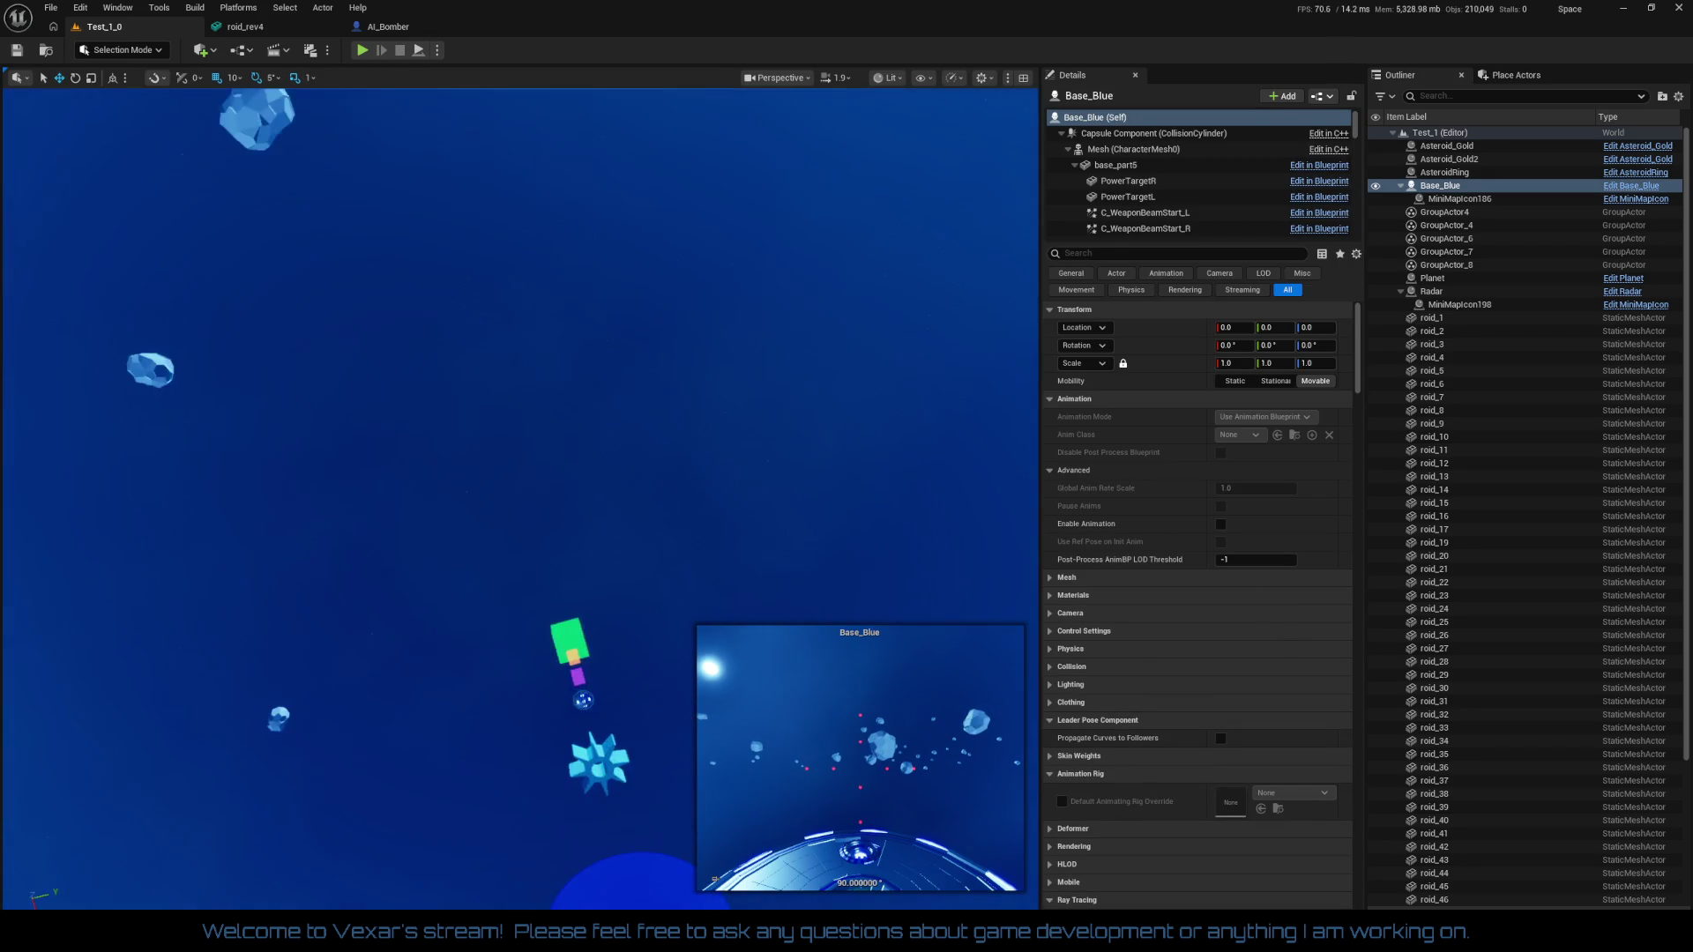
{"action": "key", "text": "w"}
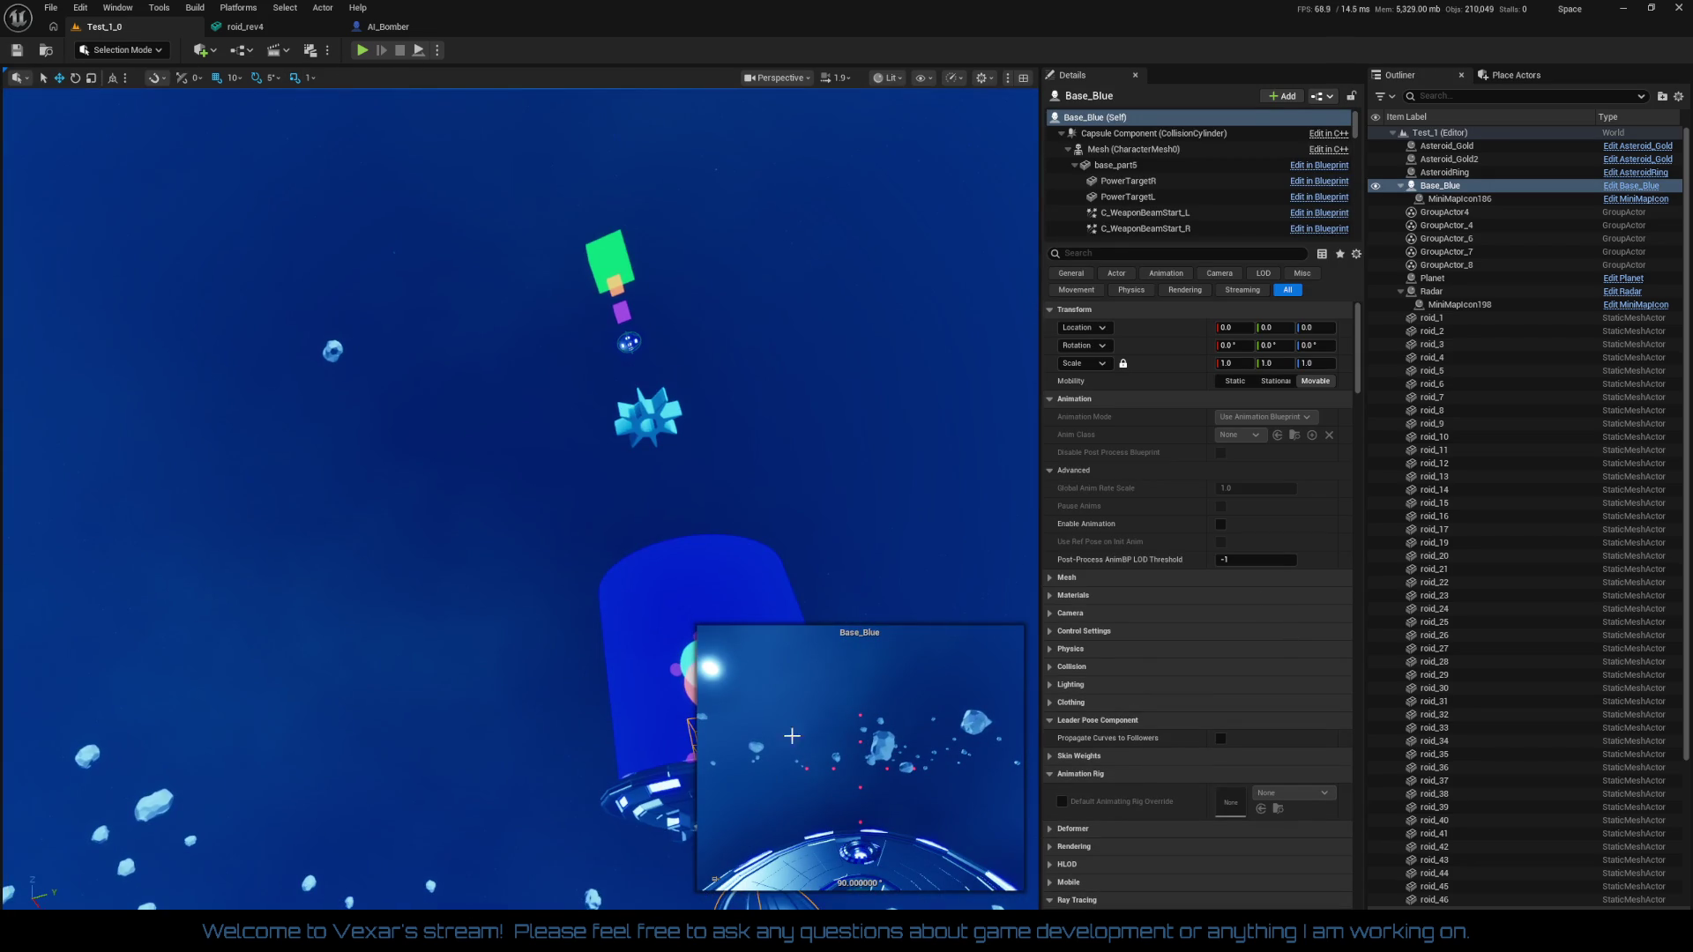
{"action": "left_click", "coordinate": [657, 408]}
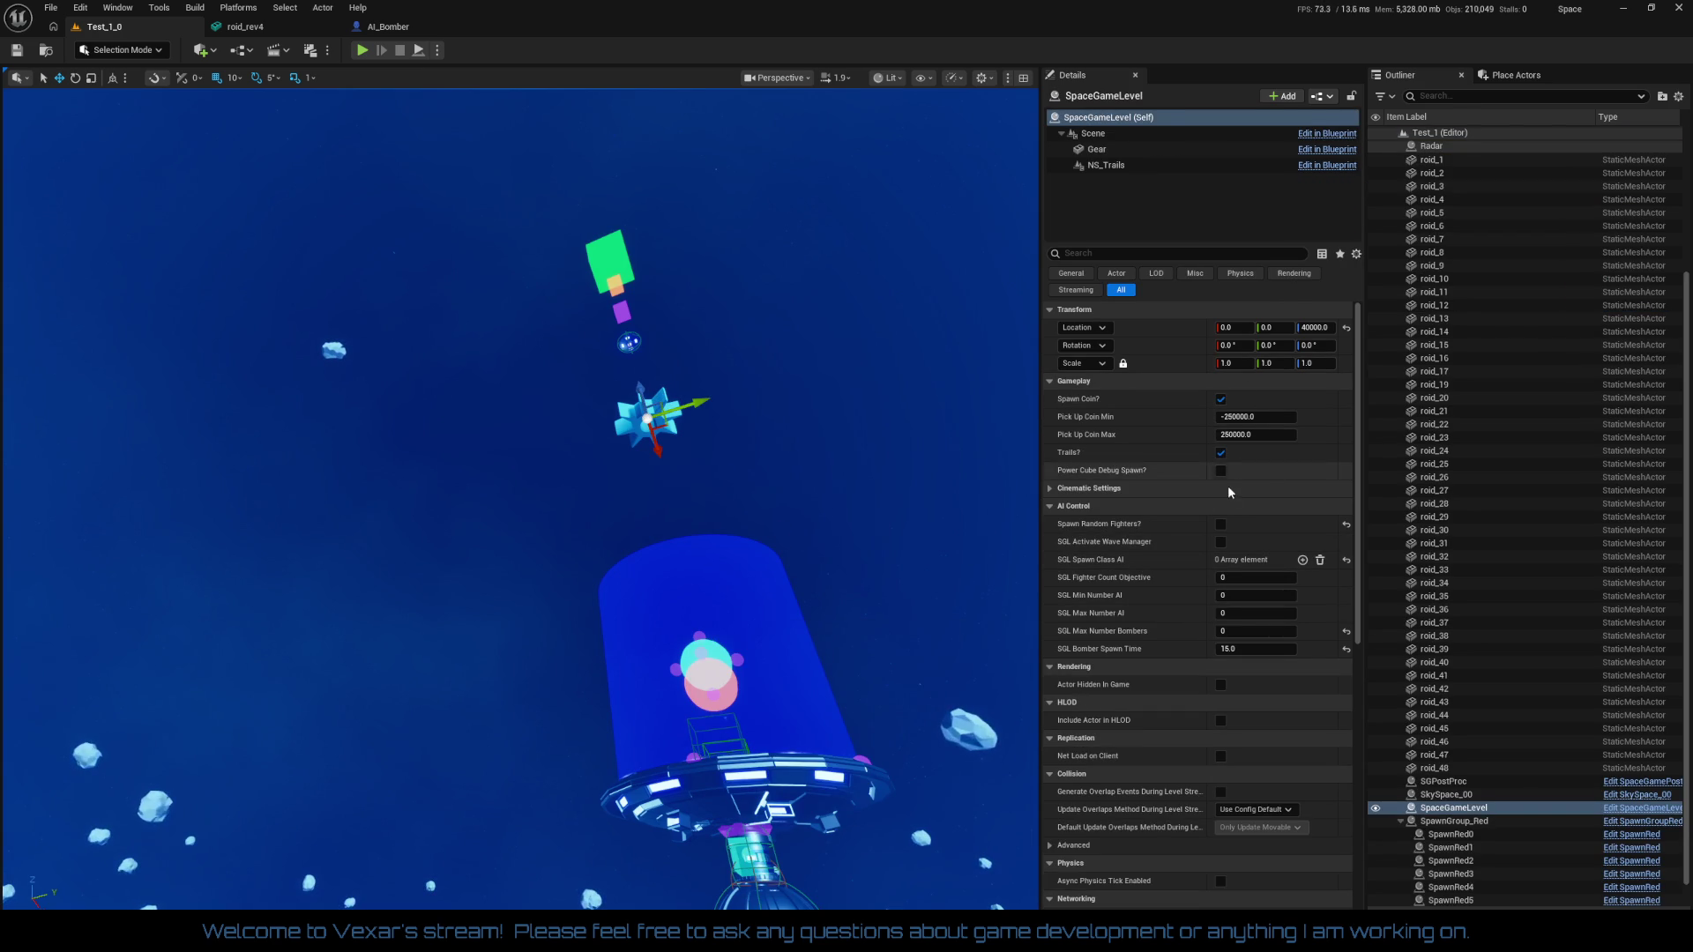
{"action": "left_click", "coordinate": [1238, 635]}
{"action": "type", "text": "1"}
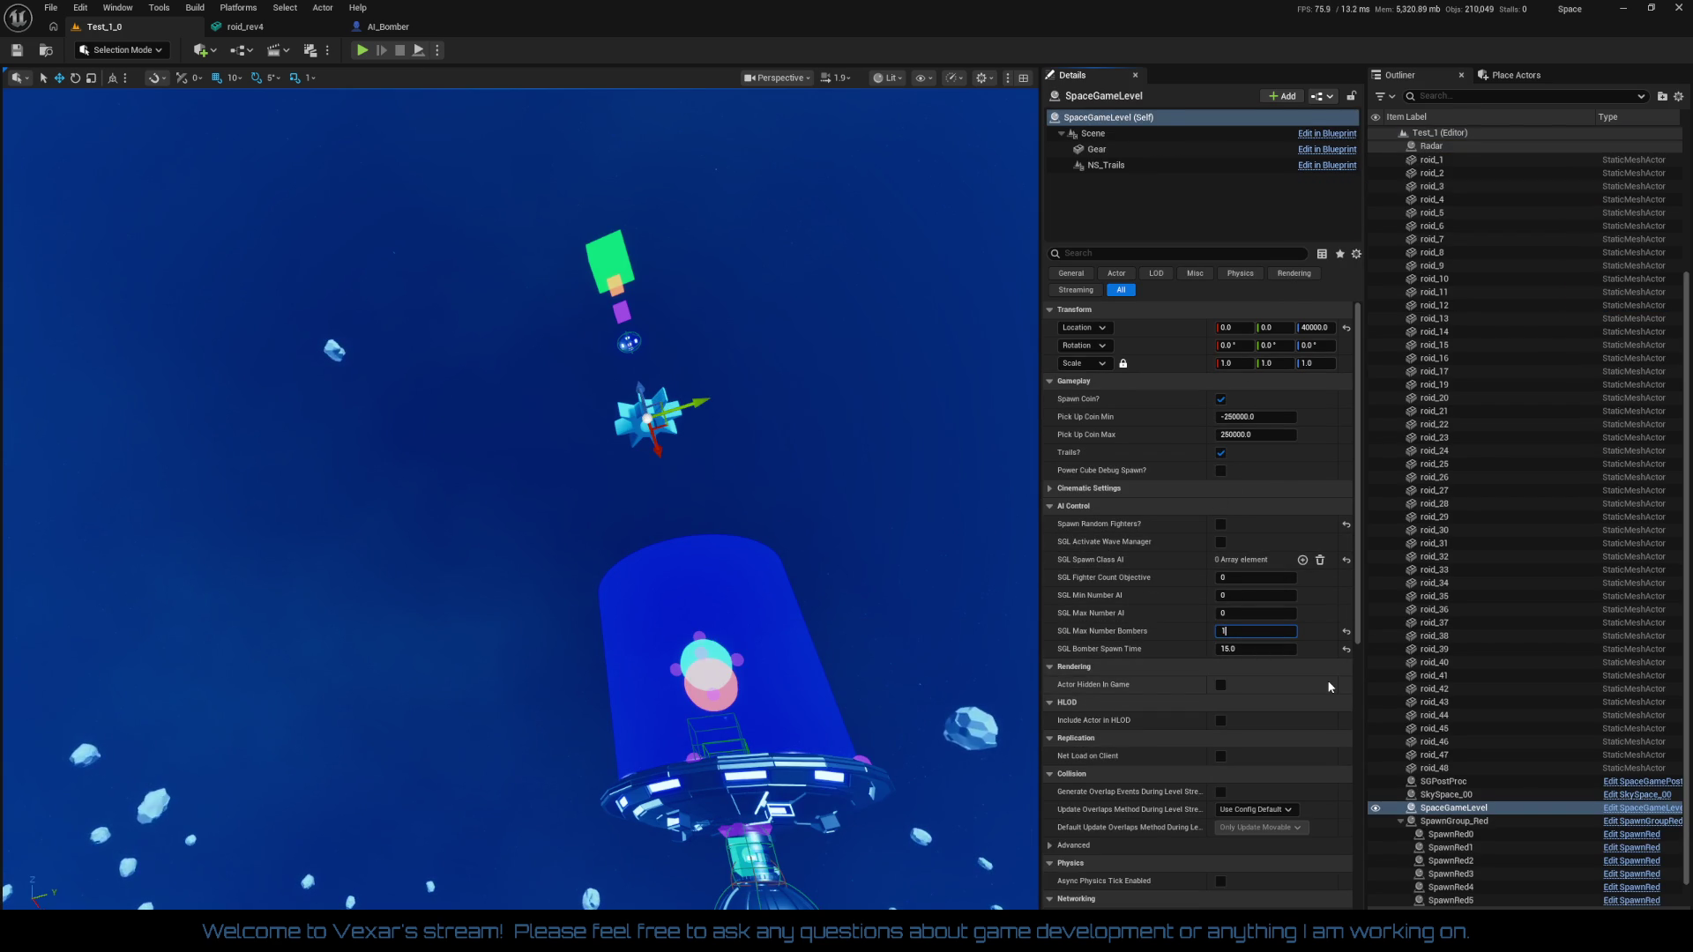
{"action": "left_click", "coordinate": [21, 53]}
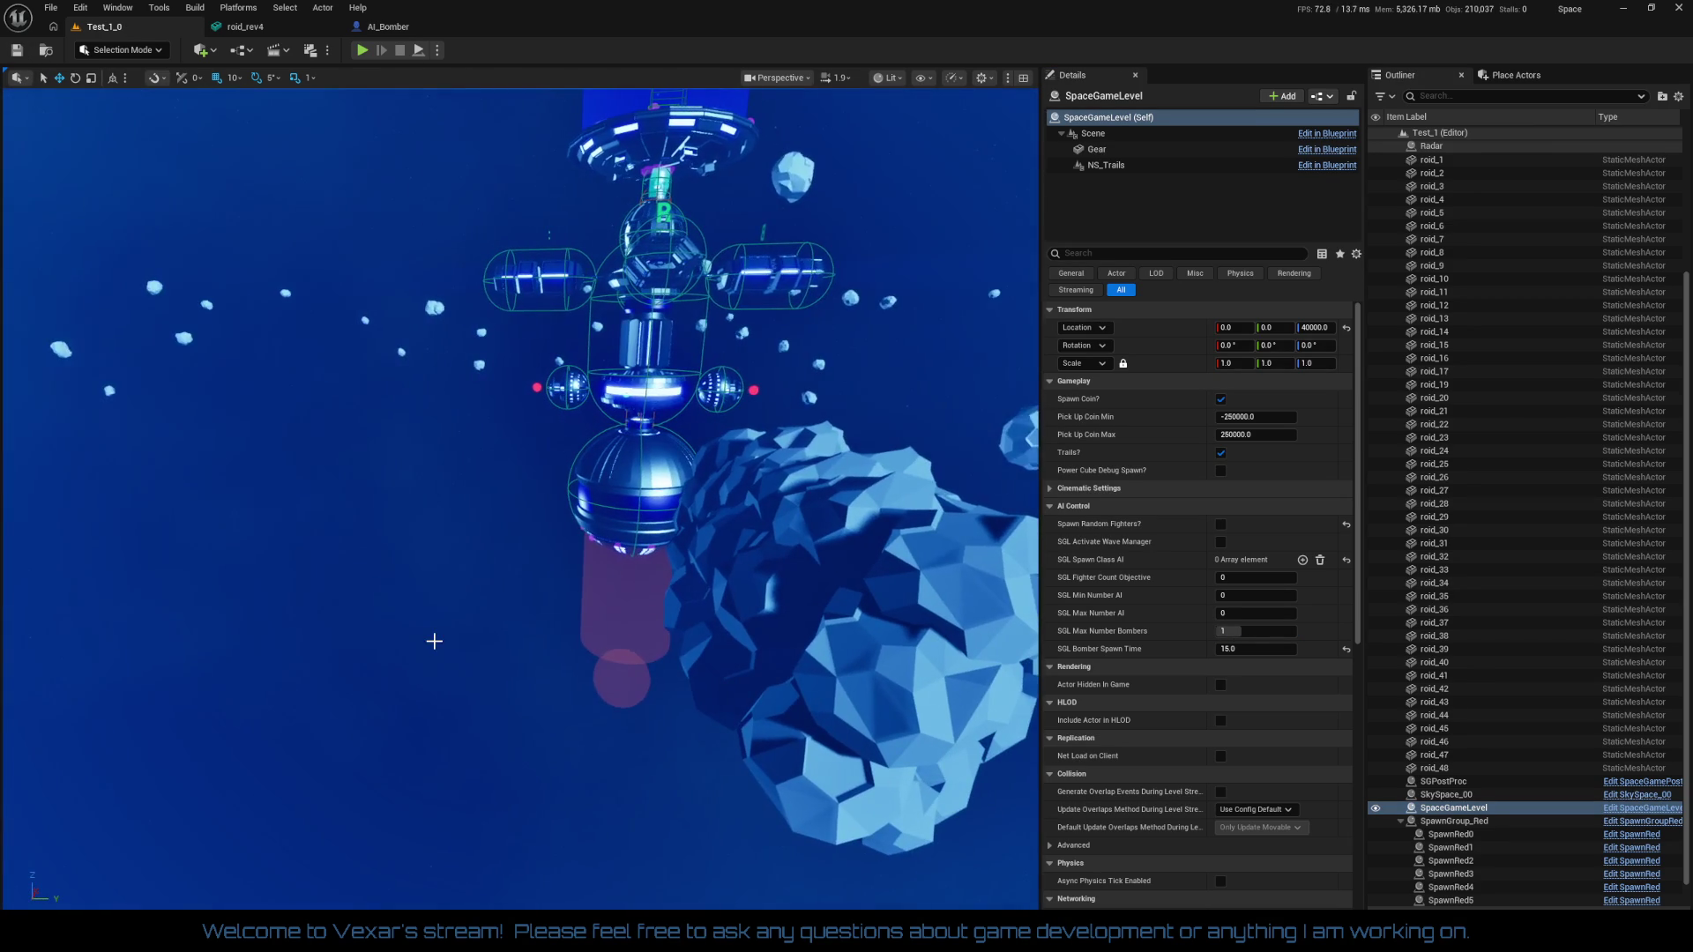
Select roid_1 through roid_48 in the Outliner, ungroup them, and regroup them together
{"action": "scroll", "coordinate": [1542, 488], "scroll_direction": "up", "scroll_amount": 5}
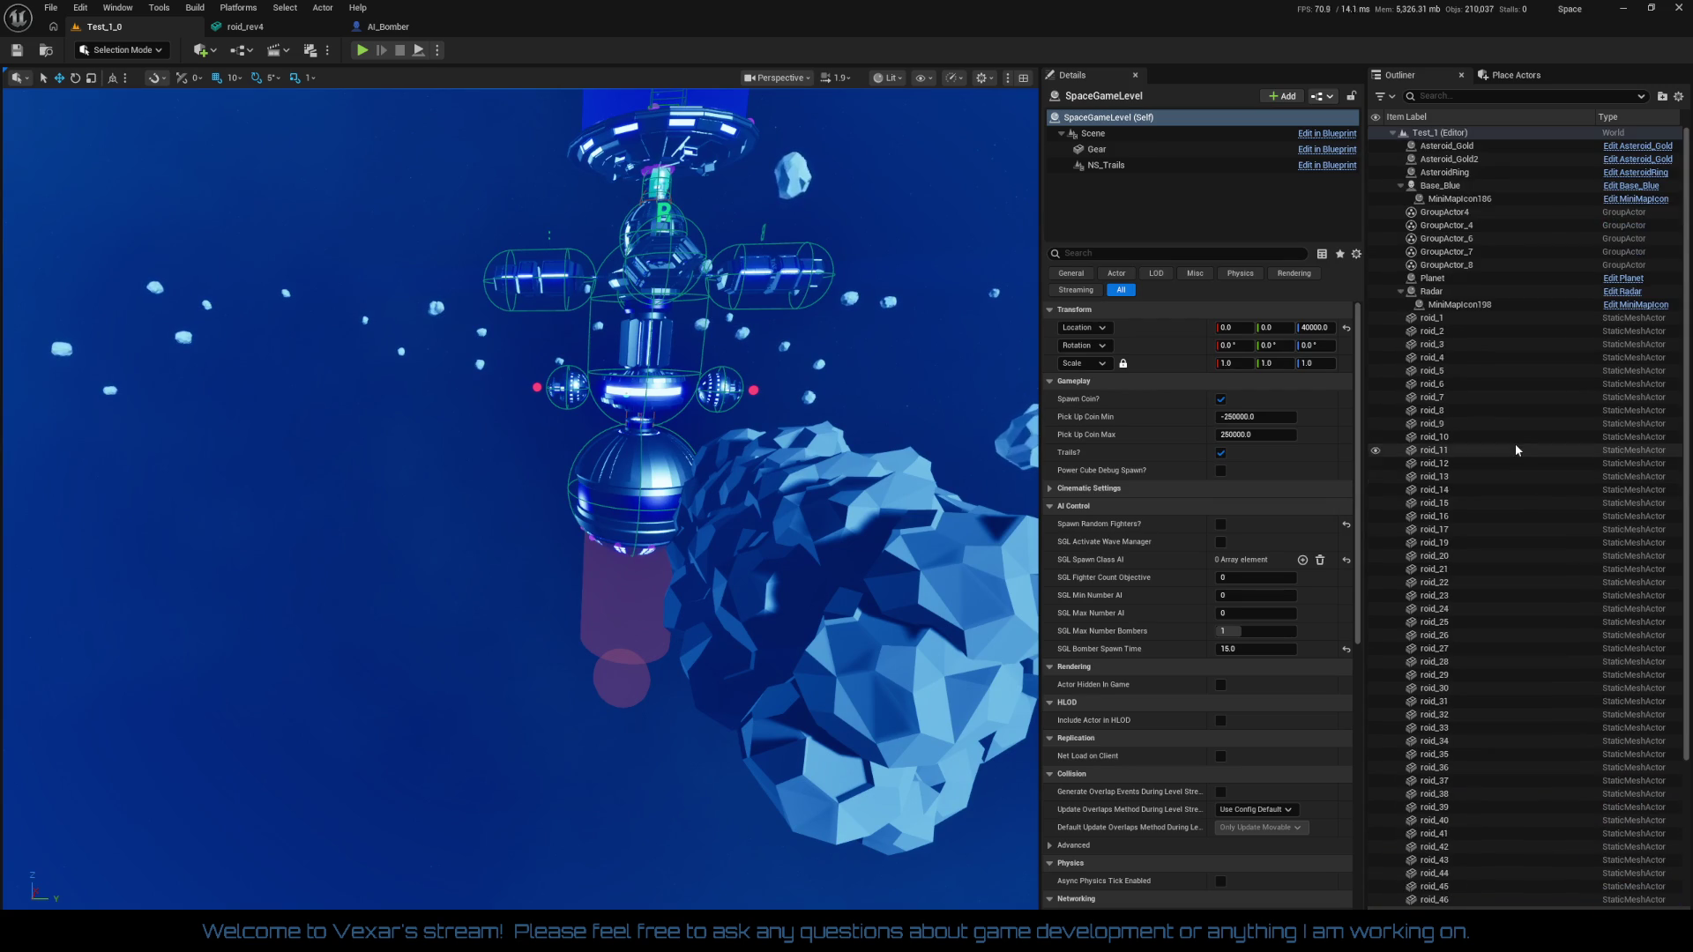
{"action": "left_click", "coordinate": [1439, 322]}
{"action": "left_click", "coordinate": [1437, 410], "text": "shift"}
{"action": "scroll", "coordinate": [1483, 538], "scroll_direction": "down", "scroll_amount": 5}
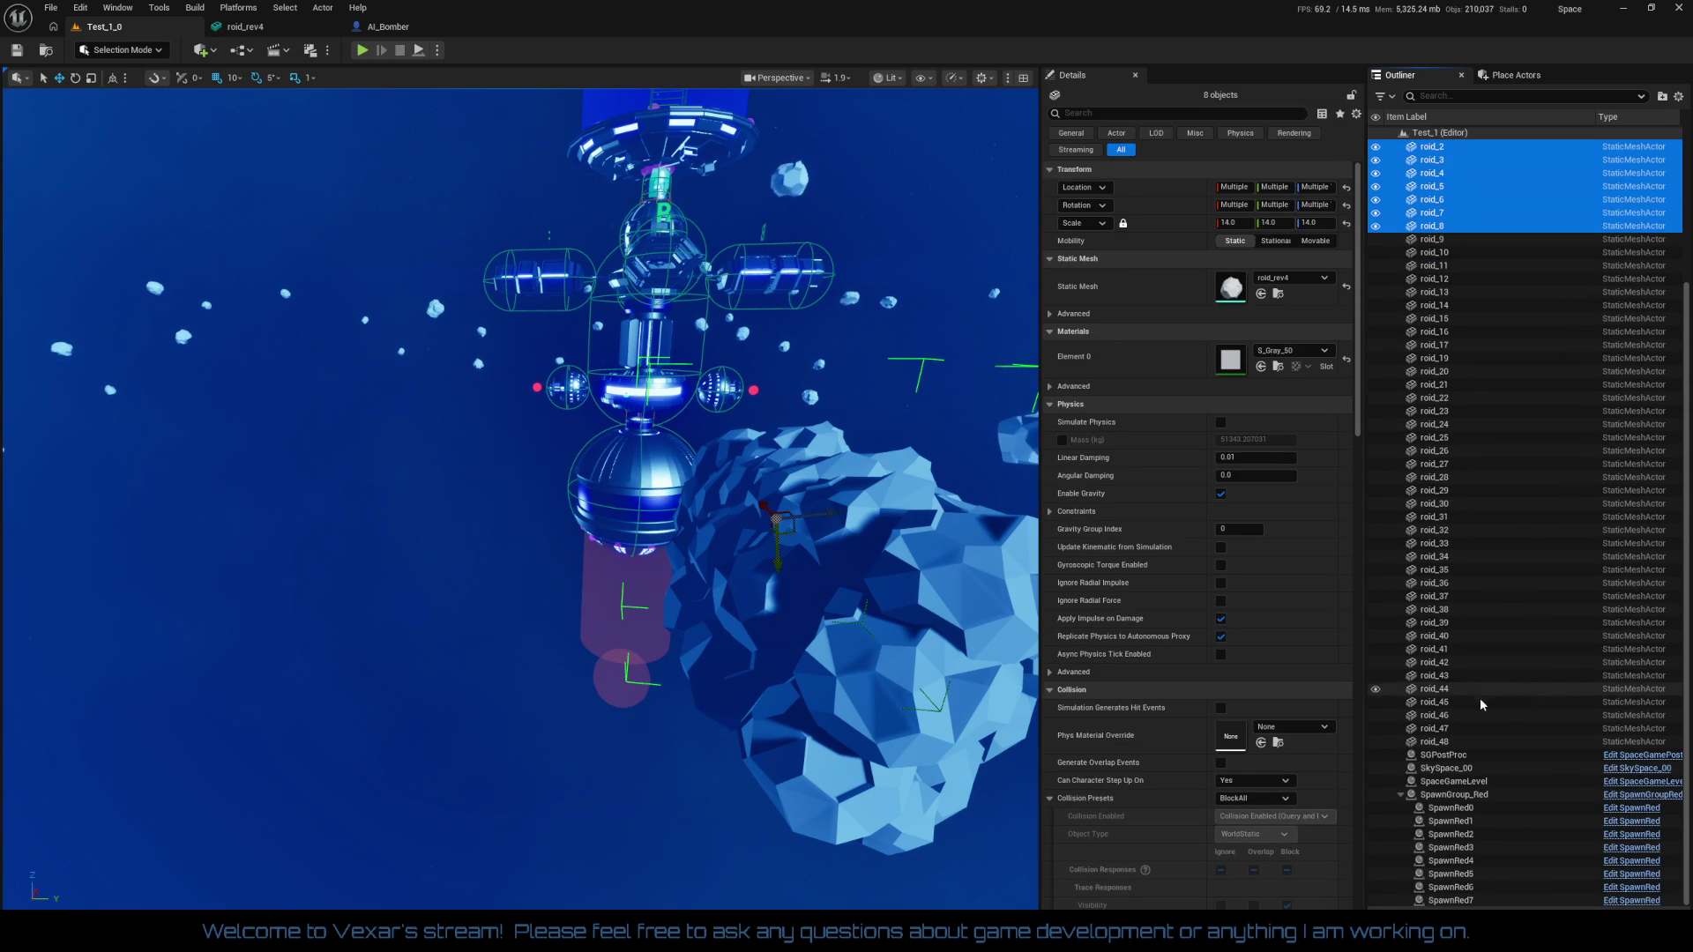
{"action": "left_click", "coordinate": [1456, 742], "text": "shift"}
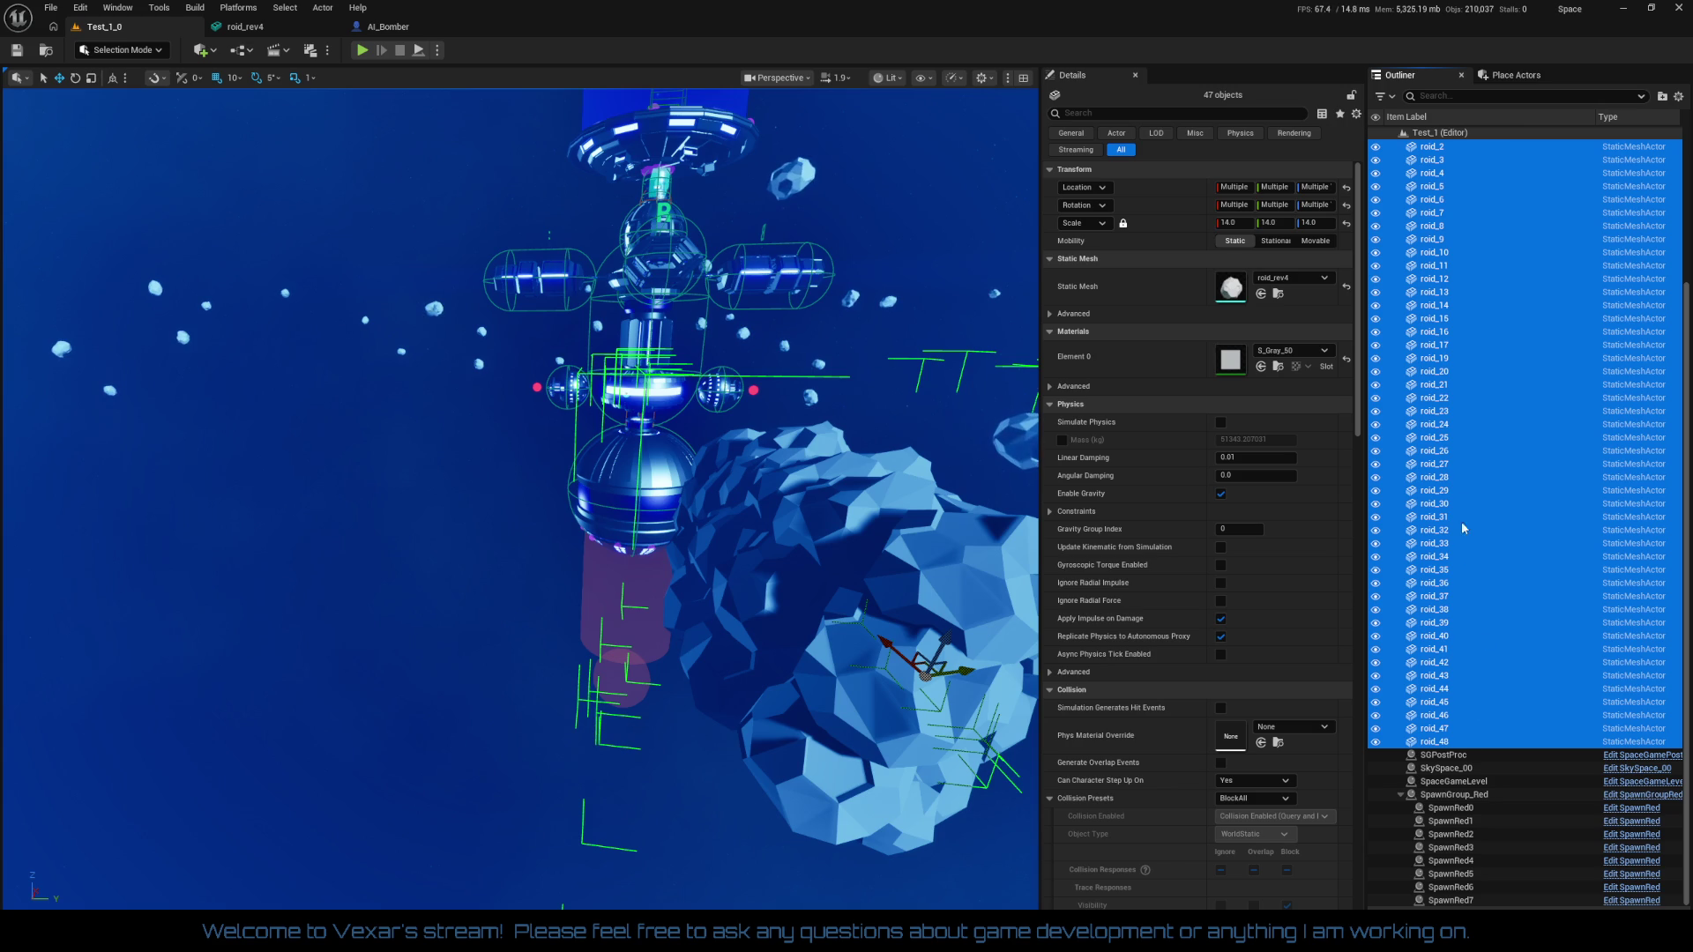
{"action": "right_click", "coordinate": [1433, 408]}
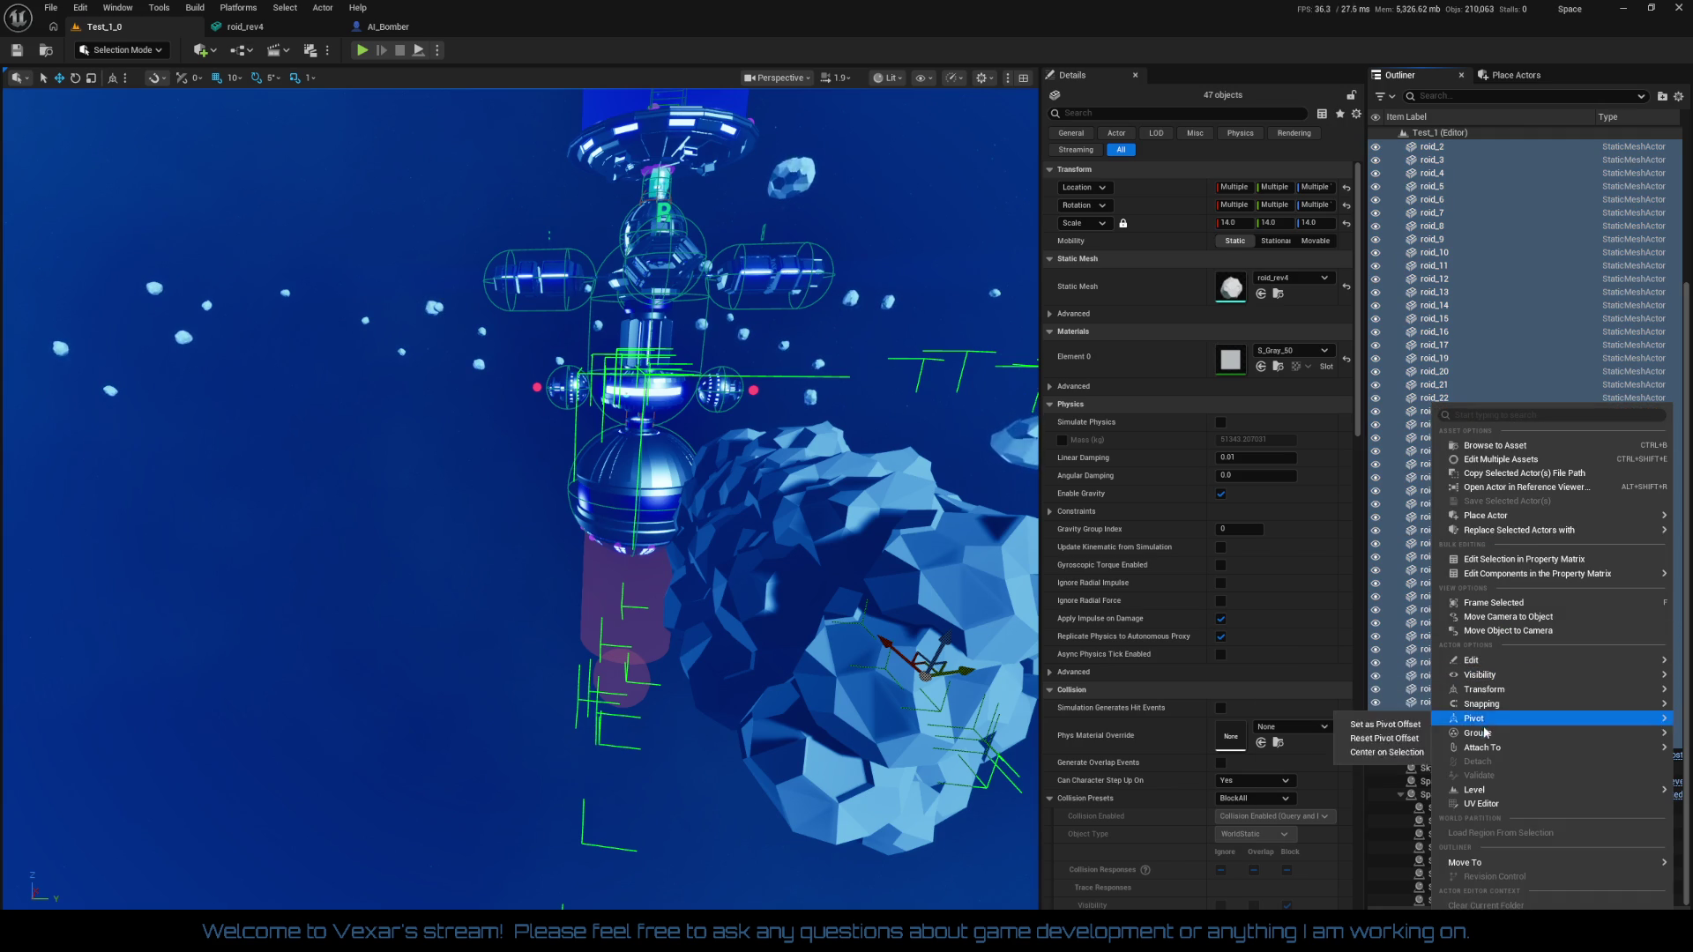
{"action": "mouse_move", "coordinate": [1483, 737]}
{"action": "left_click", "coordinate": [1345, 766]}
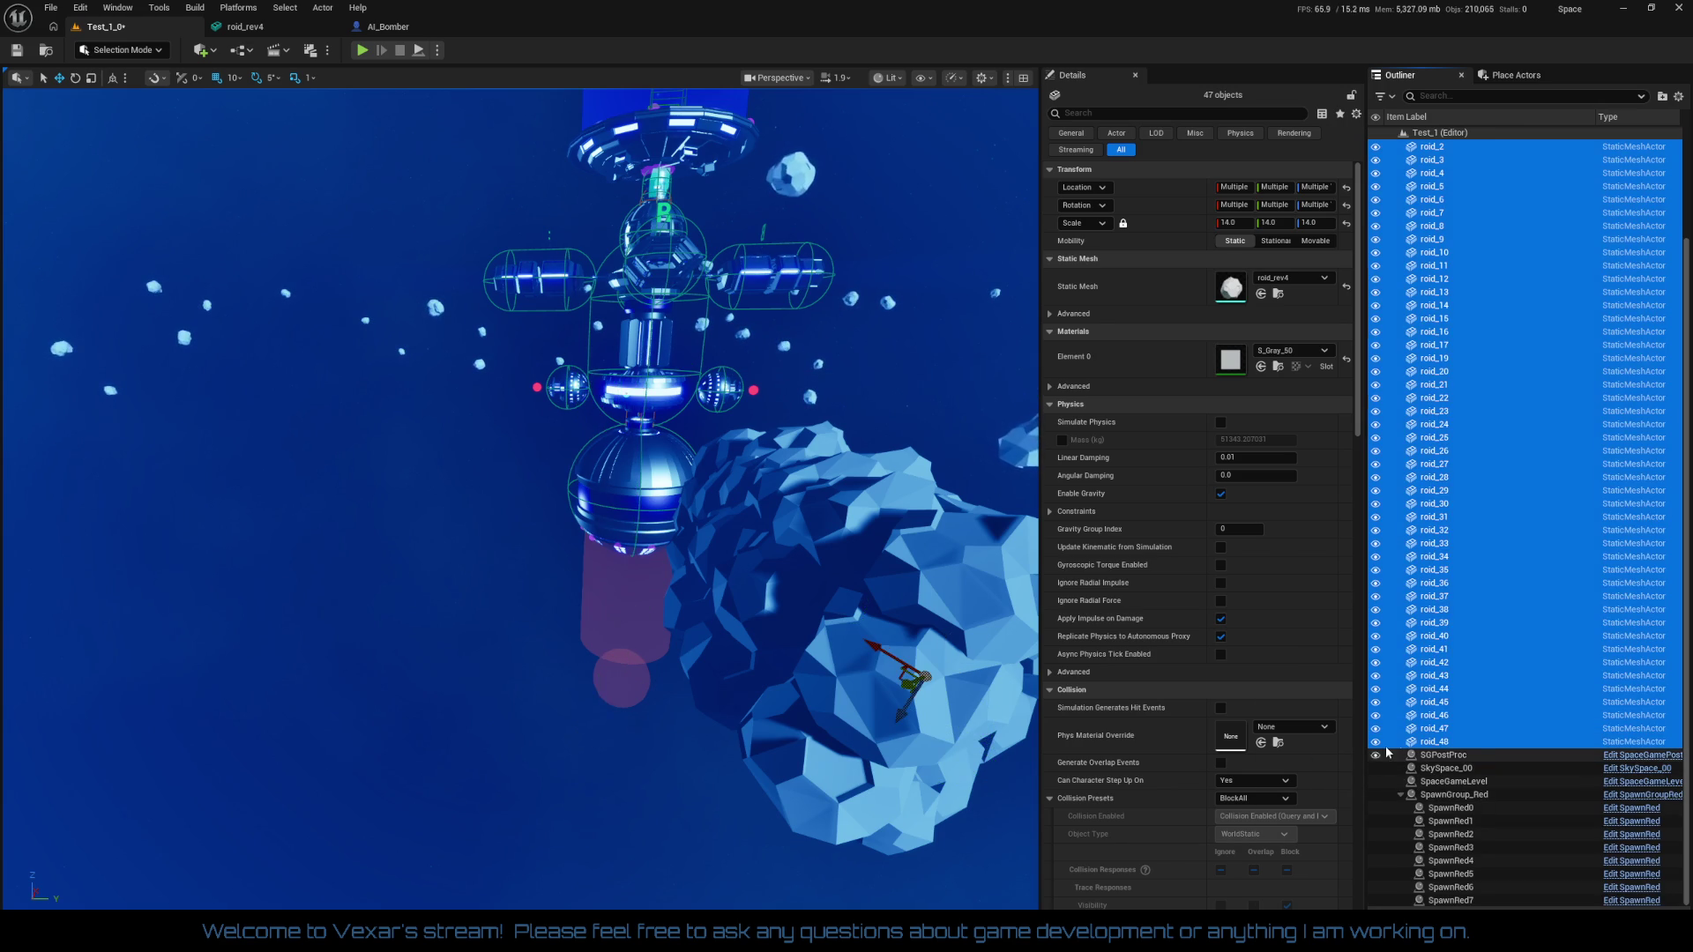
{"action": "scroll", "coordinate": [1470, 603], "scroll_direction": "up", "scroll_amount": 3}
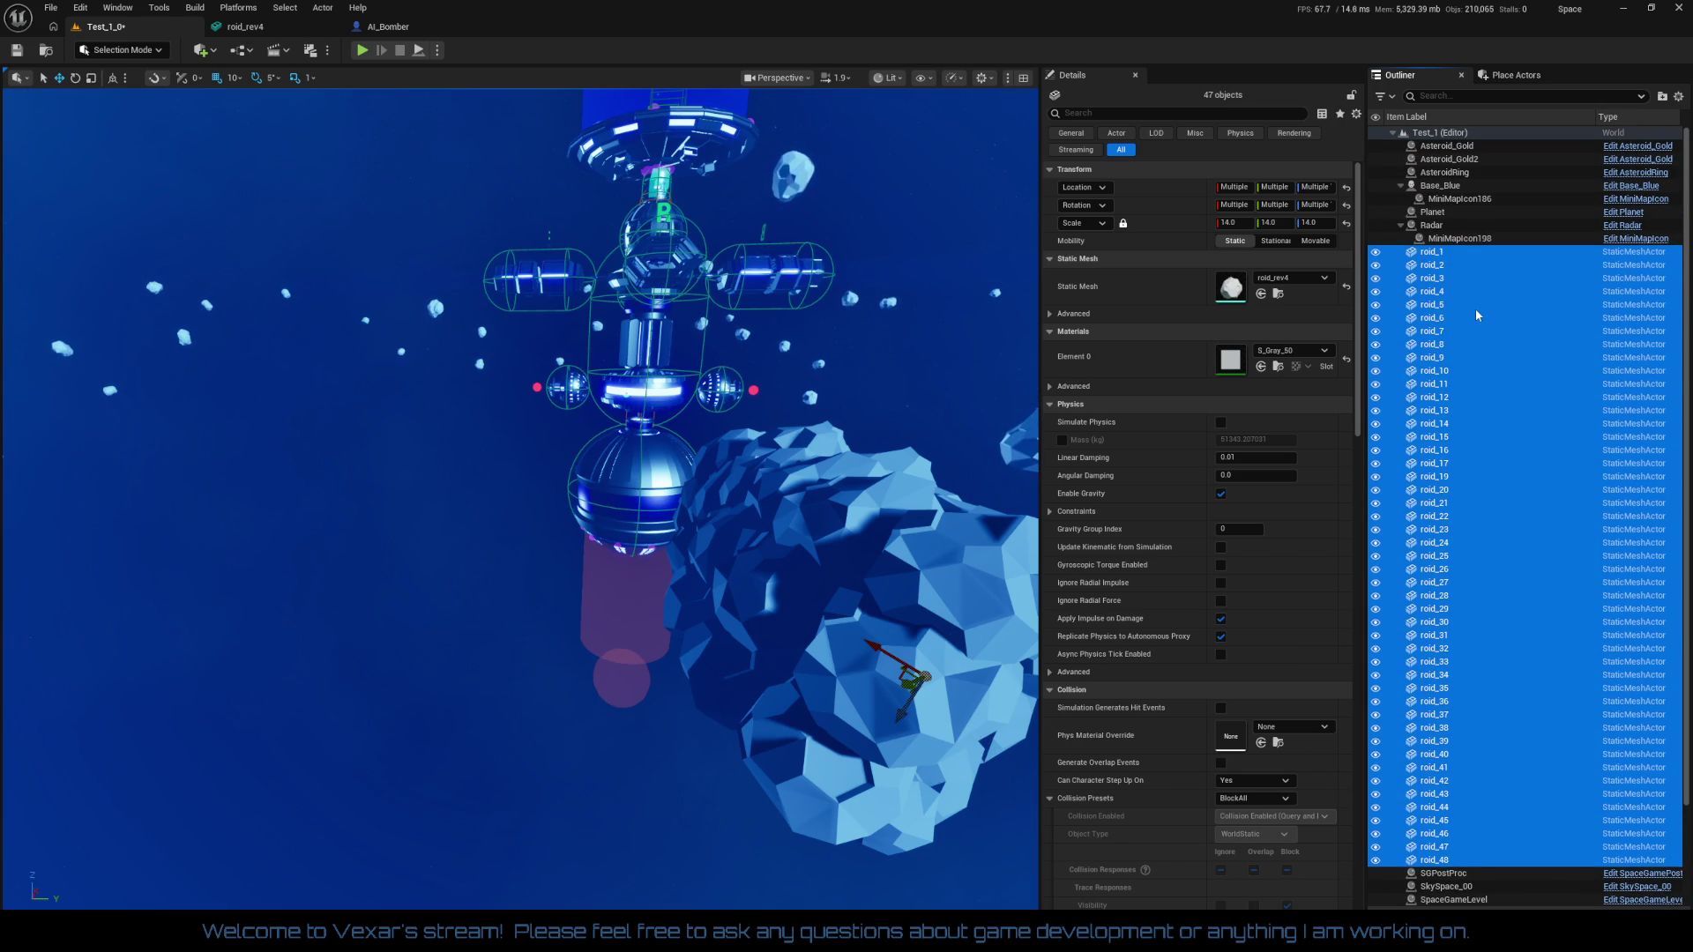
{"action": "right_click", "coordinate": [1436, 323]}
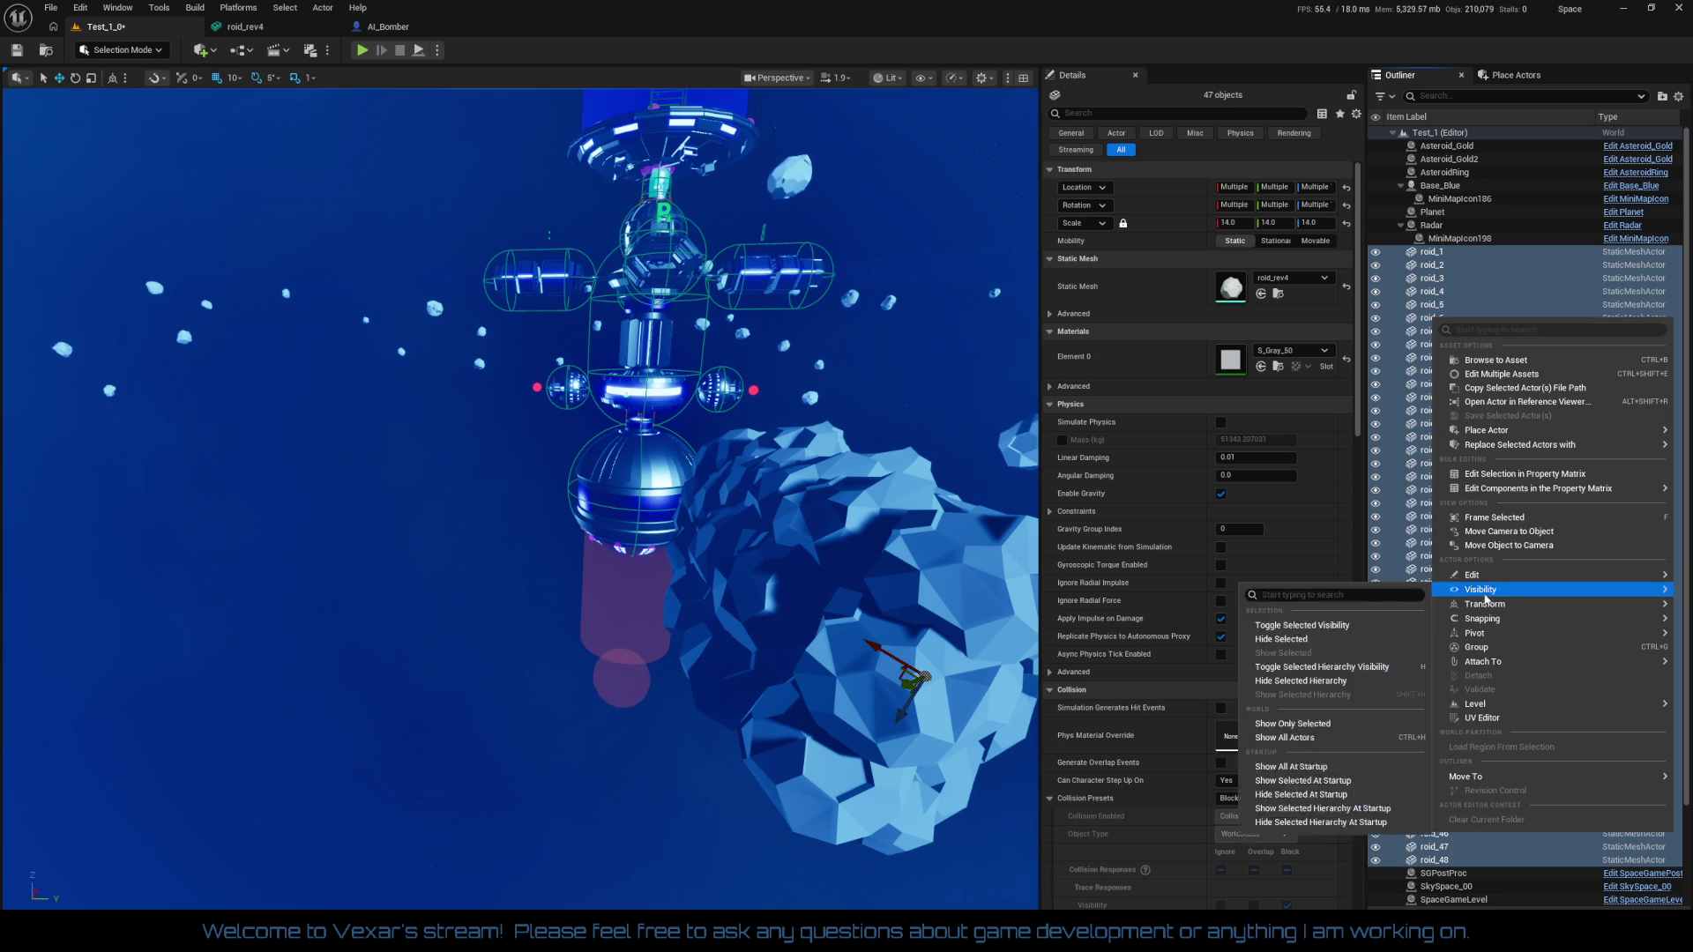
{"action": "left_click", "coordinate": [1476, 649]}
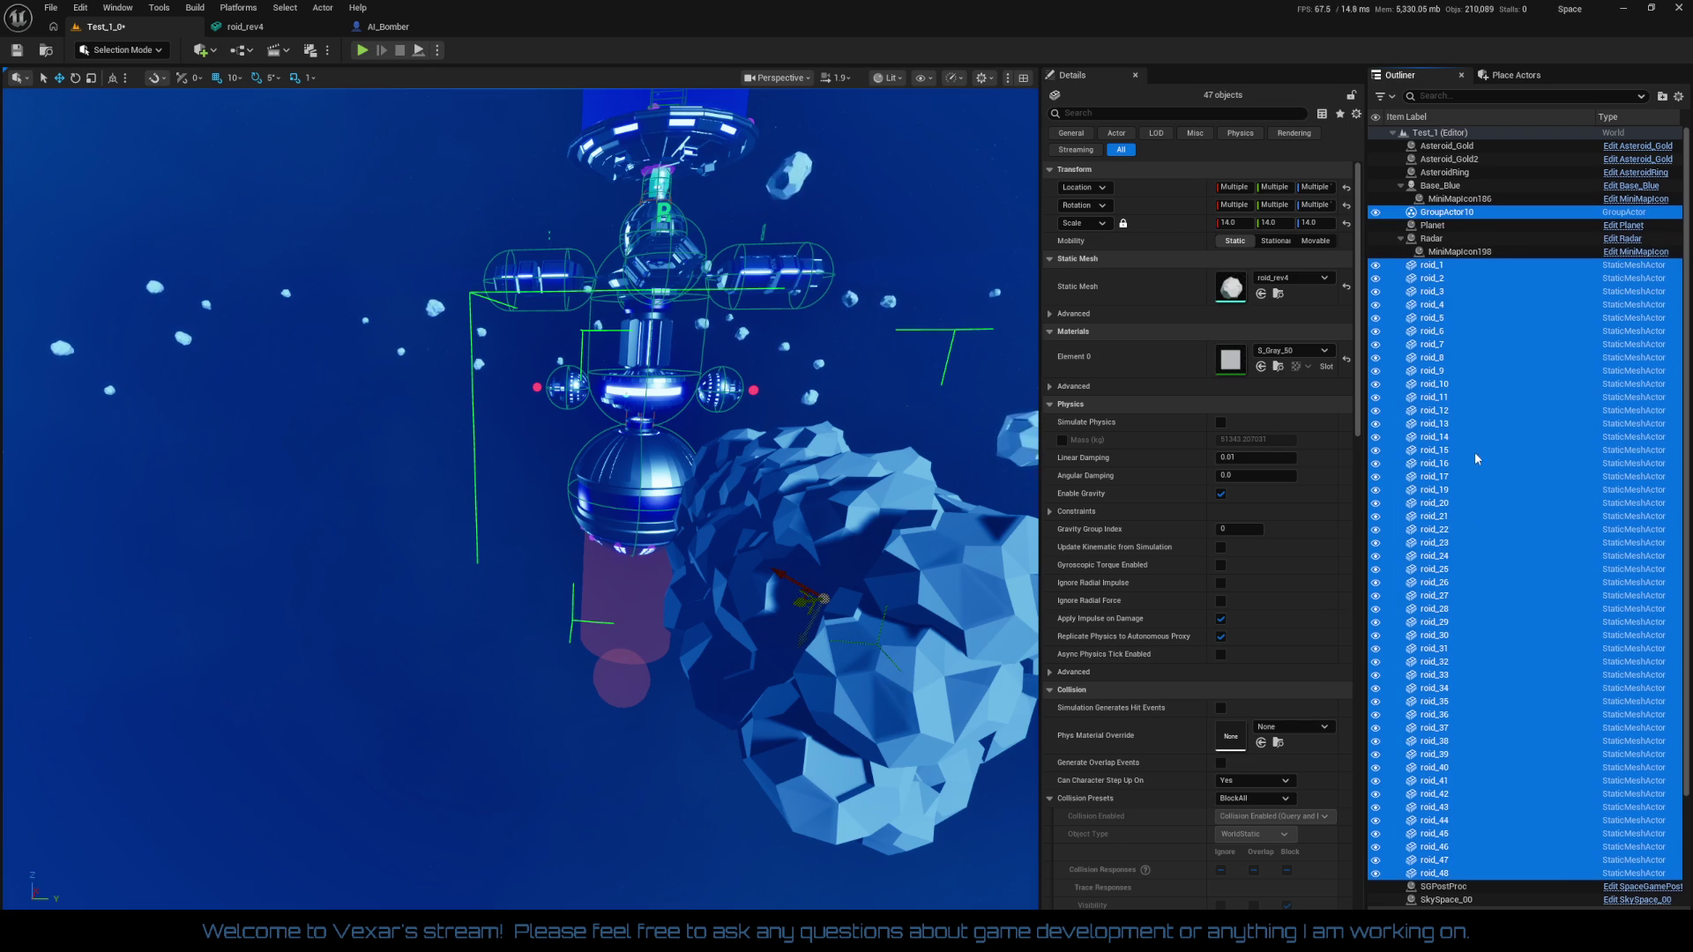
Add GroupActor10 to the selection and ungroup the asteroid actors
{"action": "left_click", "coordinate": [1432, 215], "text": "ctrl"}
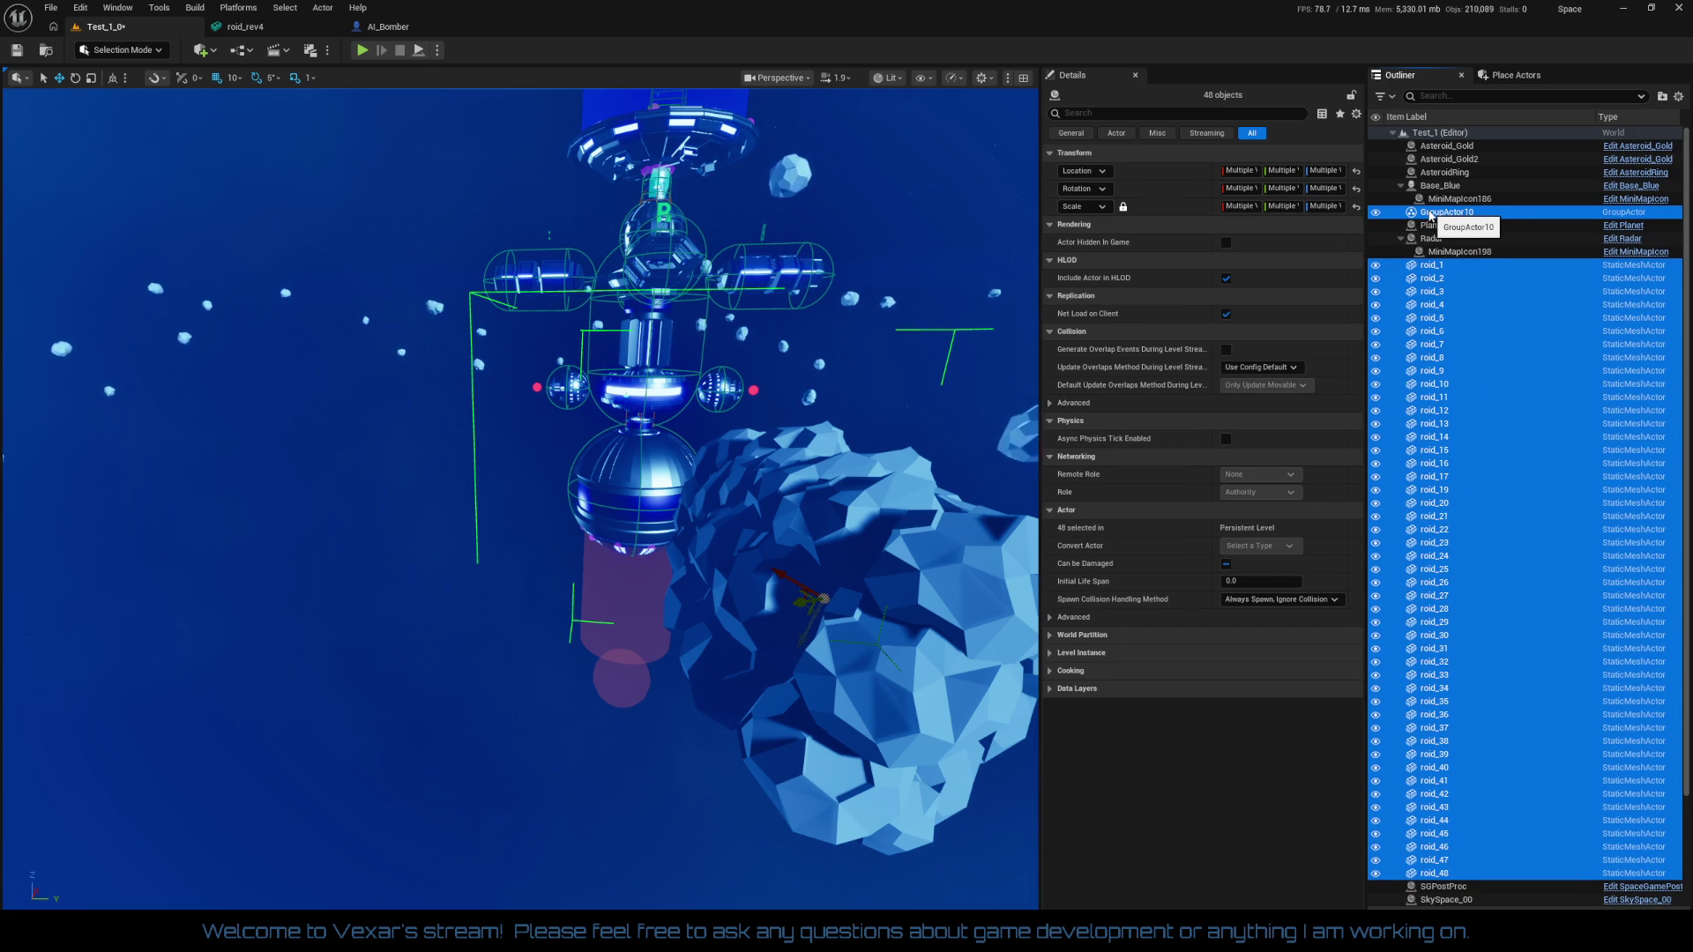
{"action": "right_click", "coordinate": [1432, 216]}
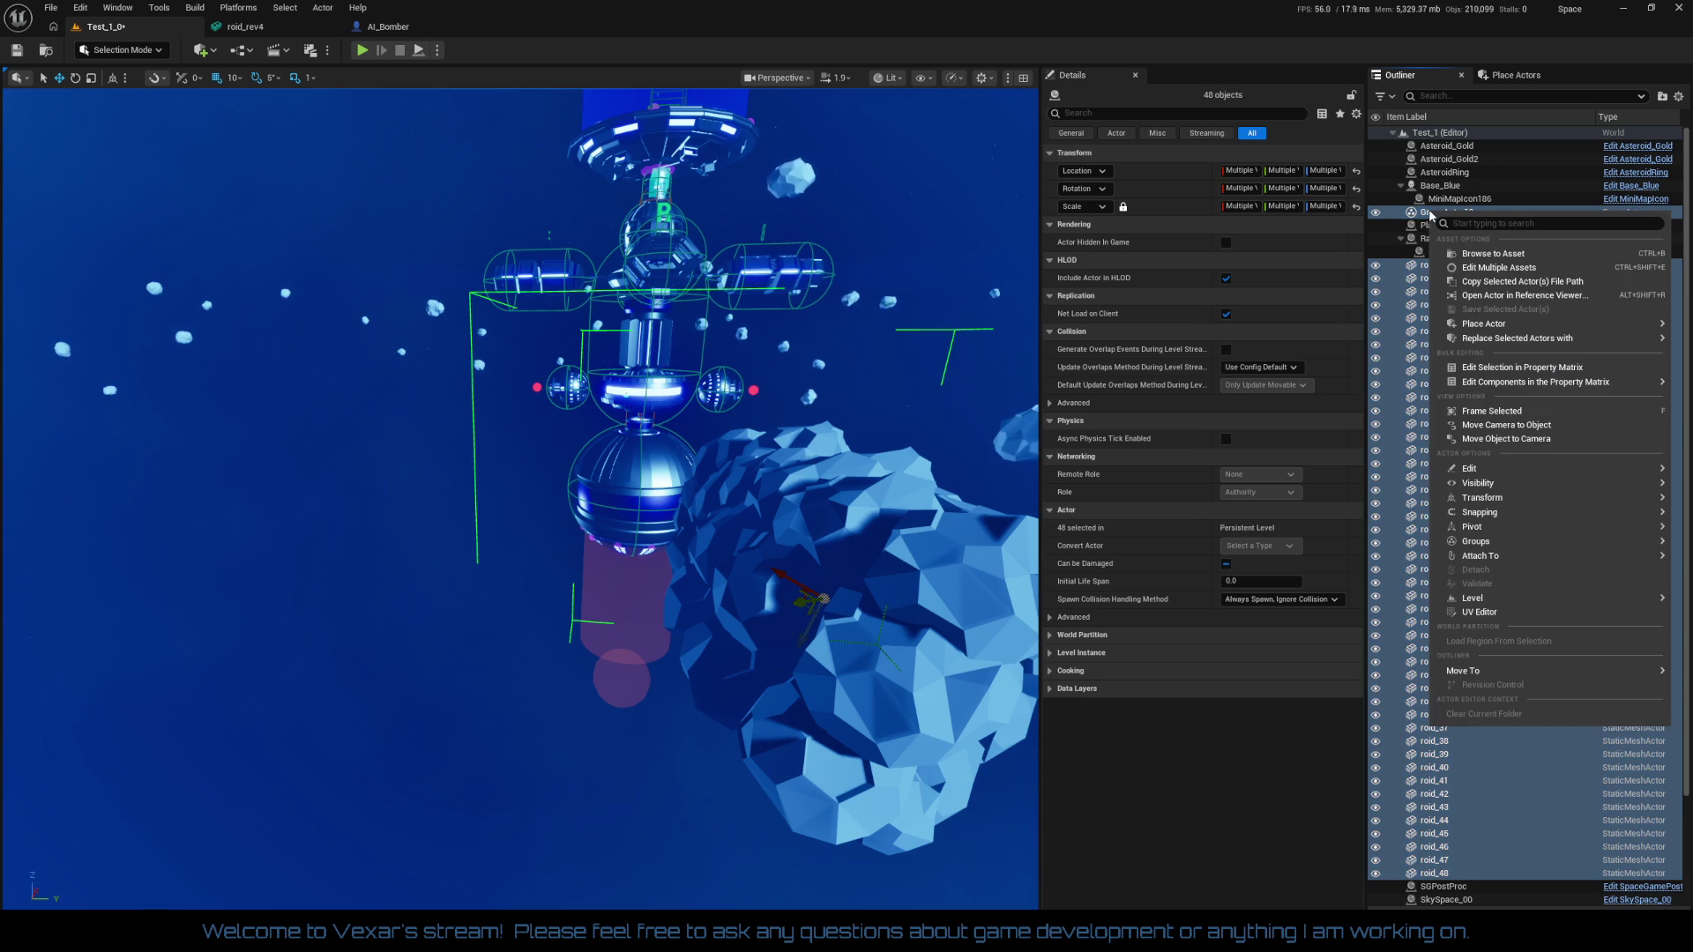
{"action": "mouse_move", "coordinate": [1472, 541]}
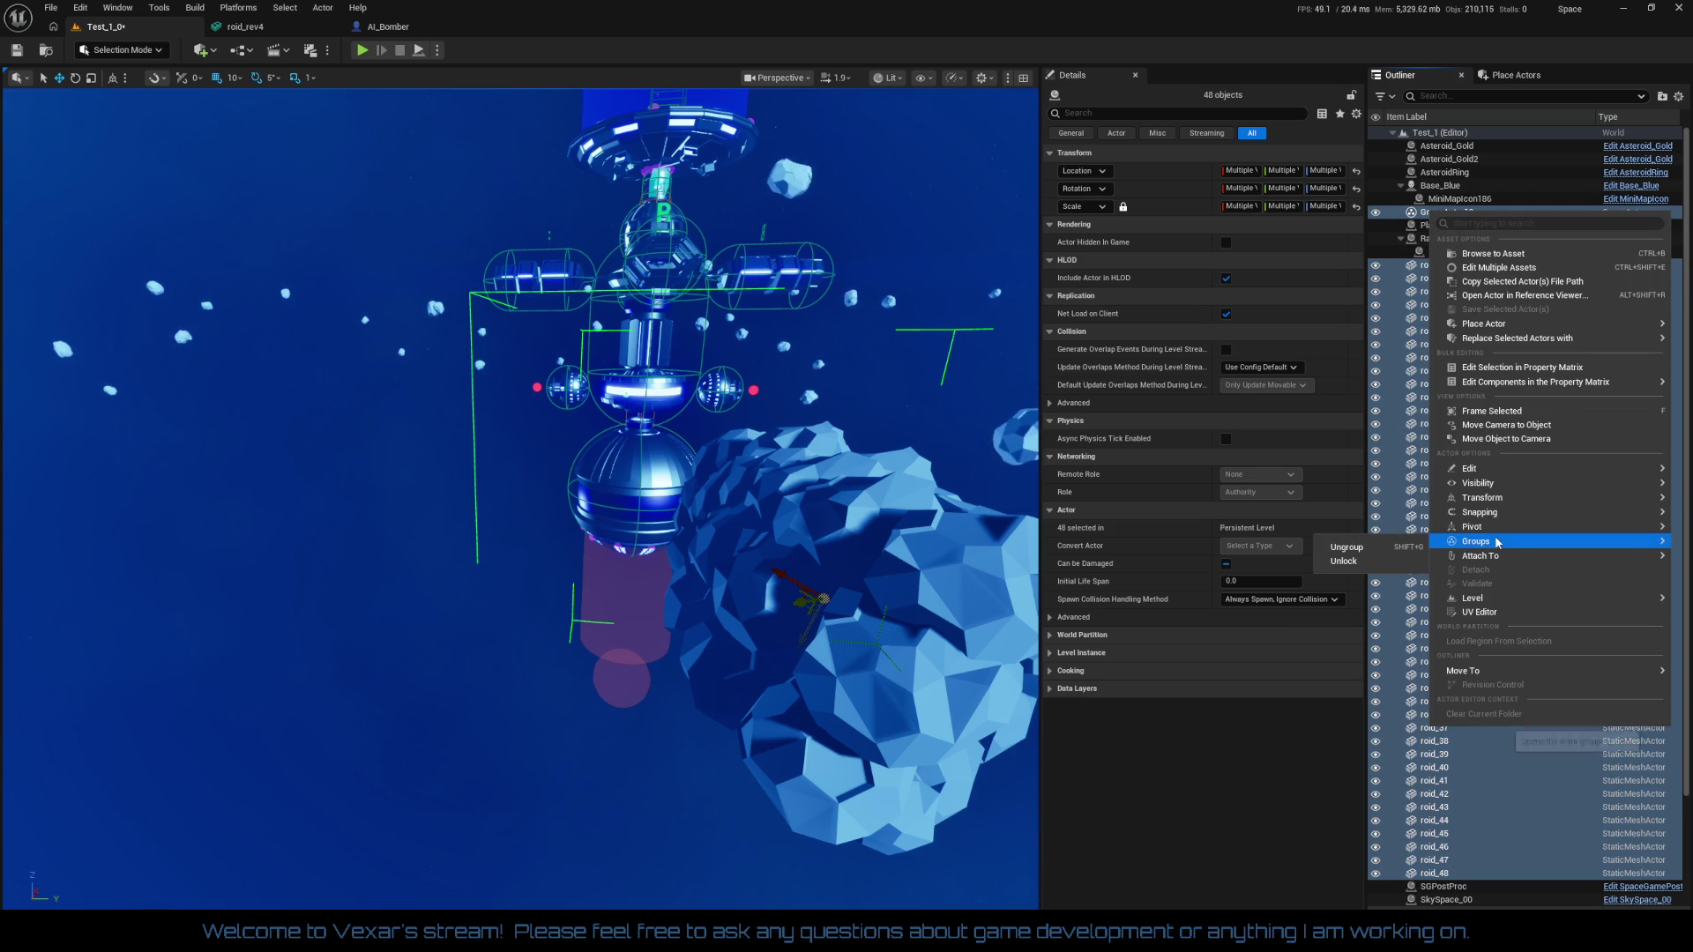
{"action": "left_click", "coordinate": [1346, 548]}
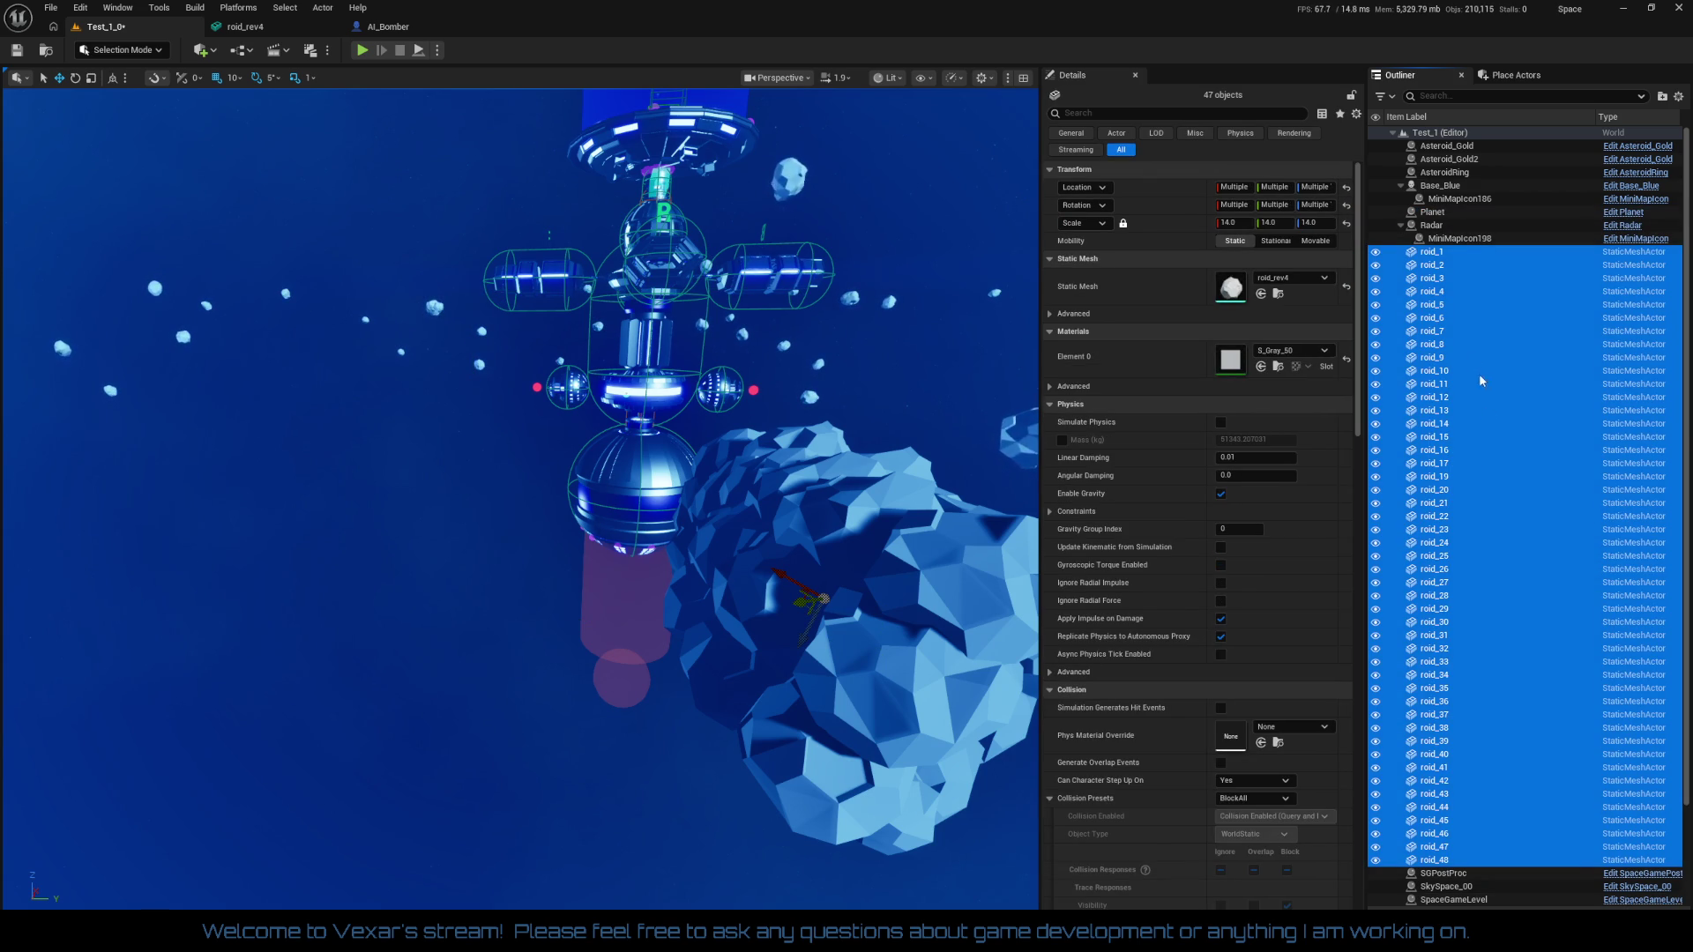
Parent roid_2–roid_48, Asteroid_Gold2 and Asteroid_Gold under roid_1 in the Outliner
{"action": "left_click", "coordinate": [1429, 267]}
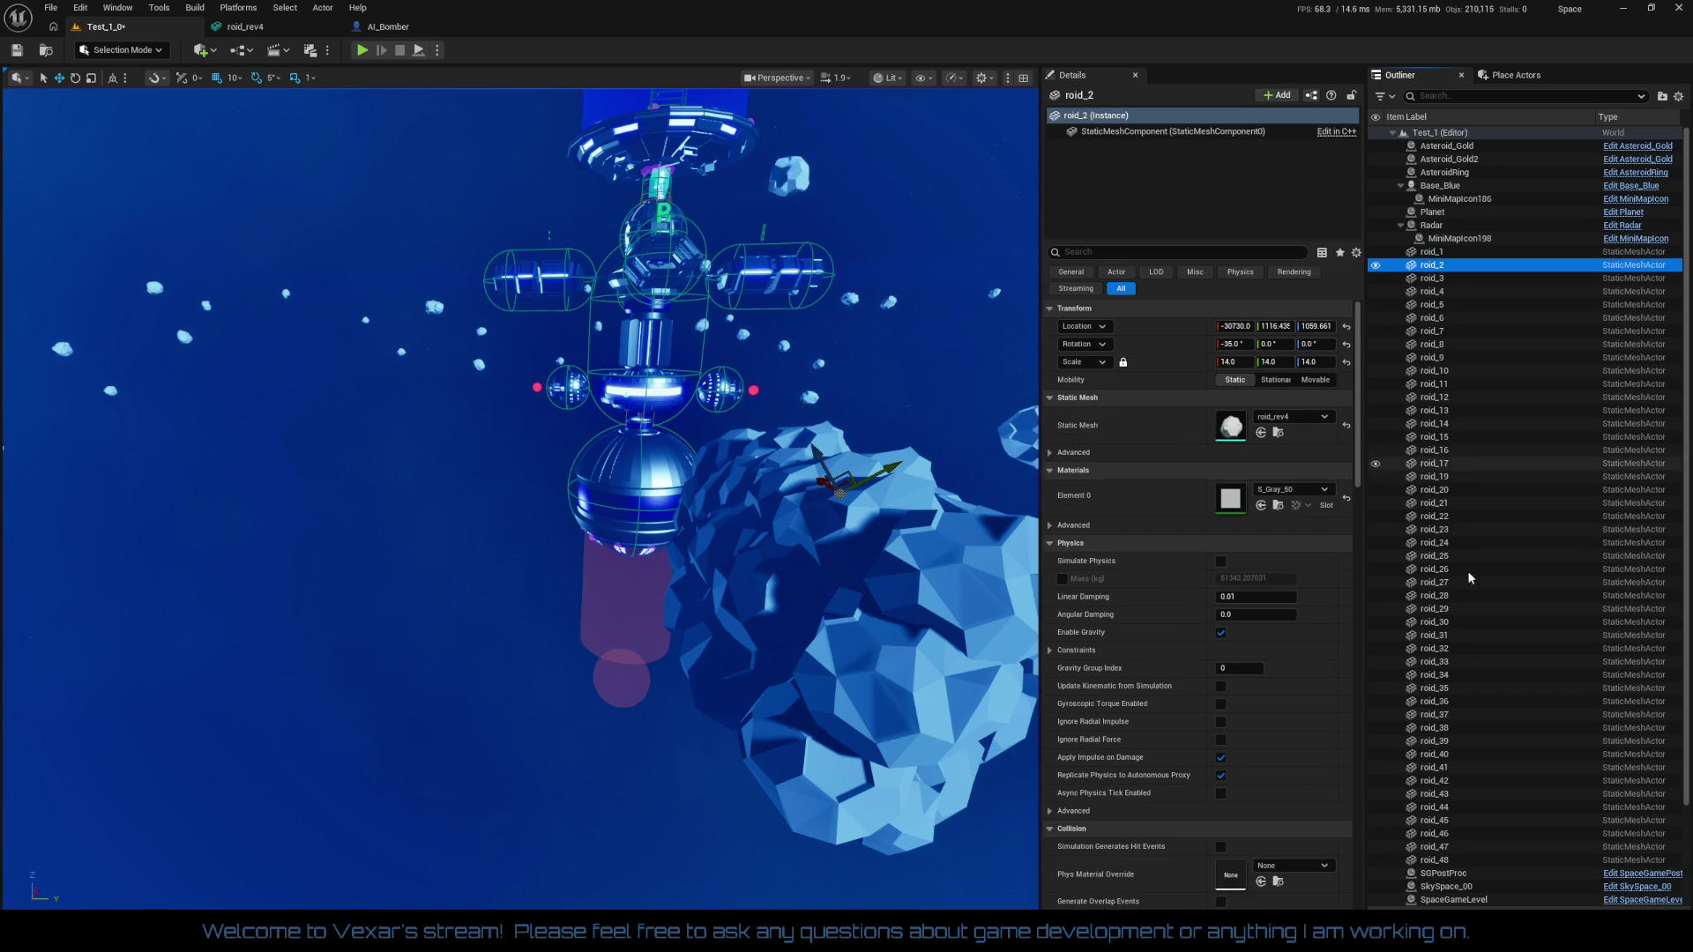
{"action": "left_click", "coordinate": [1440, 861], "text": "shift"}
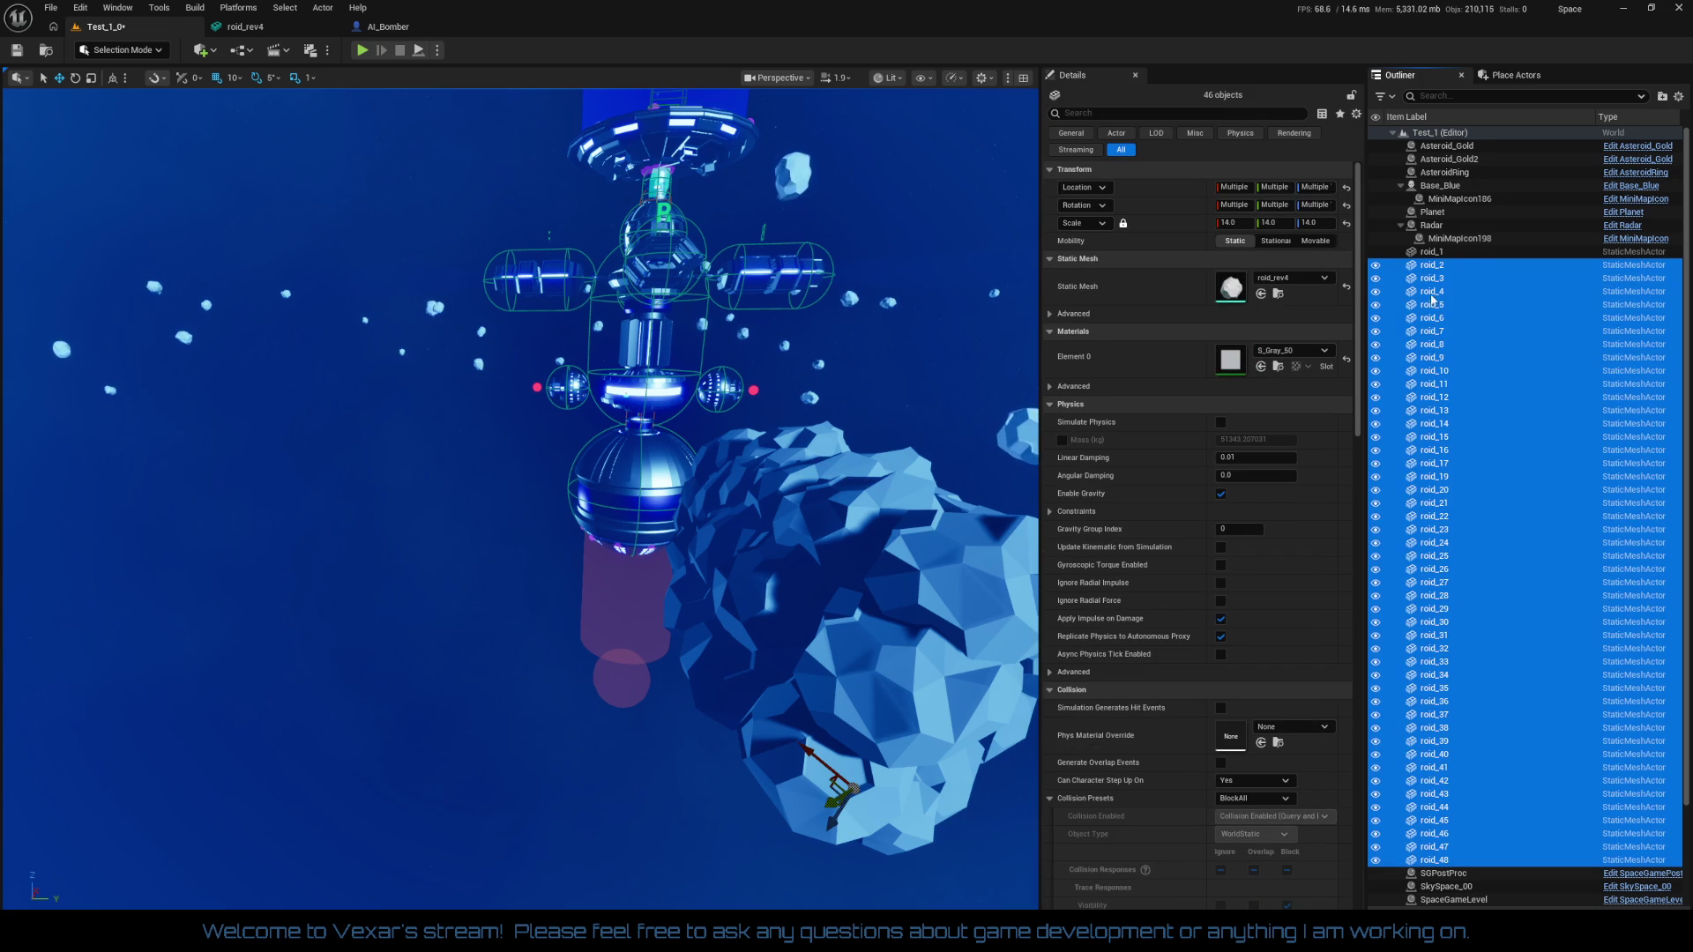
{"action": "left_click_drag", "start_coordinate": [1432, 300], "coordinate": [1429, 256]}
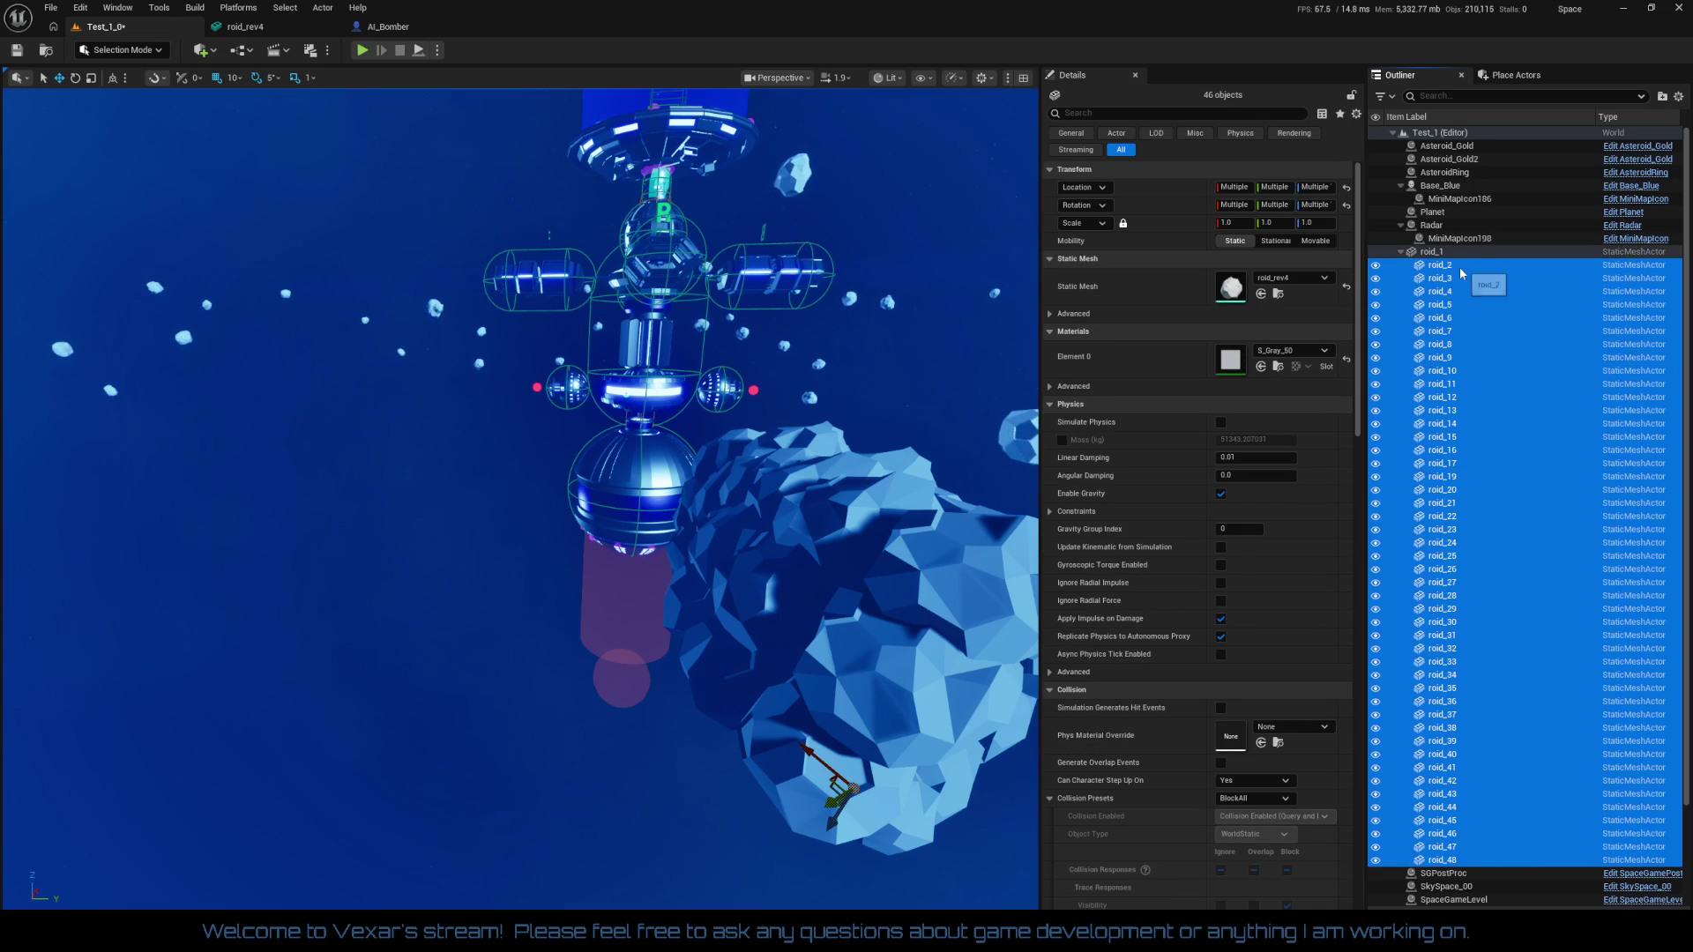
{"action": "left_click_drag", "start_coordinate": [1450, 160], "coordinate": [1437, 257]}
{"action": "left_click_drag", "start_coordinate": [1447, 146], "coordinate": [1441, 241]}
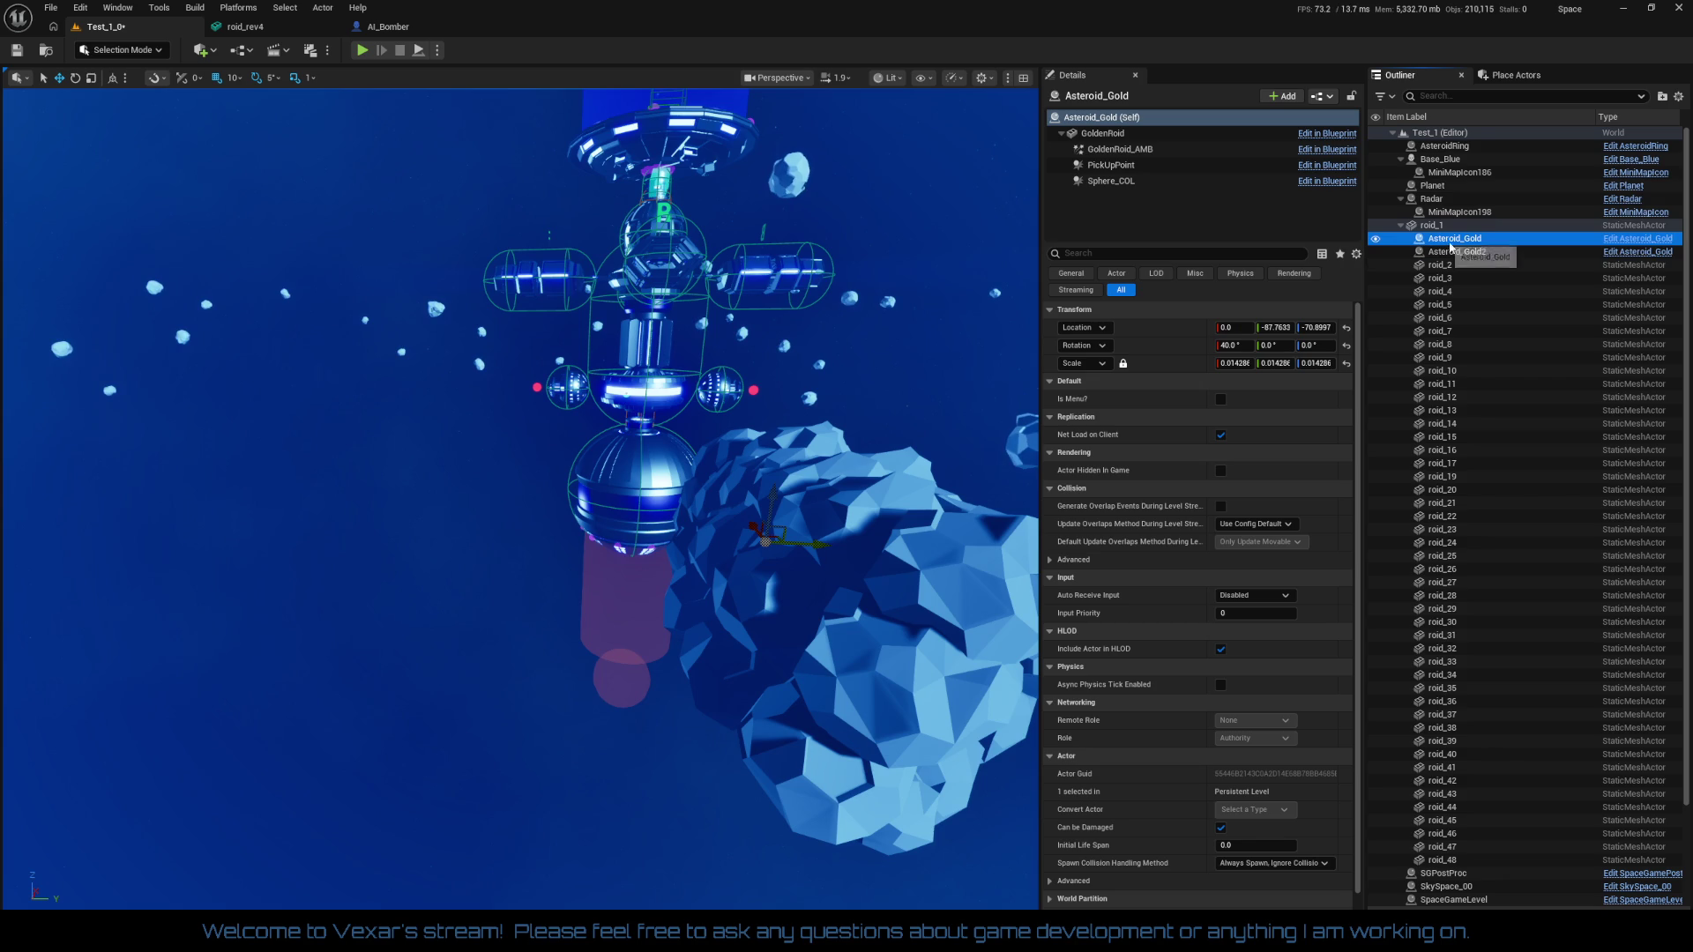
Set roid_1 and all its children to Movable mobility
{"action": "left_click", "coordinate": [1427, 226]}
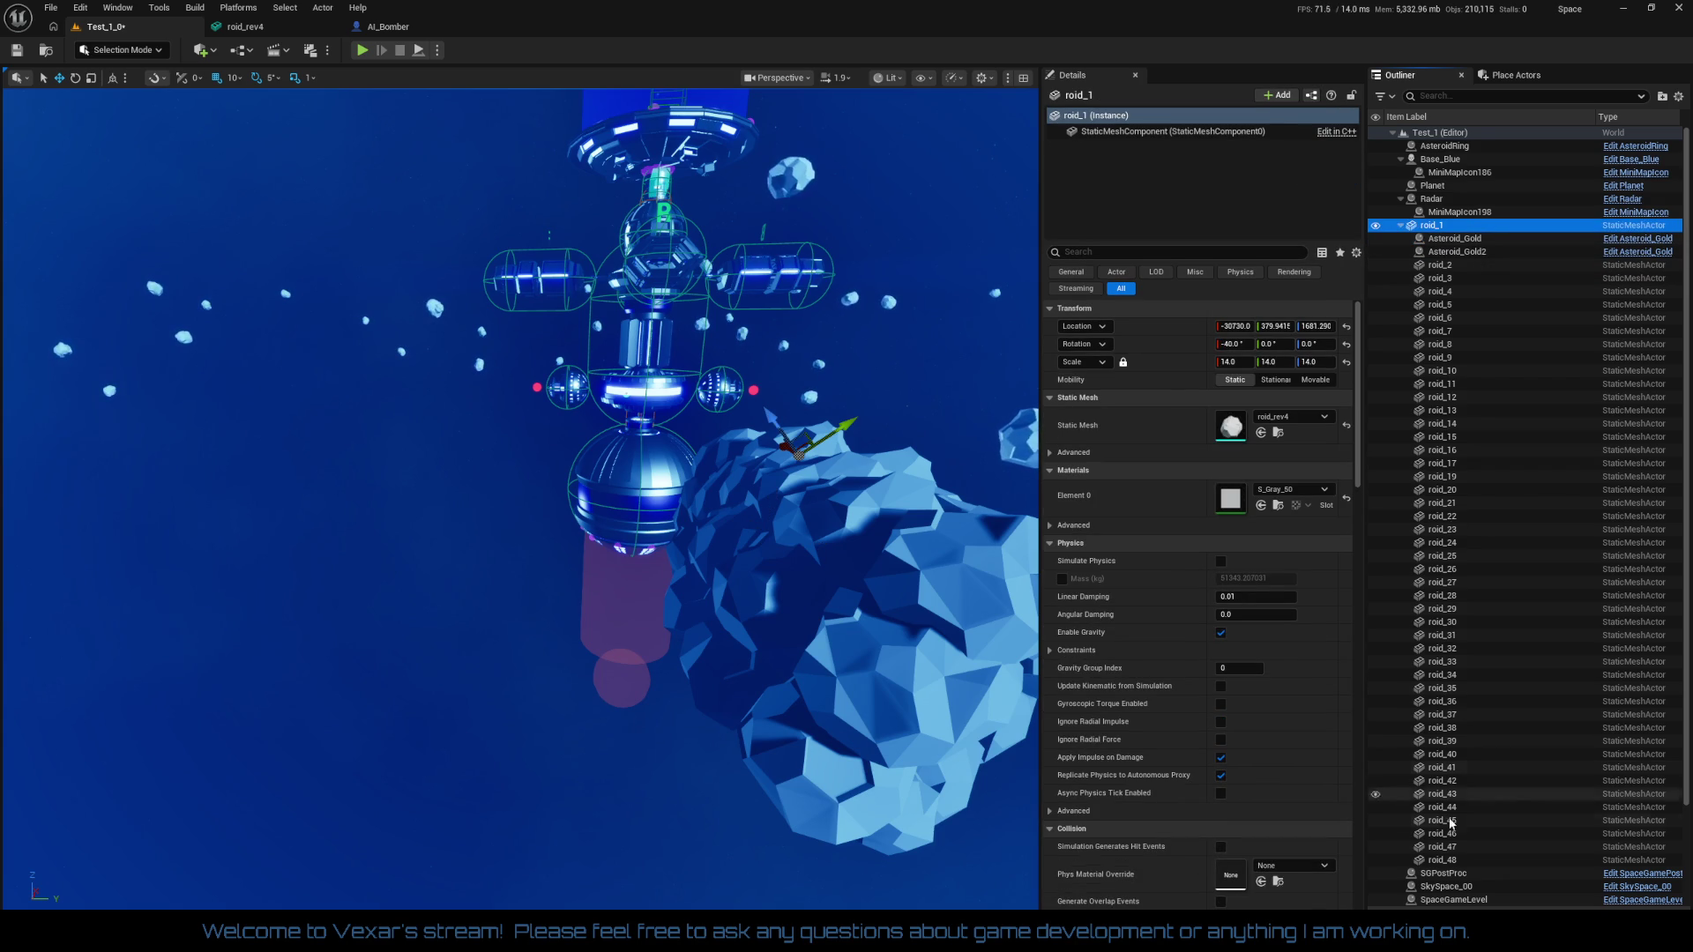
{"action": "left_click", "coordinate": [1451, 862], "text": "shift"}
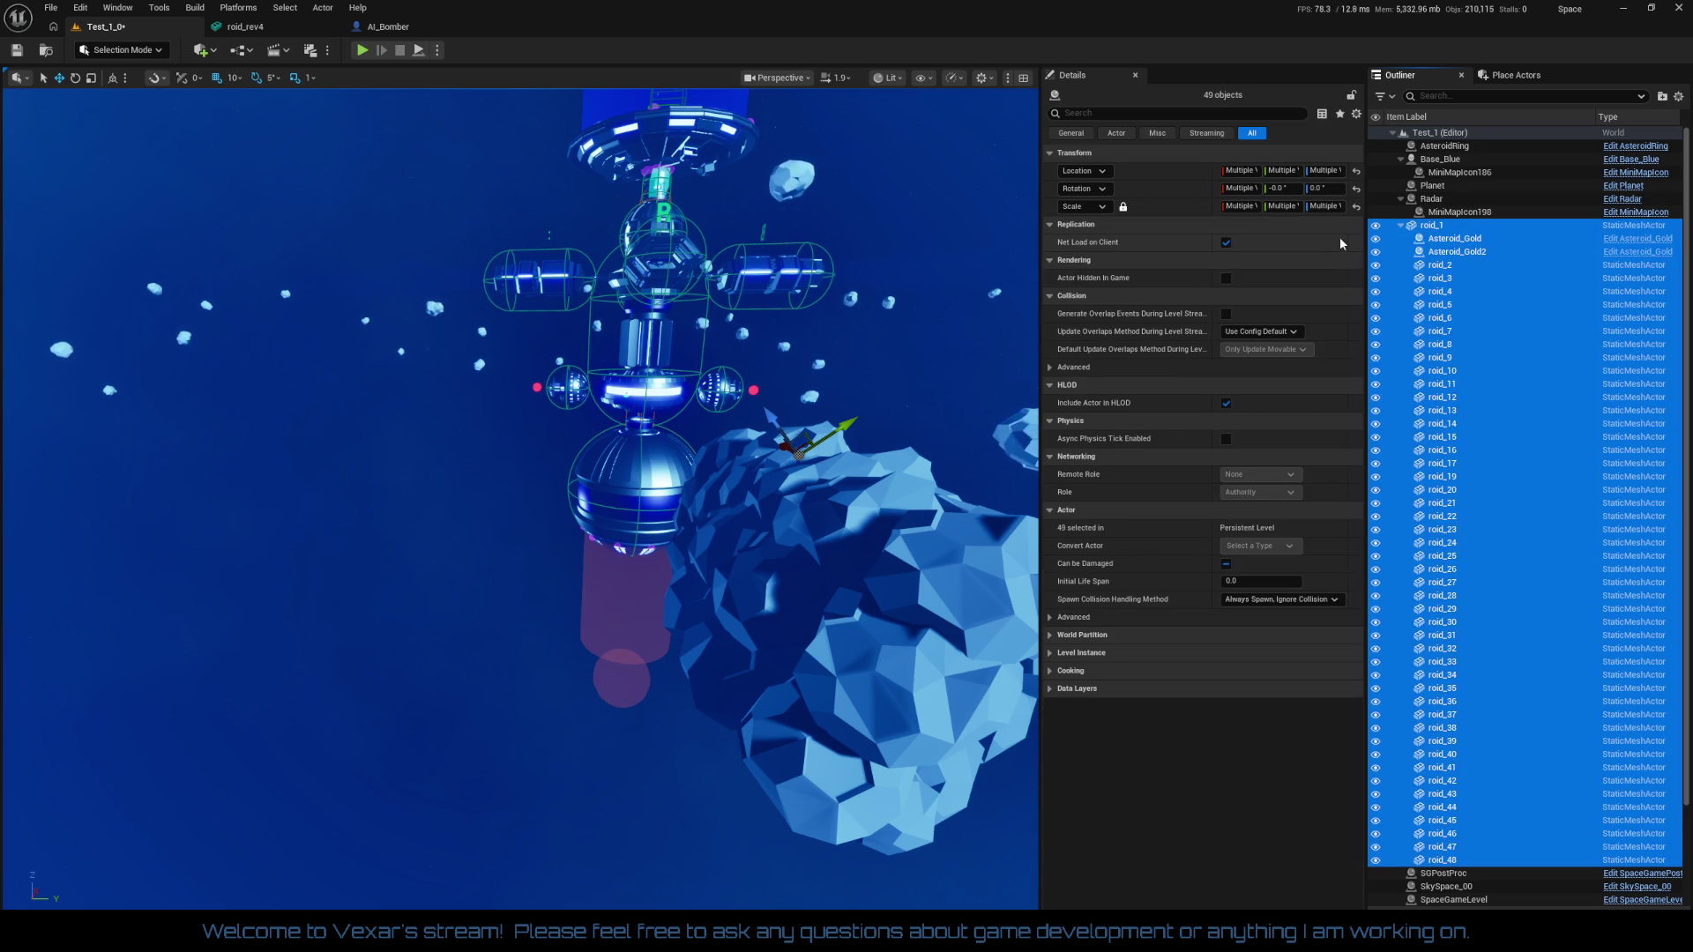
{"action": "left_click", "coordinate": [1435, 226]}
{"action": "left_click", "coordinate": [1309, 383]}
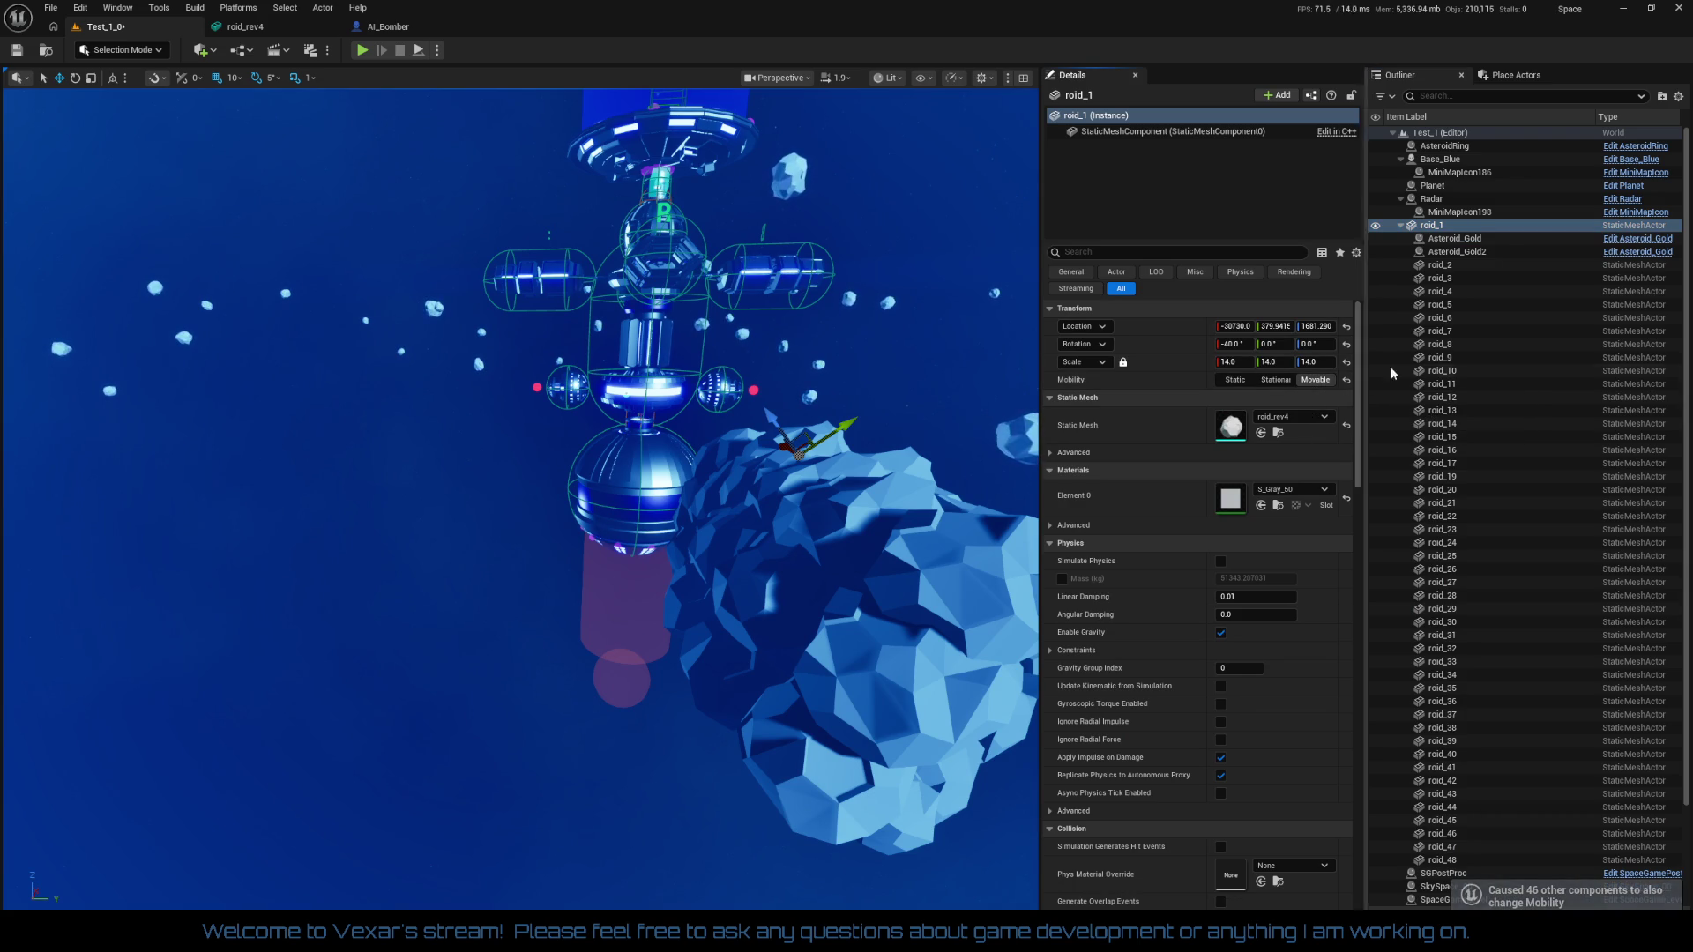
{"action": "left_click", "coordinate": [1455, 252]}
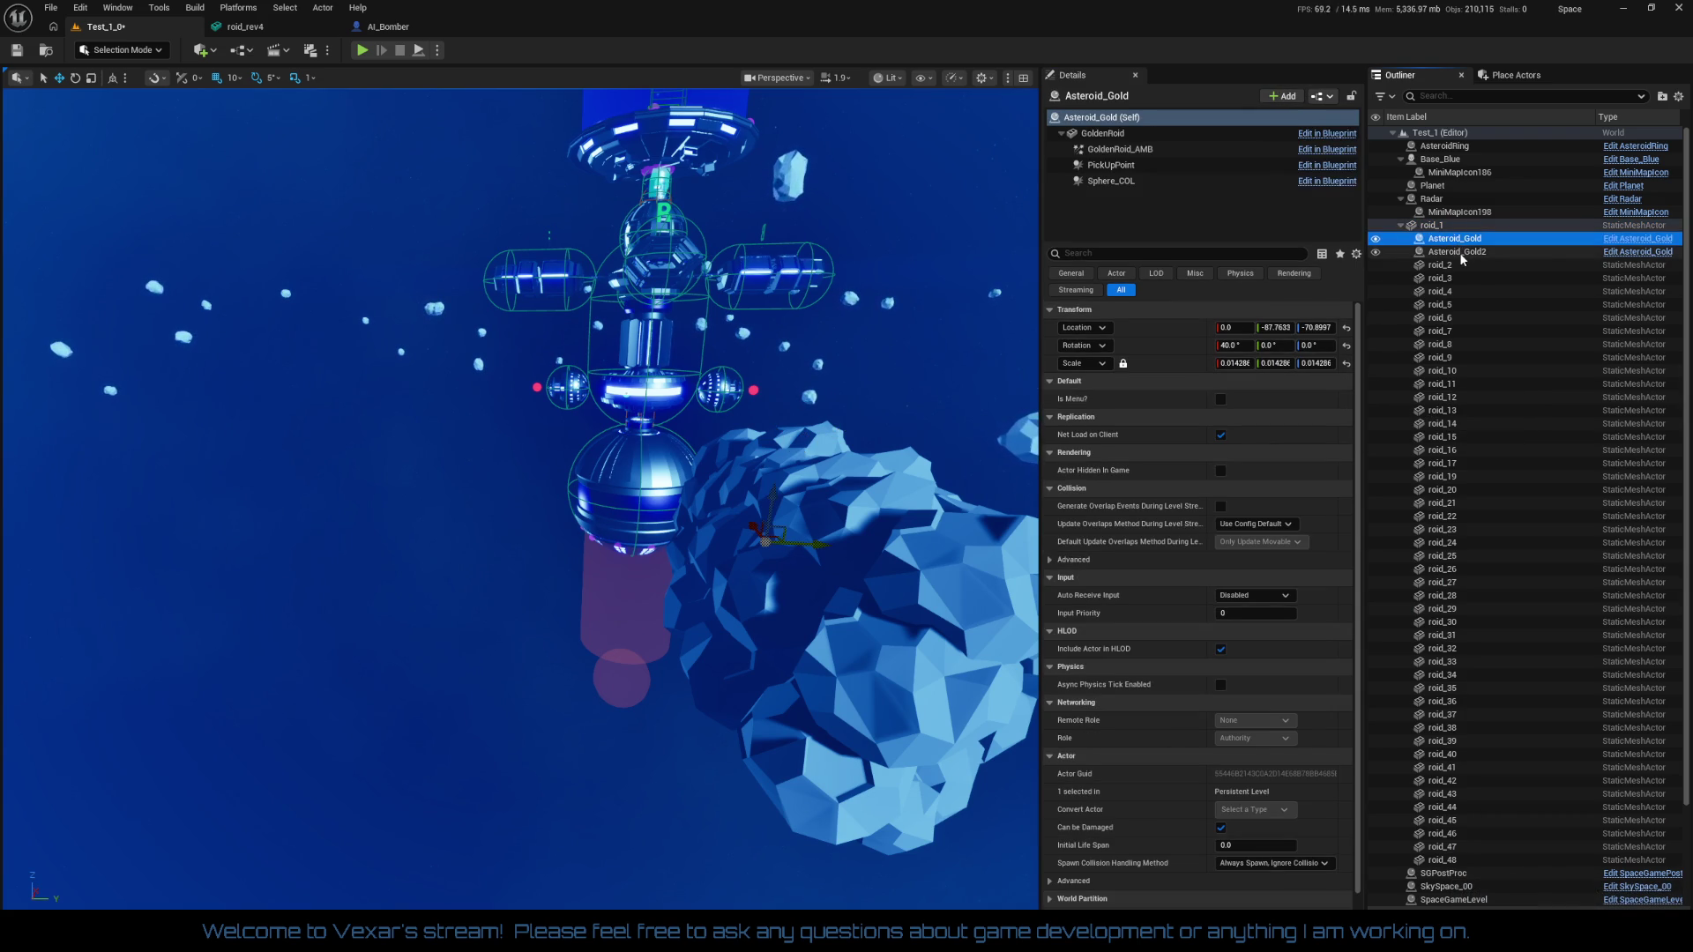
{"action": "left_click", "coordinate": [1433, 229]}
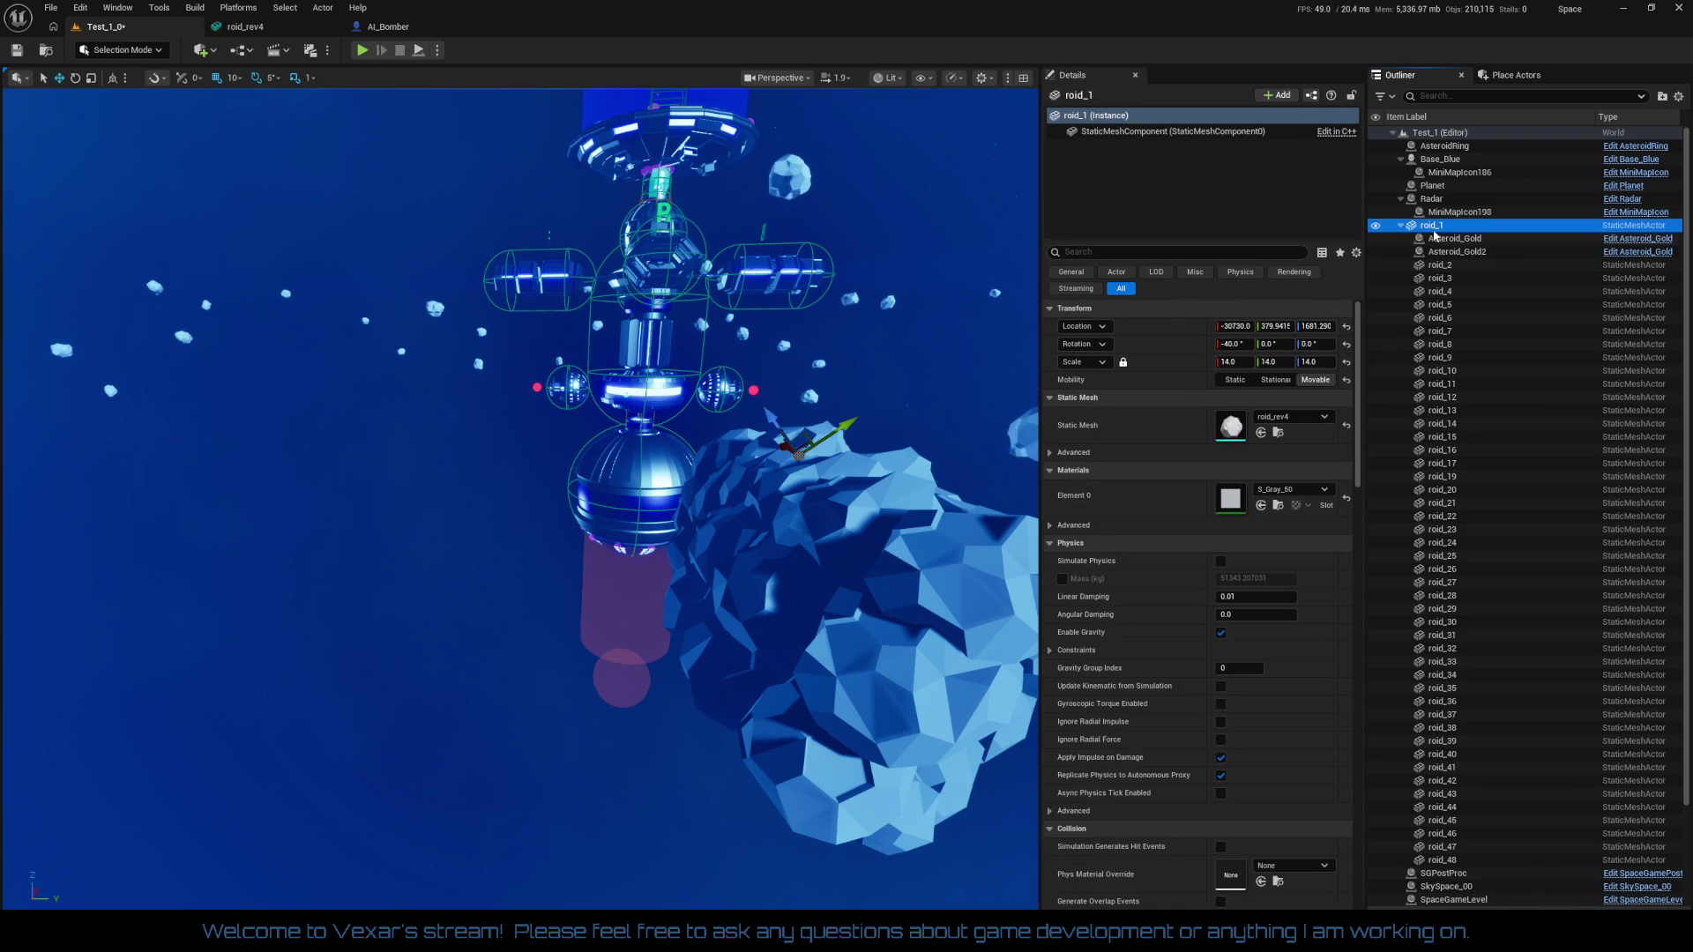
Add a RotatingMovement component to roid_1 via the 'rot' search
{"action": "left_click", "coordinate": [1272, 100]}
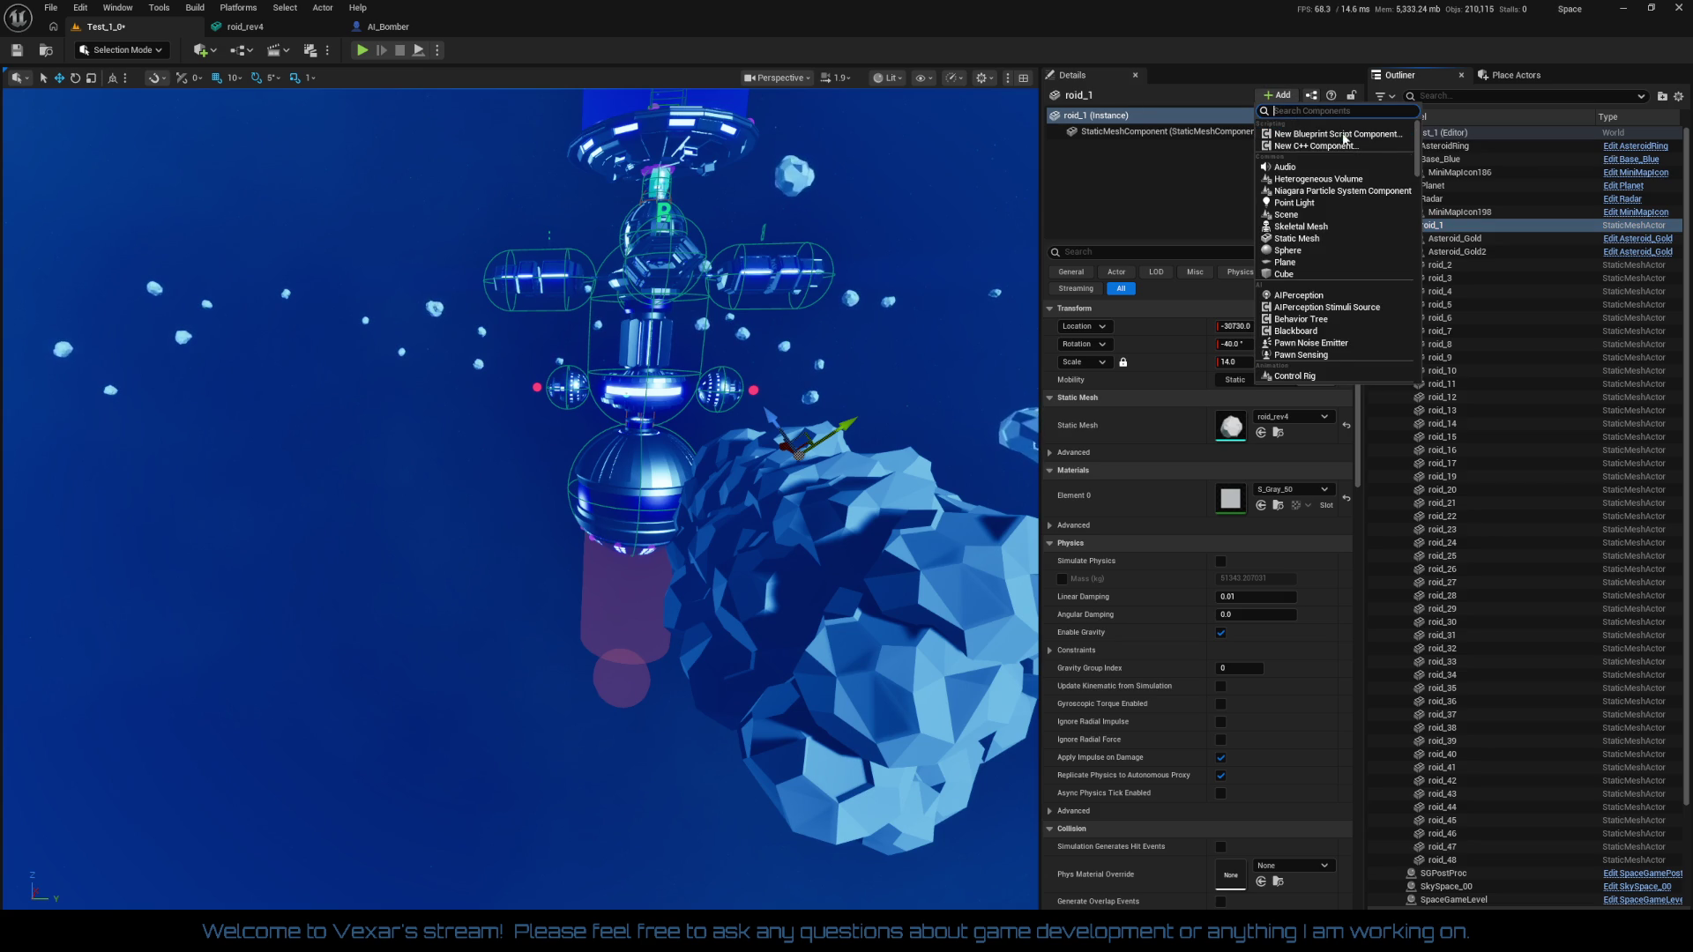
{"action": "type", "text": "rot"}
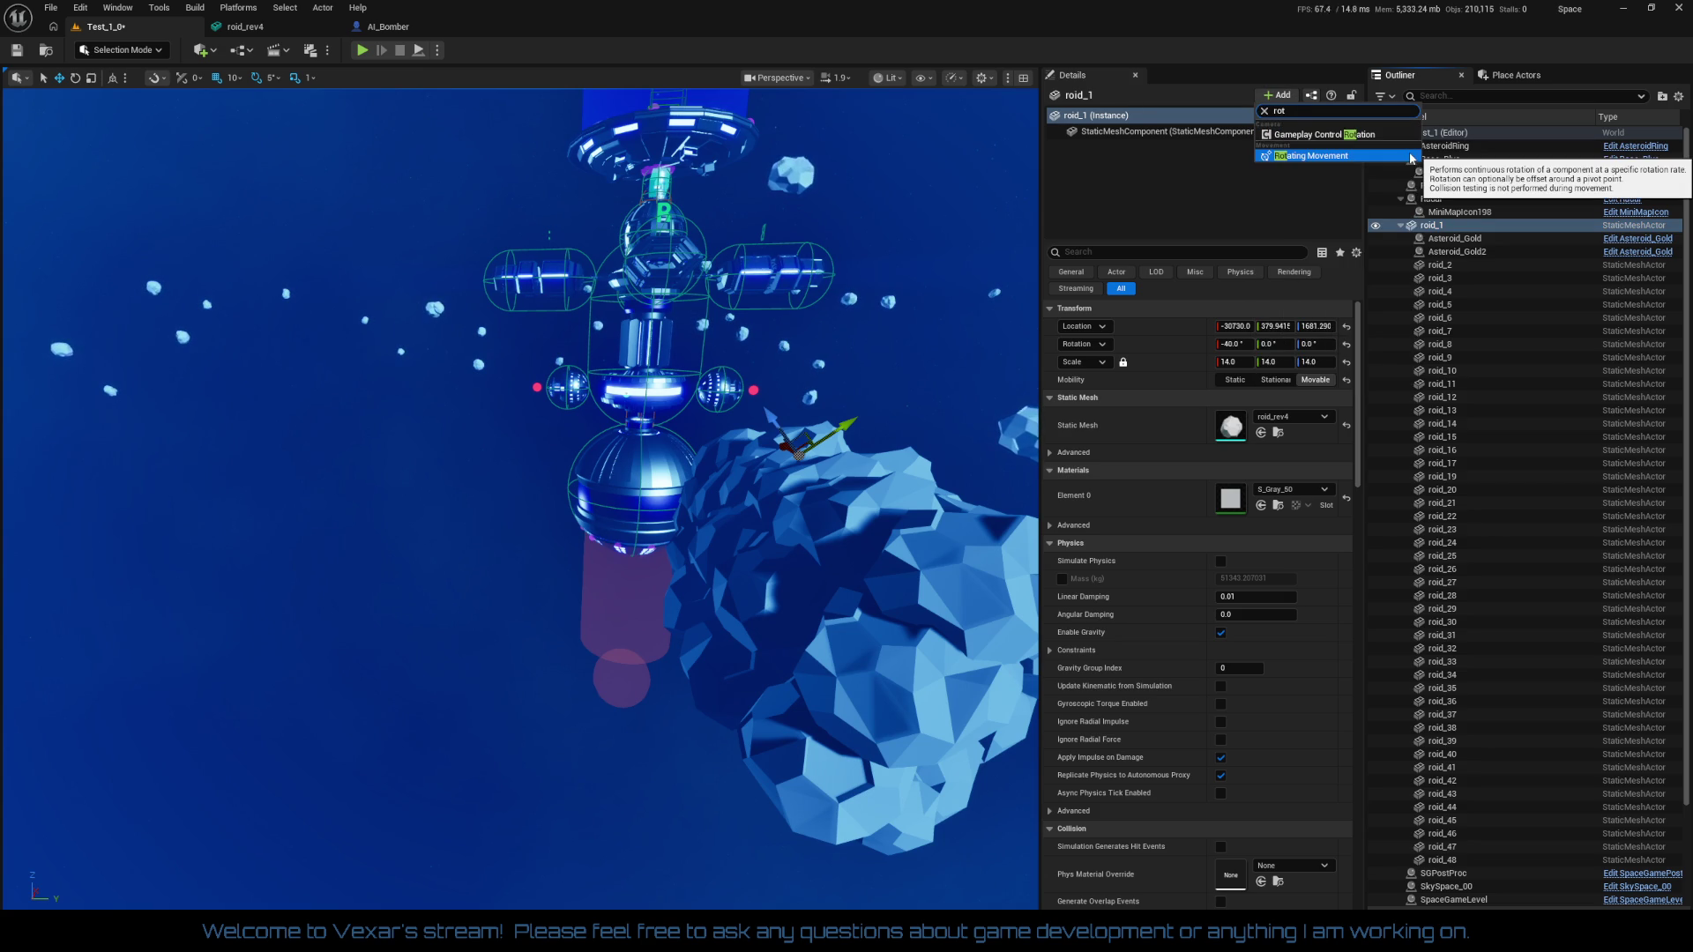
{"action": "left_click", "coordinate": [1335, 157]}
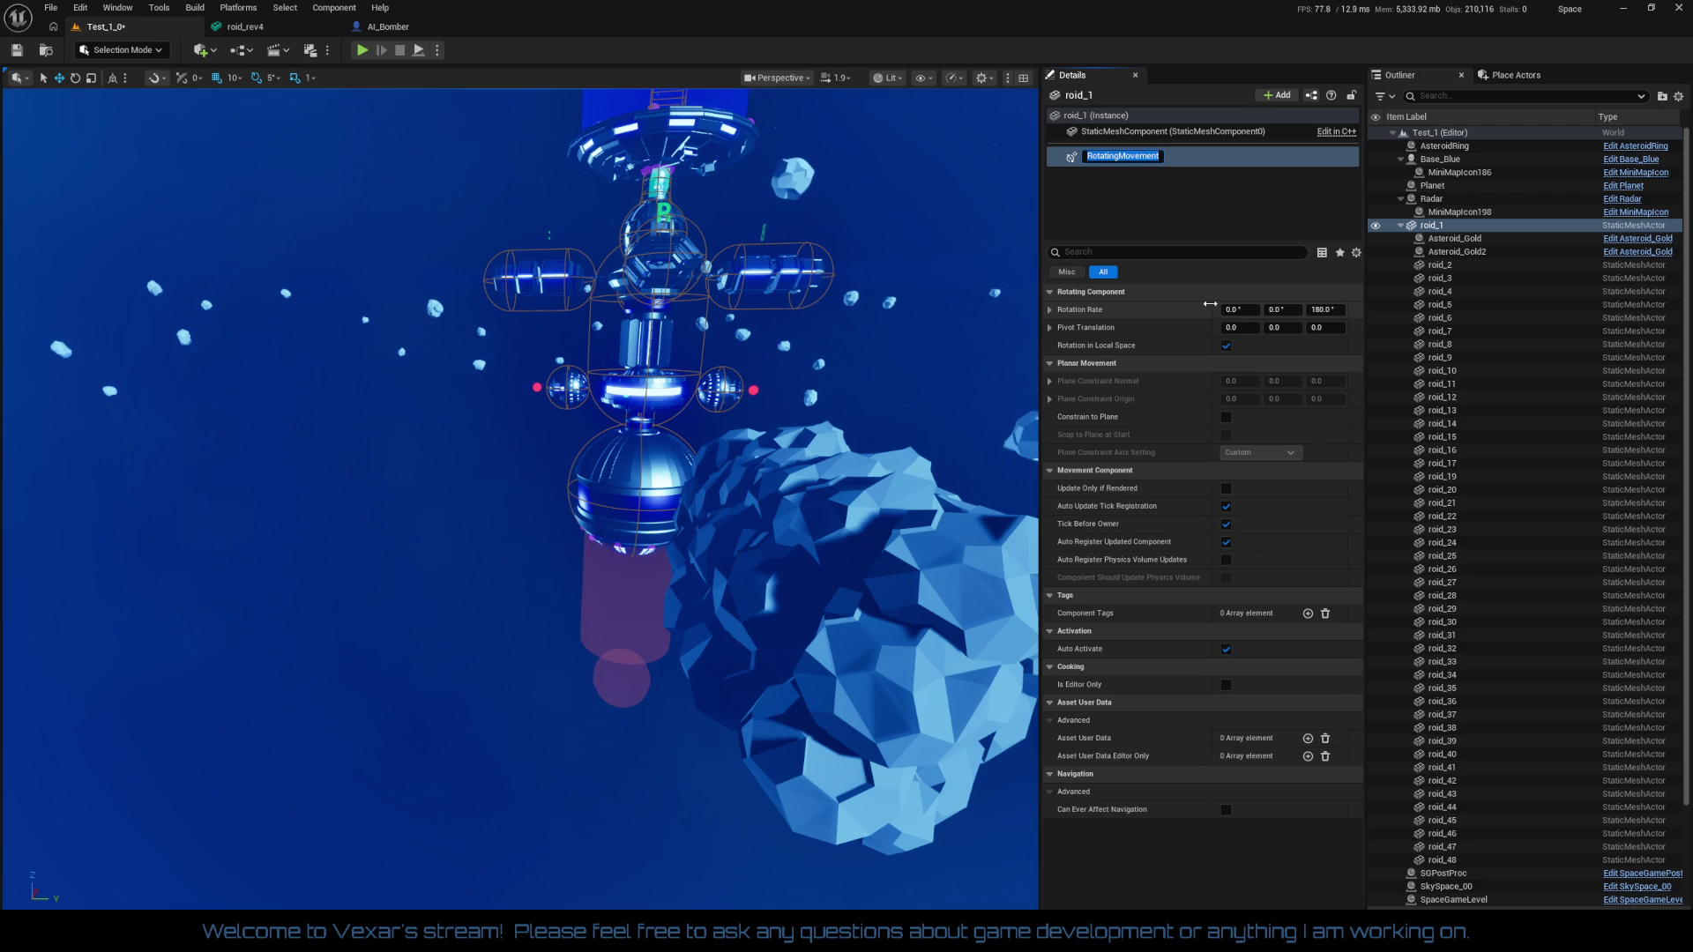
{"action": "left_click", "coordinate": [1238, 310]}
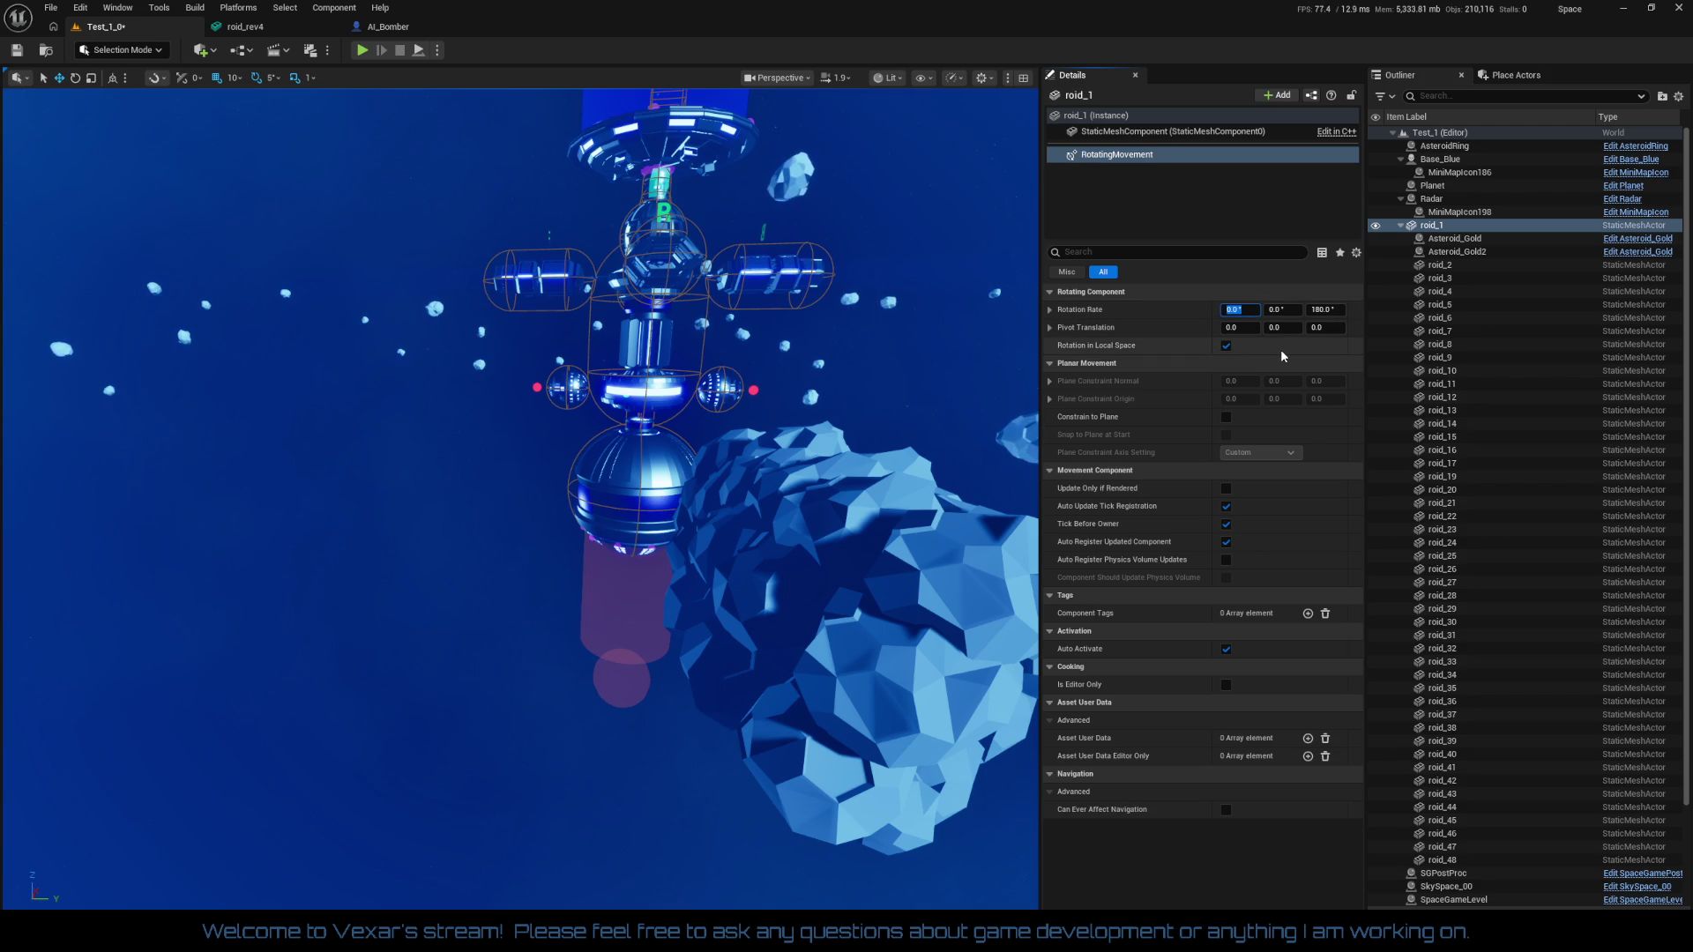
Set the Rotation Rate to 10, -10, 10 and save the level
{"action": "type", "text": "10"}
{"action": "key", "text": "Tab"}
{"action": "type", "text": "-"}
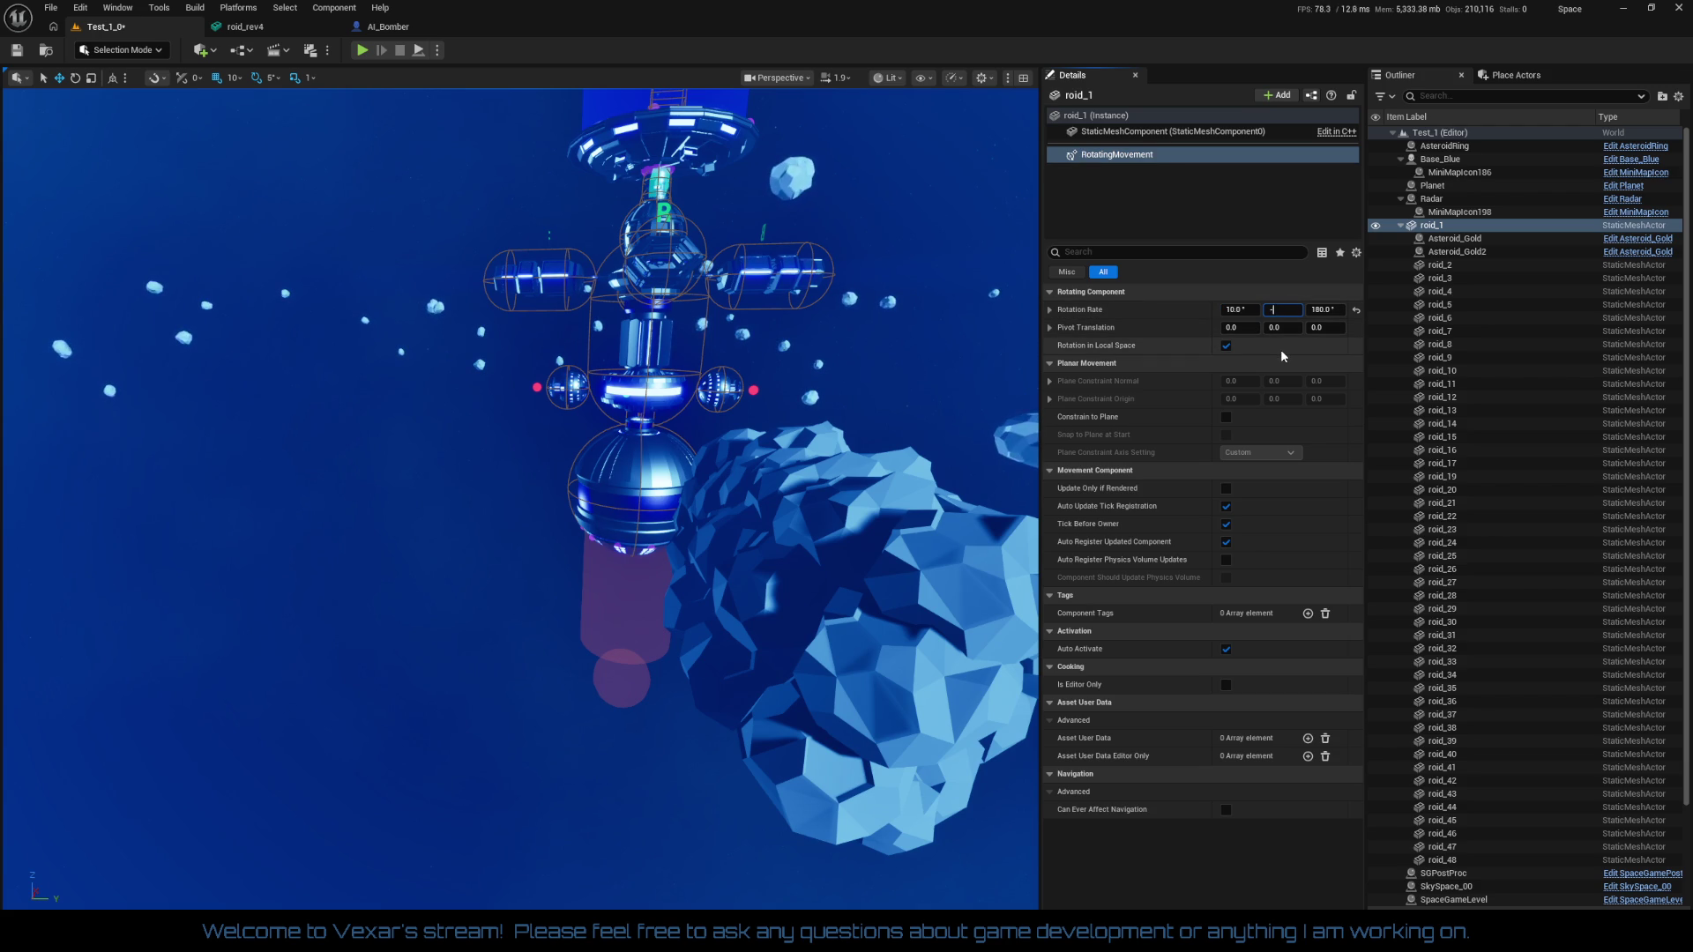
{"action": "type", "text": "10"}
{"action": "key", "text": "Tab"}
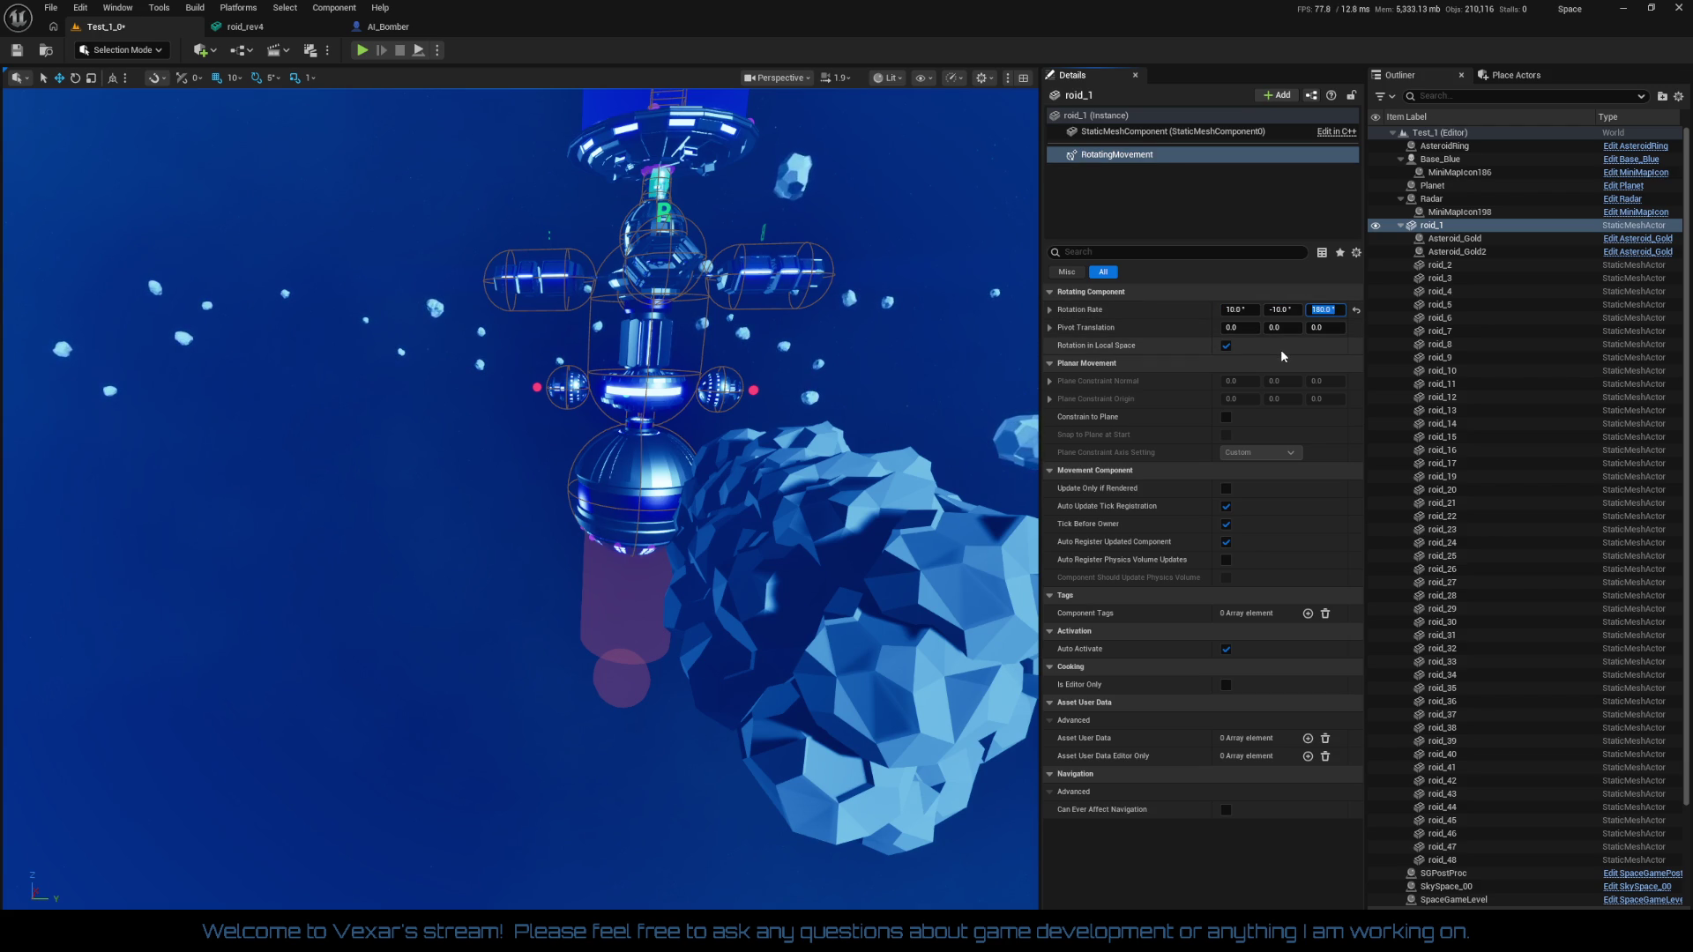
{"action": "key", "text": "BackSpace"}
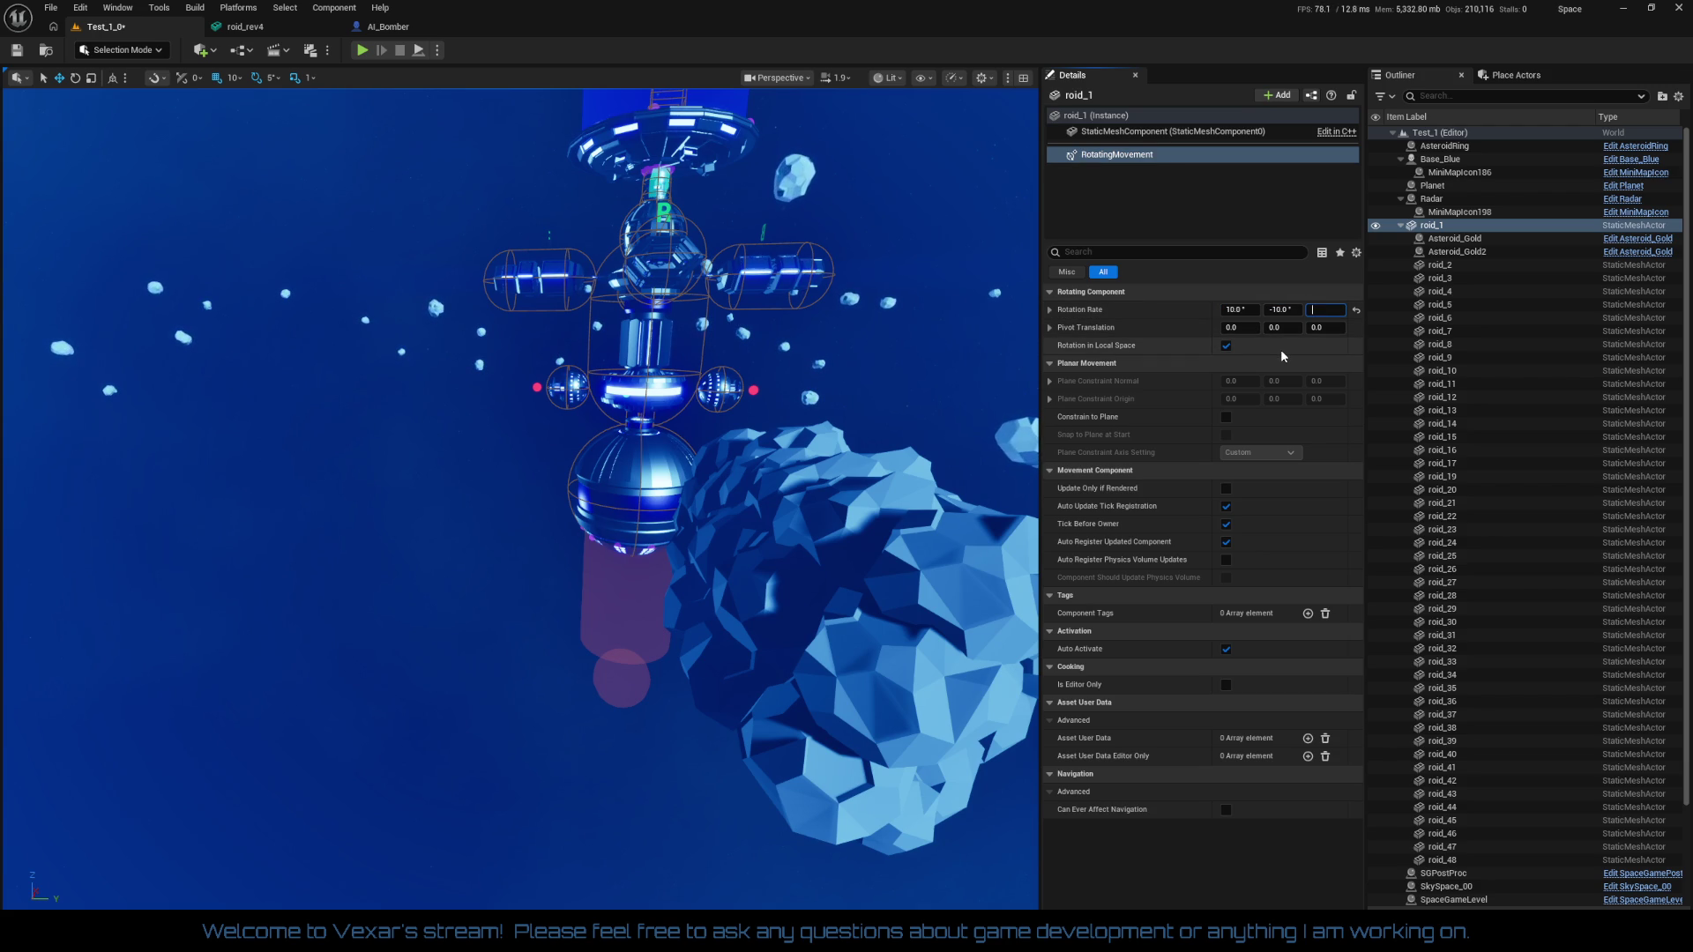
{"action": "type", "text": "10"}
{"action": "key", "text": "Return"}
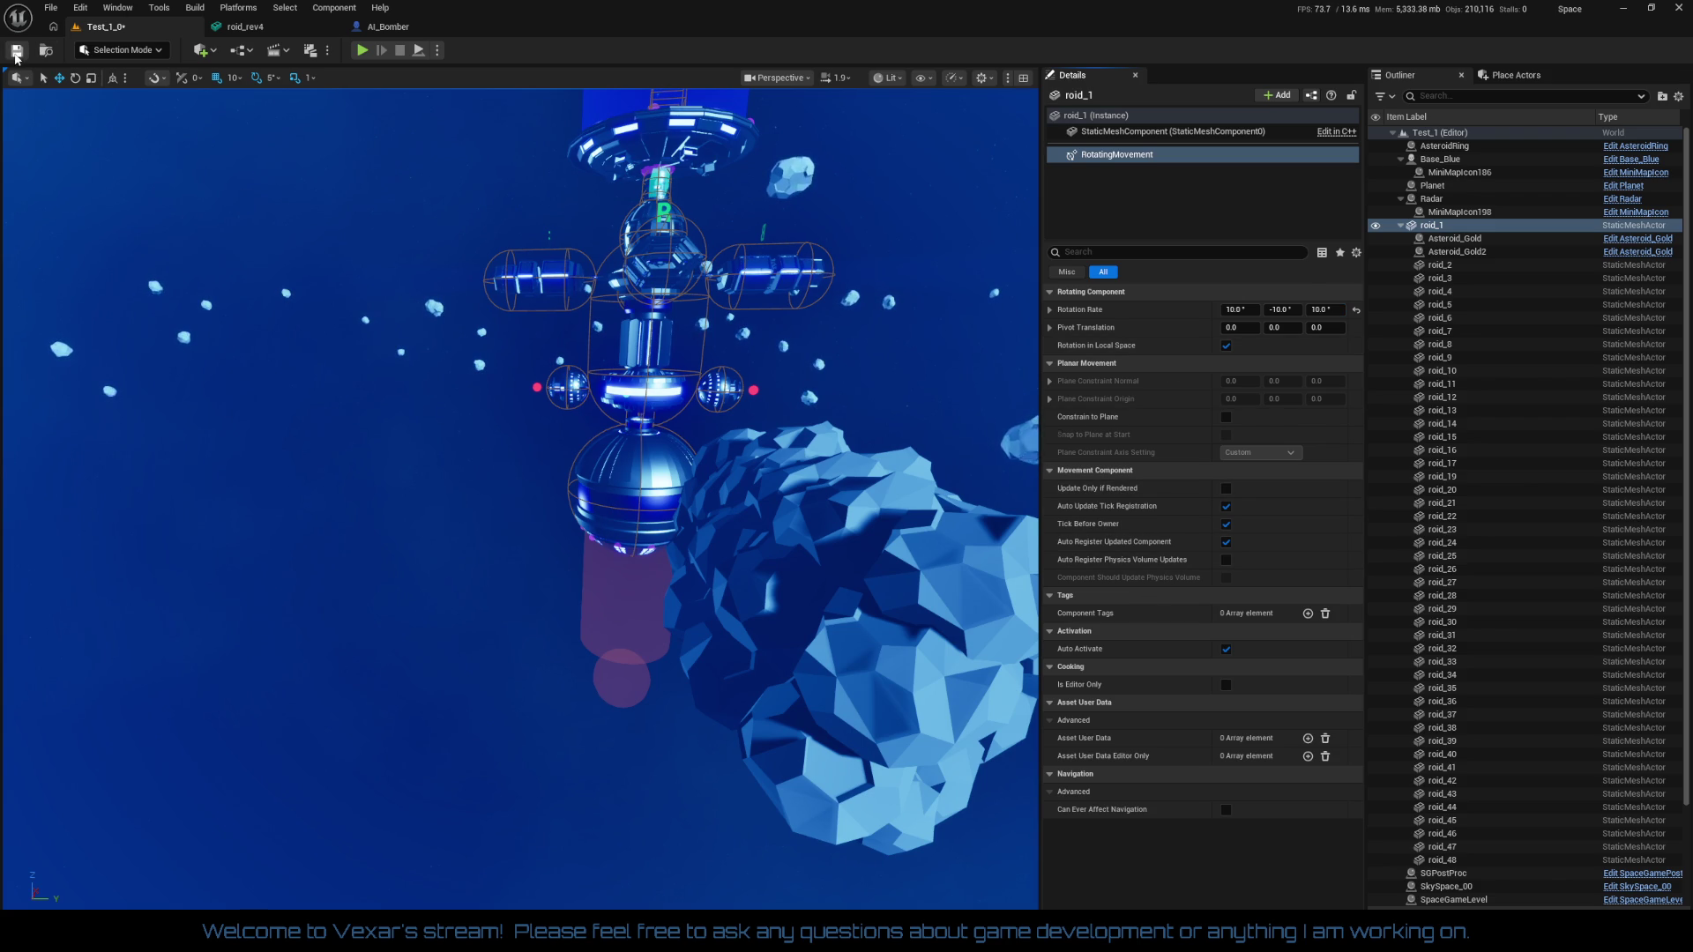
{"action": "left_click", "coordinate": [15, 52]}
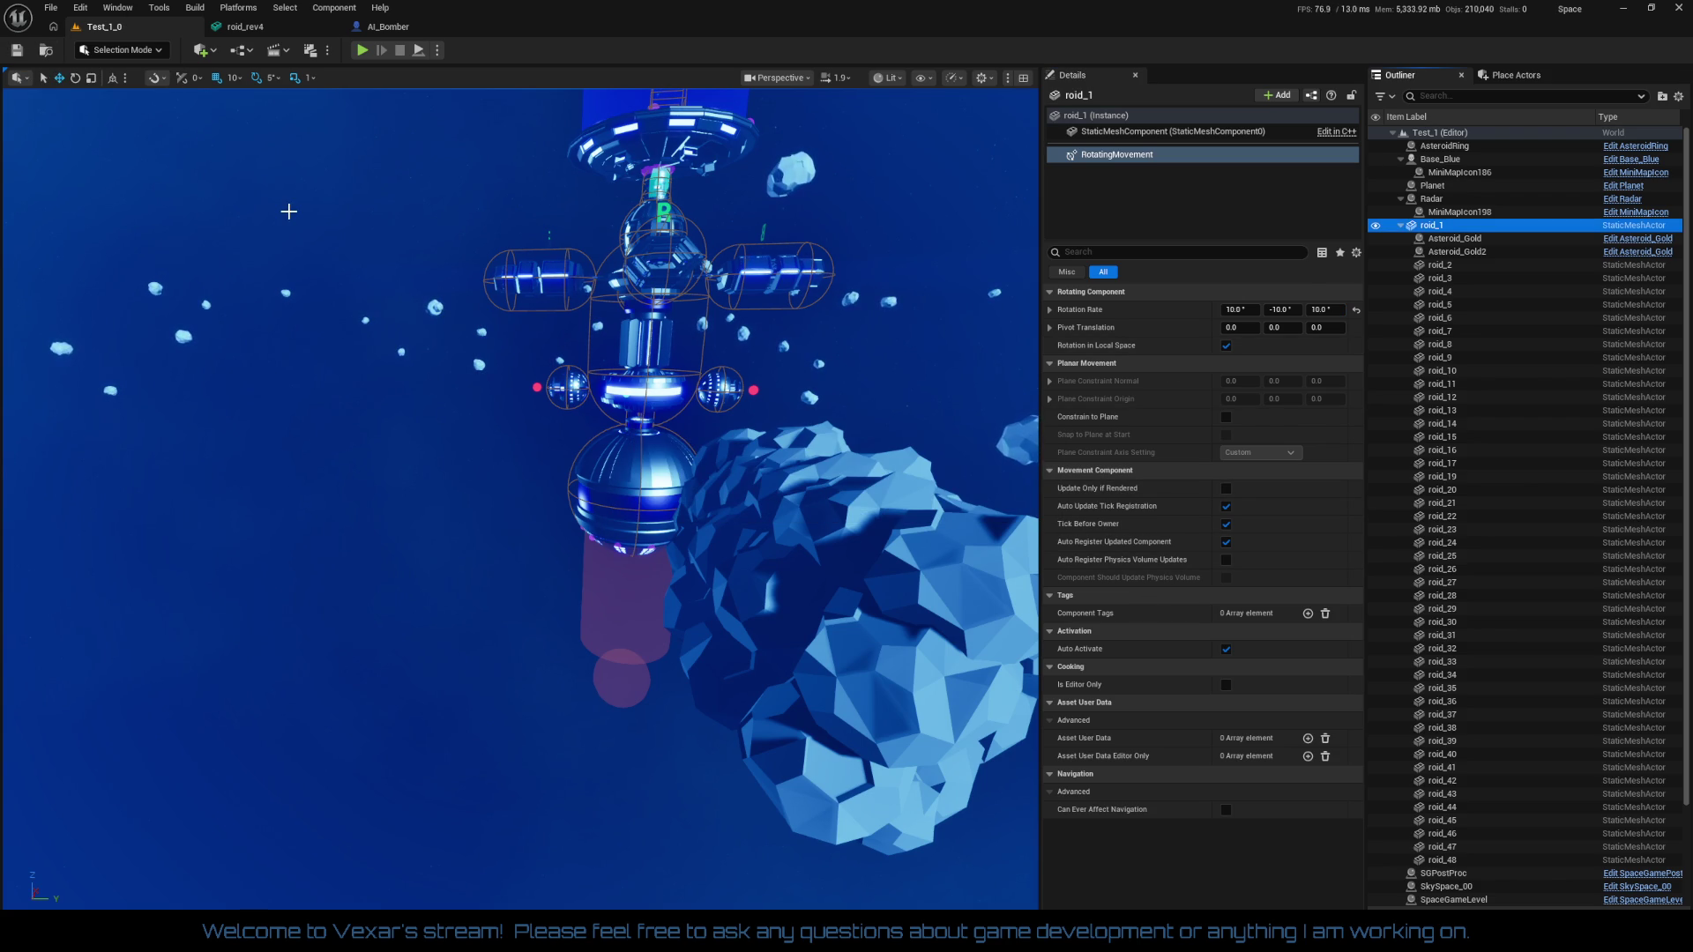
{"action": "left_click", "coordinate": [362, 50]}
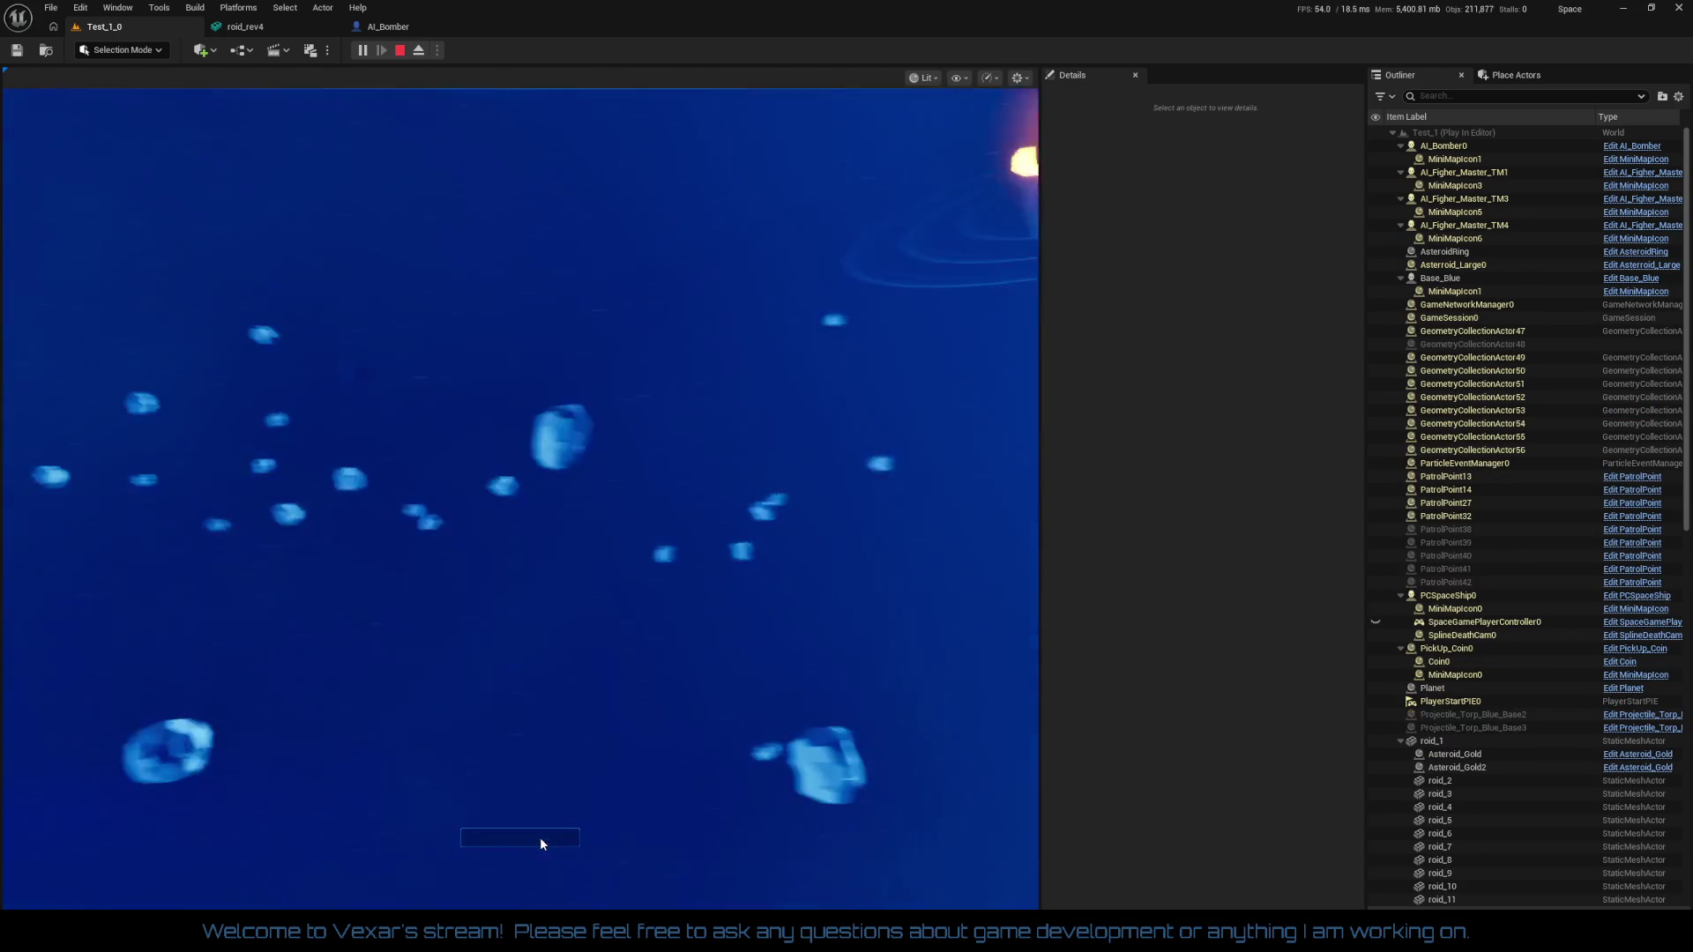
{"action": "left_click", "coordinate": [541, 839]}
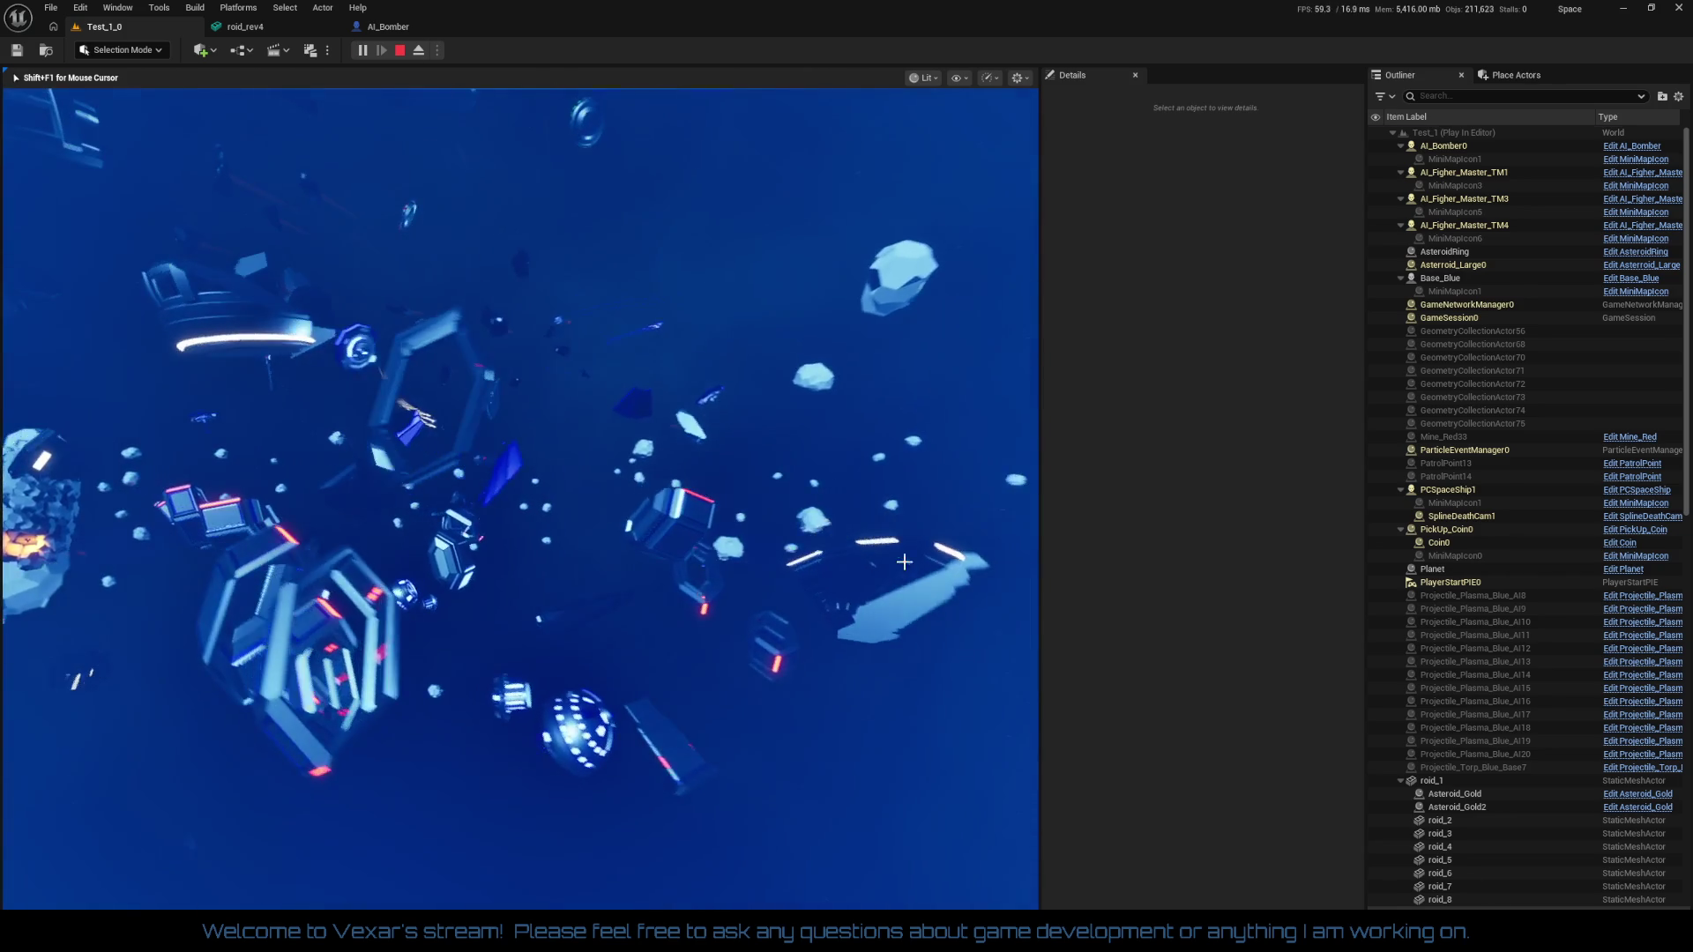
{"action": "key", "text": "Escape"}
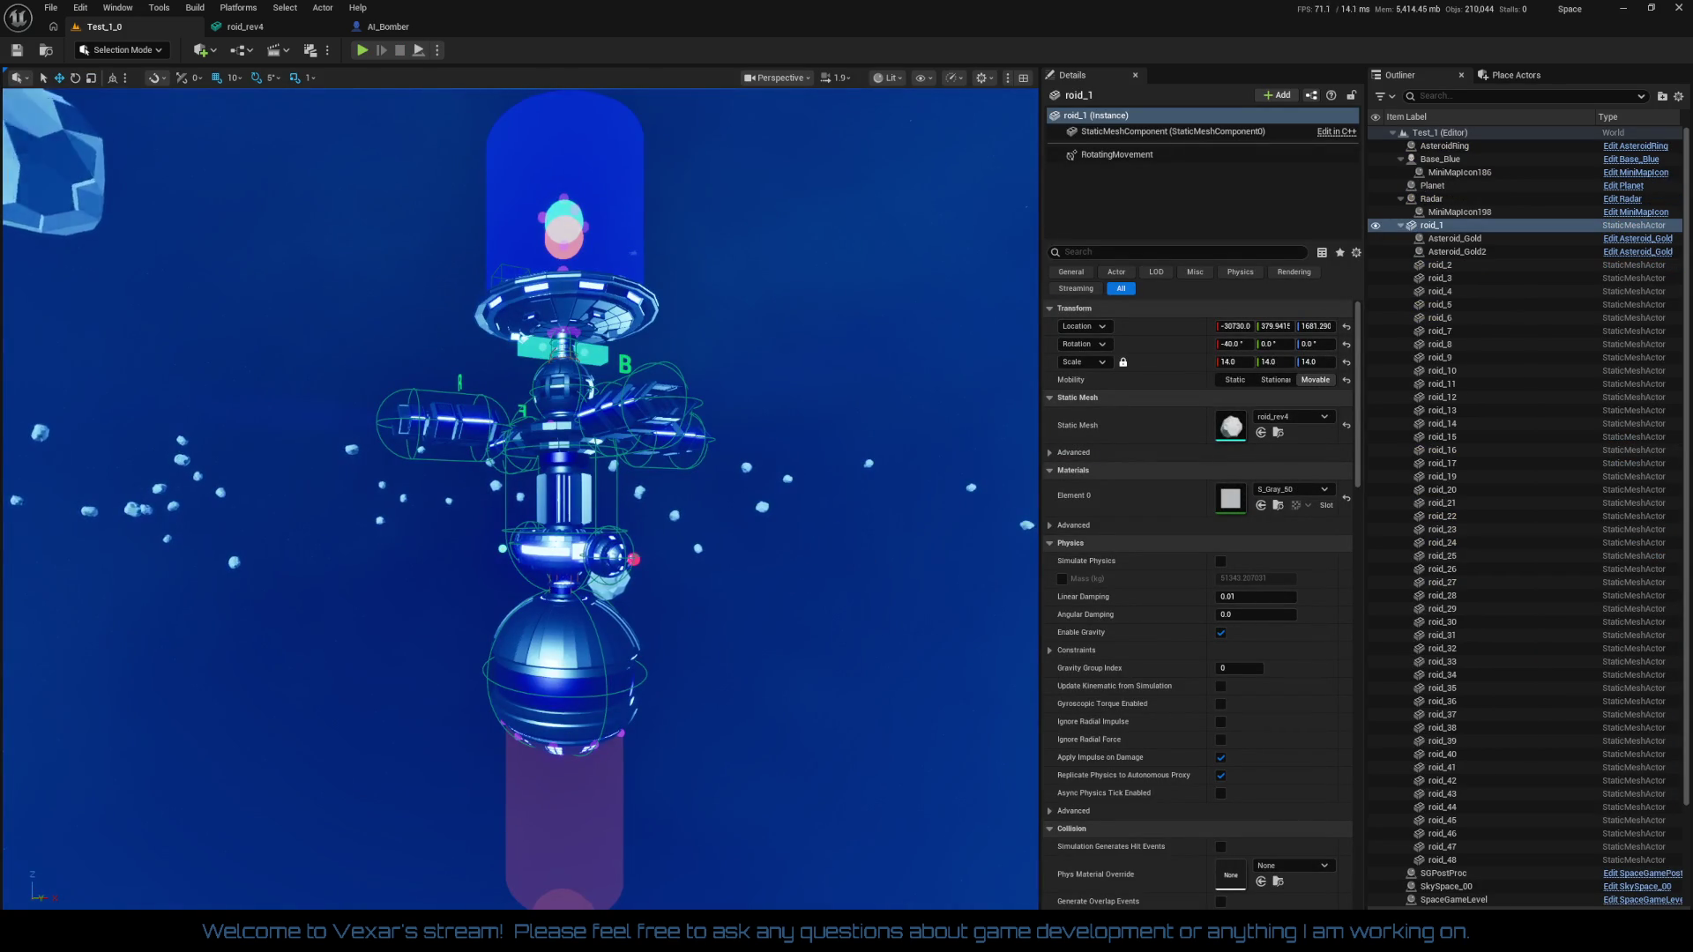
Focus roid_1, collapse its children in the Outliner, and play-test the level before stopping
{"action": "key", "text": "f"}
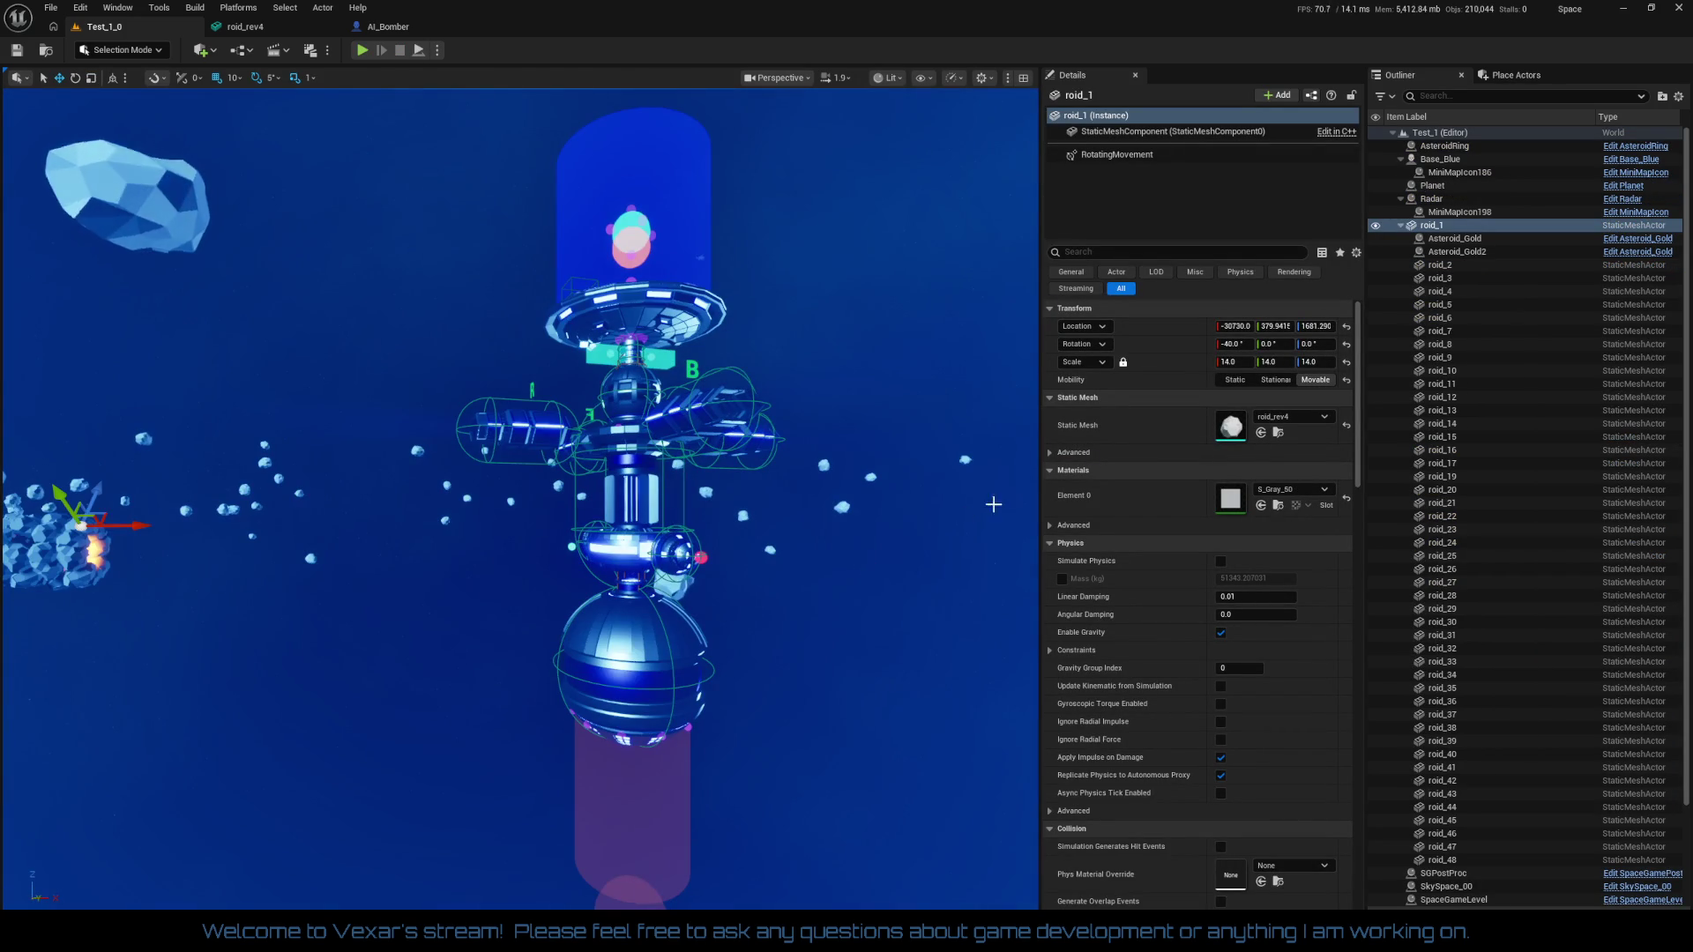
{"action": "left_click", "coordinate": [1402, 225]}
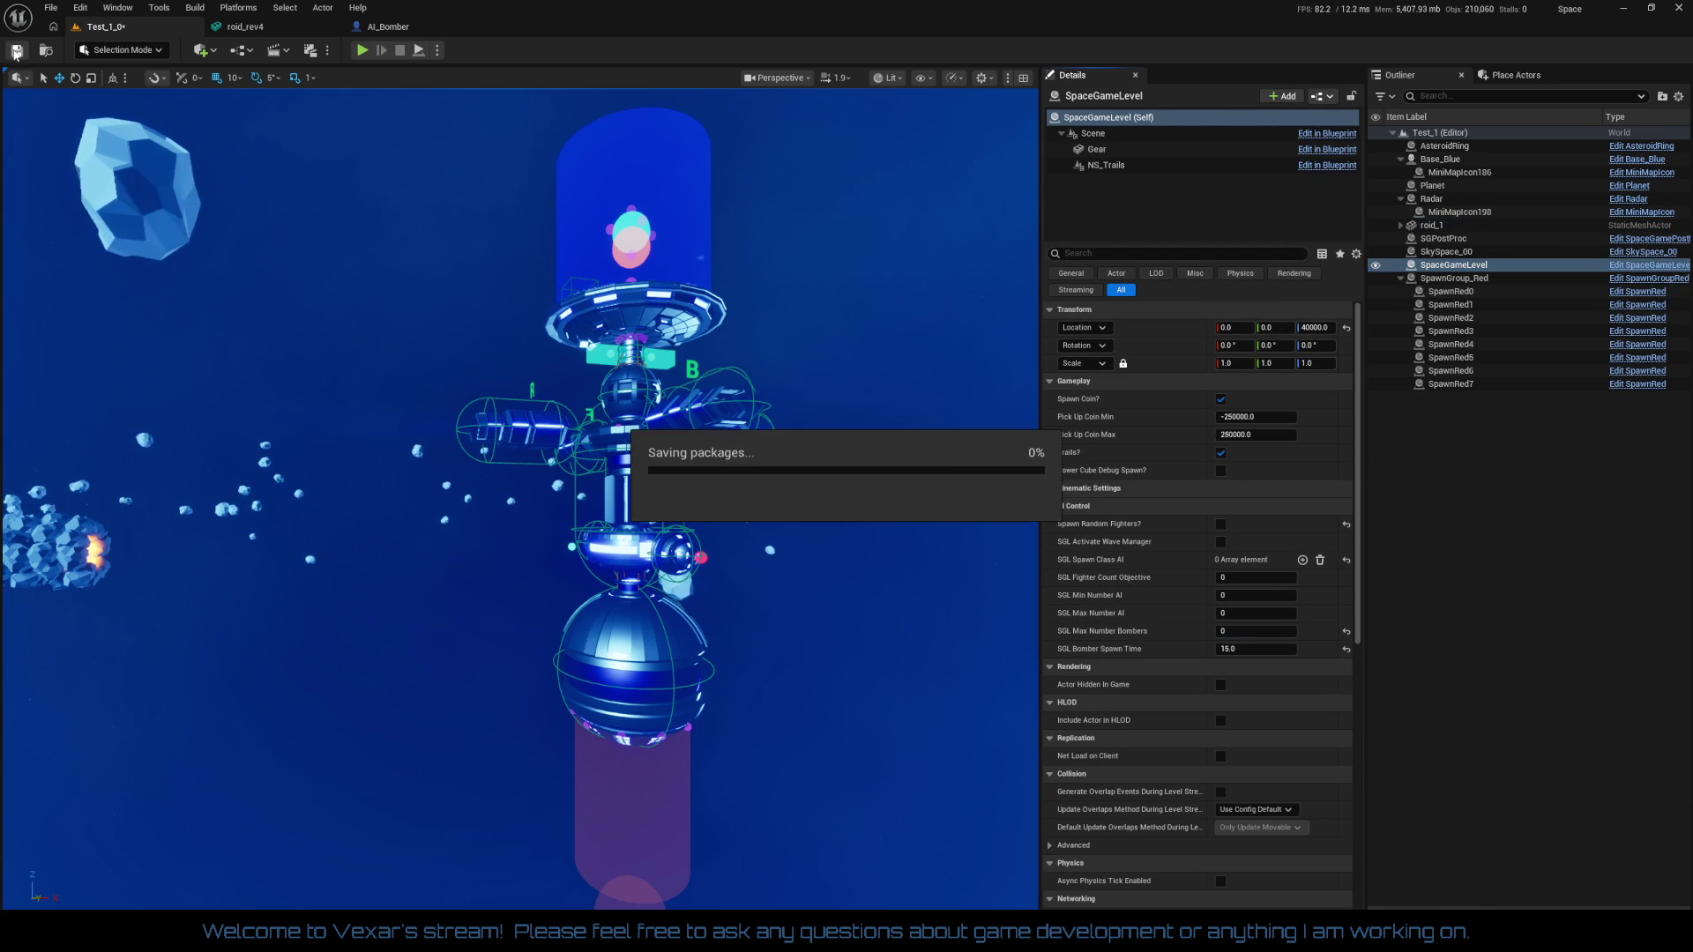
{"action": "left_click", "coordinate": [362, 51]}
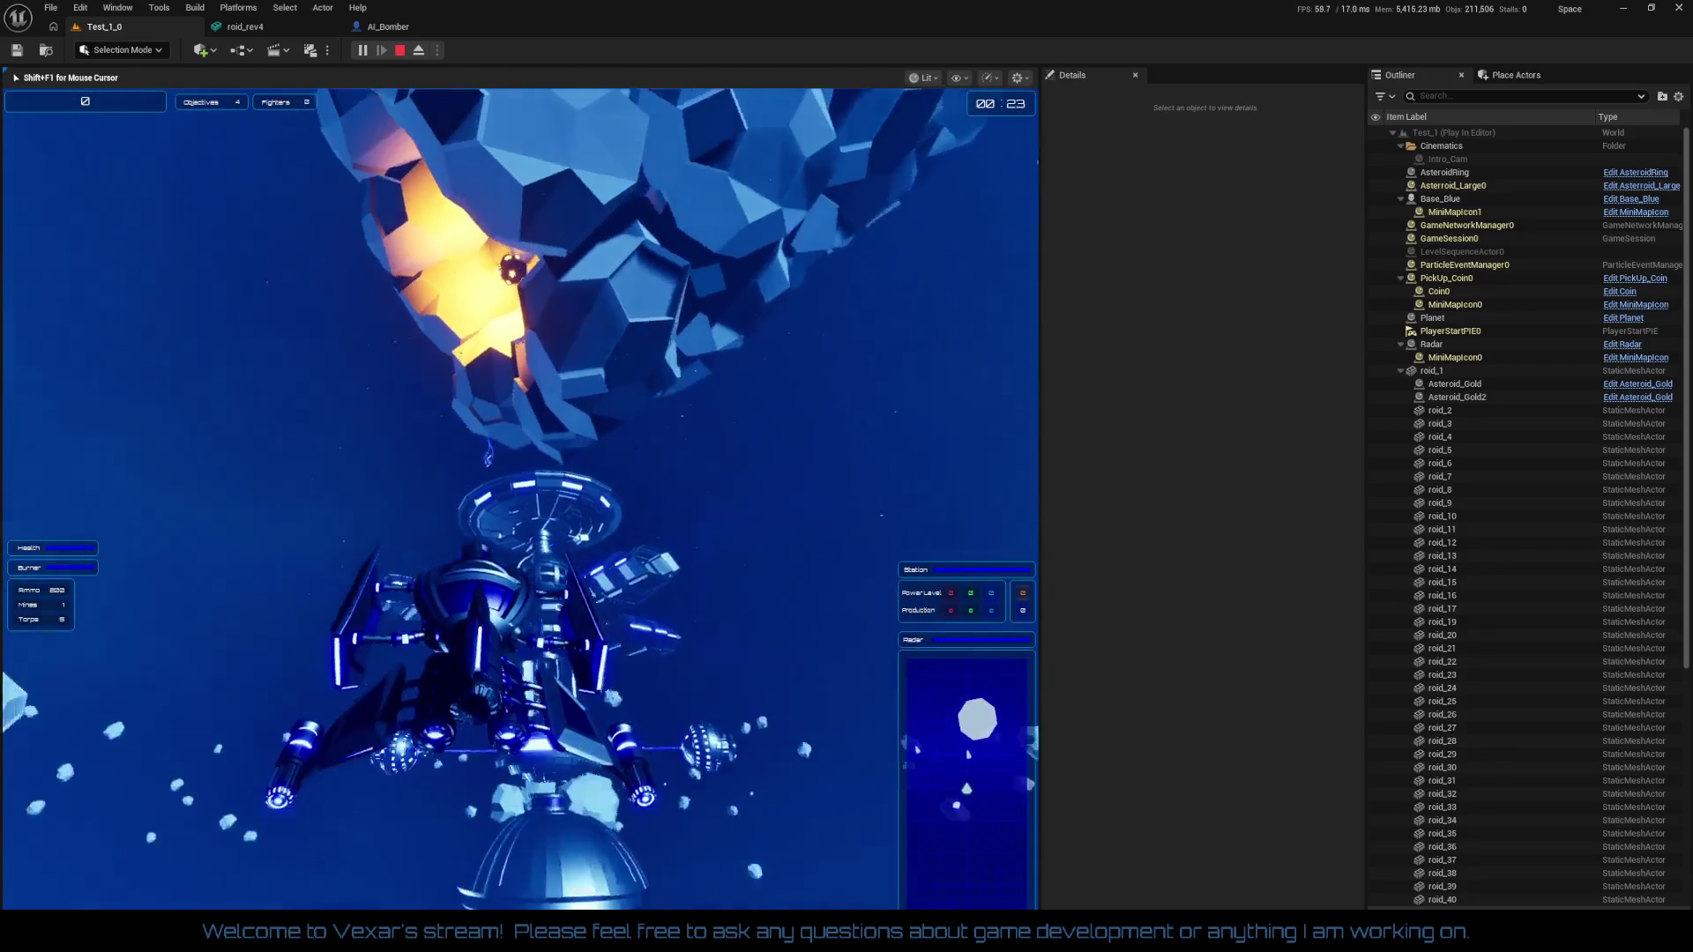
{"action": "key", "text": "Escape"}
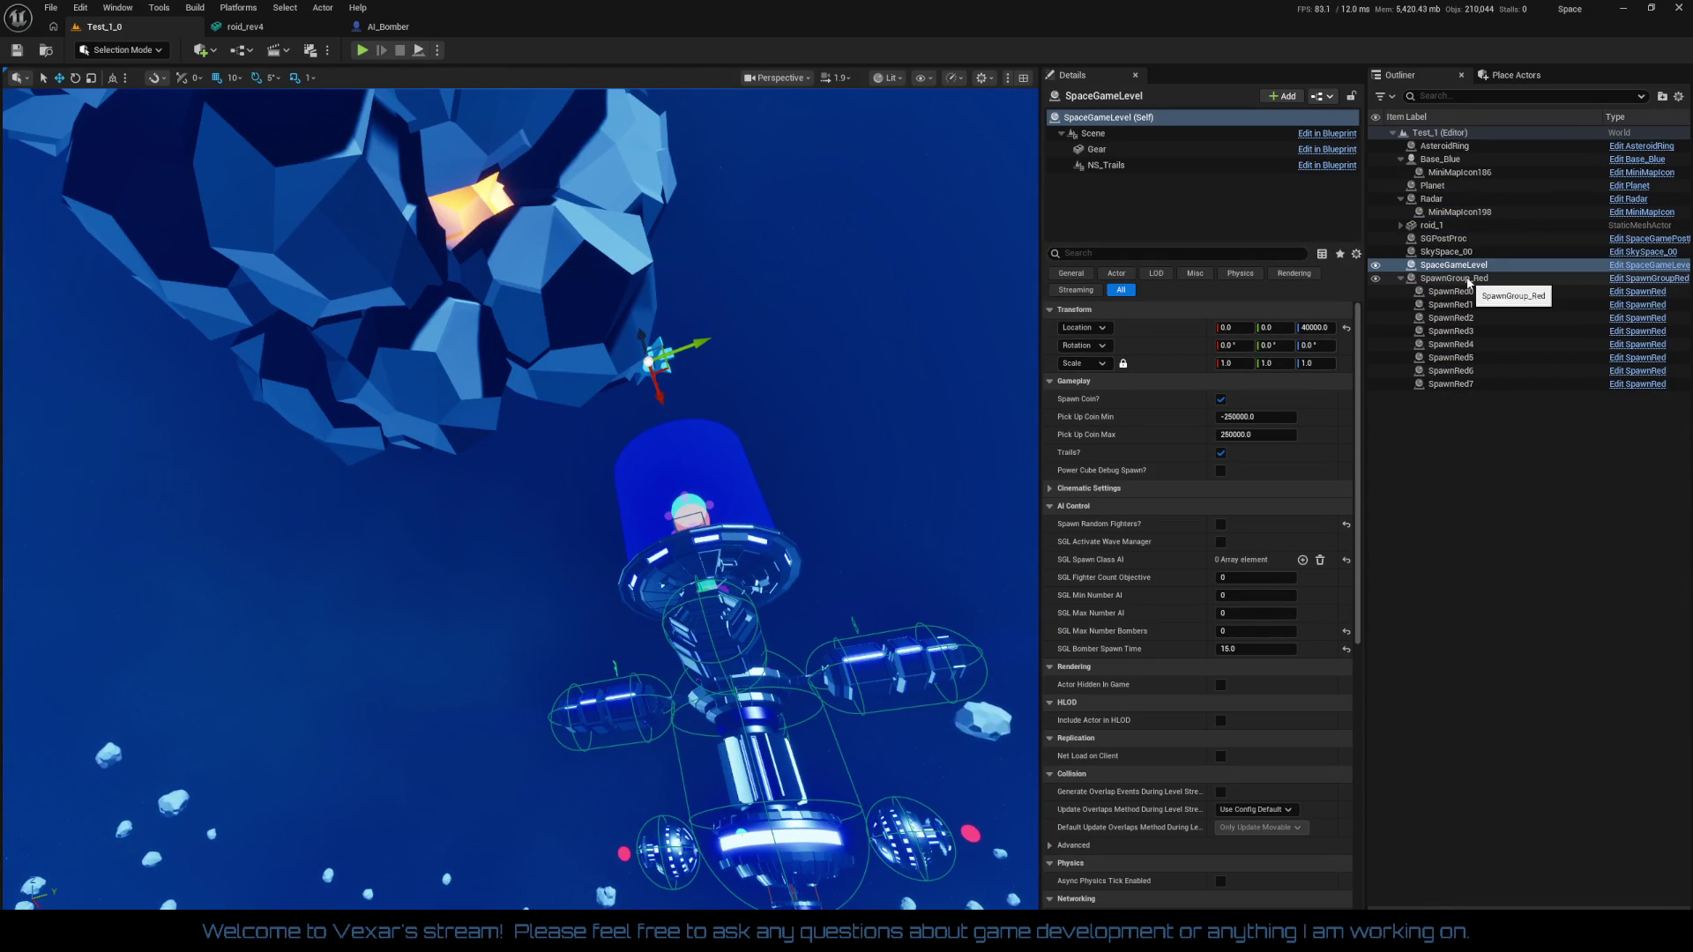
Make roid_1's RotatingMovement spin only about X, save, and start play mode
{"action": "left_click", "coordinate": [1441, 226]}
{"action": "left_click", "coordinate": [1153, 157]}
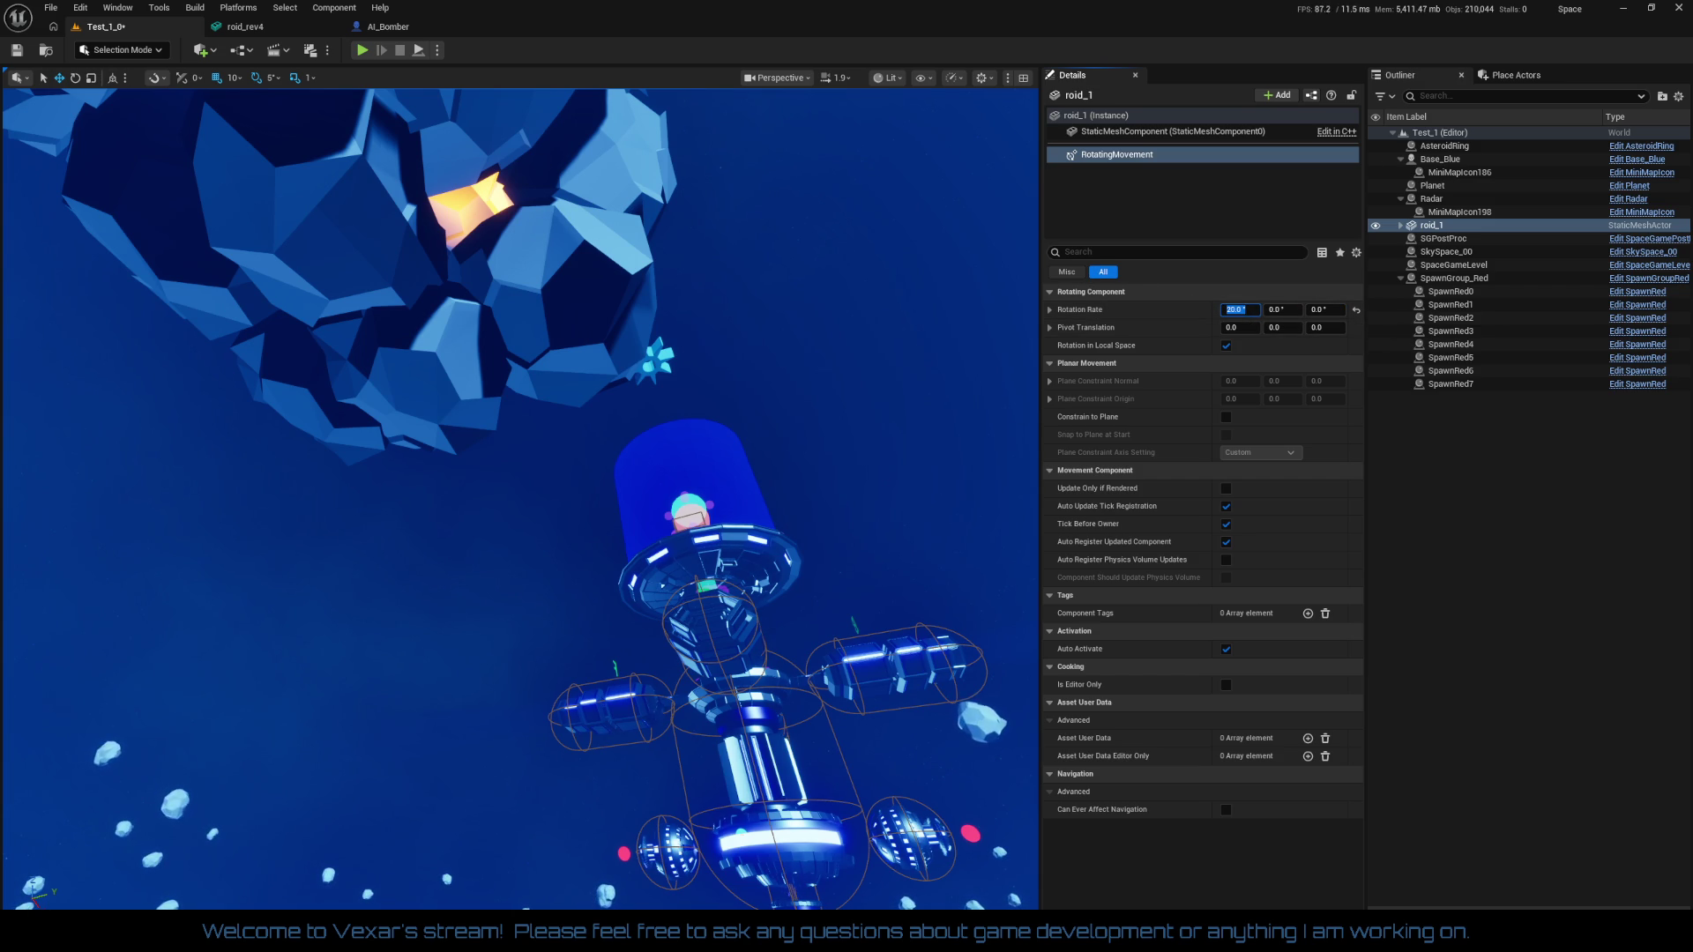
{"action": "left_click", "coordinate": [8, 53]}
{"action": "left_click", "coordinate": [362, 50]}
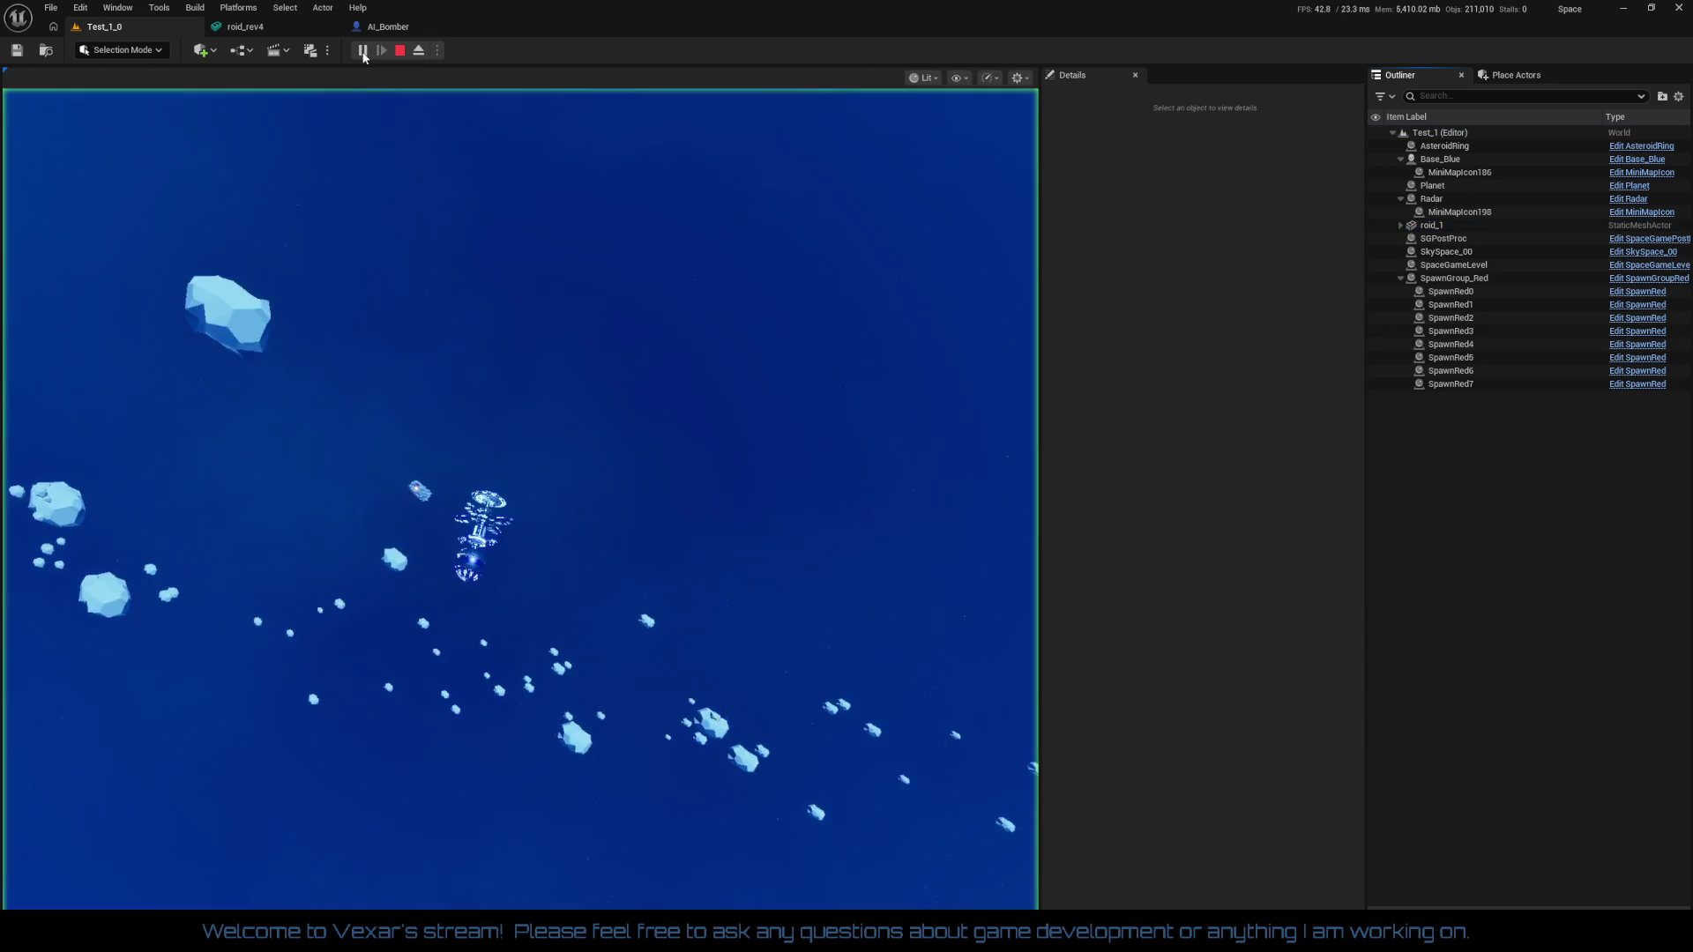
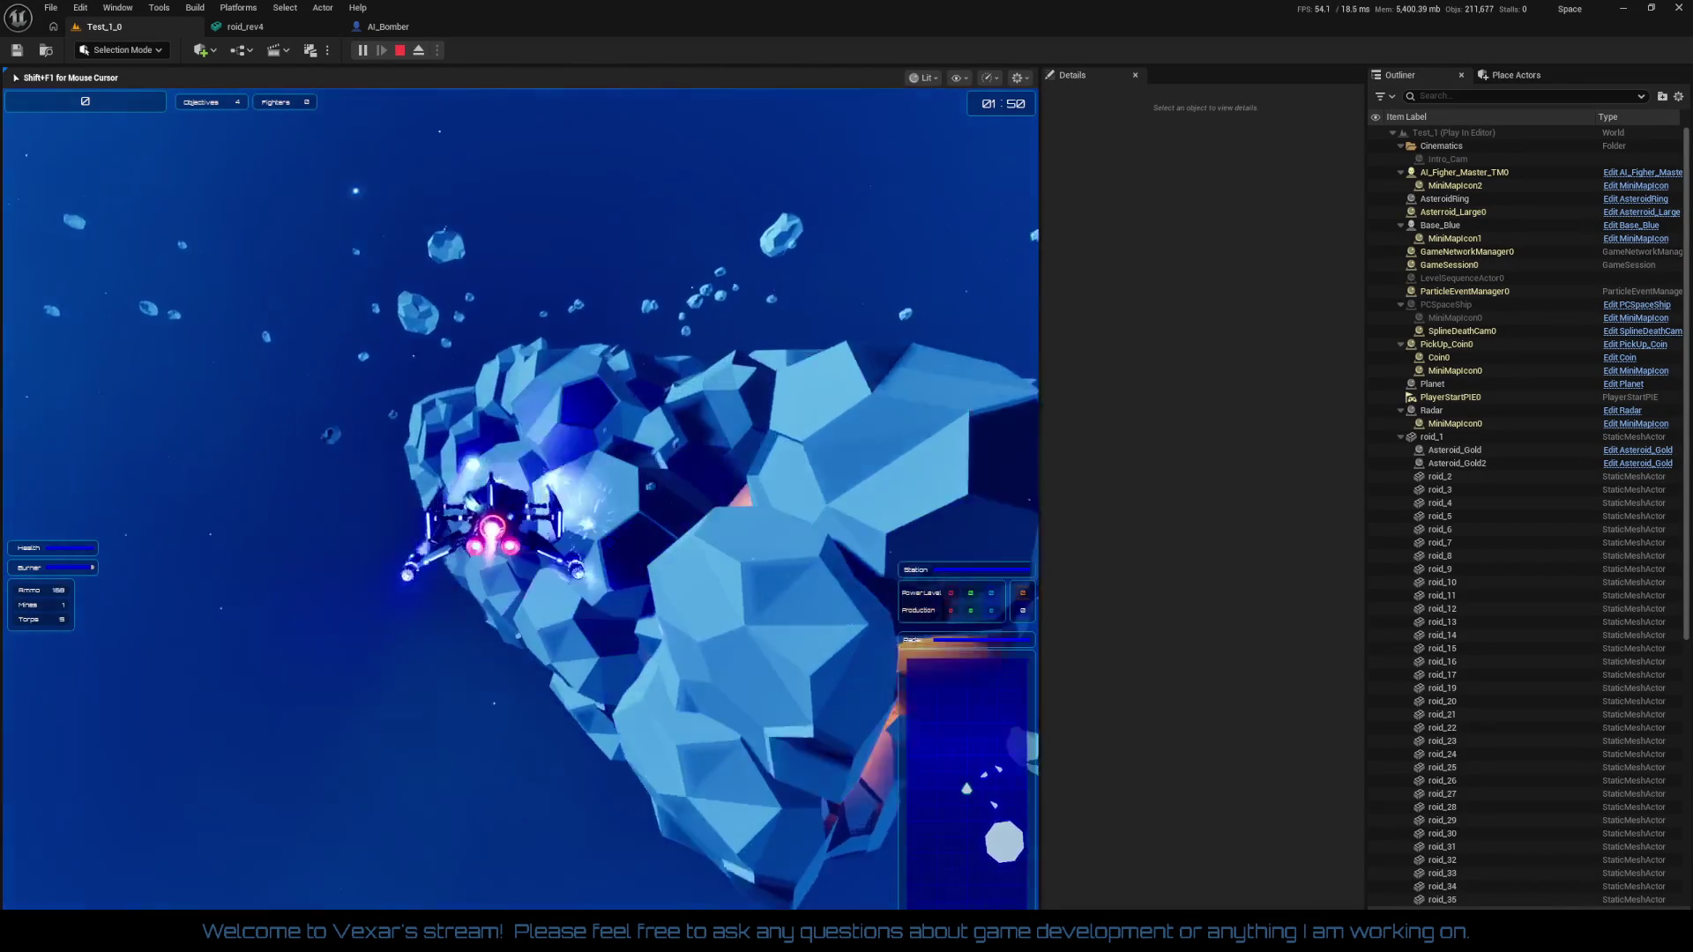
Stop the play session and delete Asteroid_Gold and Asteroid_Gold2 from the level
{"action": "key", "text": "Escape"}
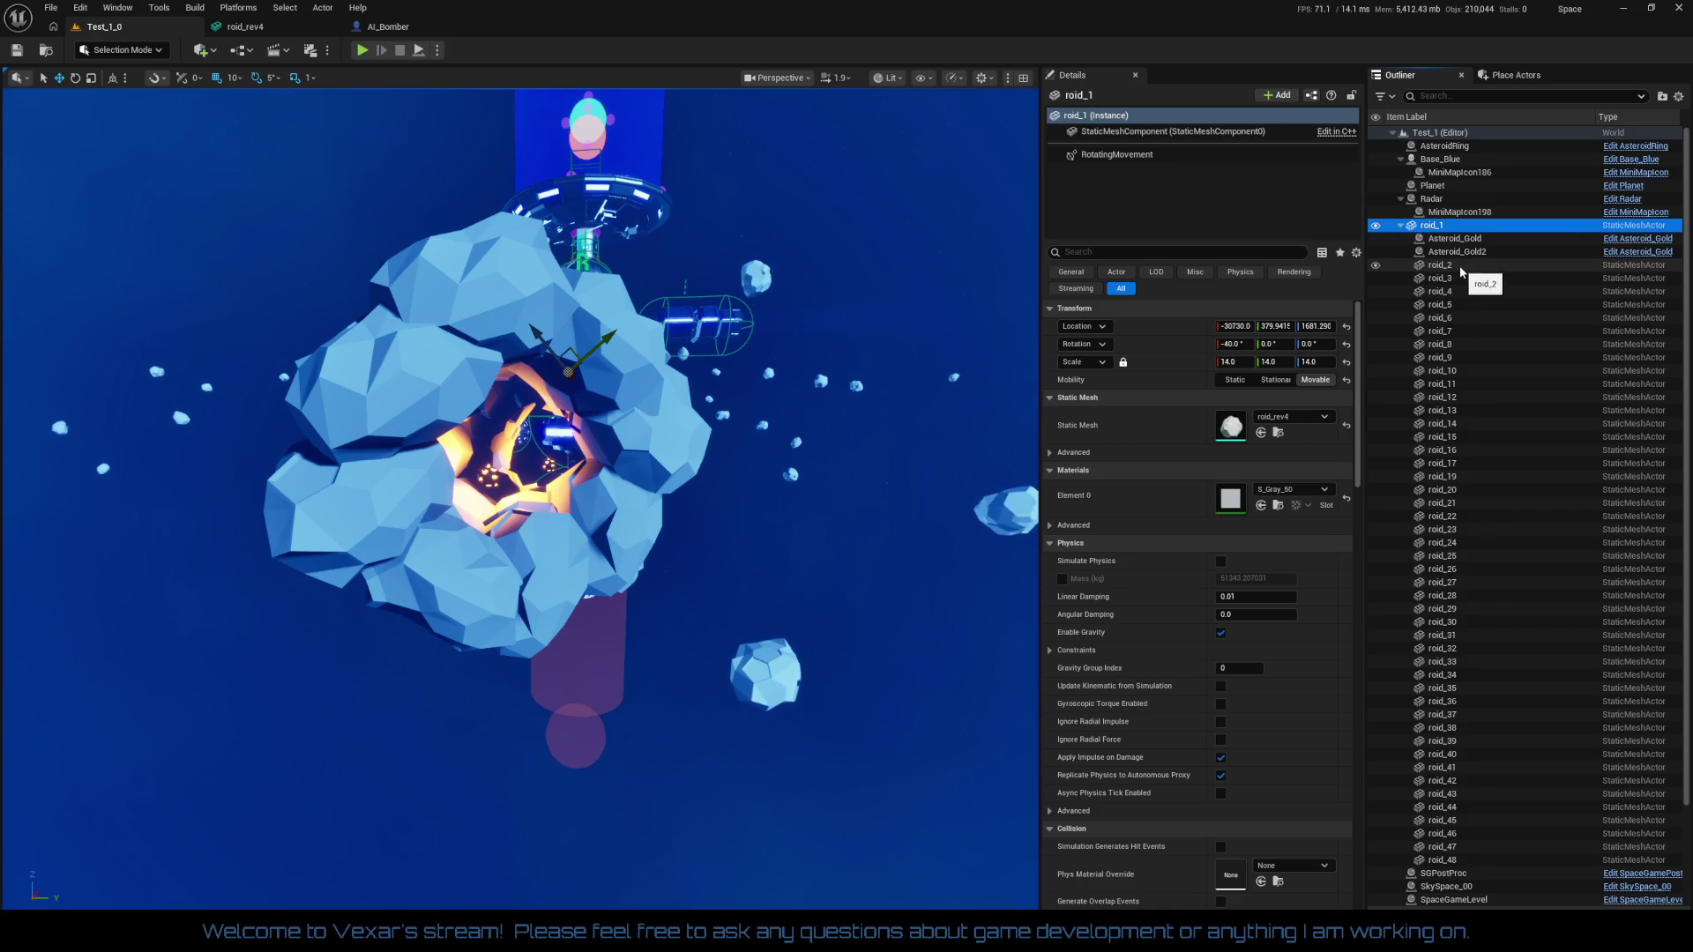
{"action": "left_click", "coordinate": [1464, 251]}
{"action": "left_click", "coordinate": [1466, 242], "text": "shift"}
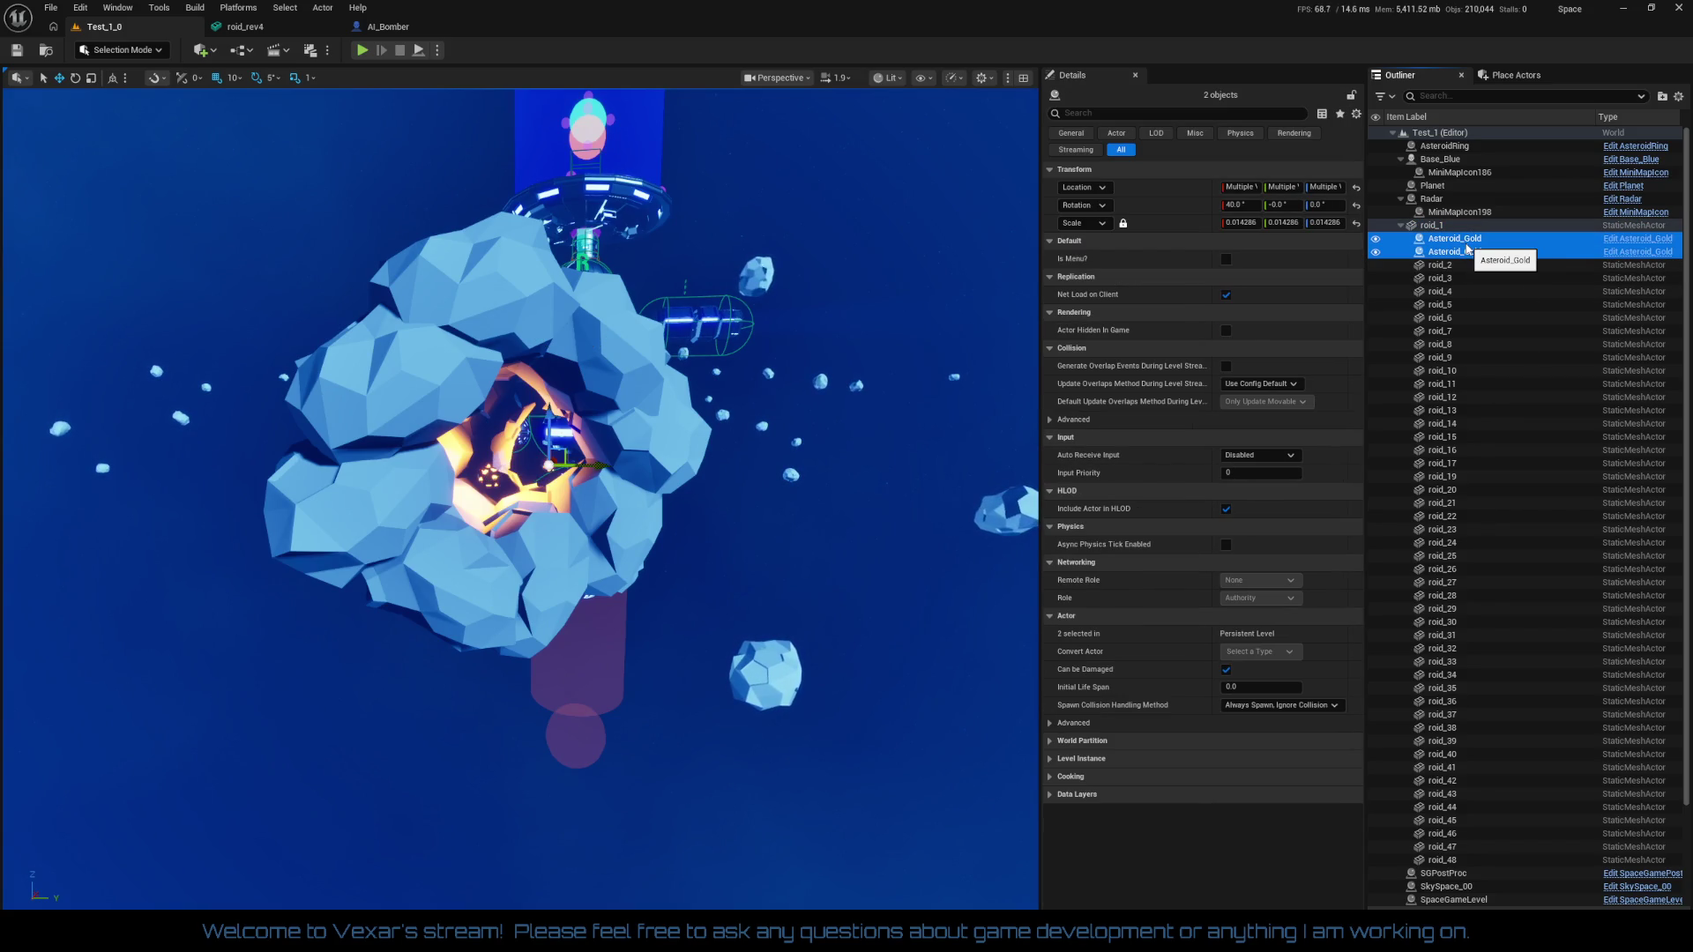
{"action": "key", "text": "Delete"}
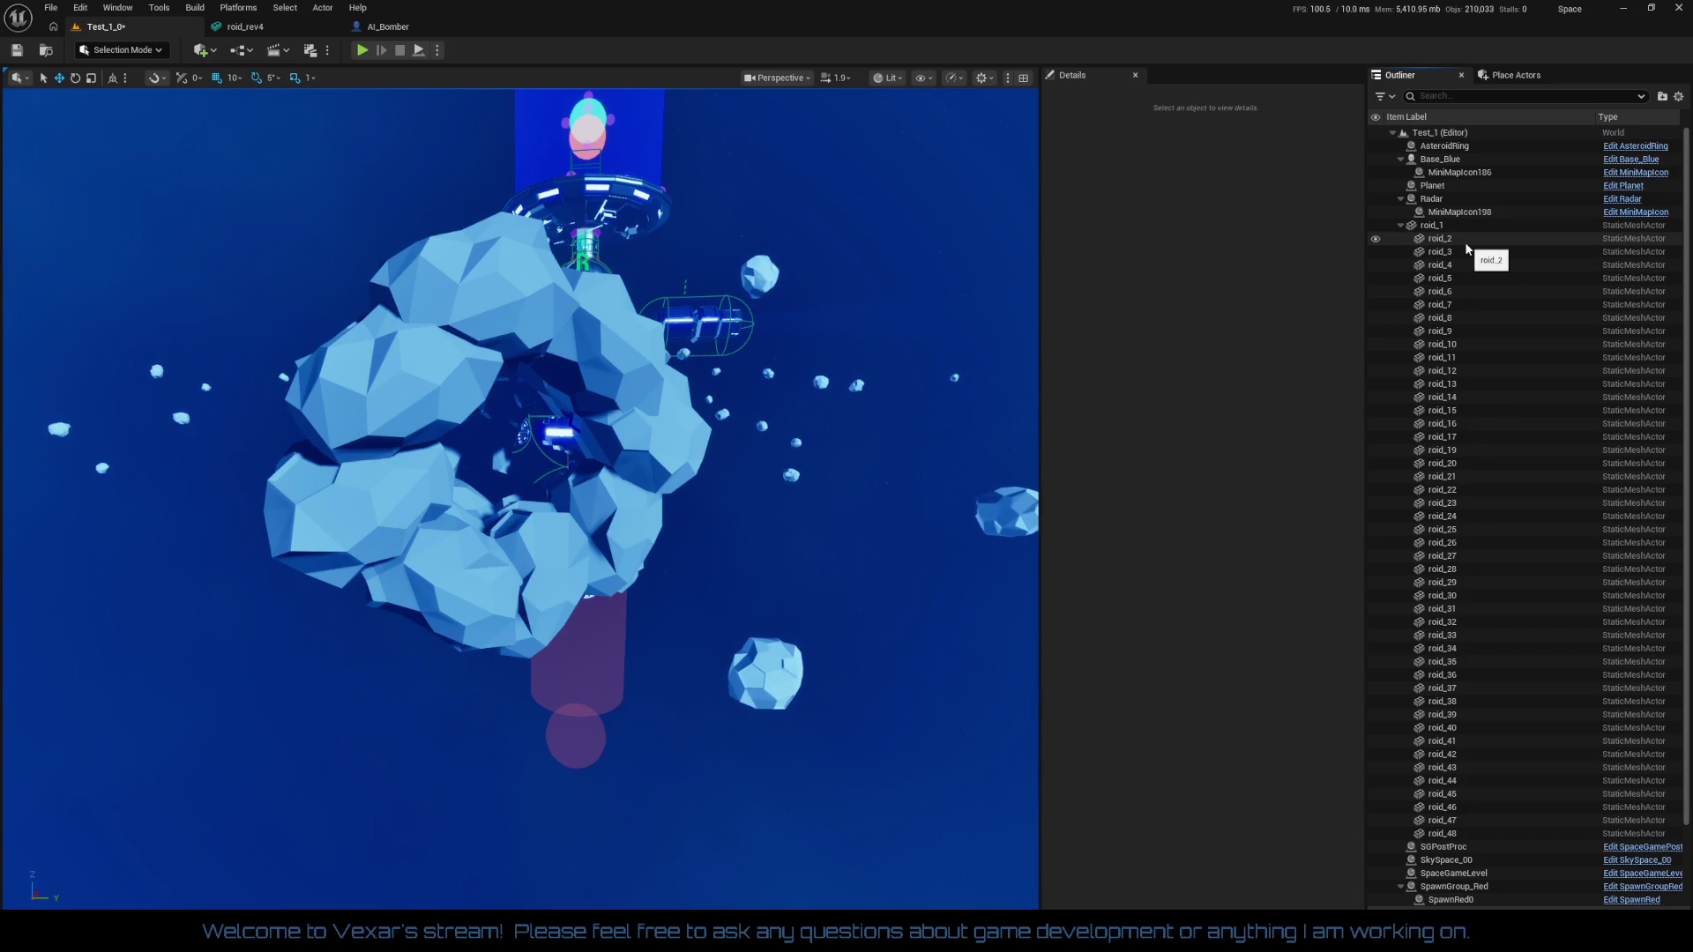
Select roid_2 through roid_48 in the Outliner and reframe the view on the cluster
{"action": "left_click", "coordinate": [1465, 242]}
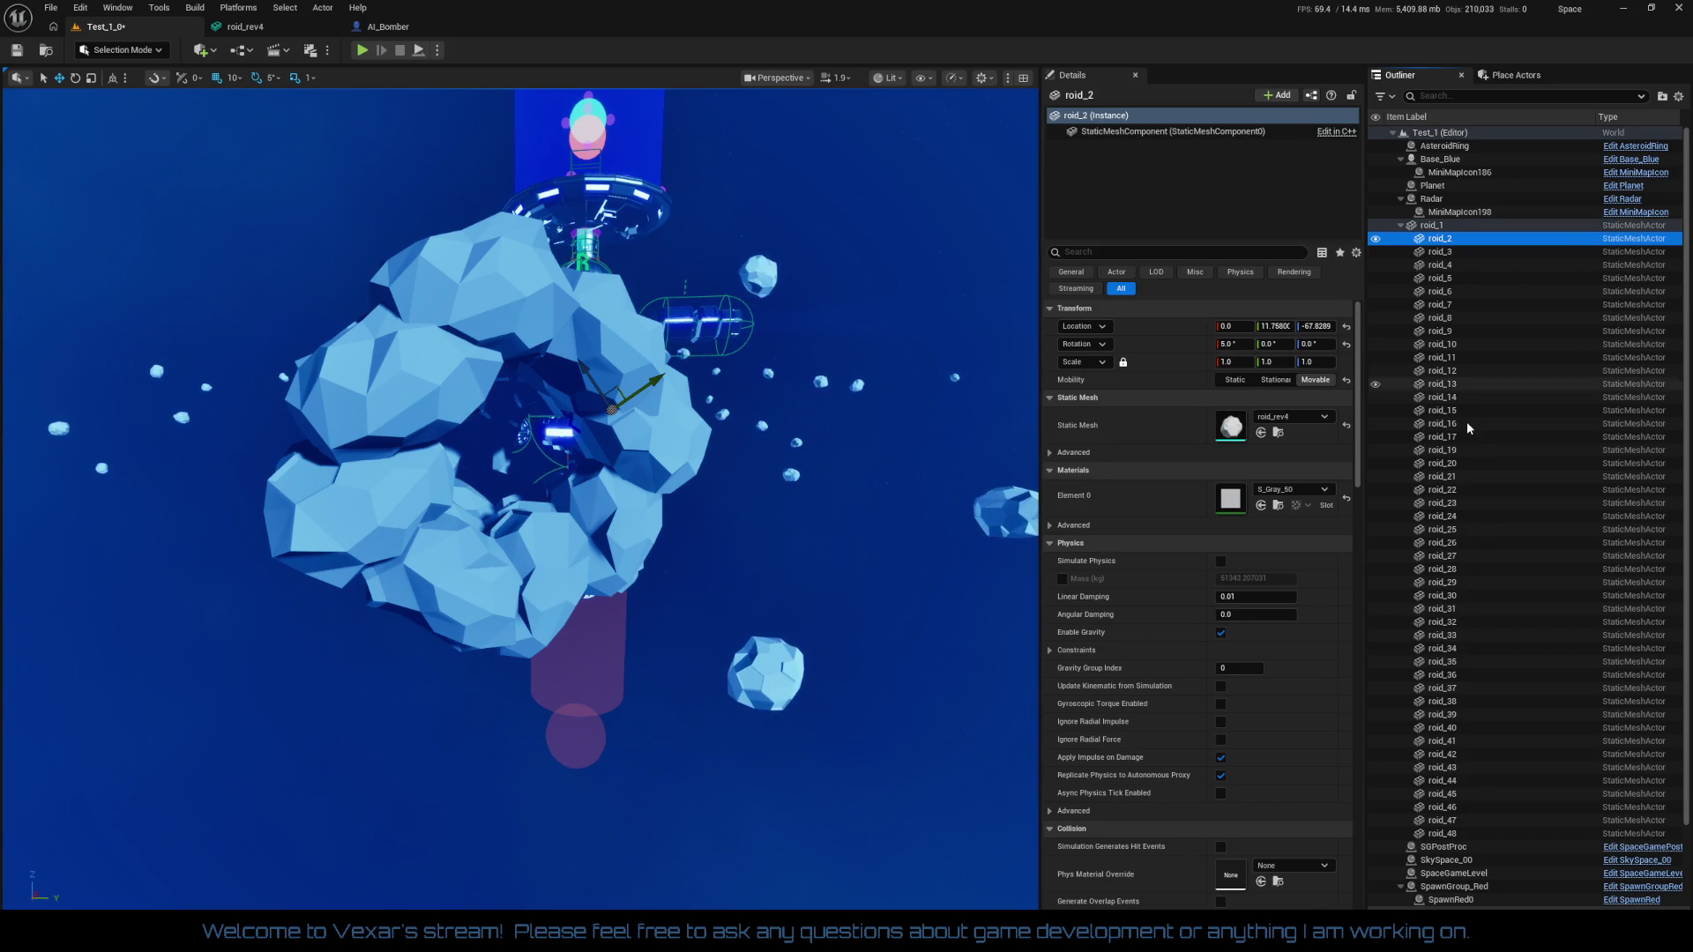
{"action": "left_click", "coordinate": [1446, 834], "text": "shift"}
{"action": "mouse_move", "coordinate": [812, 623]}
{"action": "left_mouse_down"}
{"action": "mouse_move", "coordinate": [813, 652]}
{"action": "mouse_move", "coordinate": [879, 692]}
{"action": "mouse_move", "coordinate": [879, 665]}
{"action": "left_mouse_up"}
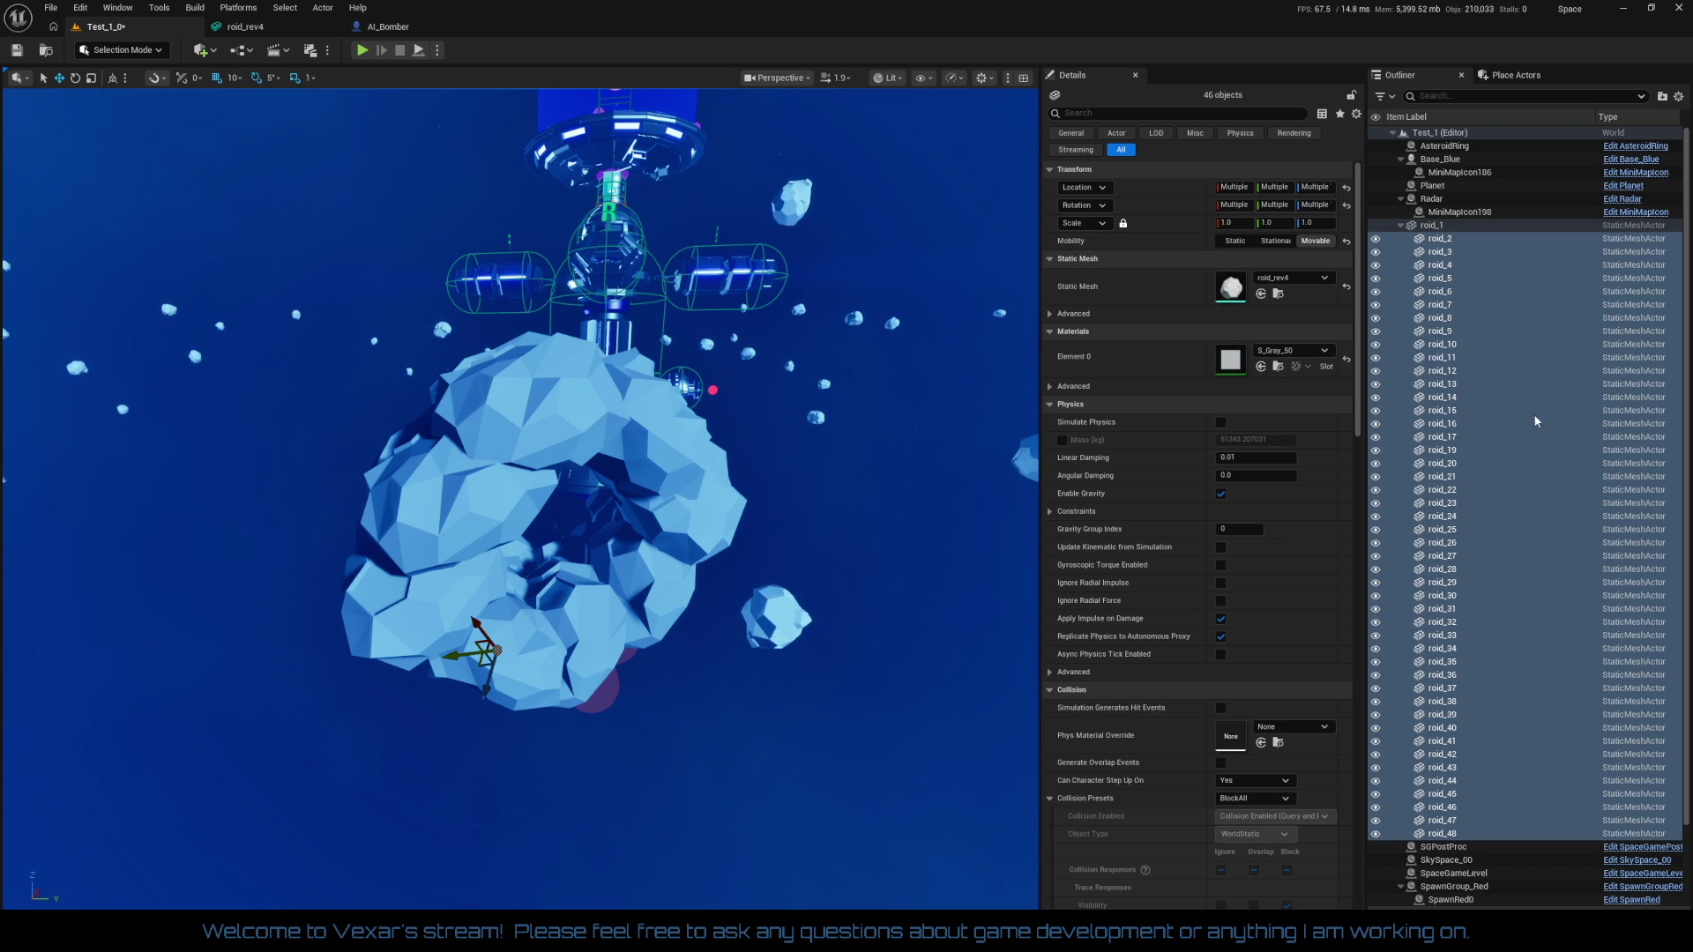
Look through the actor options for the selected roids and for roid_1 without choosing anything
{"action": "right_click", "coordinate": [1443, 377]}
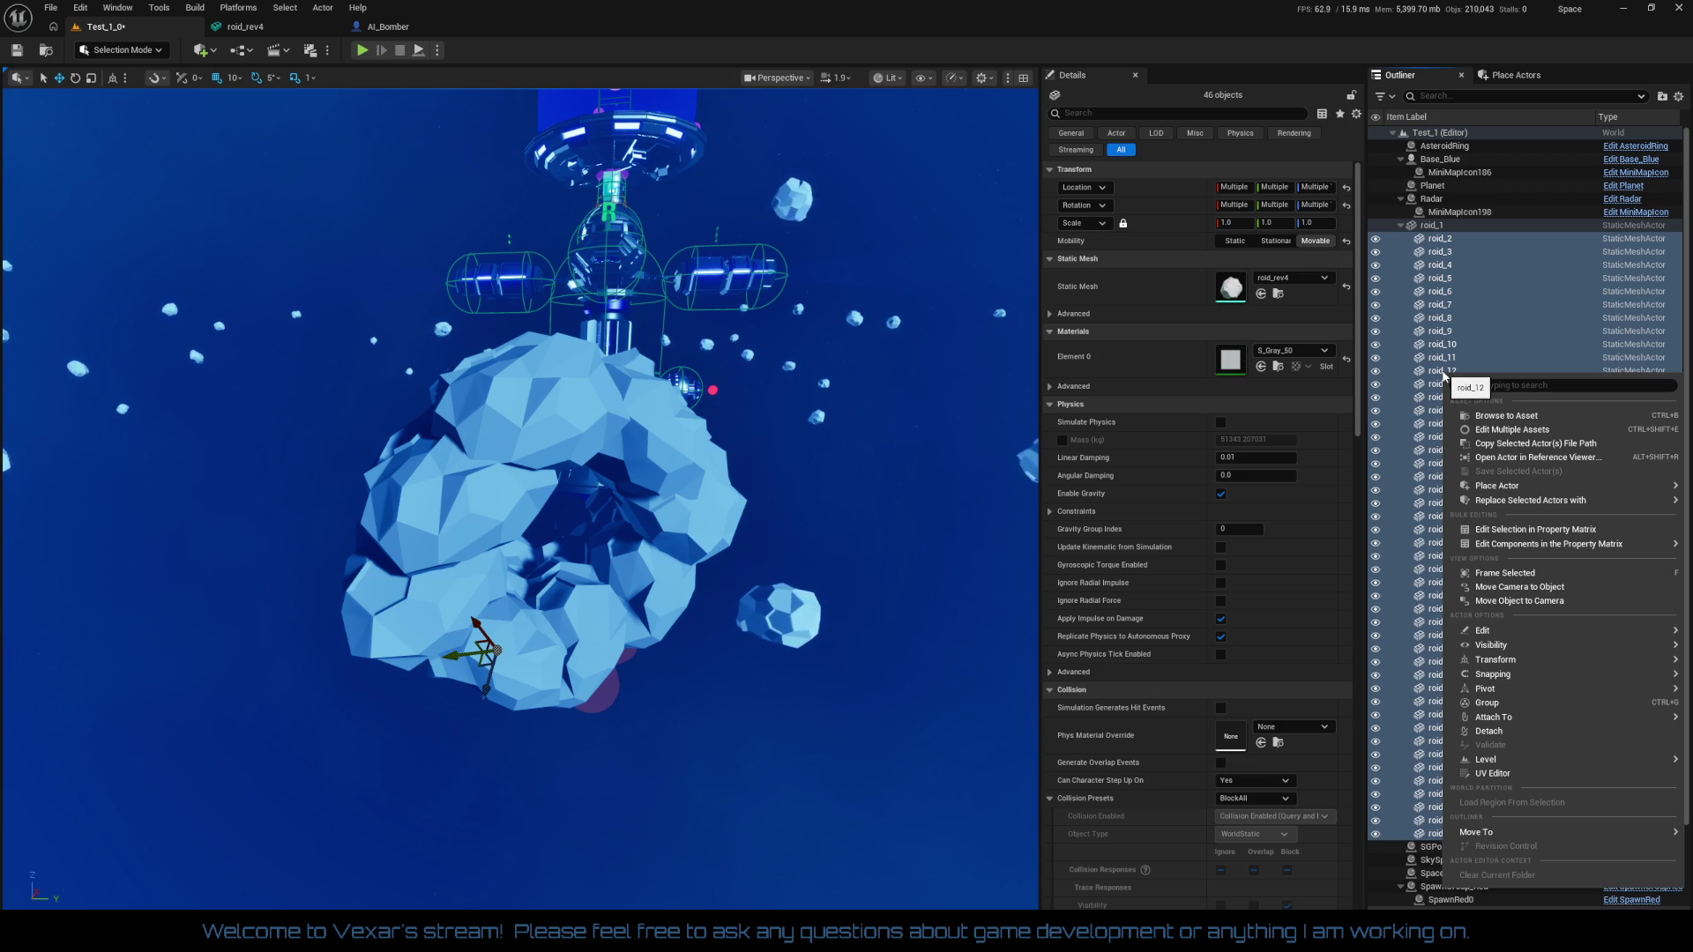
{"action": "mouse_move", "coordinate": [1556, 500]}
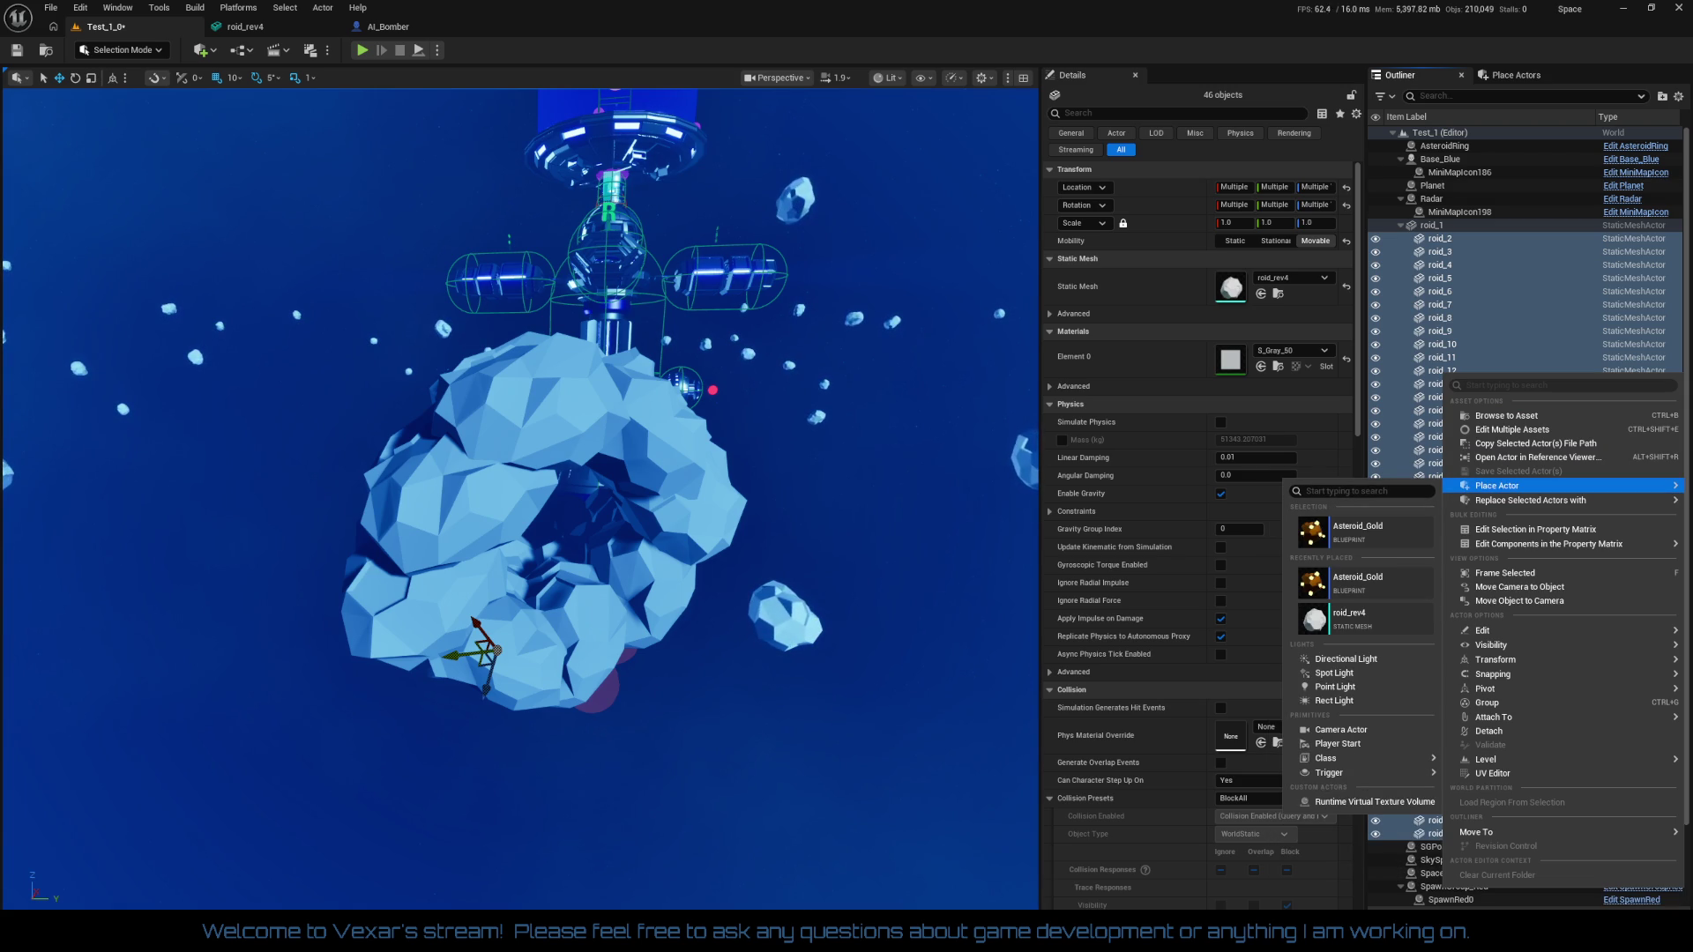
{"action": "key", "text": "Escape"}
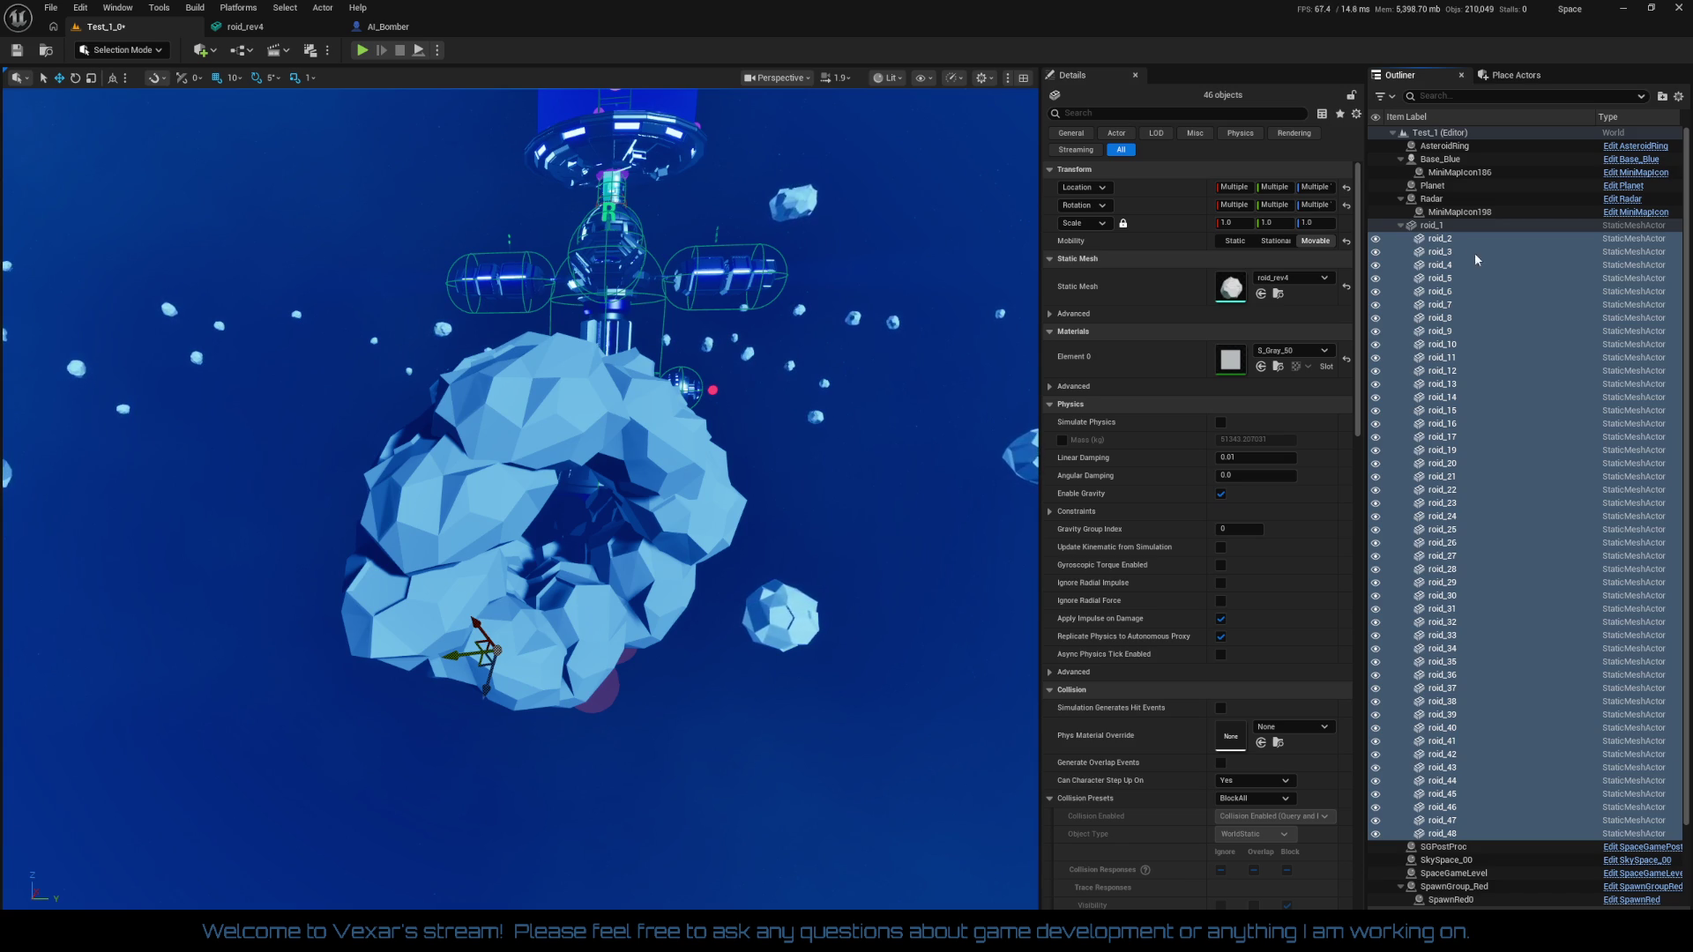
{"action": "right_click", "coordinate": [1436, 225]}
{"action": "mouse_move", "coordinate": [1481, 465]}
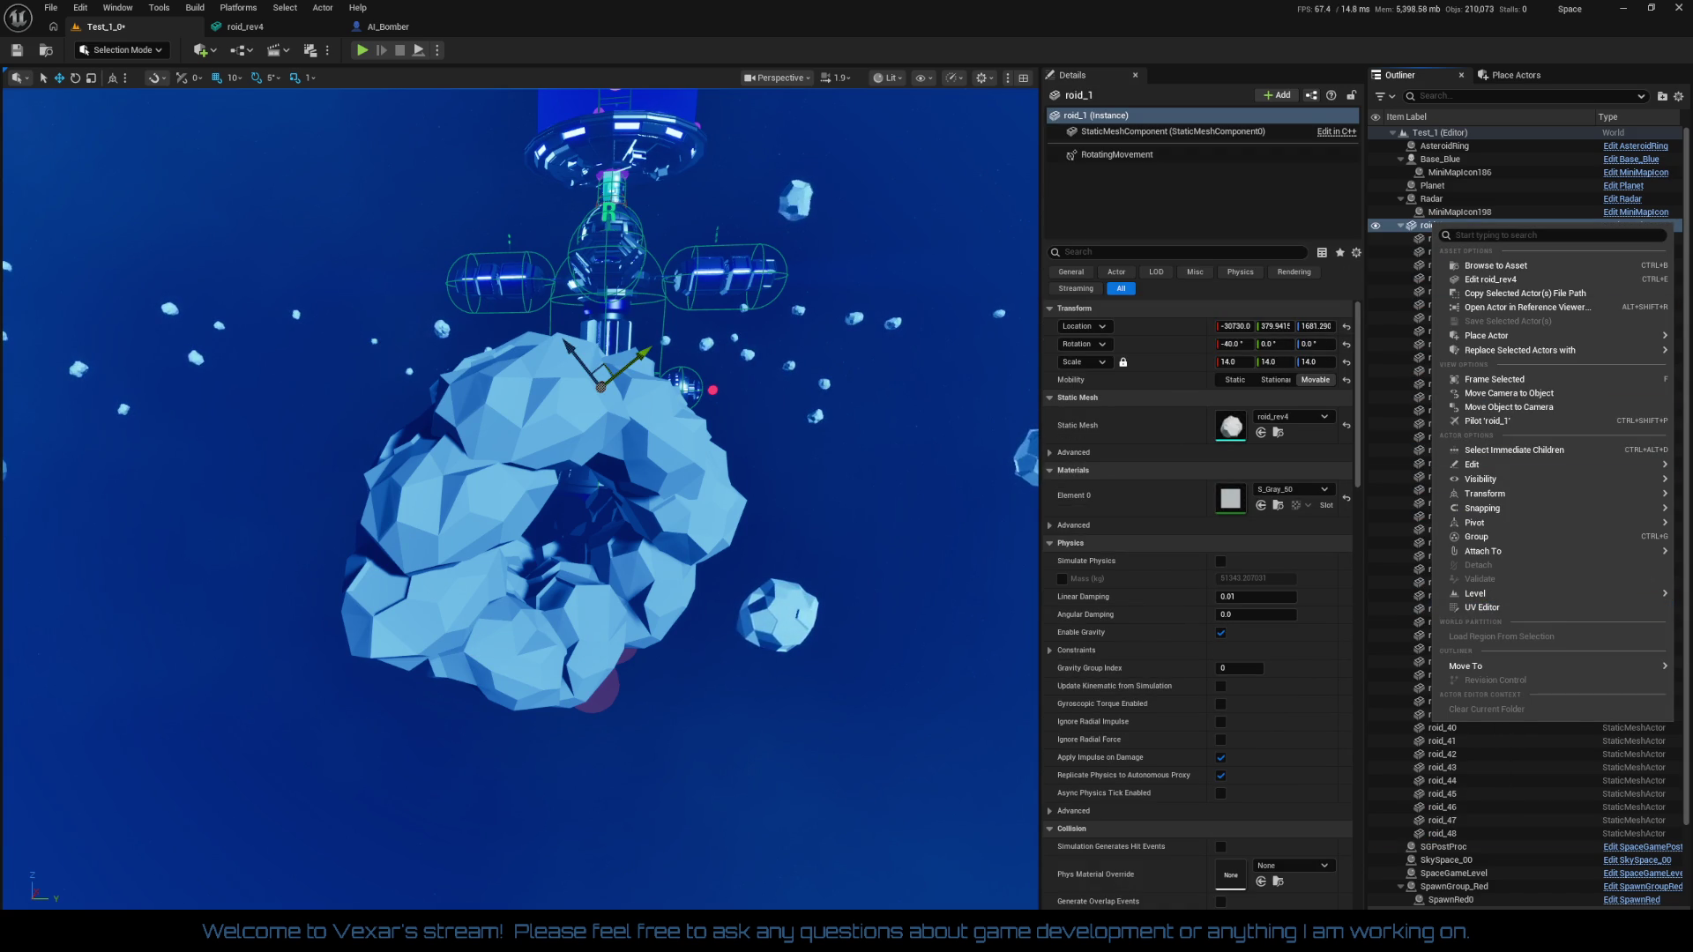
{"action": "key", "text": "Escape"}
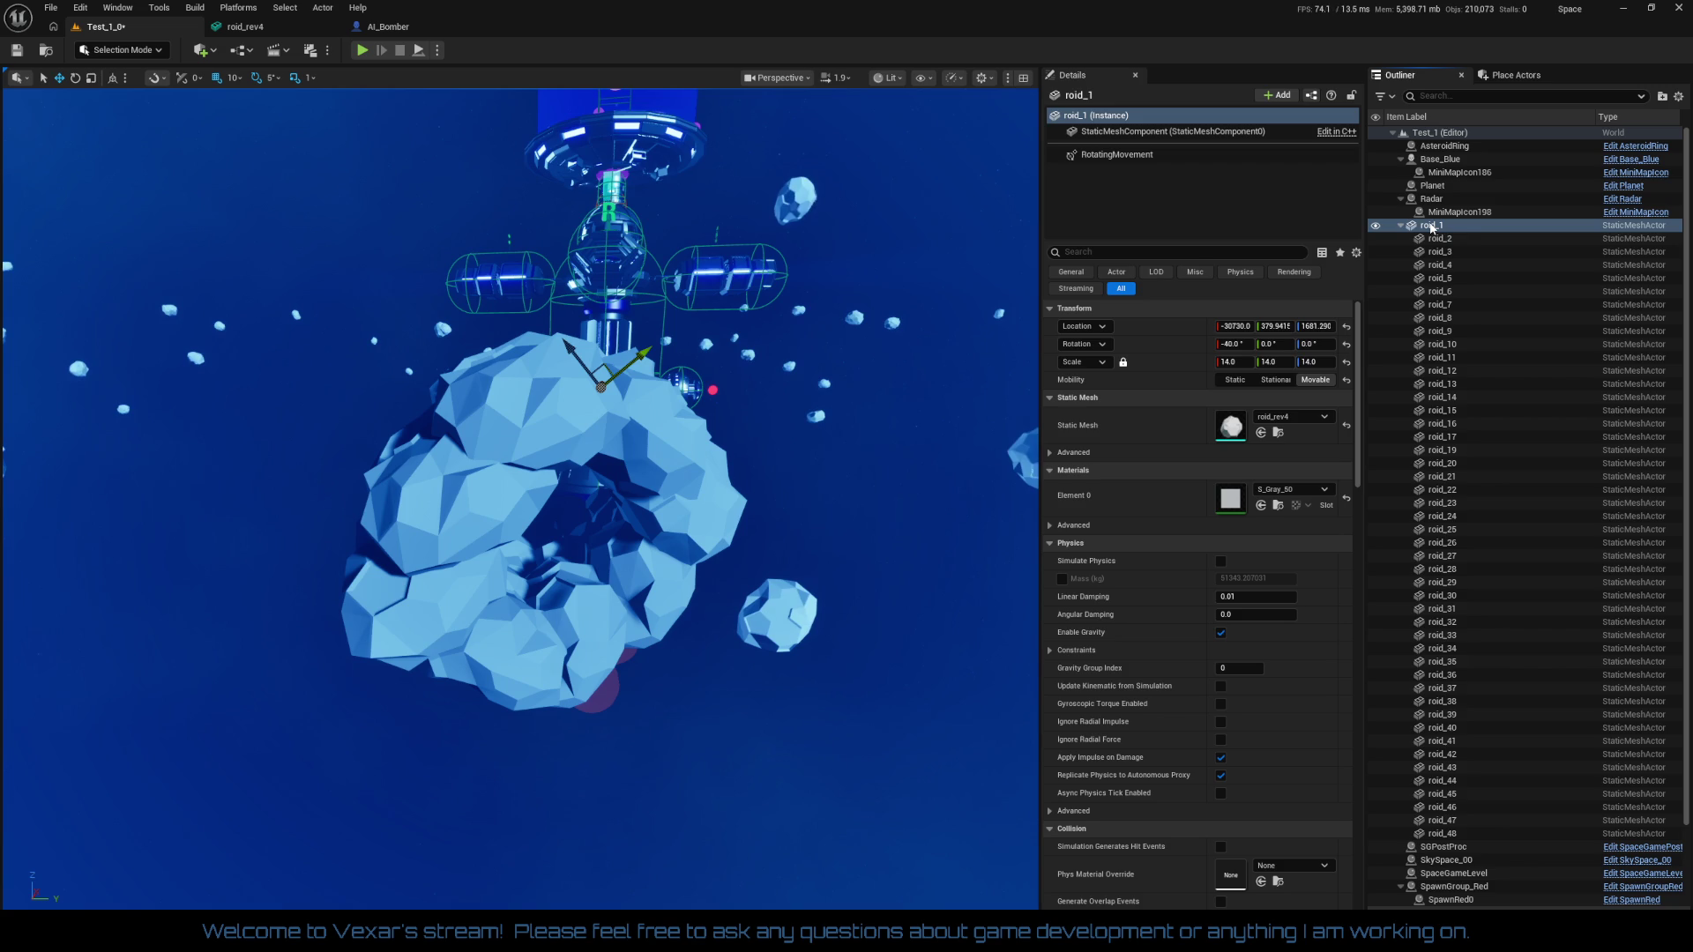
Select roid_1 through roid_48 and bring up the Replace Selected Actors with choices
{"action": "left_click", "coordinate": [1450, 834], "text": "shift"}
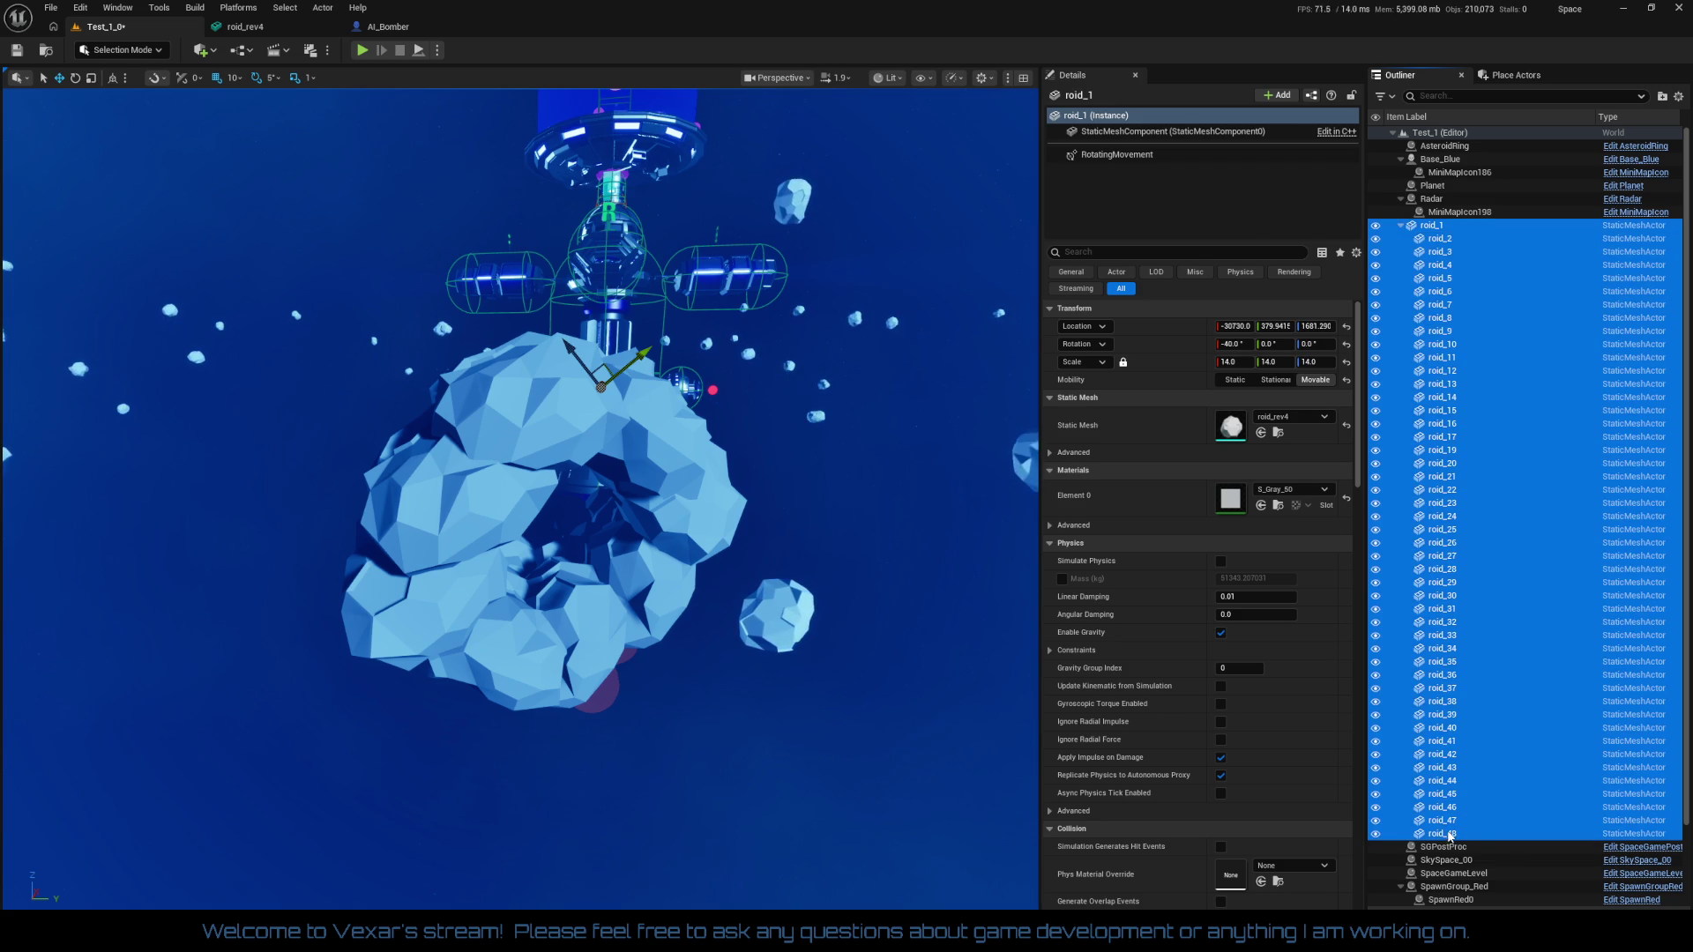
{"action": "right_click", "coordinate": [1451, 835]}
{"action": "mouse_move", "coordinate": [1479, 499]}
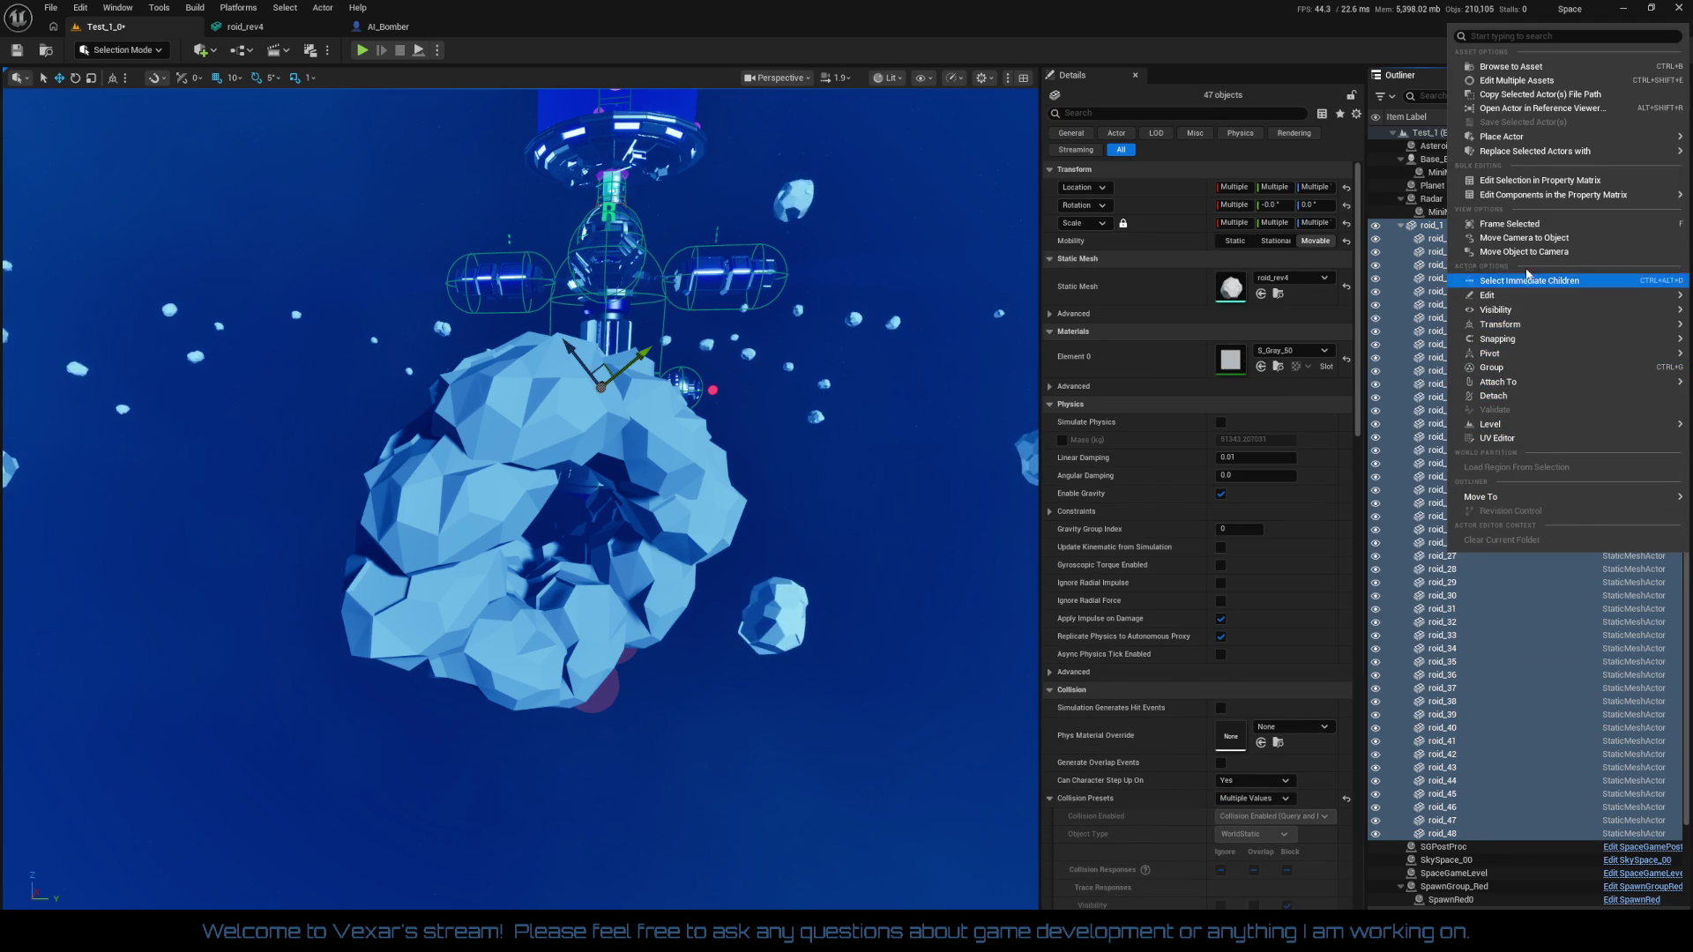
{"action": "mouse_move", "coordinate": [1518, 150]}
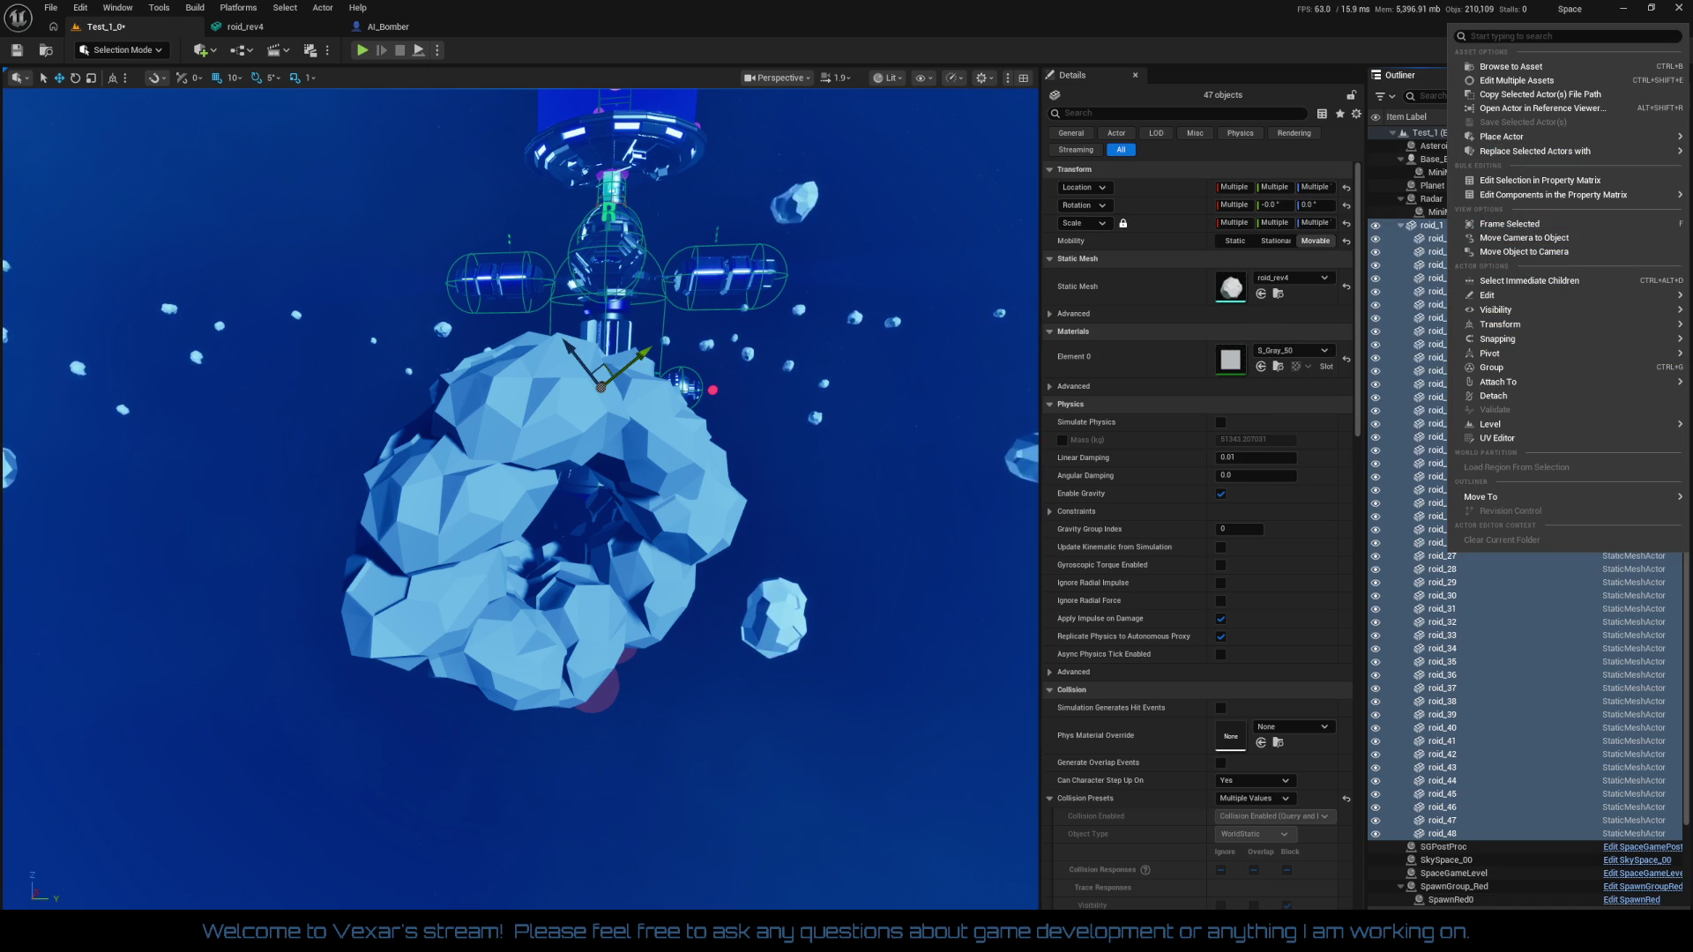
{"action": "key", "text": "Escape"}
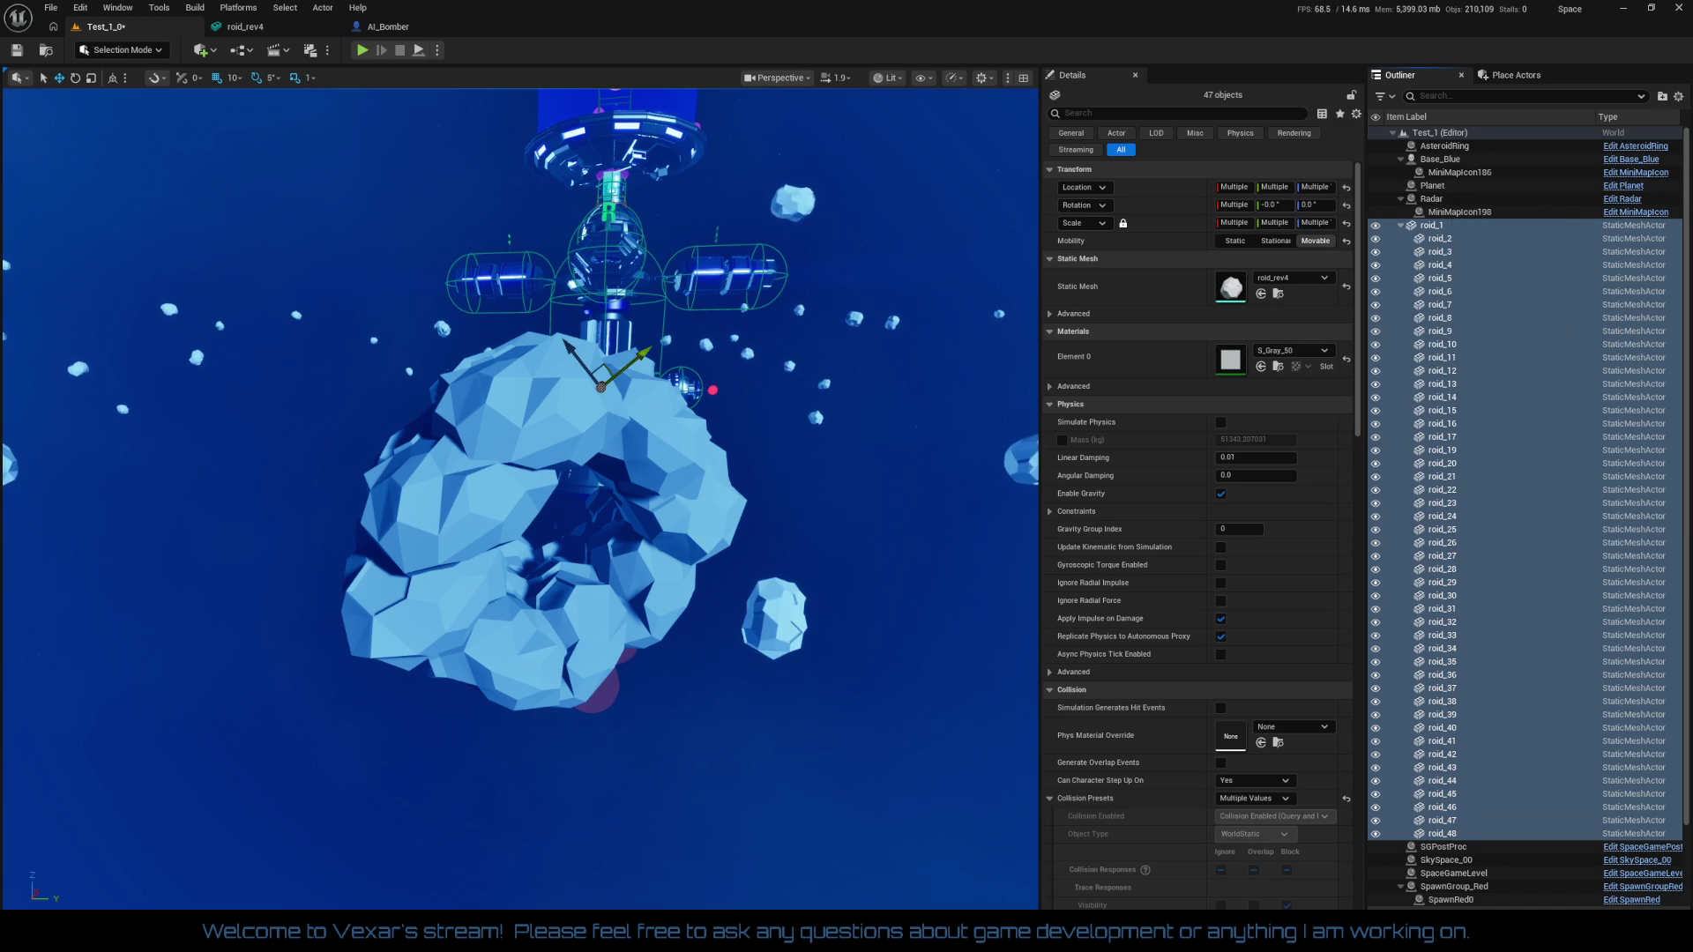
{"action": "right_click", "coordinate": [1437, 231]}
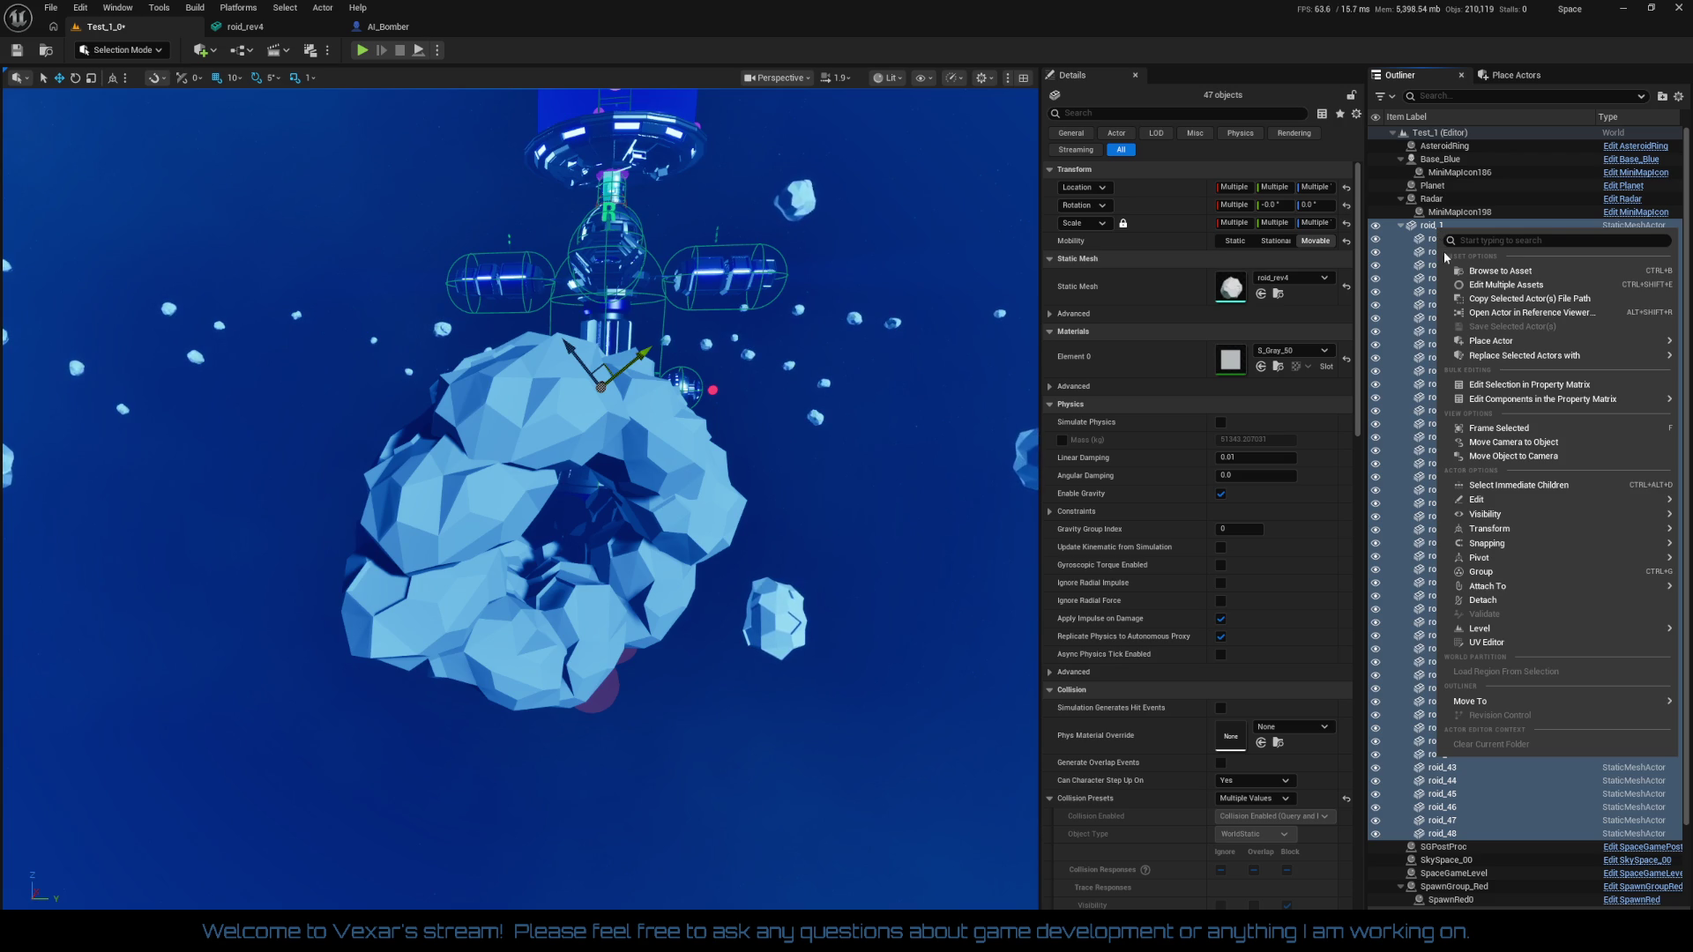
{"action": "mouse_move", "coordinate": [1504, 364]}
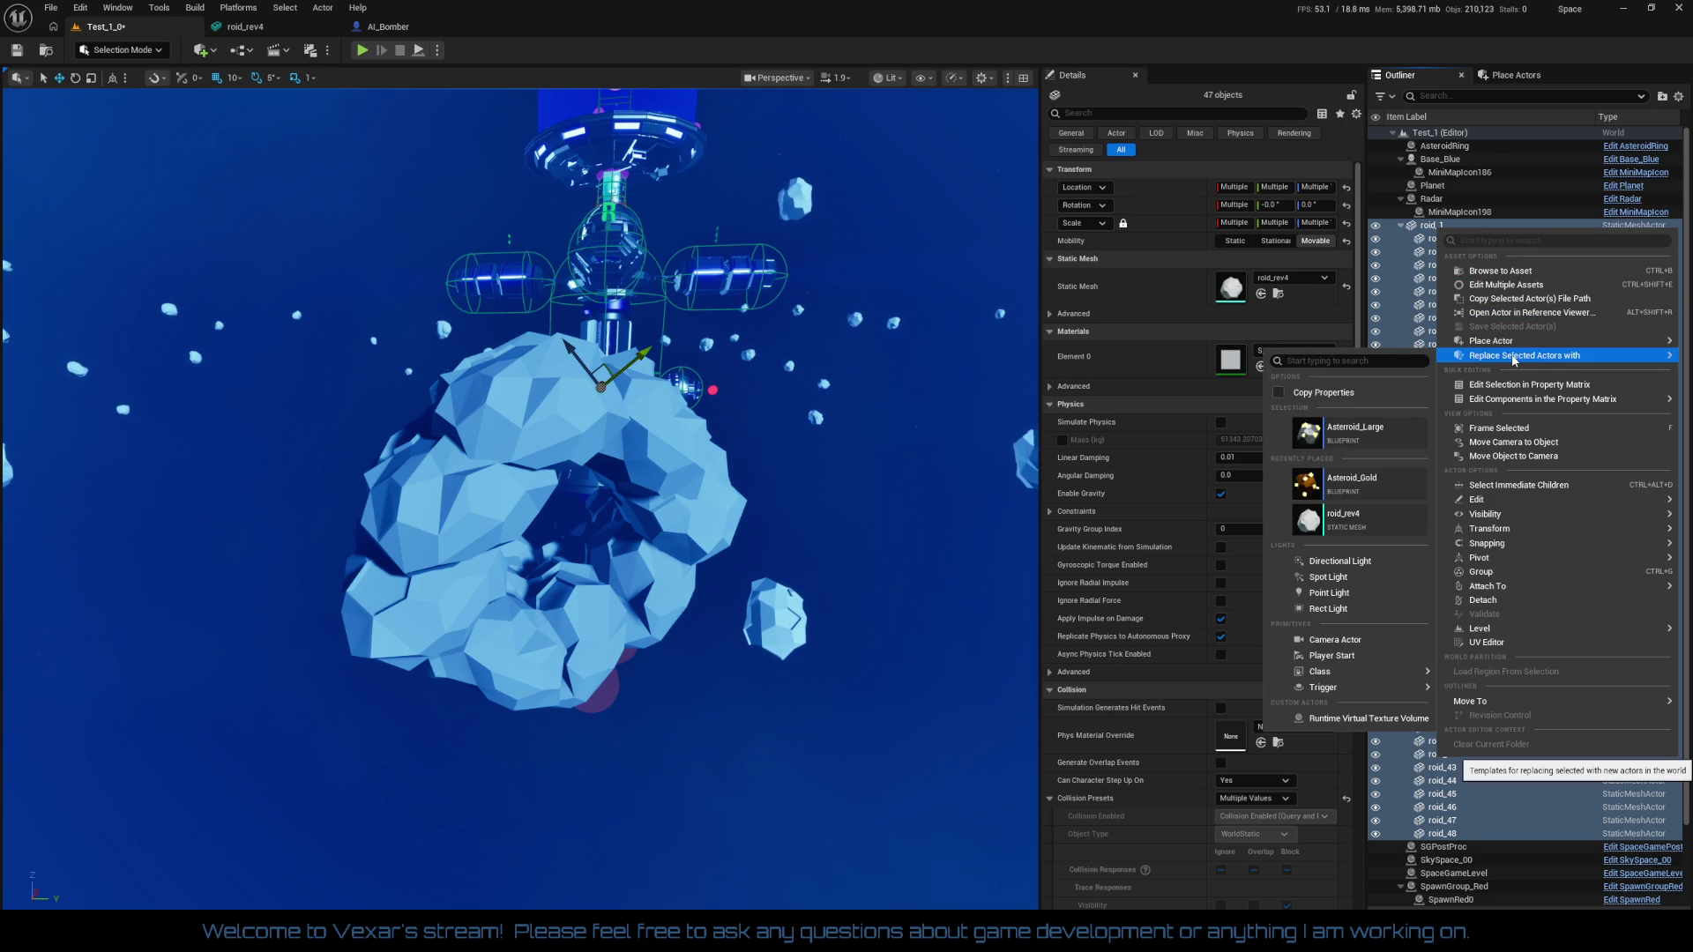
Replace the roids with Asteroid_Large, frame them, and scale them to 0.1
{"action": "key", "text": "Escape"}
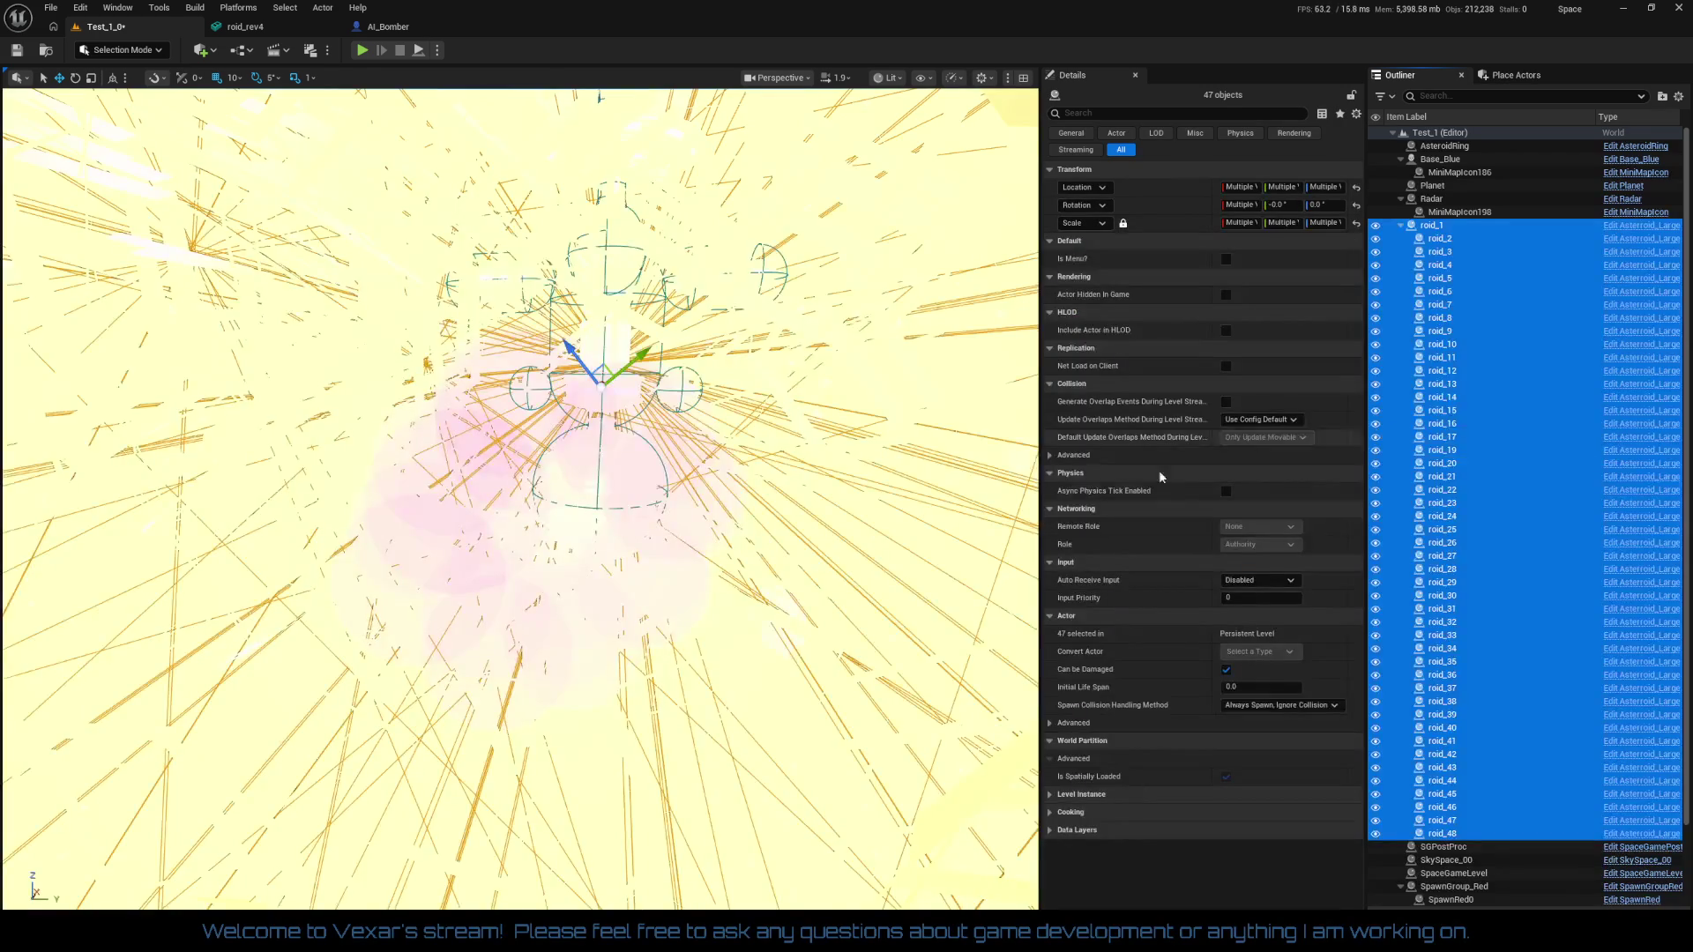
{"action": "key", "text": "f"}
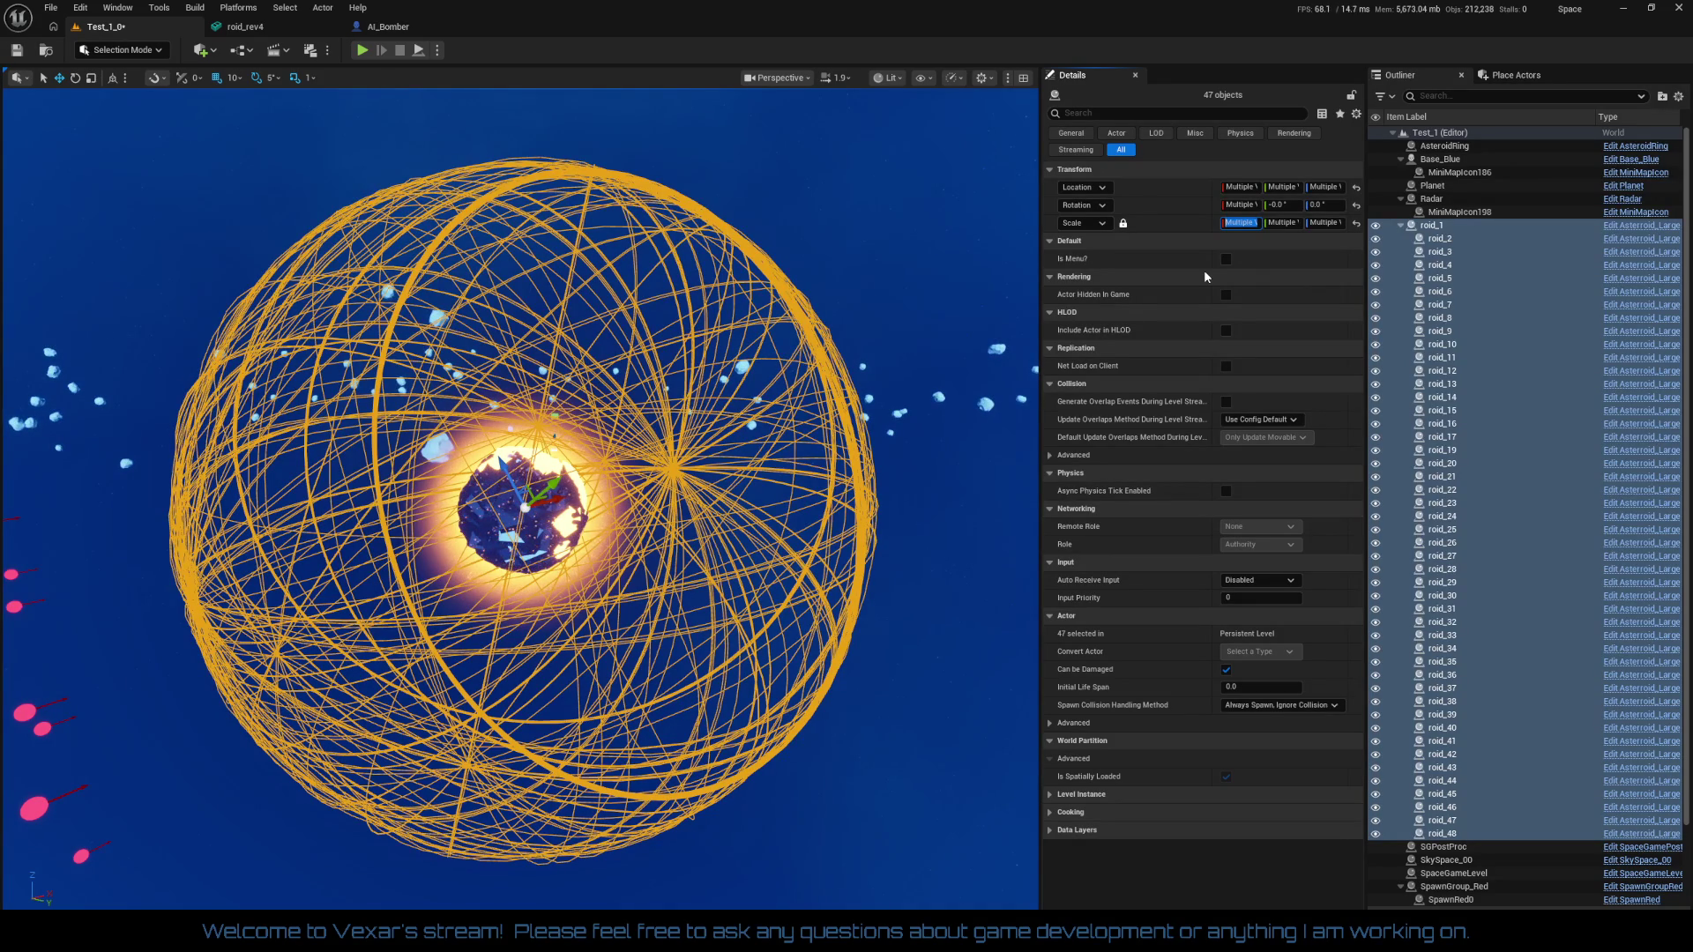
{"action": "left_click", "coordinate": [1241, 226]}
{"action": "type", "text": "1"}
{"action": "key", "text": "Return"}
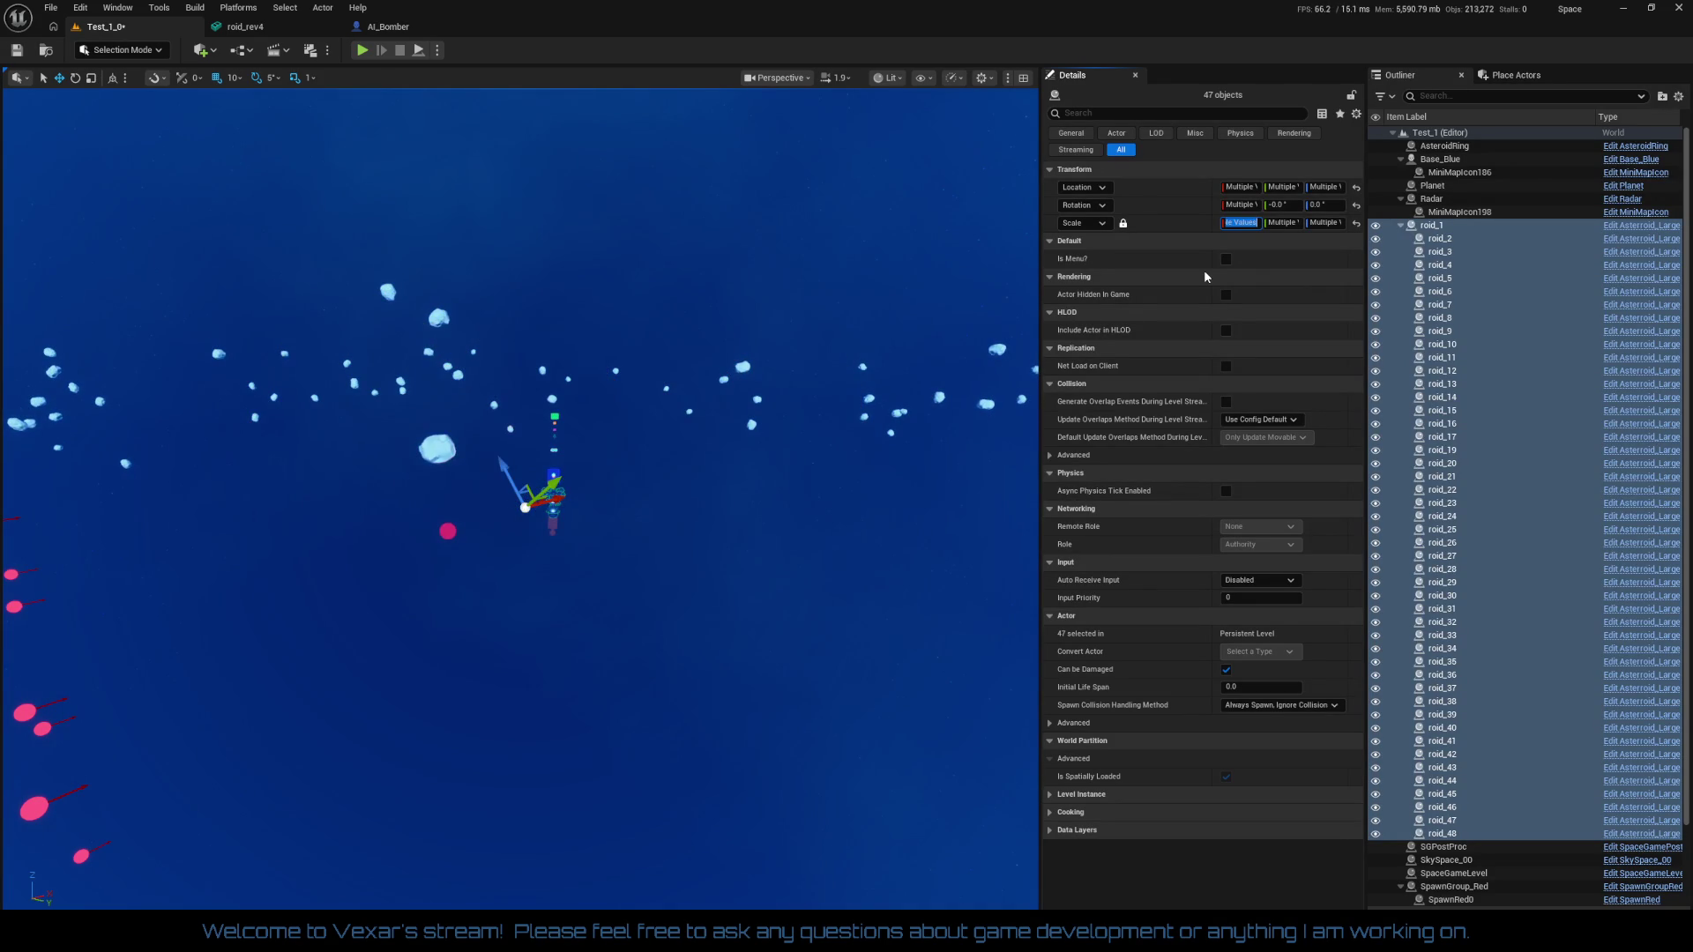
{"action": "scroll", "coordinate": [643, 484], "scroll_direction": "up", "scroll_amount": 10}
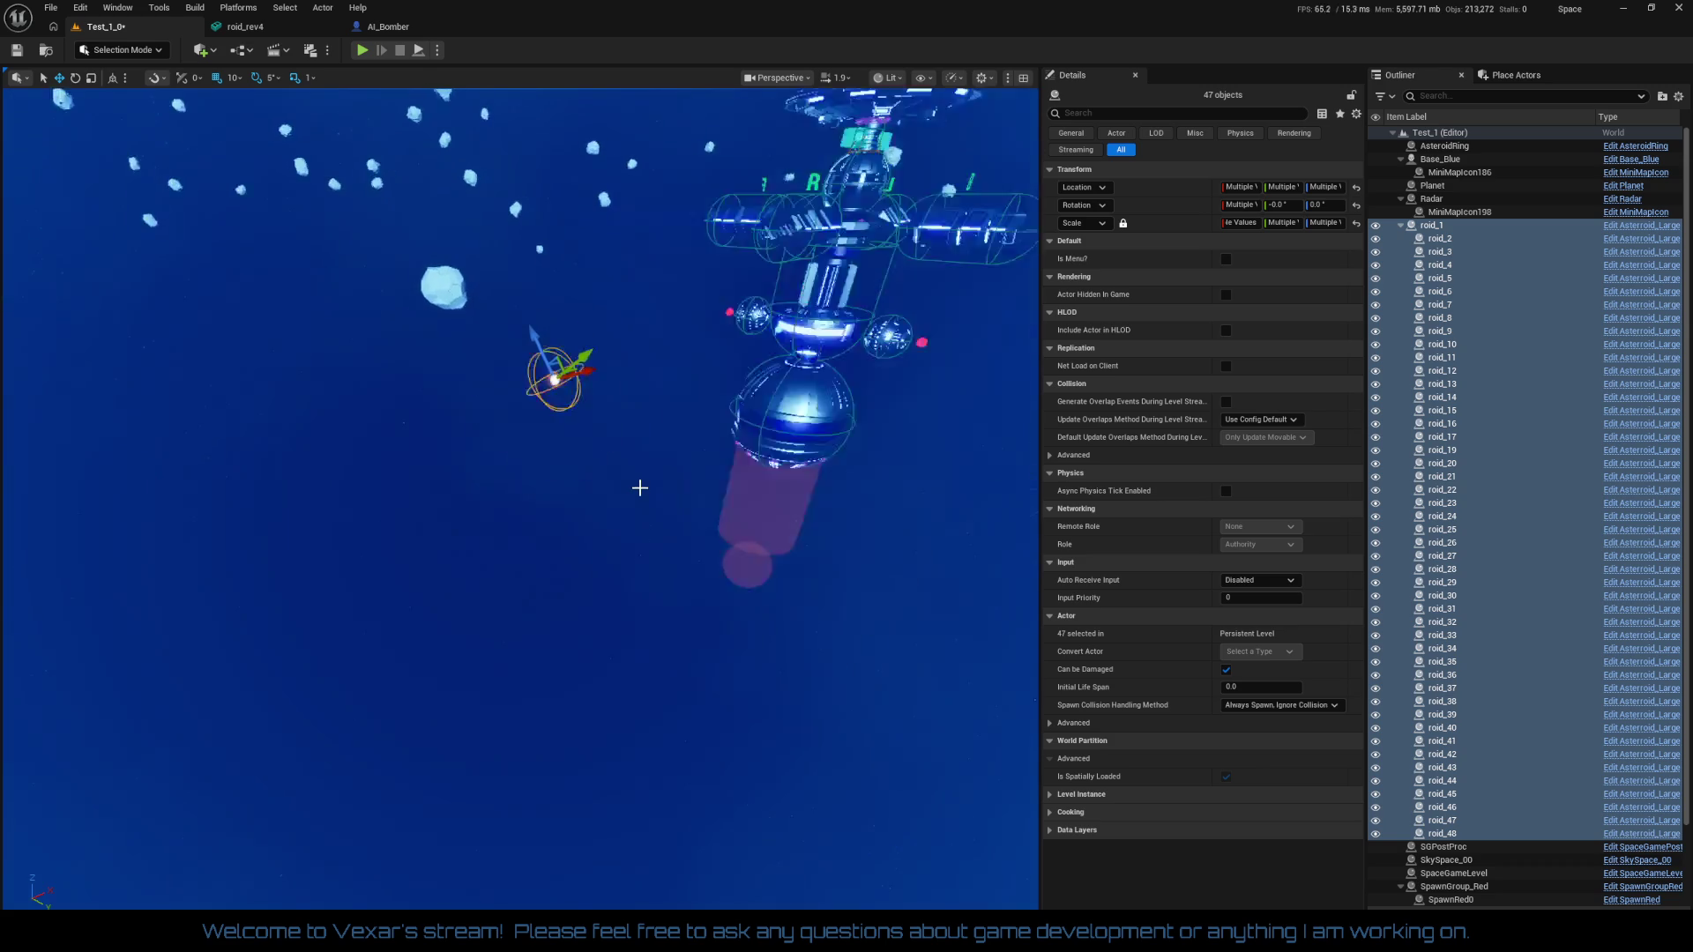
{"action": "mouse_move", "coordinate": [619, 565]}
{"action": "left_mouse_down"}
{"action": "mouse_move", "coordinate": [564, 441]}
{"action": "mouse_move", "coordinate": [456, 383]}
{"action": "mouse_move", "coordinate": [790, 438]}
{"action": "left_mouse_up"}
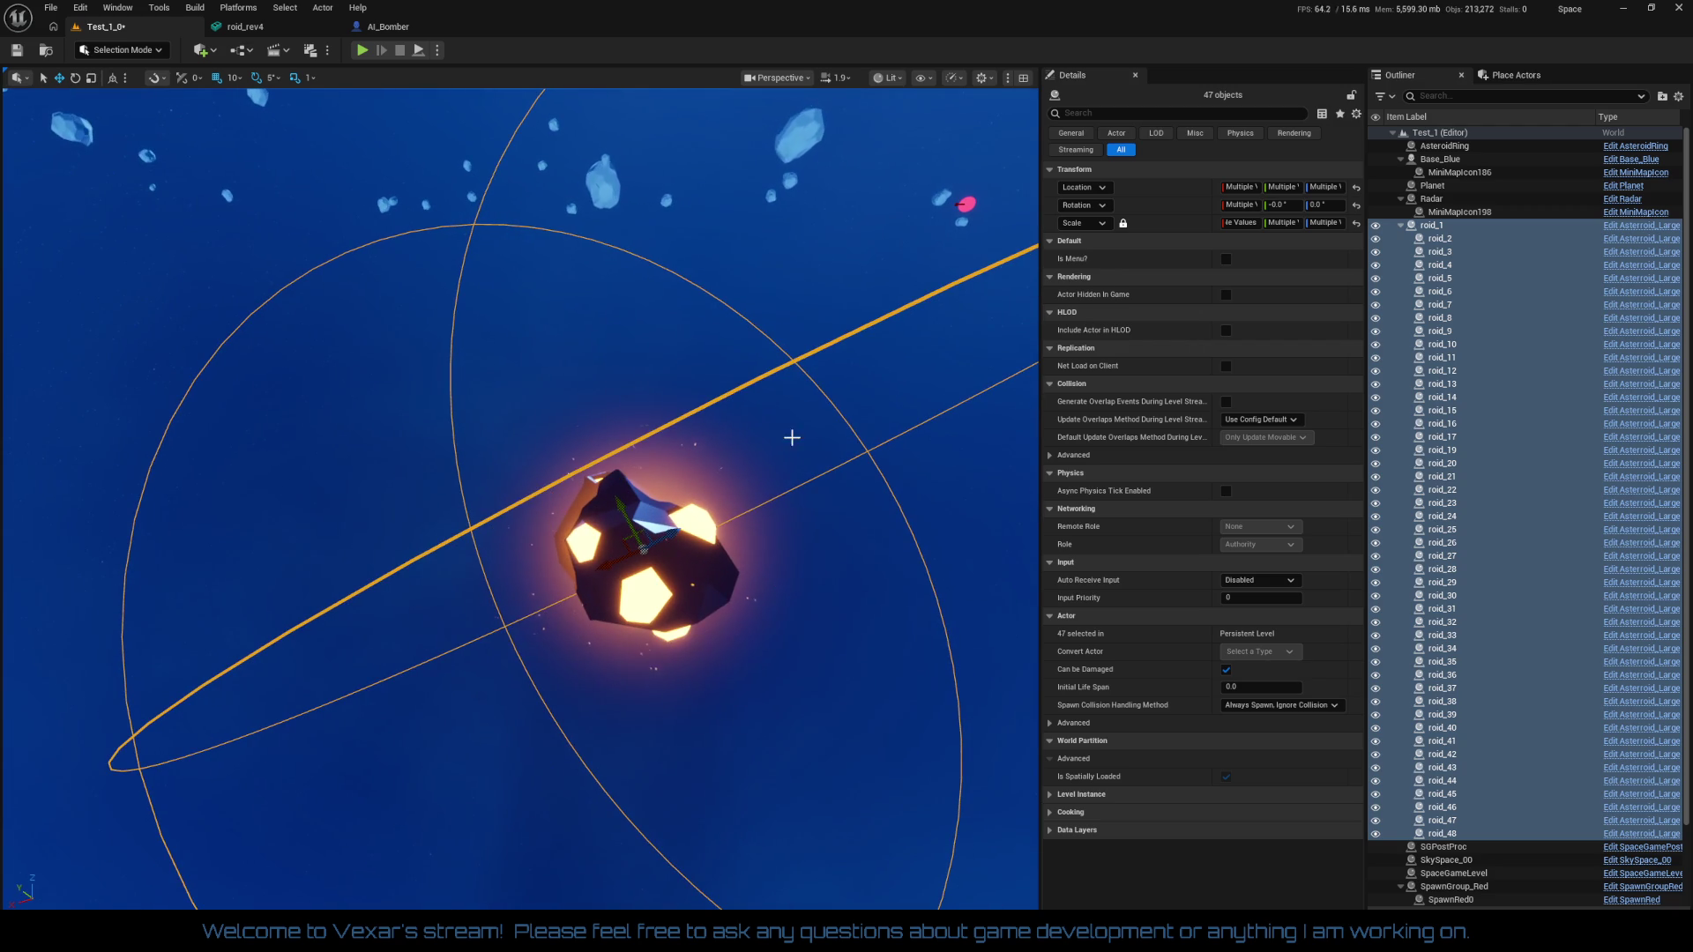
Try a uniform scale of 10 on the asteroids and frame the enlarged asteroid sphere
{"action": "double_click", "coordinate": [1252, 221]}
{"action": "type", "text": "1"}
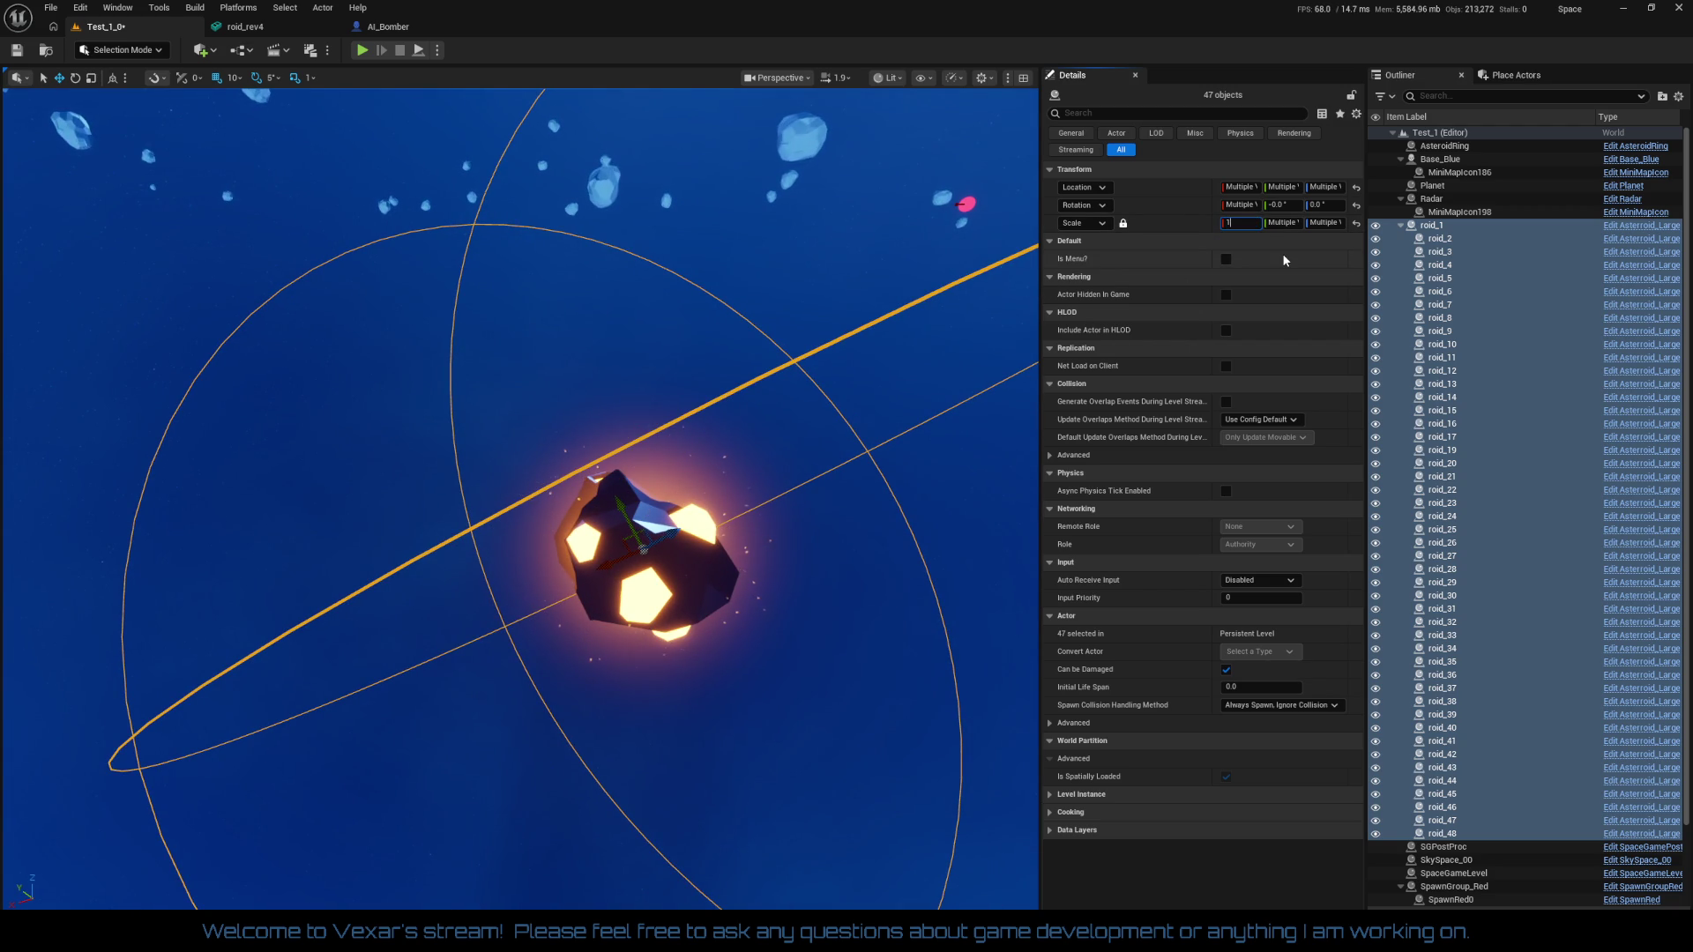
{"action": "key", "text": "Return"}
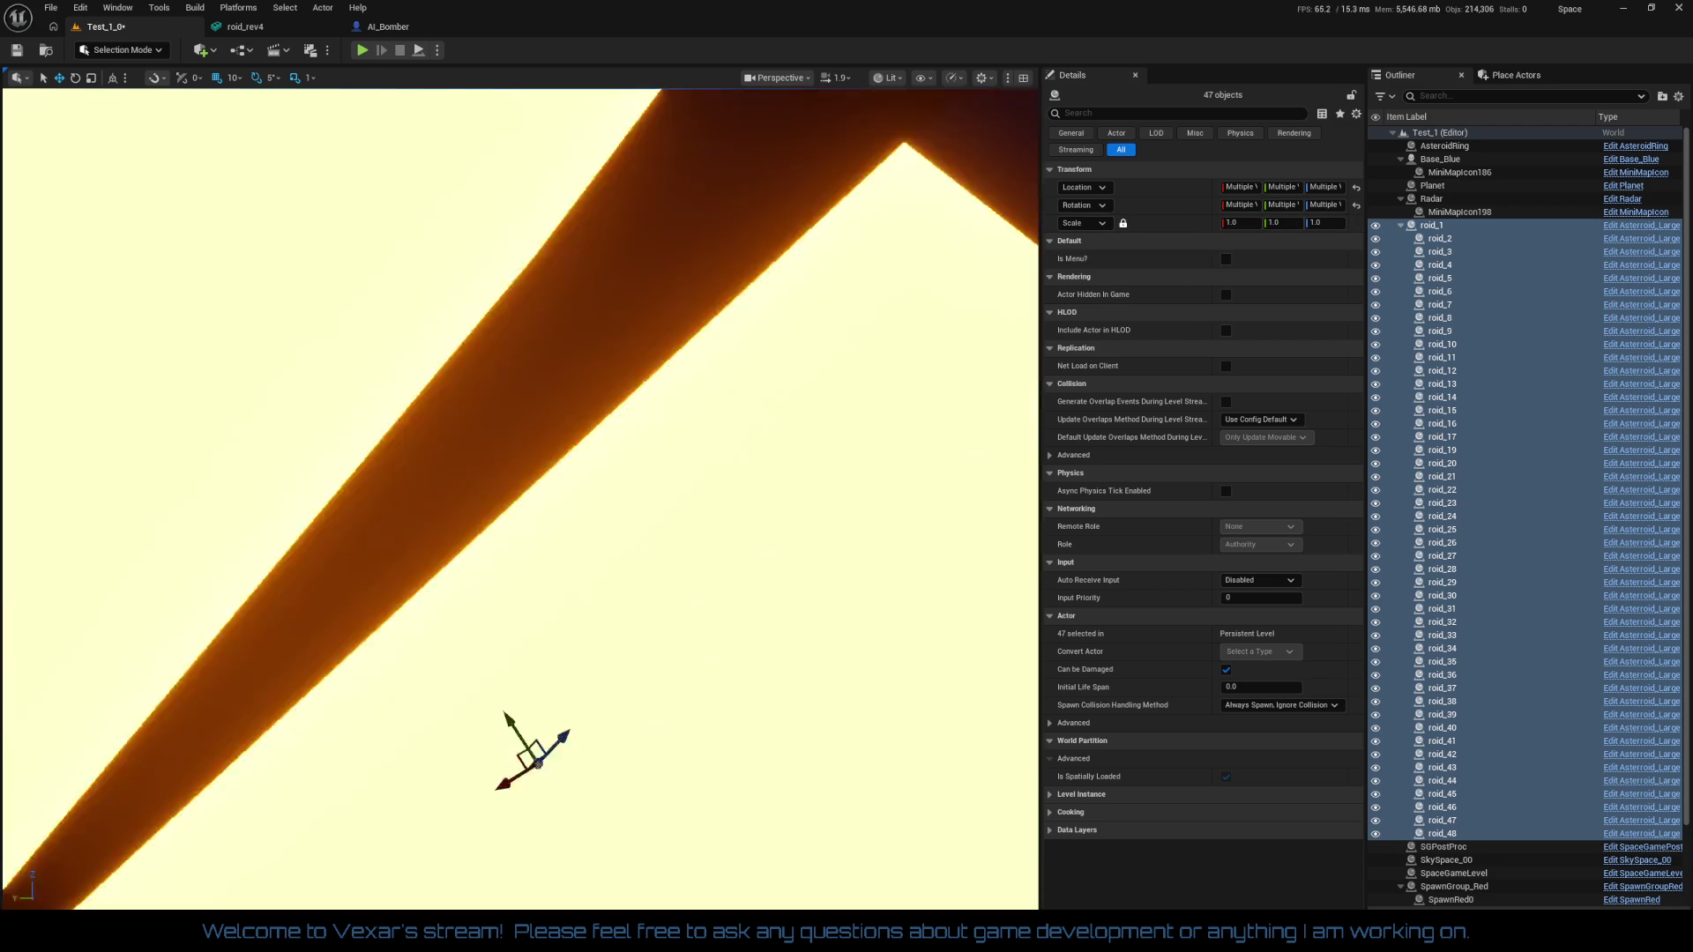
{"action": "key", "text": "f"}
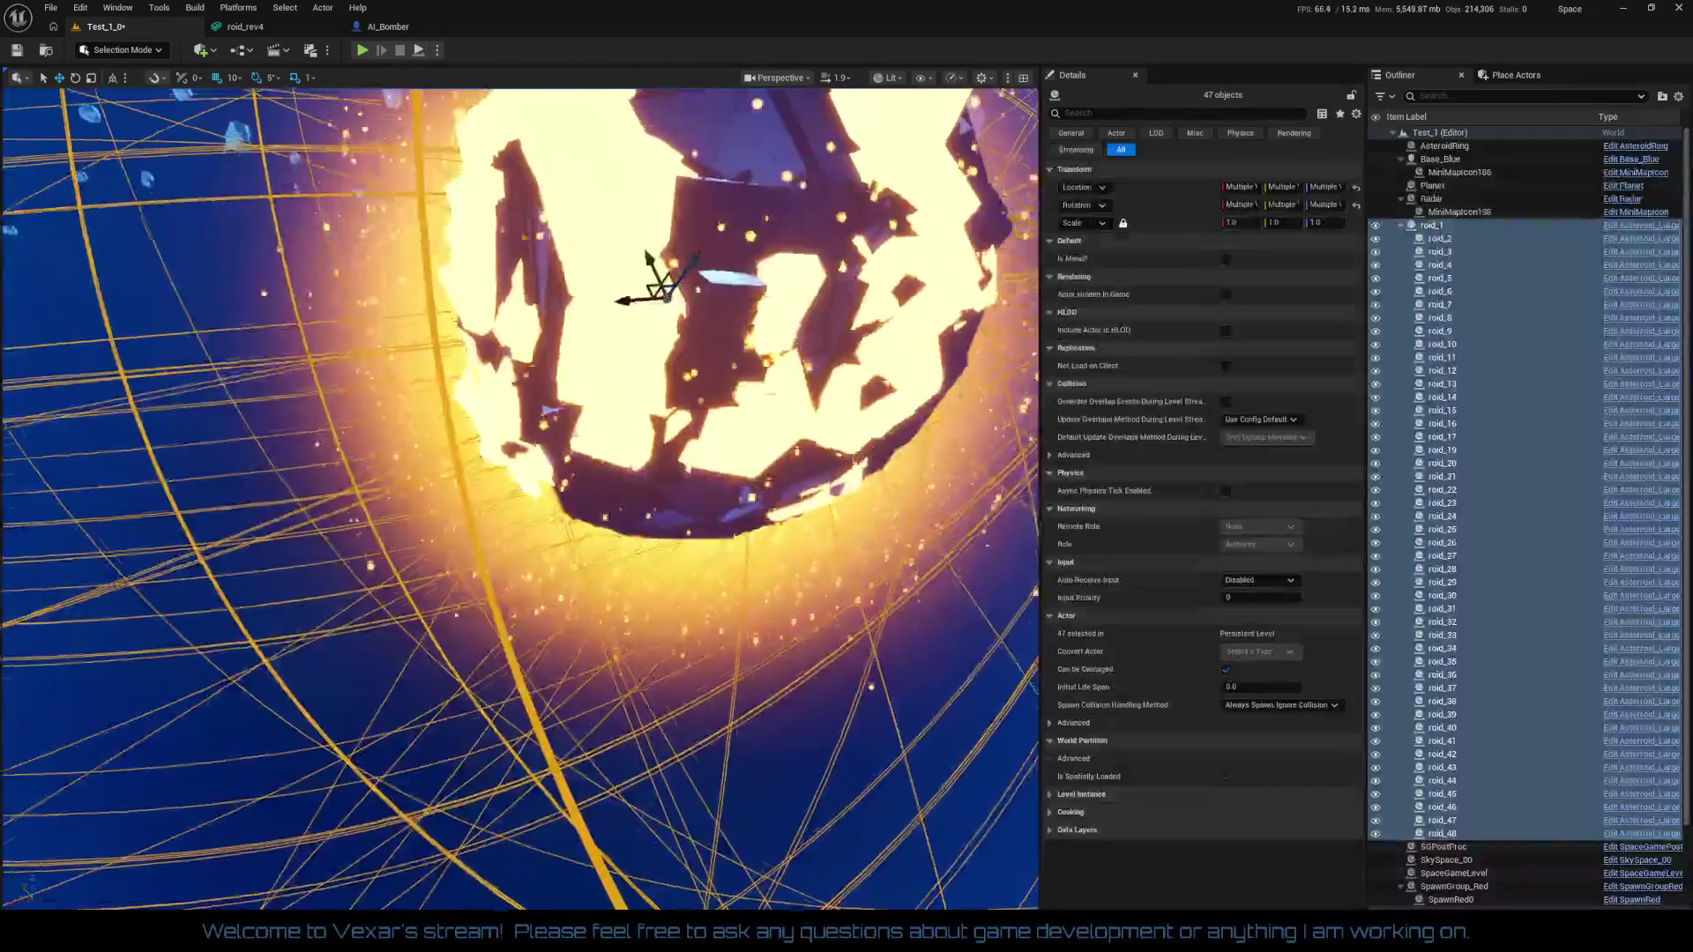
{"action": "scroll", "coordinate": [520, 498], "scroll_direction": "down", "scroll_amount": 5}
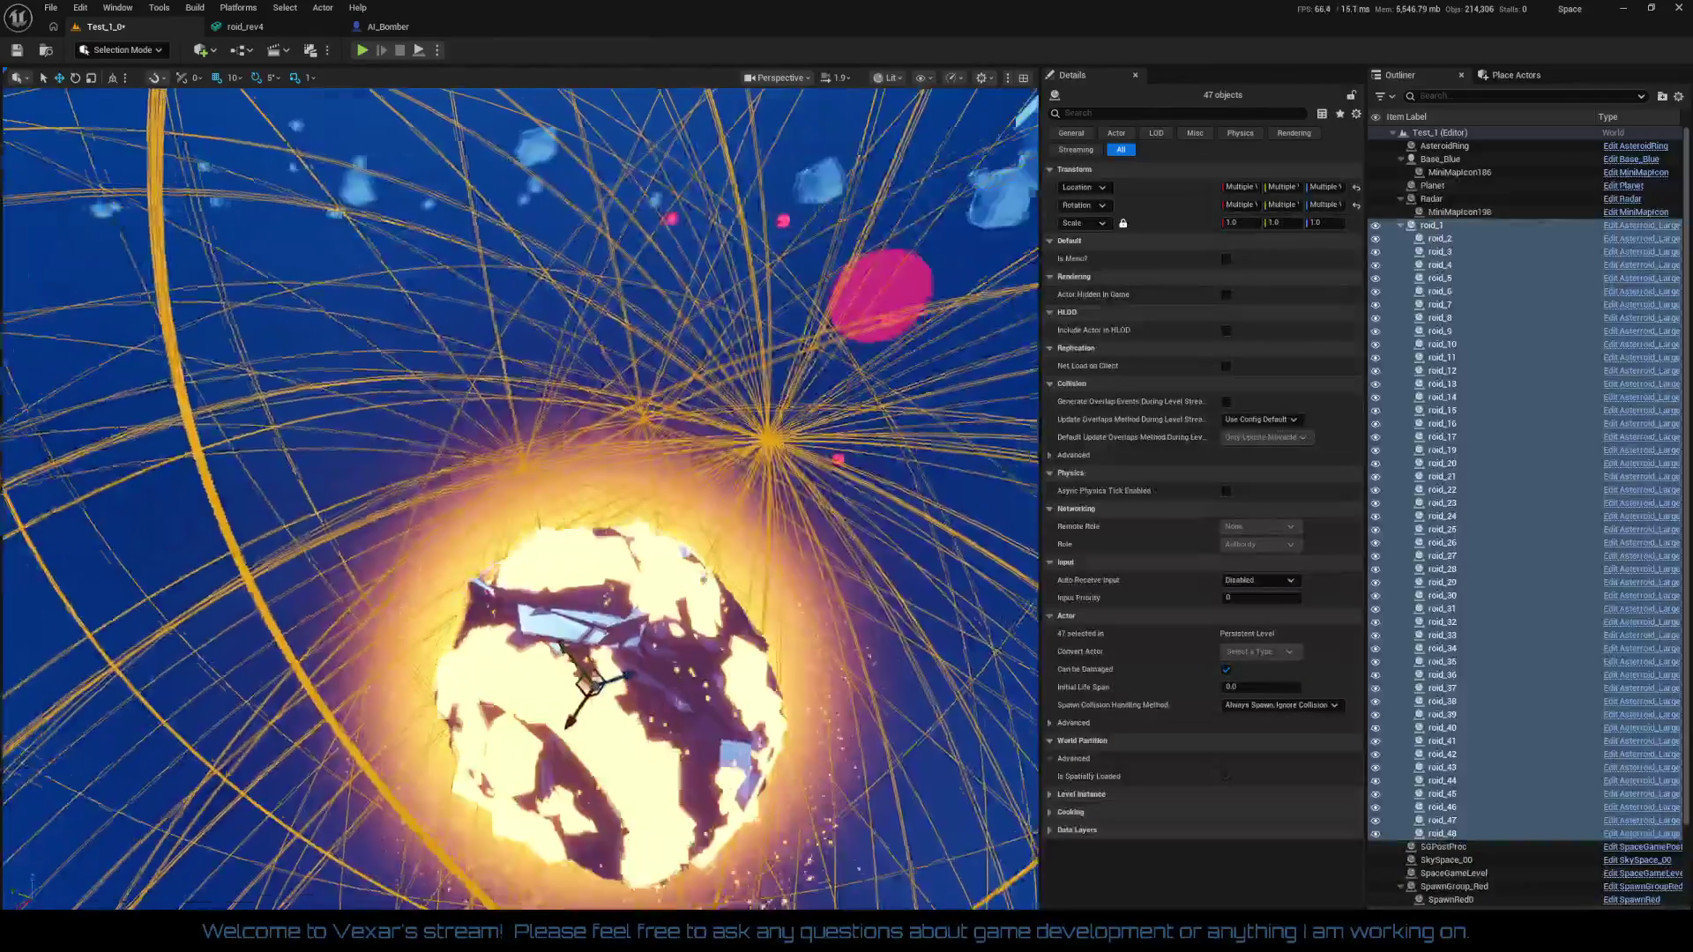
{"action": "left_click_drag", "start_coordinate": [521, 498], "coordinate": [489, 626]}
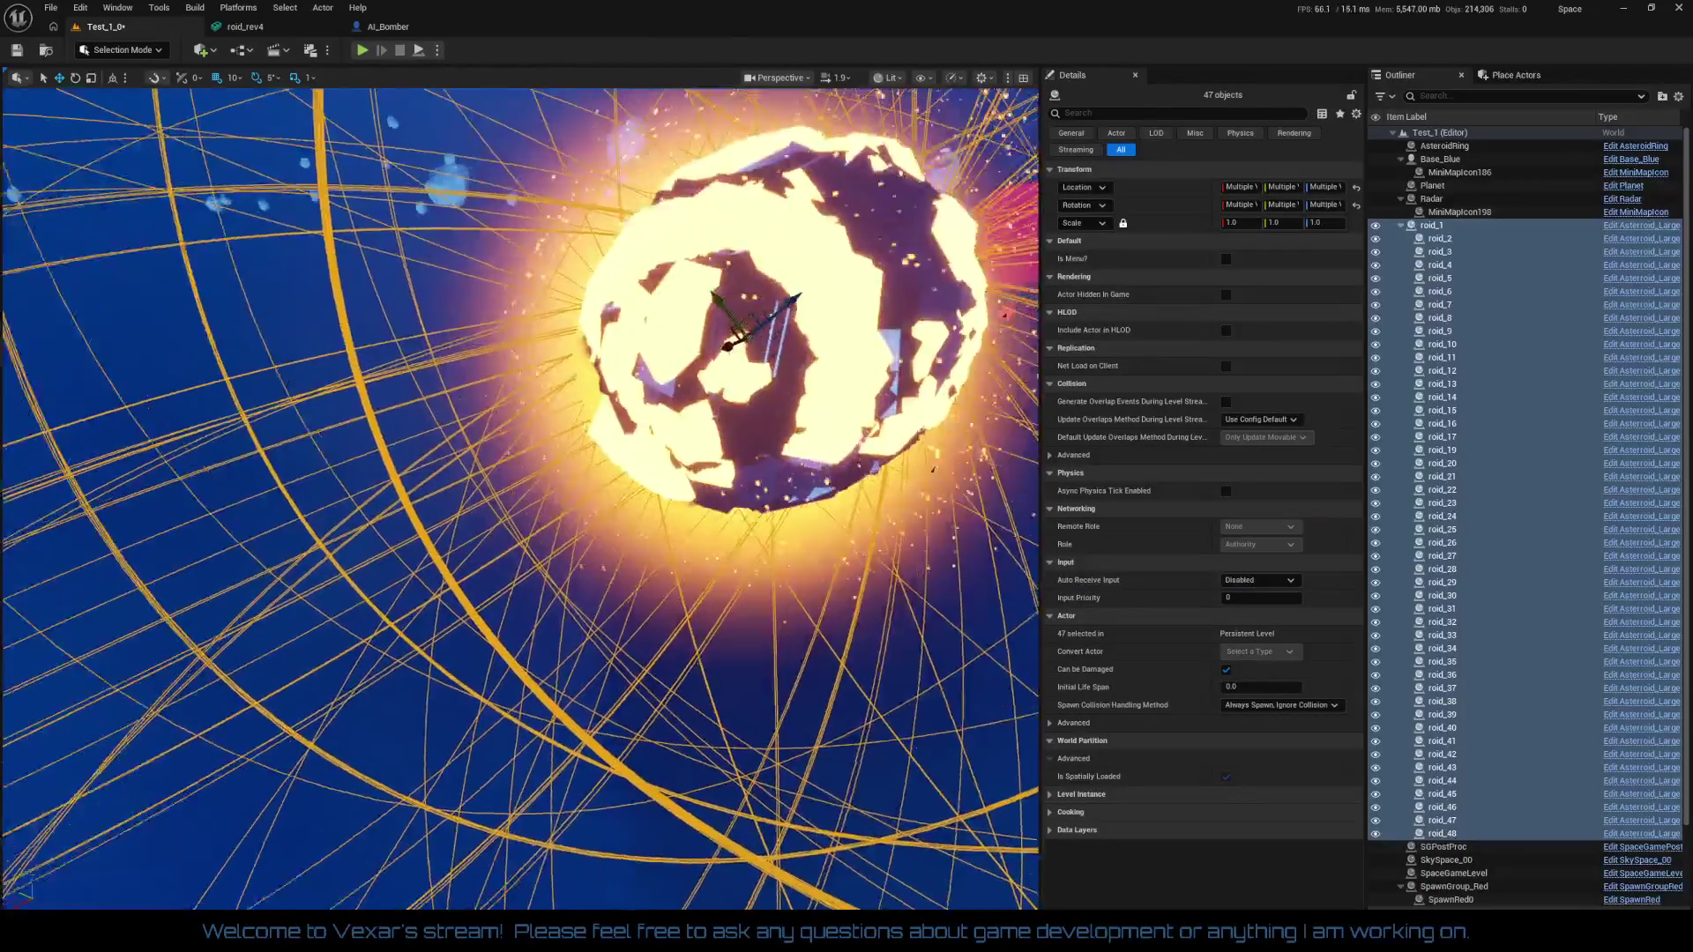
{"action": "scroll", "coordinate": [520, 498], "scroll_direction": "up", "scroll_amount": 10}
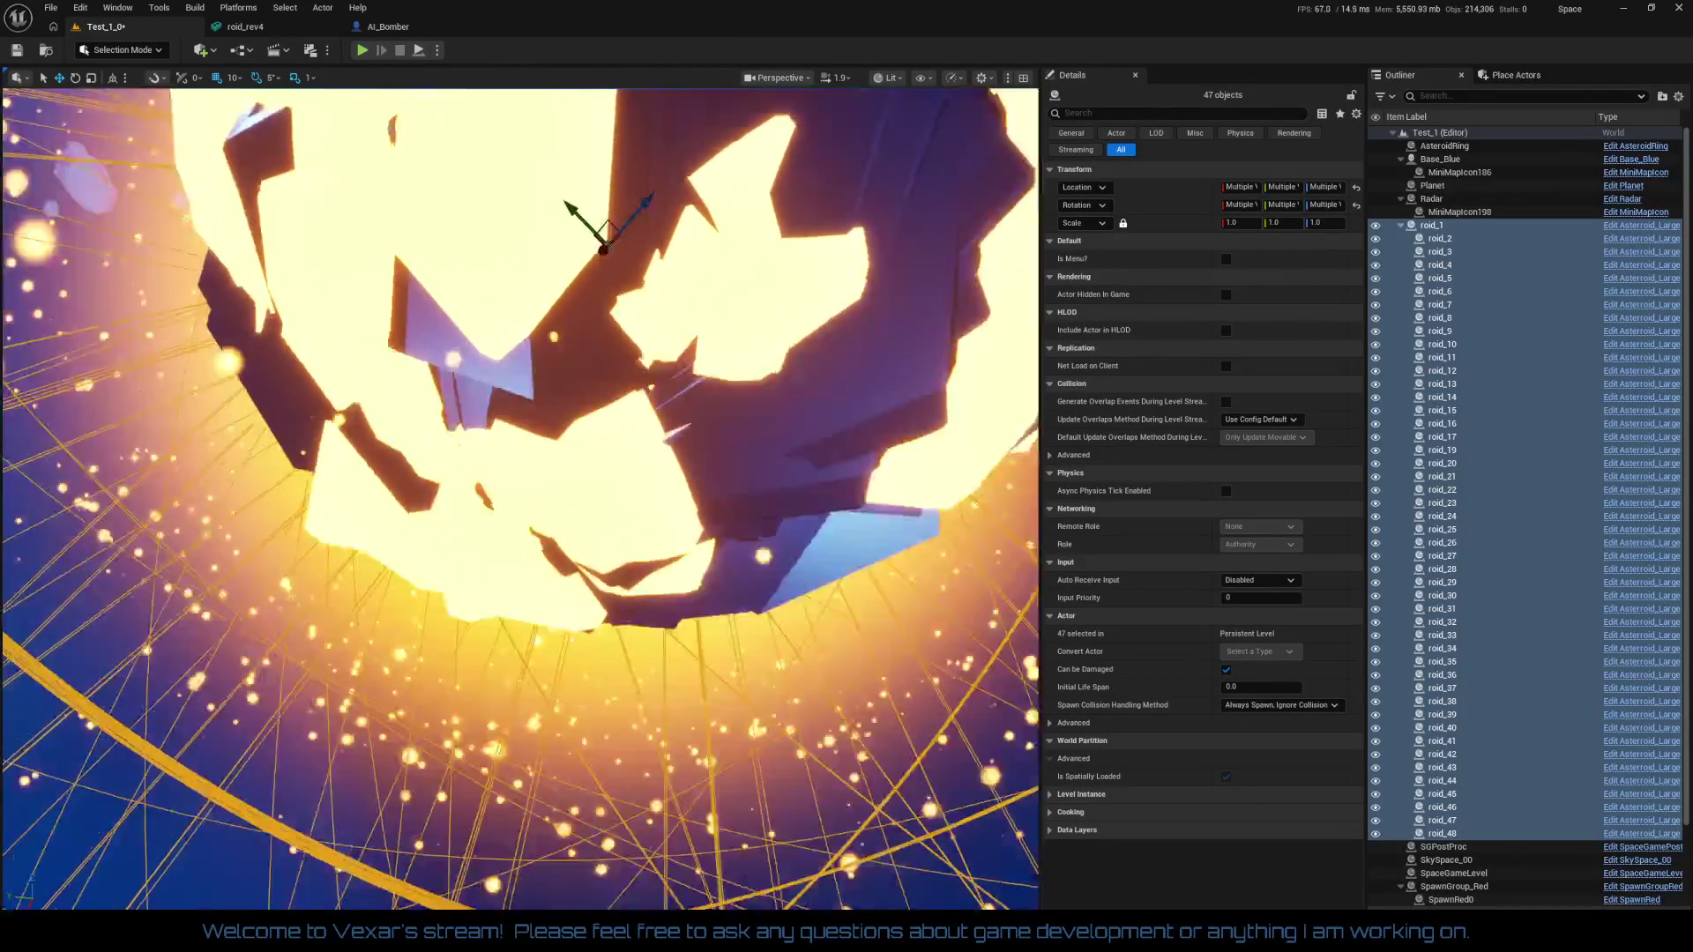
{"action": "scroll", "coordinate": [520, 498], "scroll_direction": "down", "scroll_amount": 2}
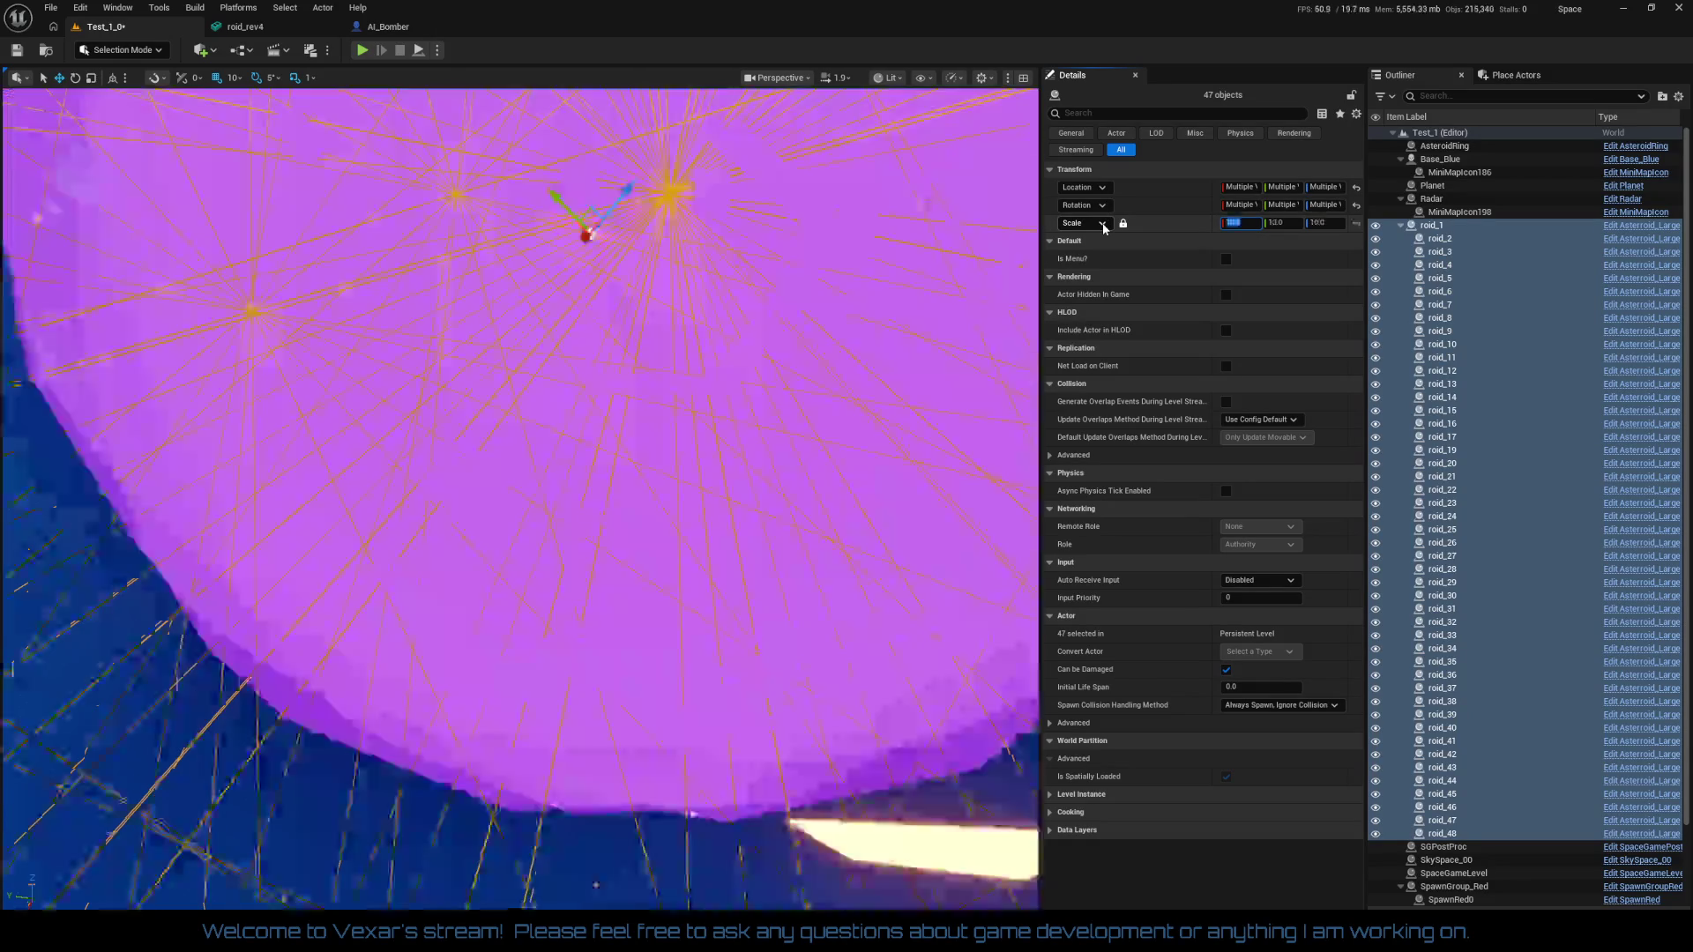
{"action": "key", "text": "w"}
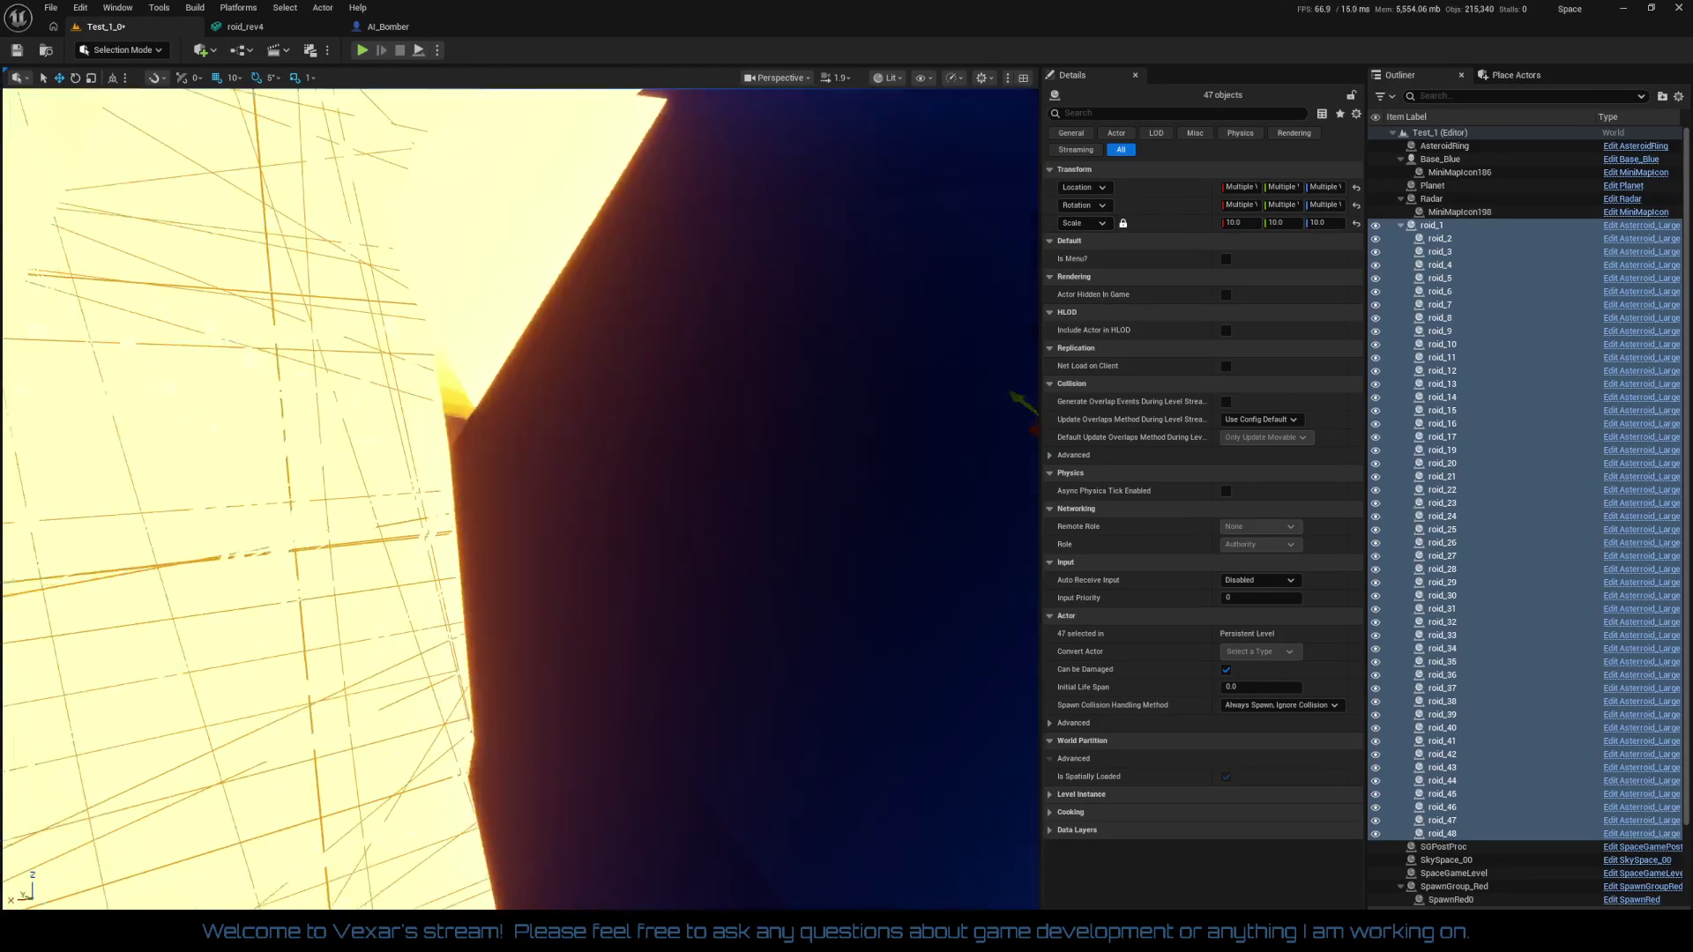
{"action": "key", "text": "f"}
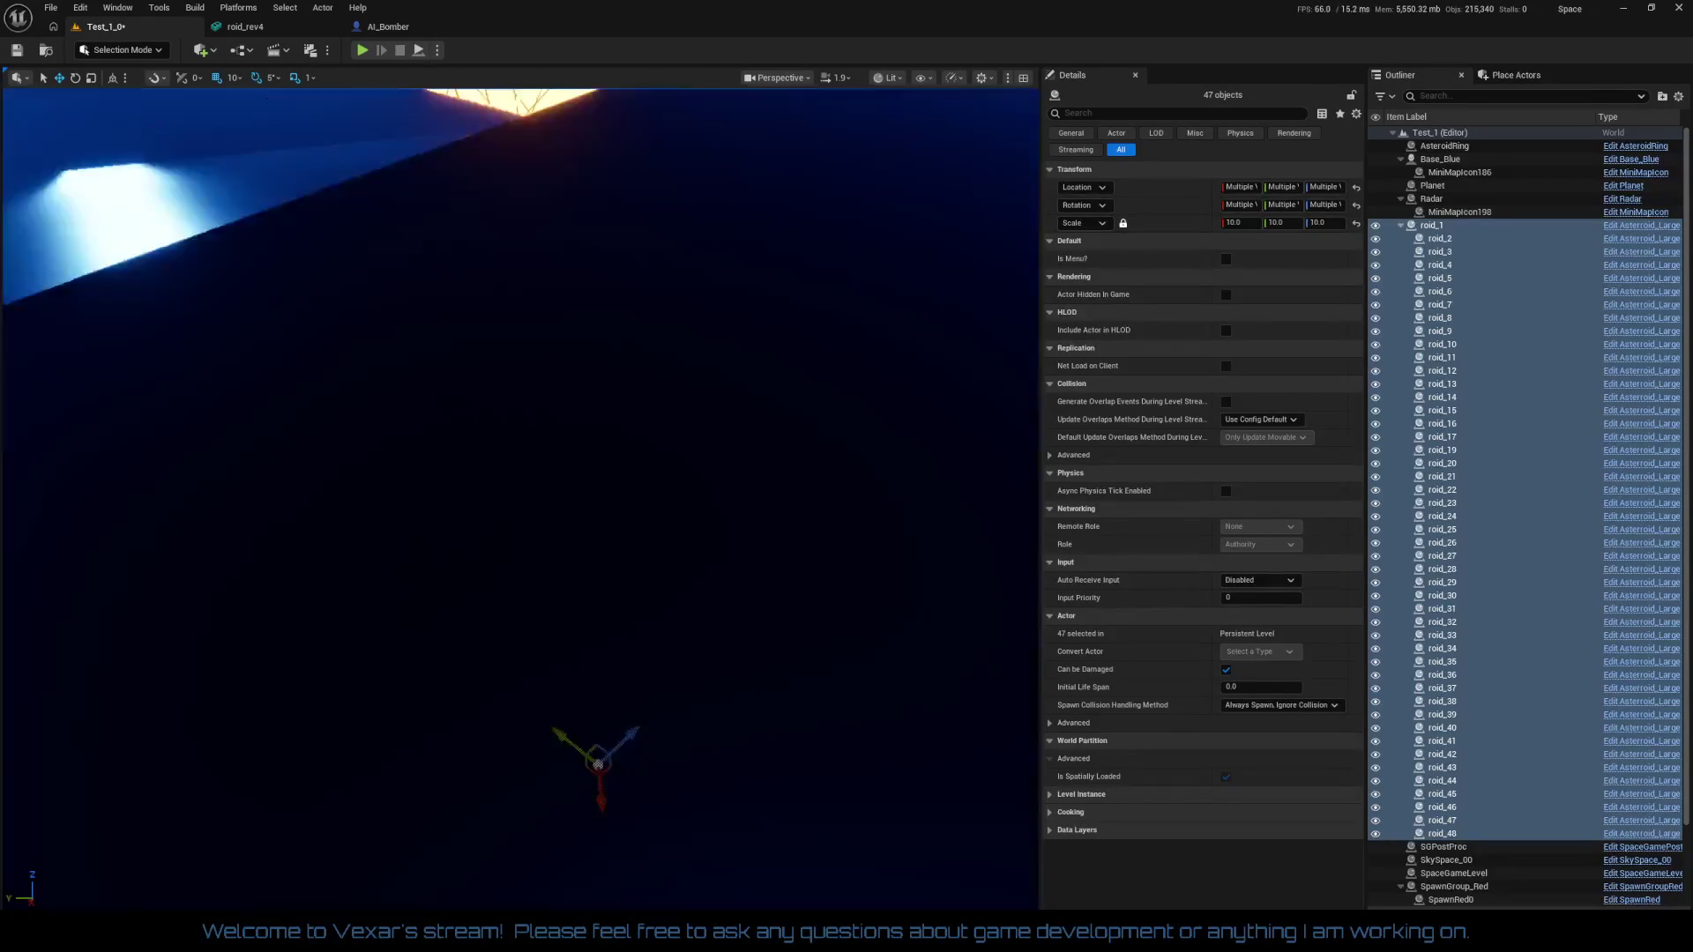
{"action": "key", "text": "w"}
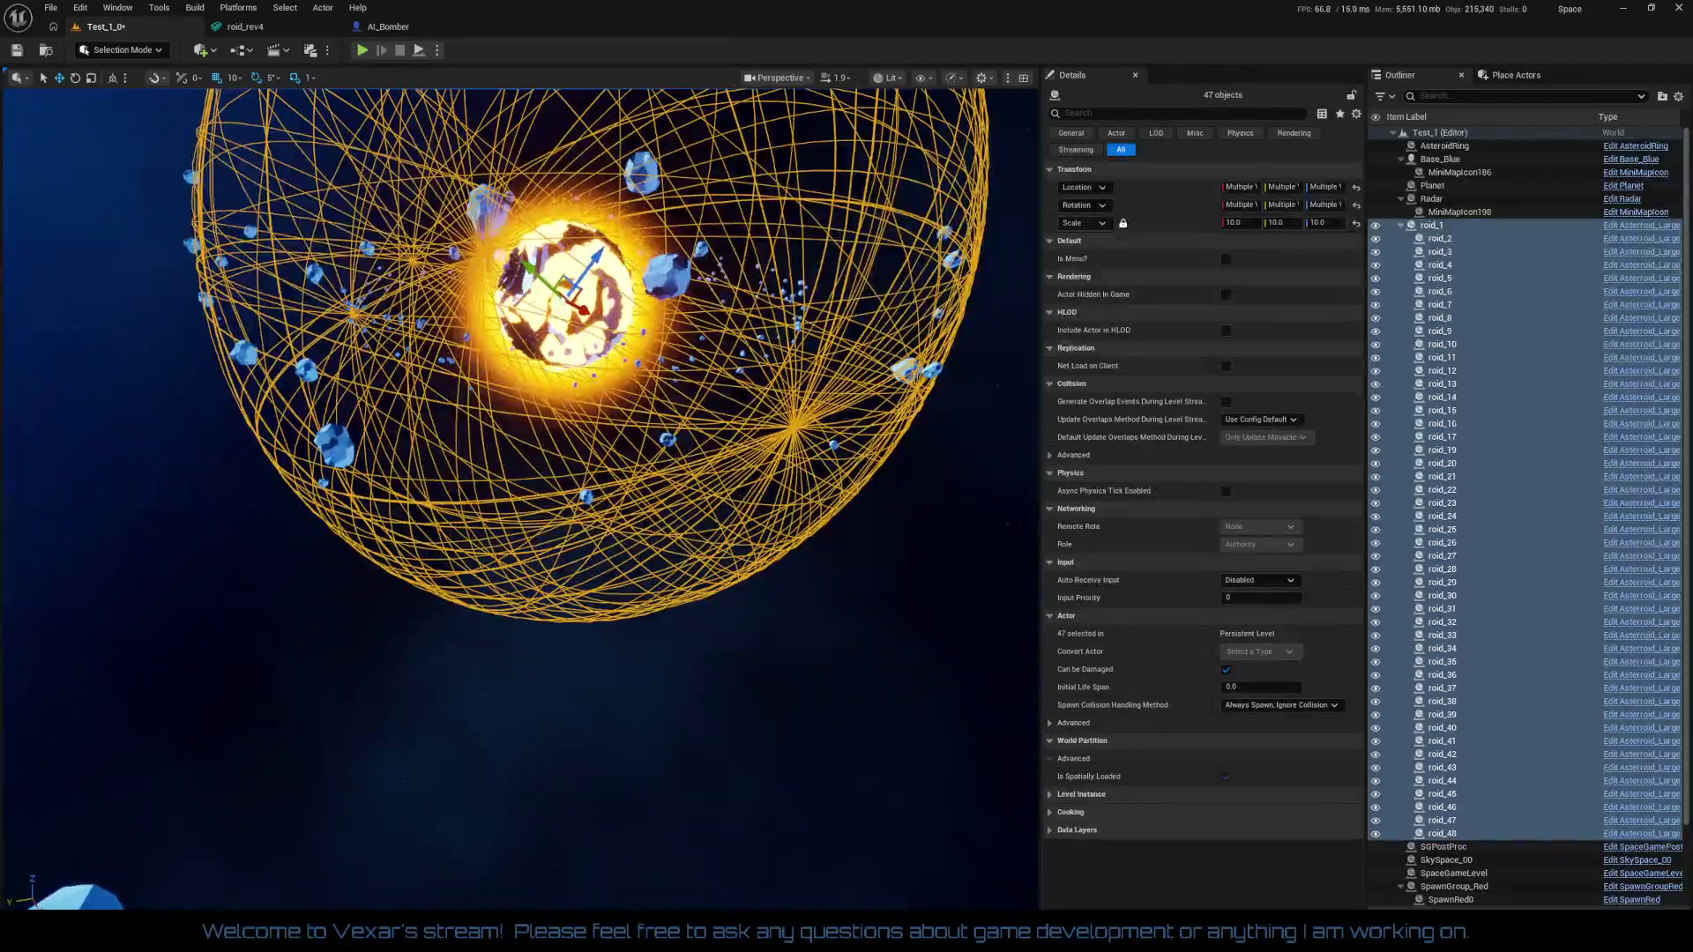
{"action": "key", "text": "f"}
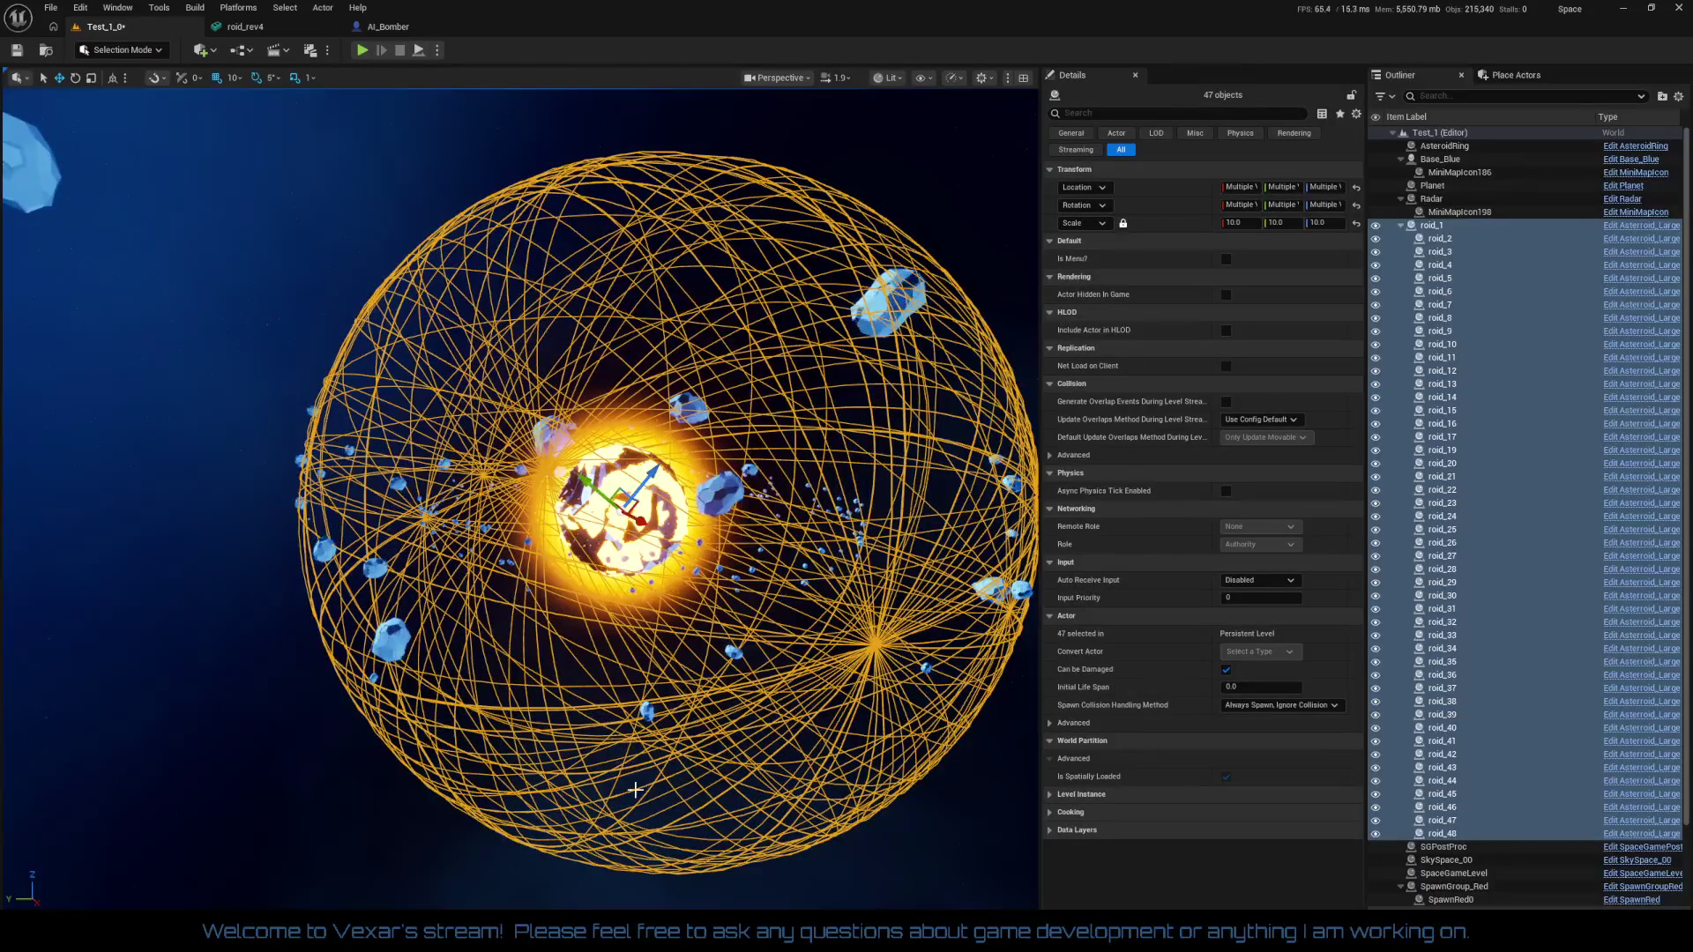
Set the asteroids' Scale X back to 1 and frame them
{"action": "left_click", "coordinate": [1241, 225]}
{"action": "type", "text": "1"}
{"action": "key", "text": "Return"}
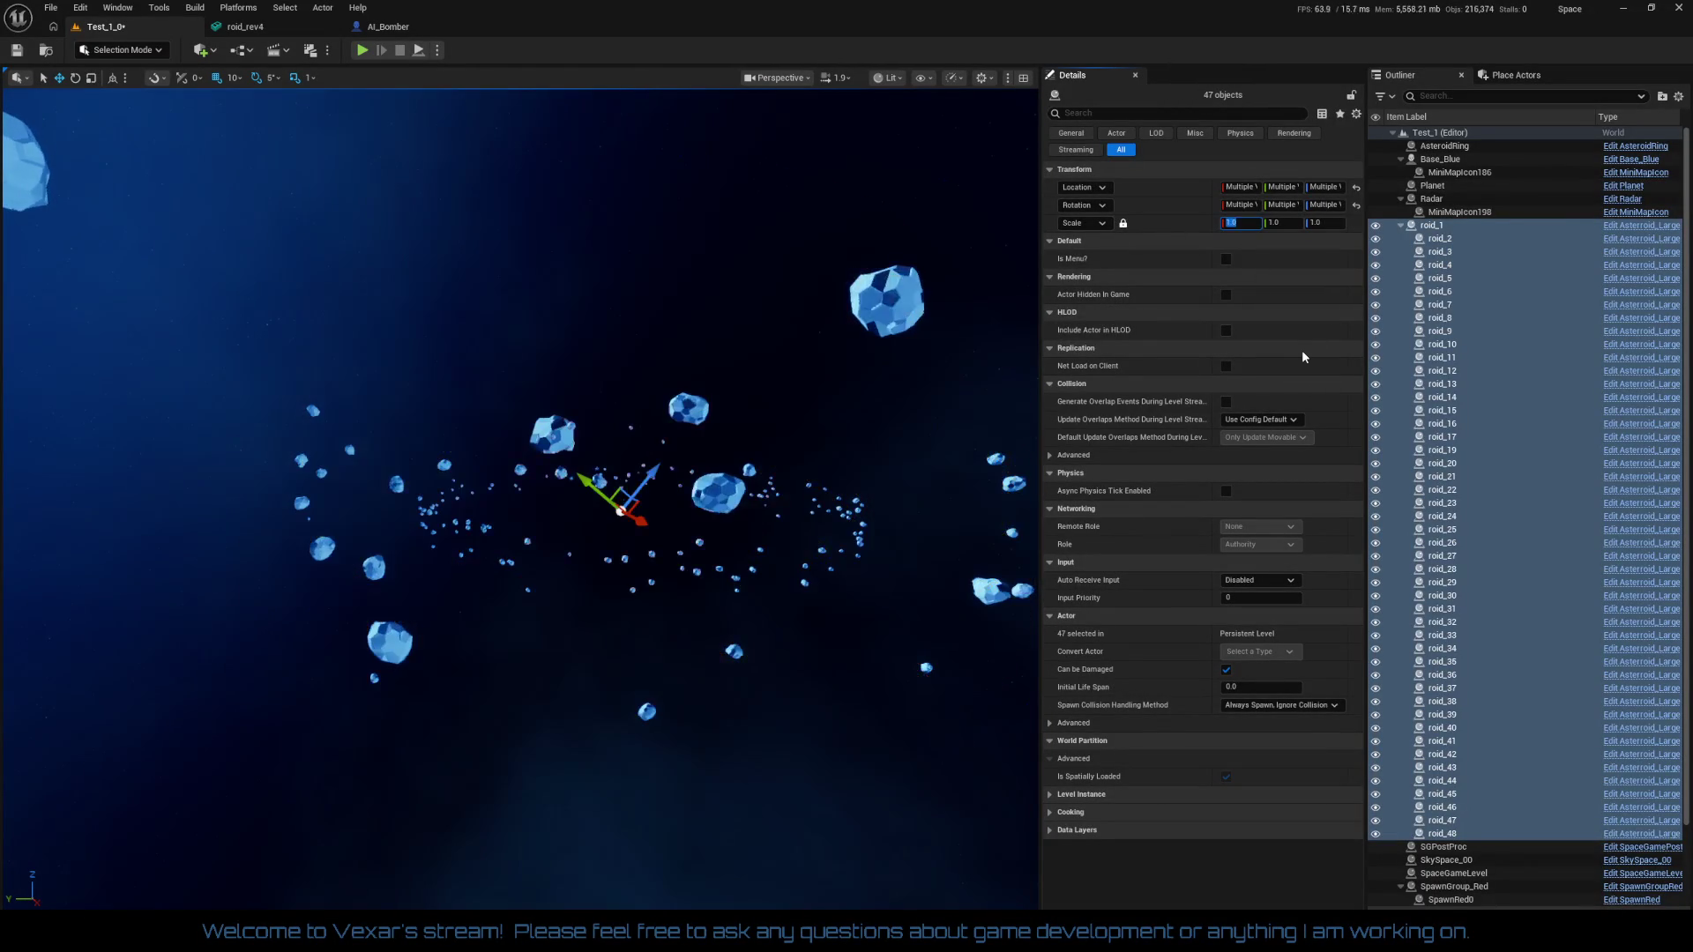
{"action": "key", "text": "f"}
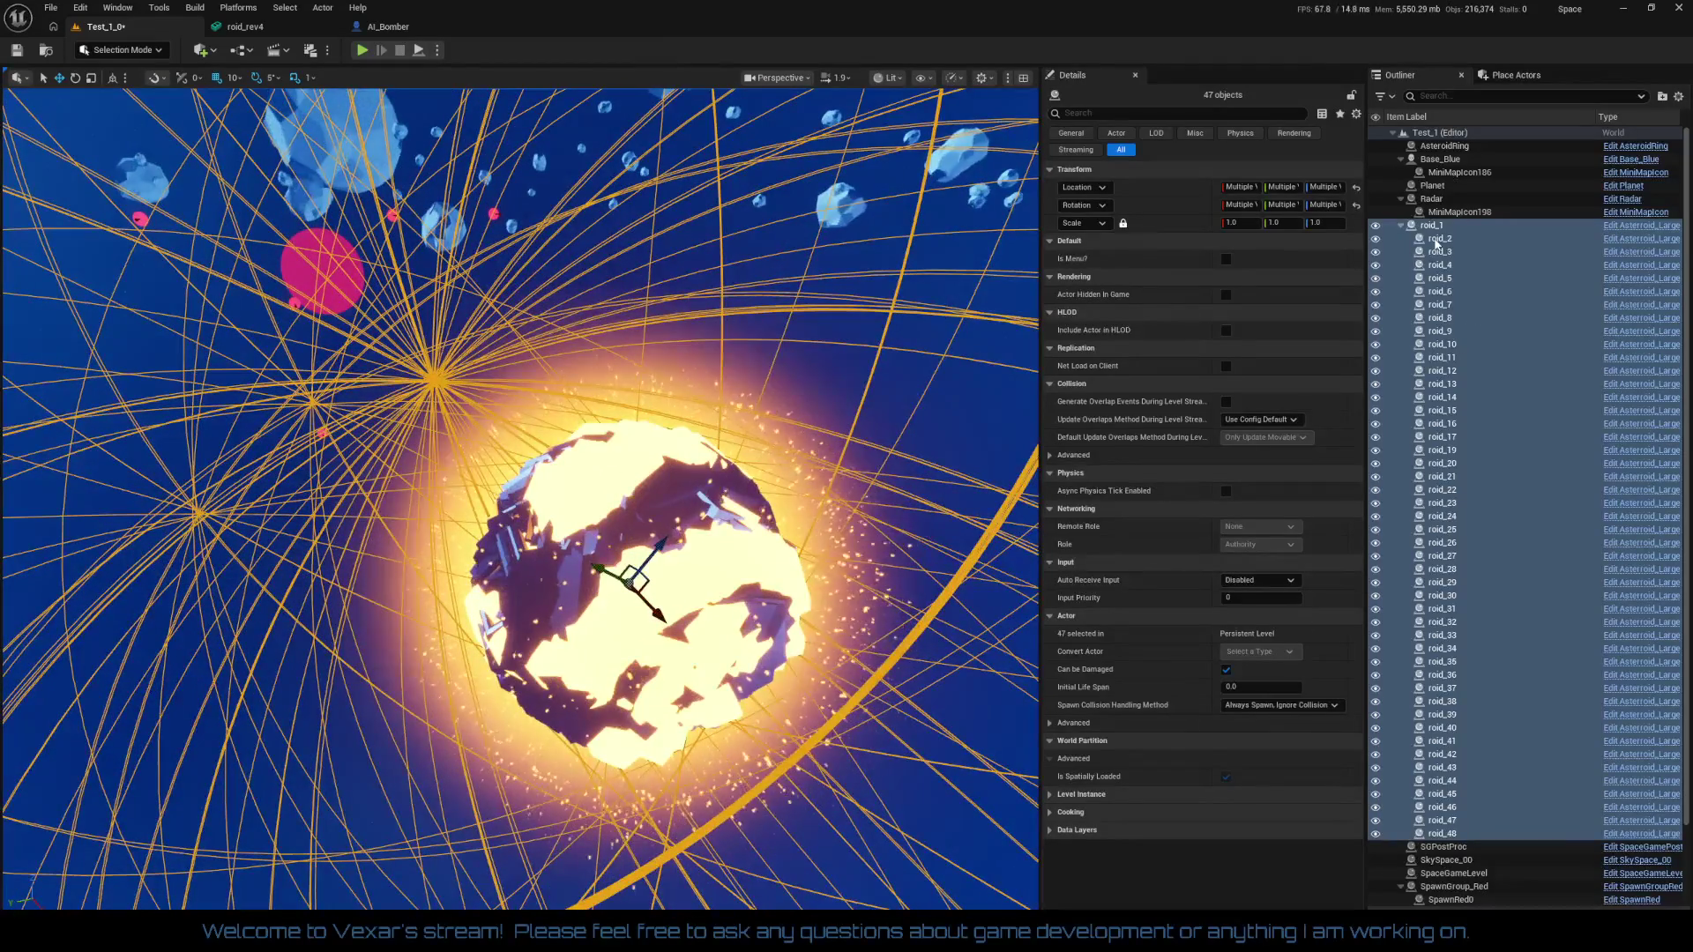
Select roid_1 through roid_48 and delete them
{"action": "left_click", "coordinate": [1432, 226]}
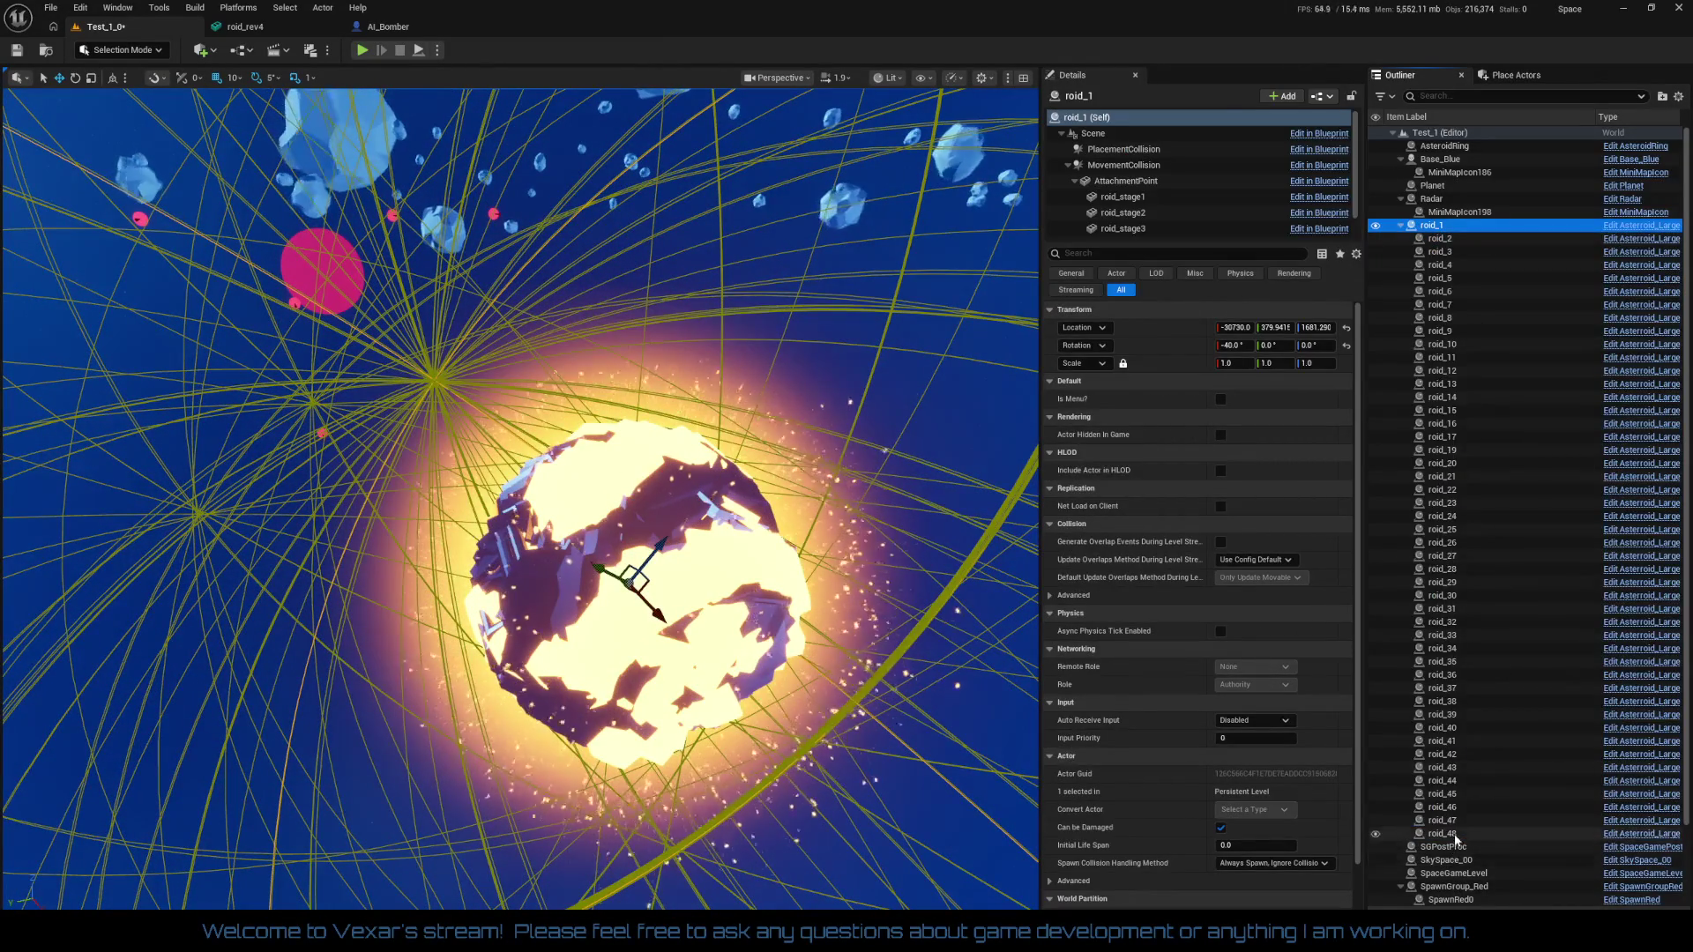
{"action": "left_click", "coordinate": [1454, 834], "text": "shift"}
{"action": "key", "text": "Delete"}
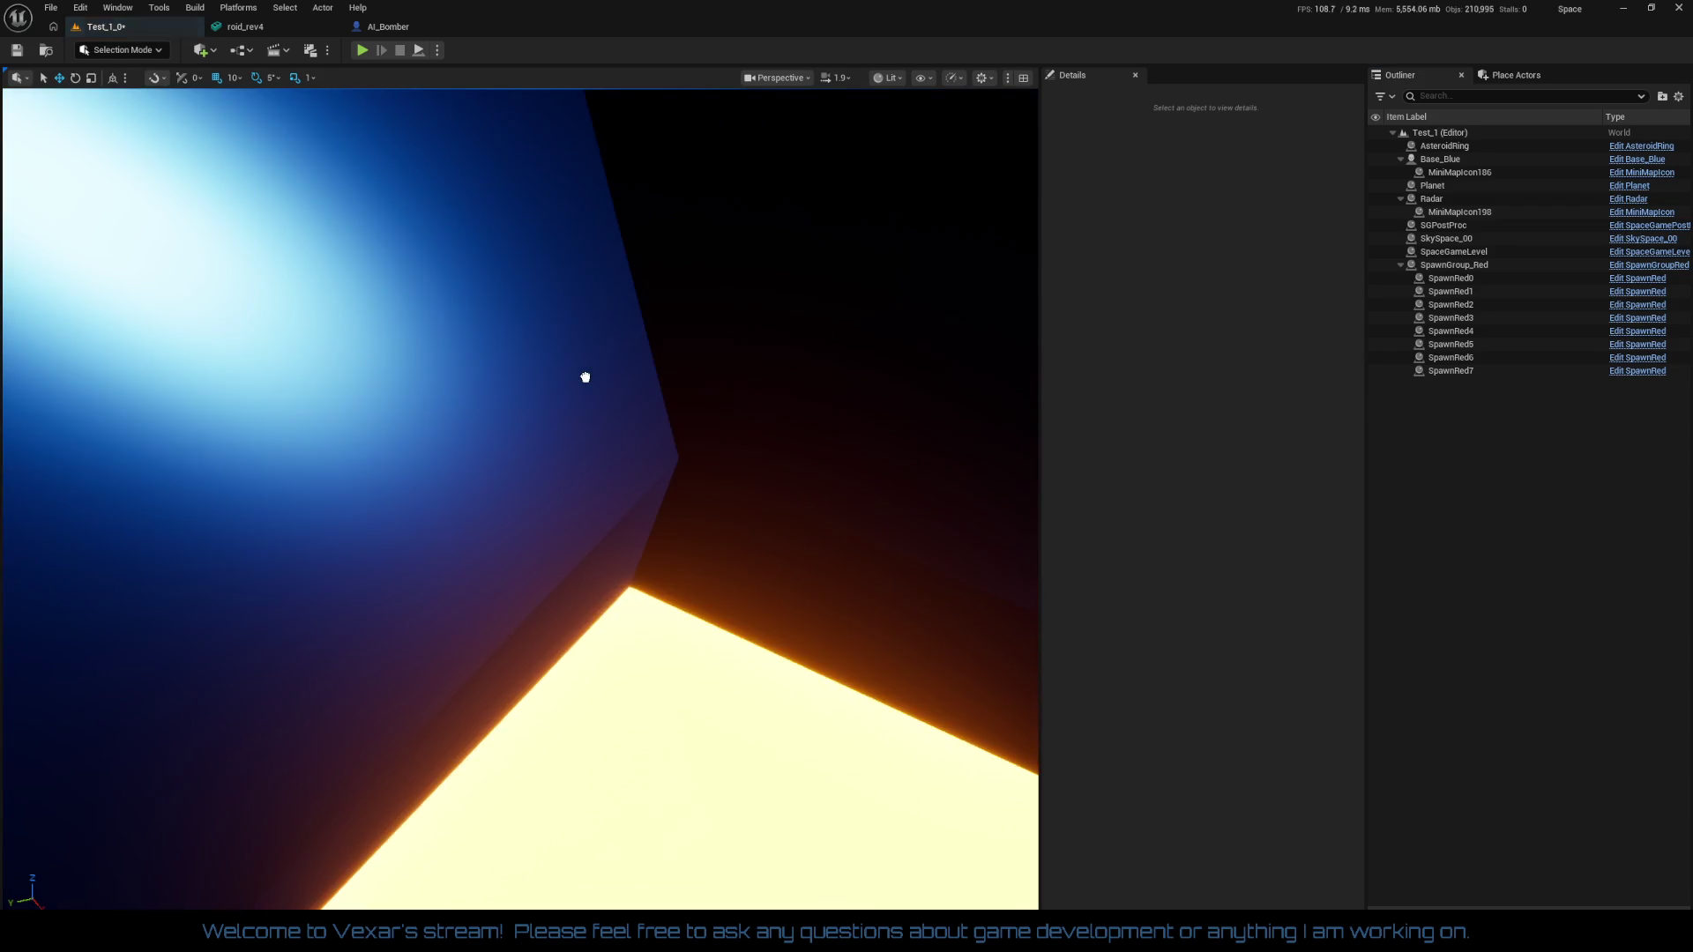
Duplicate Asteroid_Large as Asteroid_Large2 and place it against the original
{"action": "left_click", "coordinate": [585, 374]}
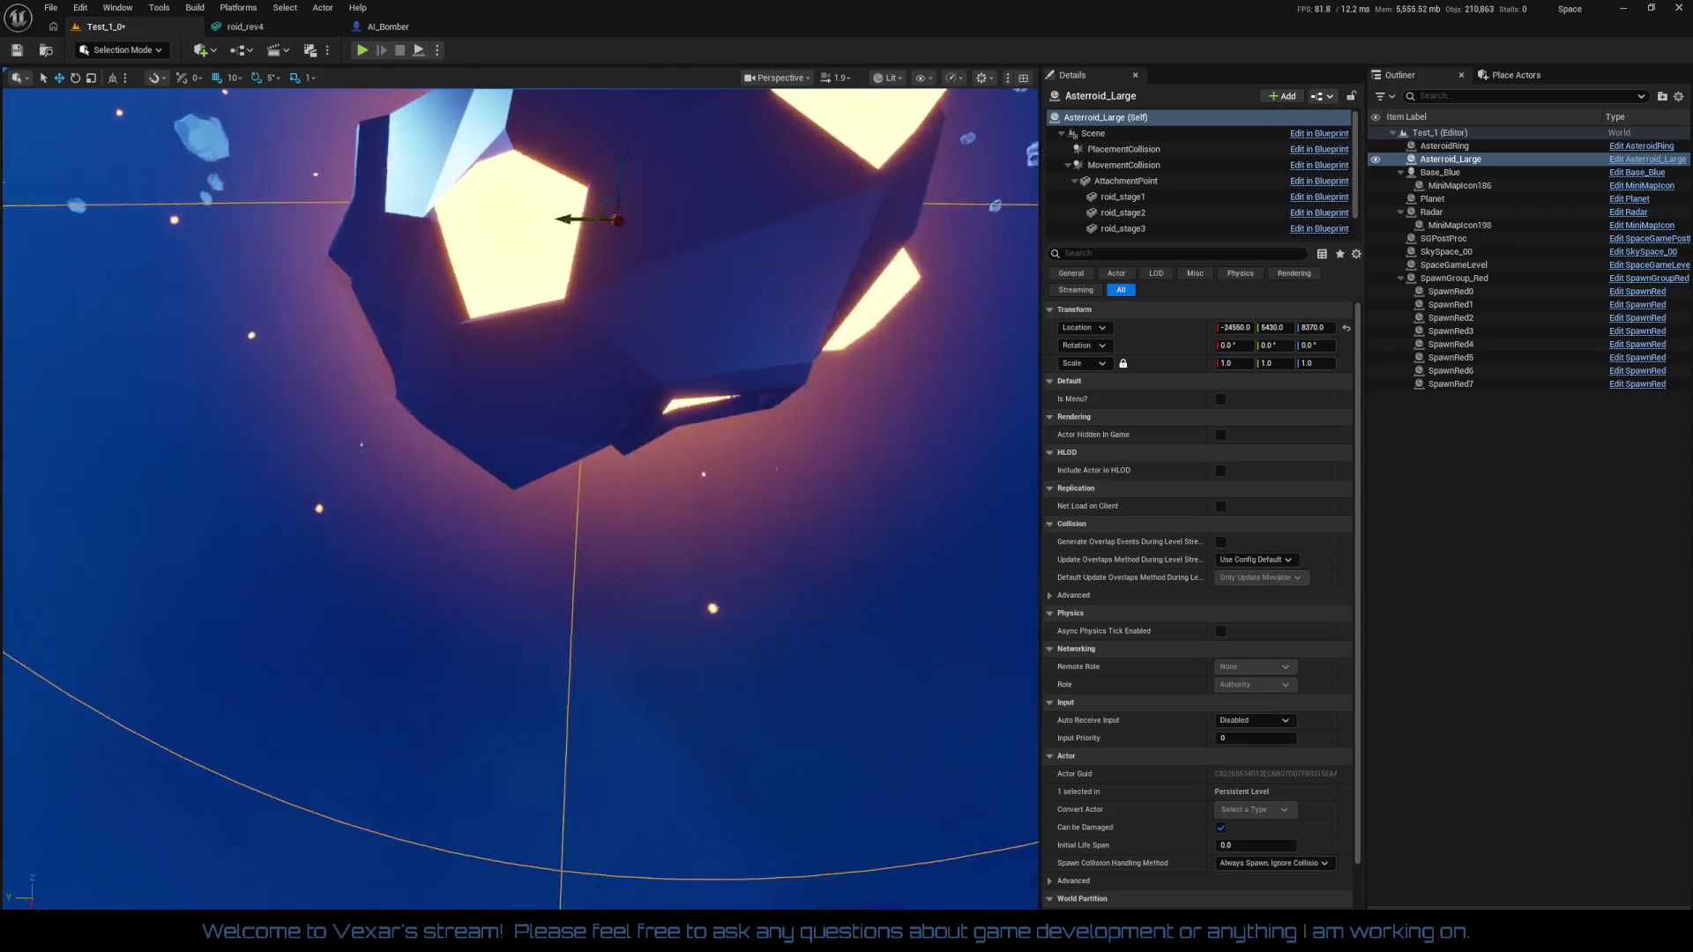
{"action": "scroll", "coordinate": [520, 499], "scroll_direction": "down", "scroll_amount": 5}
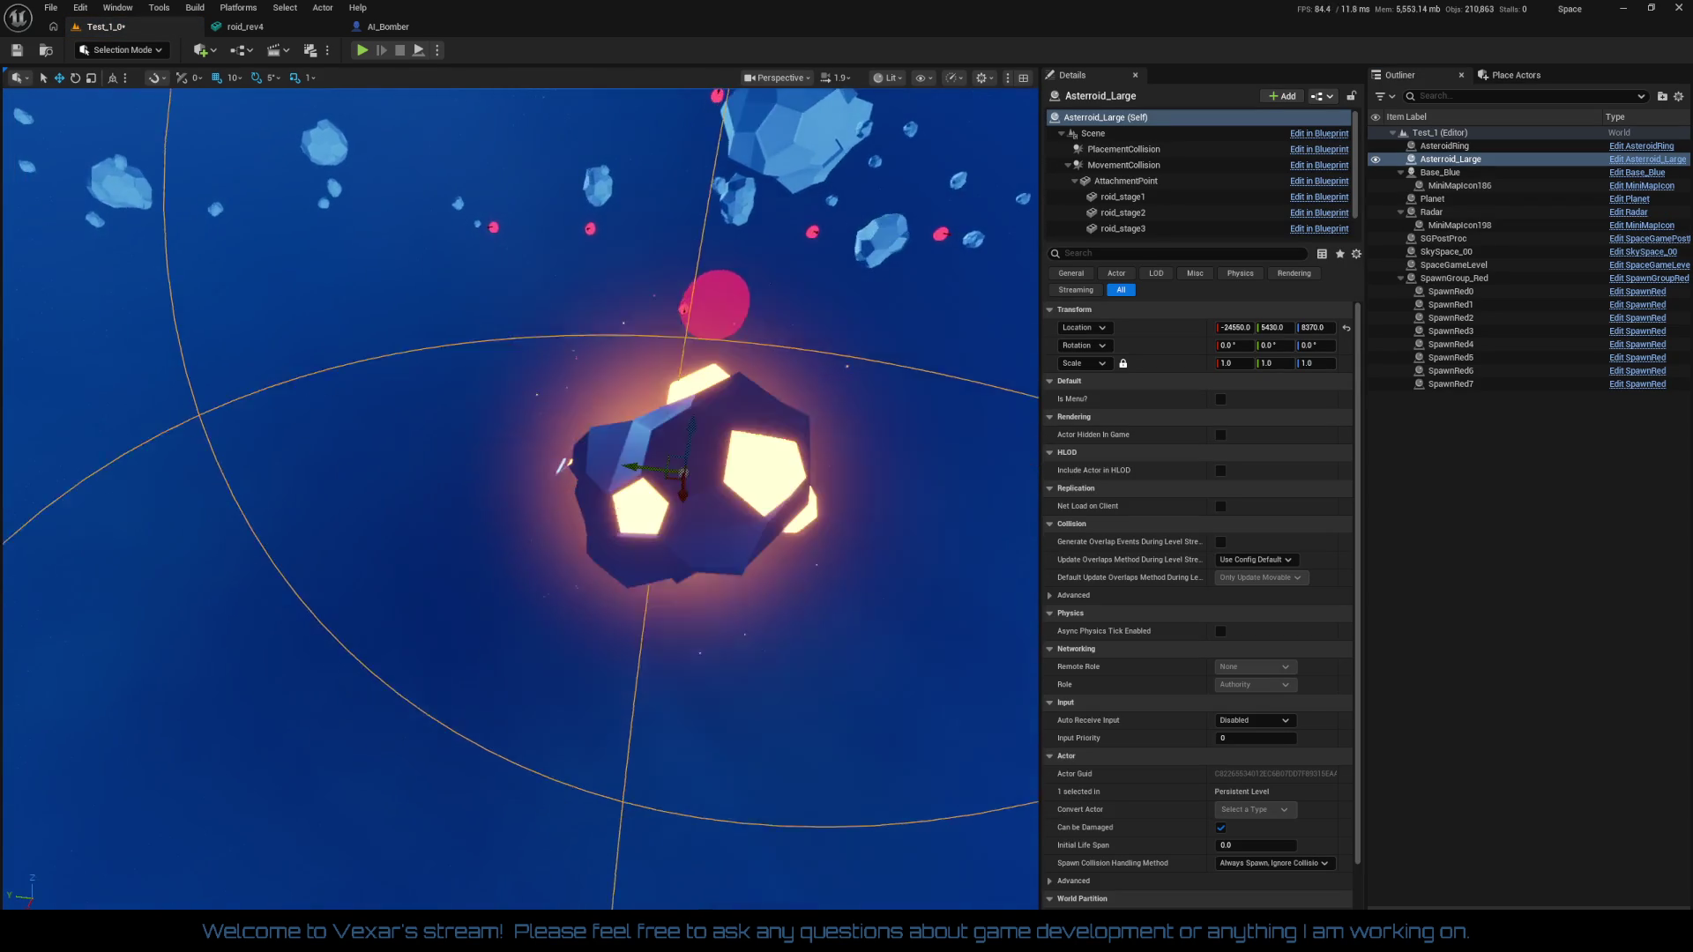
{"action": "left_click_drag", "start_coordinate": [520, 498], "coordinate": [555, 480]}
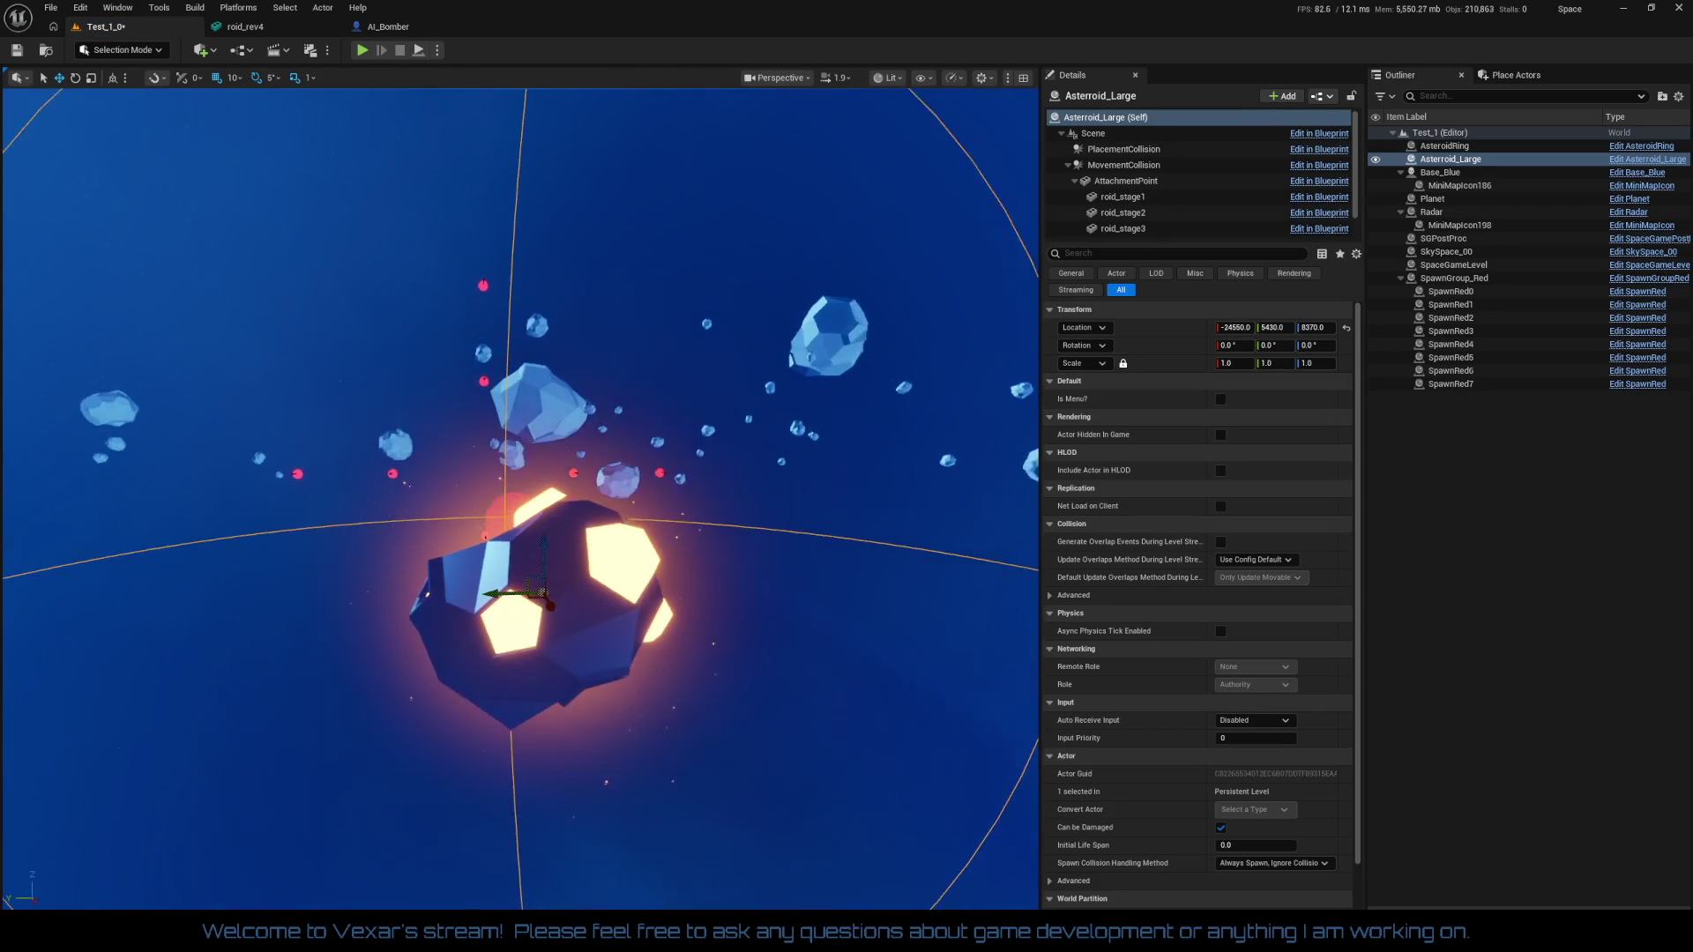
{"action": "mouse_move", "coordinate": [607, 590]}
{"action": "left_mouse_down"}
{"action": "mouse_move", "coordinate": [403, 524]}
{"action": "mouse_move", "coordinate": [524, 564]}
{"action": "mouse_move", "coordinate": [715, 882]}
{"action": "left_mouse_up"}
{"action": "key", "text": "ctrl+d"}
{"action": "key", "text": "e"}
{"action": "key", "text": "w"}
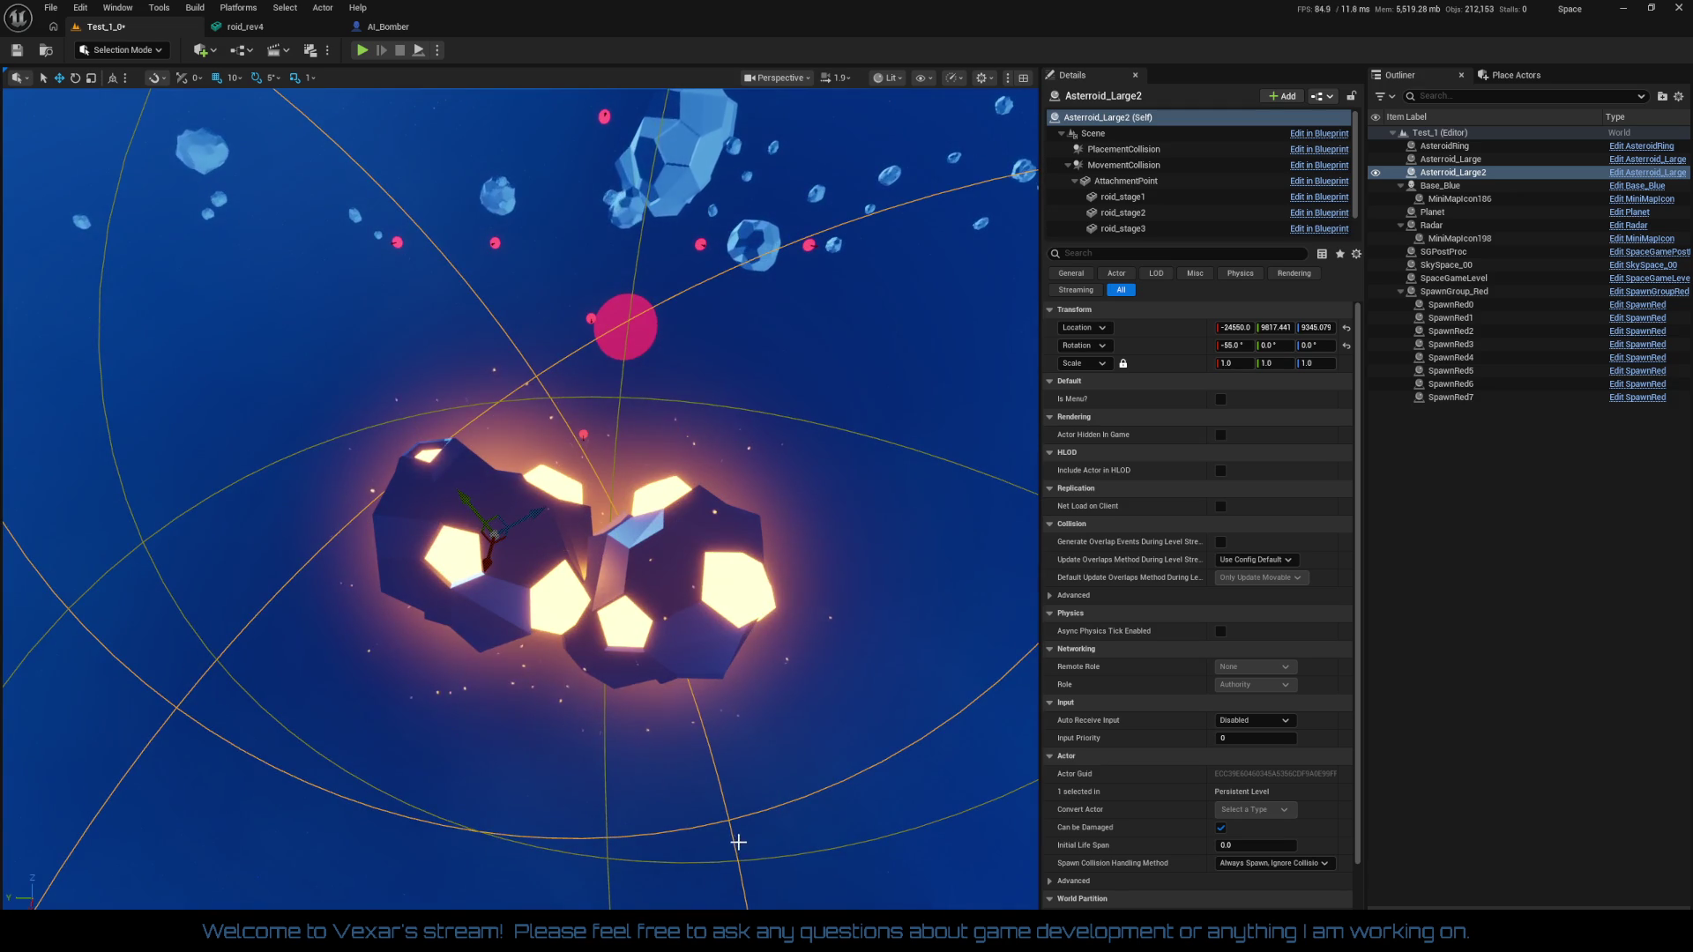
Duplicate the asteroid as Asteroid_Large3 and raise it above the other two
{"action": "key", "text": "ctrl+d"}
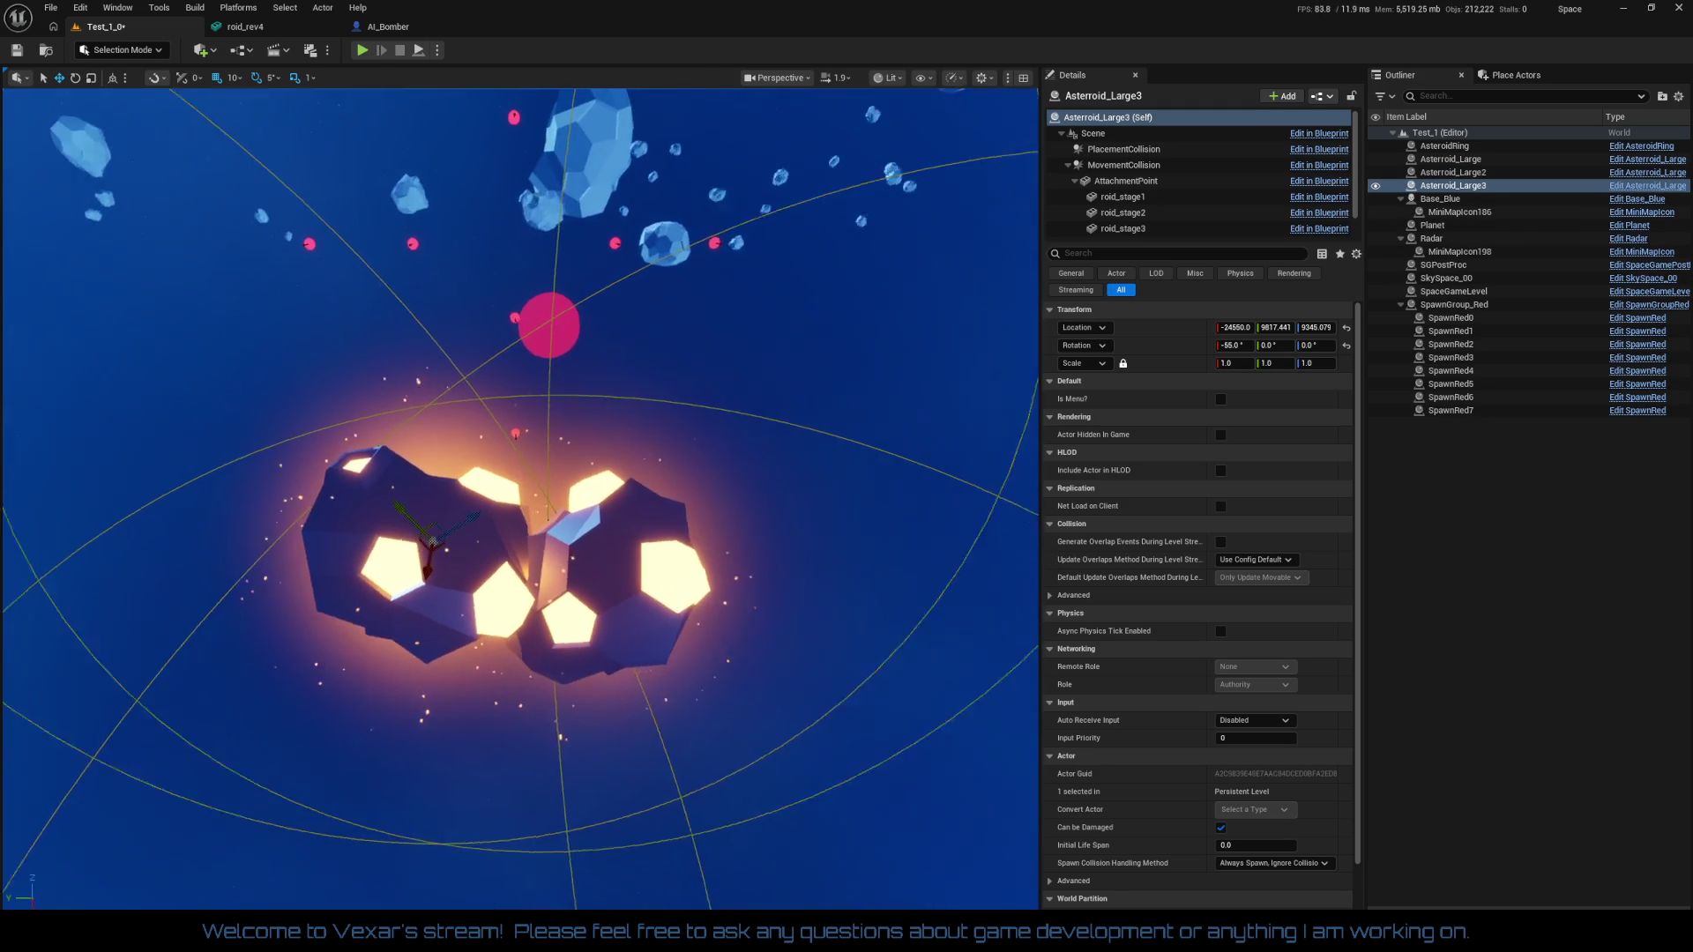
{"action": "mouse_move", "coordinate": [432, 540]}
{"action": "left_mouse_down"}
{"action": "mouse_move", "coordinate": [586, 441]}
{"action": "mouse_move", "coordinate": [538, 397]}
{"action": "mouse_move", "coordinate": [521, 318]}
{"action": "mouse_move", "coordinate": [493, 374]}
{"action": "mouse_move", "coordinate": [426, 367]}
{"action": "left_mouse_up"}
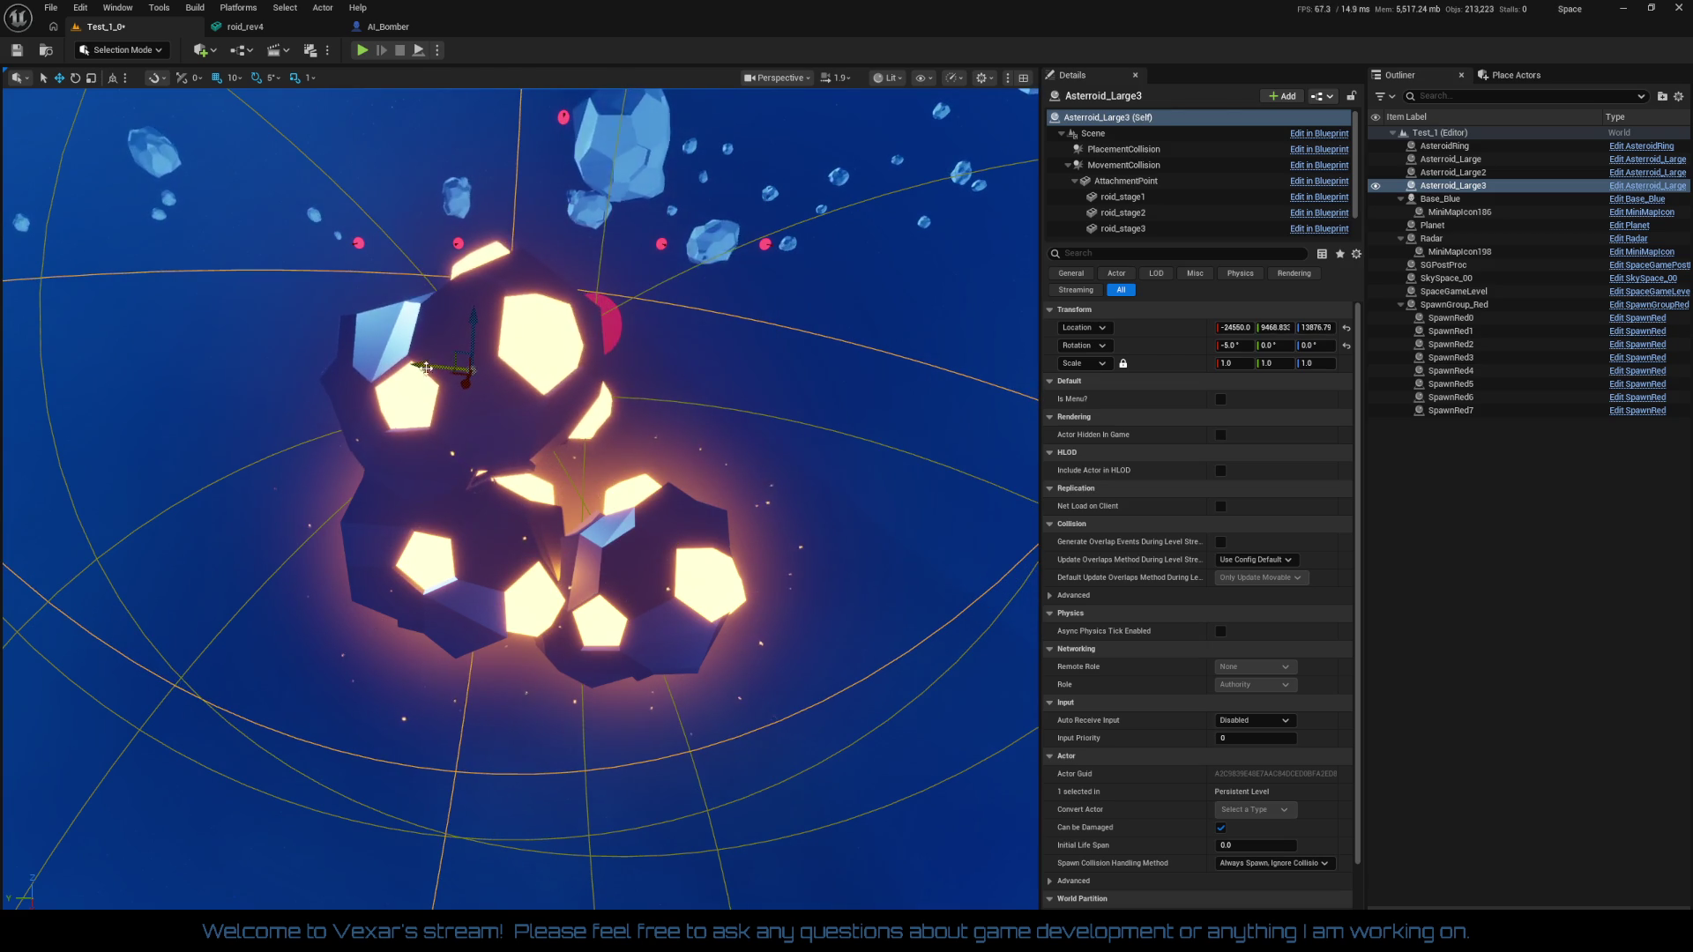
{"action": "mouse_move", "coordinate": [473, 316]}
{"action": "left_mouse_down"}
{"action": "mouse_move", "coordinate": [470, 289]}
{"action": "mouse_move", "coordinate": [470, 304]}
{"action": "left_mouse_up"}
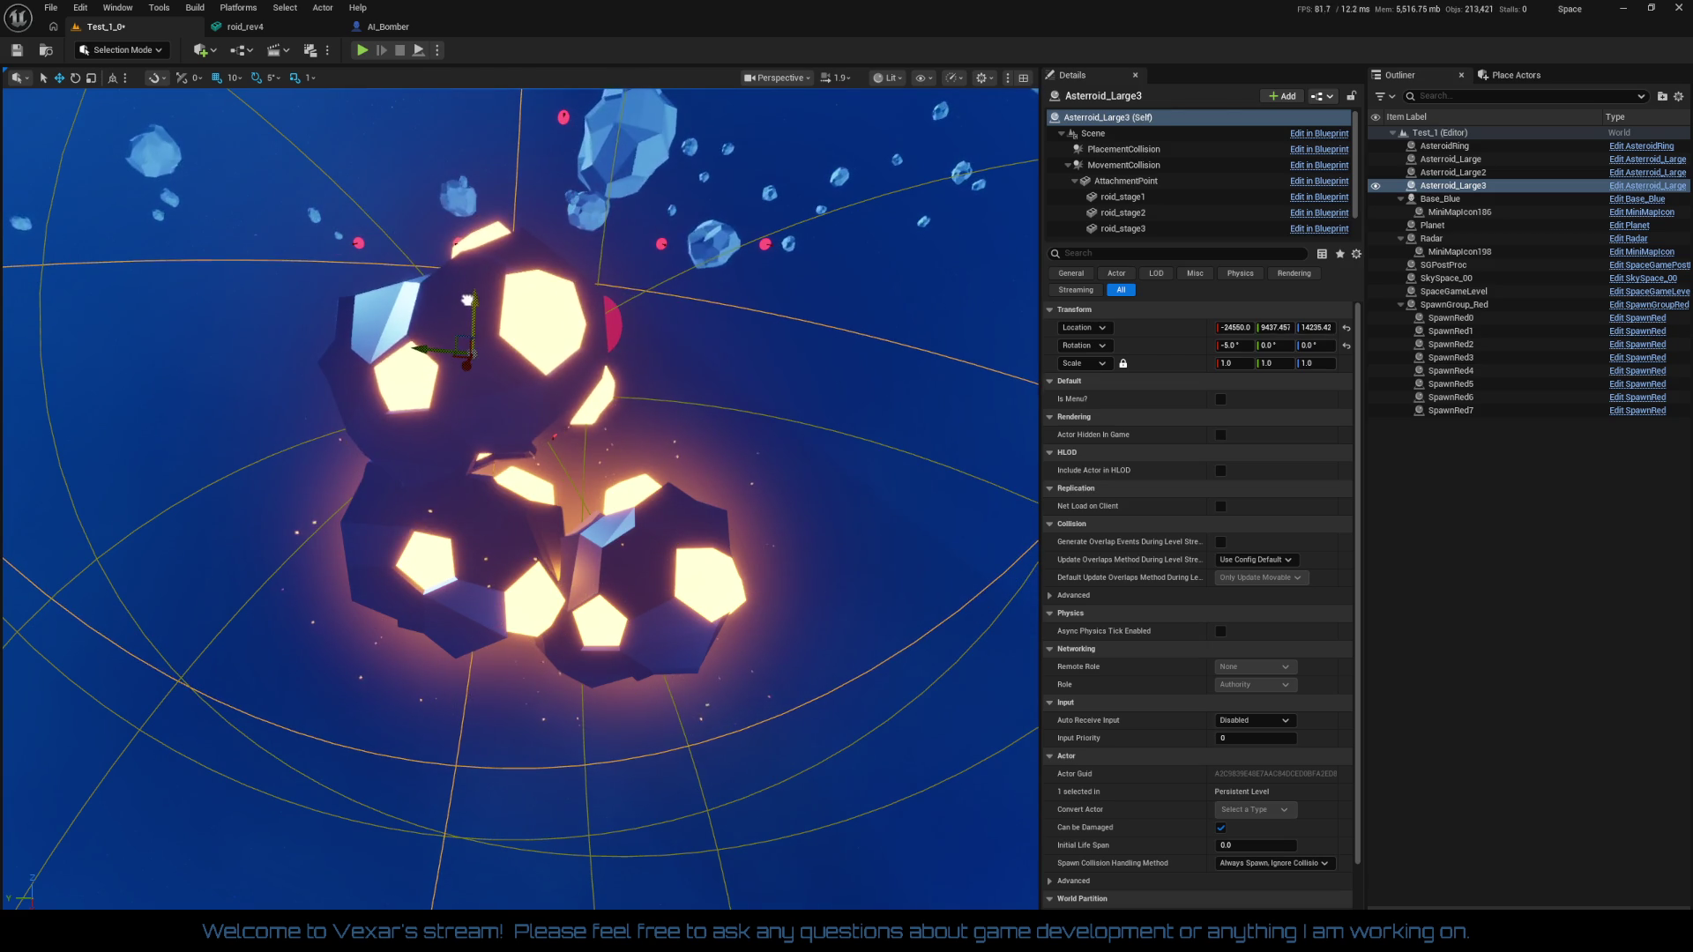
{"action": "mouse_move", "coordinate": [736, 456]}
{"action": "left_mouse_down"}
{"action": "mouse_move", "coordinate": [730, 436]}
{"action": "mouse_move", "coordinate": [735, 457]}
{"action": "mouse_move", "coordinate": [653, 414]}
{"action": "mouse_move", "coordinate": [643, 388]}
{"action": "left_mouse_up"}
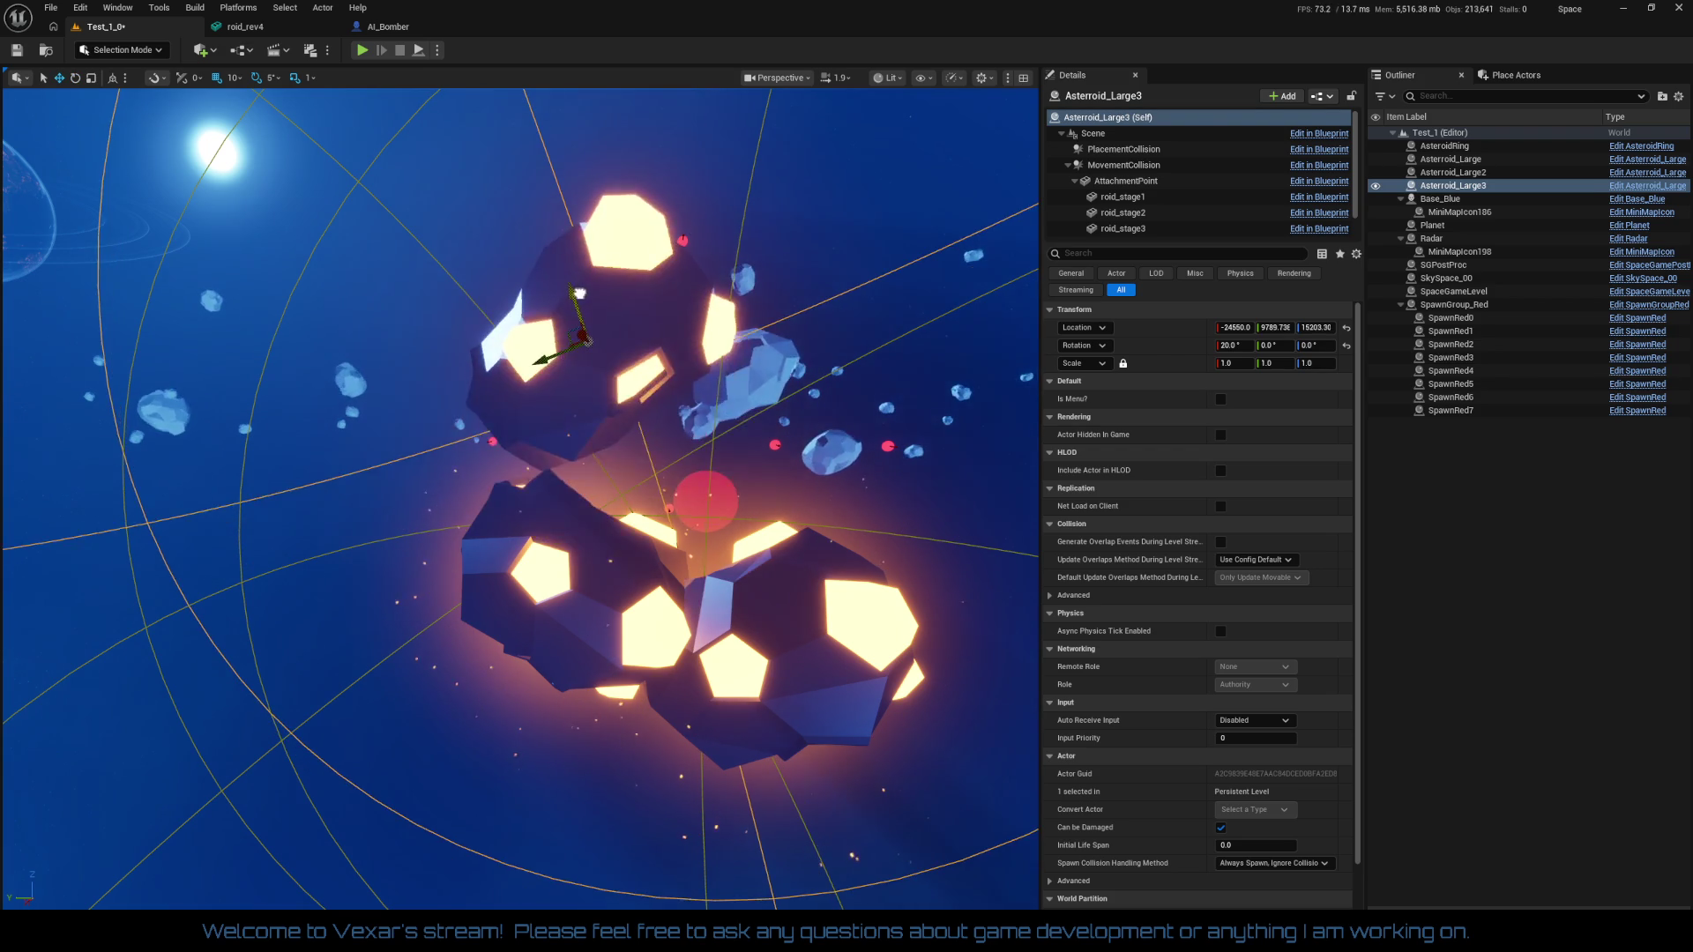
{"action": "mouse_move", "coordinate": [585, 339]}
{"action": "left_mouse_down"}
{"action": "mouse_move", "coordinate": [573, 322]}
{"action": "mouse_move", "coordinate": [569, 368]}
{"action": "mouse_move", "coordinate": [507, 432]}
{"action": "mouse_move", "coordinate": [532, 381]}
{"action": "mouse_move", "coordinate": [518, 345]}
{"action": "left_mouse_up"}
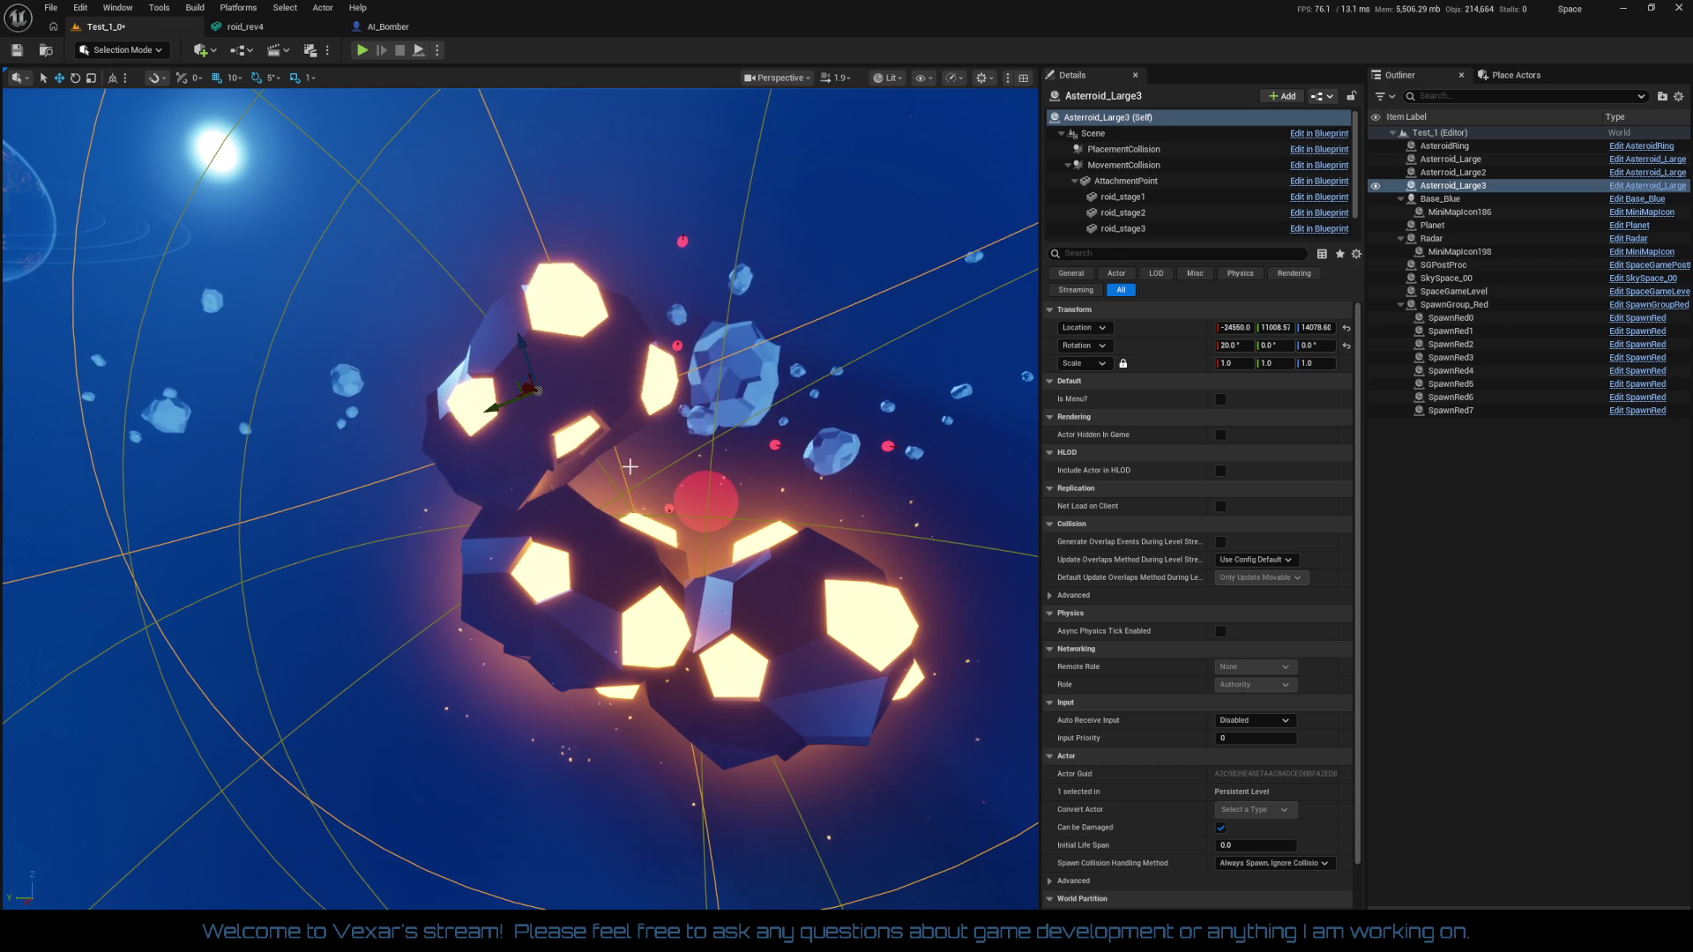
Tilt Asteroid_Large to -20 degrees
{"action": "left_click", "coordinate": [760, 636]}
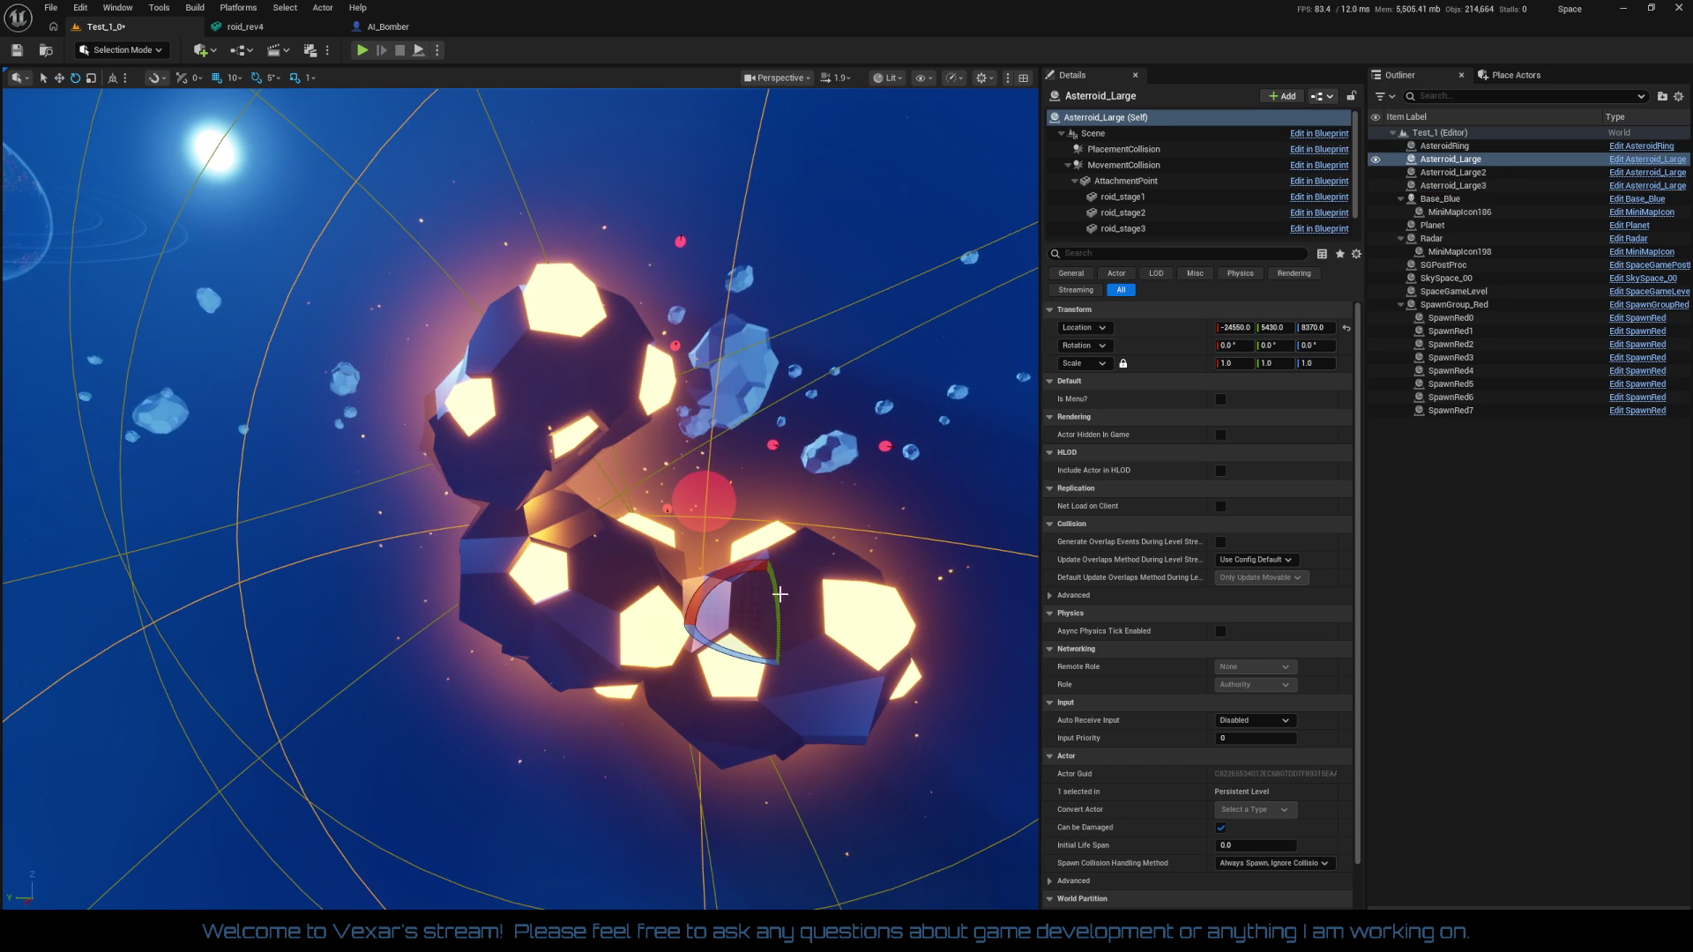
{"action": "mouse_move", "coordinate": [739, 574]}
{"action": "left_mouse_down"}
{"action": "mouse_move", "coordinate": [760, 626]}
{"action": "mouse_move", "coordinate": [730, 627]}
{"action": "left_mouse_up"}
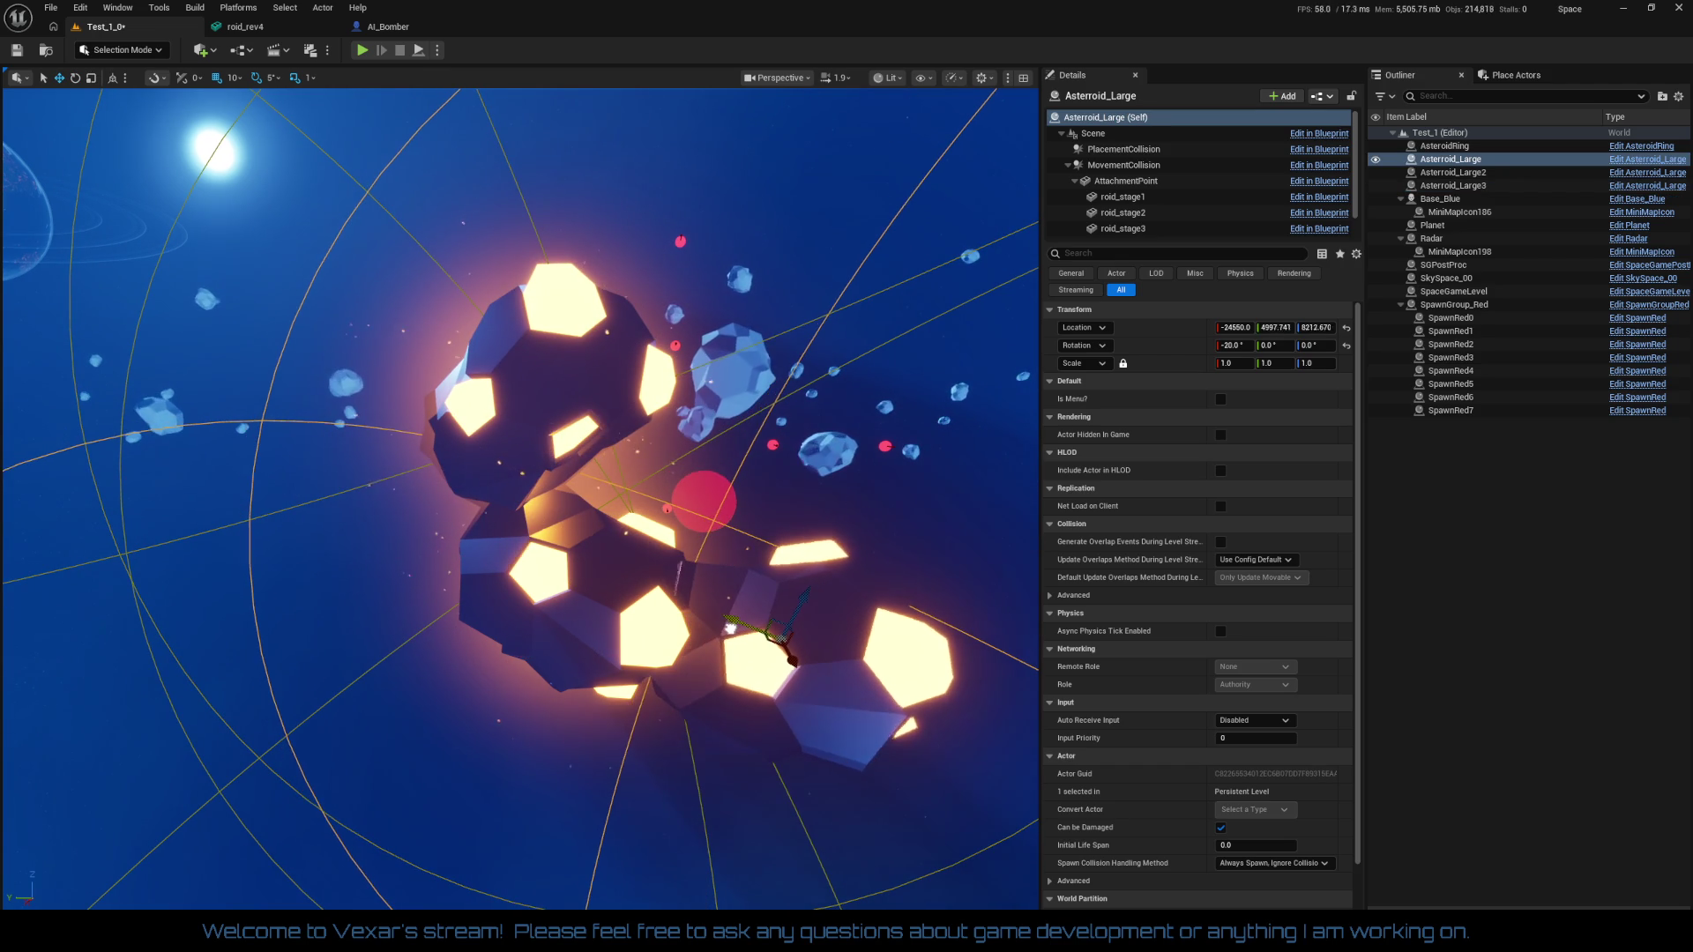
{"action": "left_click_drag", "start_coordinate": [676, 693], "coordinate": [692, 677]}
Rotate Asteroid_Large3 to 35 degrees and duplicate it as Asteroid_Large4
{"action": "left_click", "coordinate": [537, 235]}
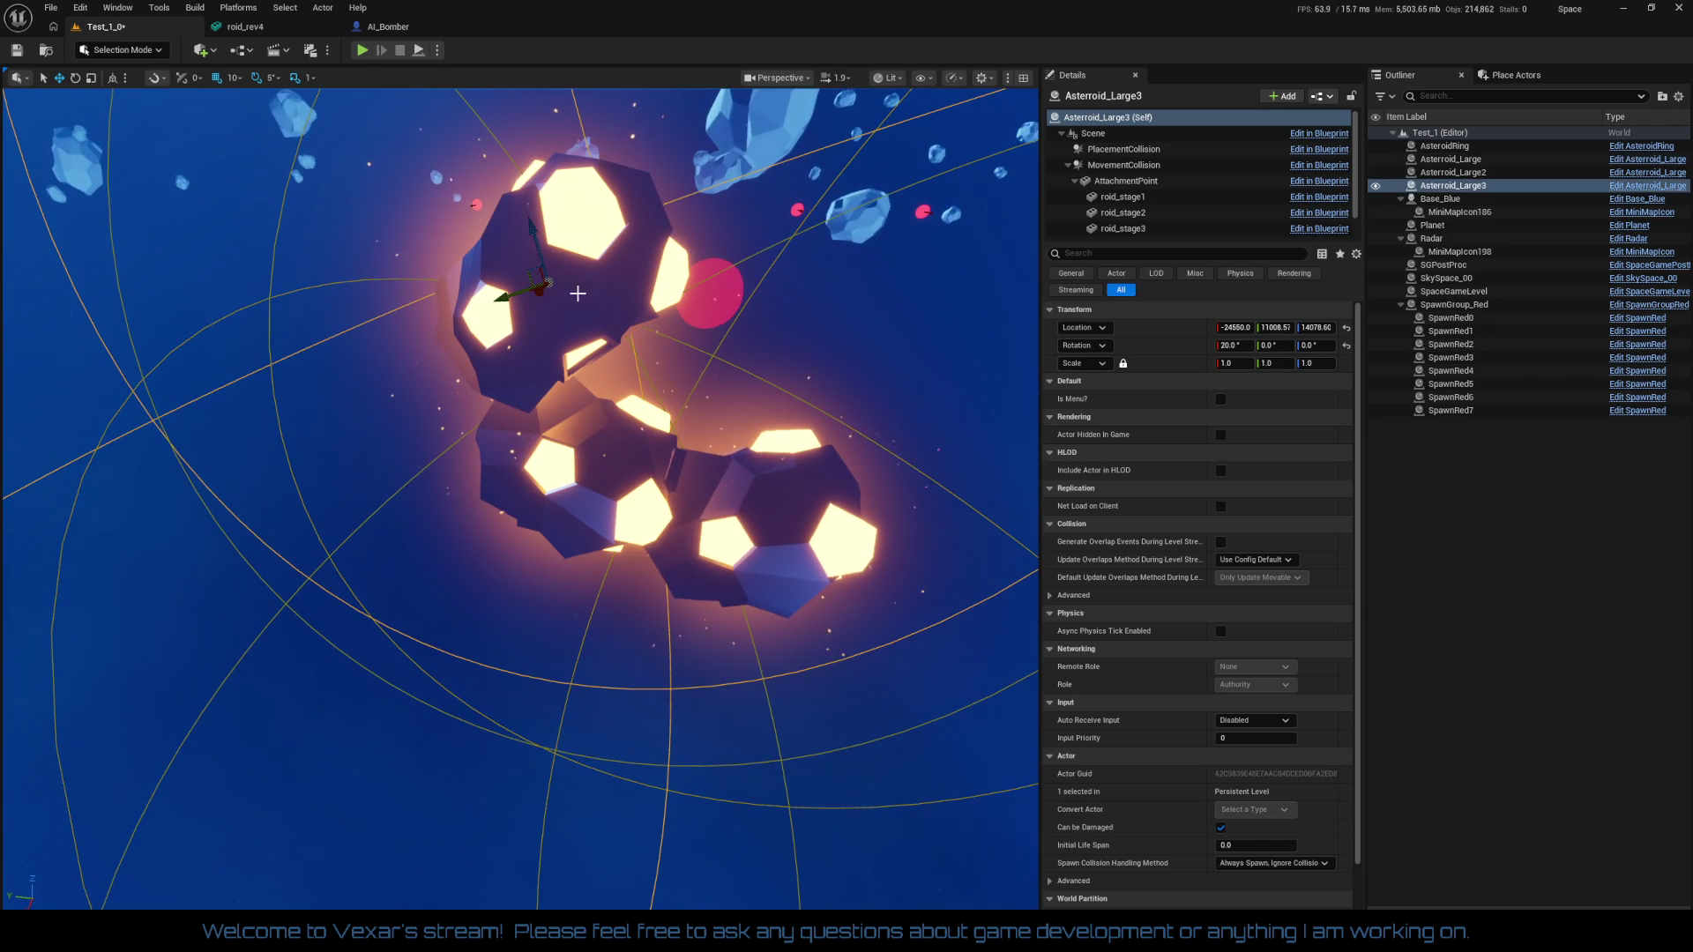
{"action": "key", "text": "e"}
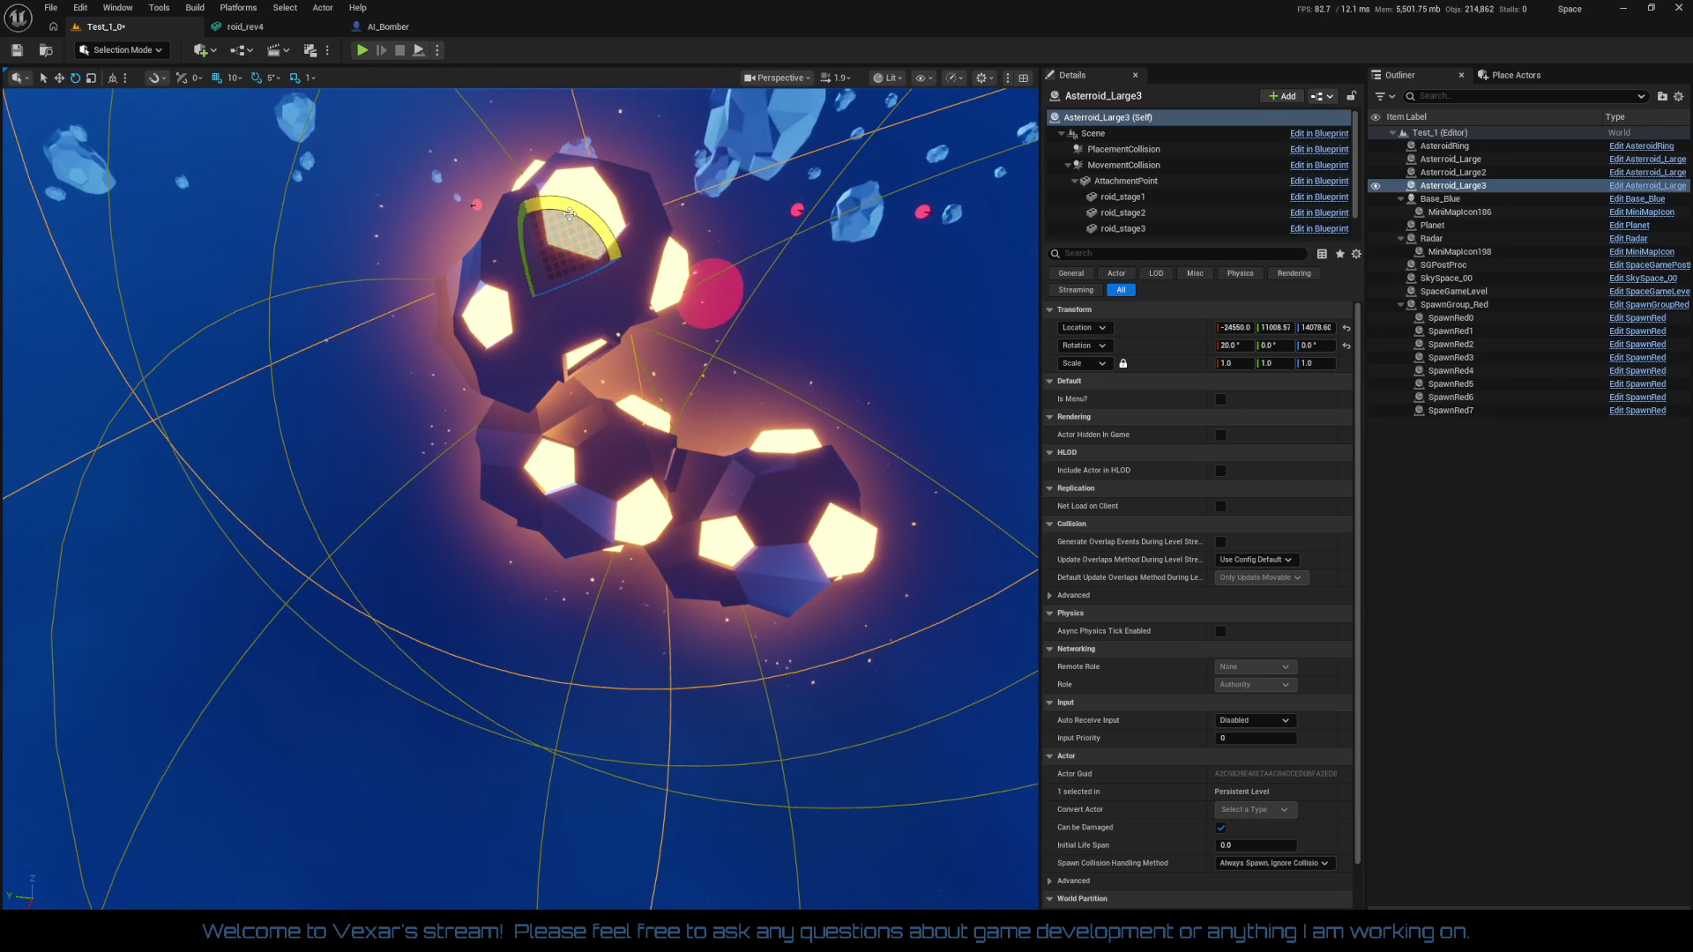
{"action": "left_click_drag", "start_coordinate": [527, 201], "coordinate": [449, 230]}
{"action": "left_click_drag", "start_coordinate": [556, 494], "coordinate": [556, 495]}
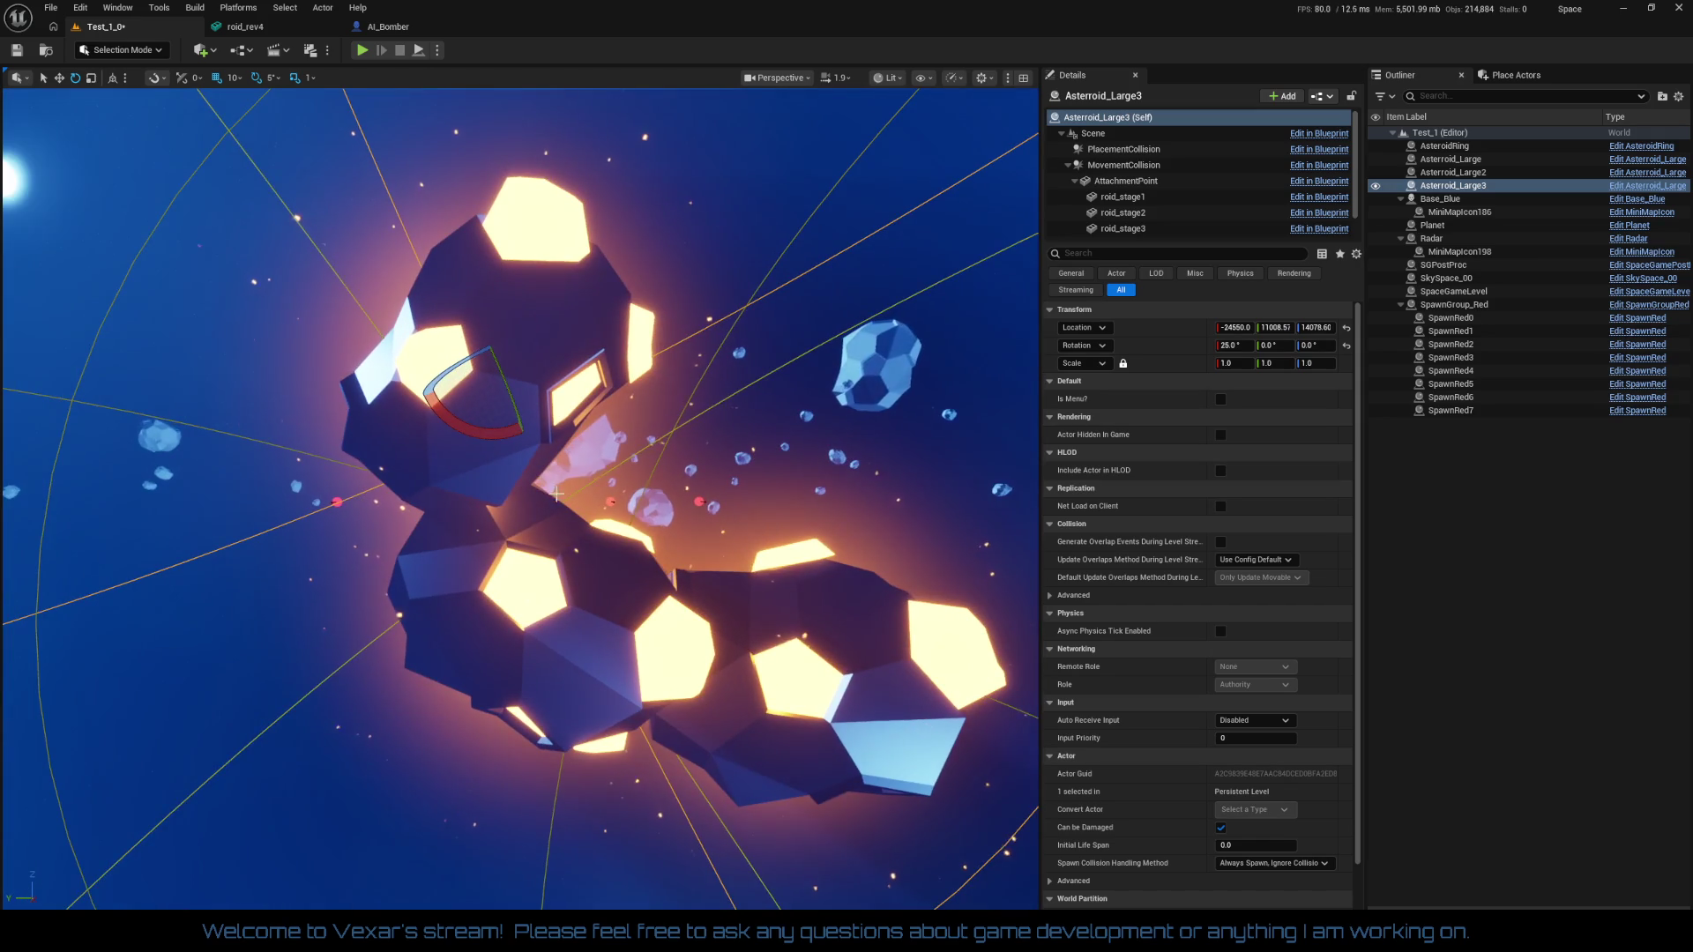
{"action": "left_click_drag", "start_coordinate": [461, 434], "coordinate": [454, 302]}
{"action": "left_click_drag", "start_coordinate": [463, 435], "coordinate": [507, 445]}
{"action": "left_click_drag", "start_coordinate": [554, 862], "coordinate": [554, 862]}
{"action": "key", "text": "ctrl+d"}
Move Asteroid_Large4 beside the cluster and rotate it to -35 degrees
{"action": "key", "text": "w"}
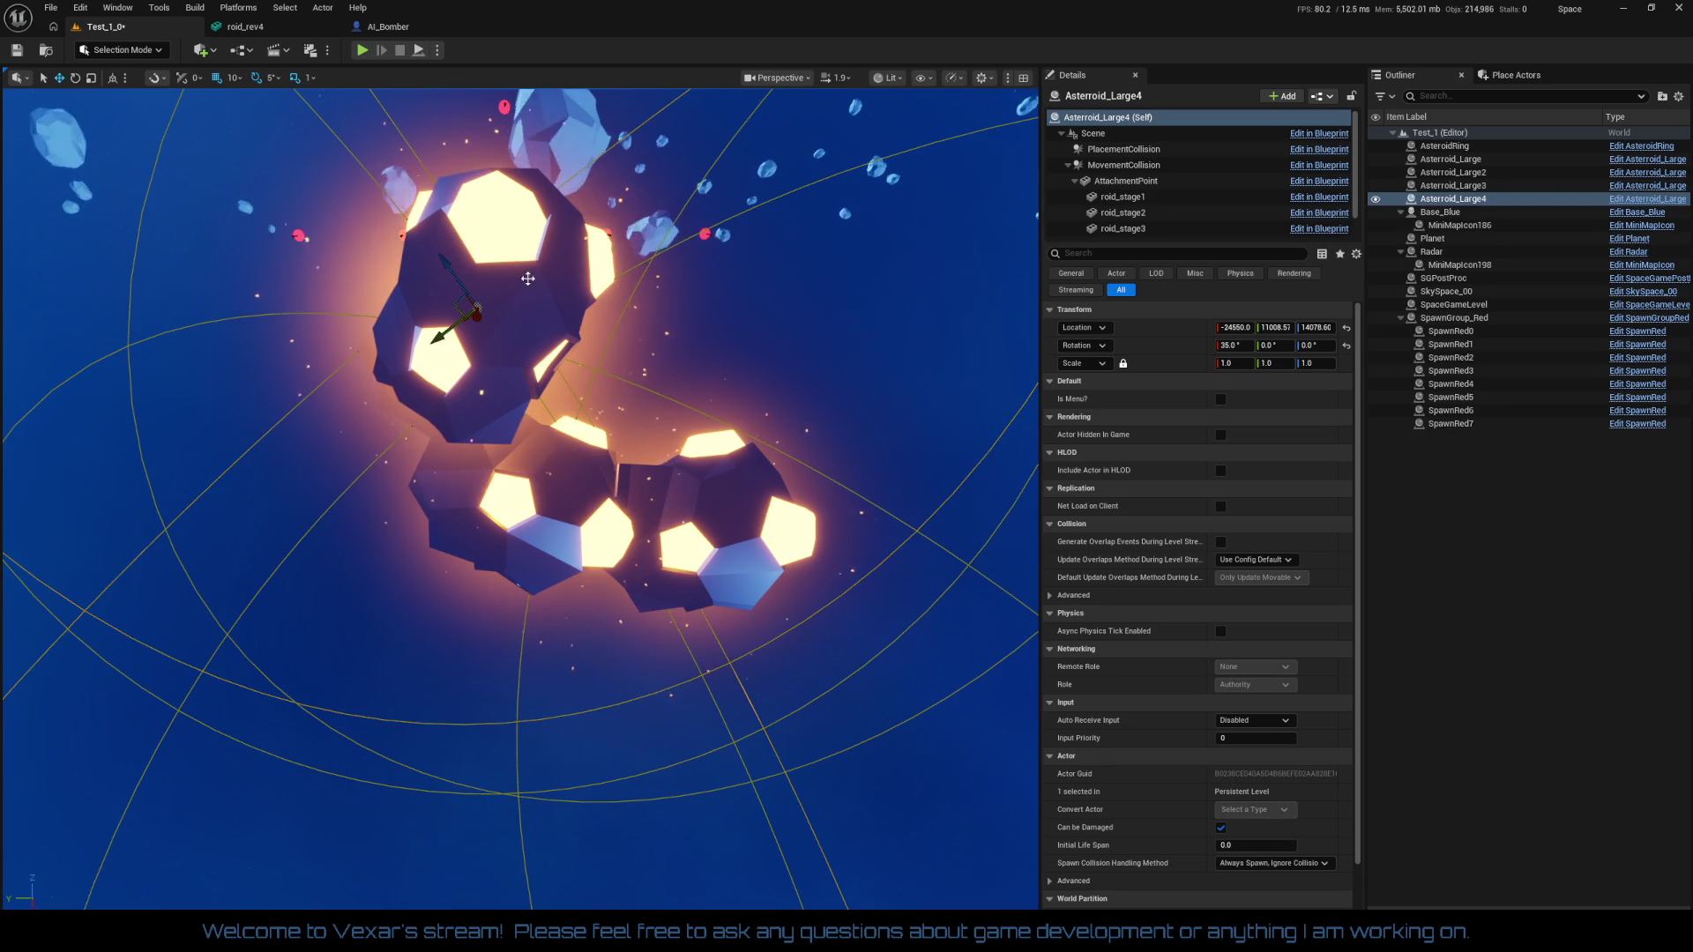
{"action": "mouse_move", "coordinate": [432, 341]}
{"action": "left_mouse_down"}
{"action": "mouse_move", "coordinate": [567, 174]}
{"action": "mouse_move", "coordinate": [555, 163]}
{"action": "mouse_move", "coordinate": [626, 139]}
{"action": "mouse_move", "coordinate": [663, 158]}
{"action": "left_mouse_up"}
{"action": "key", "text": "e"}
{"action": "left_click_drag", "start_coordinate": [493, 224], "coordinate": [745, 253]}
{"action": "mouse_move", "coordinate": [661, 216]}
{"action": "left_mouse_down"}
{"action": "mouse_move", "coordinate": [739, 226]}
{"action": "mouse_move", "coordinate": [741, 195]}
{"action": "left_mouse_up"}
{"action": "key", "text": "w"}
{"action": "scroll", "coordinate": [841, 405], "scroll_direction": "up", "scroll_amount": 3}
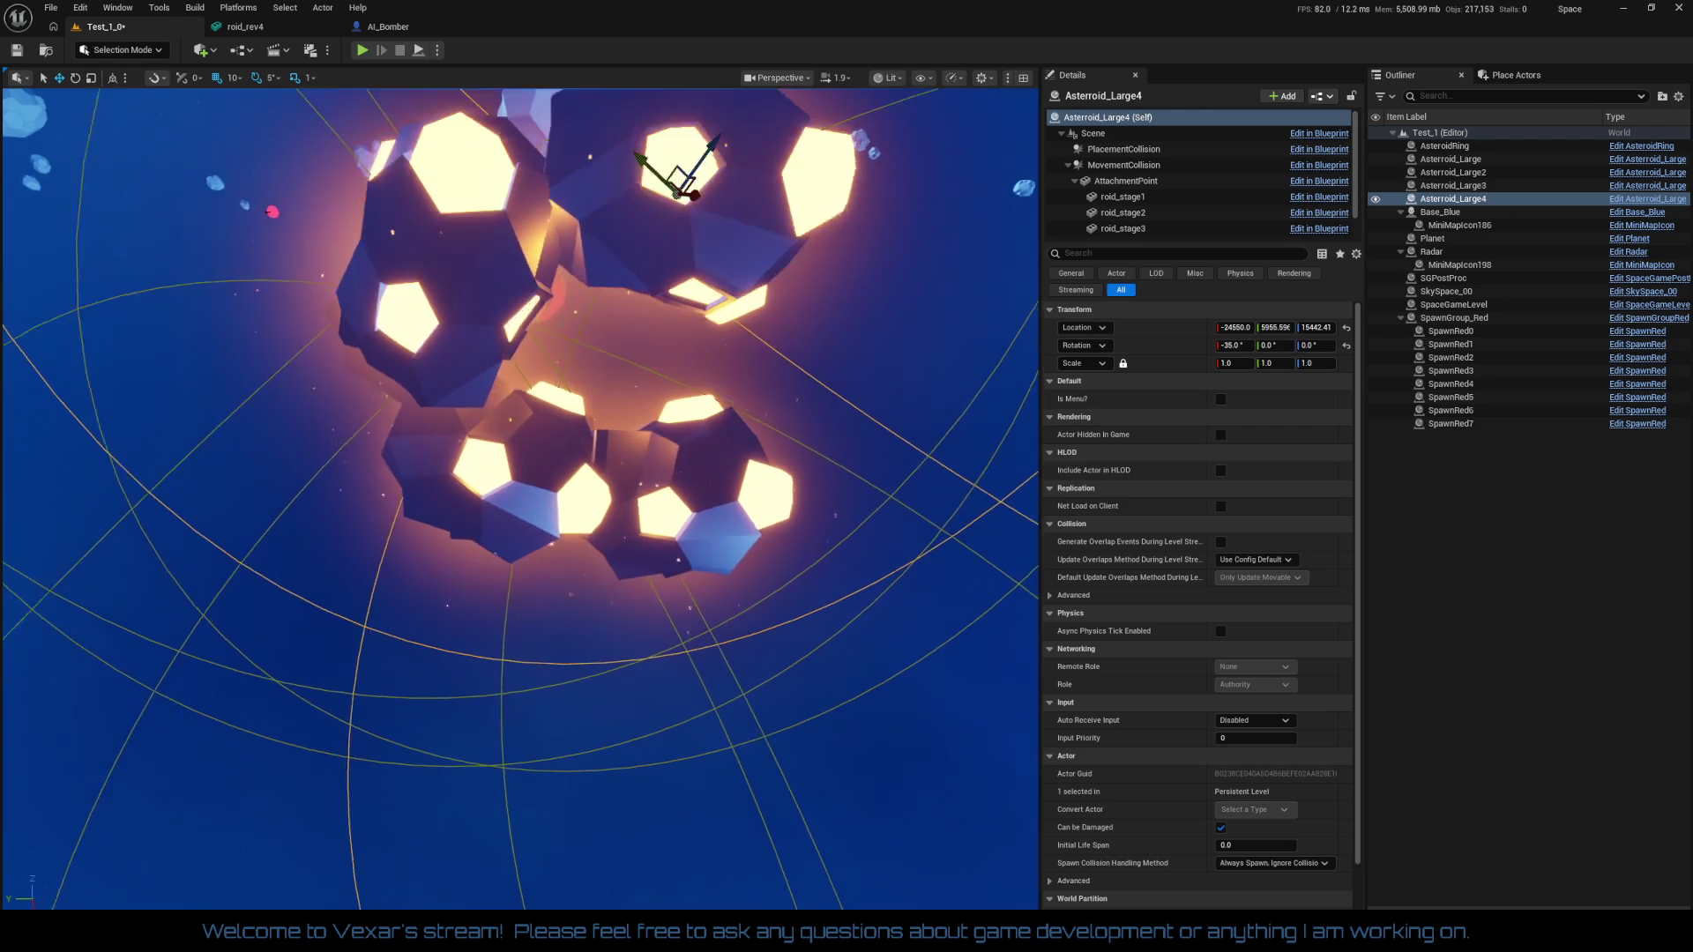
{"action": "scroll", "coordinate": [850, 504], "scroll_direction": "down", "scroll_amount": 3}
Duplicate Asteroid_Large4 as Asteroid_Large5 and lower it into the cluster
{"action": "key", "text": "ctrl+d"}
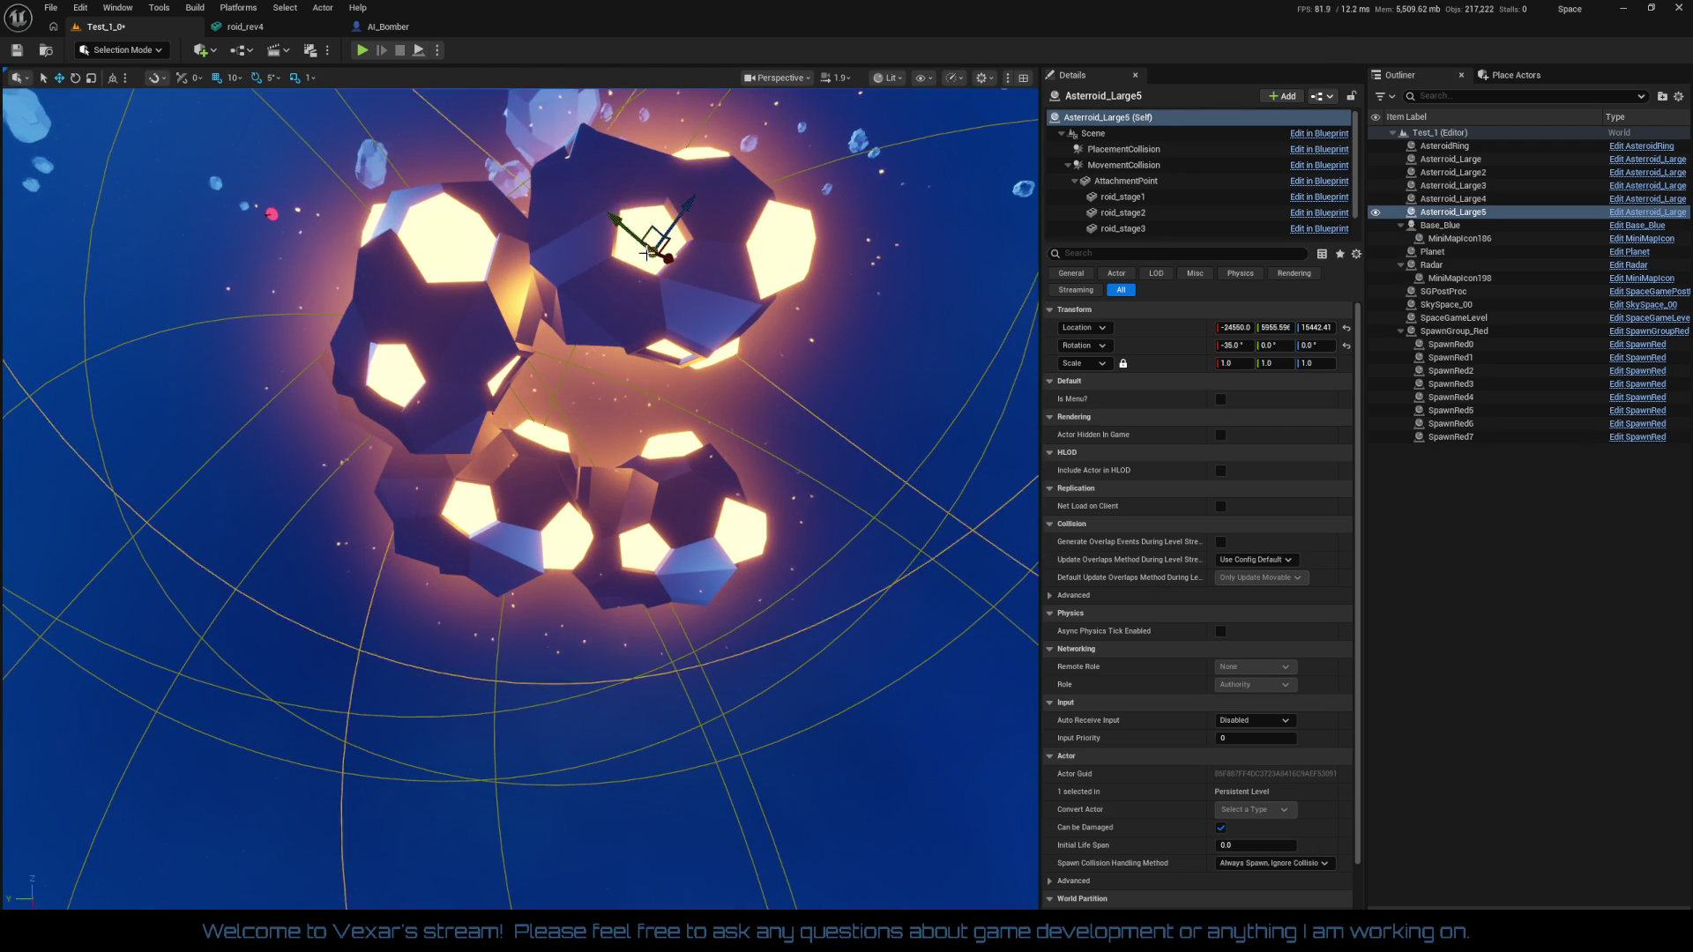
{"action": "mouse_move", "coordinate": [620, 224]}
{"action": "left_mouse_down"}
{"action": "mouse_move", "coordinate": [781, 377]}
{"action": "mouse_move", "coordinate": [723, 423]}
{"action": "mouse_move", "coordinate": [745, 454]}
{"action": "left_mouse_up"}
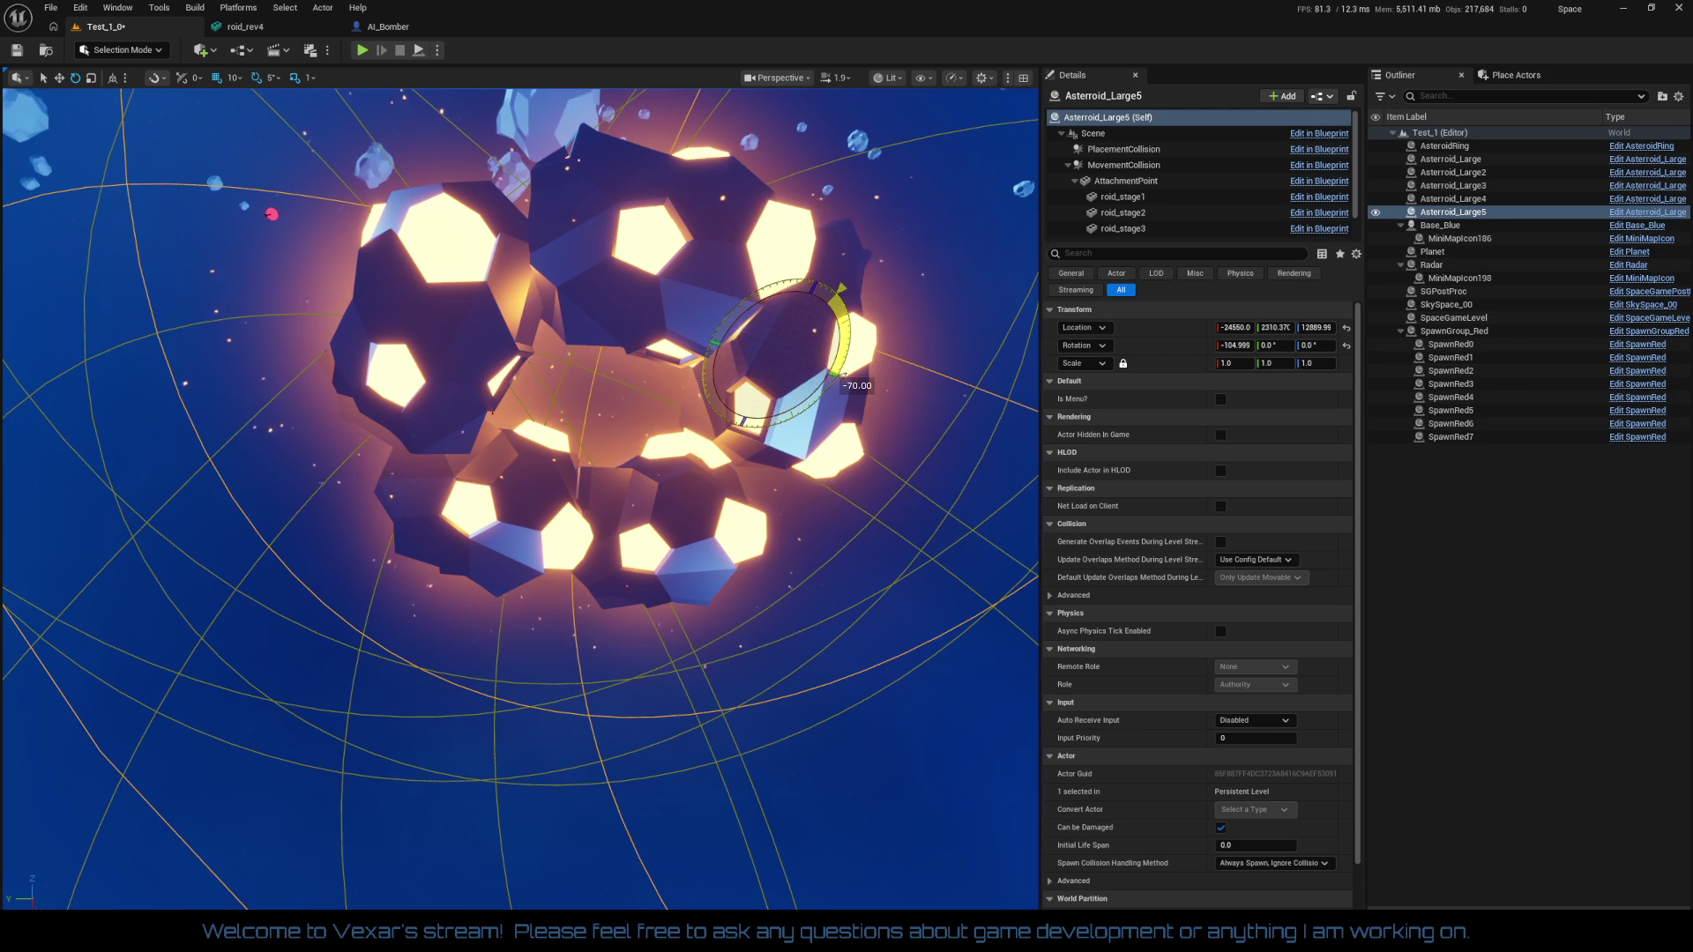
{"action": "key", "text": "w"}
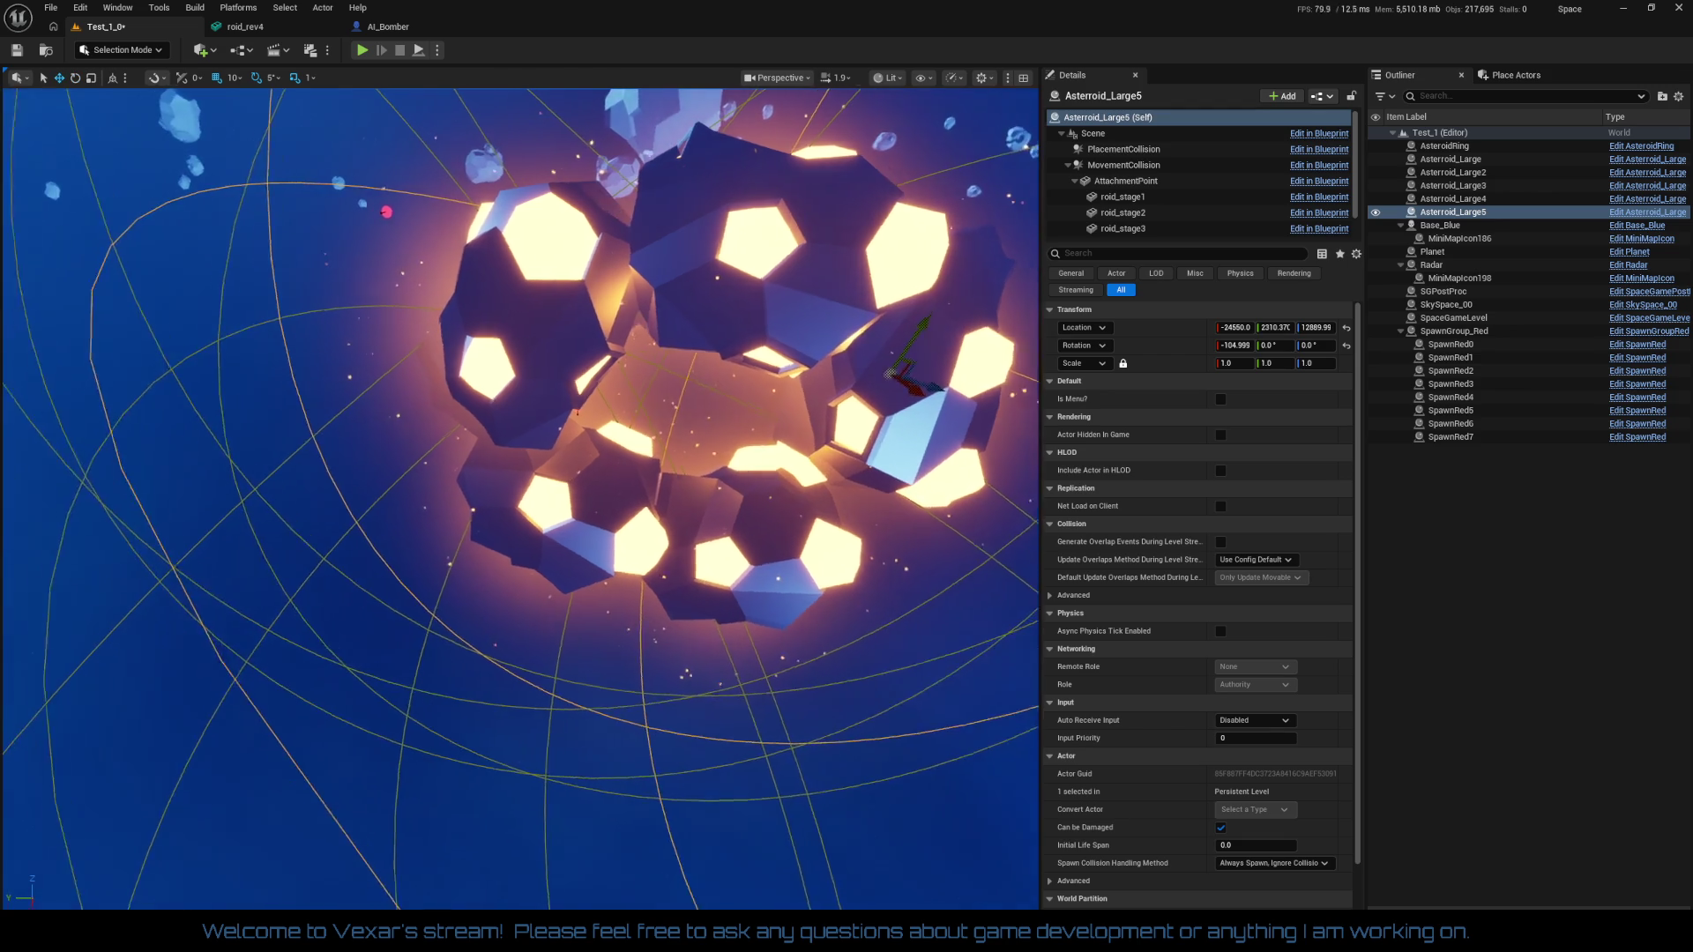
{"action": "left_click_drag", "start_coordinate": [816, 301], "coordinate": [767, 361]}
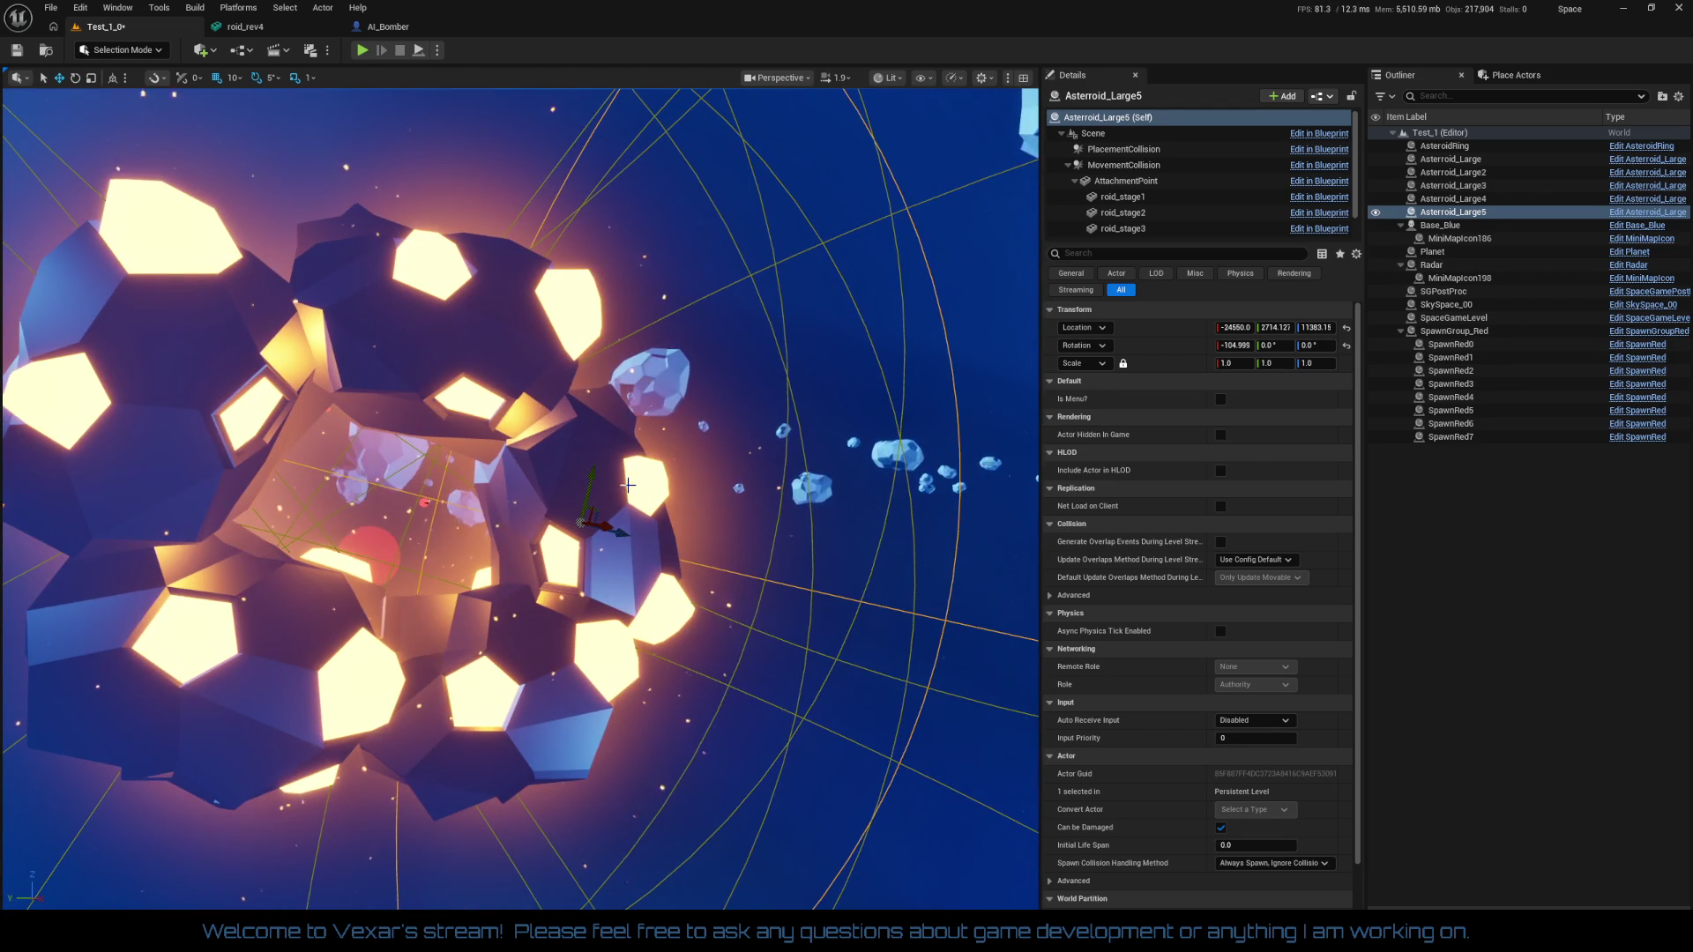
{"action": "left_click_drag", "start_coordinate": [589, 483], "coordinate": [588, 461]}
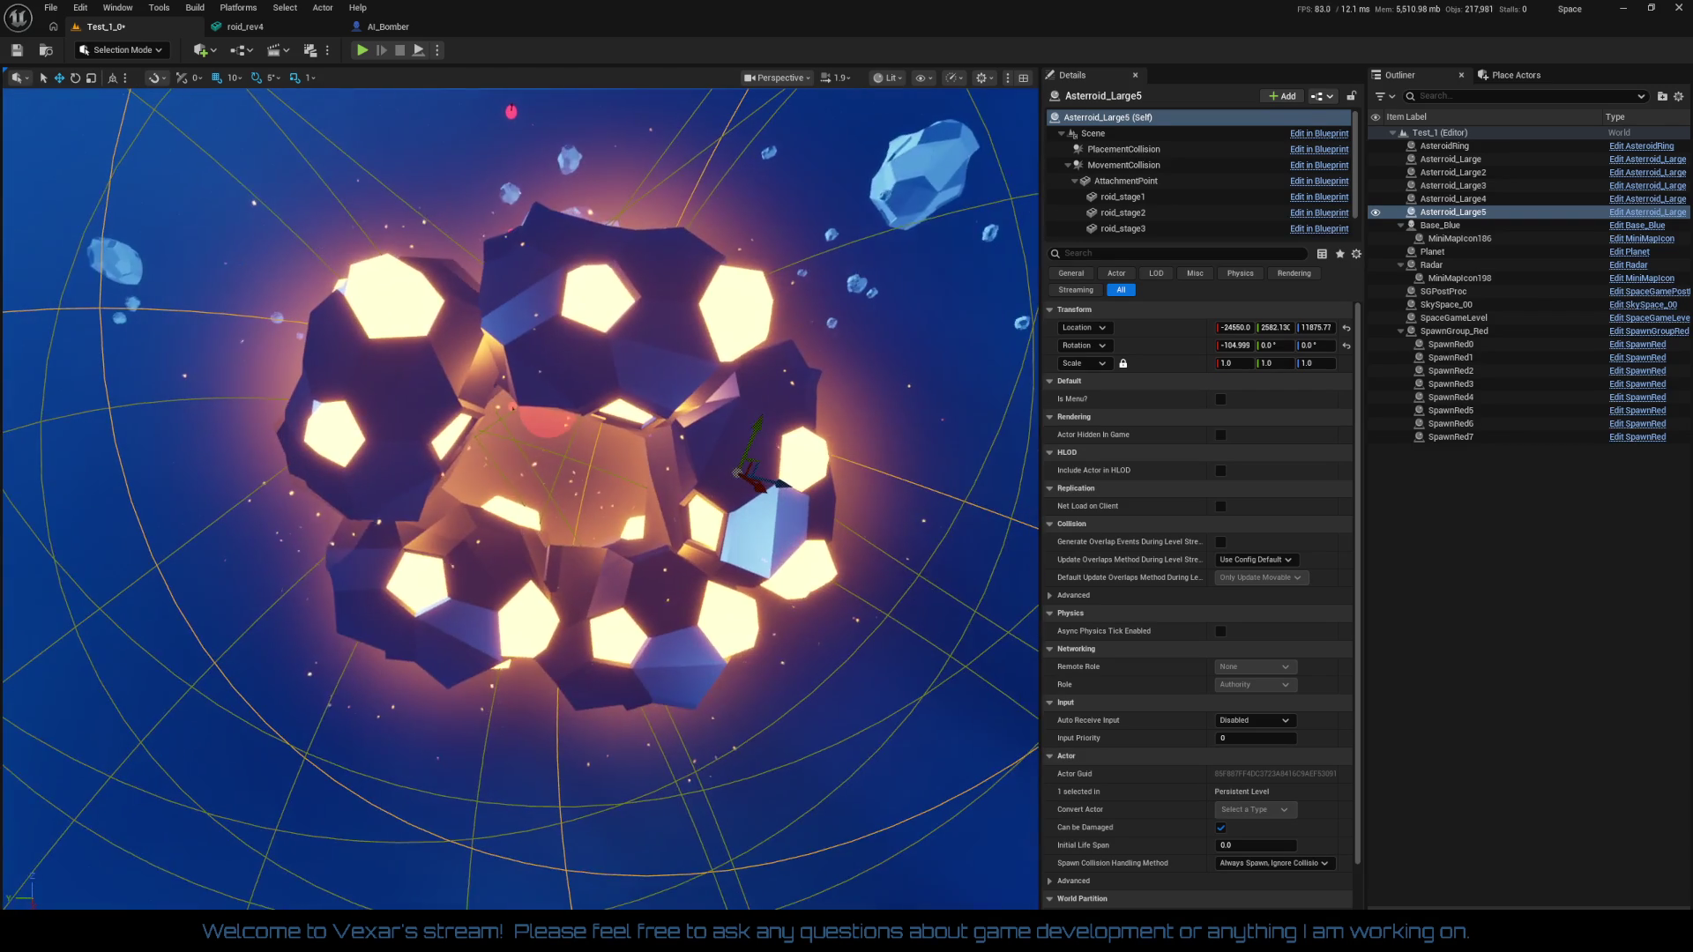
{"action": "left_click_drag", "start_coordinate": [784, 484], "coordinate": [757, 474]}
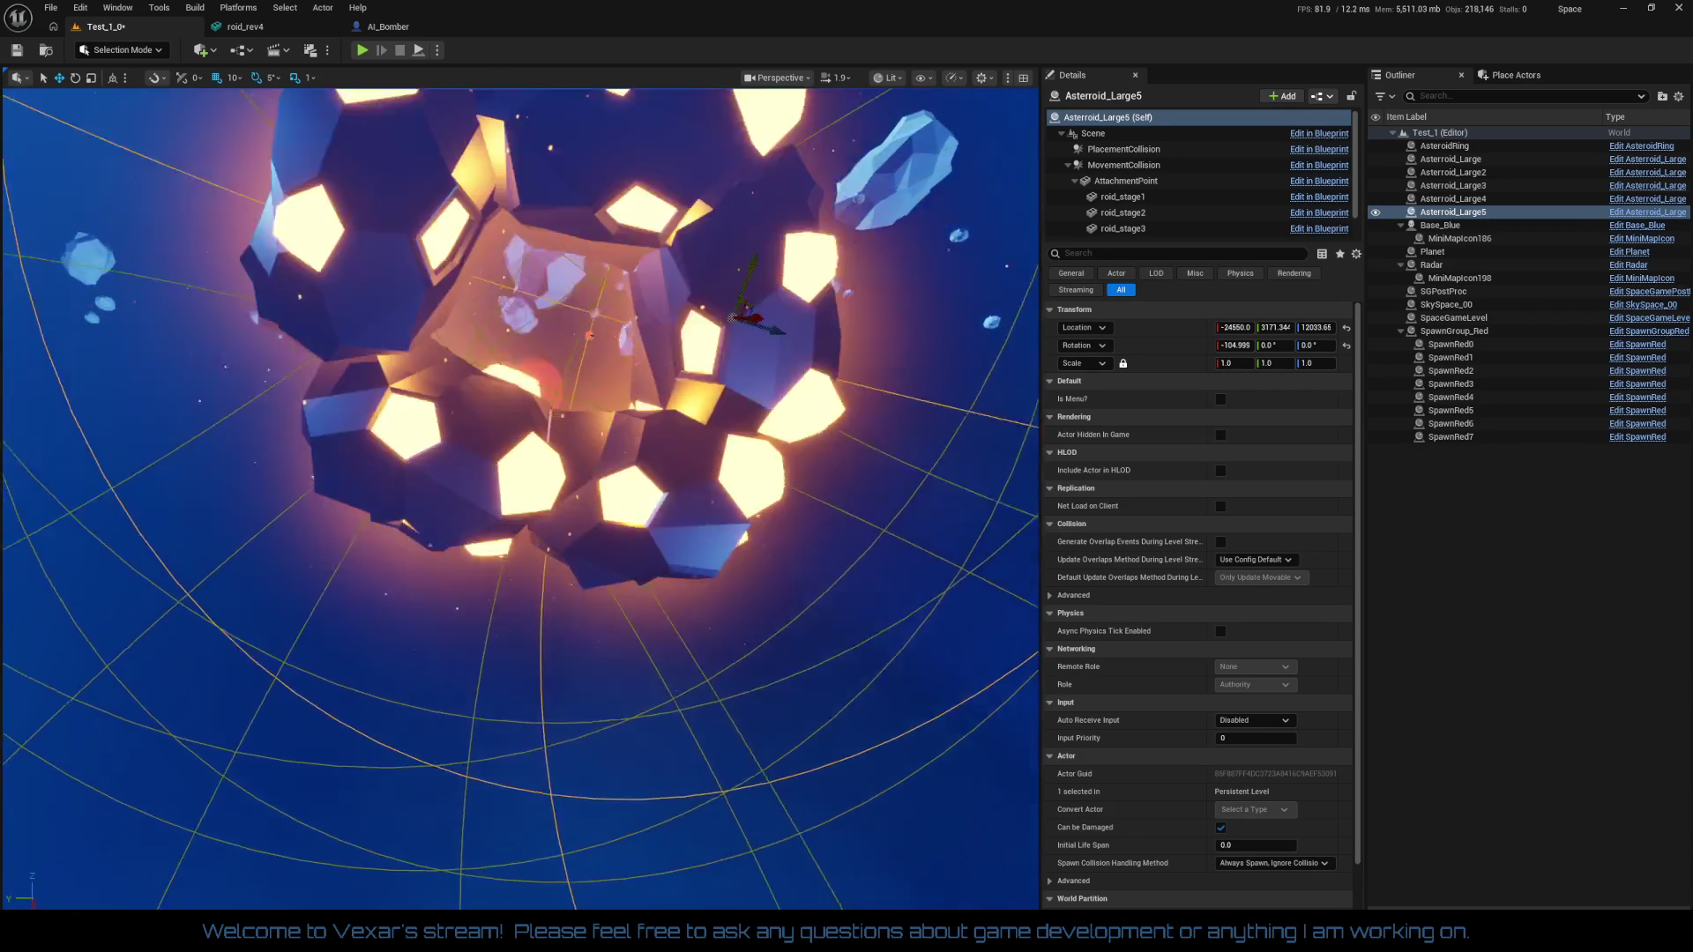
Move Asteroid_Large4 along X toward the cluster and rotate Asteroid_Large2 to -40 degrees
{"action": "left_click", "coordinate": [703, 353]}
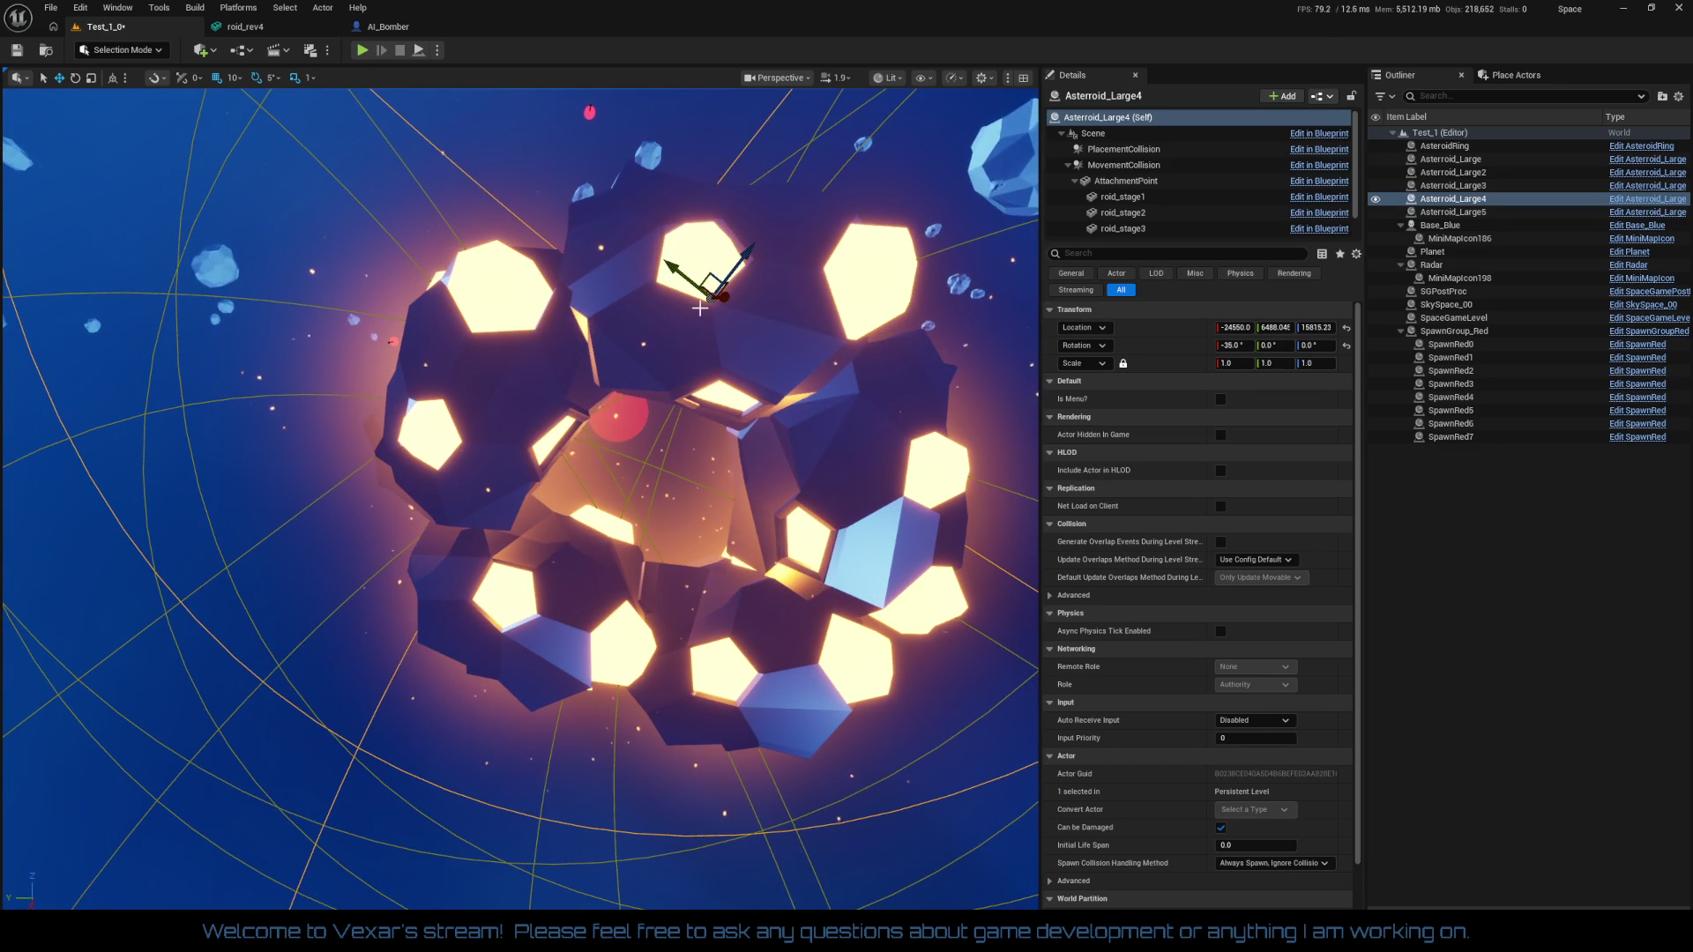
{"action": "left_click_drag", "start_coordinate": [709, 296], "coordinate": [829, 268]}
{"action": "left_click_drag", "start_coordinate": [658, 736], "coordinate": [658, 749]}
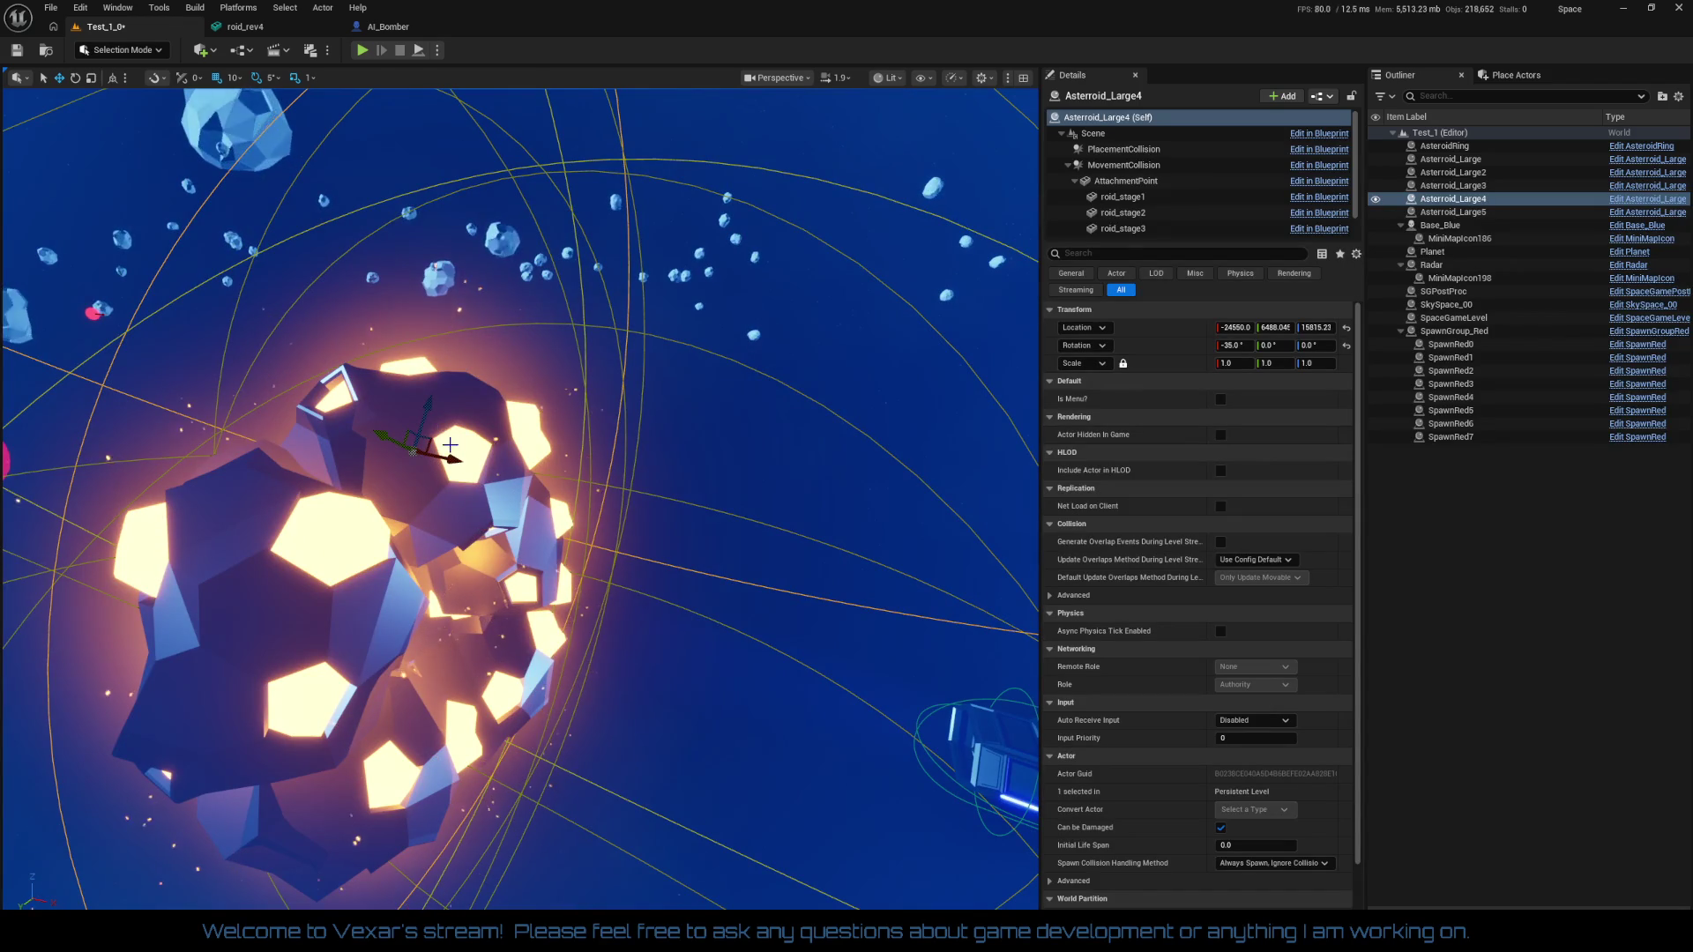
{"action": "mouse_move", "coordinate": [454, 459]}
{"action": "left_mouse_down"}
{"action": "mouse_move", "coordinate": [429, 455]}
{"action": "mouse_move", "coordinate": [494, 476]}
{"action": "mouse_move", "coordinate": [529, 415]}
{"action": "mouse_move", "coordinate": [508, 634]}
{"action": "left_mouse_up"}
{"action": "left_click", "coordinate": [487, 480]}
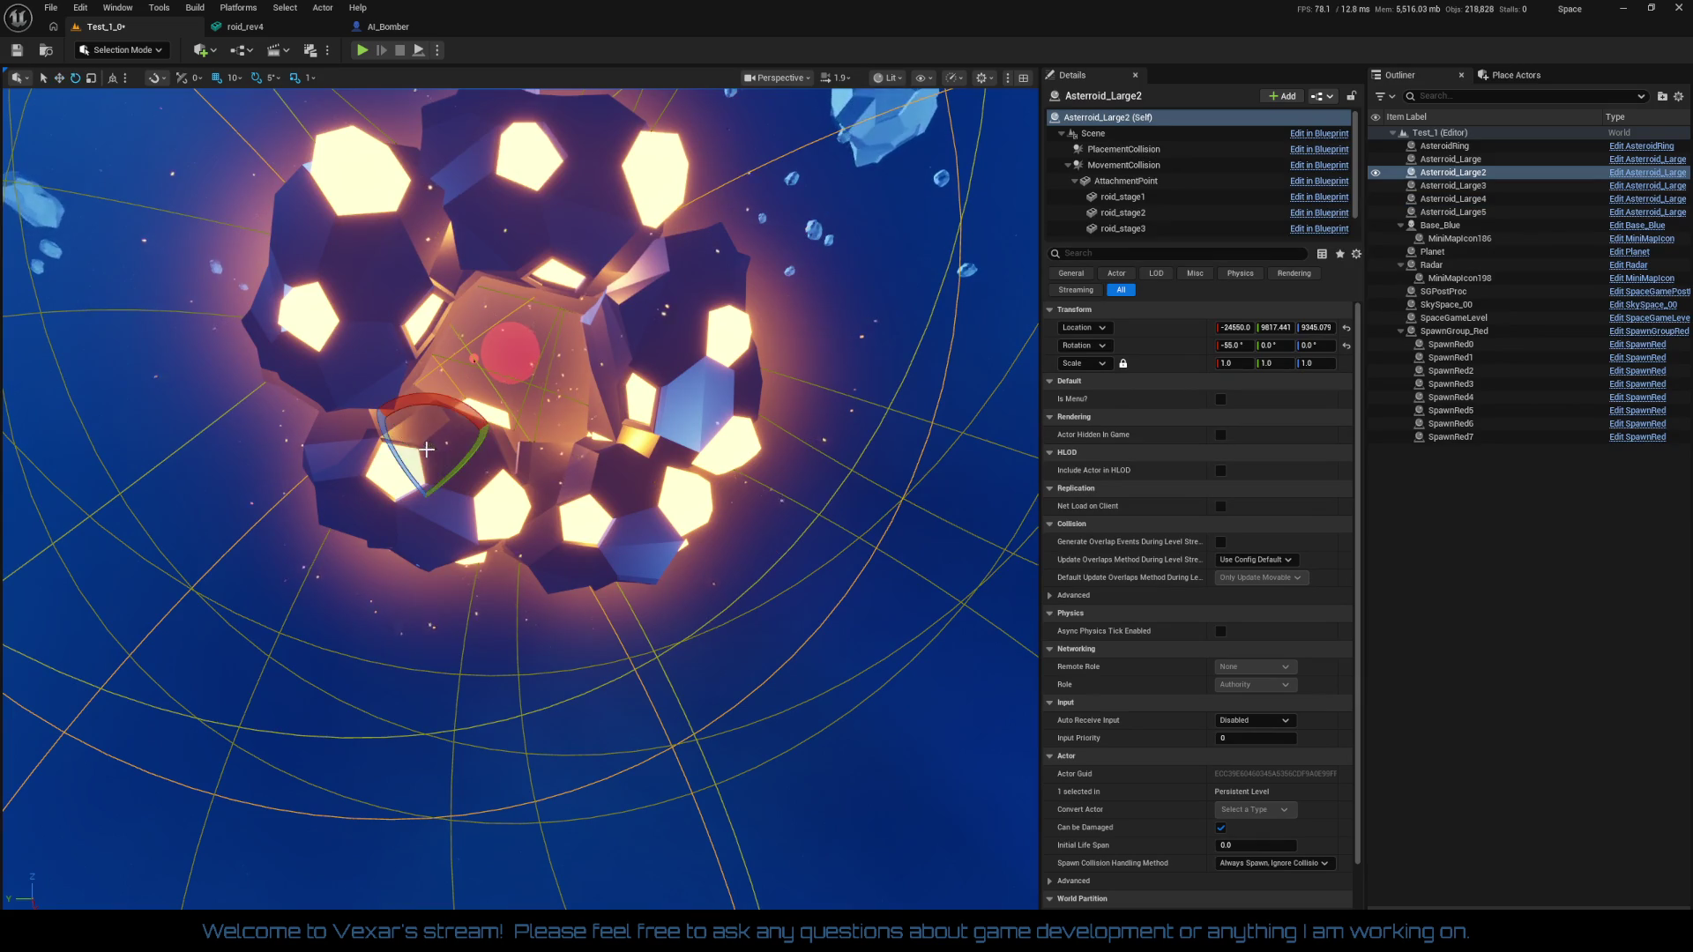
{"action": "left_click_drag", "start_coordinate": [486, 421], "coordinate": [487, 410]}
{"action": "left_click_drag", "start_coordinate": [596, 520], "coordinate": [596, 508]}
Move Asteroid_Large3 slightly down and to the right
{"action": "left_click", "coordinate": [437, 256]}
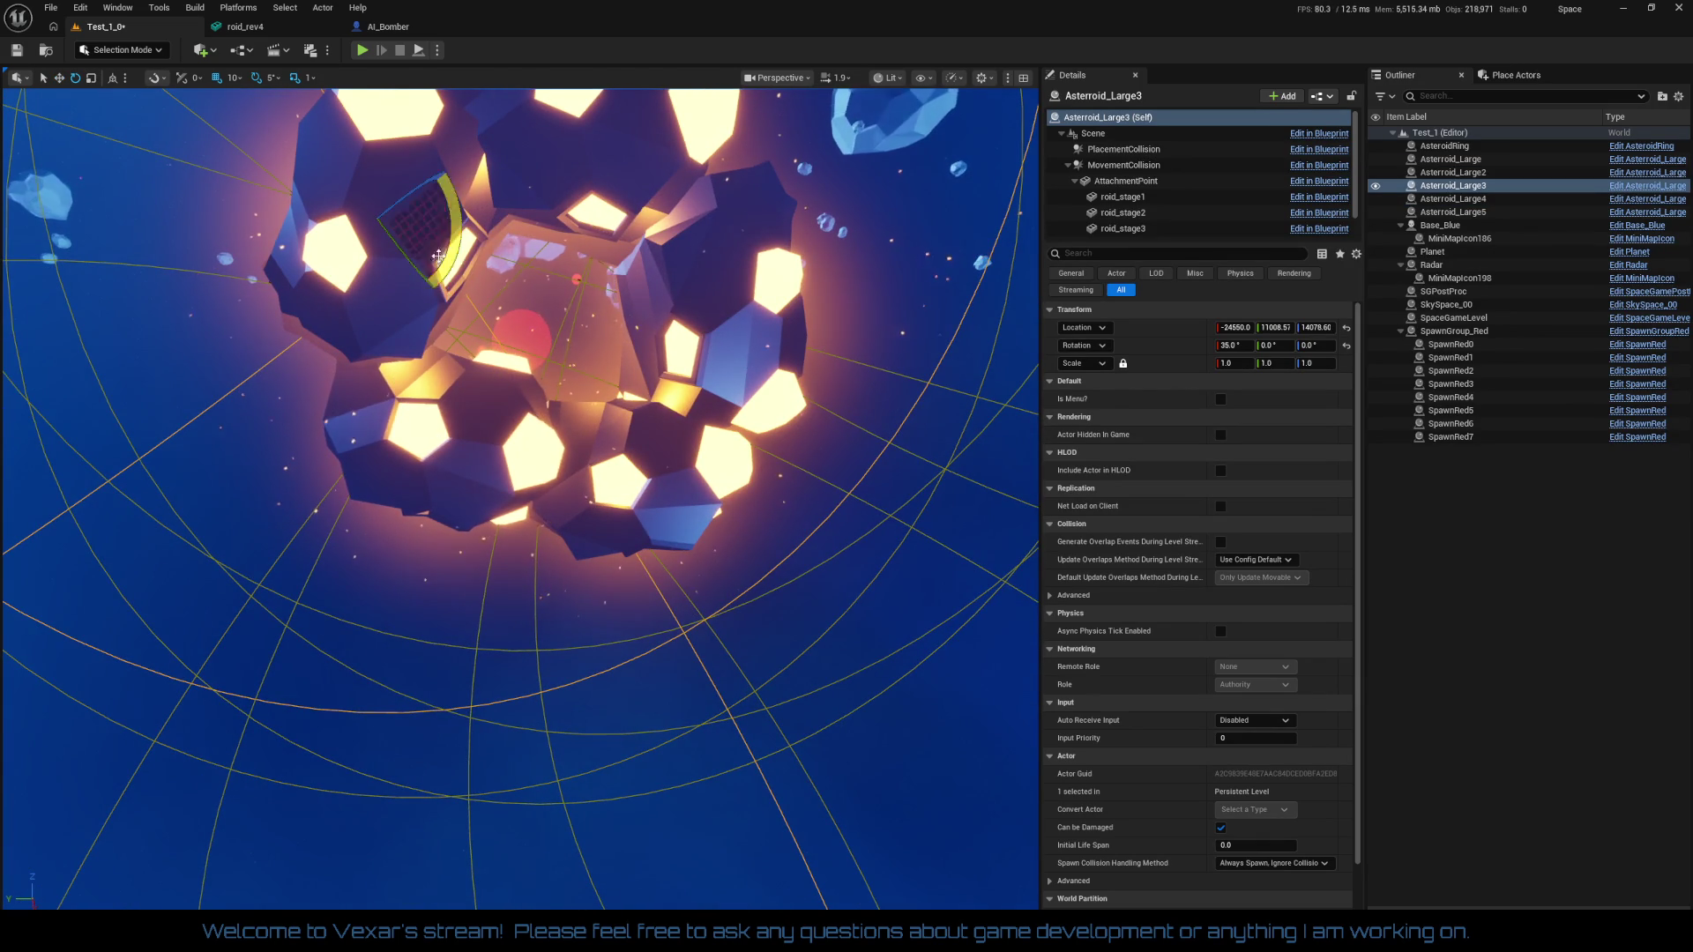
{"action": "left_click_drag", "start_coordinate": [454, 227], "coordinate": [454, 226]}
{"action": "key", "text": "w"}
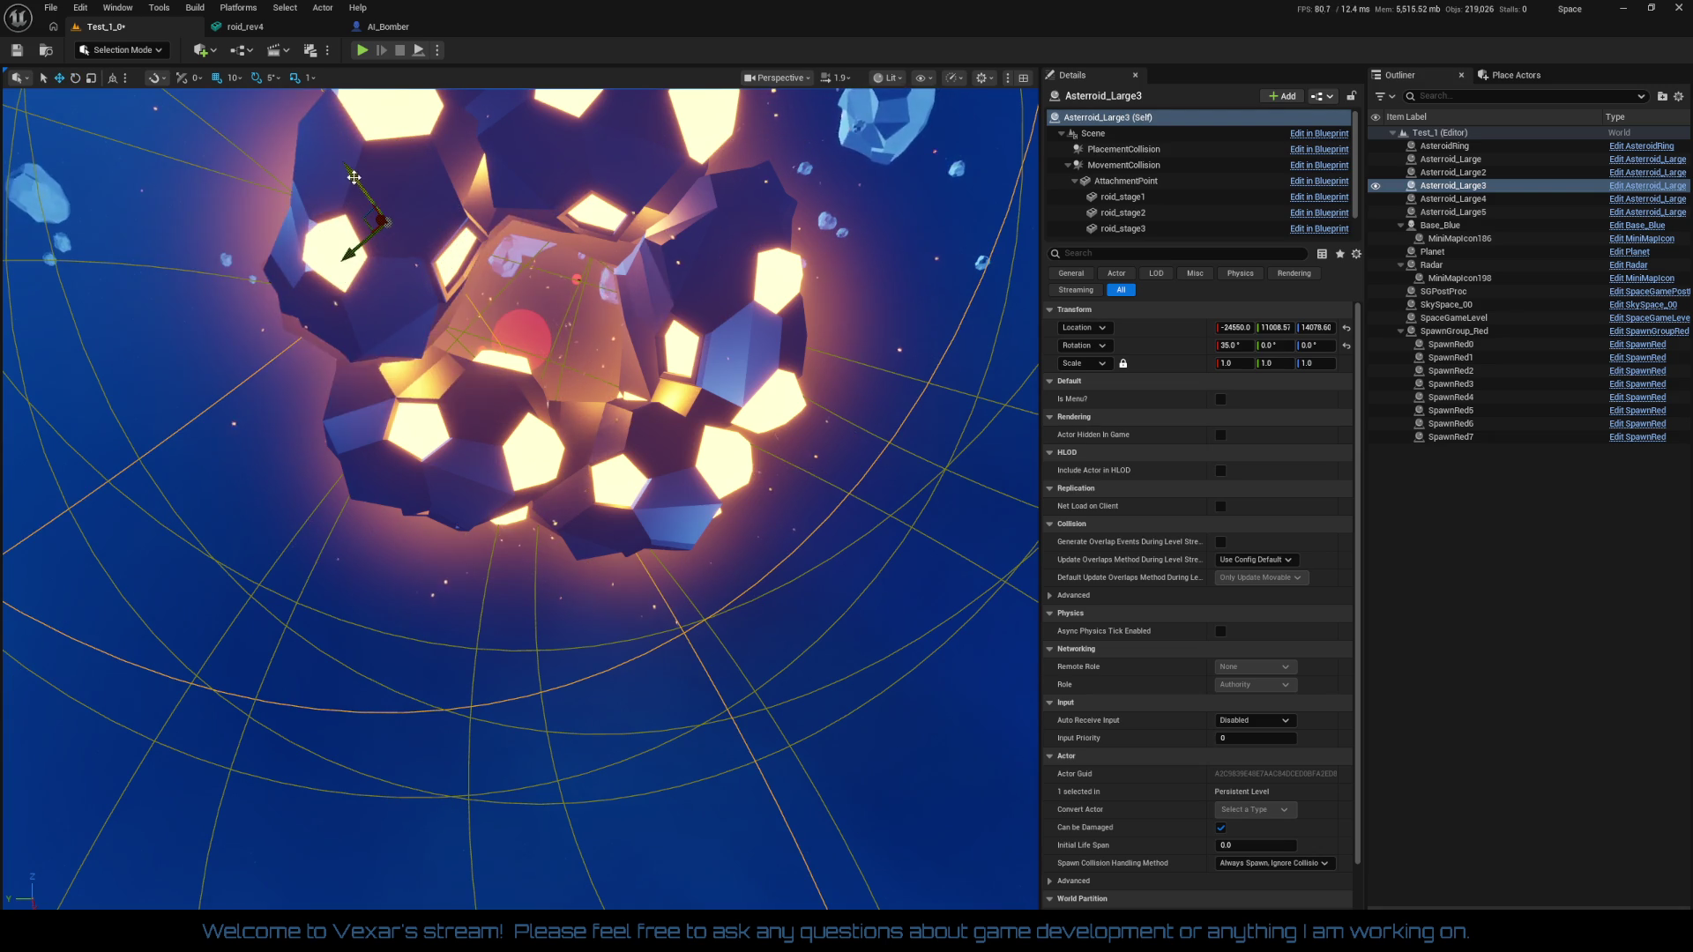
{"action": "left_click_drag", "start_coordinate": [353, 178], "coordinate": [529, 334]}
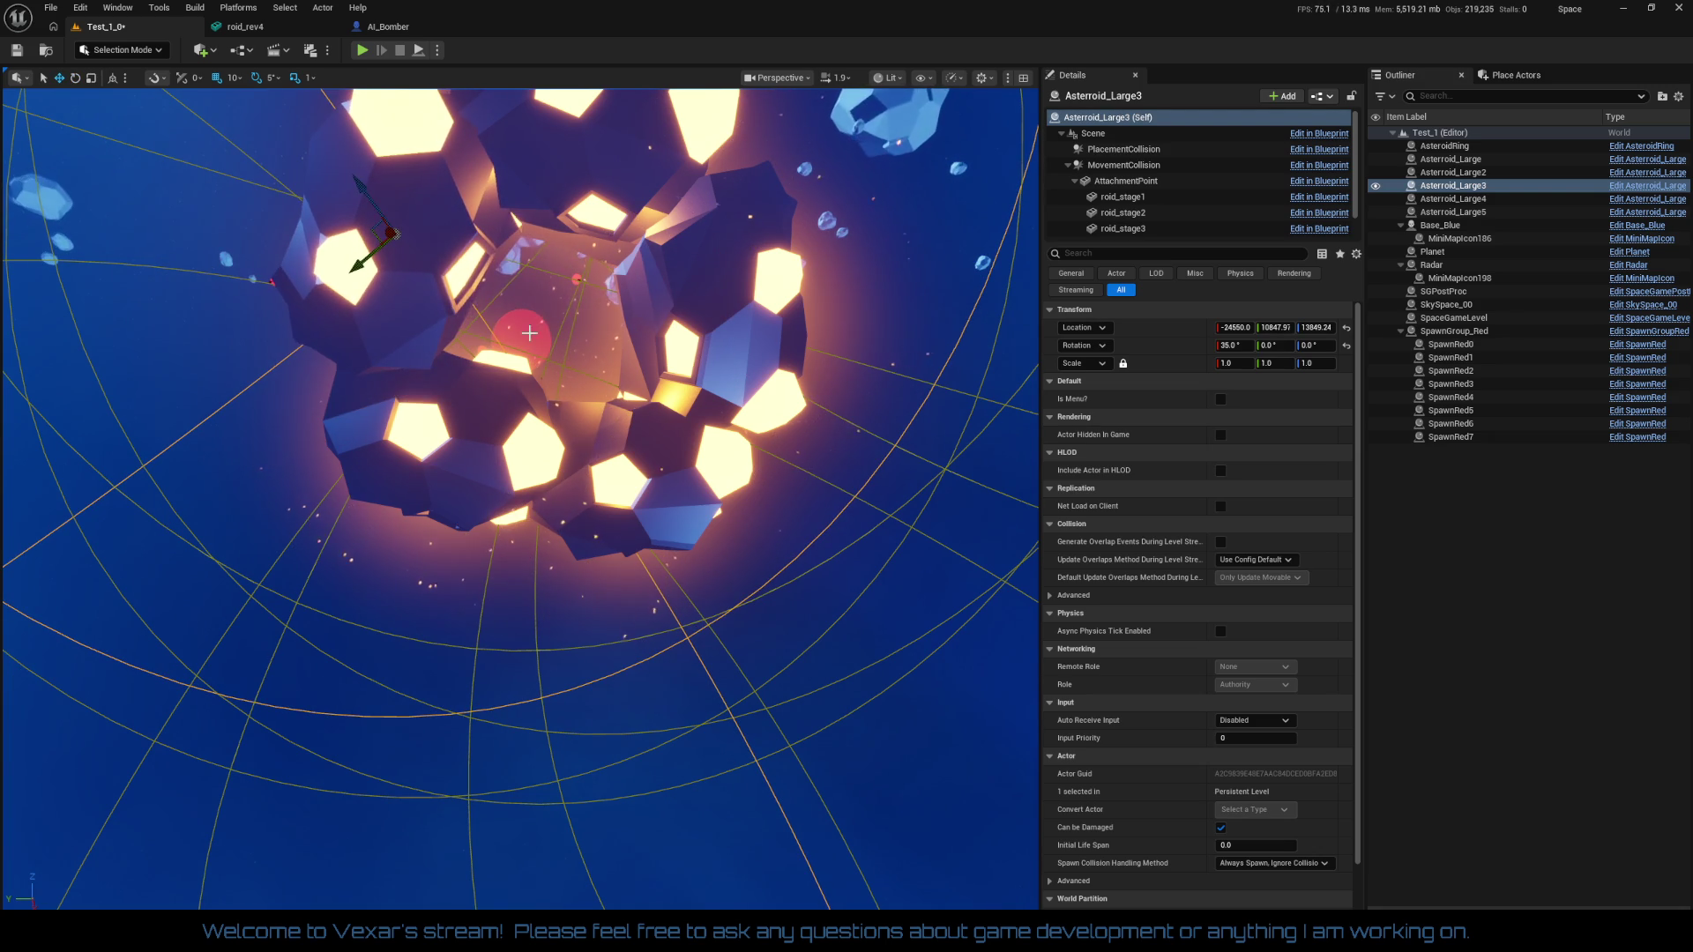
Raise Asteroid_Large, slide it along X to -22760, then select all five asteroids
{"action": "left_click", "coordinate": [680, 478]}
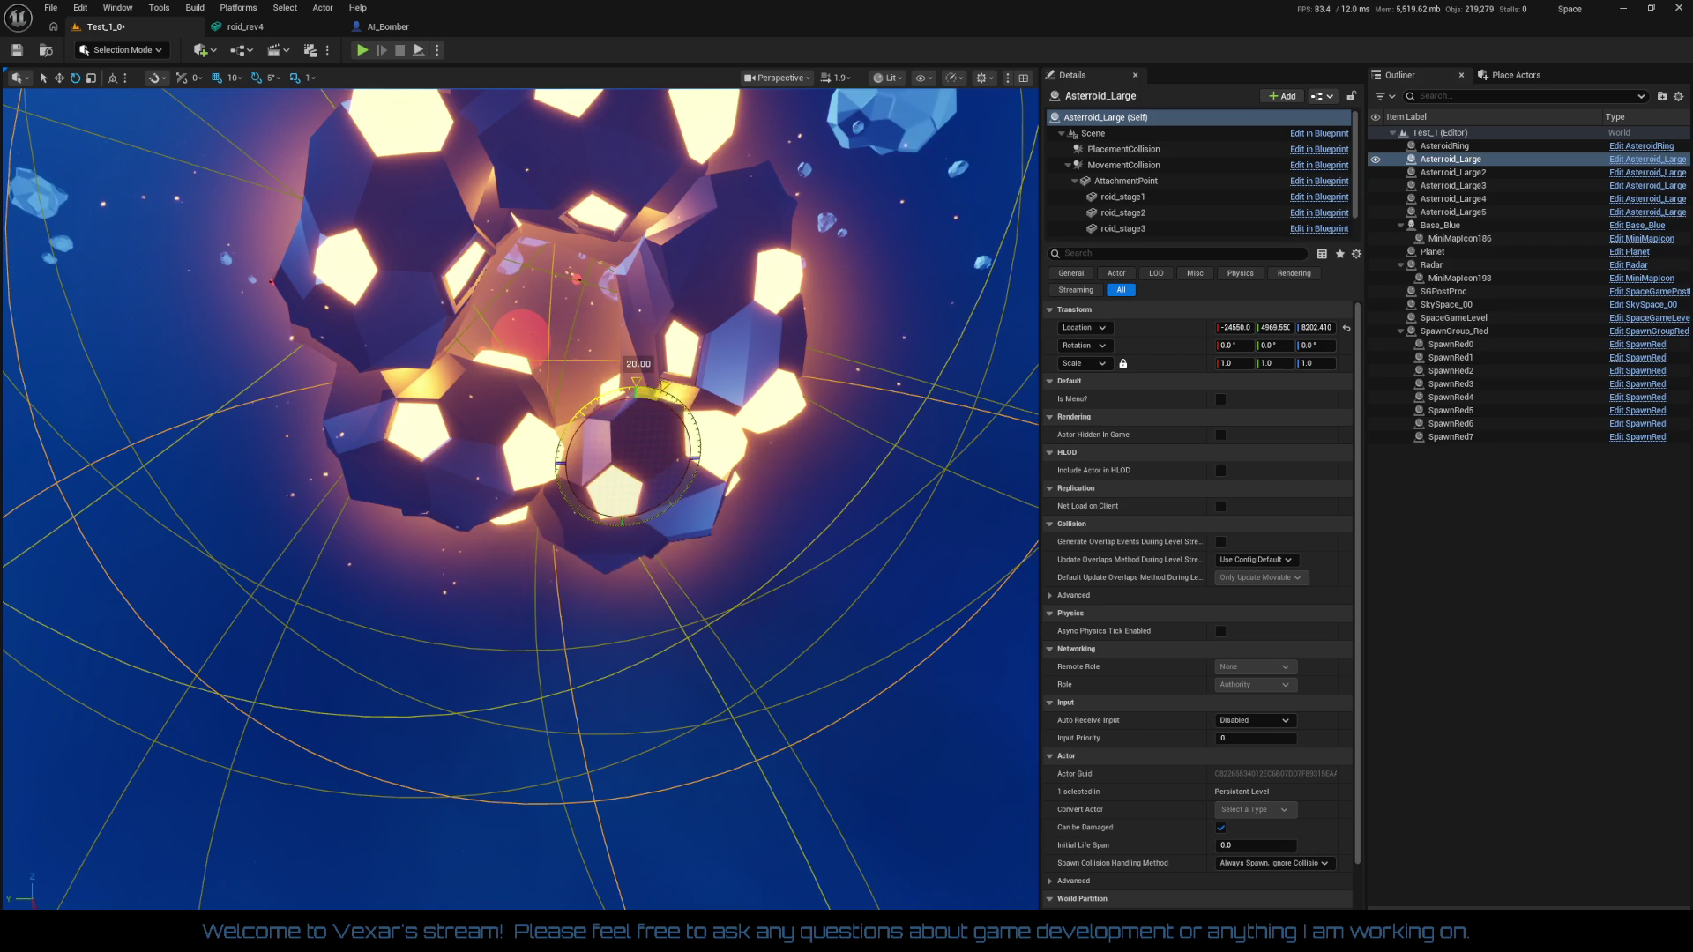
{"action": "left_click_drag", "start_coordinate": [636, 416], "coordinate": [628, 370]}
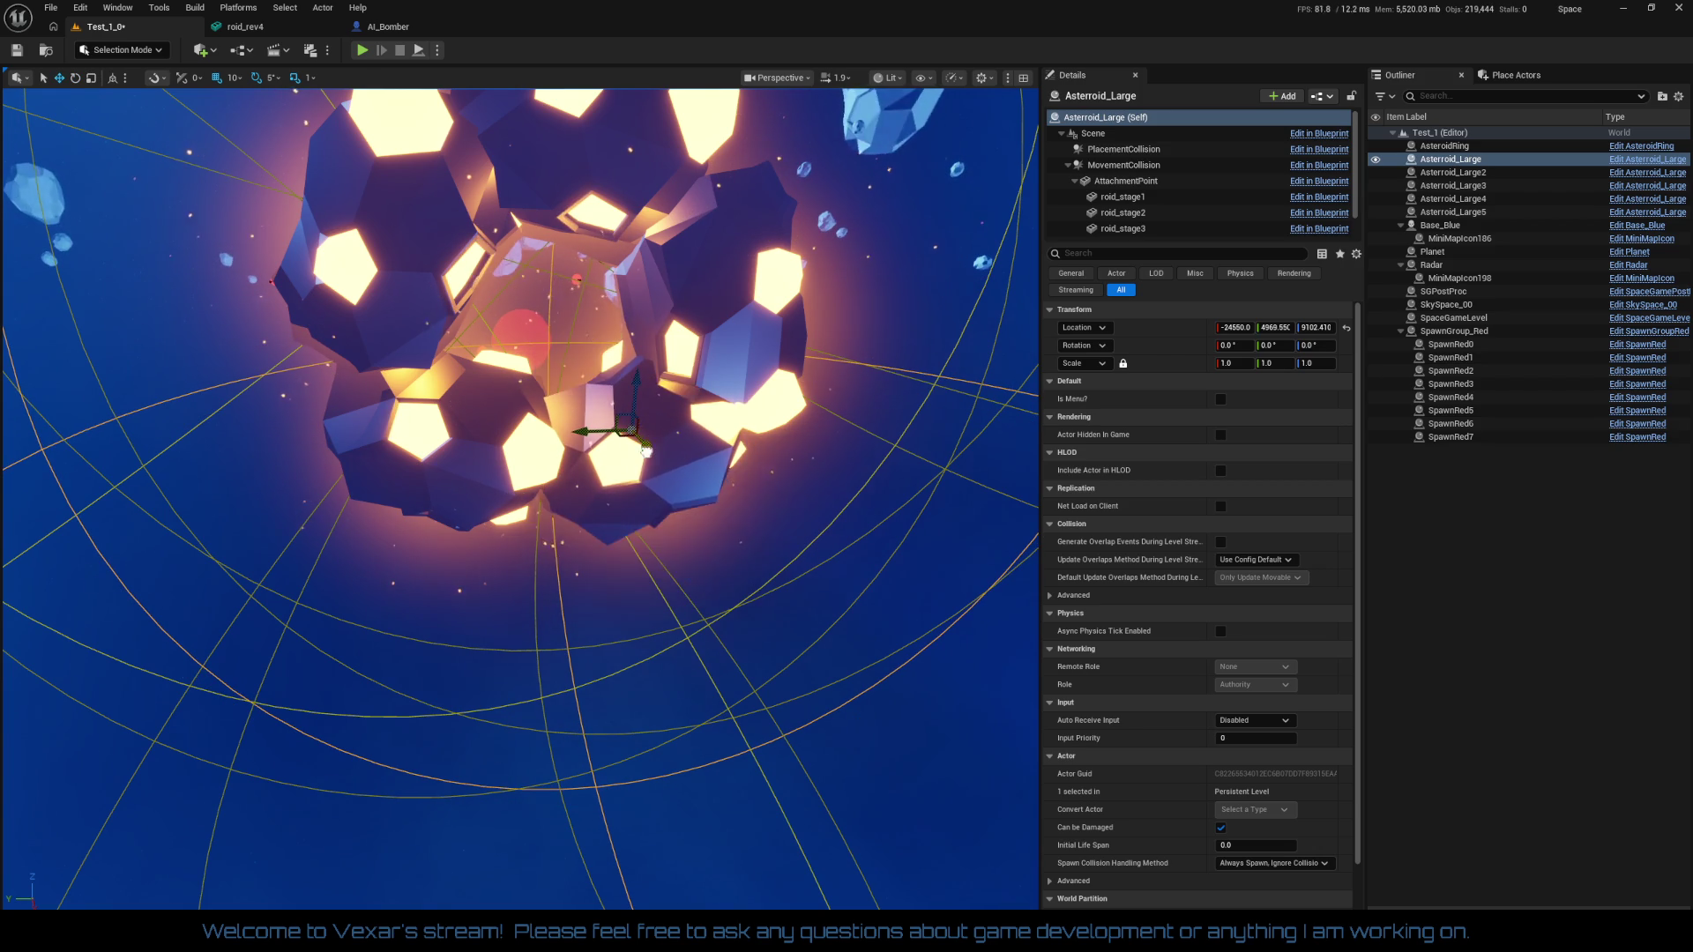
{"action": "left_click_drag", "start_coordinate": [646, 450], "coordinate": [652, 488]}
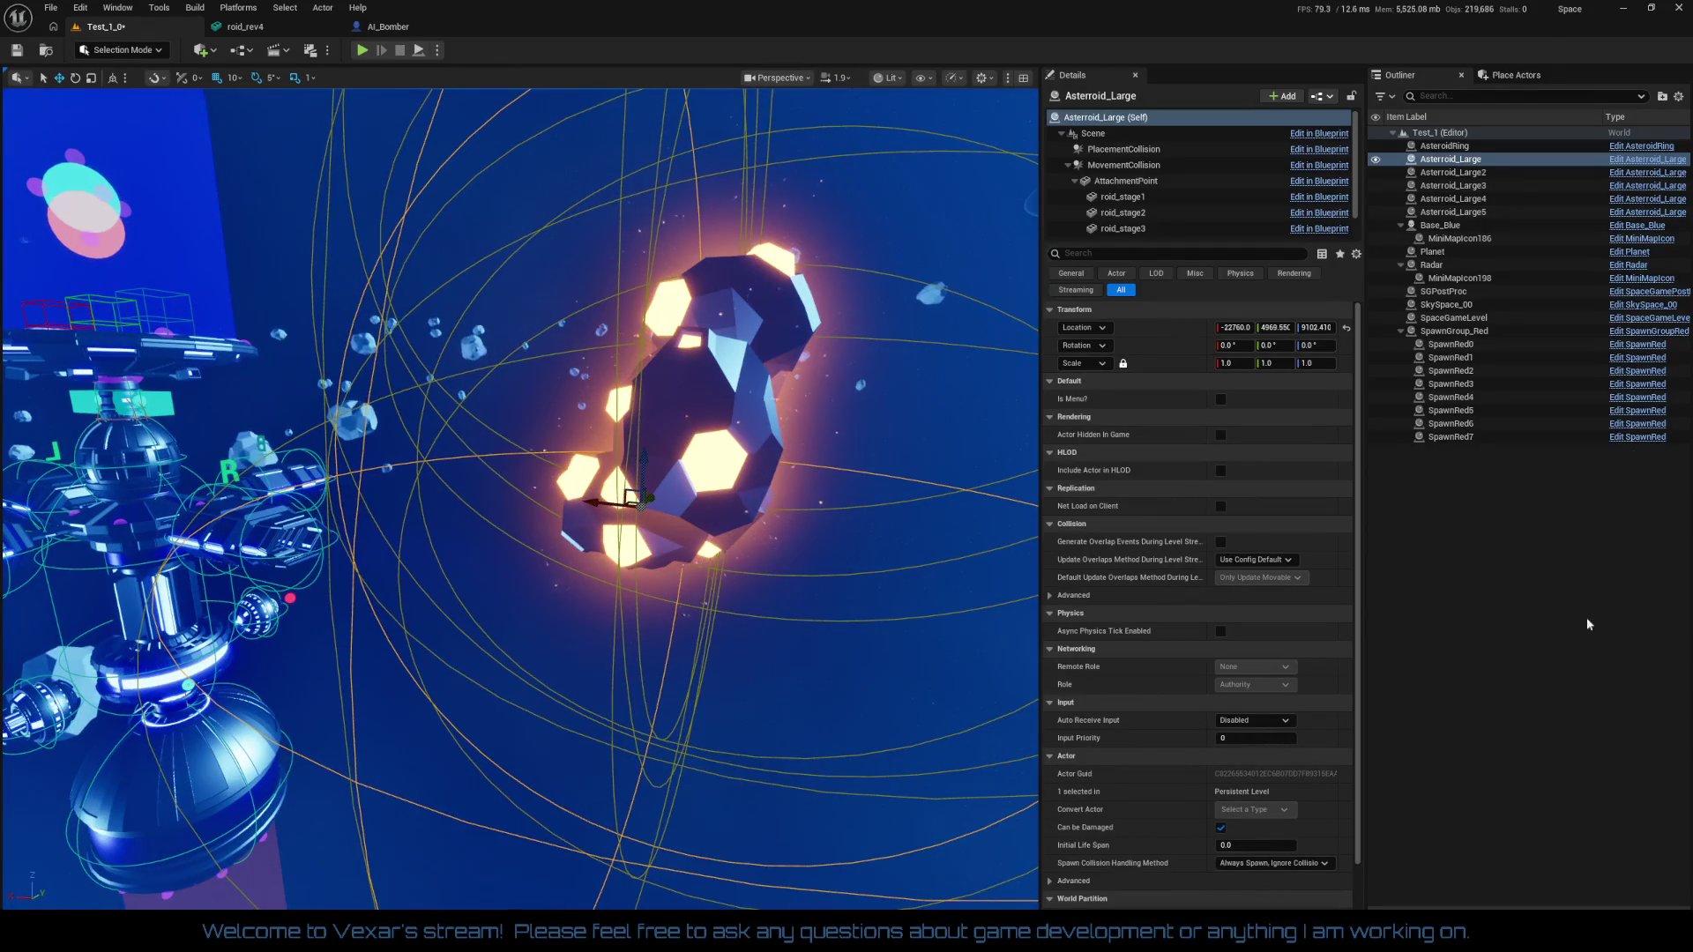
{"action": "left_click", "coordinate": [1471, 213], "text": "shift"}
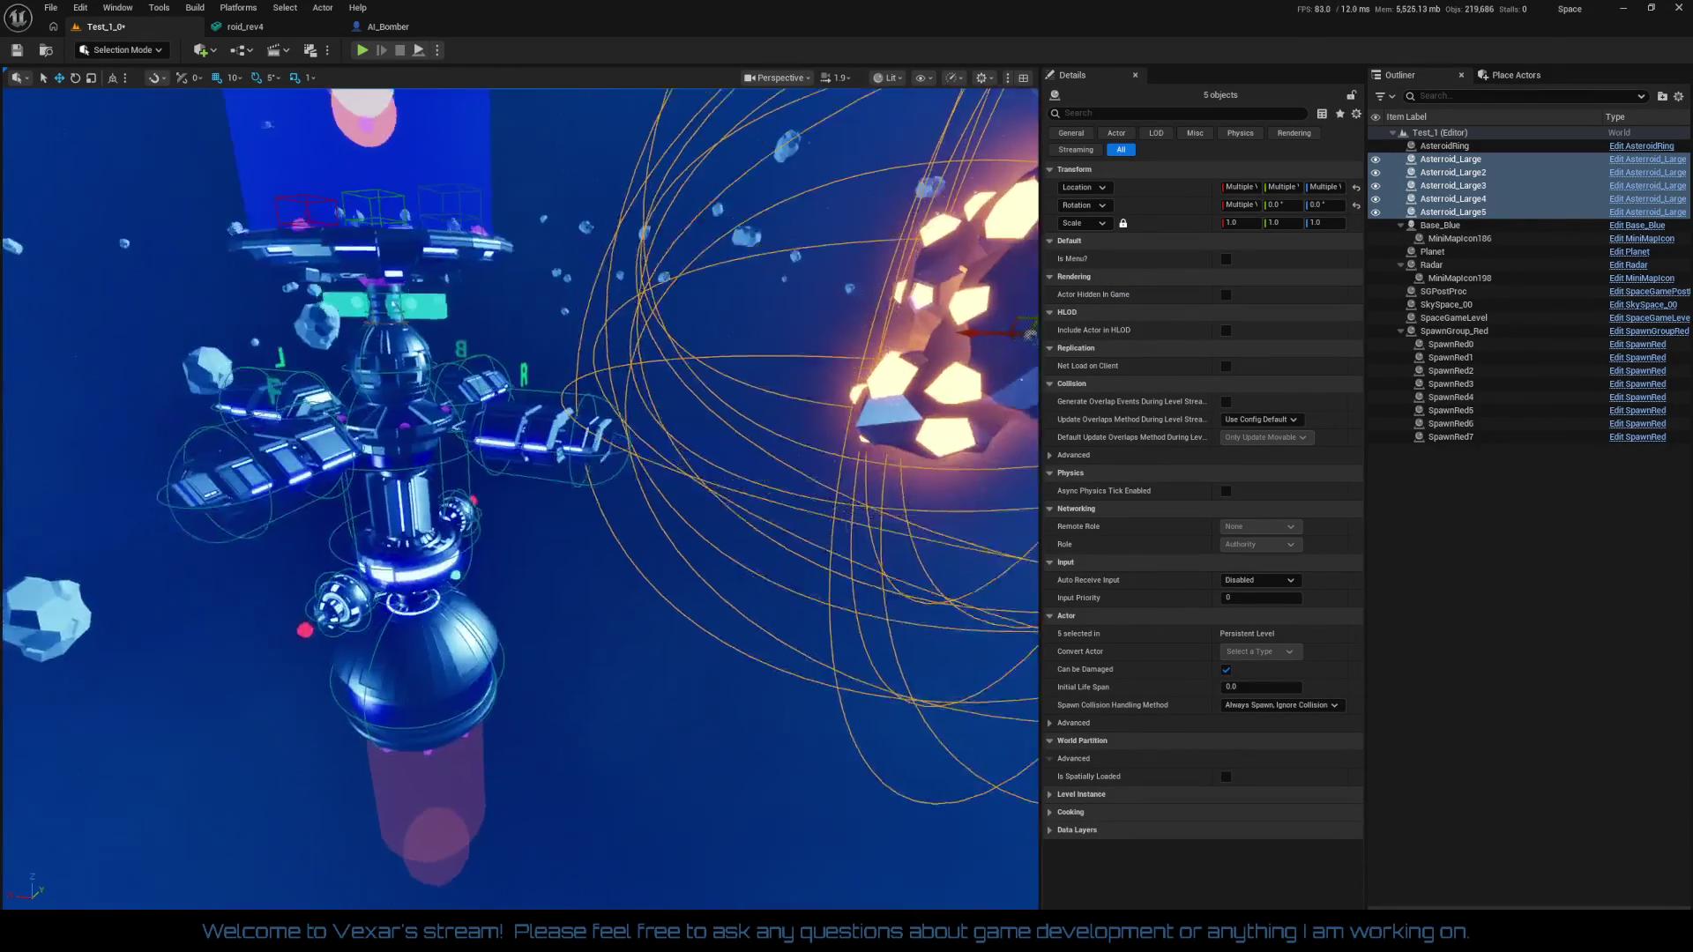
Move all five asteroids together to the right and upward, refocusing between moves
{"action": "key", "text": "f"}
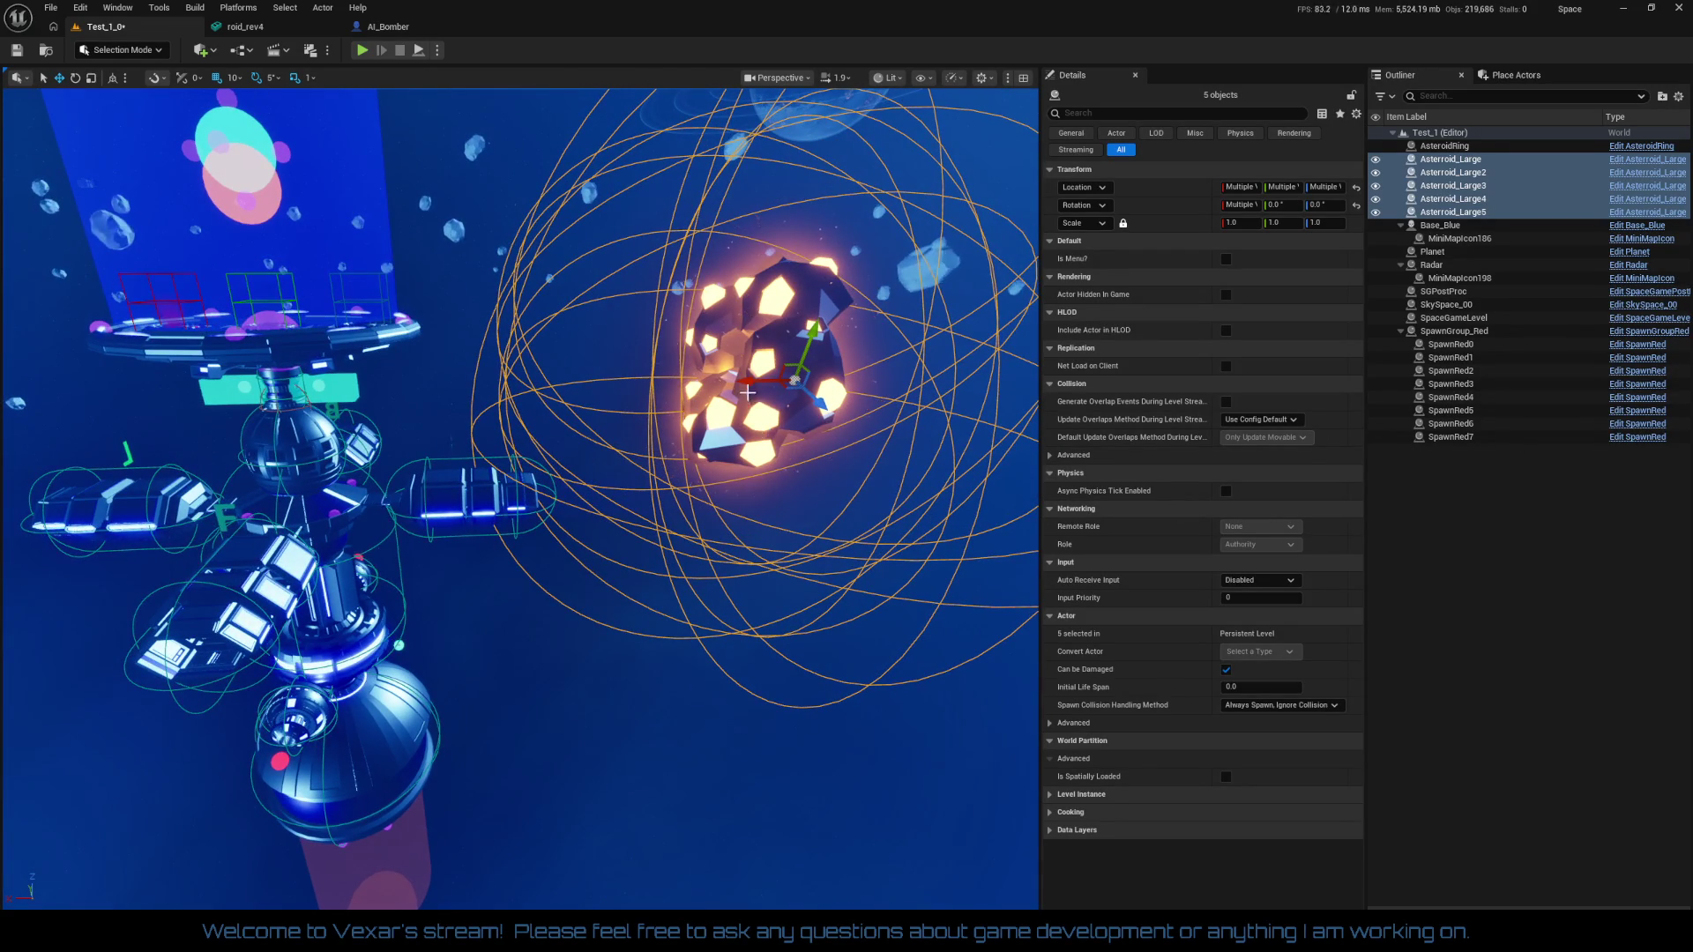
{"action": "left_click_drag", "start_coordinate": [776, 381], "coordinate": [1029, 359]}
{"action": "key", "text": "f"}
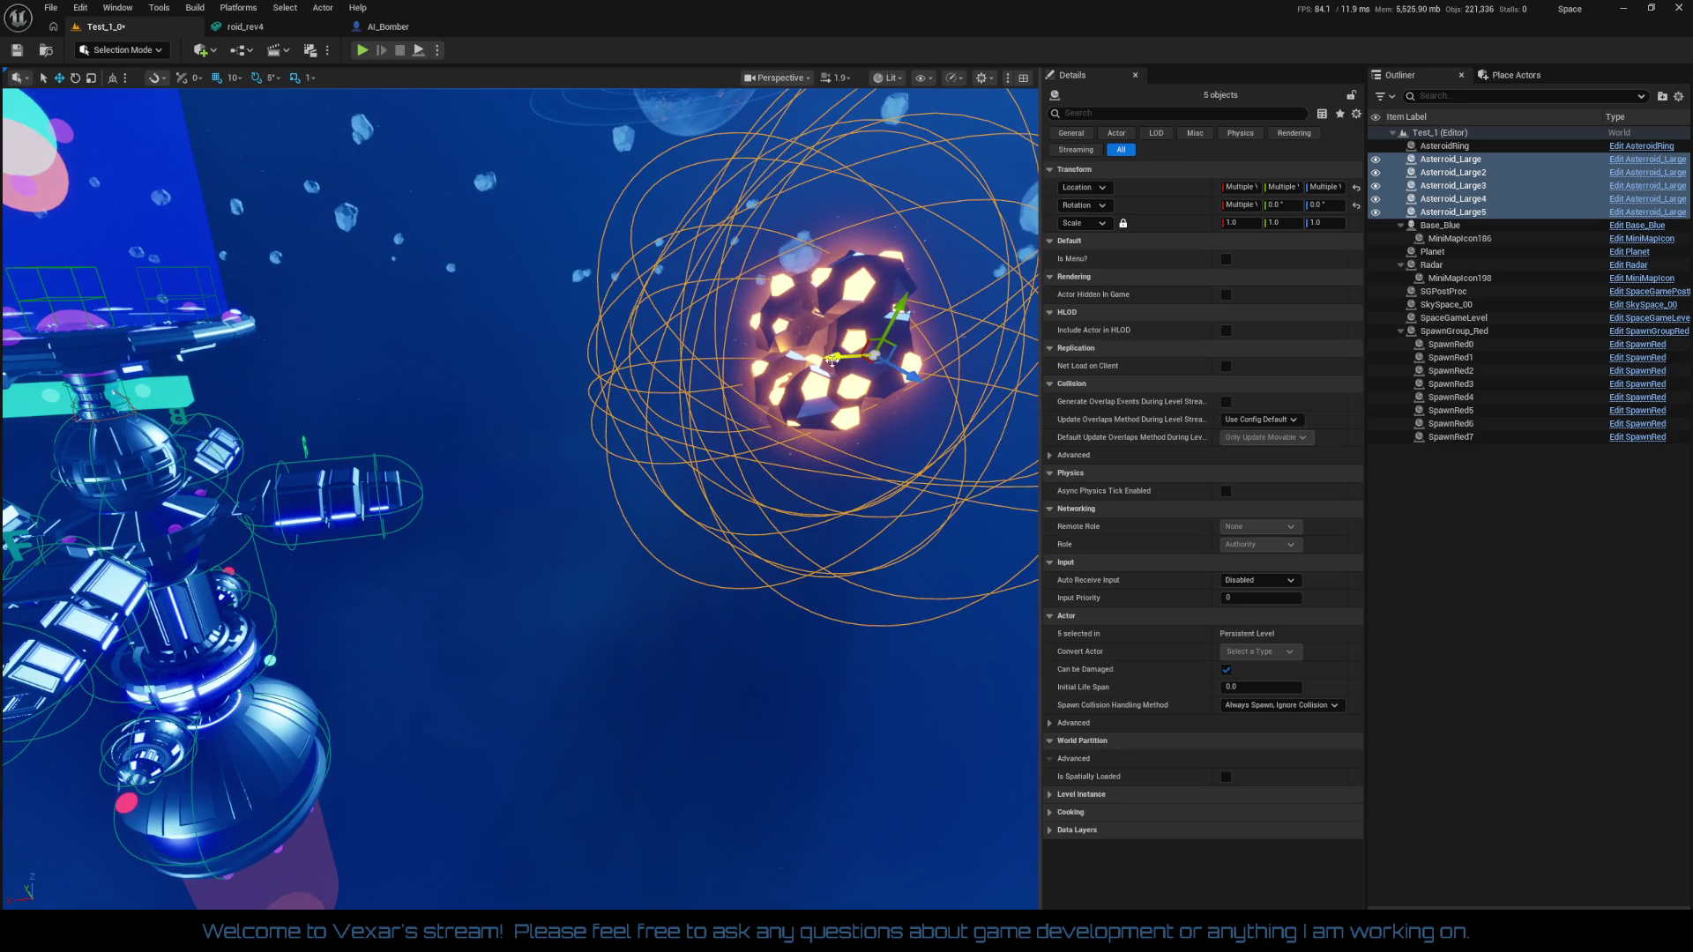
{"action": "left_click_drag", "start_coordinate": [831, 359], "coordinate": [935, 357]}
{"action": "key", "text": "f"}
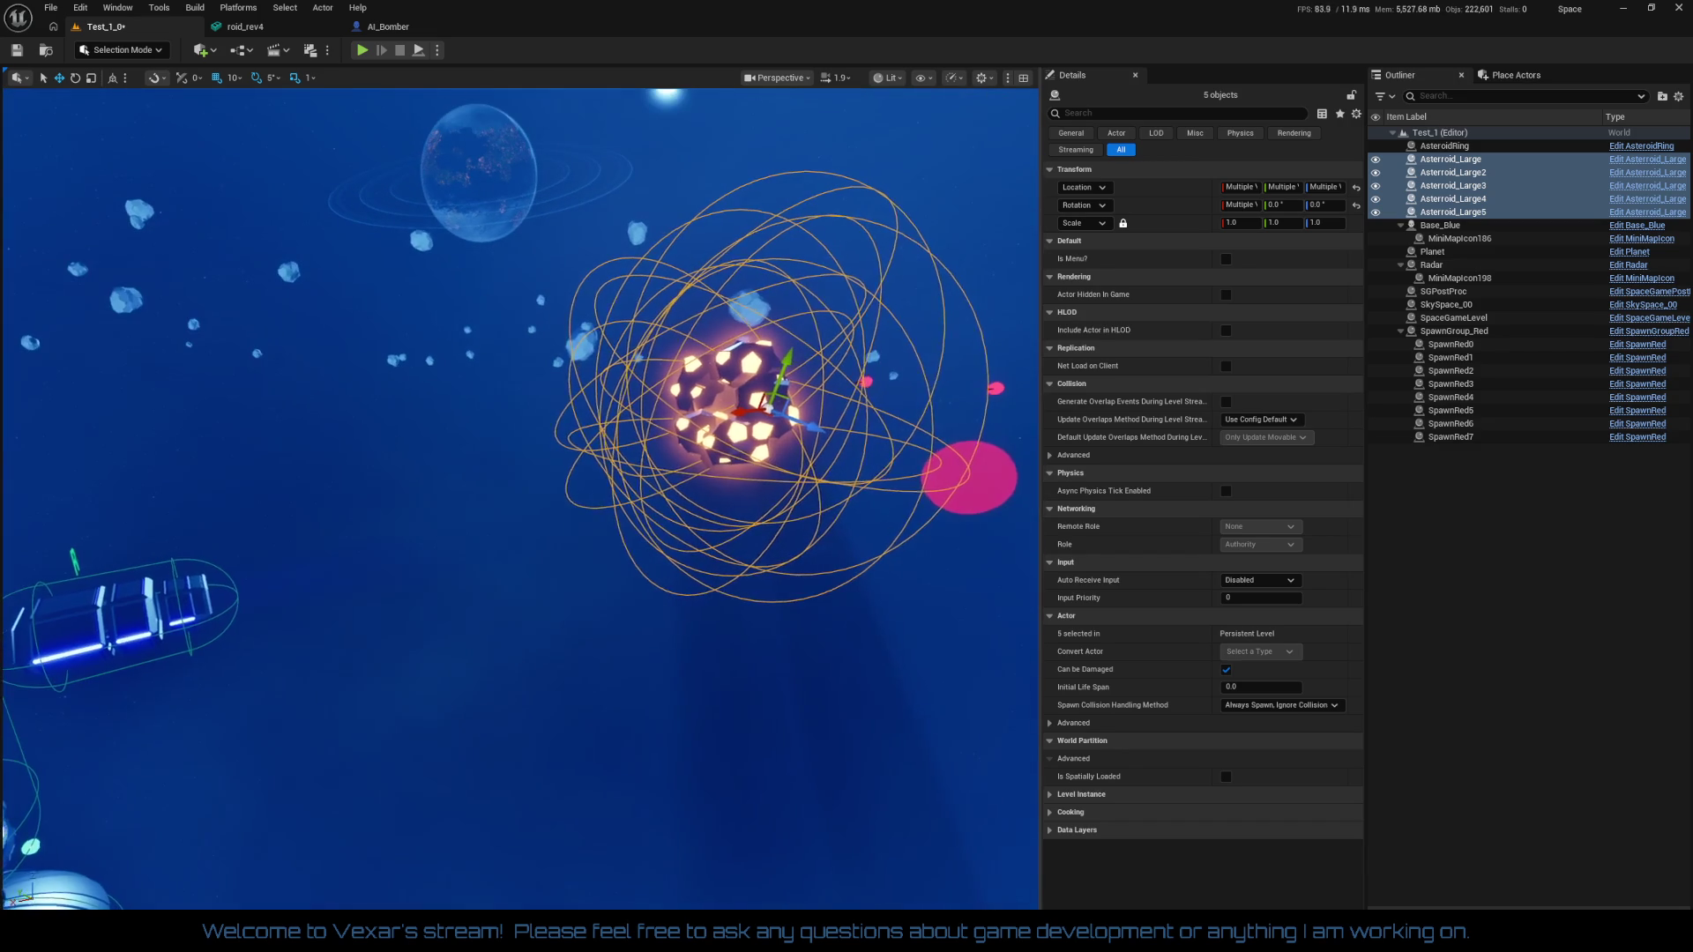
{"action": "left_click_drag", "start_coordinate": [734, 424], "coordinate": [833, 399]}
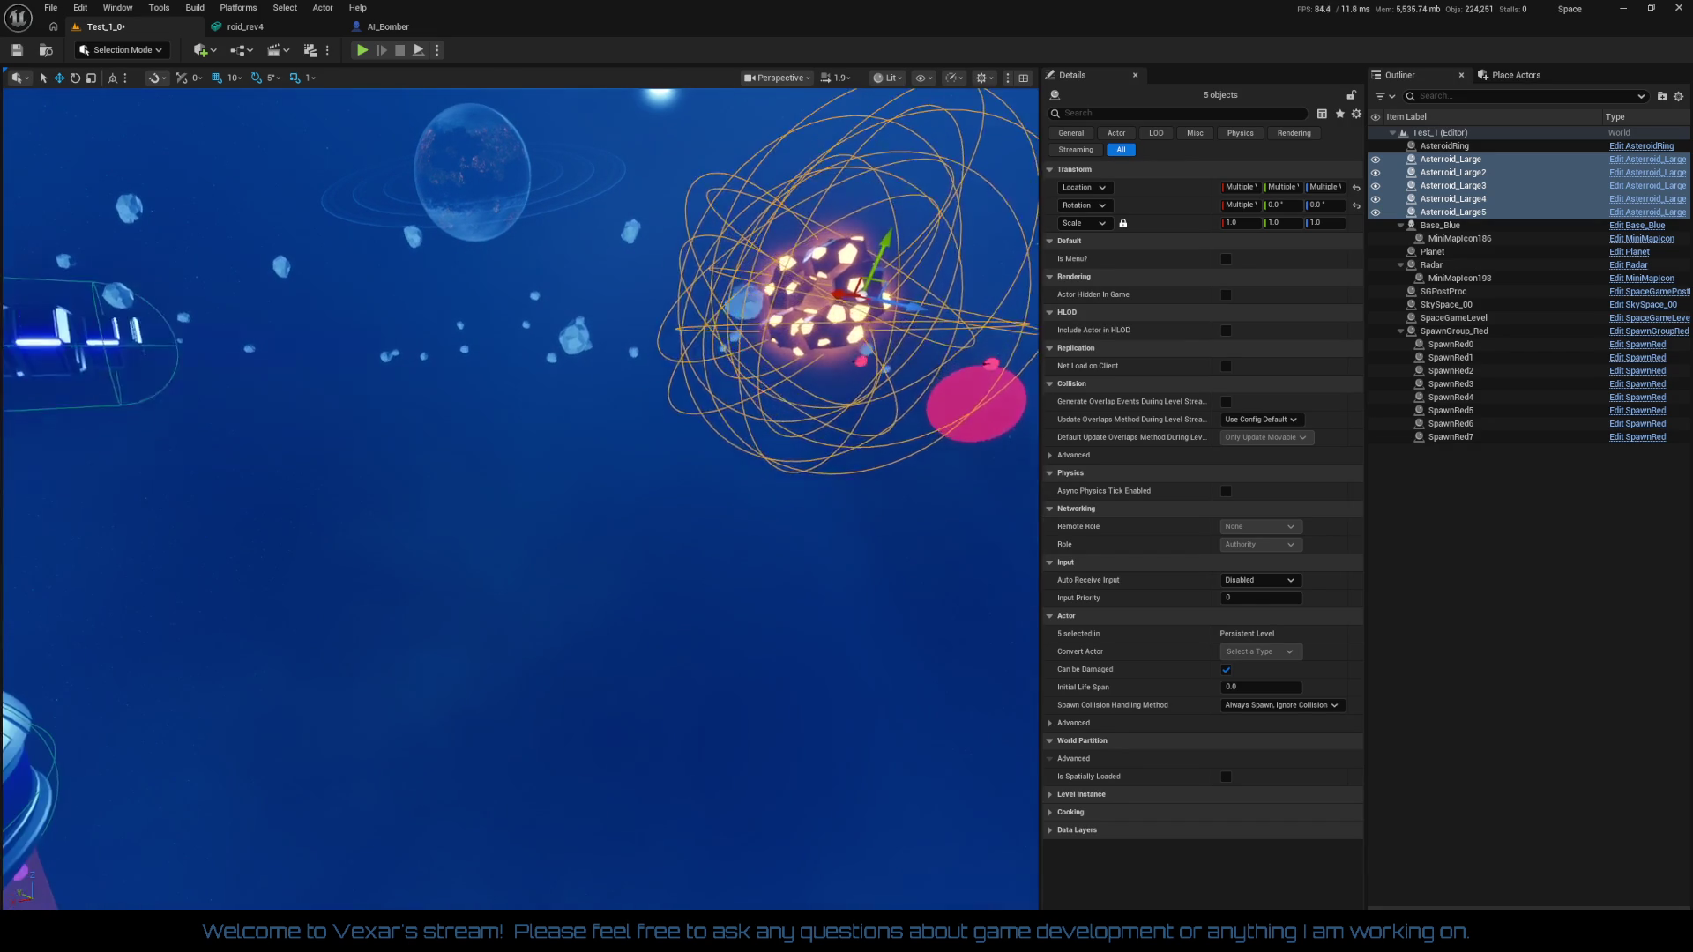
Fly the view close to the glowing cluster and inspect Asteroid_Large4 and a neighbour
{"action": "mouse_move", "coordinate": [781, 684]}
{"action": "left_mouse_down"}
{"action": "mouse_move", "coordinate": [838, 684]}
{"action": "mouse_move", "coordinate": [706, 684]}
{"action": "mouse_move", "coordinate": [781, 684]}
{"action": "left_mouse_up"}
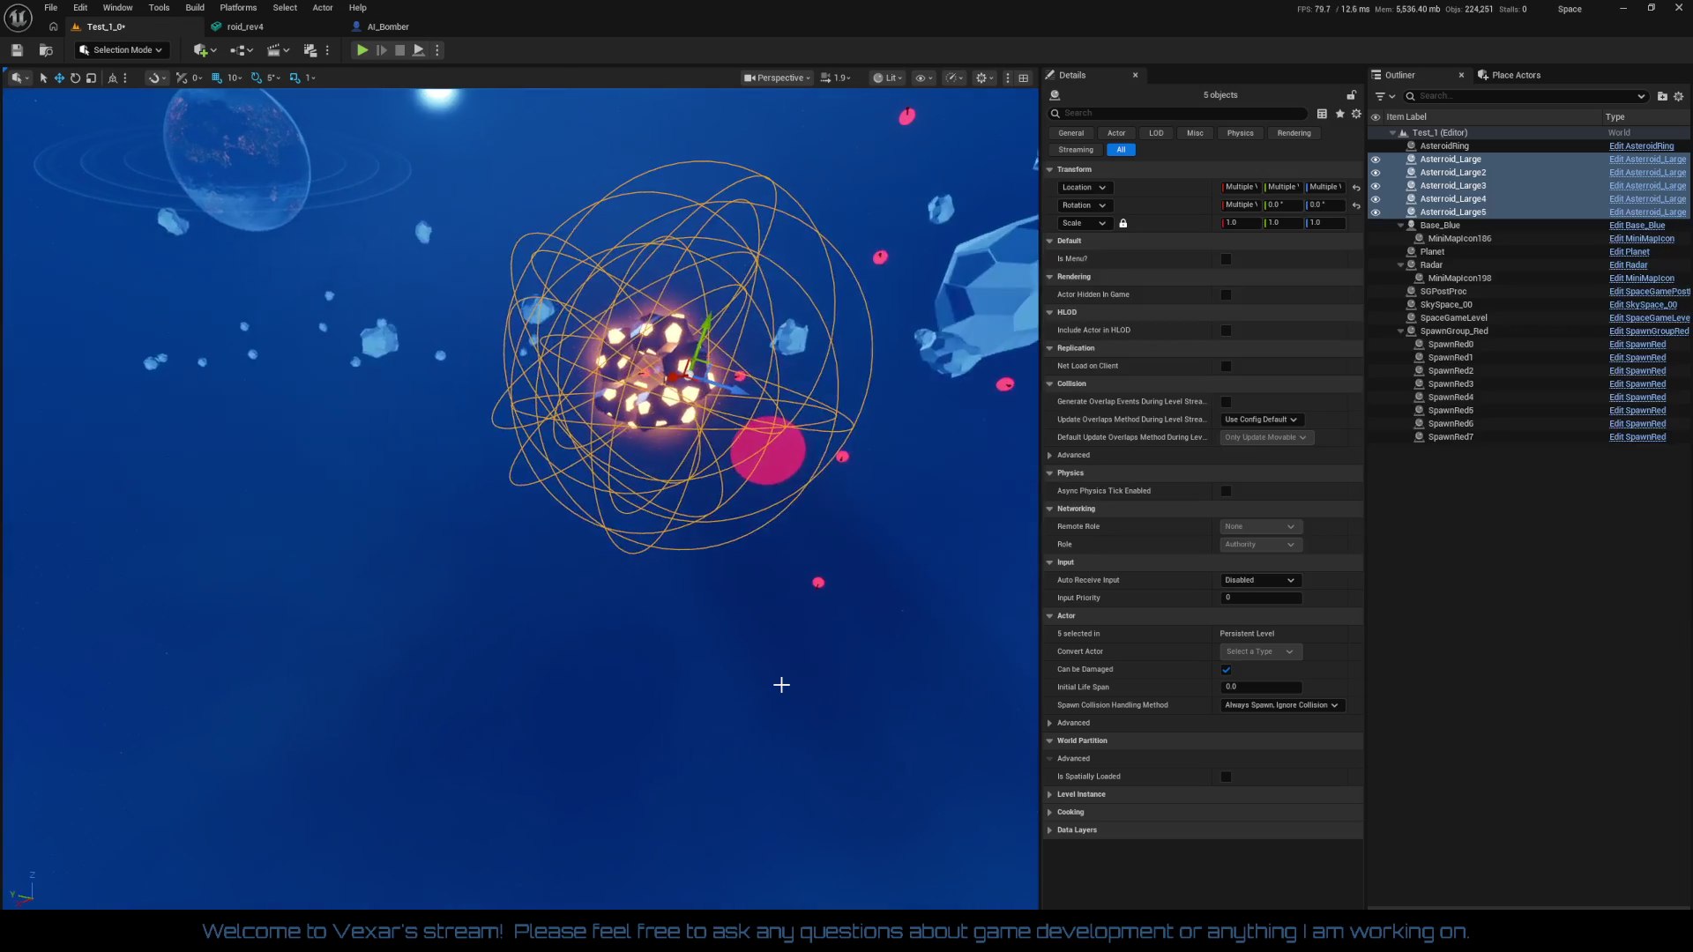
{"action": "left_click_drag", "start_coordinate": [771, 624], "coordinate": [712, 761]}
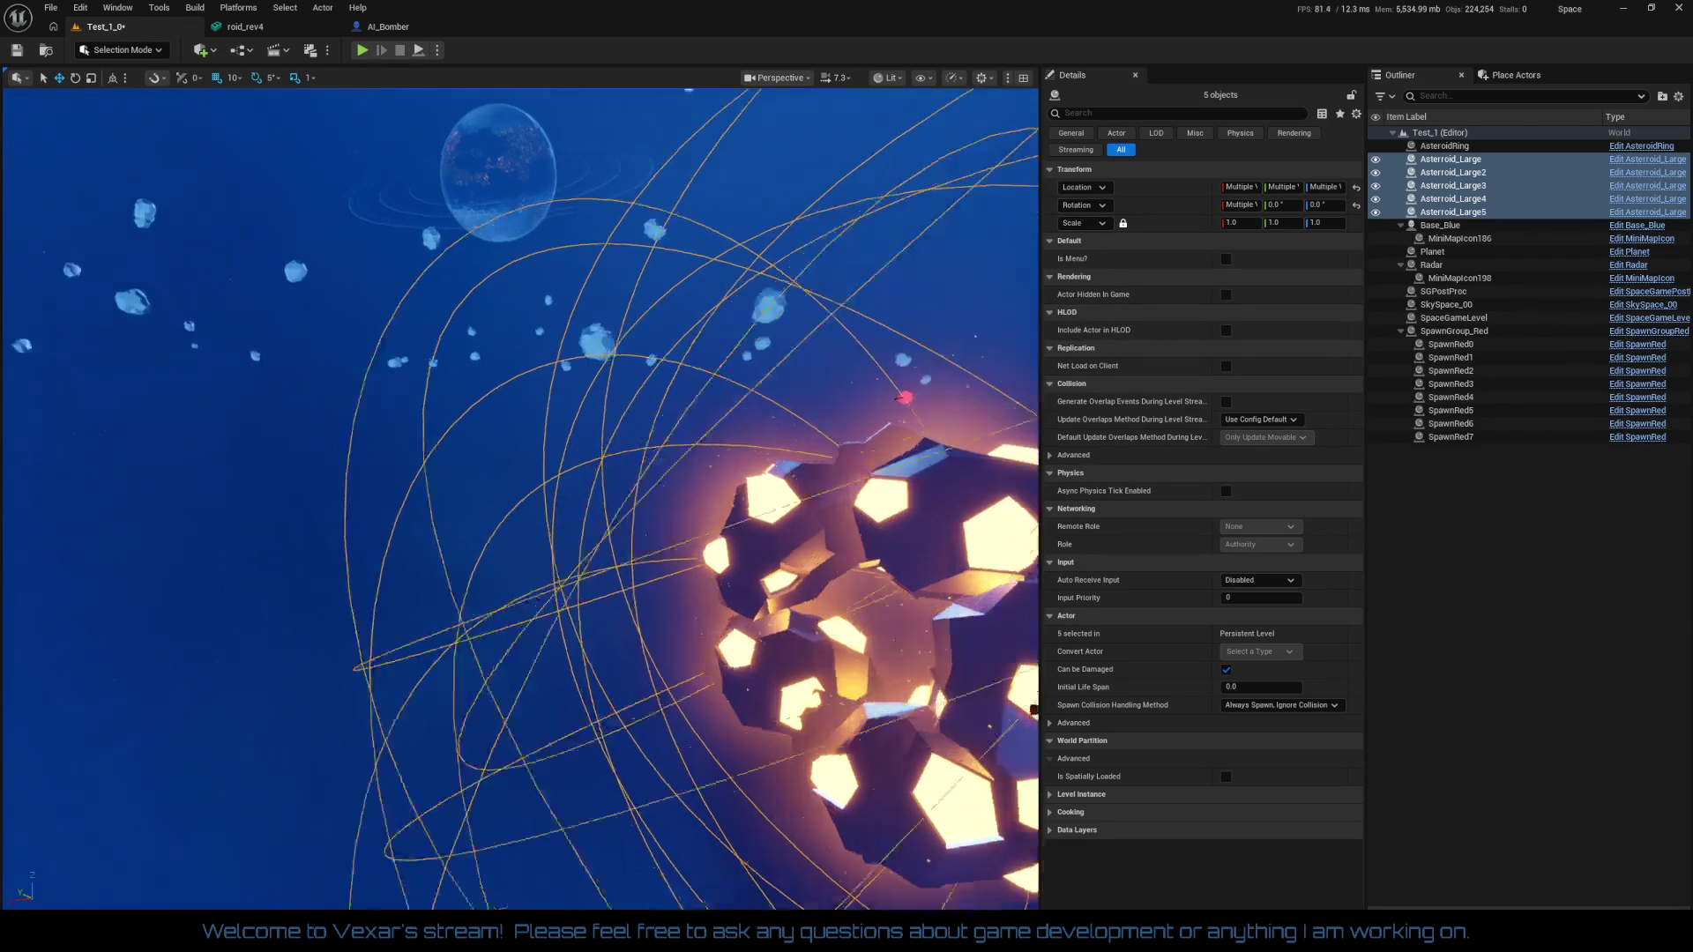
{"action": "mouse_move", "coordinate": [772, 300]}
{"action": "left_mouse_down"}
{"action": "mouse_move", "coordinate": [846, 264]}
{"action": "mouse_move", "coordinate": [750, 230]}
{"action": "mouse_move", "coordinate": [882, 244]}
{"action": "left_mouse_up"}
{"action": "left_click_drag", "start_coordinate": [437, 719], "coordinate": [437, 719]}
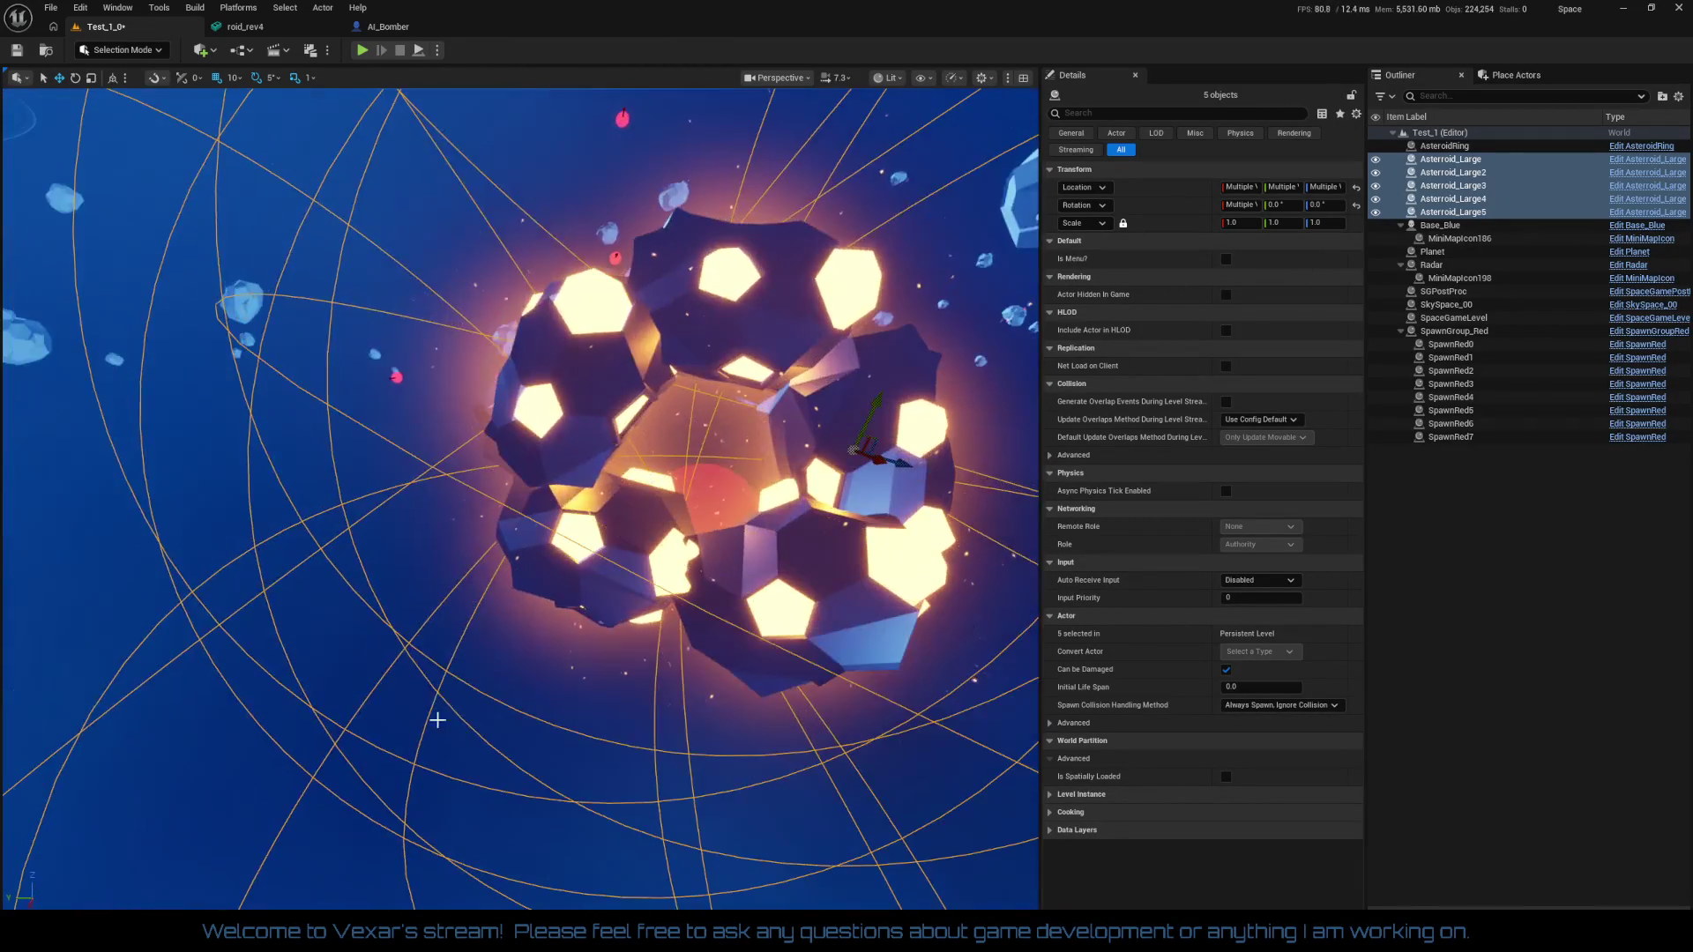
{"action": "left_click", "coordinate": [755, 313]}
{"action": "left_click", "coordinate": [837, 399]}
{"action": "left_click", "coordinate": [793, 476]}
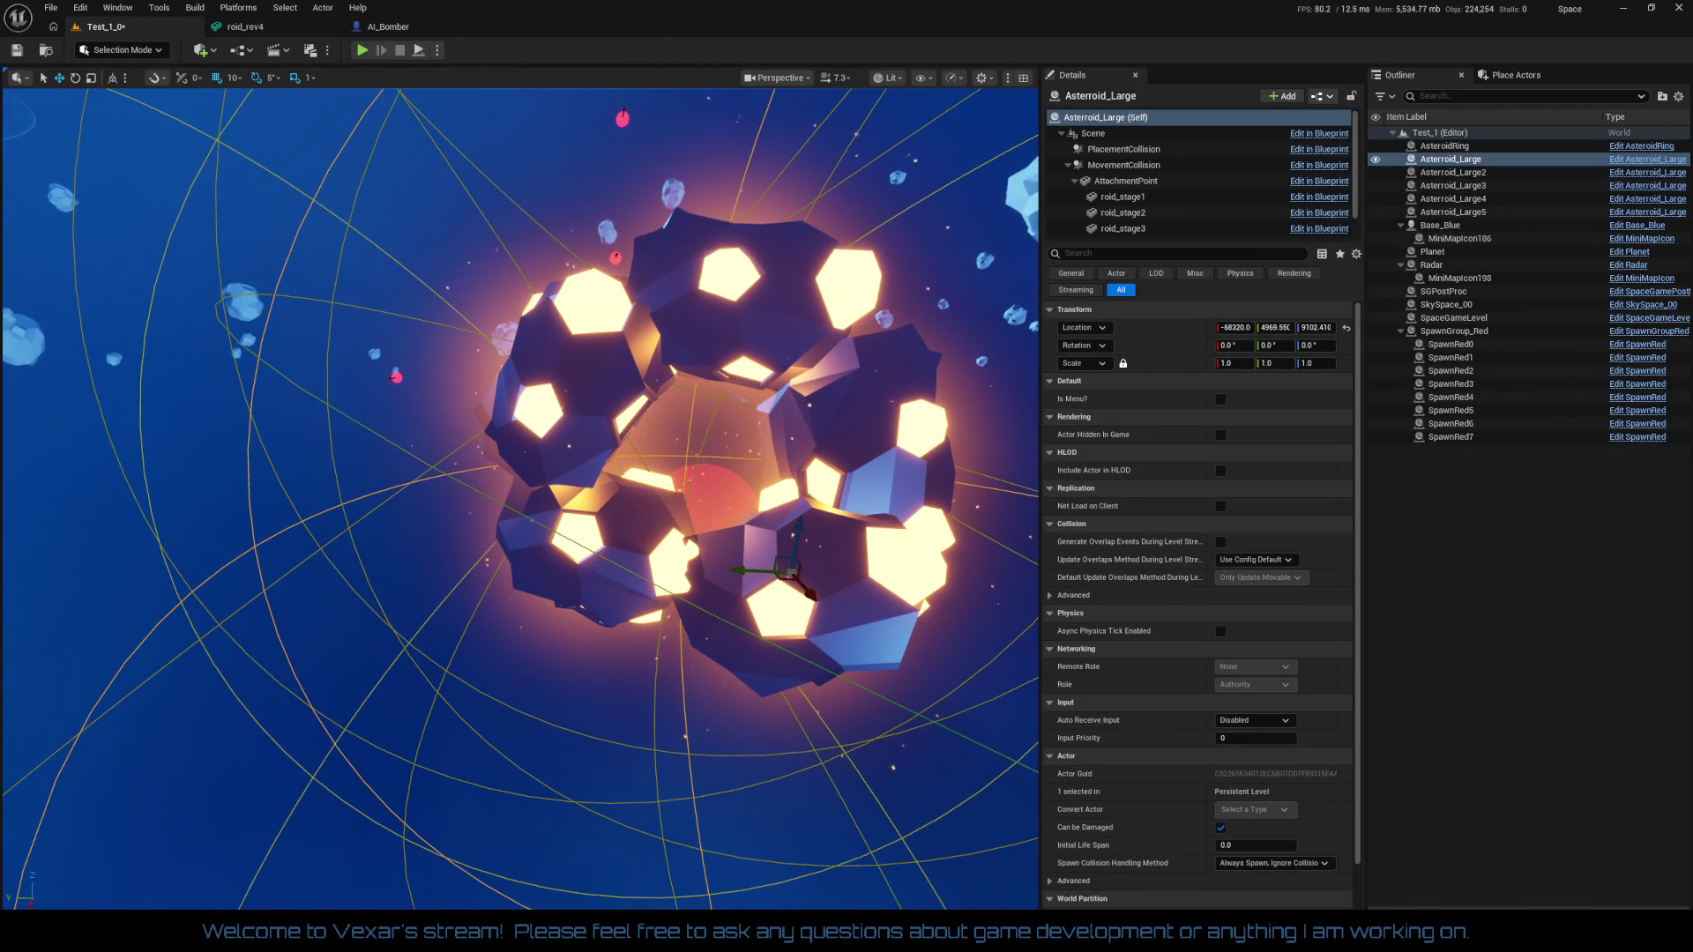
{"action": "left_click", "coordinate": [749, 573]}
{"action": "left_click", "coordinate": [695, 687]}
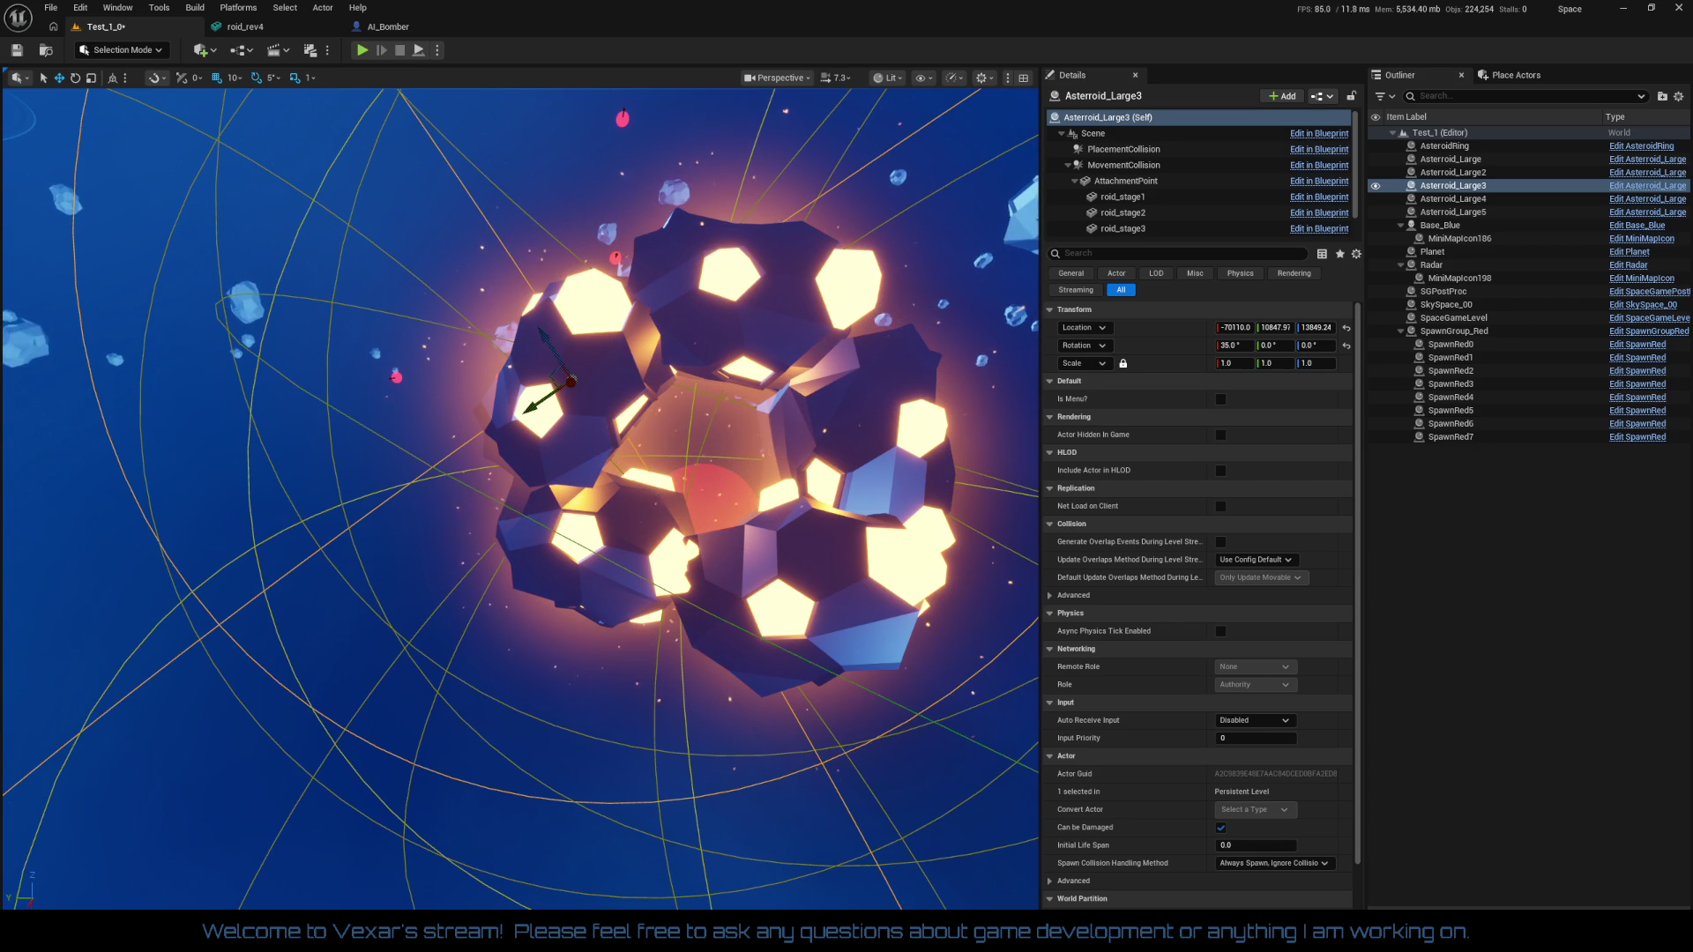
{"action": "scroll", "coordinate": [520, 493], "scroll_direction": "down", "scroll_amount": 5}
{"action": "mouse_move", "coordinate": [617, 212]}
{"action": "left_mouse_down"}
{"action": "mouse_move", "coordinate": [508, 211]}
{"action": "mouse_move", "coordinate": [573, 221]}
{"action": "mouse_move", "coordinate": [547, 194]}
{"action": "left_mouse_up"}
{"action": "mouse_move", "coordinate": [631, 455]}
{"action": "left_mouse_down"}
{"action": "mouse_move", "coordinate": [696, 462]}
{"action": "mouse_move", "coordinate": [551, 462]}
{"action": "mouse_move", "coordinate": [608, 547]}
{"action": "mouse_move", "coordinate": [665, 776]}
{"action": "mouse_move", "coordinate": [864, 780]}
{"action": "mouse_move", "coordinate": [635, 781]}
{"action": "mouse_move", "coordinate": [621, 754]}
{"action": "mouse_move", "coordinate": [578, 635]}
{"action": "mouse_move", "coordinate": [722, 588]}
{"action": "mouse_move", "coordinate": [666, 569]}
{"action": "mouse_move", "coordinate": [621, 242]}
{"action": "left_mouse_up"}
{"action": "left_click", "coordinate": [722, 588]}
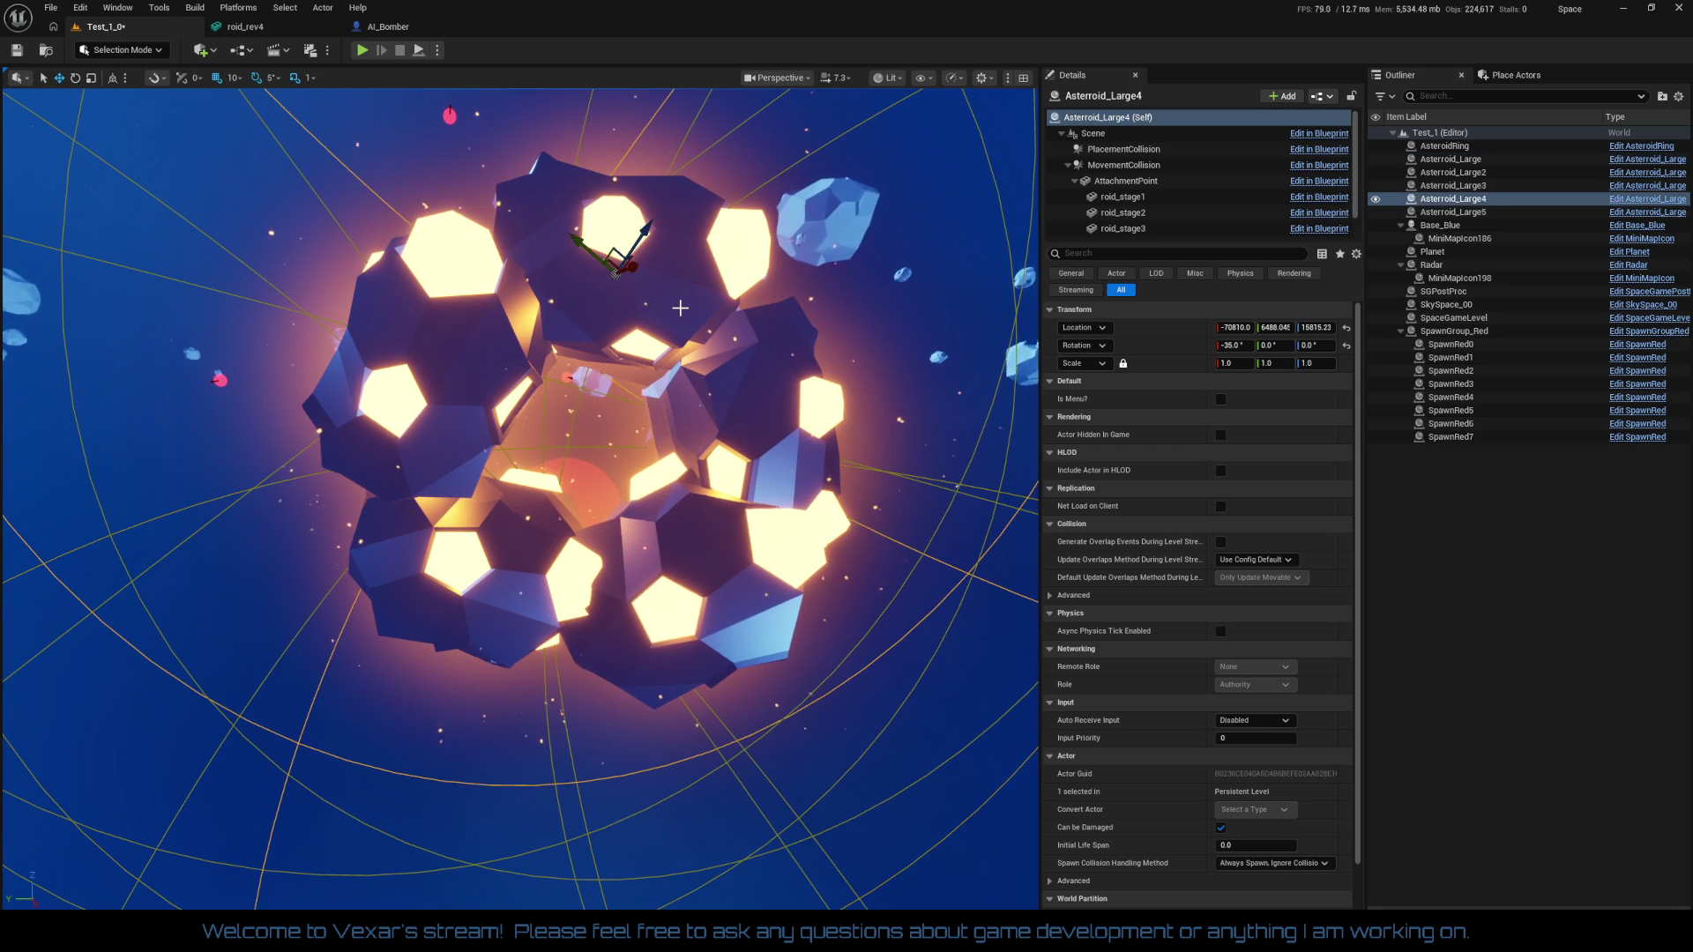
{"action": "left_click", "coordinate": [616, 236]}
{"action": "left_click", "coordinate": [744, 403], "text": "ctrl"}
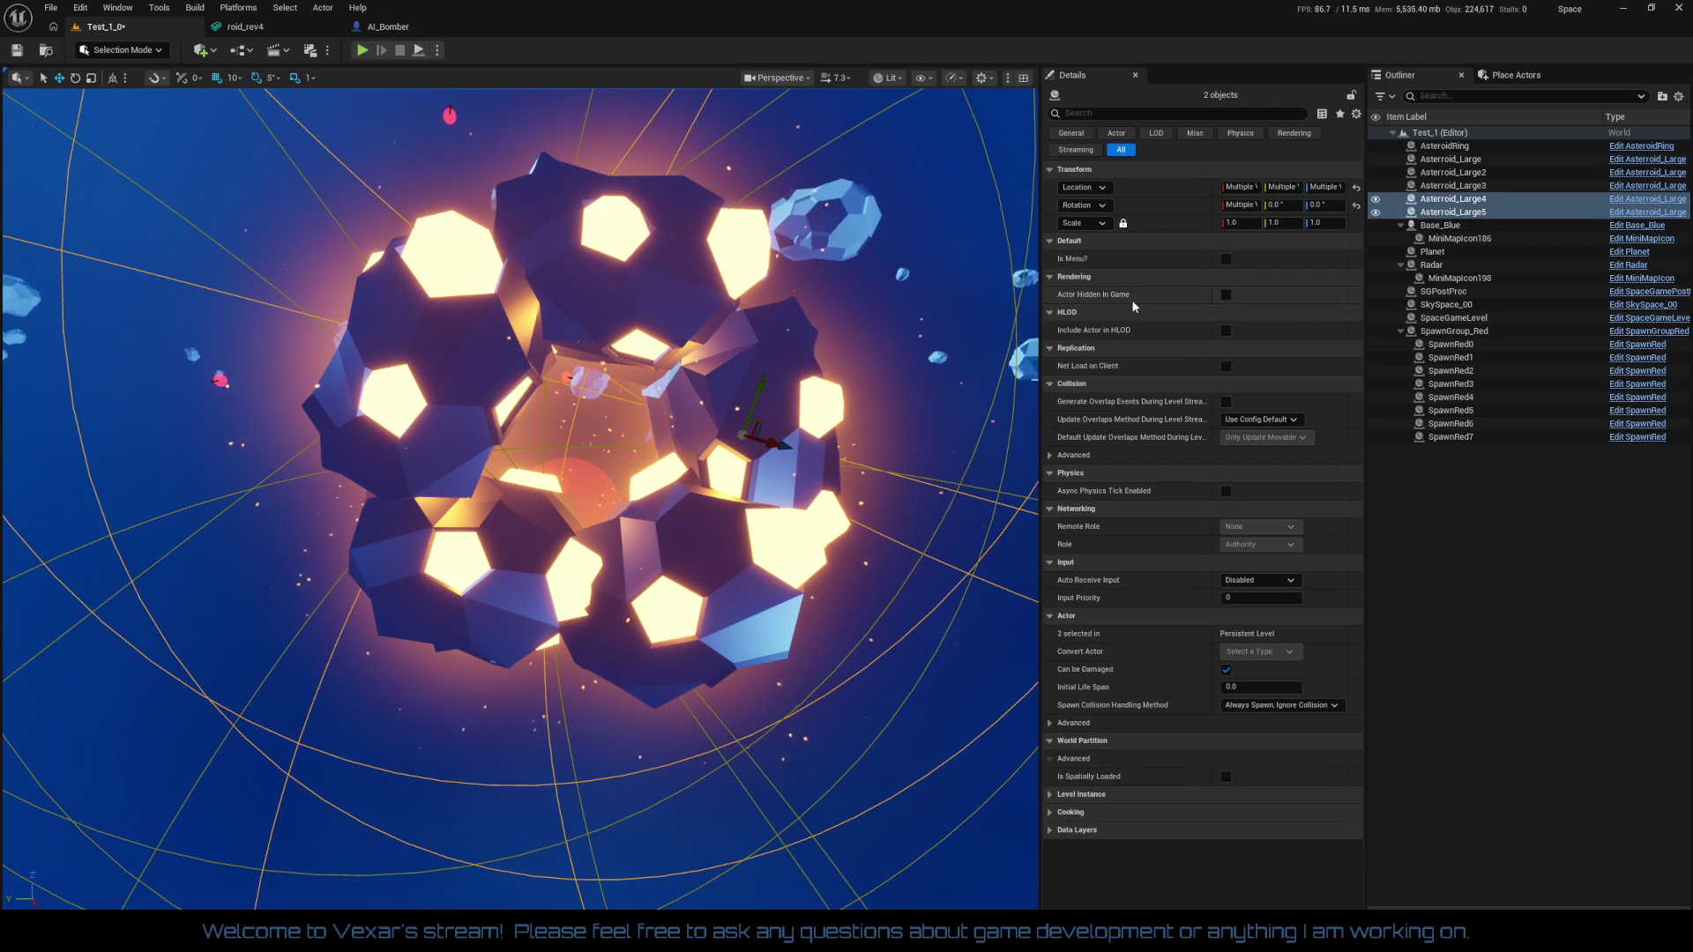
Select all five Asteroid_Large actors and frame them in the viewport
{"action": "left_click", "coordinate": [1473, 161]}
{"action": "left_click", "coordinate": [1467, 213], "text": "shift"}
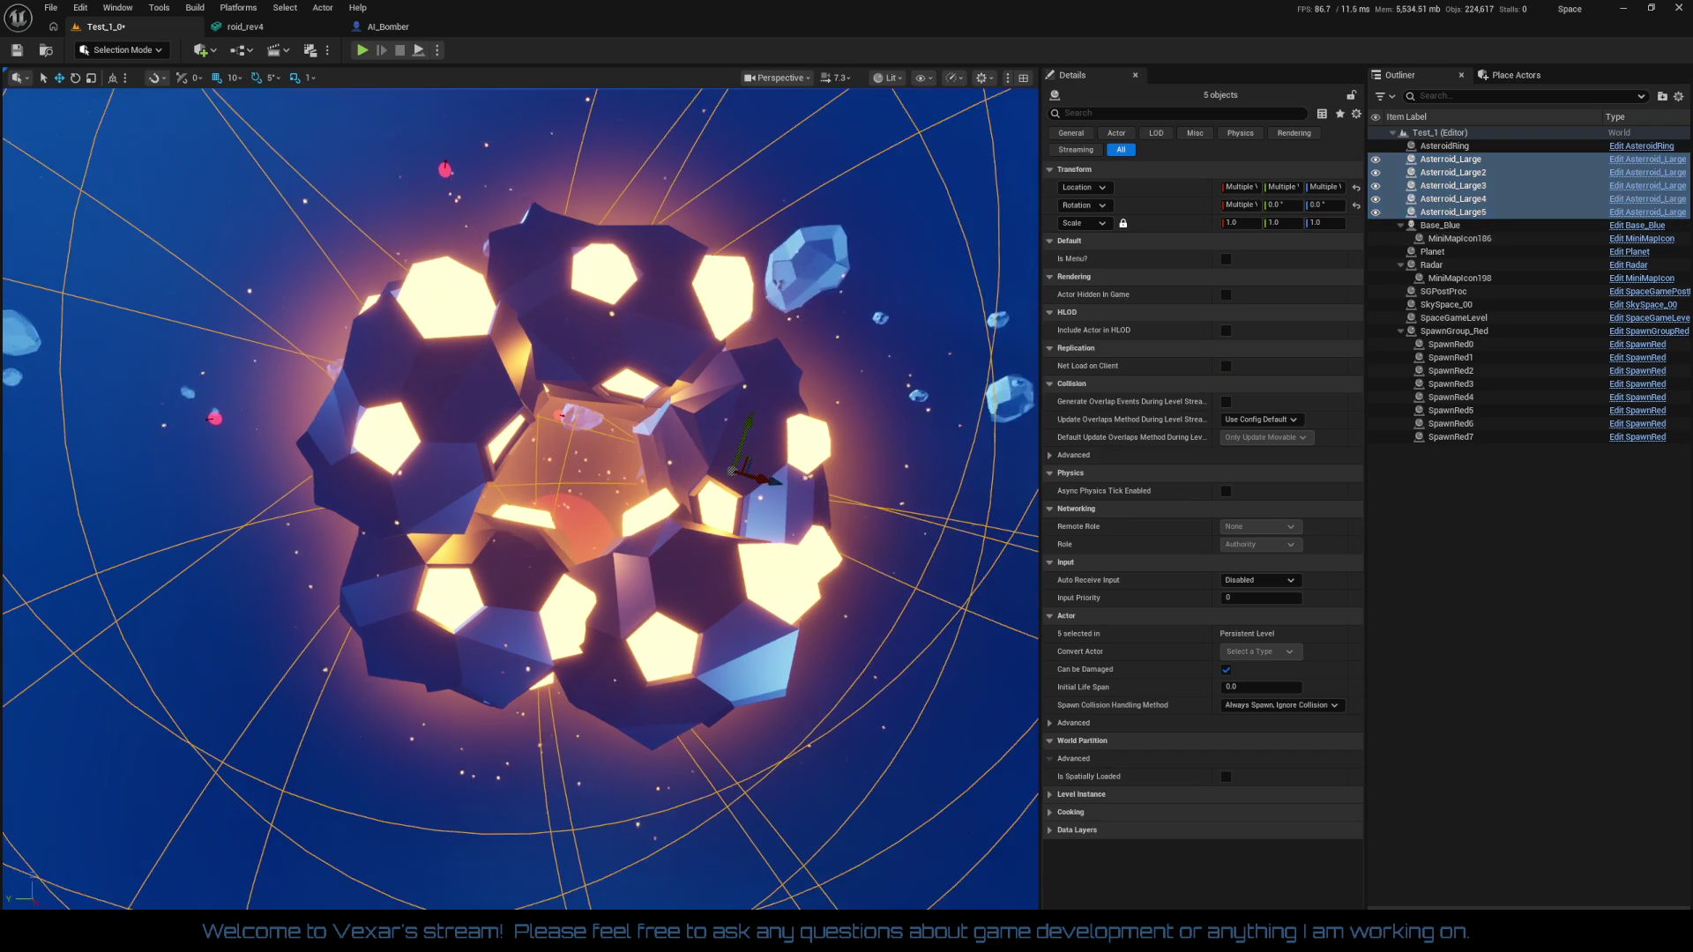
{"action": "key", "text": "f"}
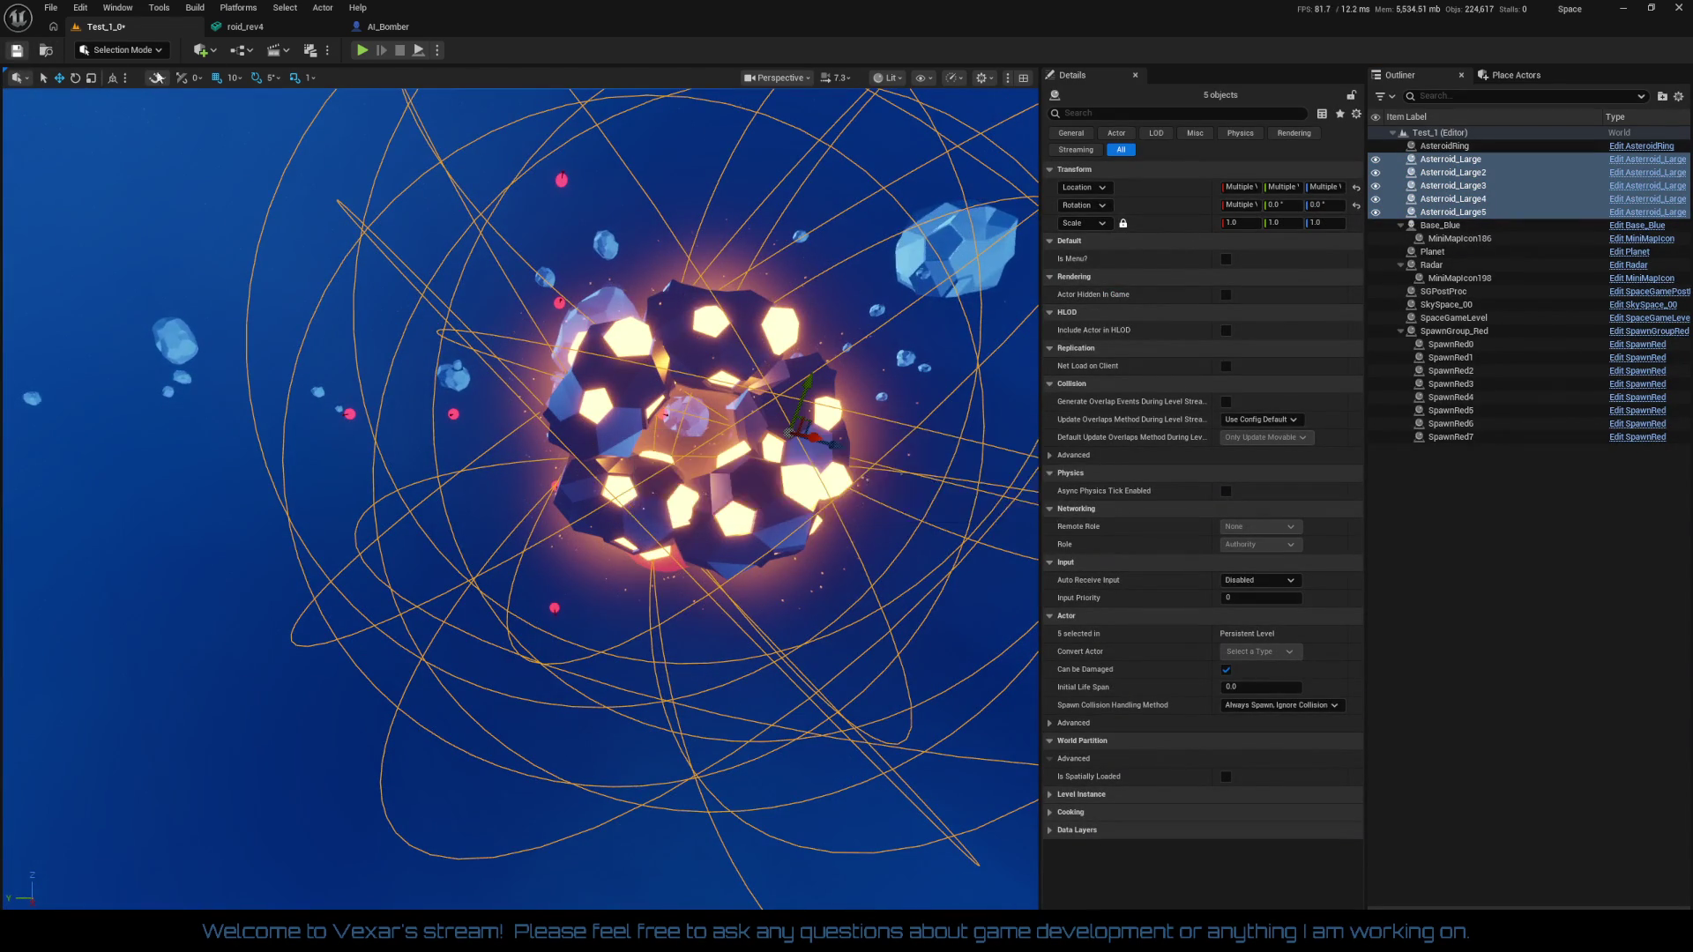
Close the roid_rev4 mesh editor and AI_Bomber blueprint, then start a play test
{"action": "left_click", "coordinate": [262, 34]}
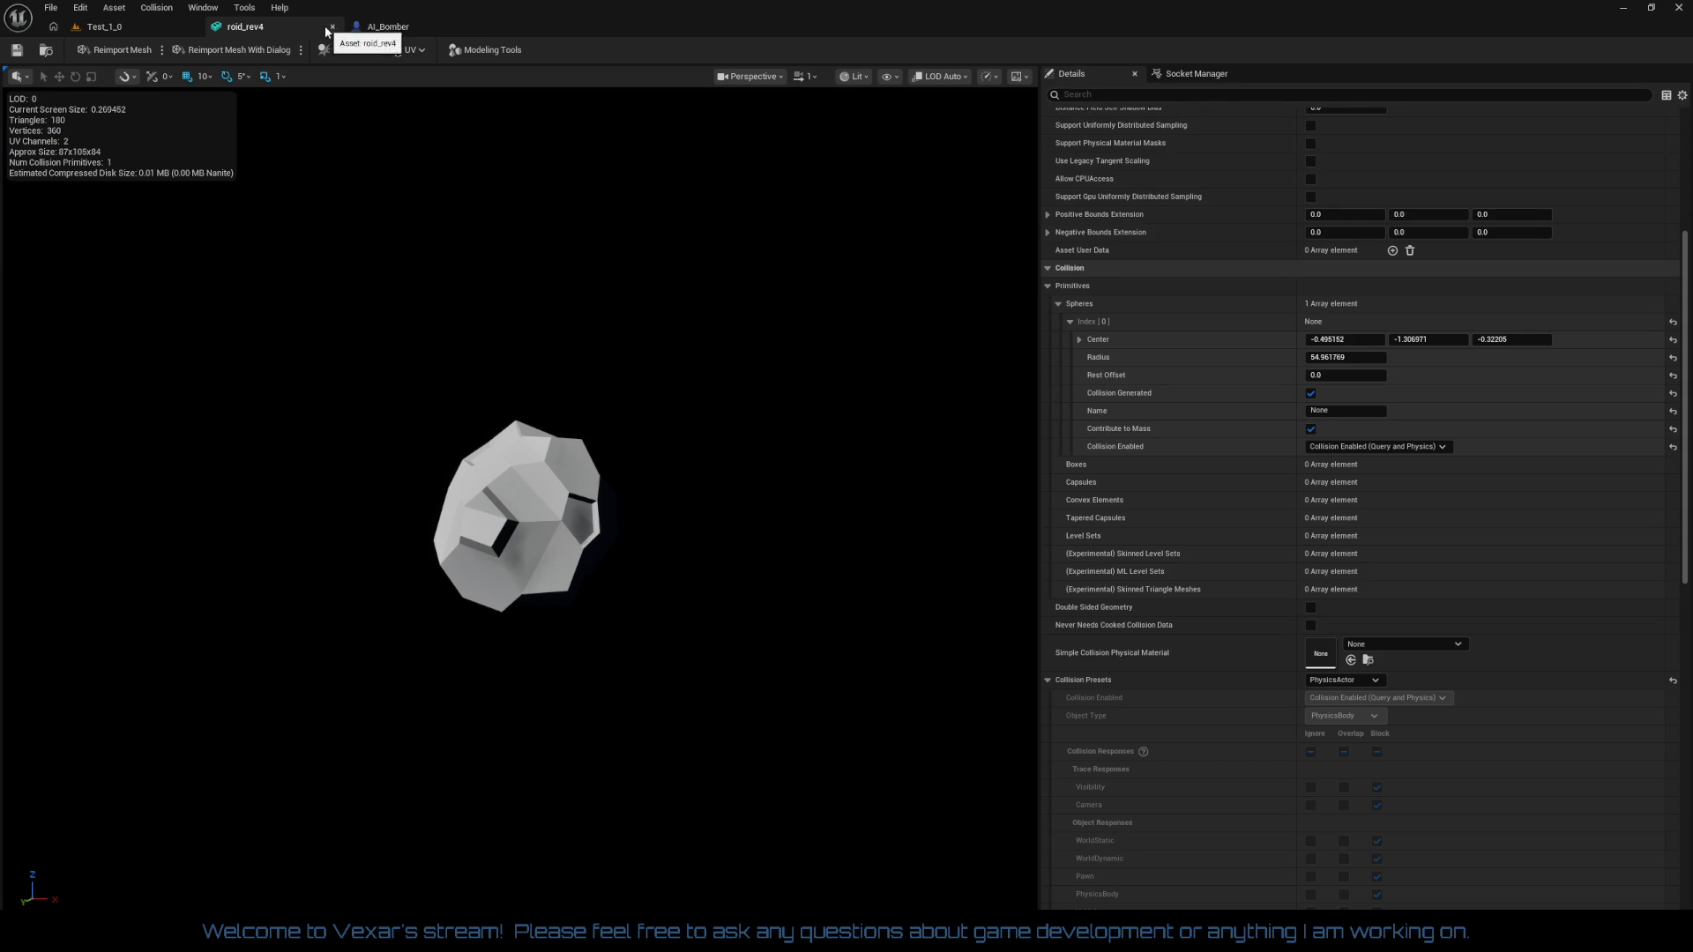
{"action": "left_click", "coordinate": [361, 30]}
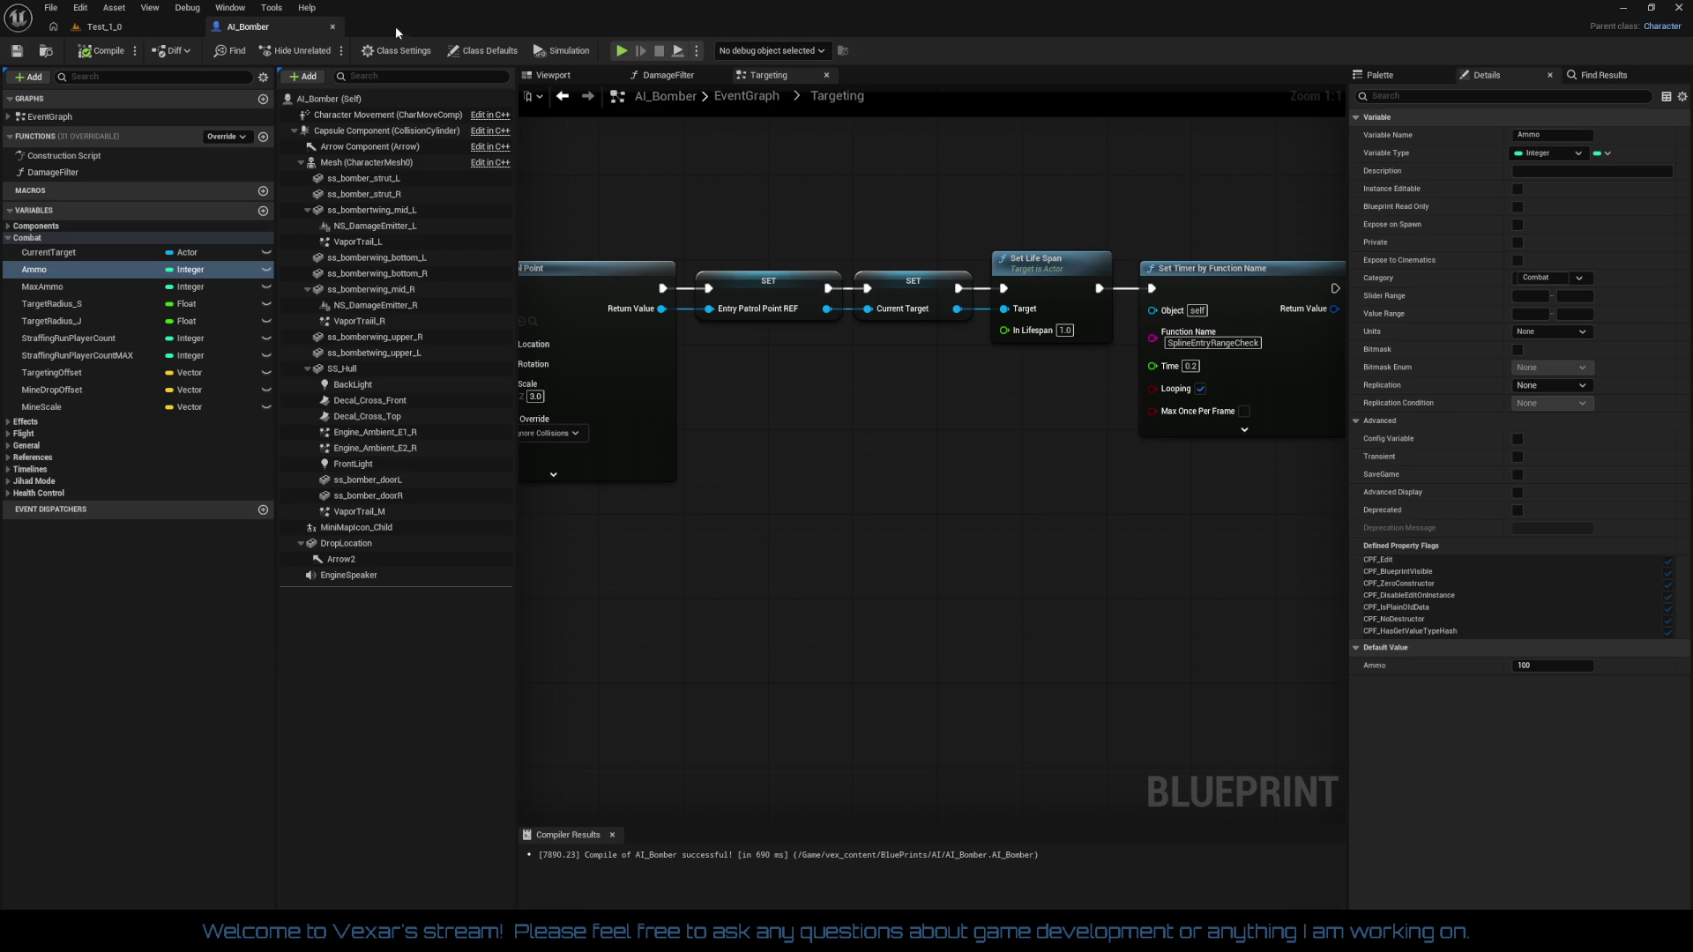
{"action": "left_click", "coordinate": [334, 28]}
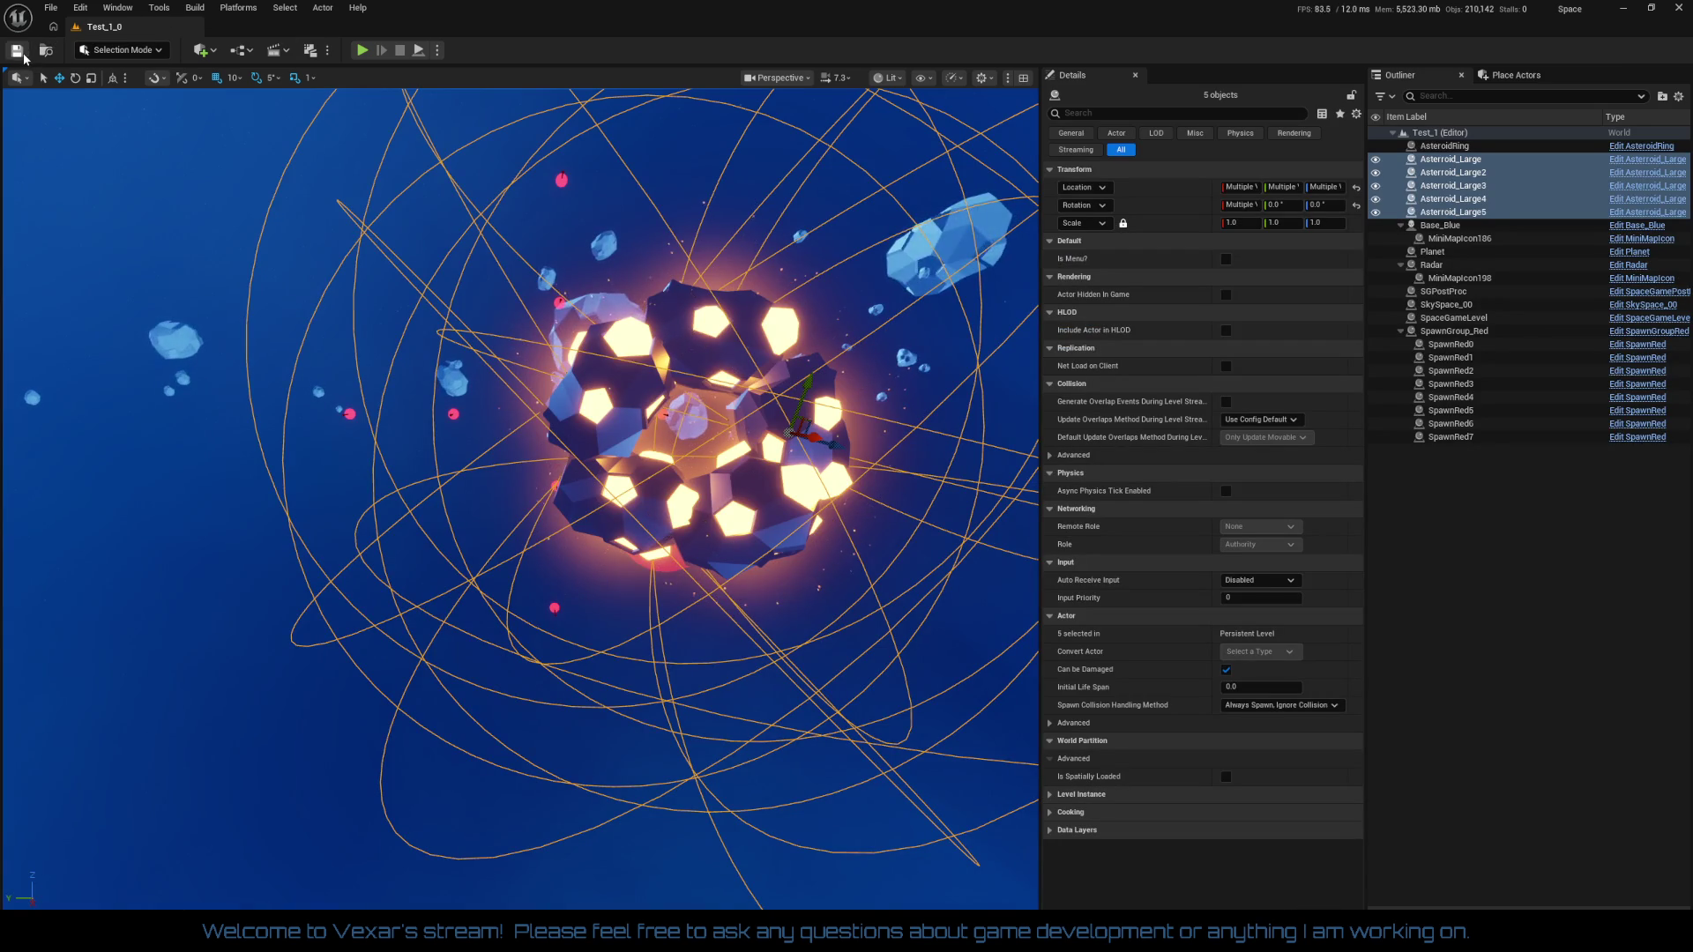
{"action": "left_click", "coordinate": [361, 51]}
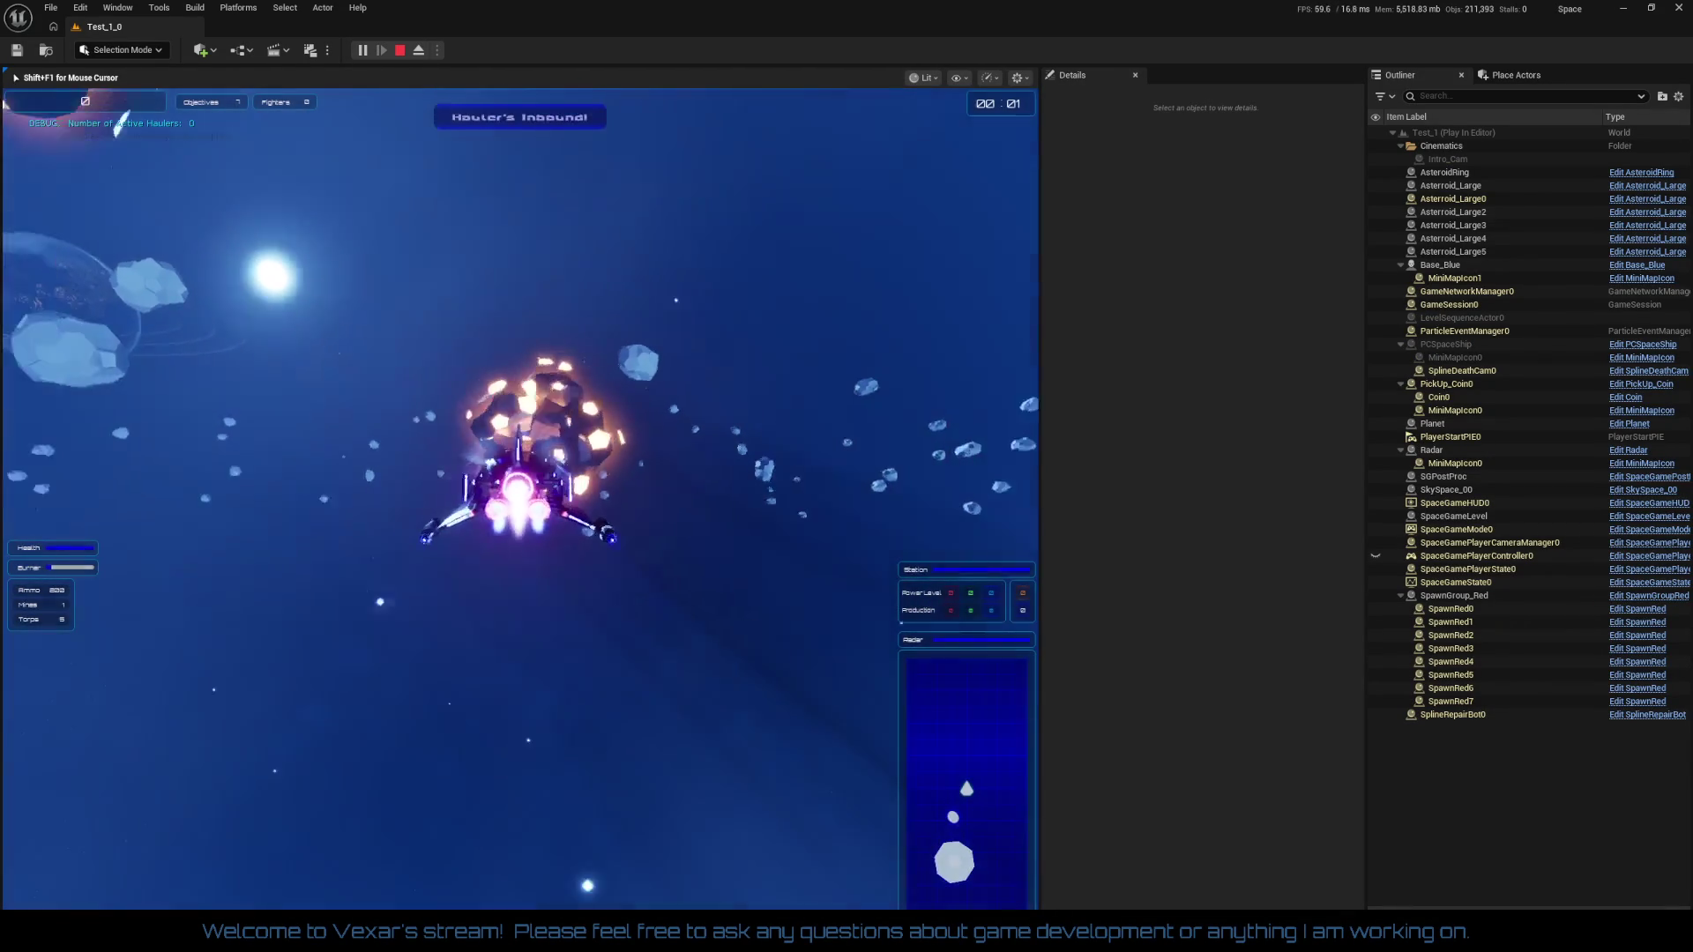
Fly the ship with a Shift boost during the test, then stop play with Esc
{"action": "key", "text": "shift"}
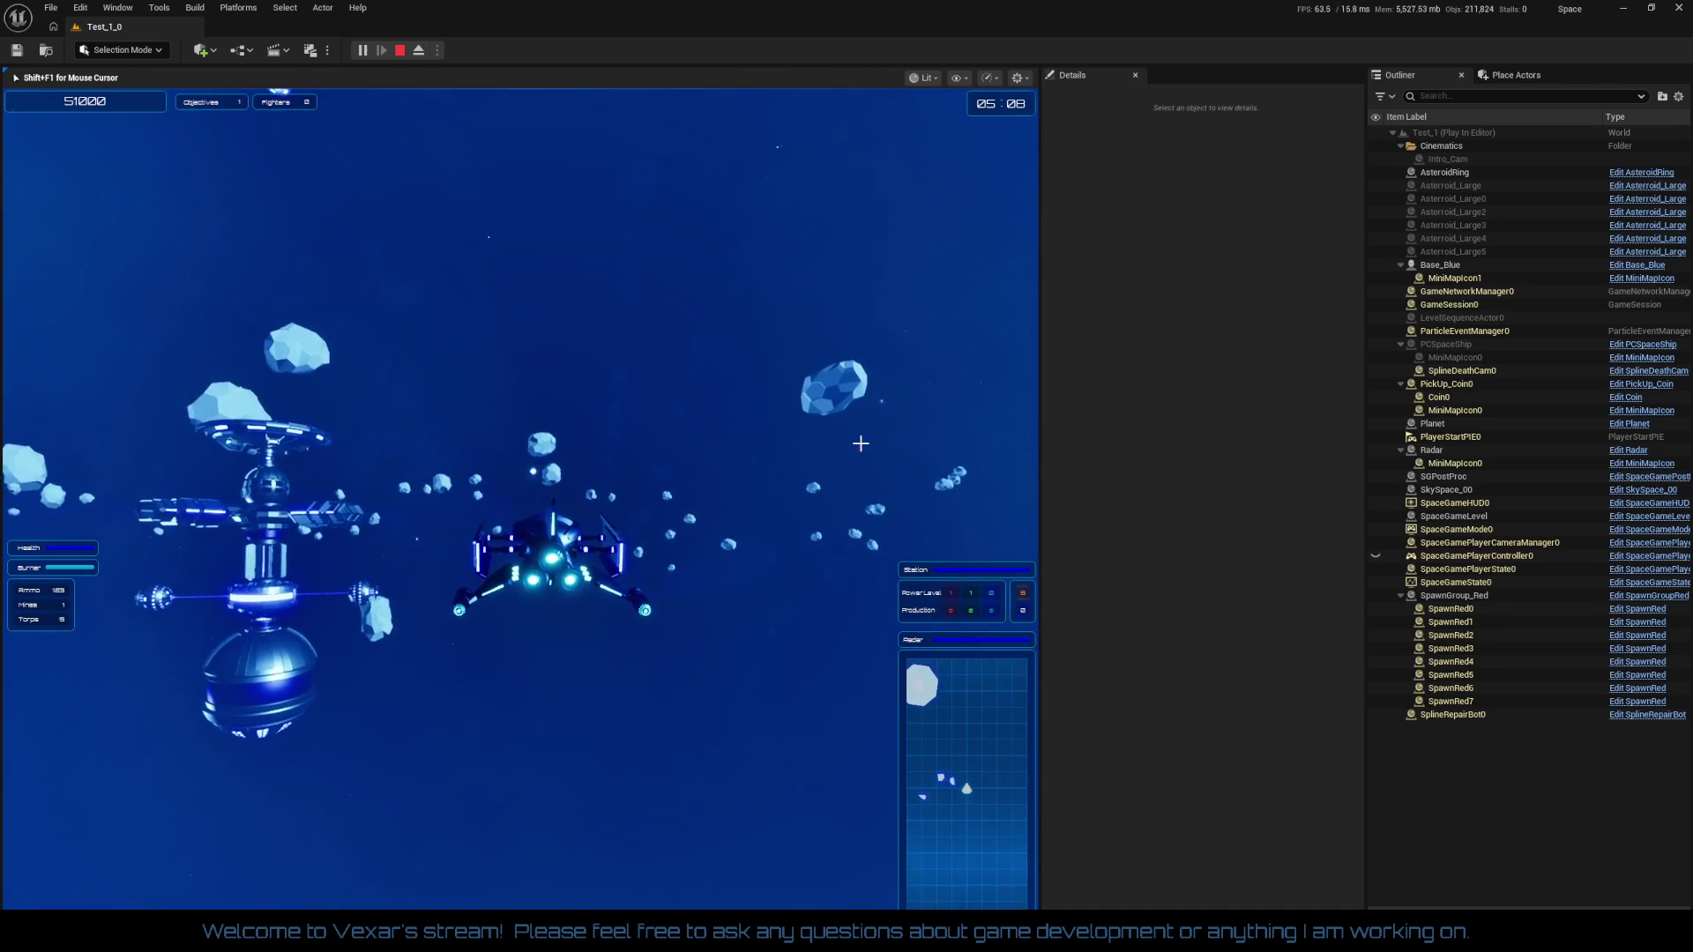
{"action": "key", "text": "Escape"}
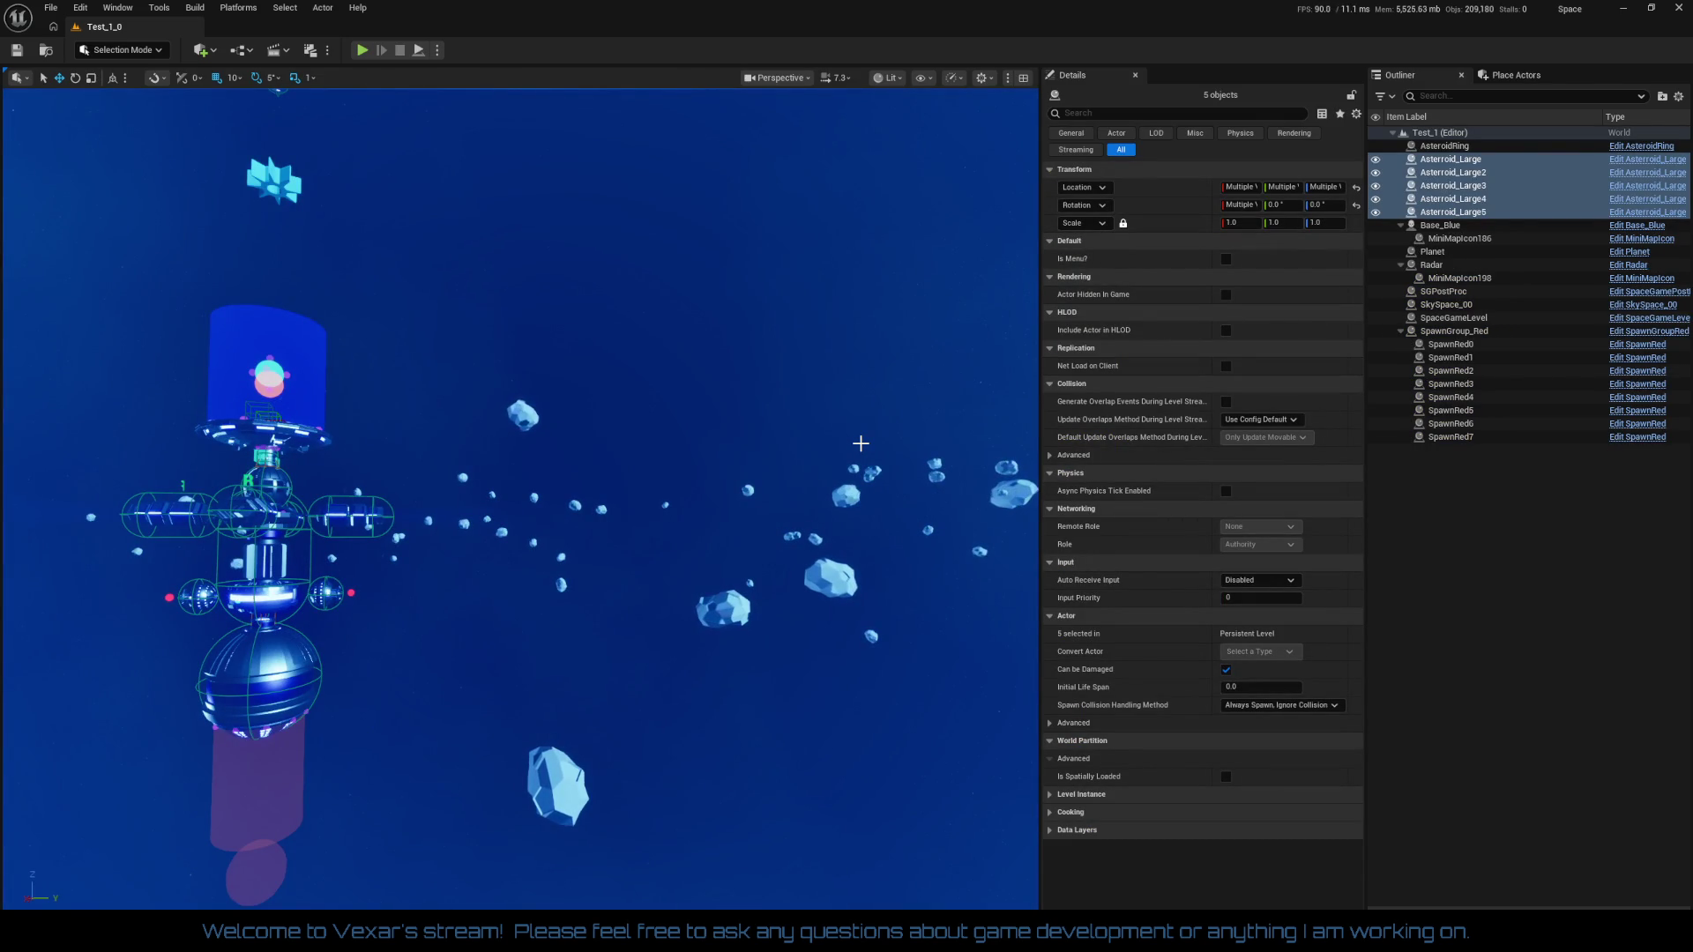